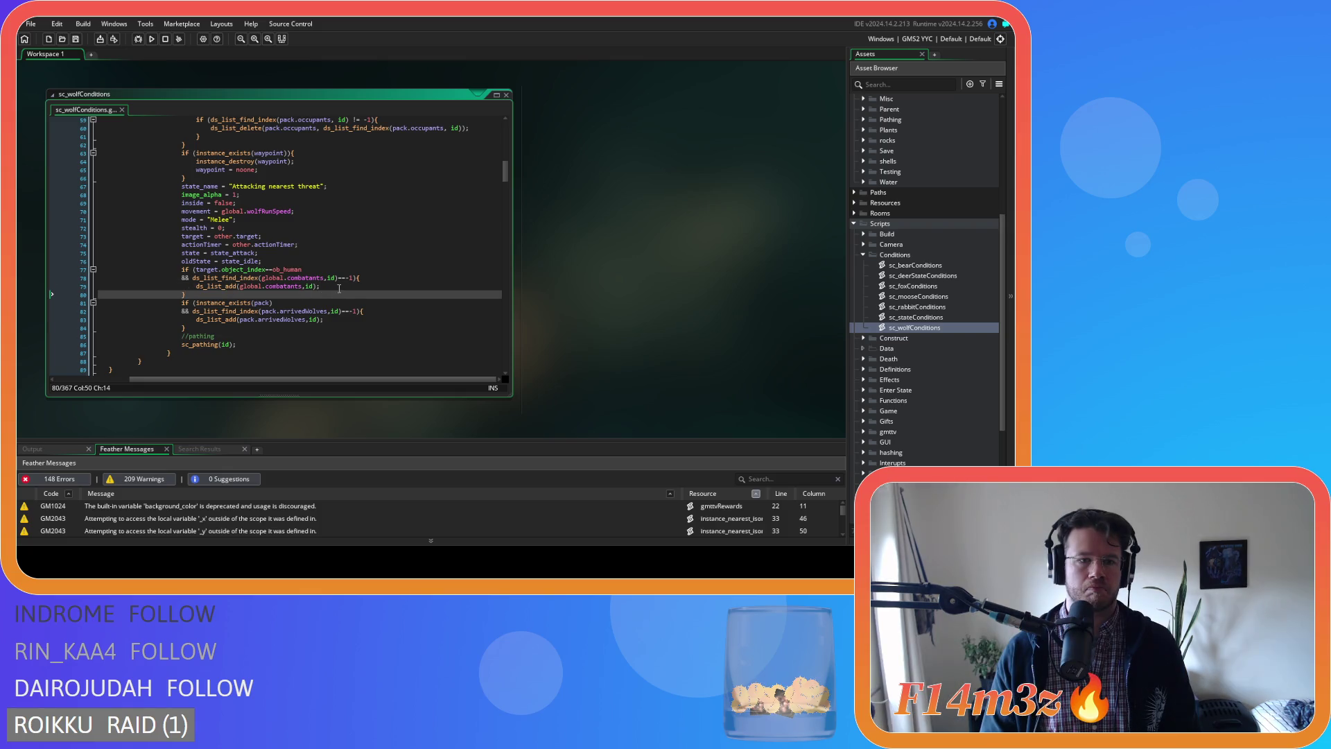
Below ds_list_add(global.combatants,id), add an empty if (ds_list_size(global.combatants)==1) block.
key(Return)
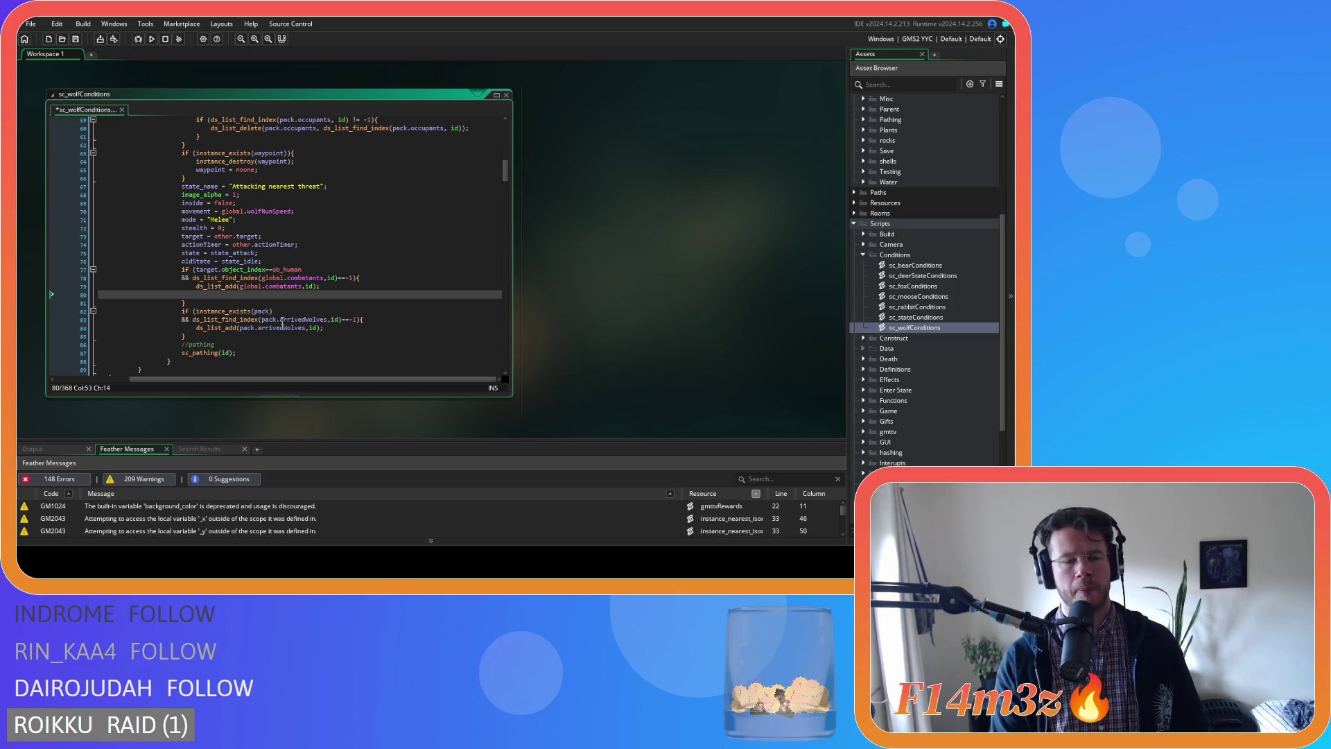
text(if )
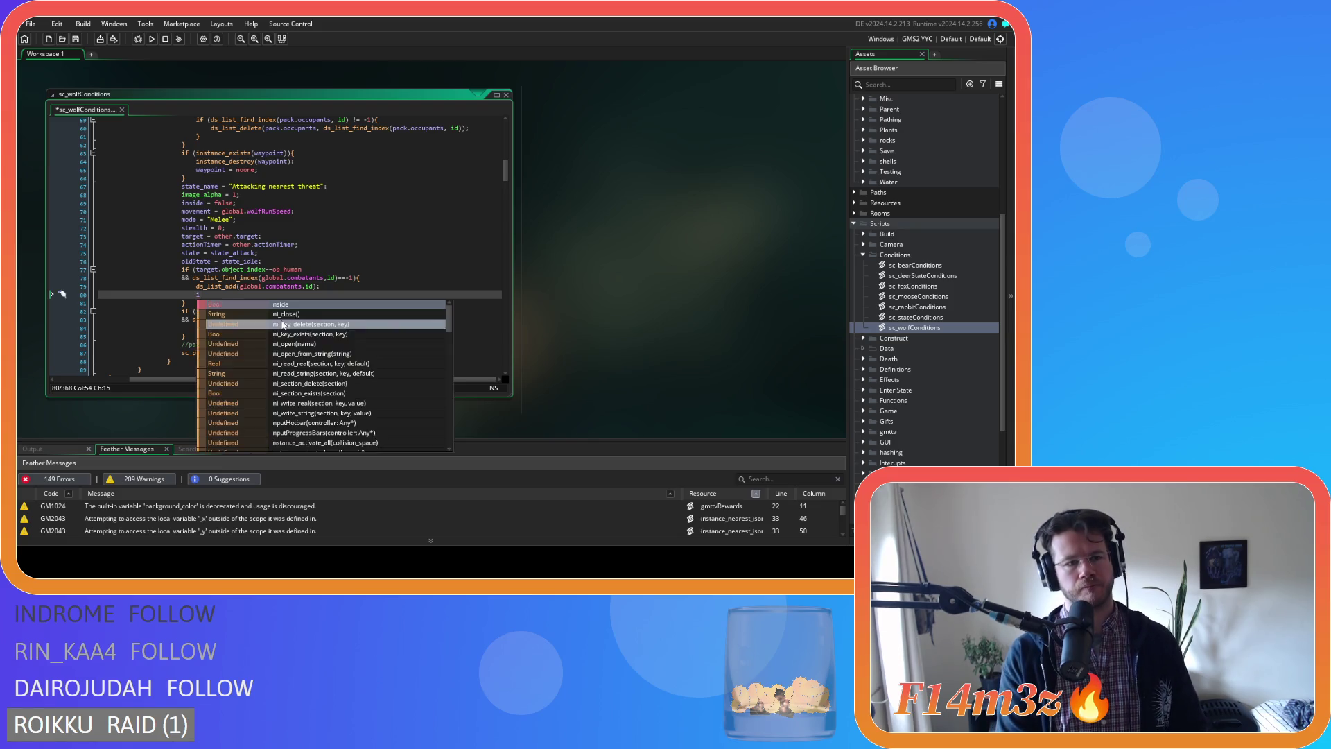
text(()
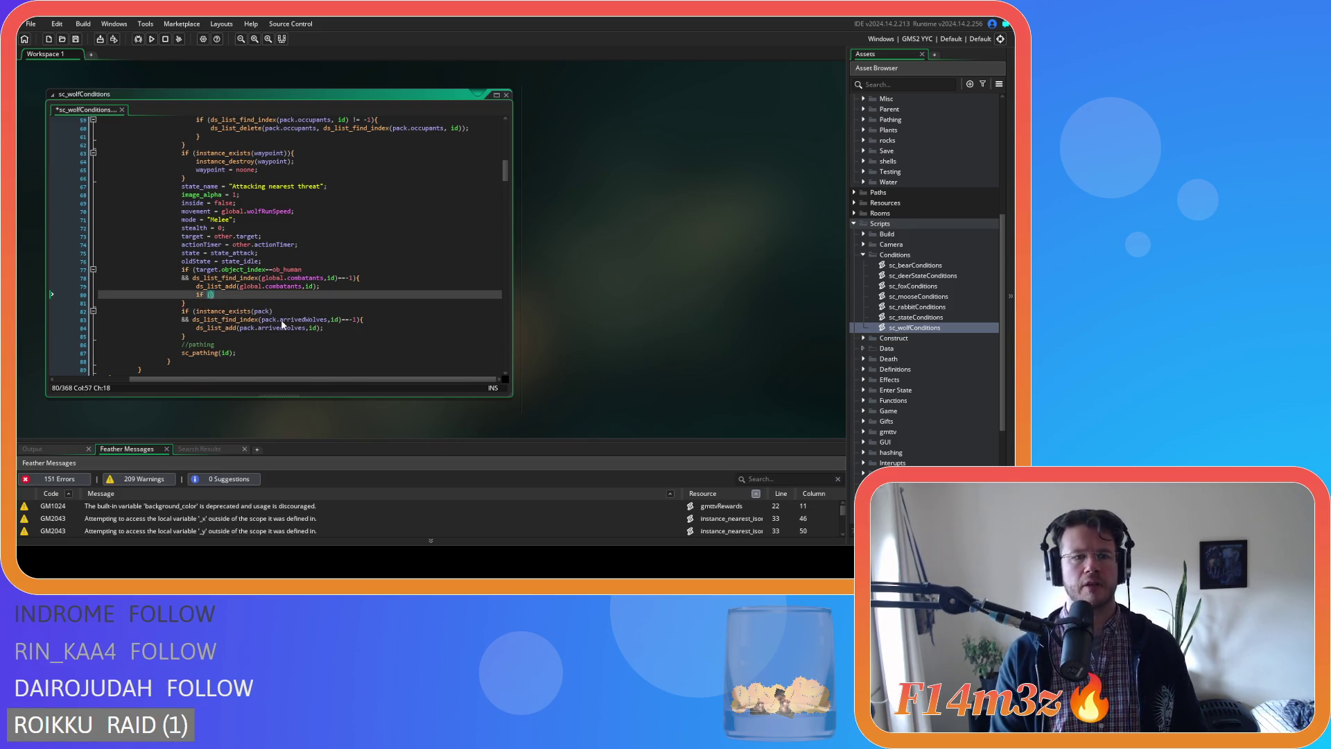
text(ds_list_s)
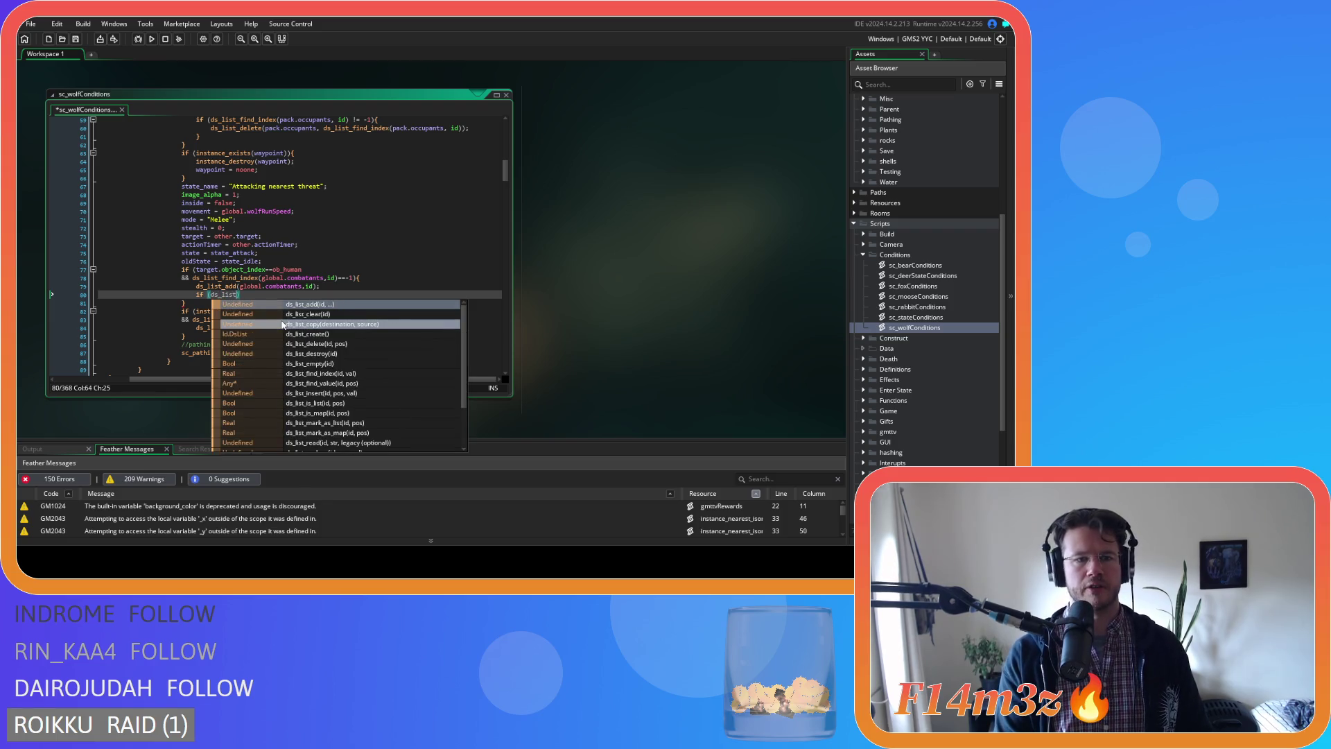
key(Return)
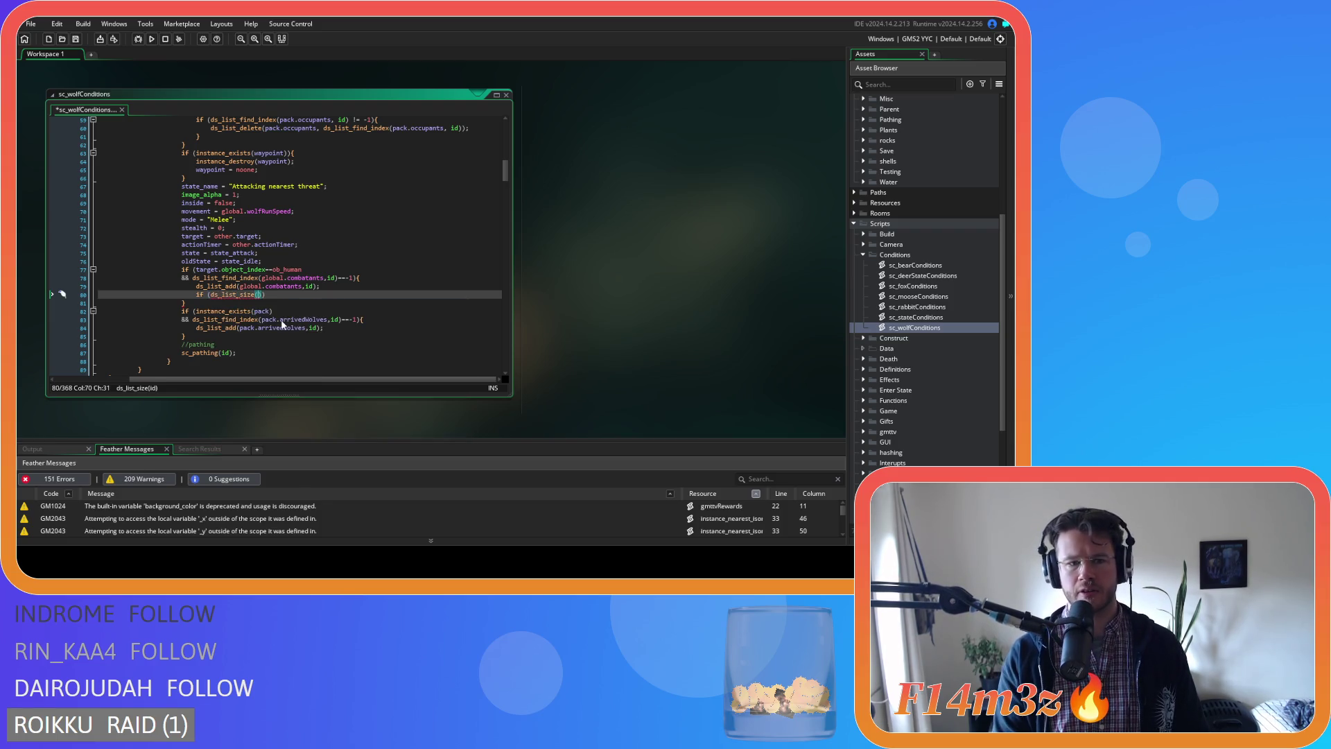
text(global.com)
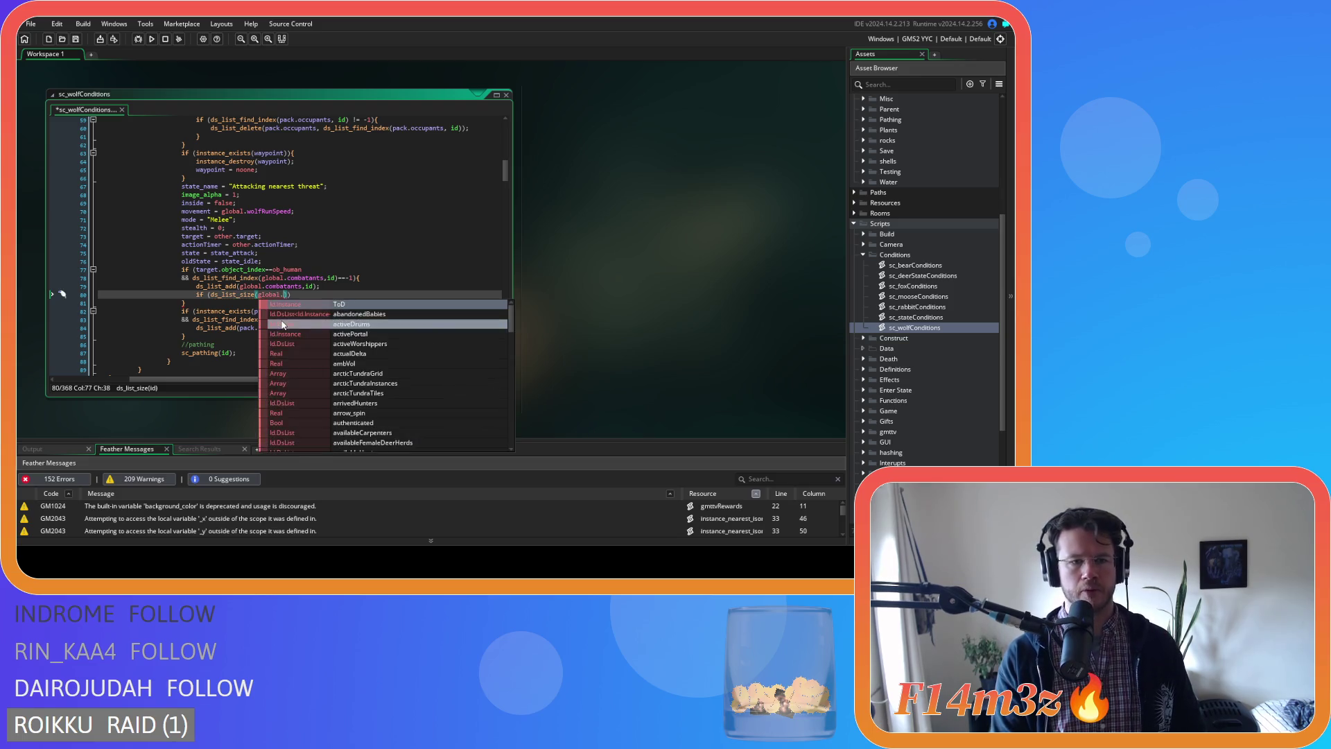
key(Return)
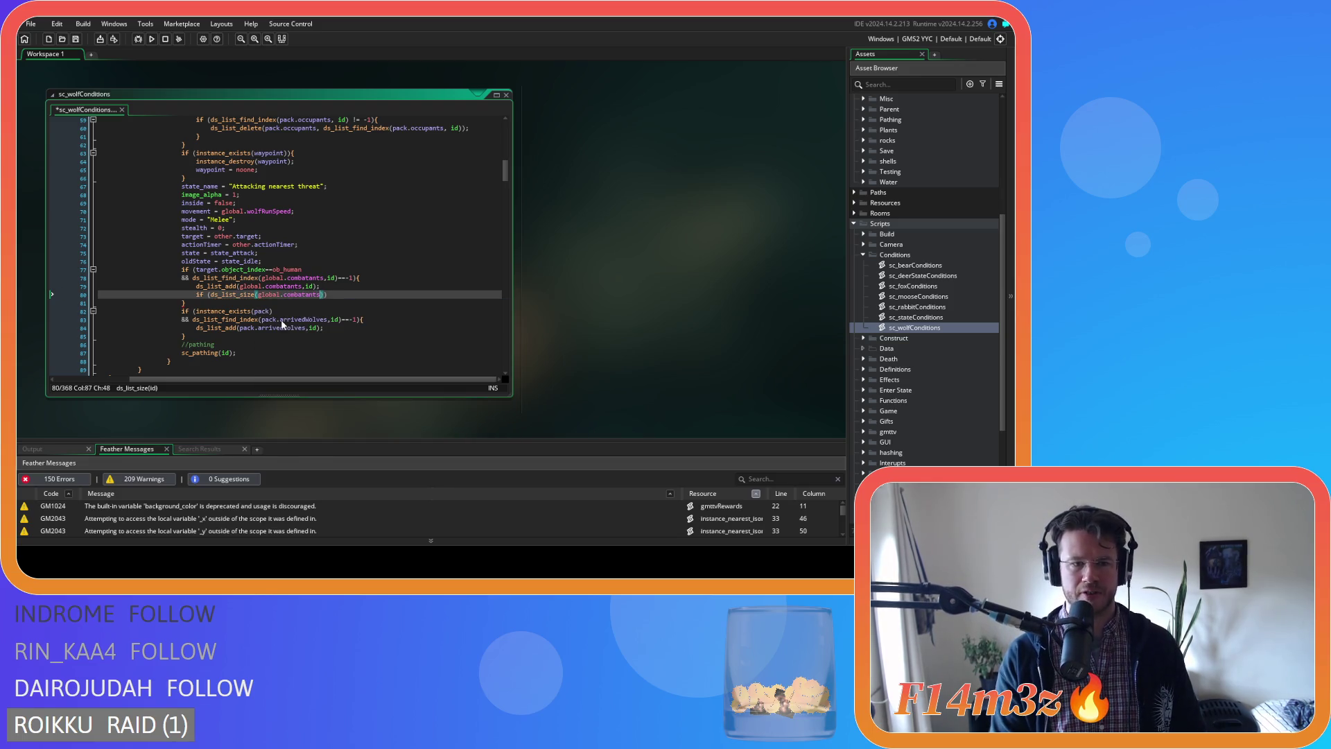
text()==1)
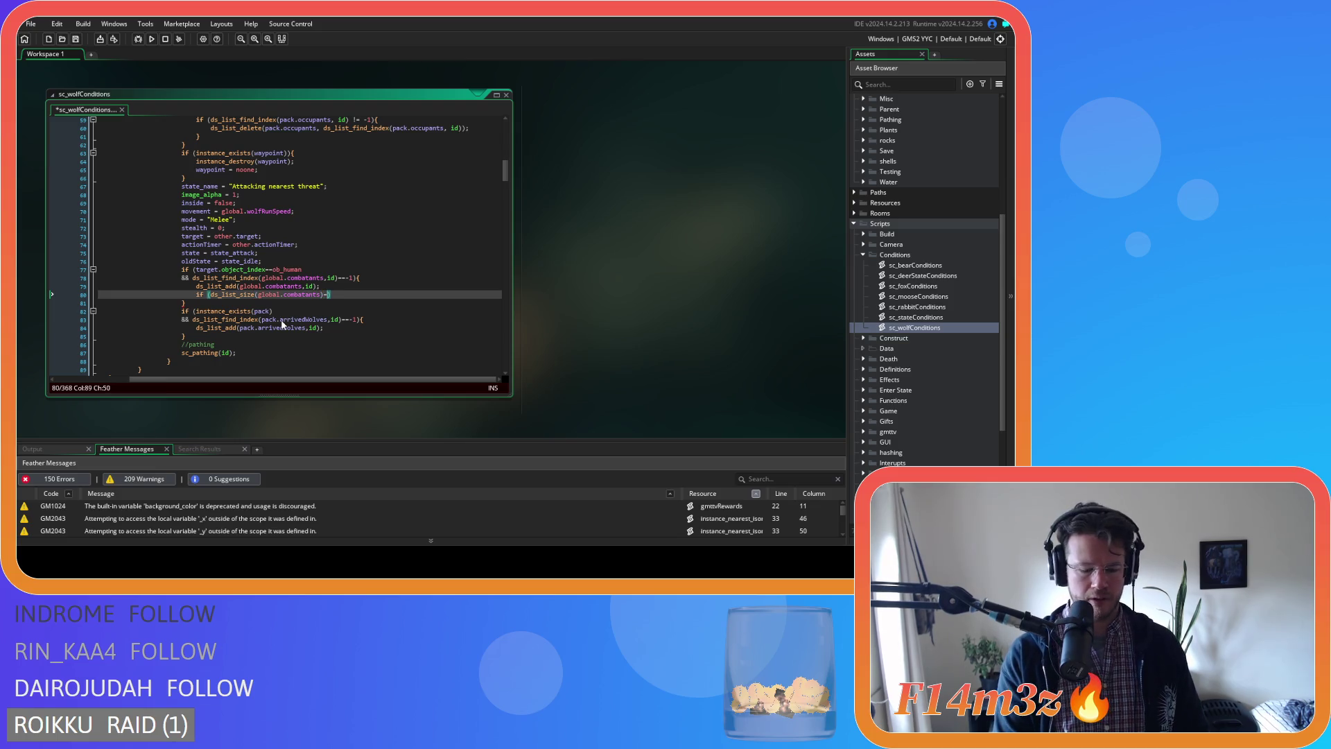
text())
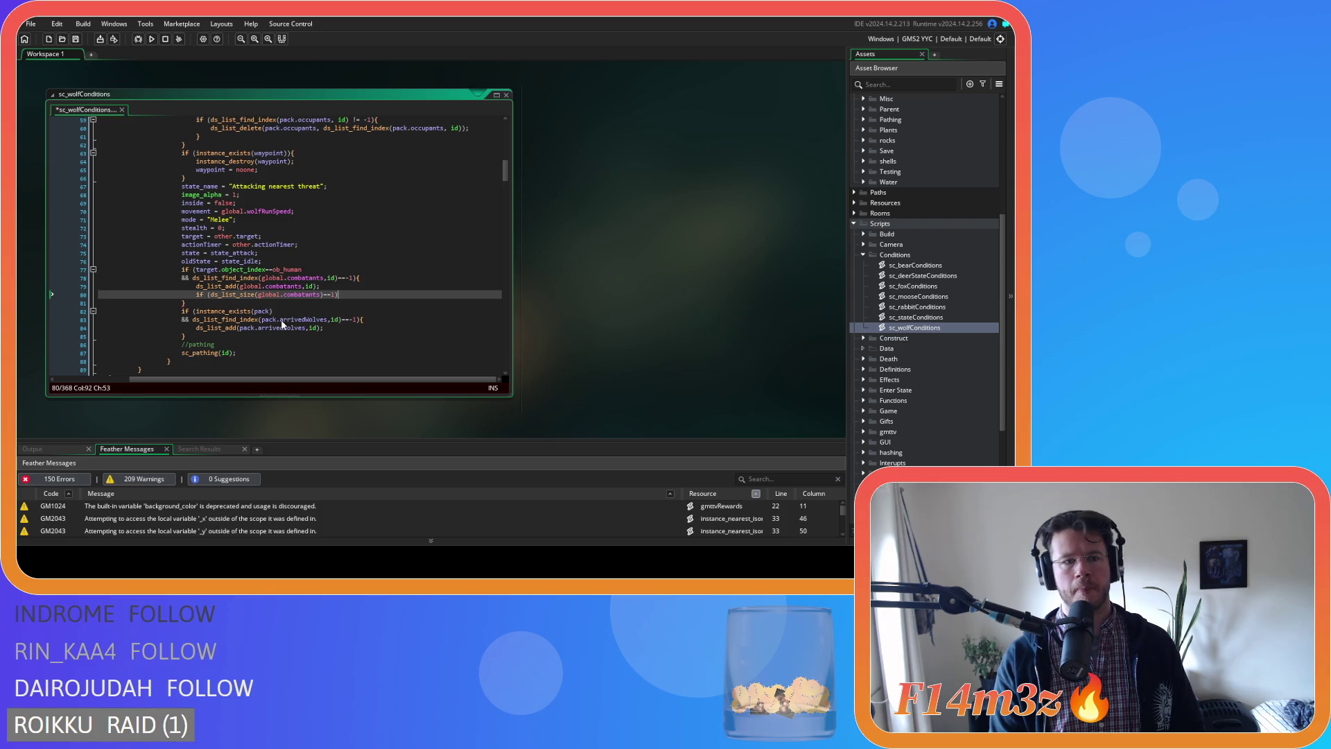
text({)
key(Return)
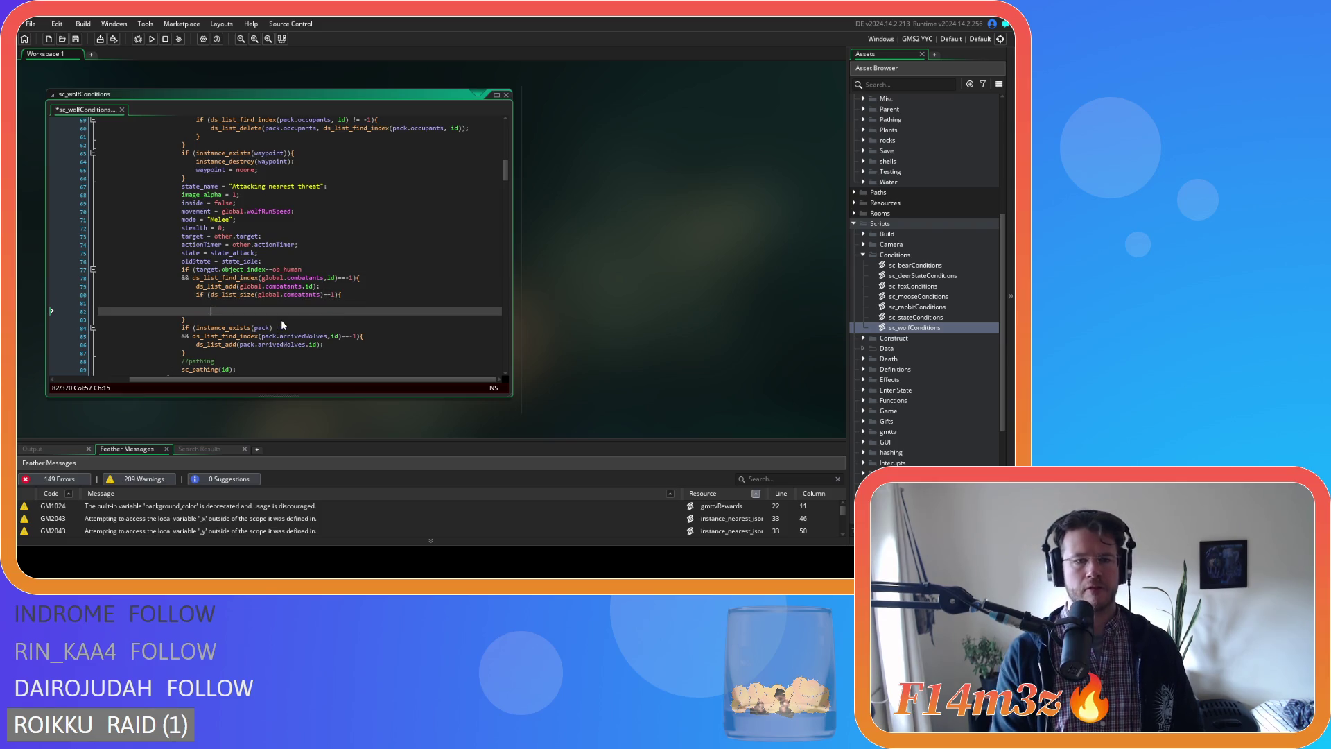
key(Tab)
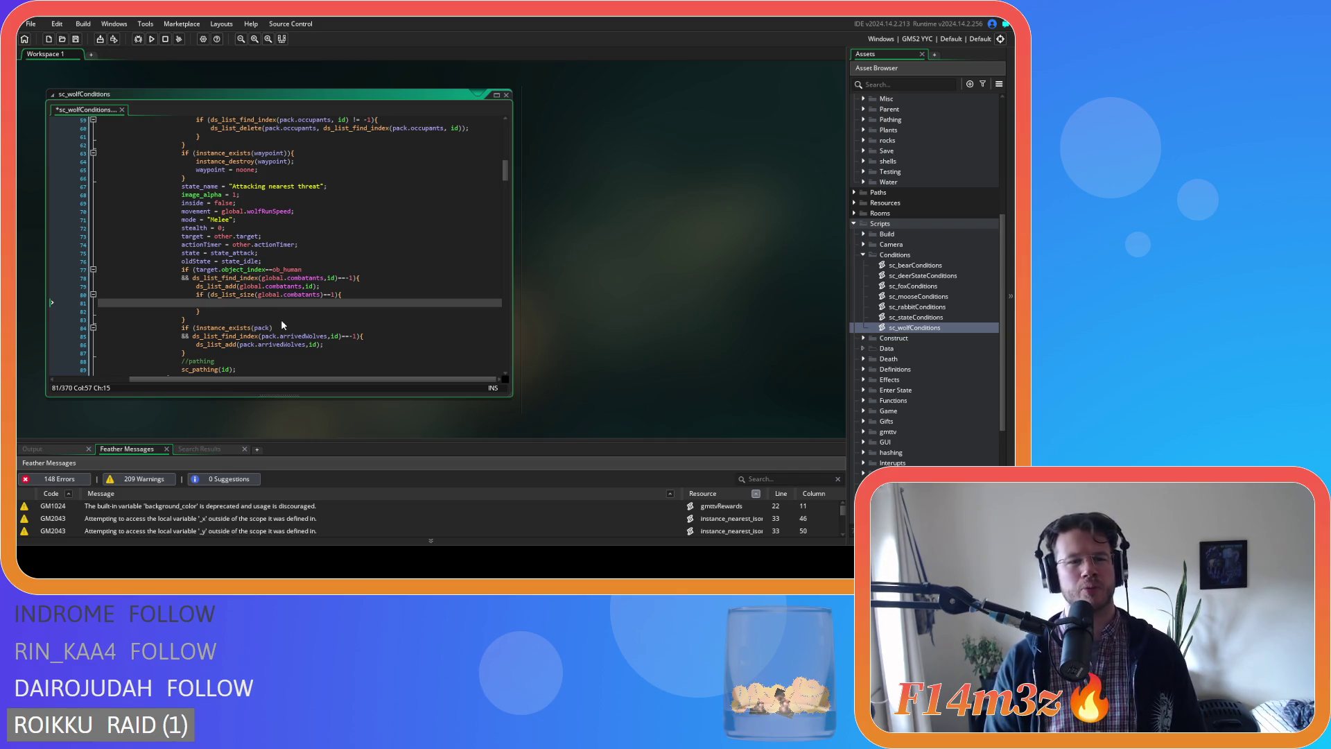
key(Up)
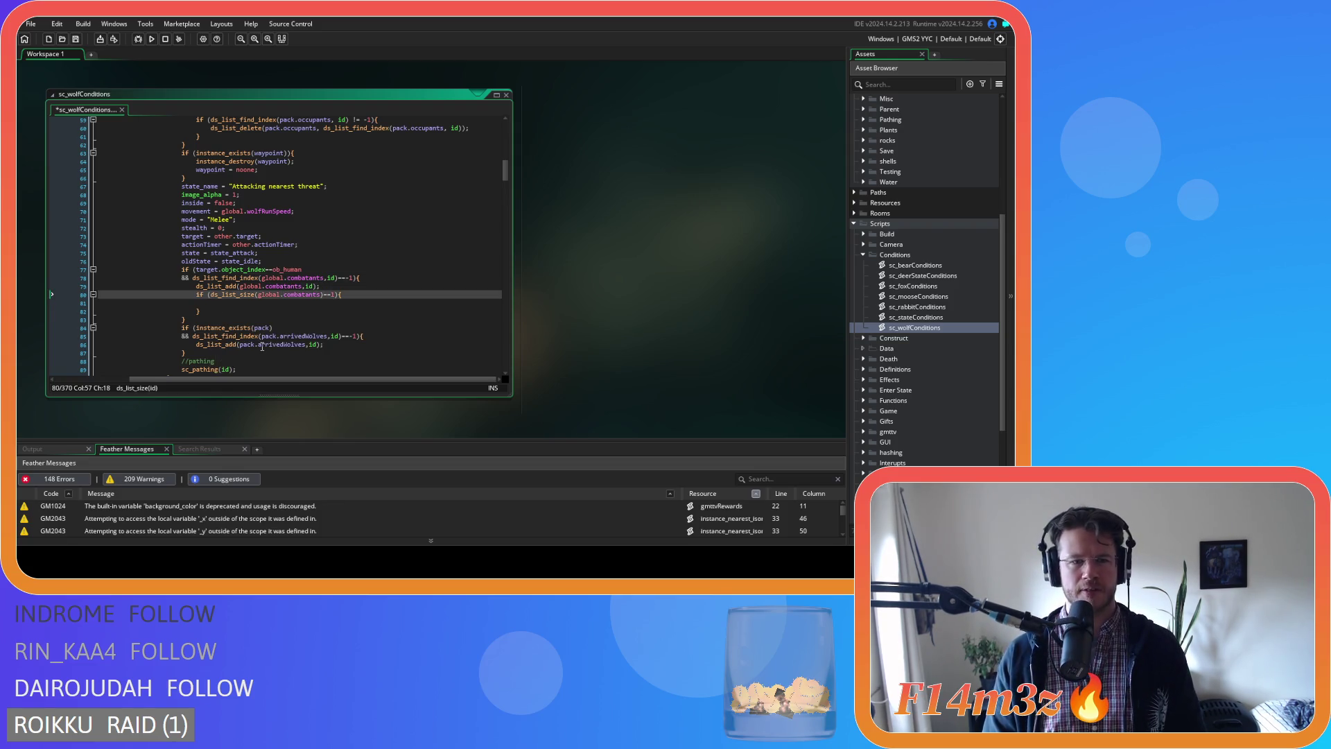
Move the size check onto an && line and prefix the condition with global.dangerPause==true.
key(Return)
text(&&)
key(Up)
text(()
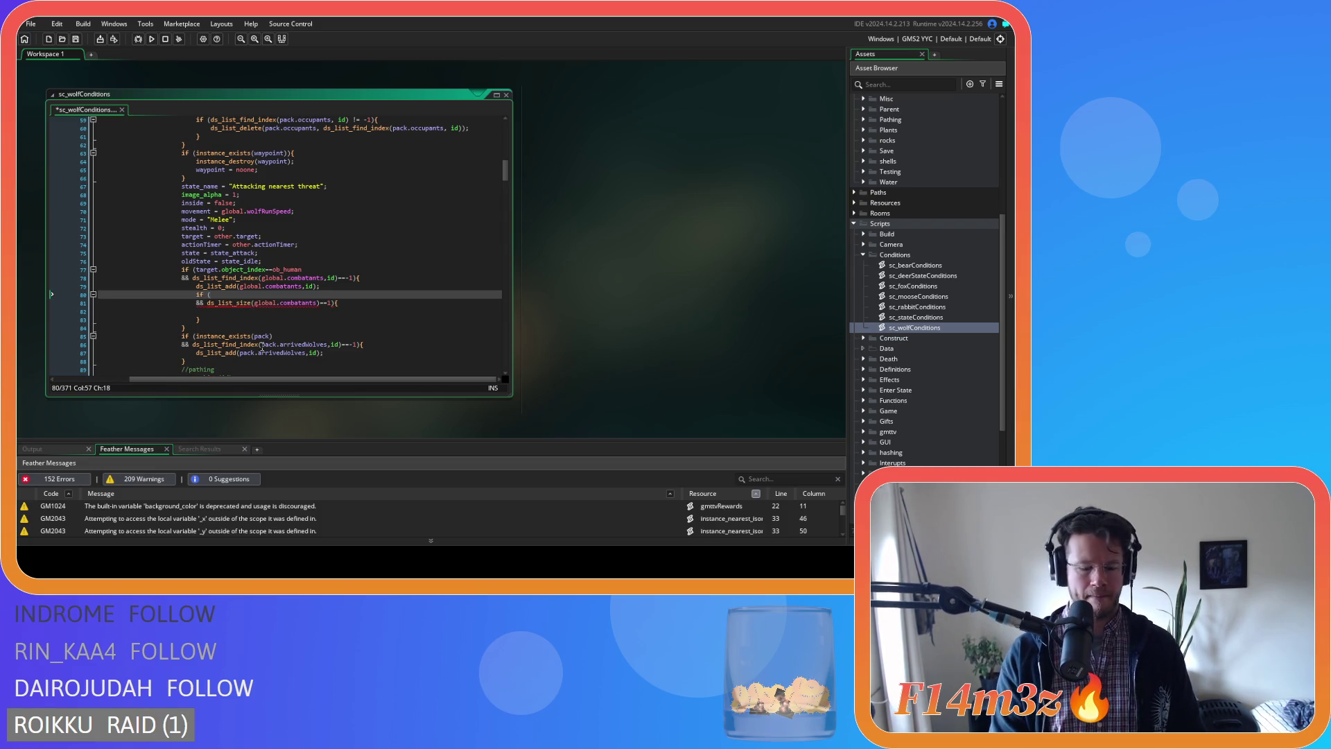
text(global.danger)
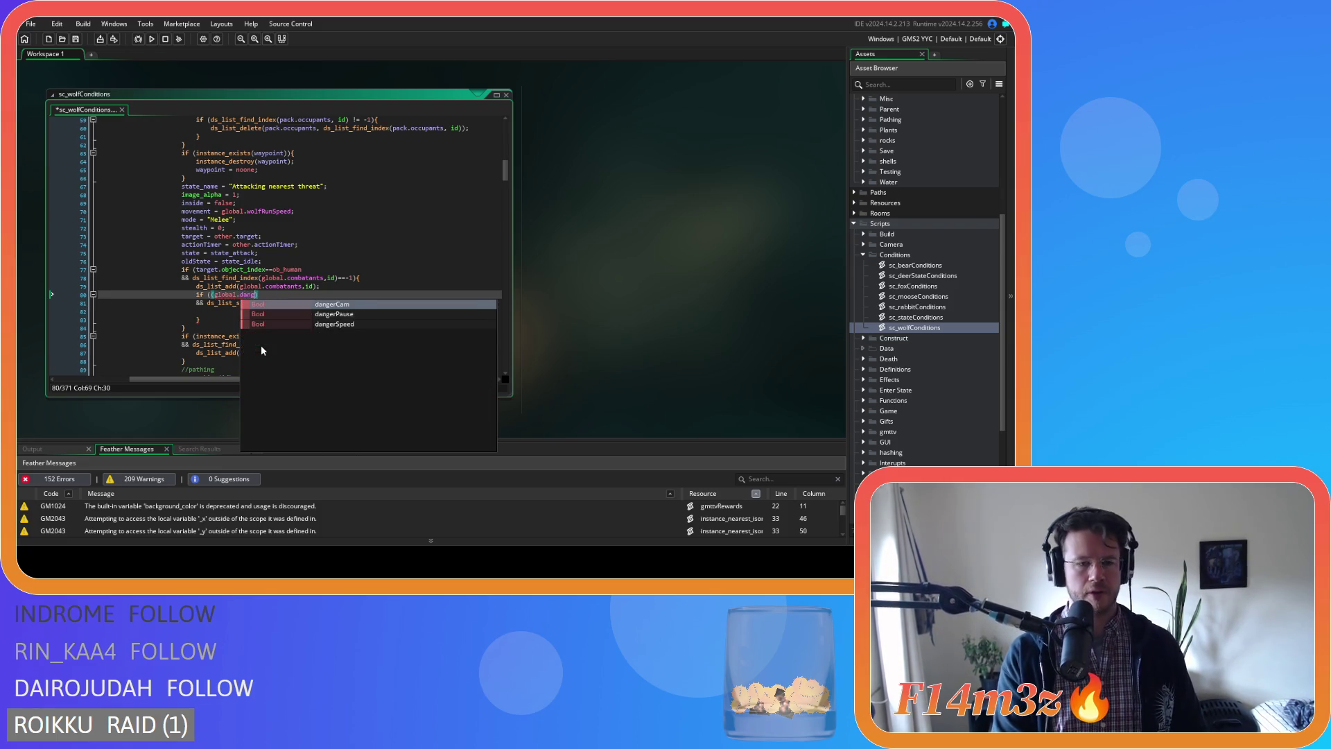
key(Down)
key(Return)
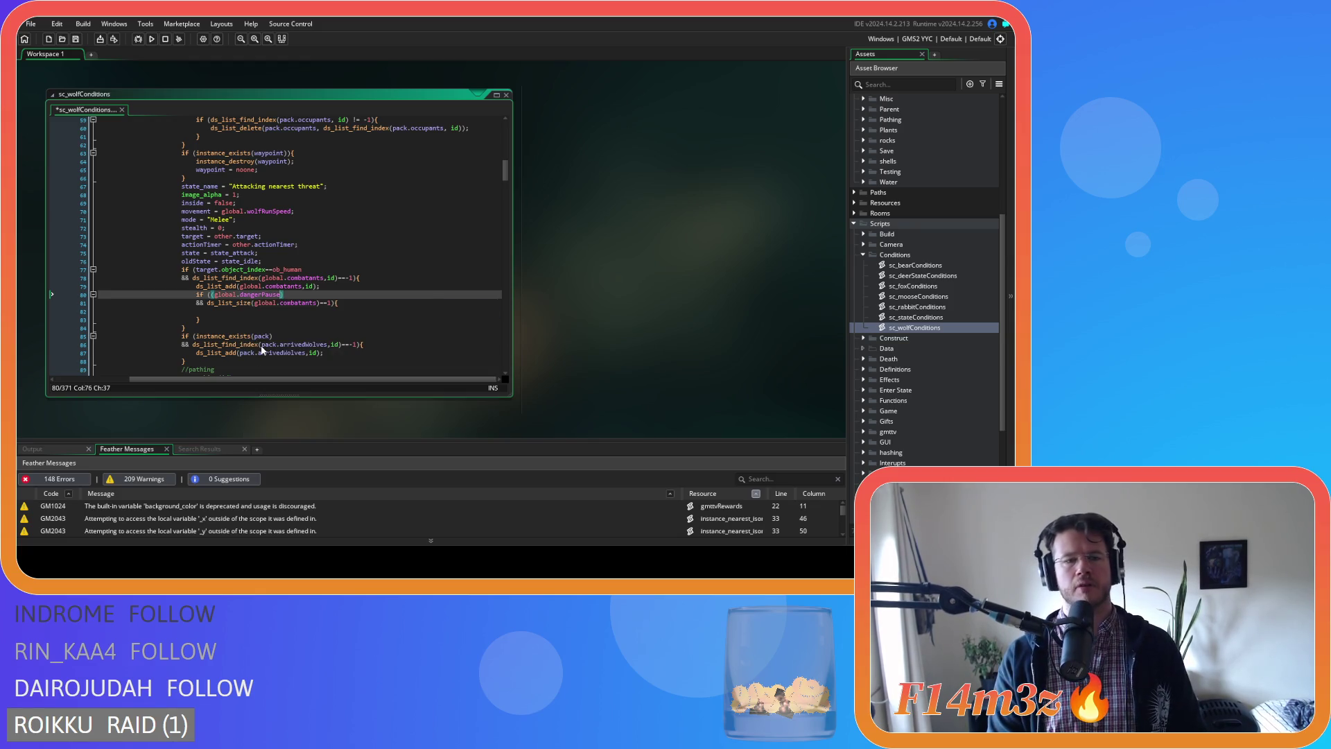
text(==true)
Add 'or global.dangerSpeed==true' and global.dangerCam==true as further clauses of the condition.
key(Return)
text(or global.danger))
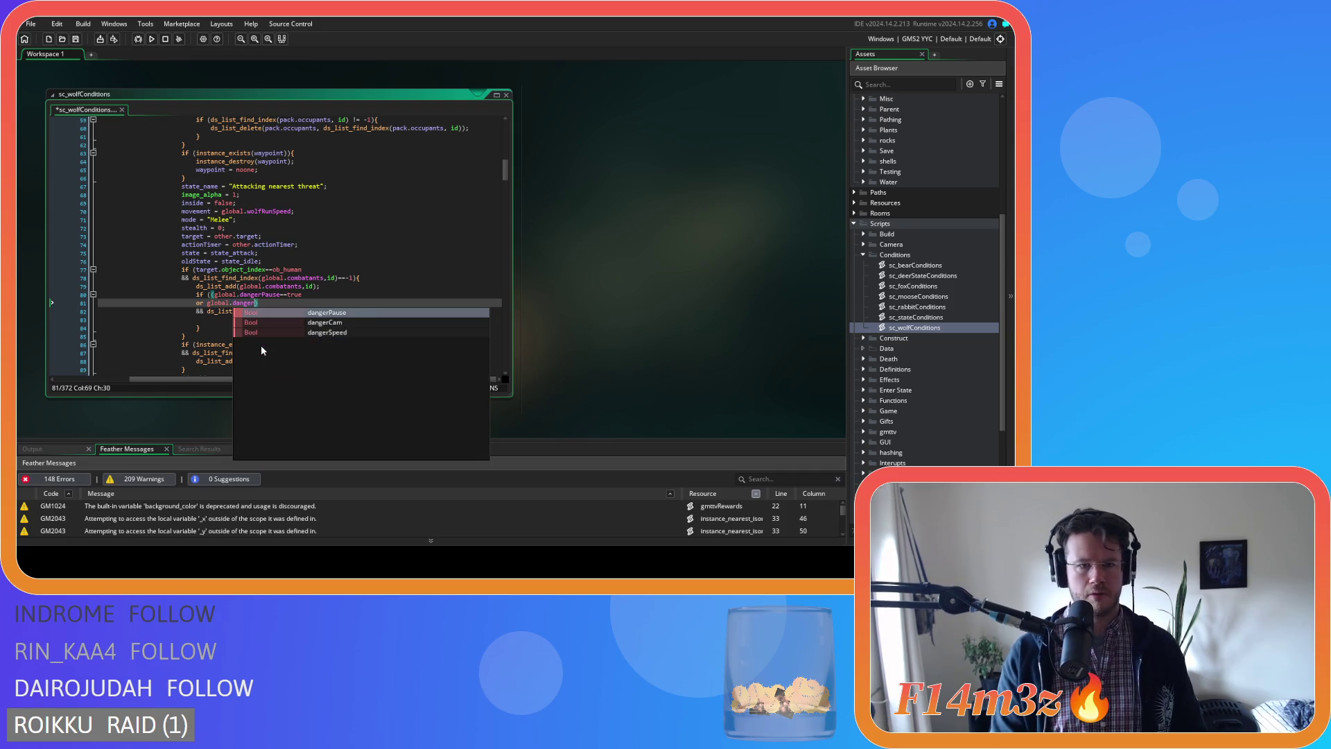
key(Down)
key(Down)
key(Return)
text(==true)
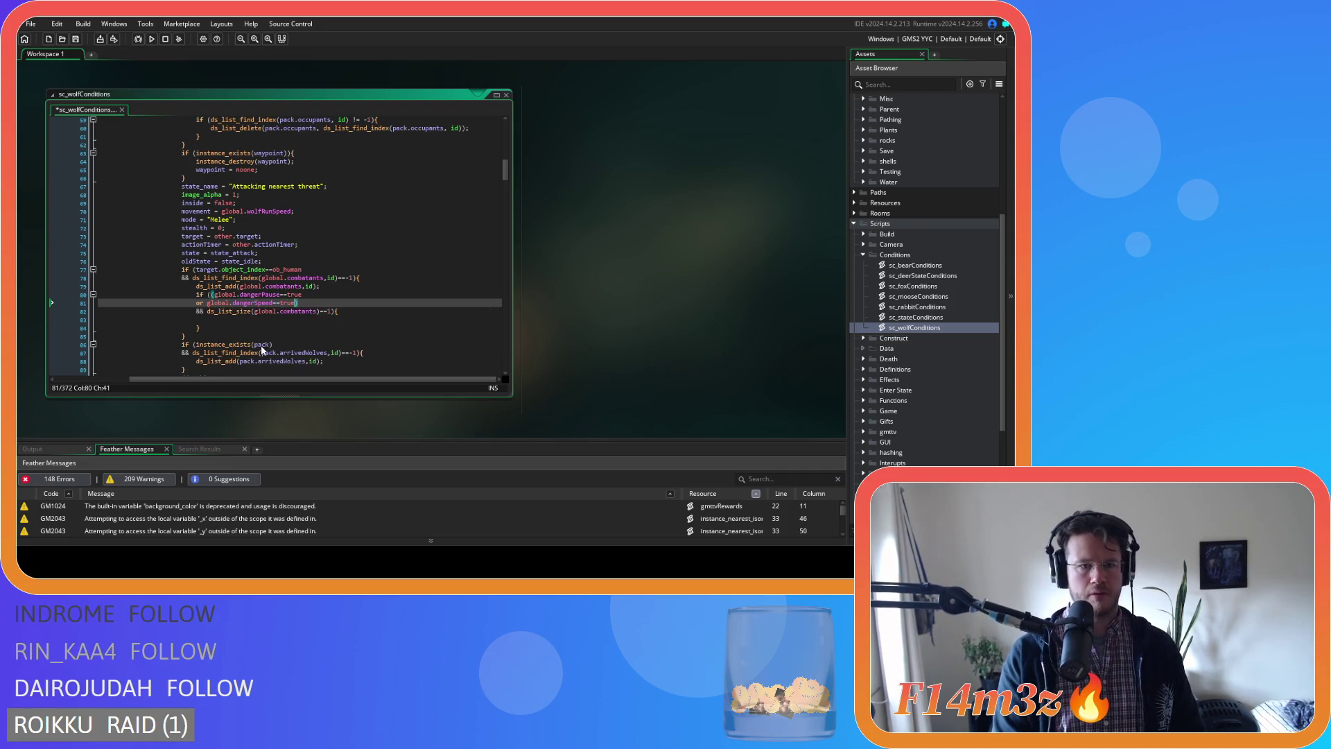
key(Return)
text(global.)
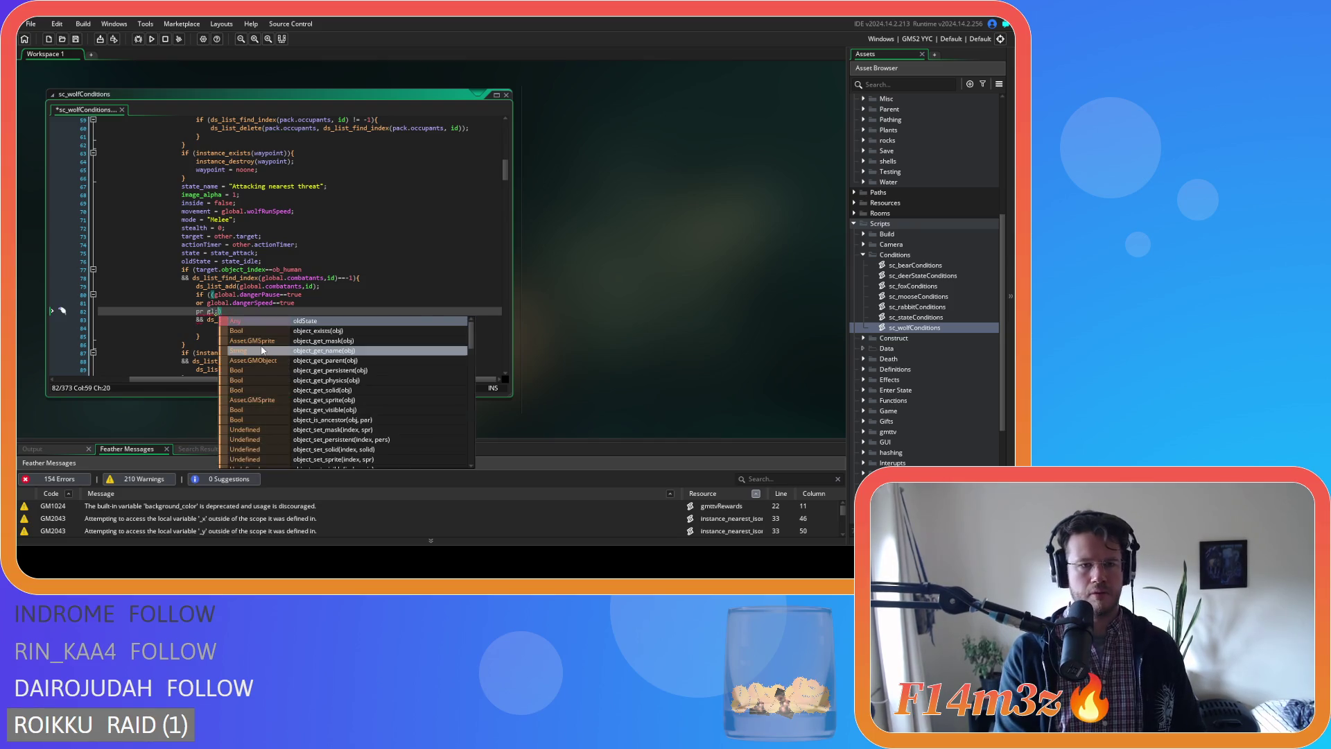
text(dangerCam)
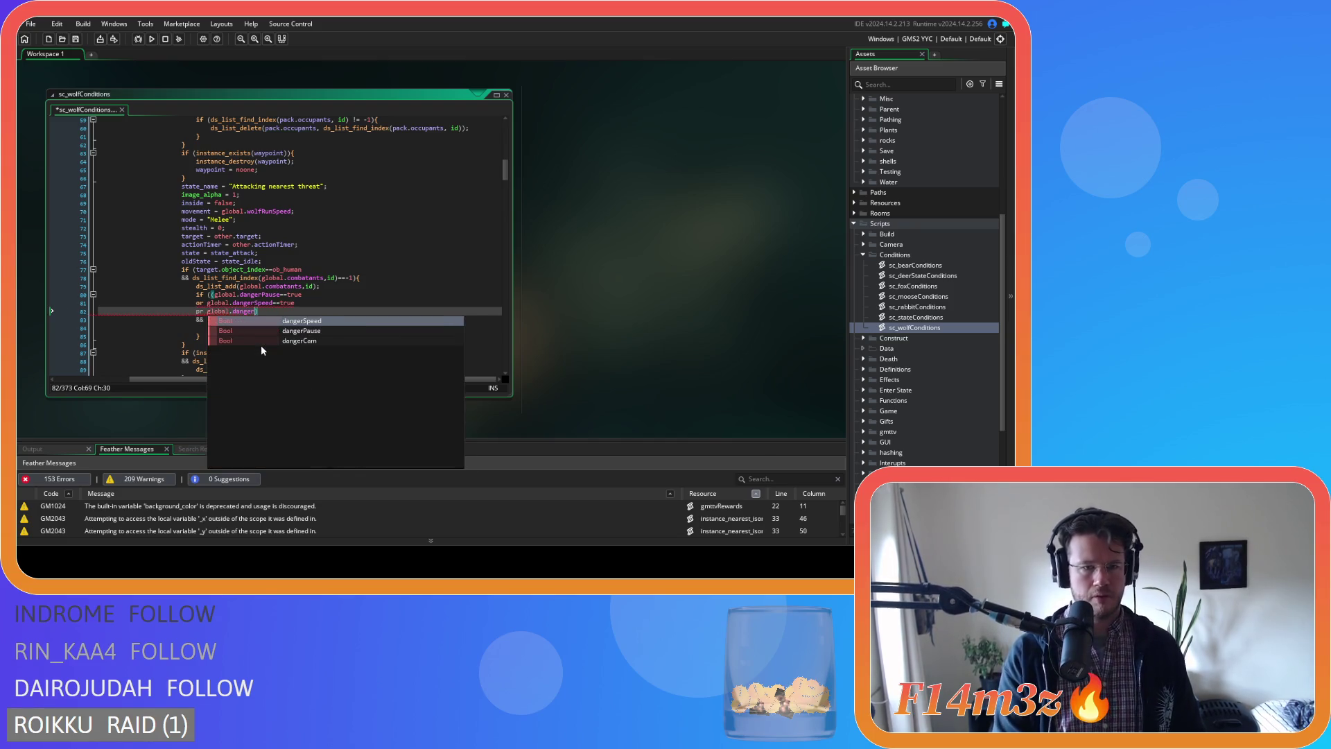
text(==true)
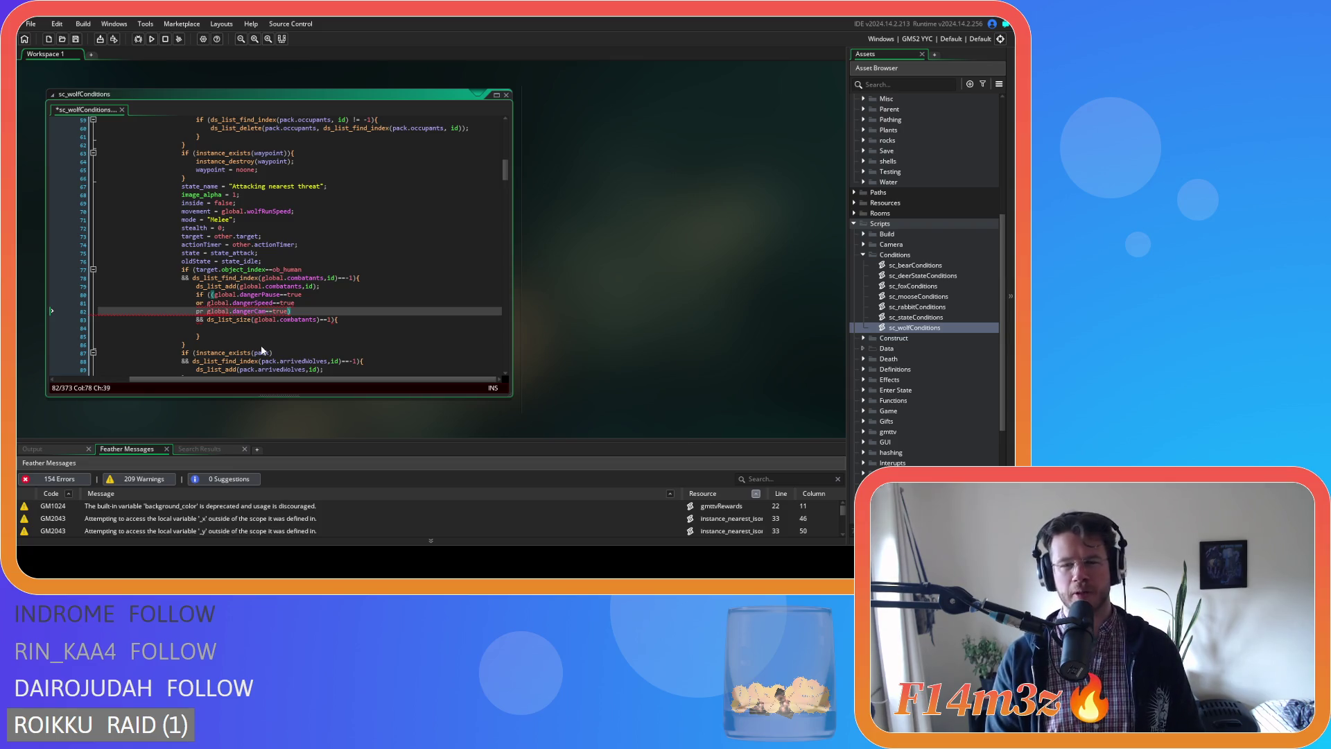
Fix the 'pr' typo and cut the dangerSpeed and dangerCam clauses, leaving only dangerPause.
click(200, 311)
key(BackSpace)
text(o)
click(295, 309)
drag(302, 295, 215, 302)
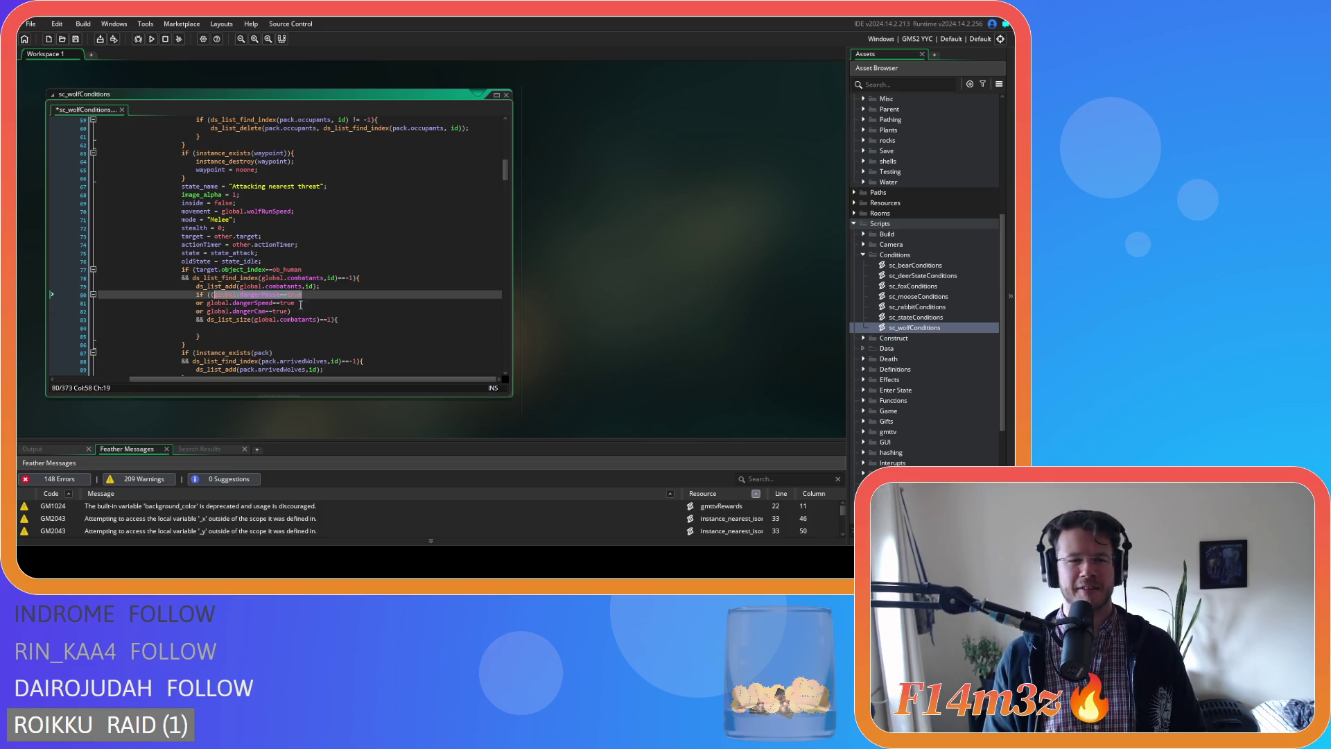
drag(294, 311, 207, 307)
key(Delete)
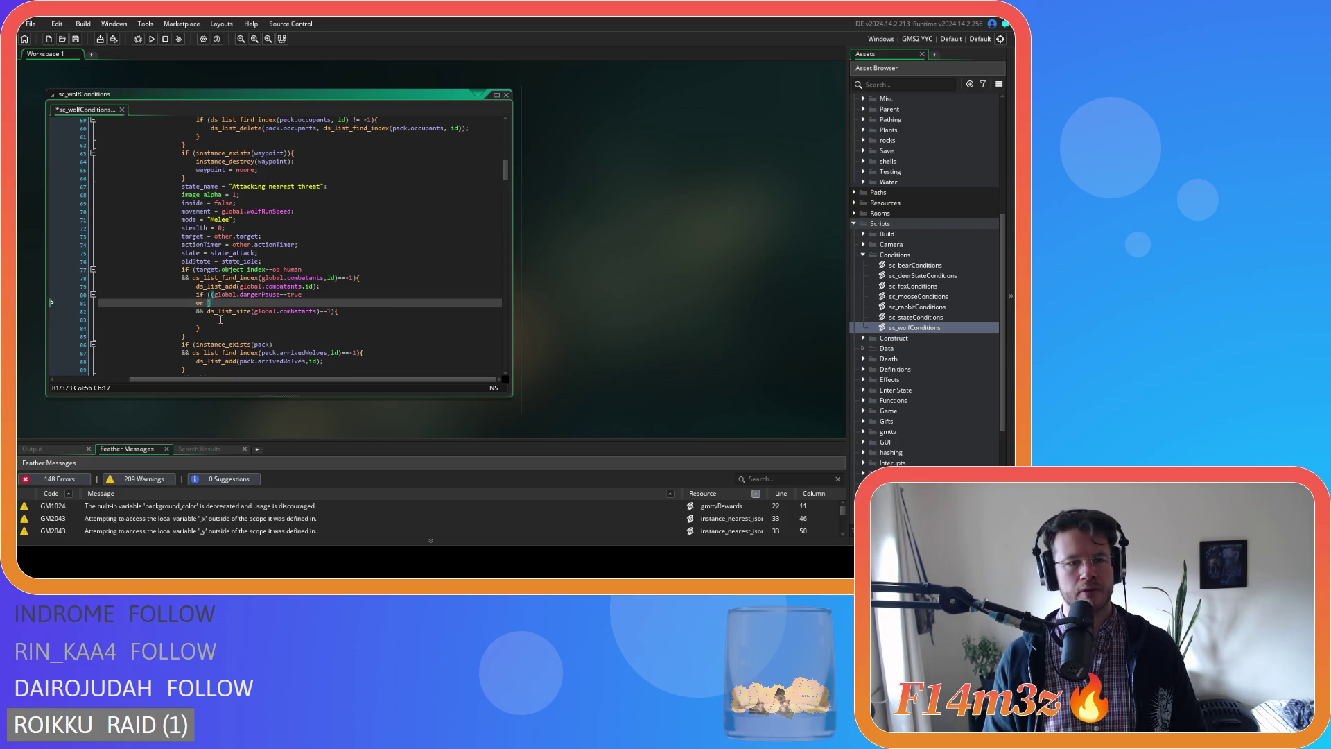
key(Home)
key(BackSpace)
key(Home)
key(Right)
key(Right)
key(Right)
key(Delete)
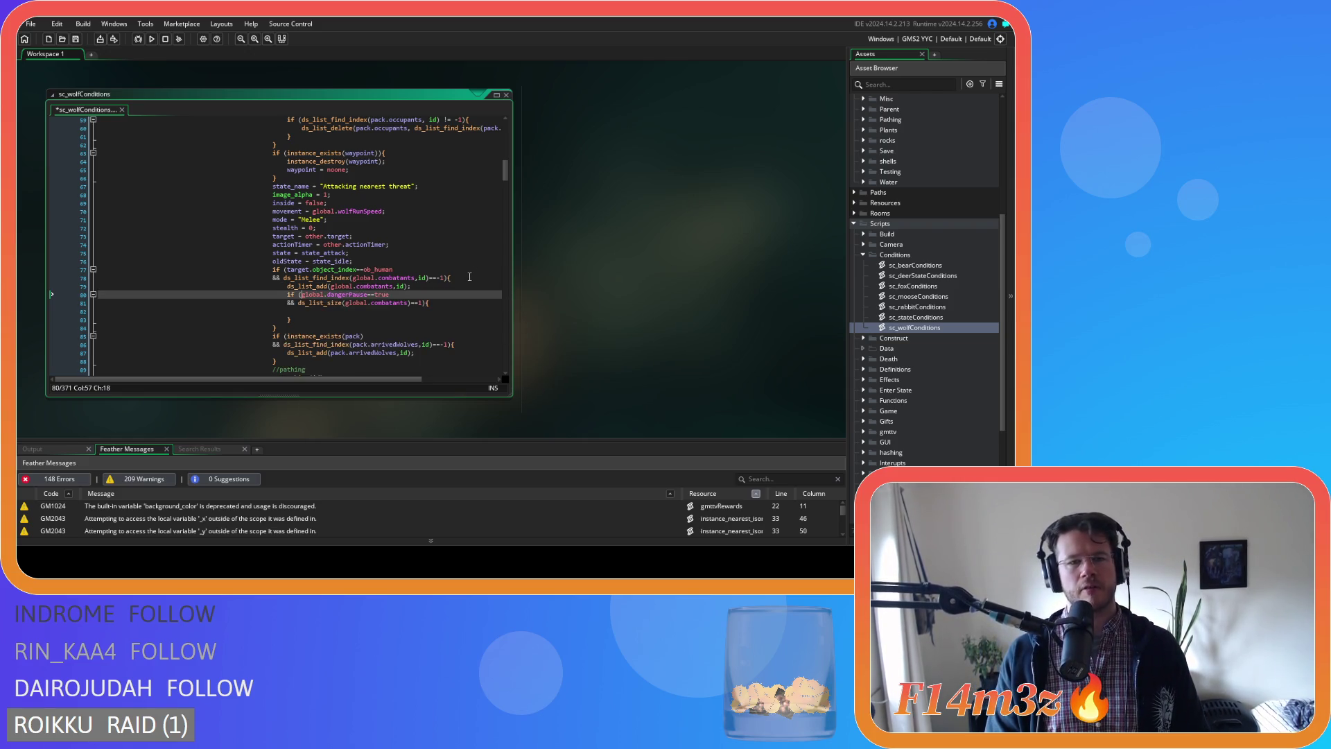
Duplicate the dangerPause if block and change the copy's condition to dangerSpeed==true.
drag(316, 325, 101, 294)
key(ctrl+d)
drag(389, 328, 108, 335)
key(ctrl+v)
key(BackSpace)
key(BackSpace)
key(BackSpace)
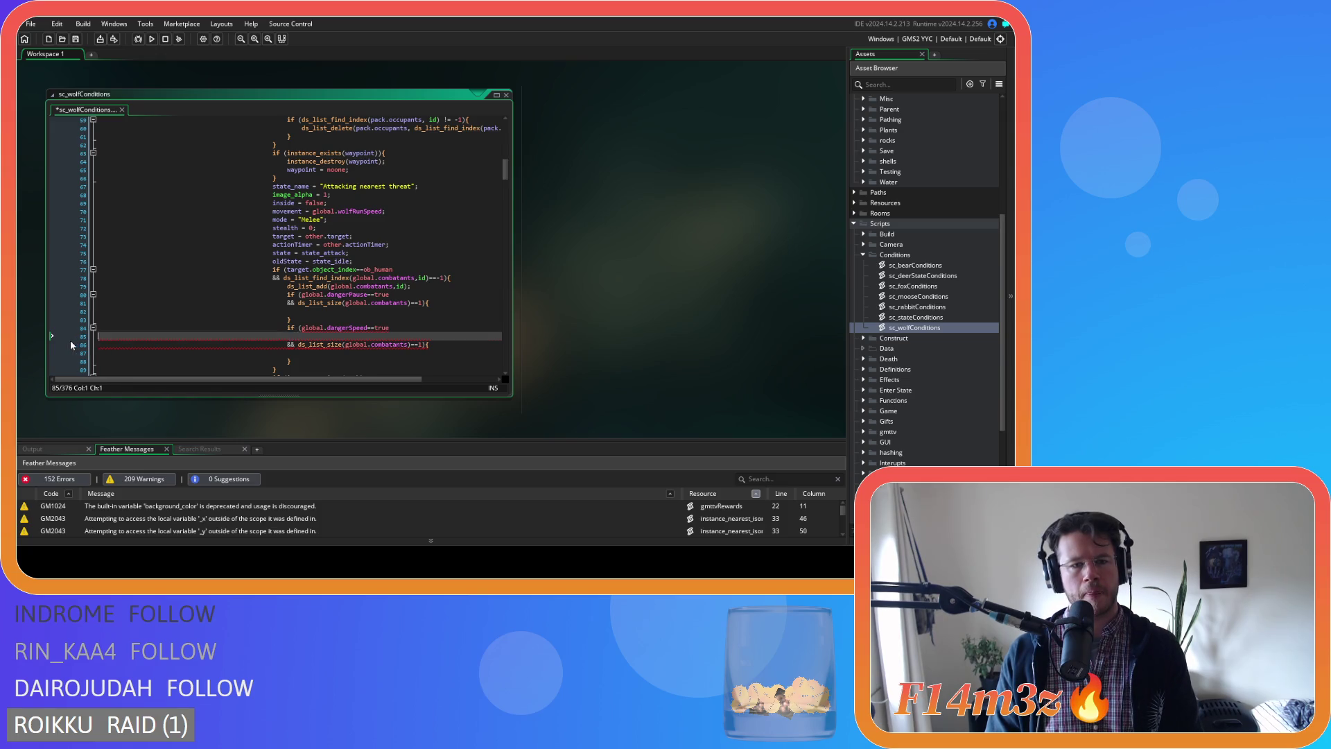
Duplicate the dangerSpeed block and change the third copy's condition to global.dangerCam==true.
drag(292, 353, 286, 330)
scroll(down, 3)
scroll(up, 3)
key(ctrl+d)
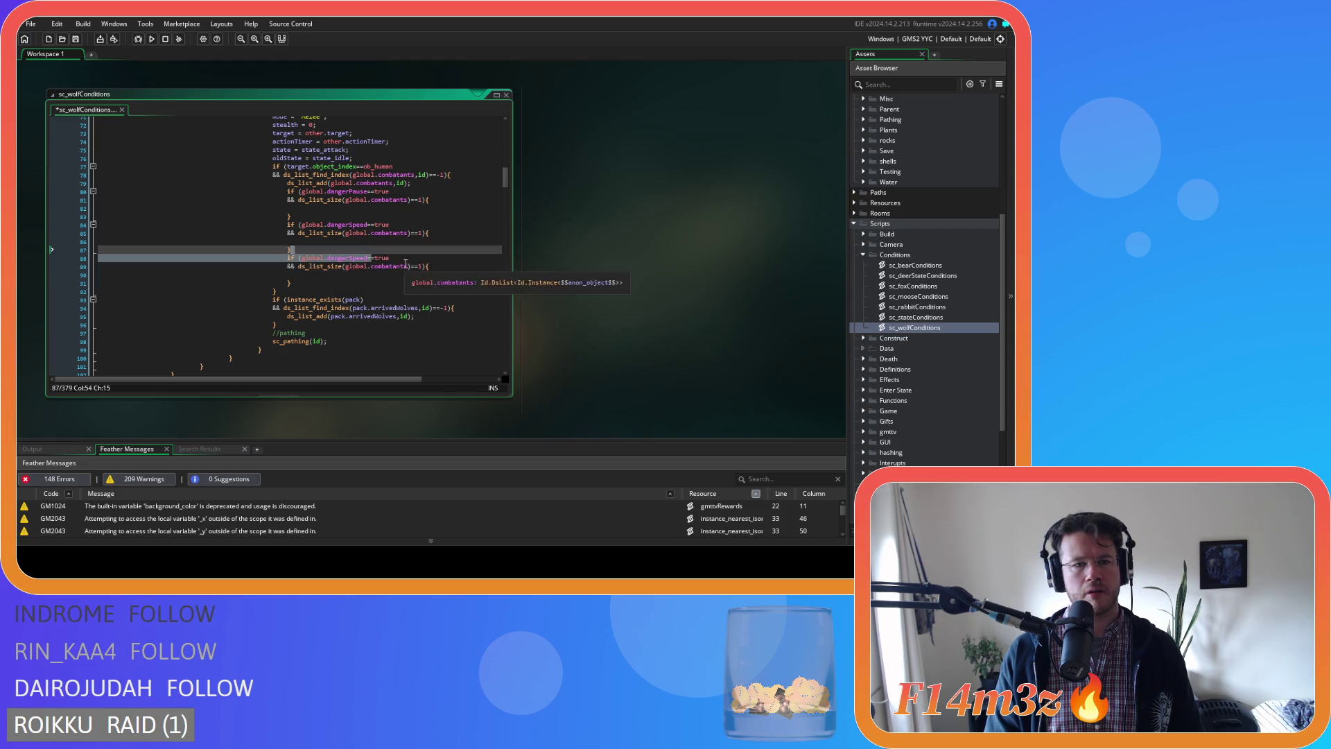
drag(390, 258, 302, 259)
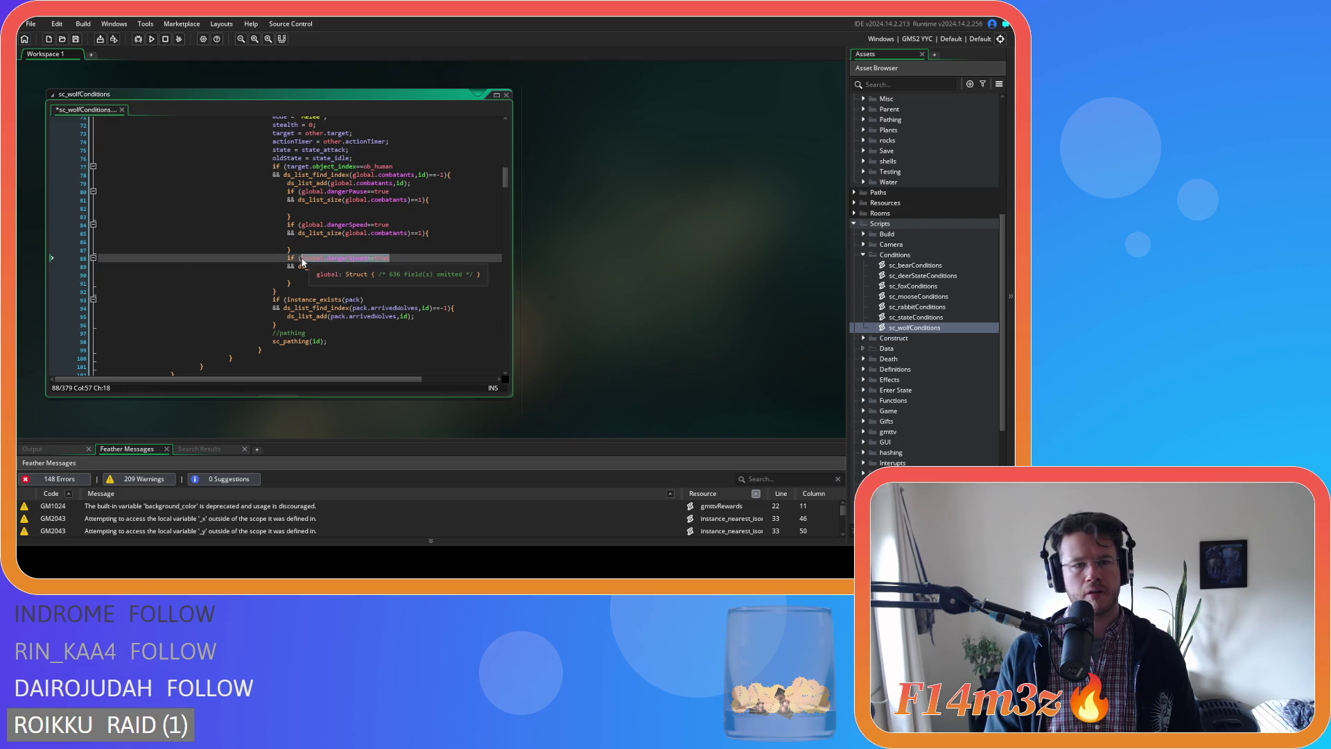
text(global.dangerCam==true)
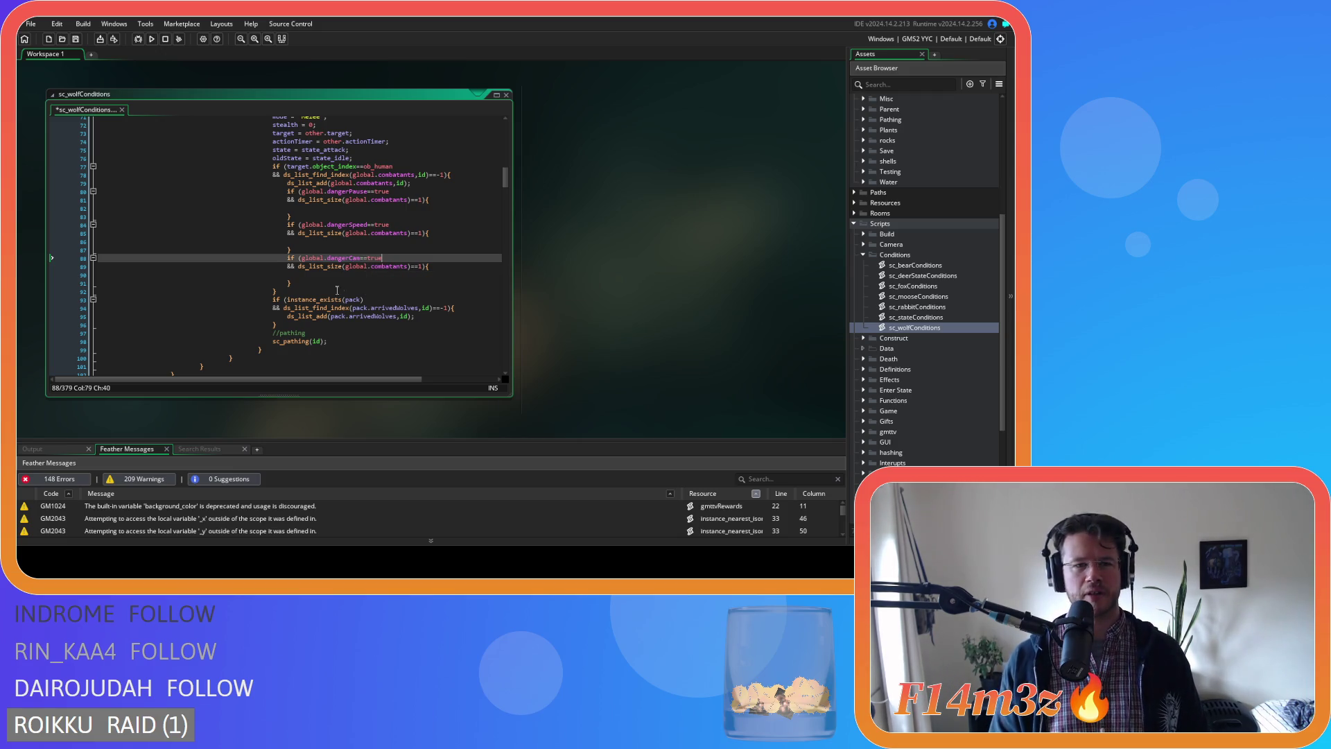
drag(296, 285, 282, 189)
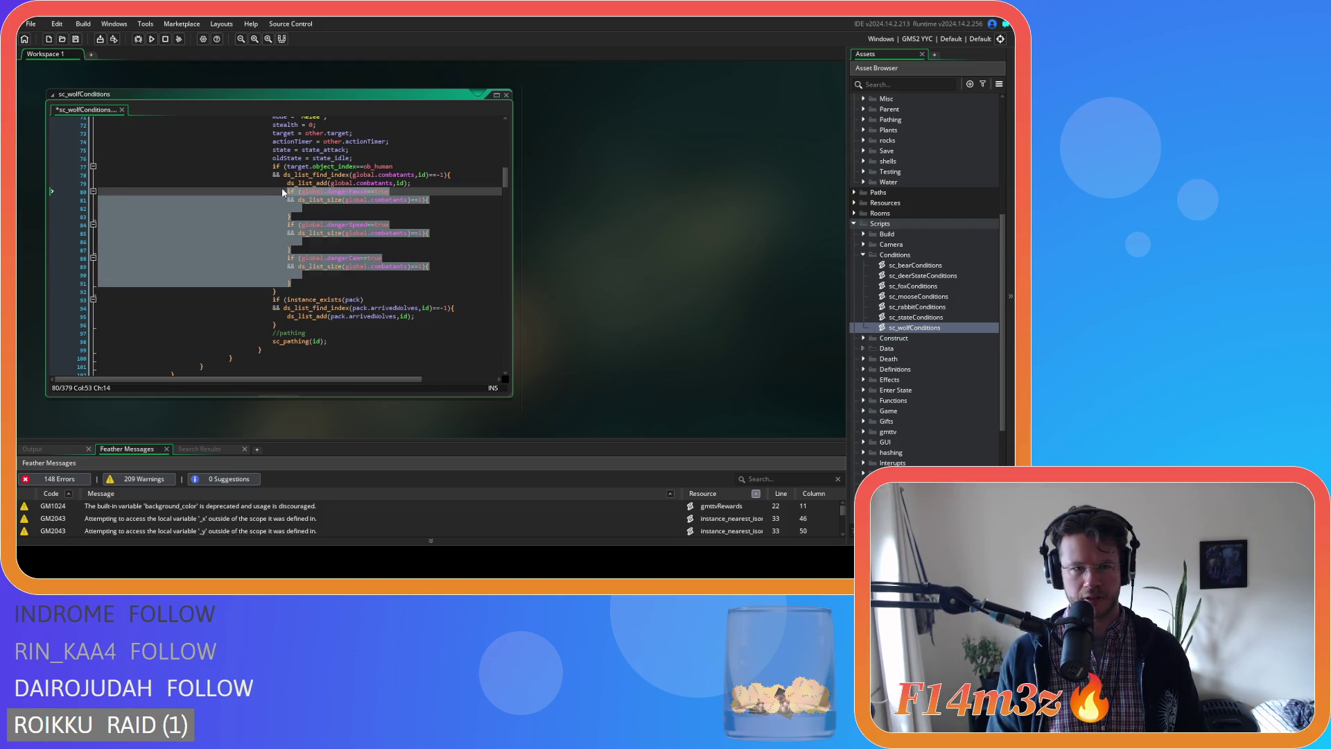
click(319, 284)
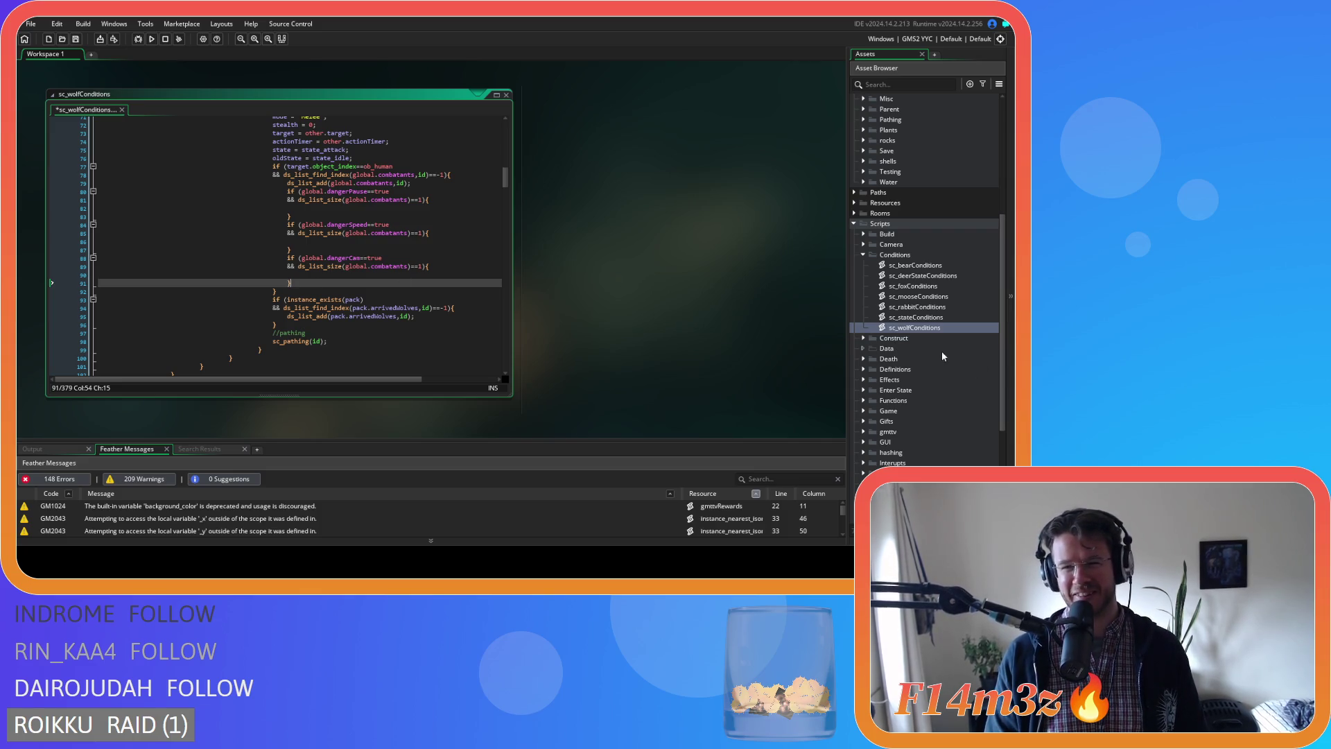
Create a new script named sc_danger in the Game scripts group.
click(862, 255)
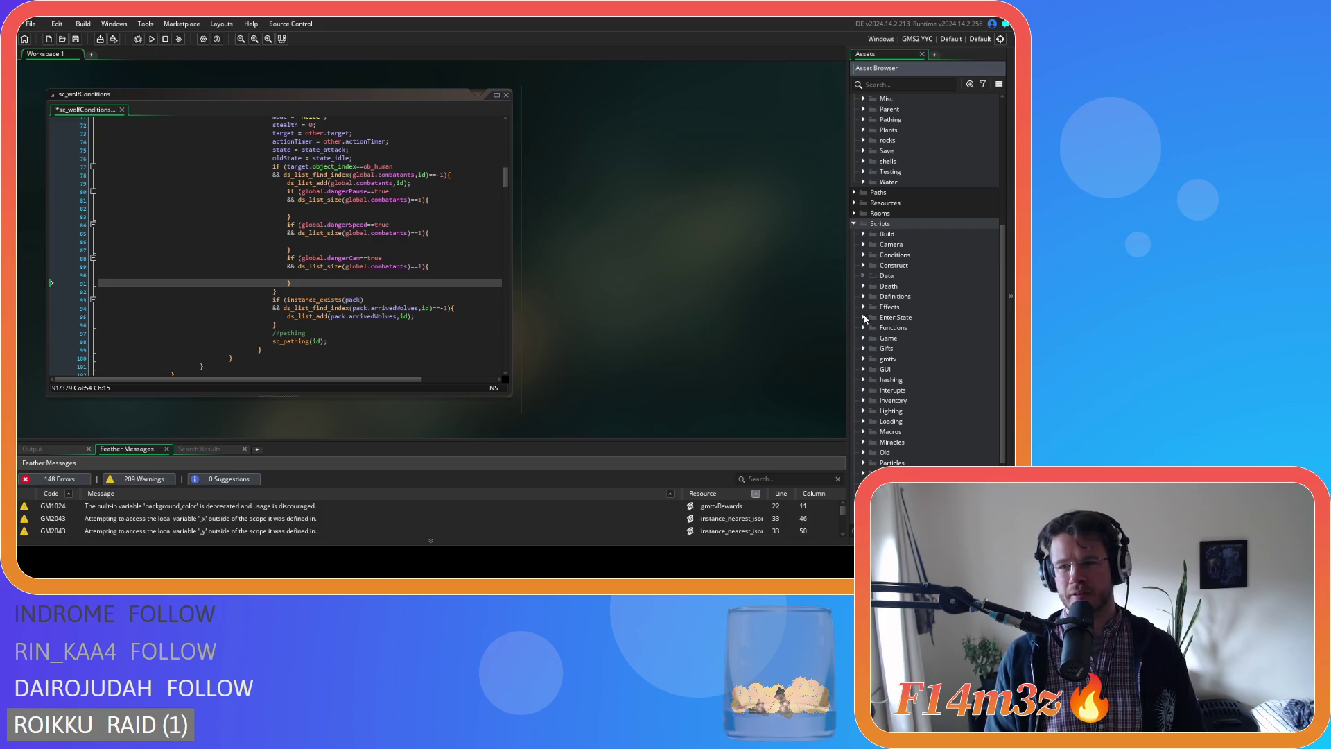
click(863, 337)
right_click(902, 341)
mouse_move(922, 348)
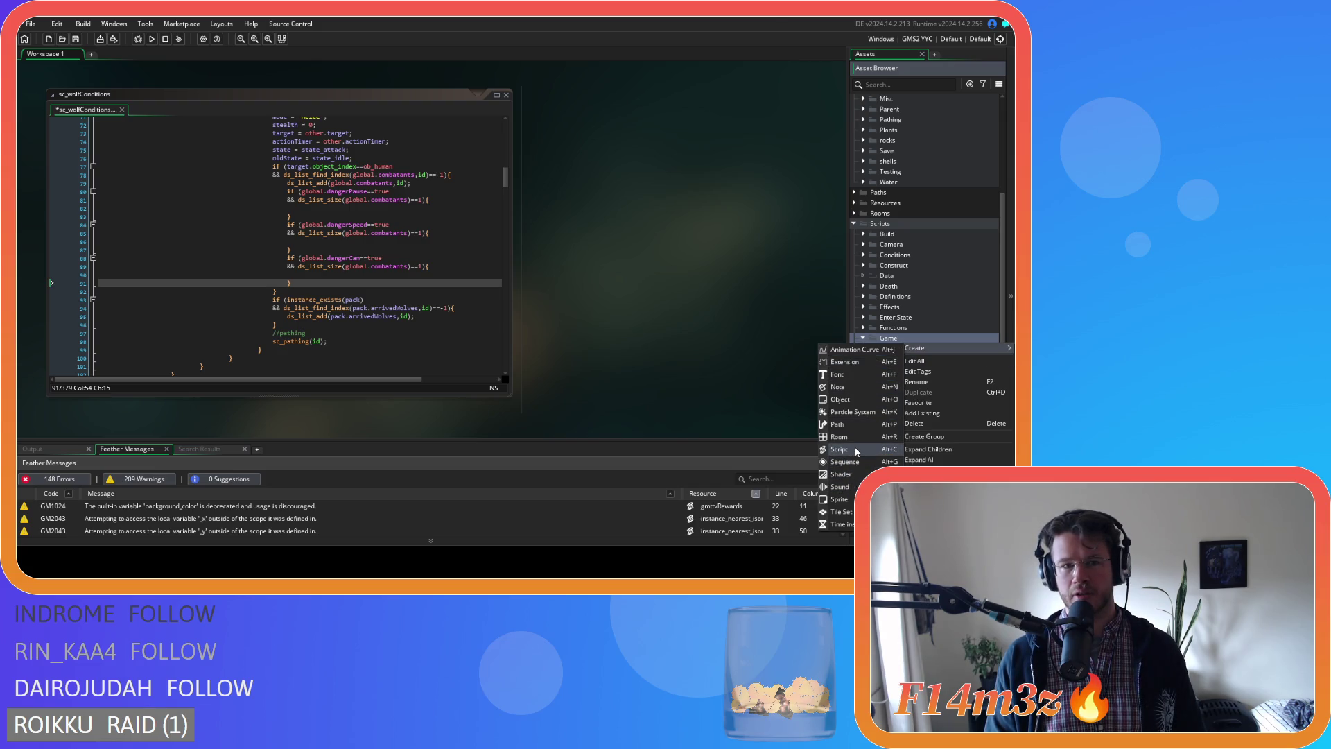
click(857, 451)
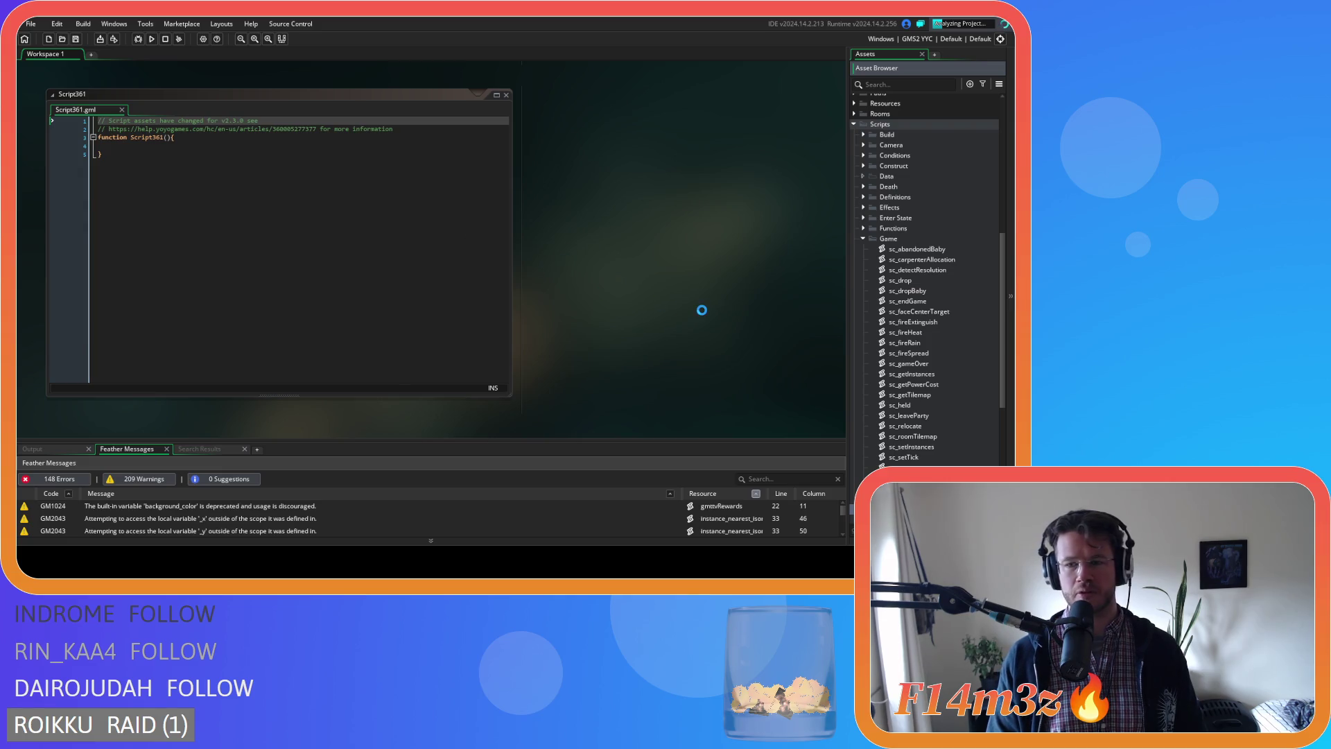
text(sc_danger)
key(Return)
Rename the script's function to danger() and place the caret inside its body.
double_click(141, 137)
text(danger)
key(Right)
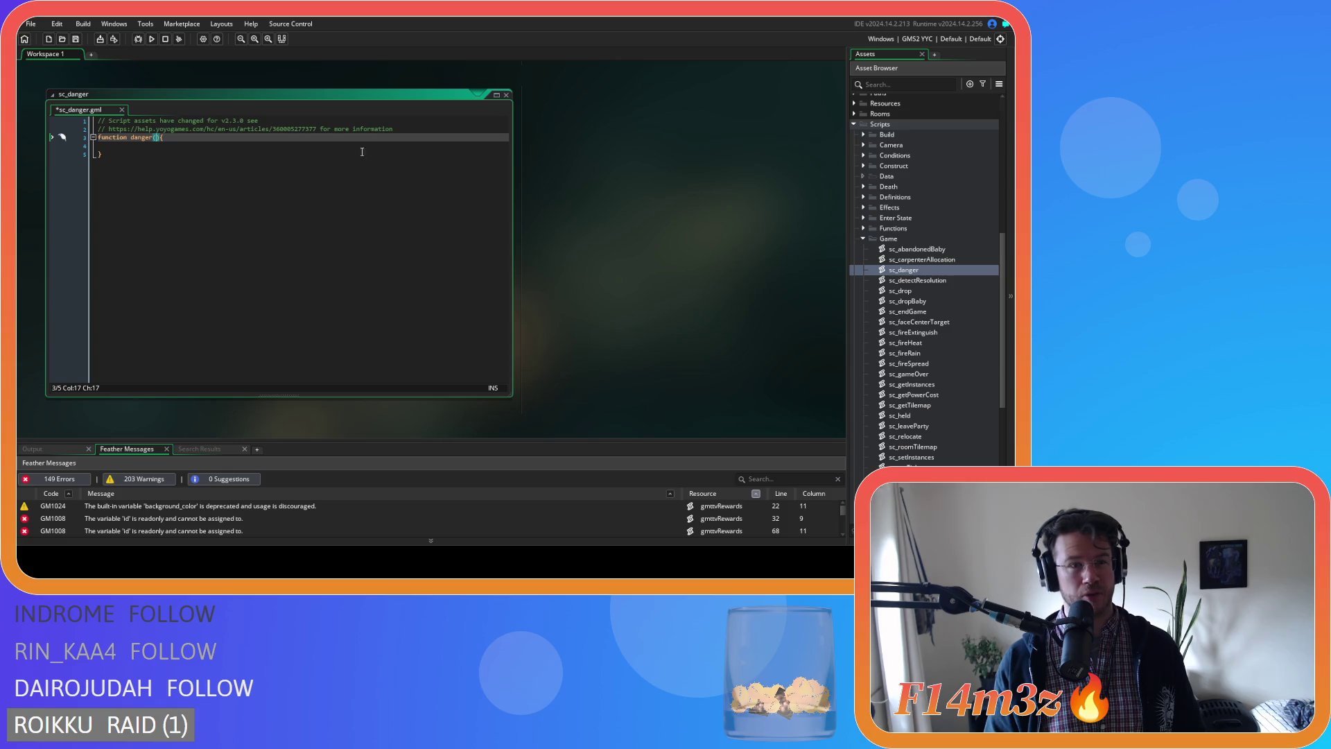
click(220, 147)
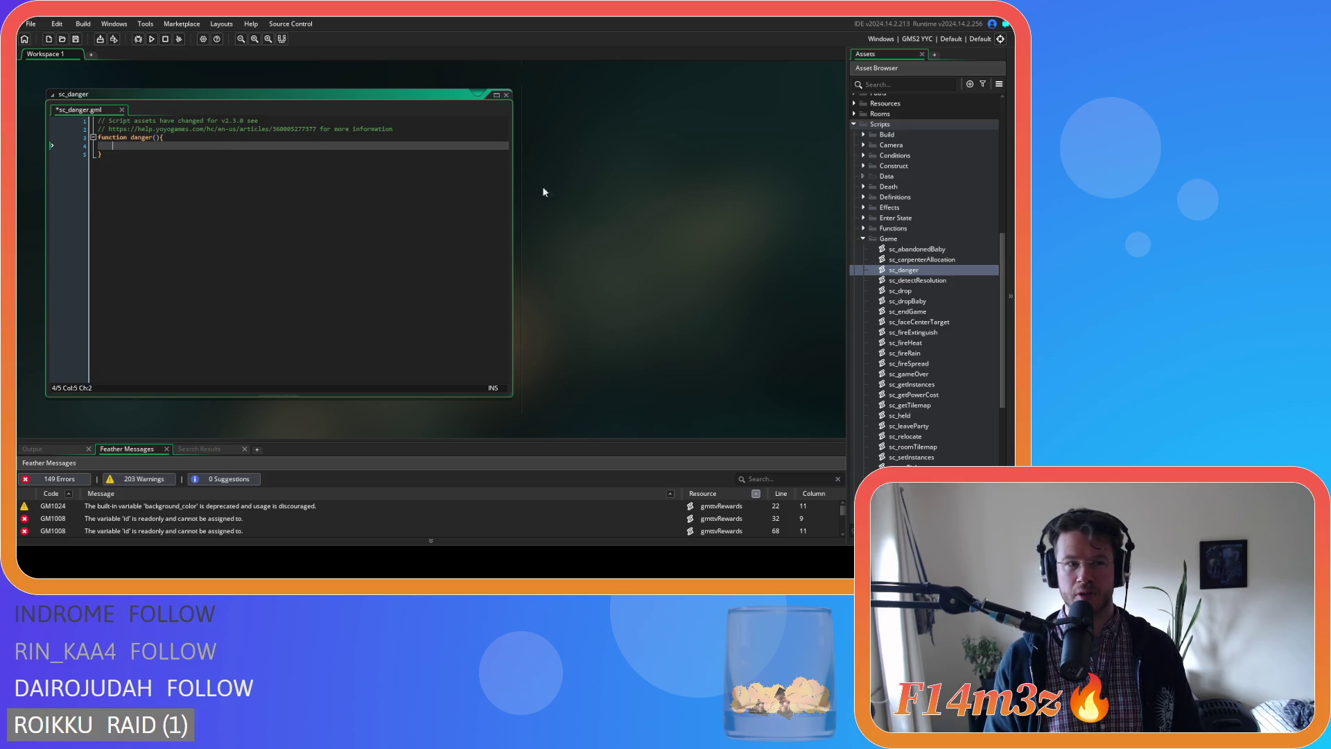
Cut lines 80–91 out of sc_wolfConditions and remove the leftover empty line.
scroll(up, 3)
drag(299, 240, 289, 158)
key(Delete)
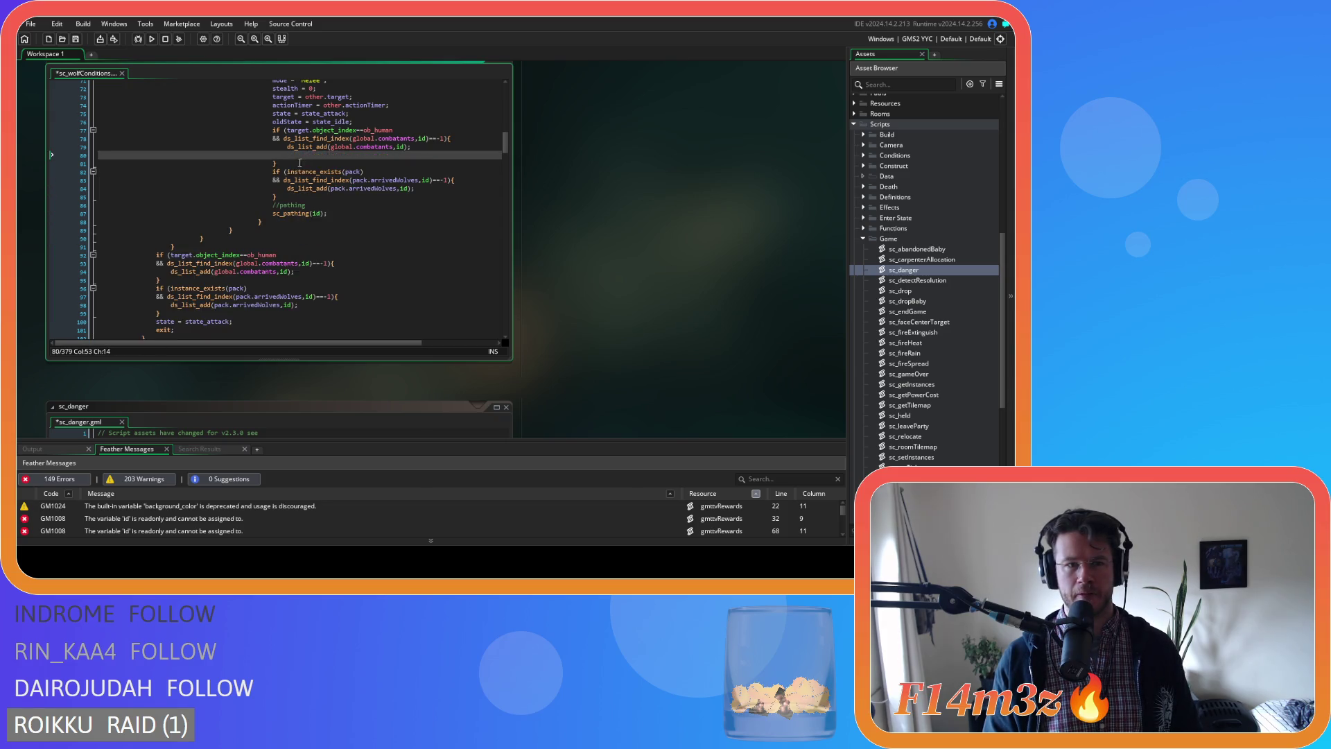
key(Home)
key(BackSpace)
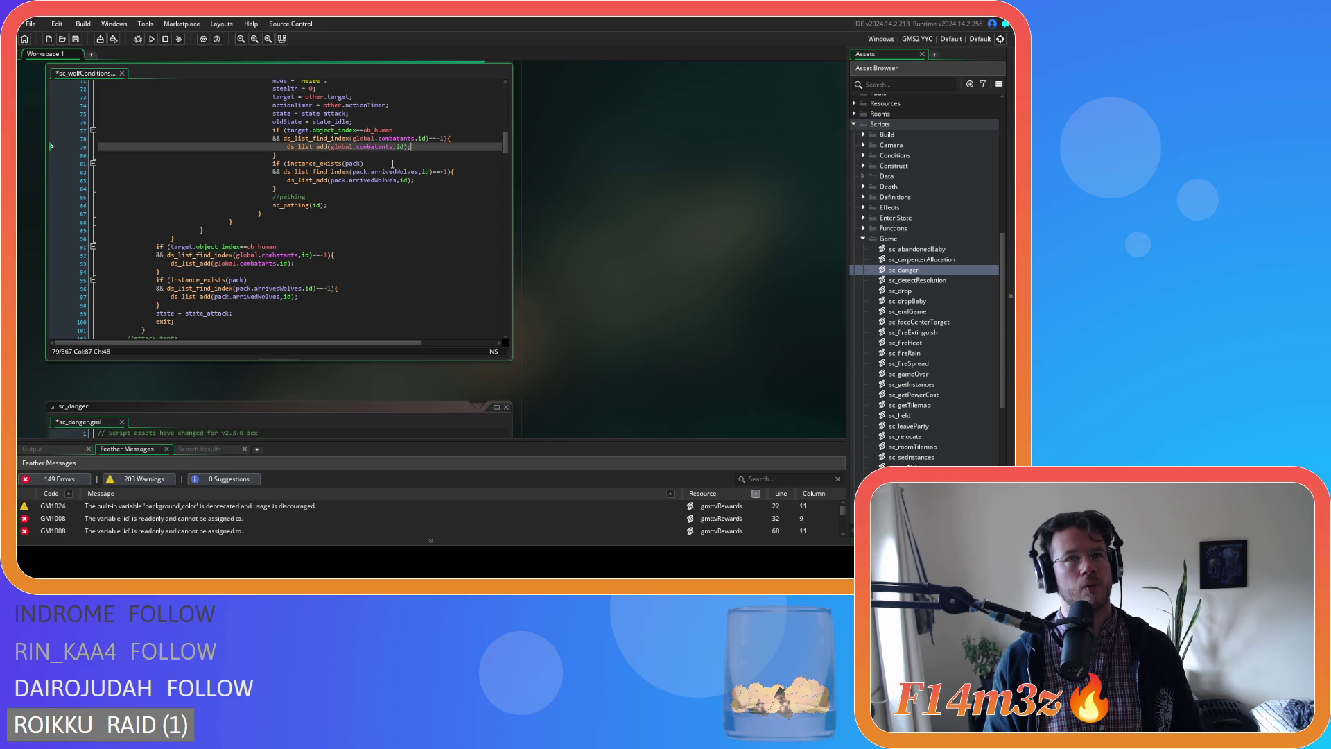
Scroll back to sc_danger and put the caret on the danger function line.
scroll(down, 3)
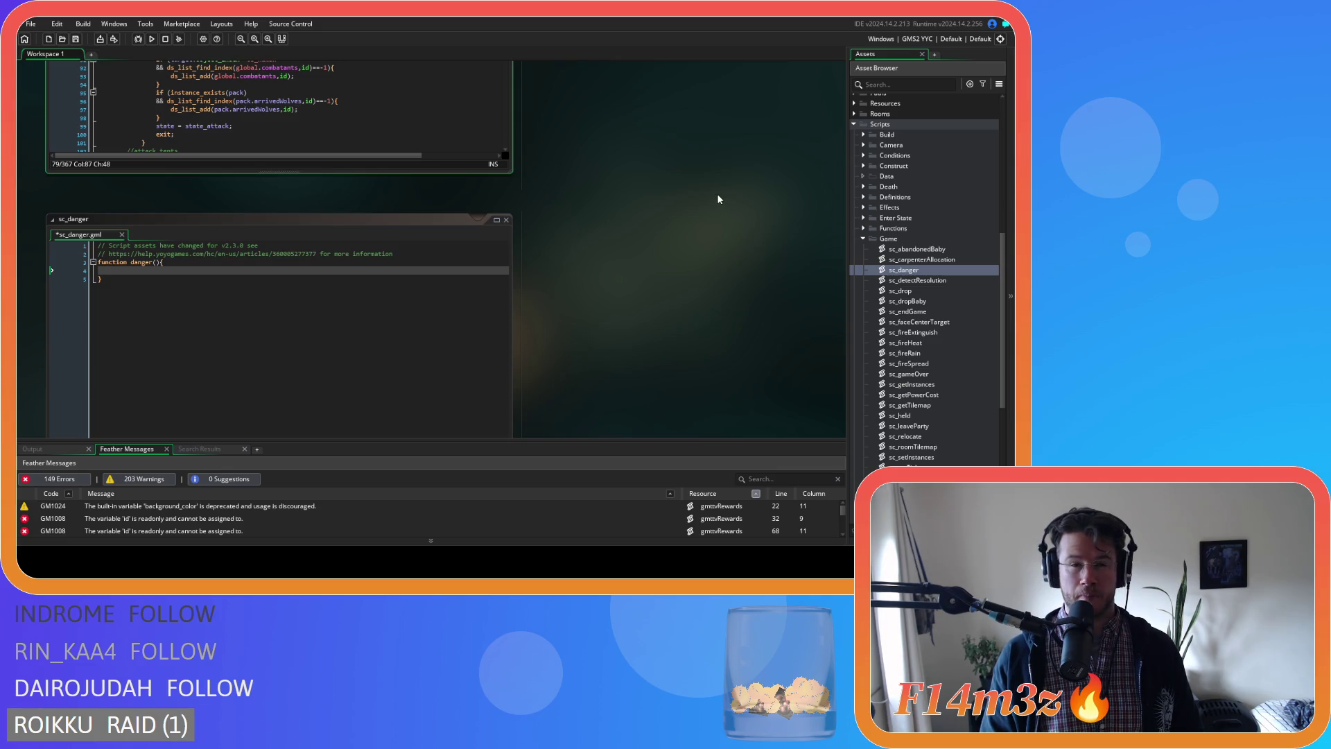
scroll(up, 3)
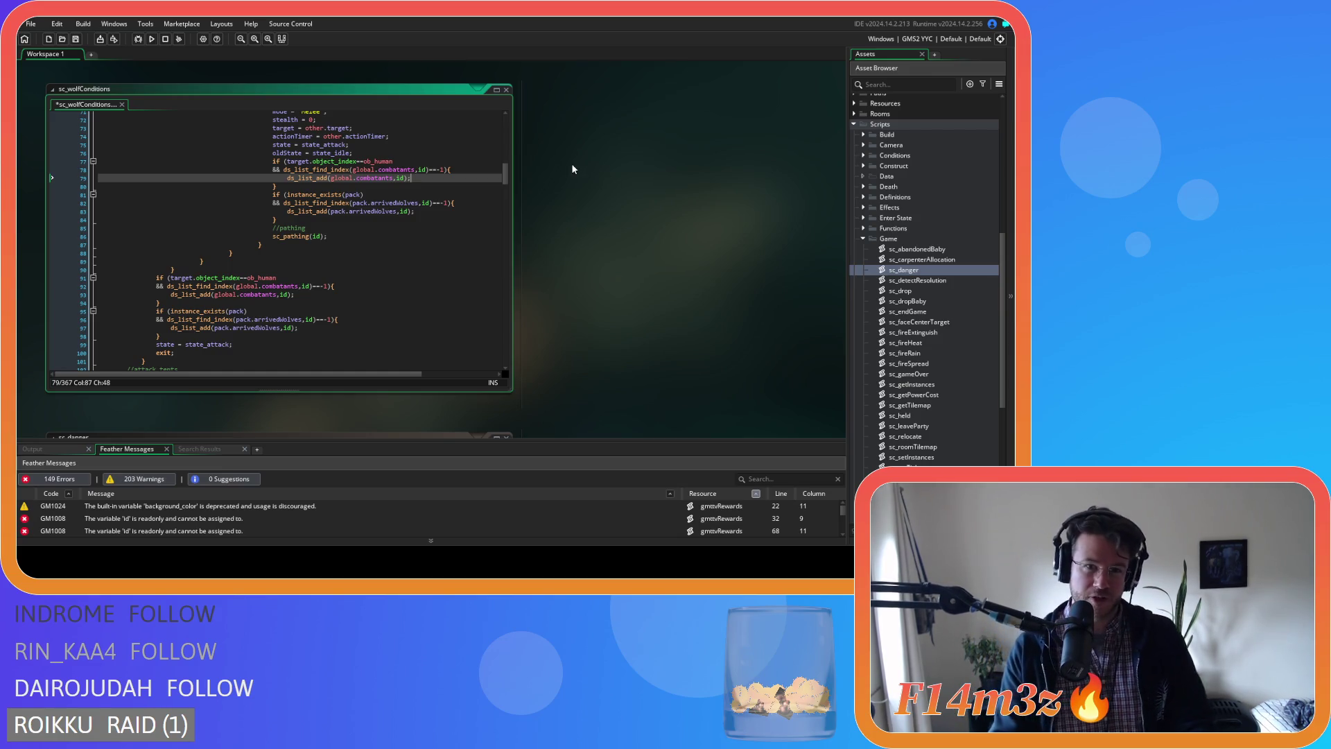
scroll(down, 3)
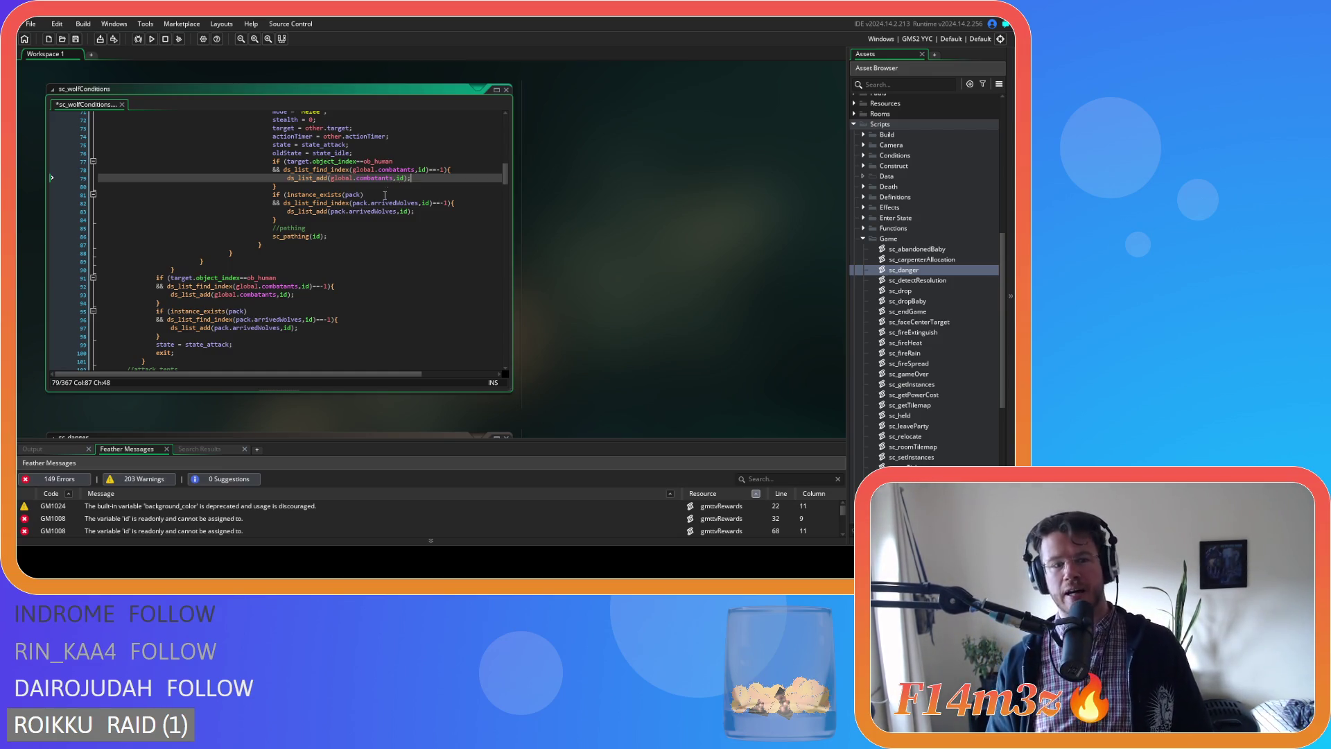
scroll(up, 3)
scroll(up, 3)
scroll(down, 3)
click(400, 192)
scroll(up, 3)
scroll(down, 3)
scroll(down, 3)
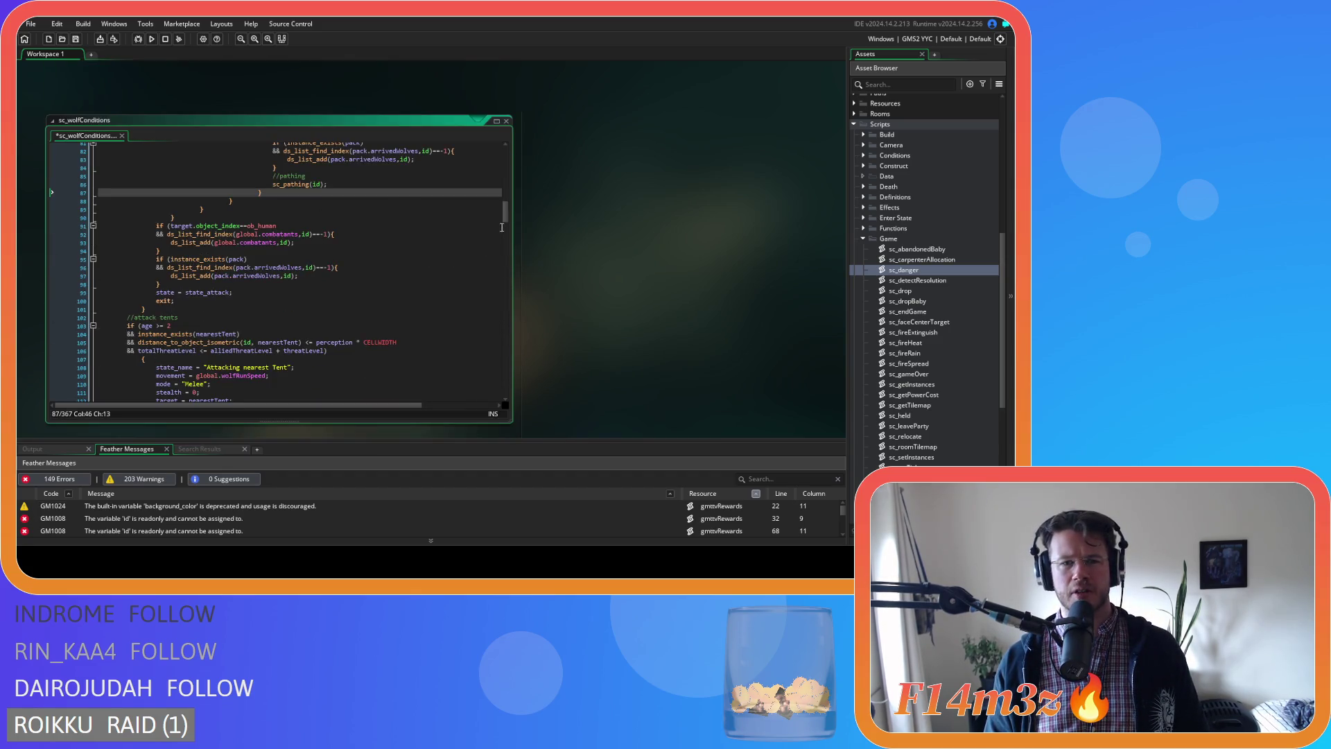
scroll(up, 3)
scroll(down, 3)
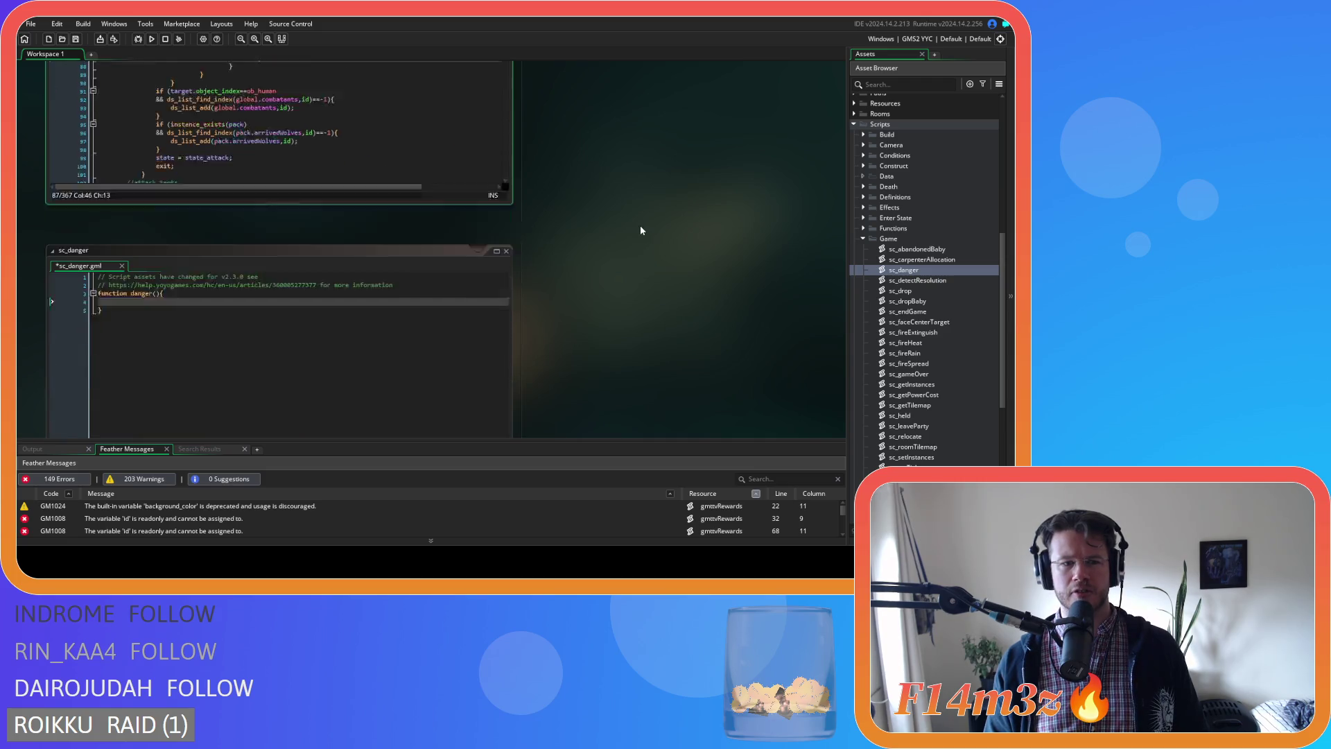
click(183, 231)
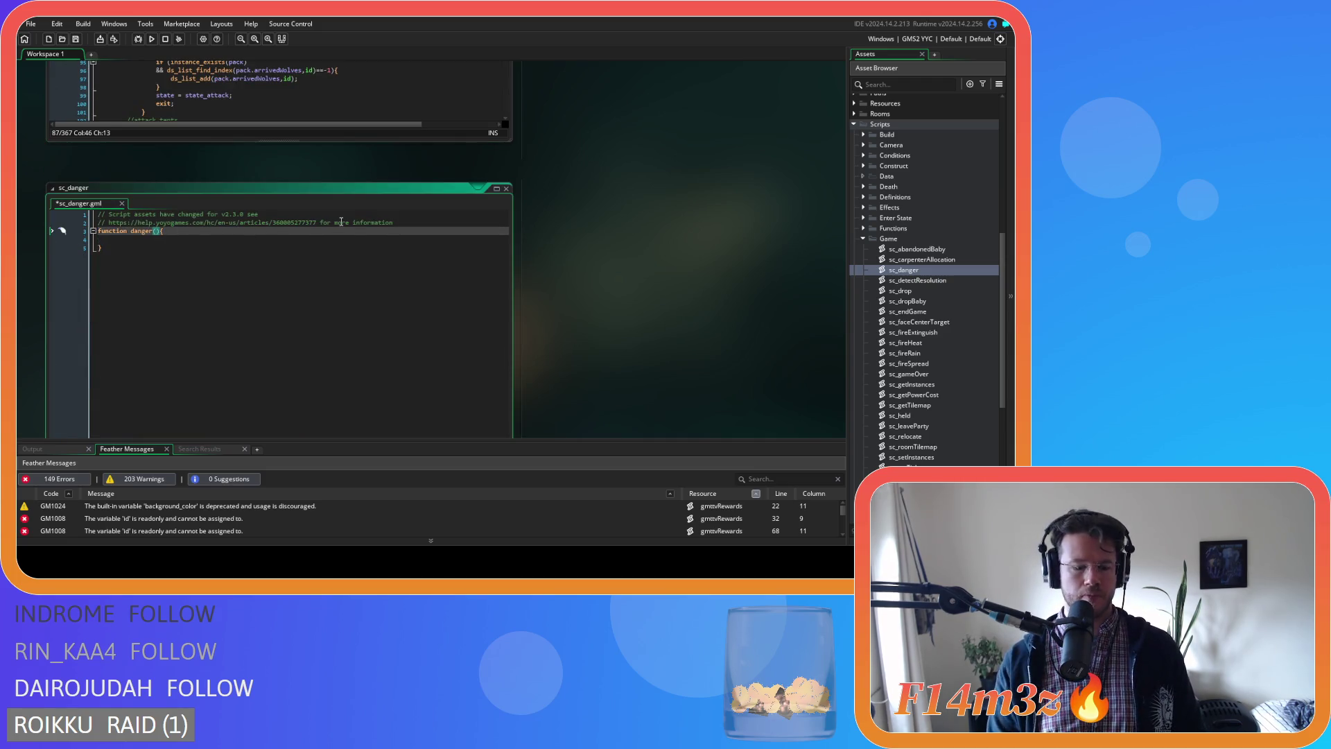
Give danger() a _danger parameter and paste the cut danger if blocks into its body.
text(danger)
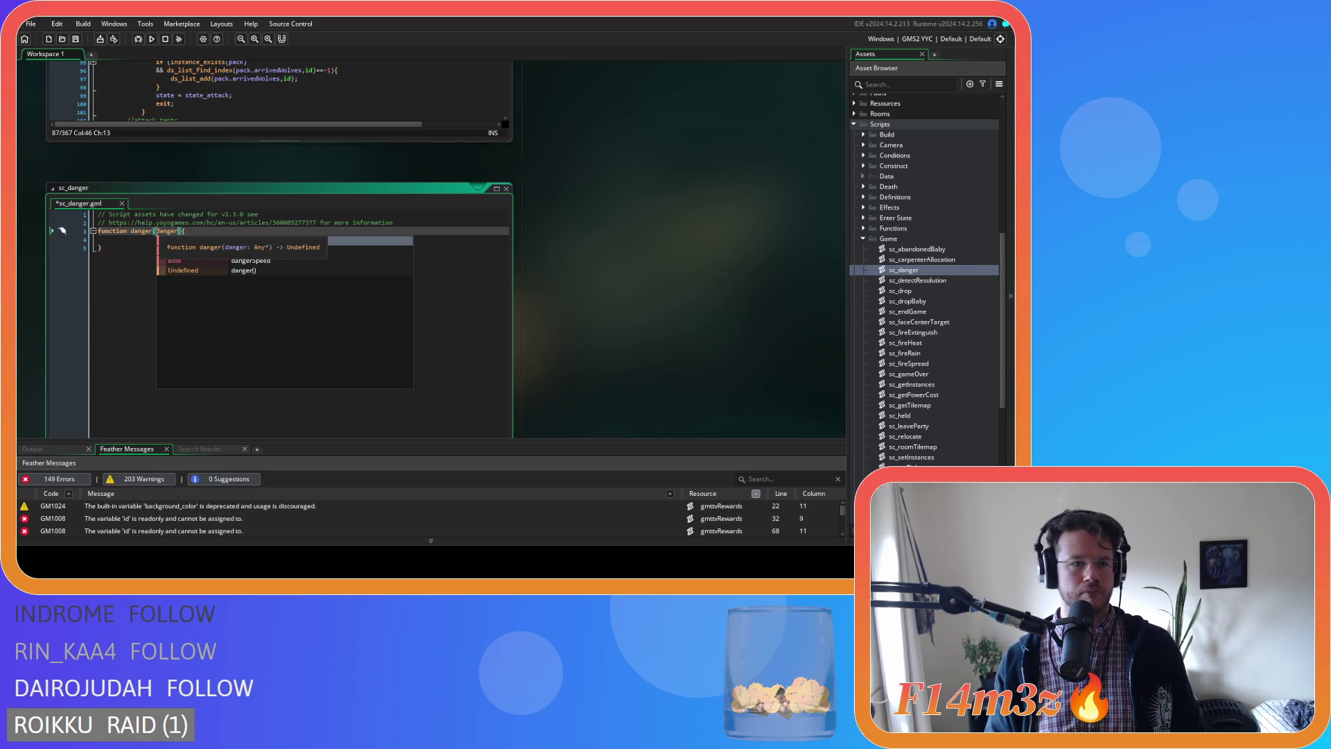
text(_)
click(196, 239)
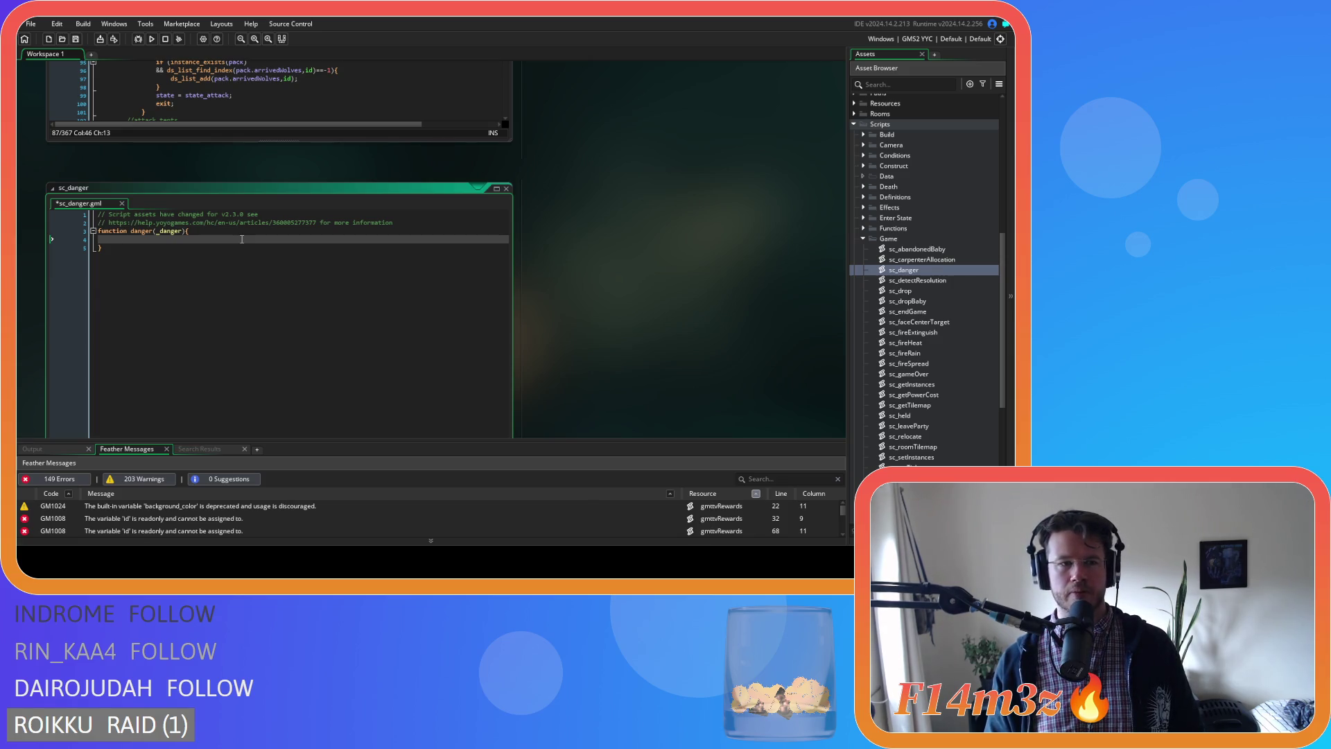
double_click(168, 232)
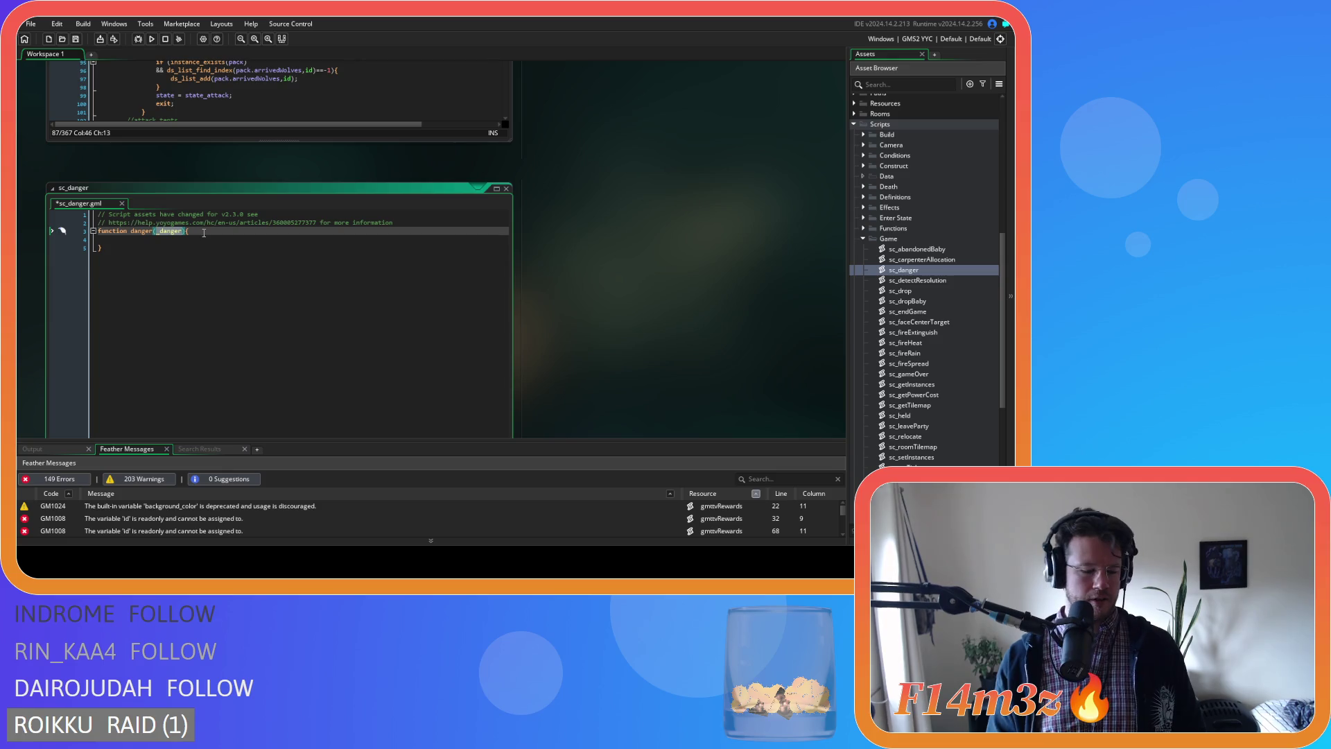
key(Down)
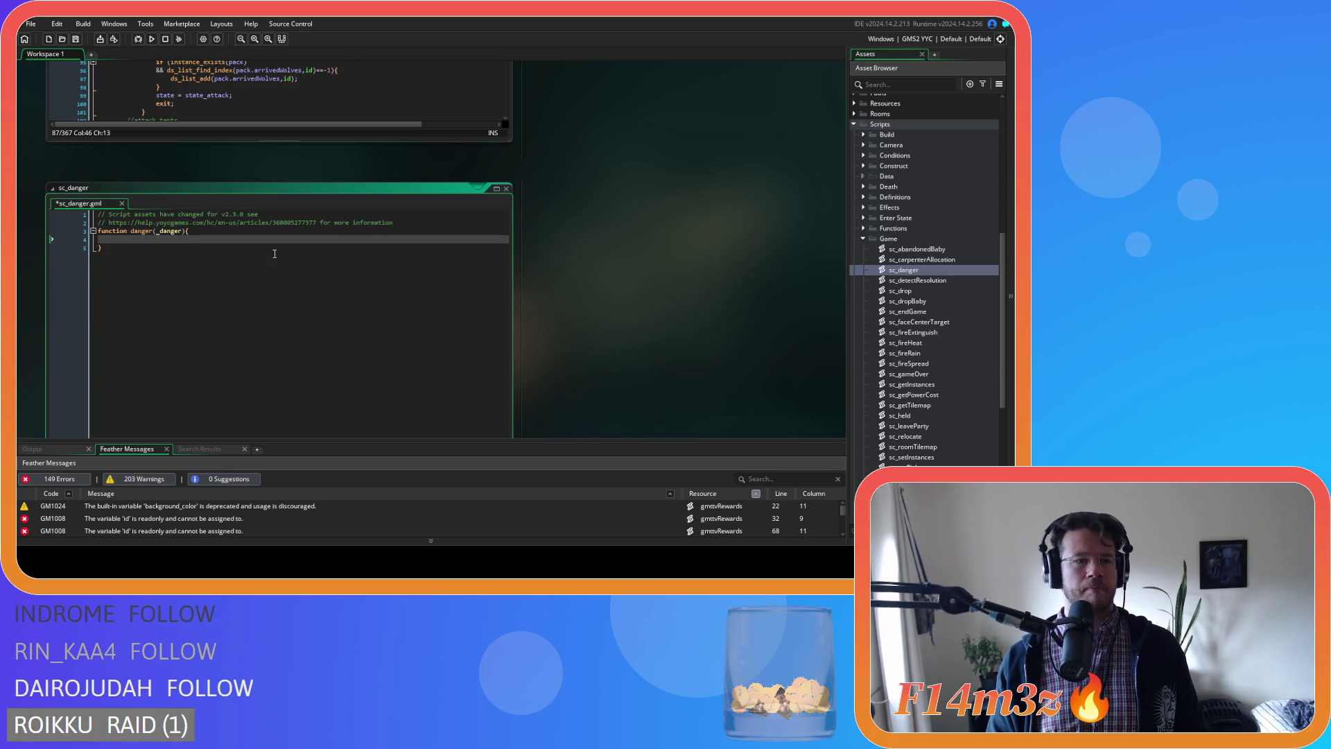
key(ctrl+v)
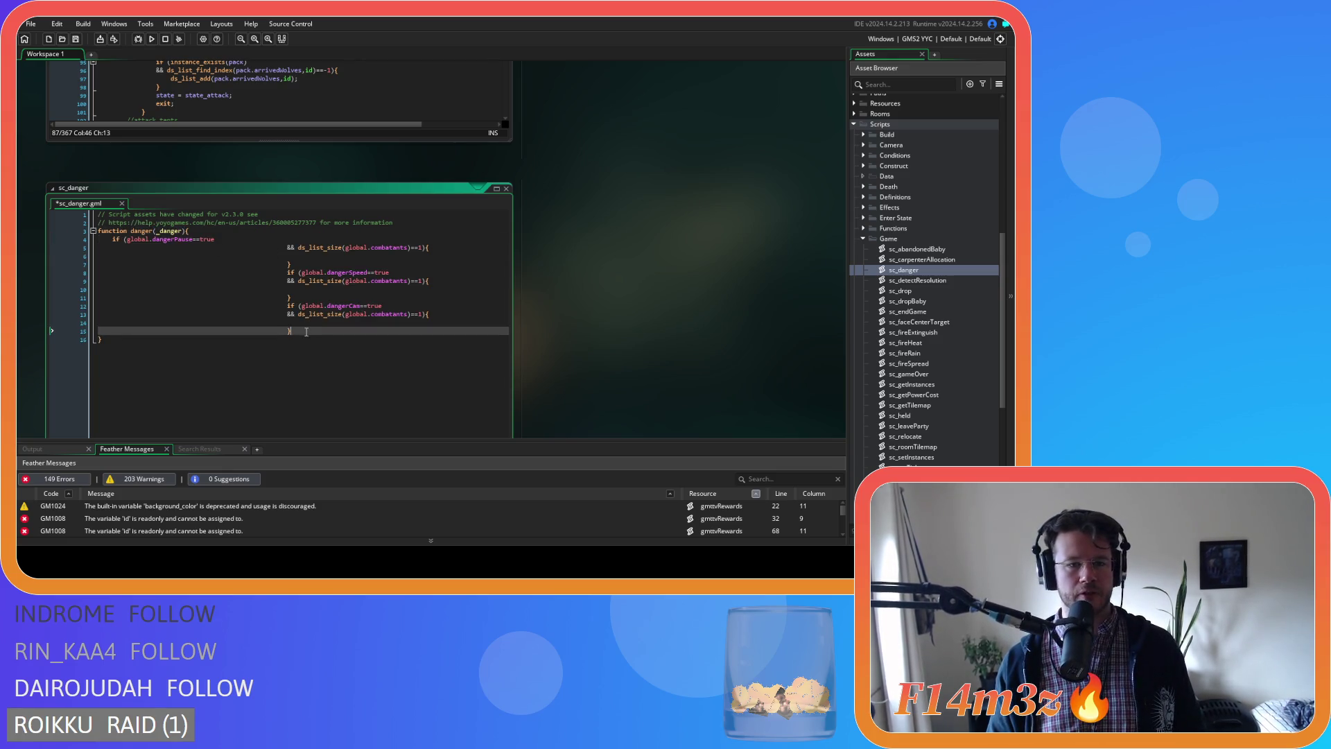
Un-indent the pasted block by two levels and save sc_danger.
drag(294, 331, 22, 255)
key(shift+Up)
key(shift+Tab)
key(shift+Tab)
key(shift+Tab)
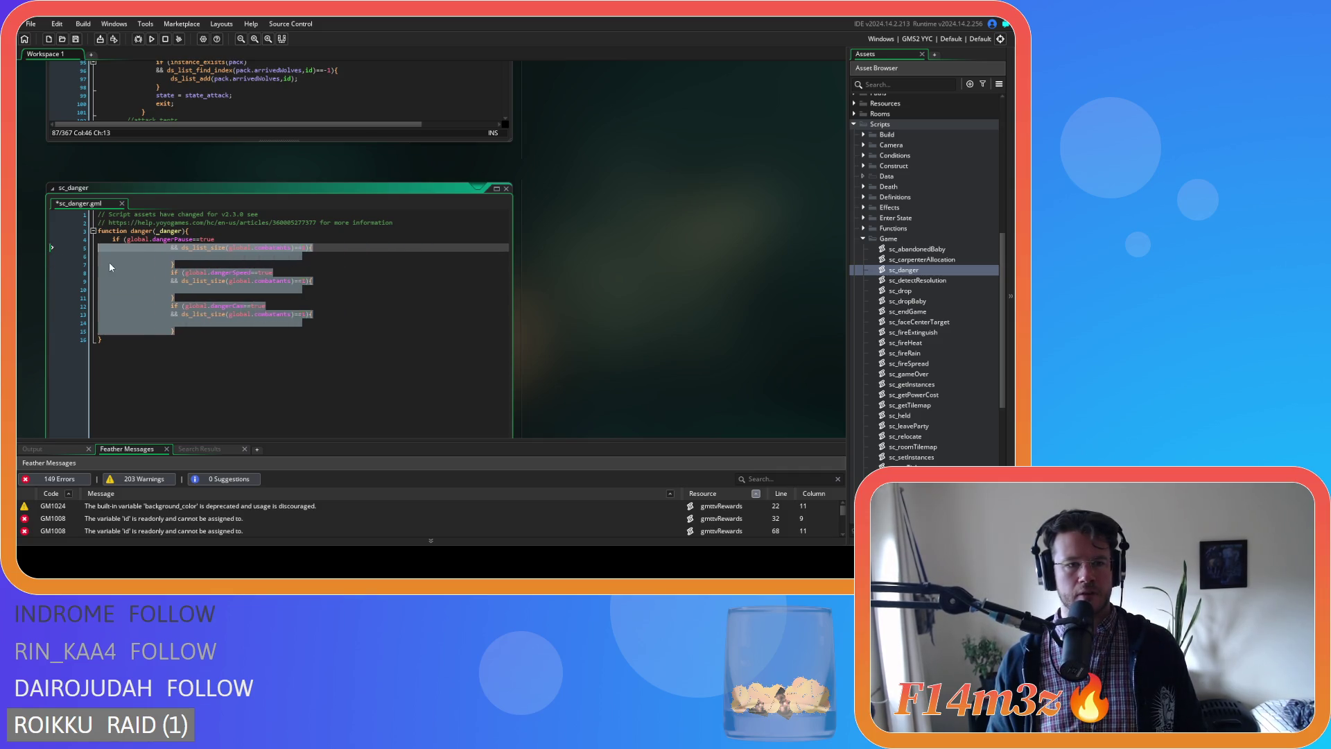
key(shift+Tab)
click(268, 283)
key(ctrl+s)
Remove '&& ds_list_size(global.combatants)==1' from the dangerPause, dangerSpeed and dangerCam checks.
click(246, 239)
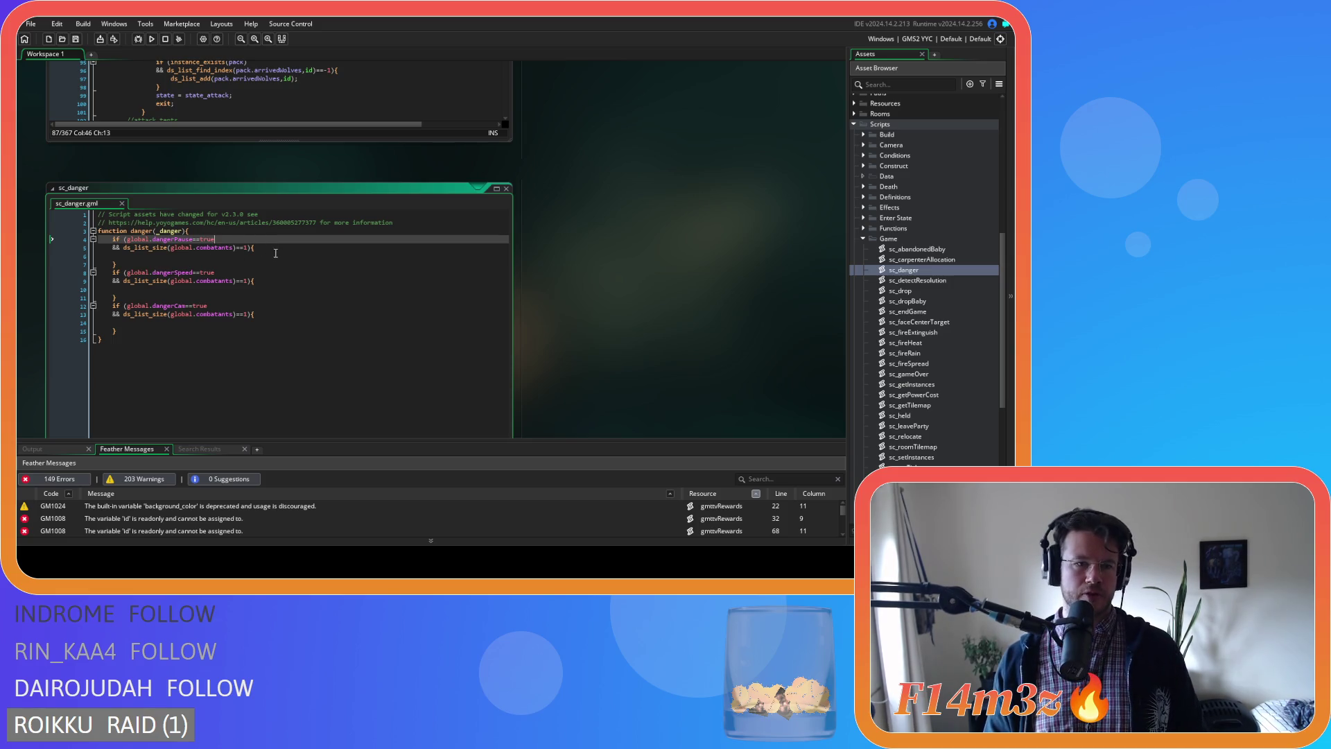
click(275, 253)
double_click(244, 248)
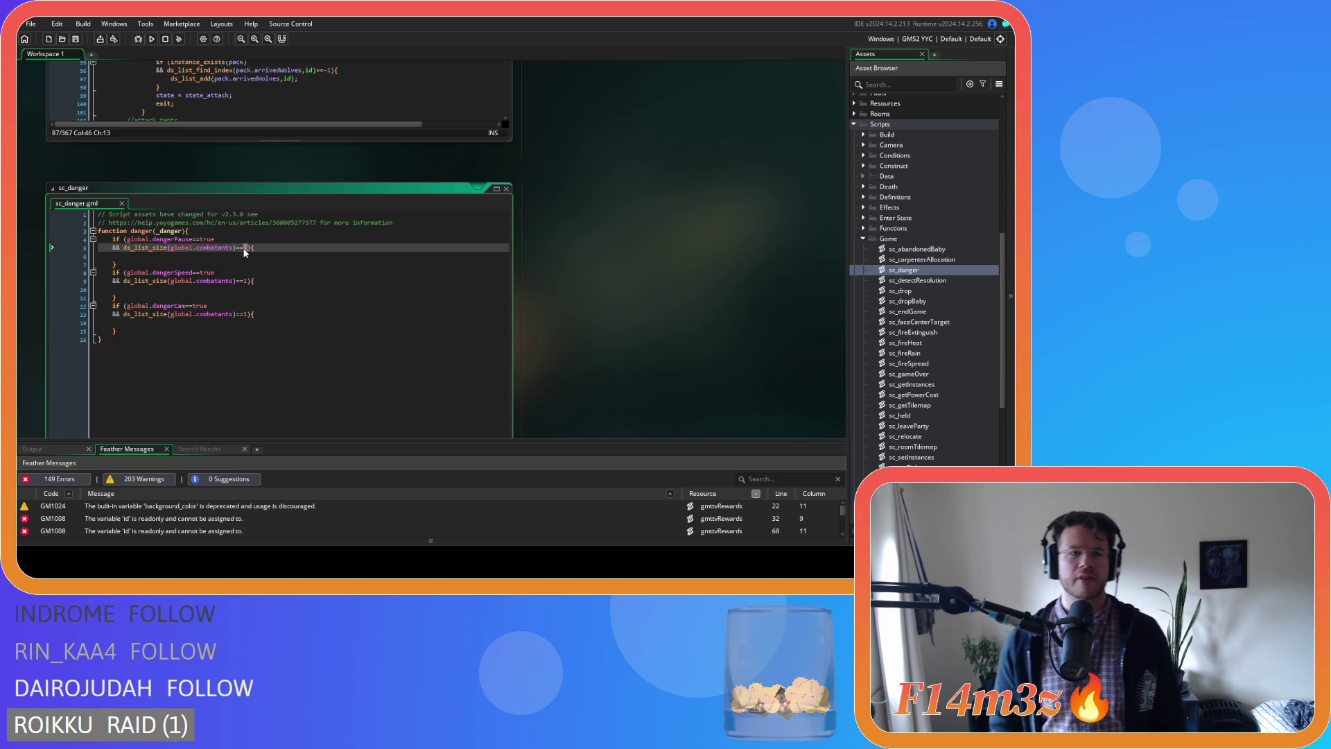
text(1)
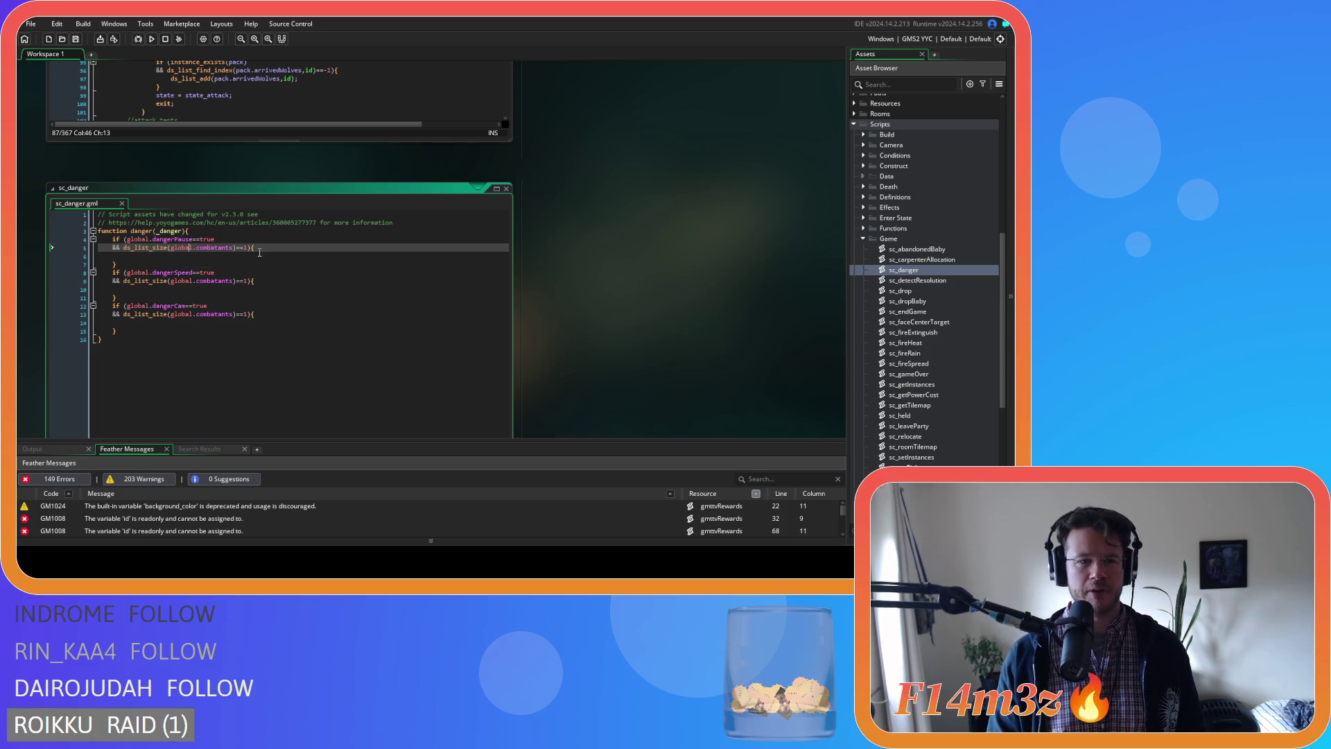
drag(248, 247, 124, 248)
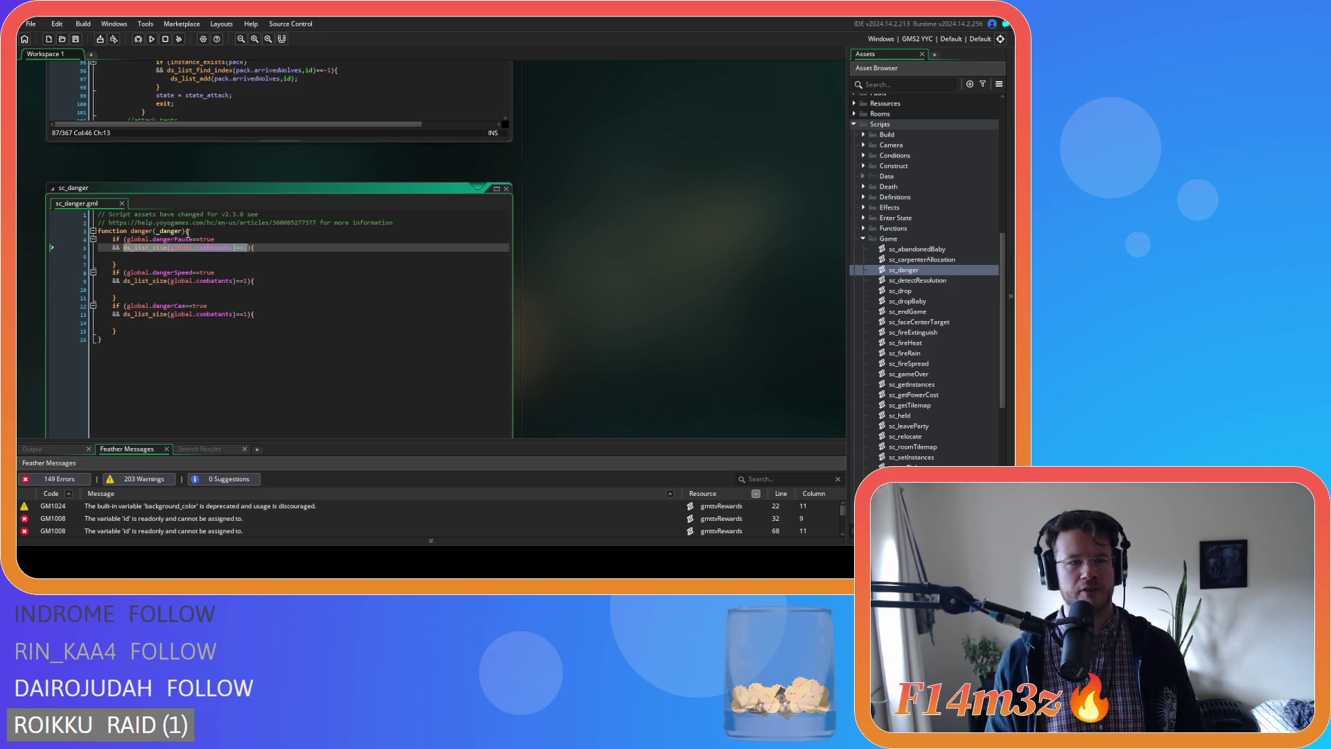
key(Delete)
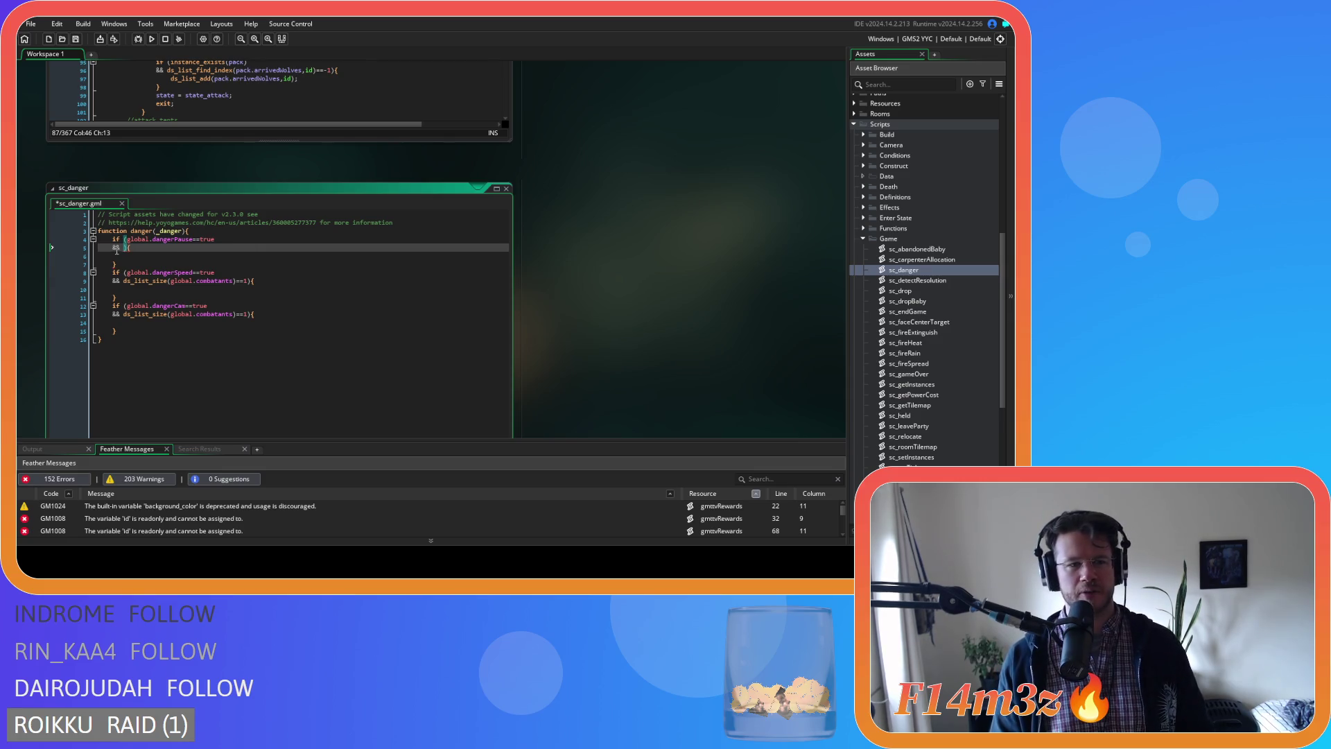
drag(123, 248, 62, 252)
key(BackSpace)
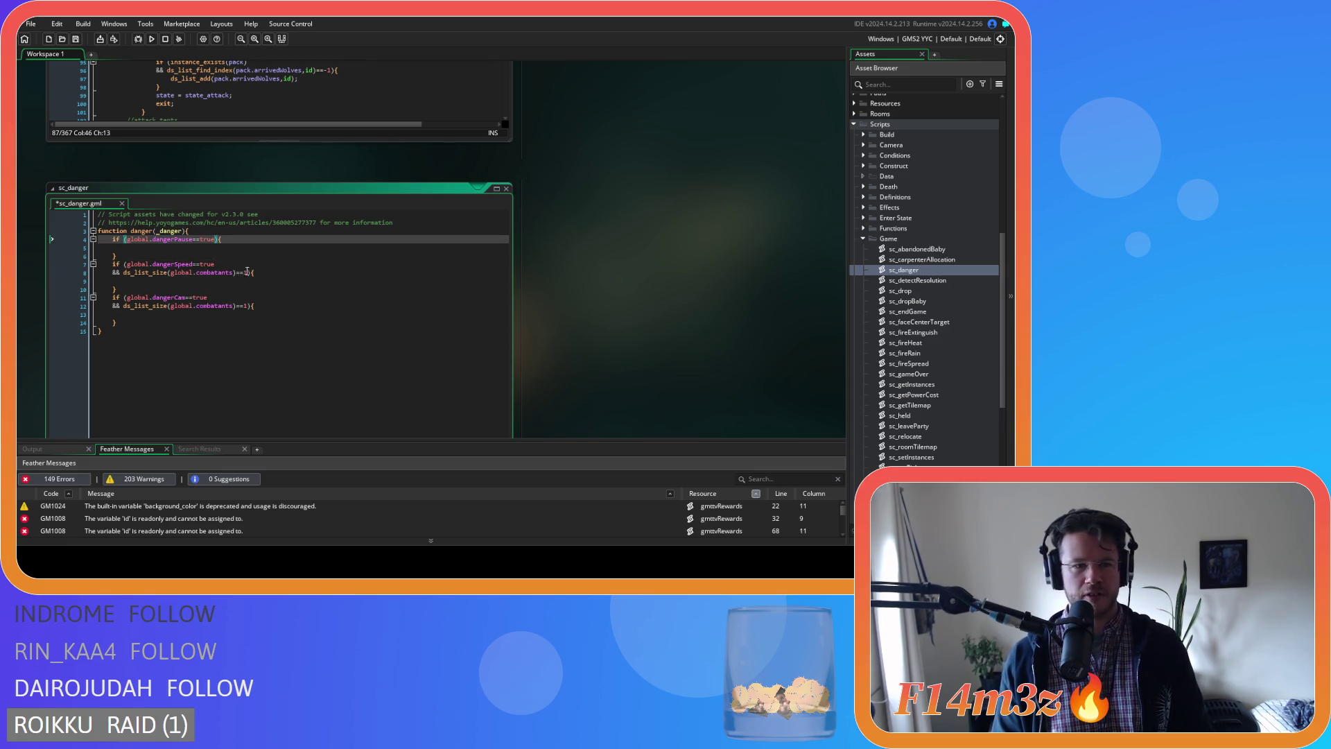
click(246, 272)
key(shift+Home)
key(BackSpace)
key(BackSpace)
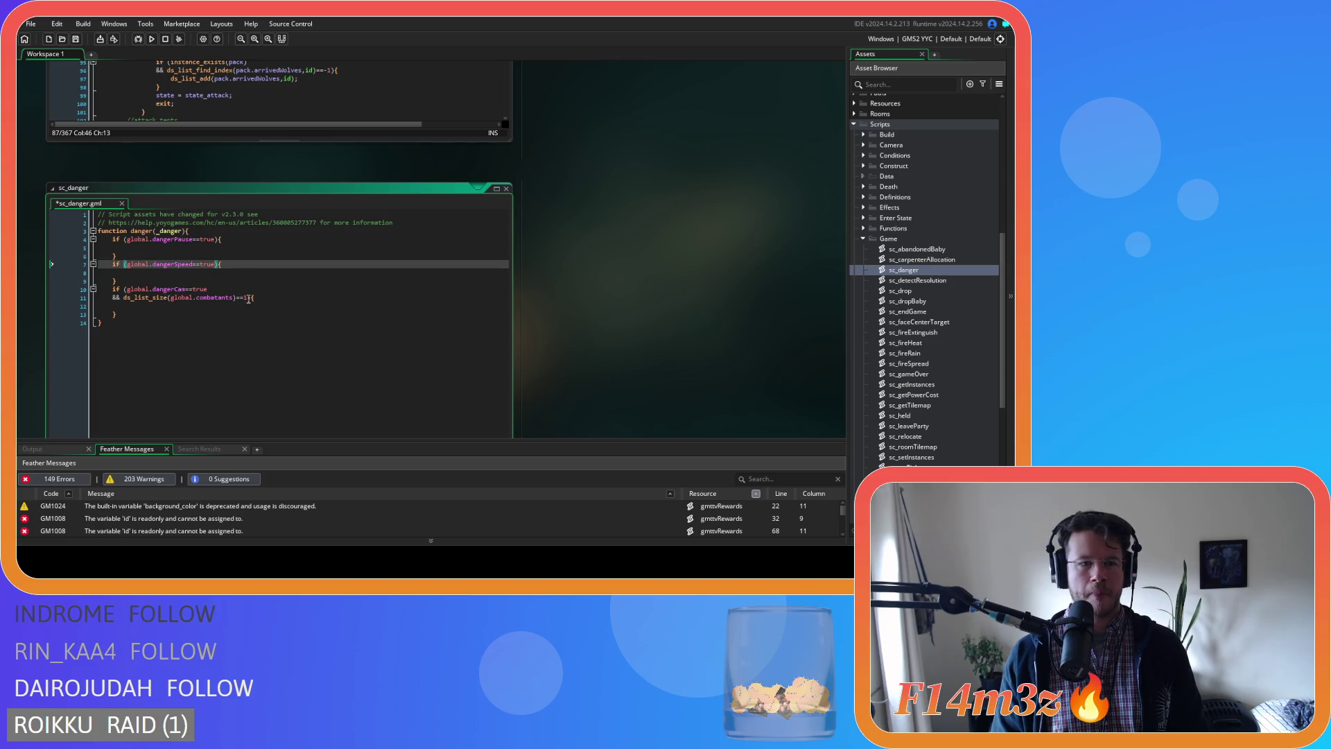
click(248, 298)
key(shift+Home)
key(BackSpace)
key(BackSpace)
Start a new if statement on the line after the function declaration.
click(218, 231)
key(Return)
text(if)
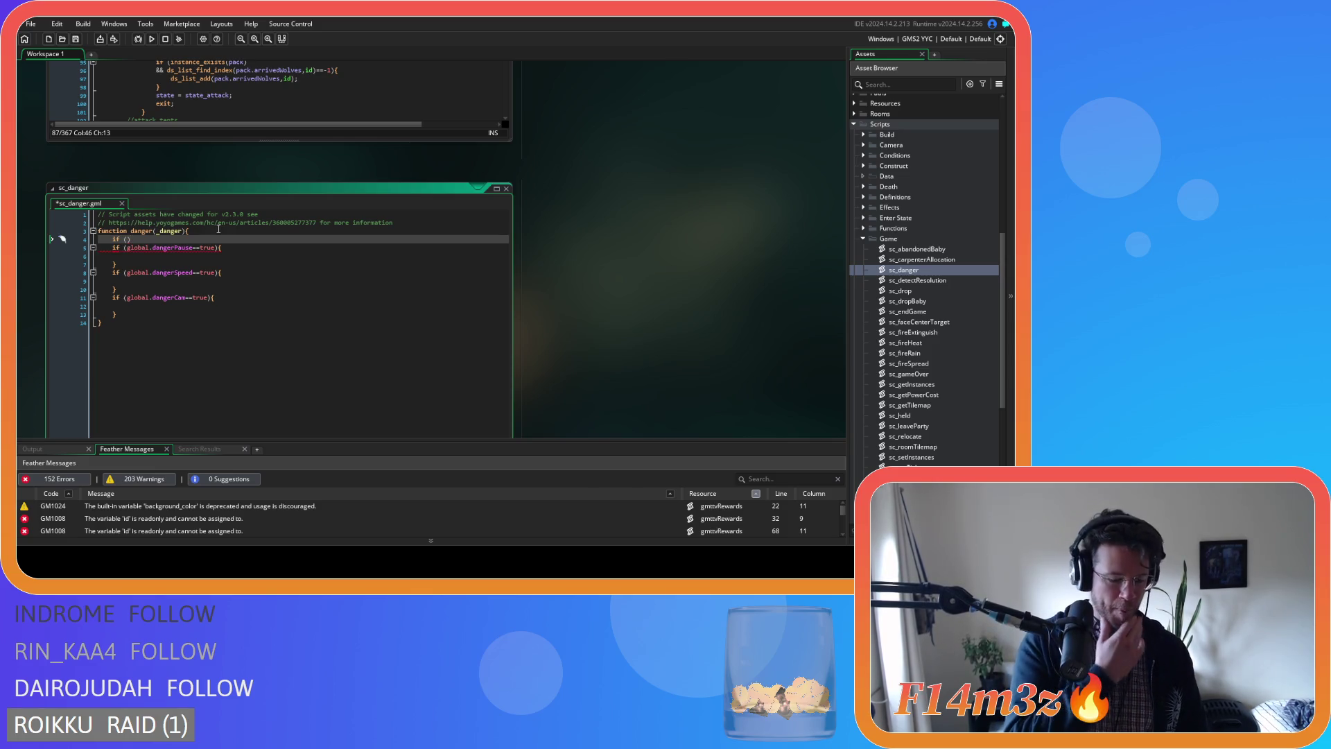
Wrap the three danger checks in an outer ds_list_size(global.combatants)>=1 if block and save.
key(ctrl+v)
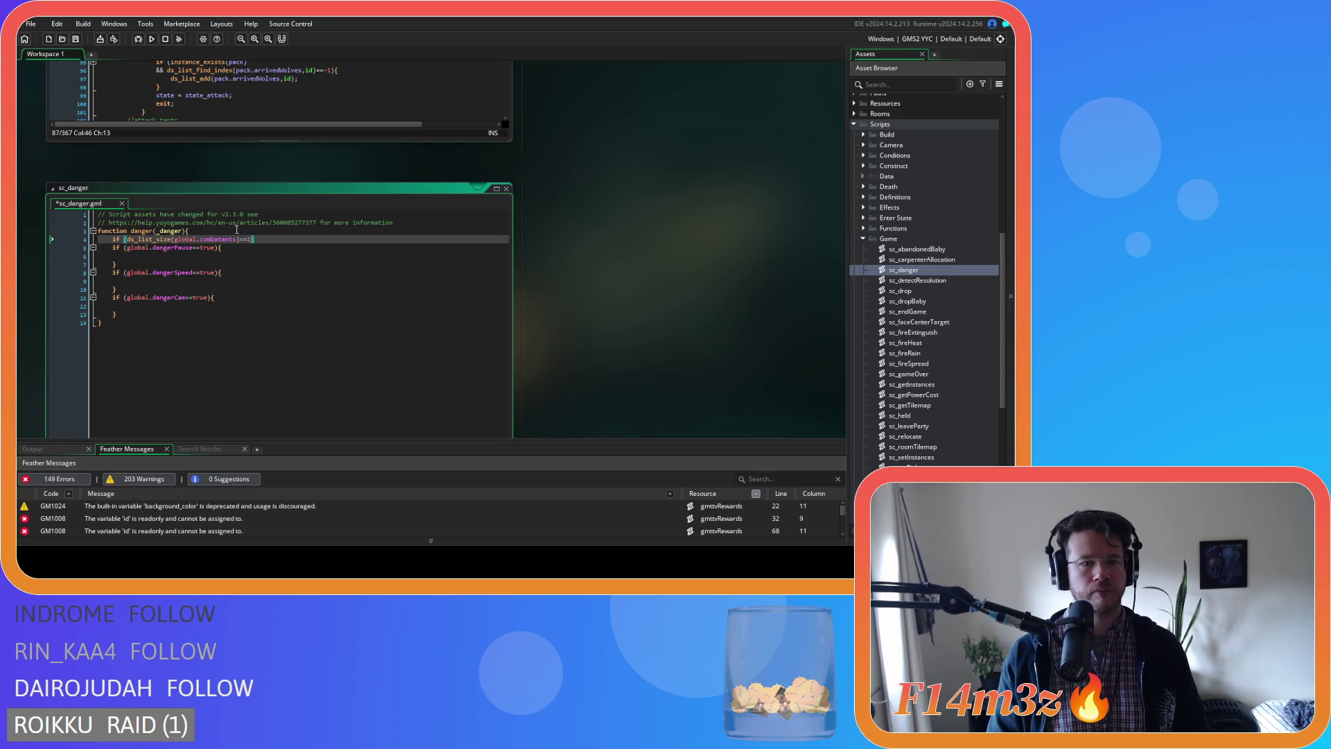
text())
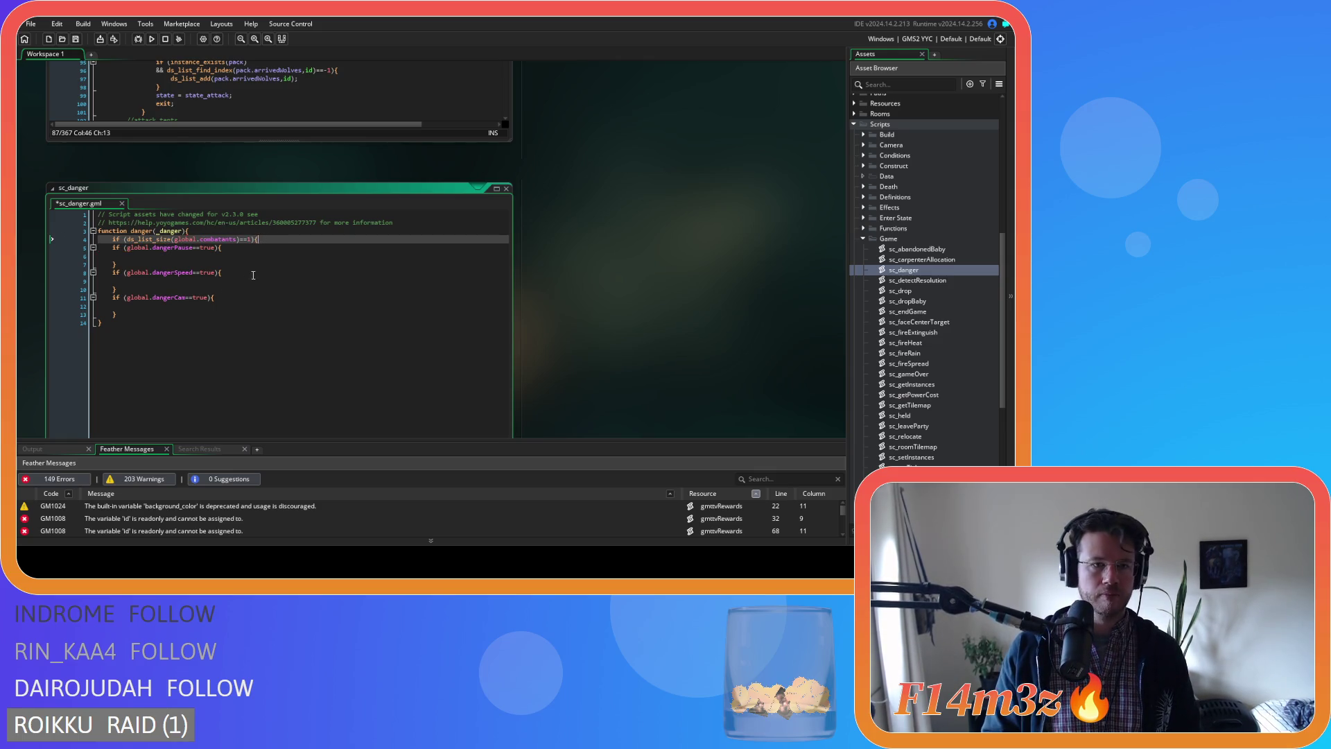
drag(126, 313, 97, 248)
key(Tab)
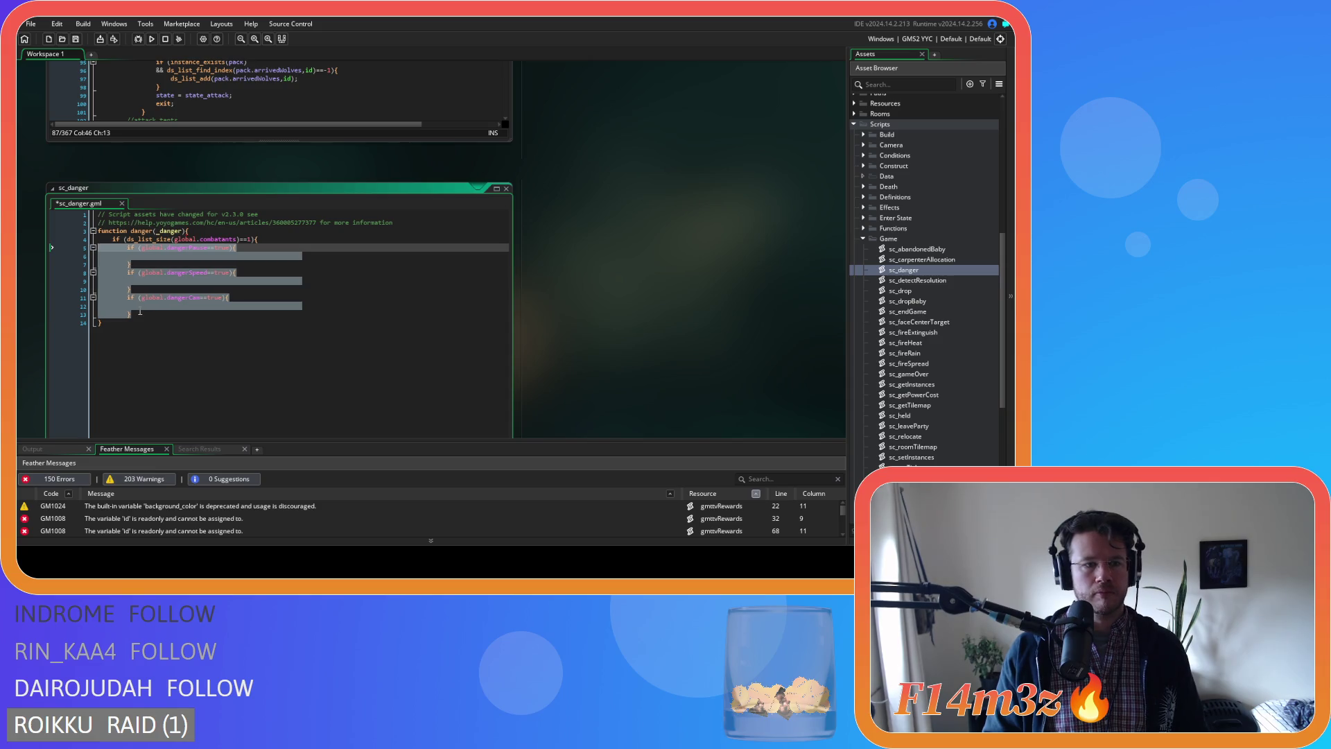
click(140, 313)
key(Return)
text(})
key(ctrl+s)
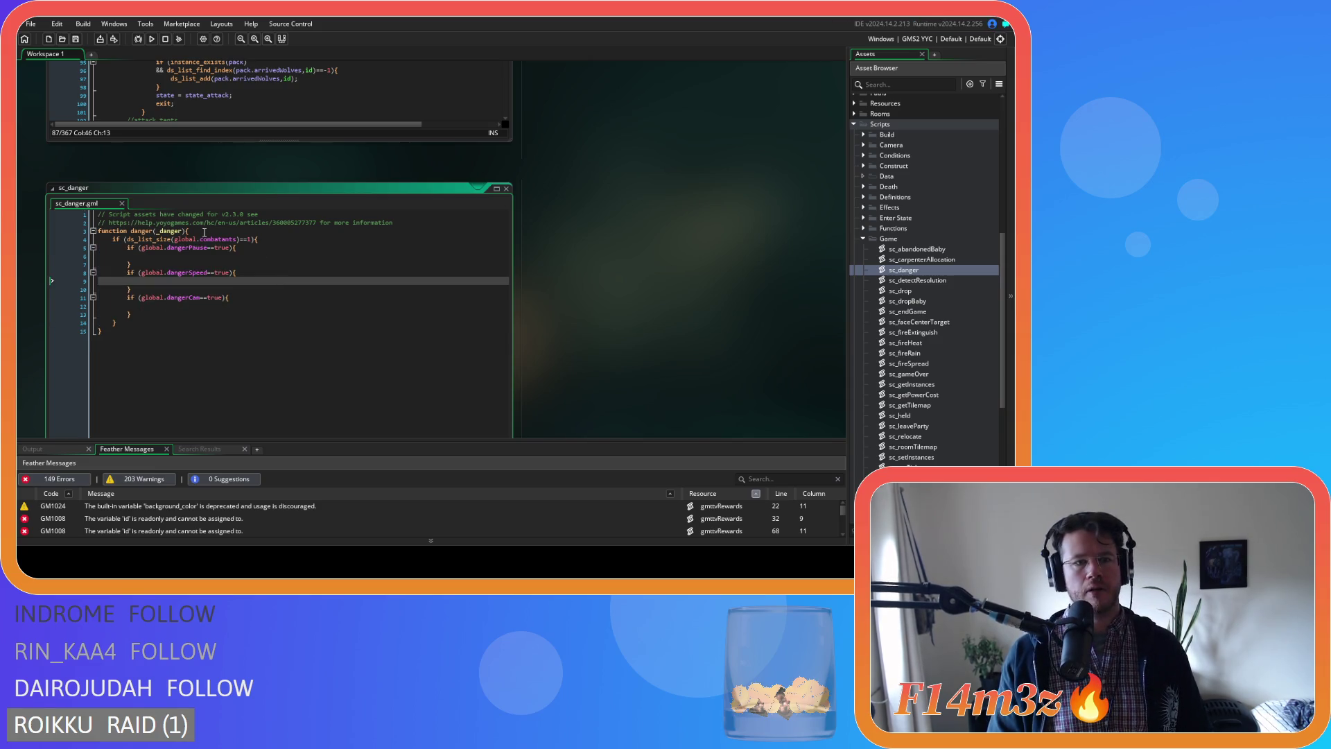
Delete stray indentation and trailing whitespace from the empty lines in the danger blocks.
drag(200, 240, 274, 241)
click(247, 240)
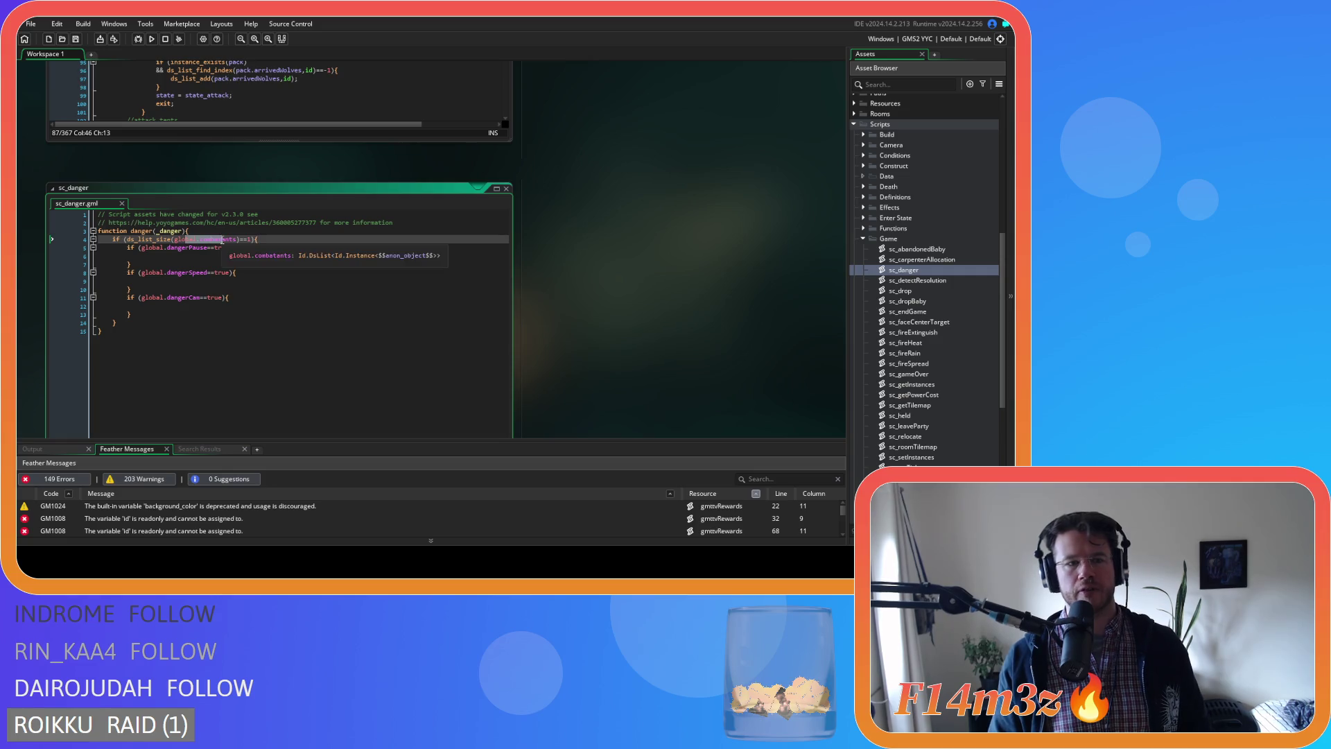
double_click(247, 240)
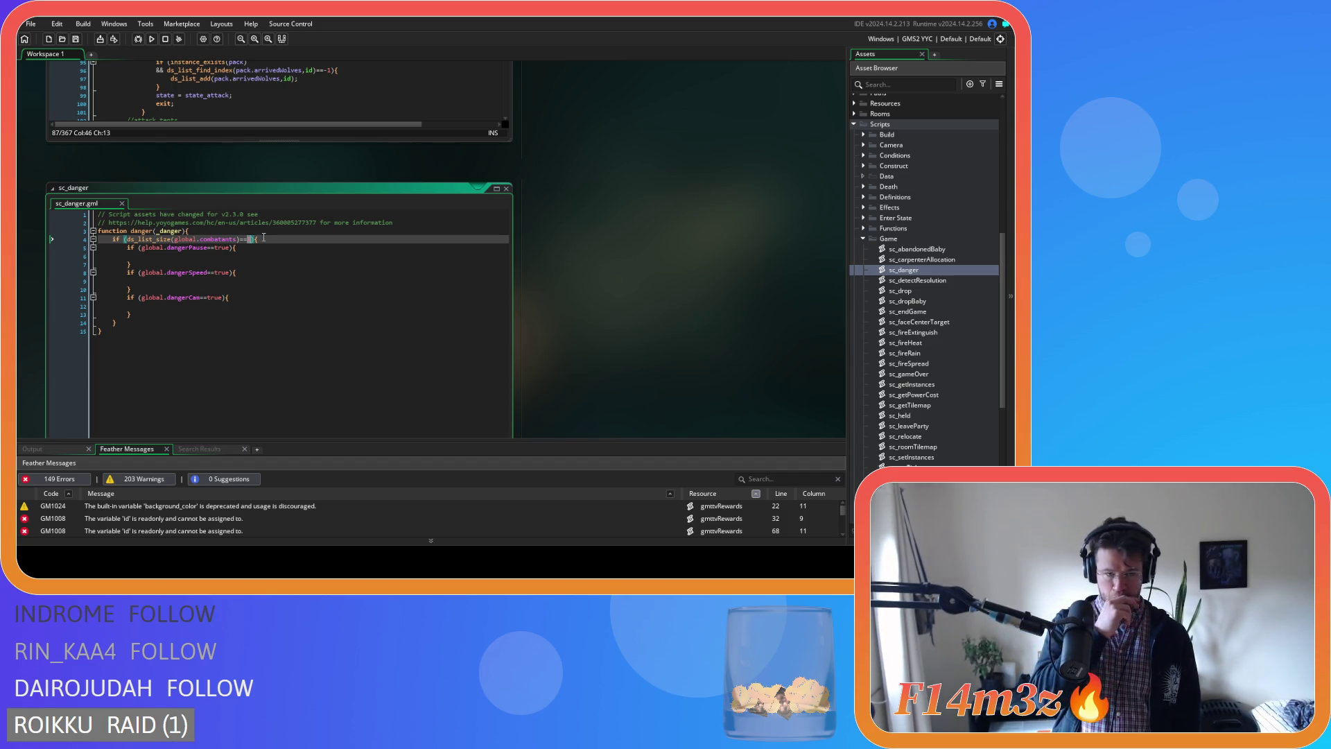
click(194, 256)
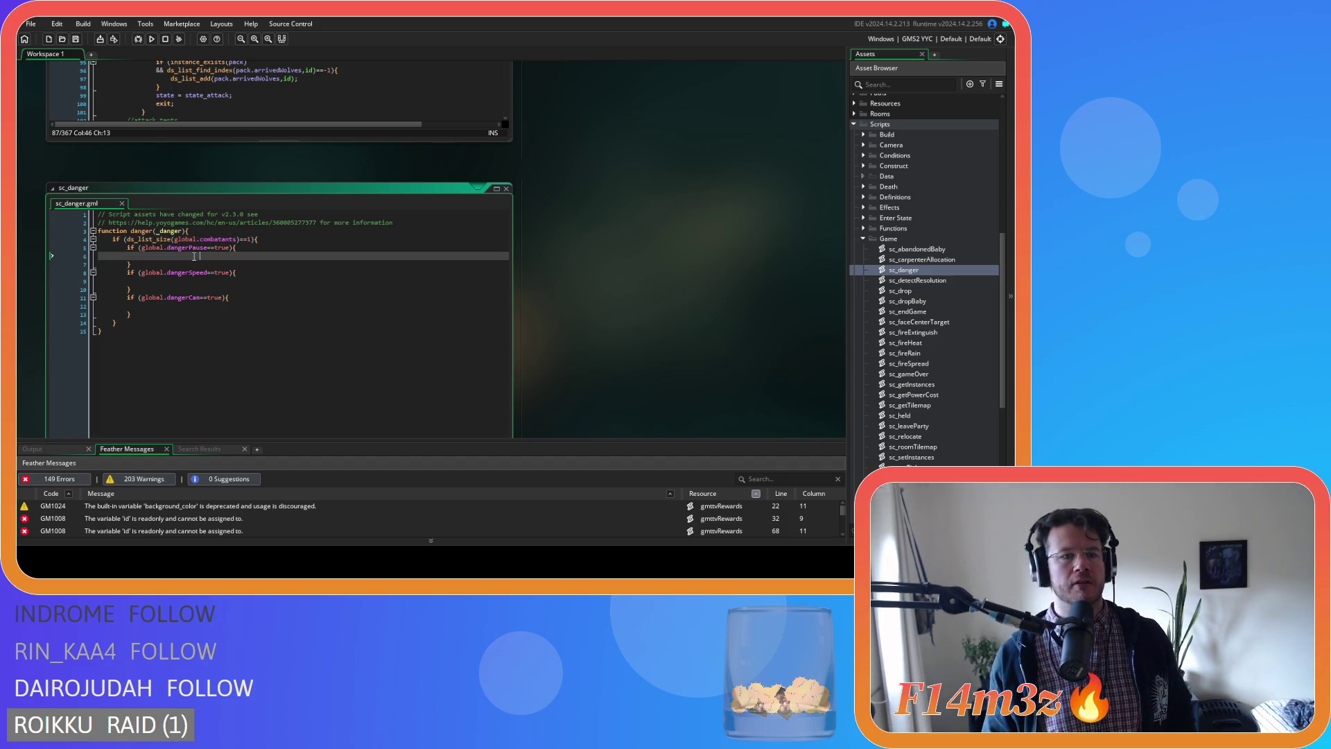
key(BackSpace)
key(BackSpace)
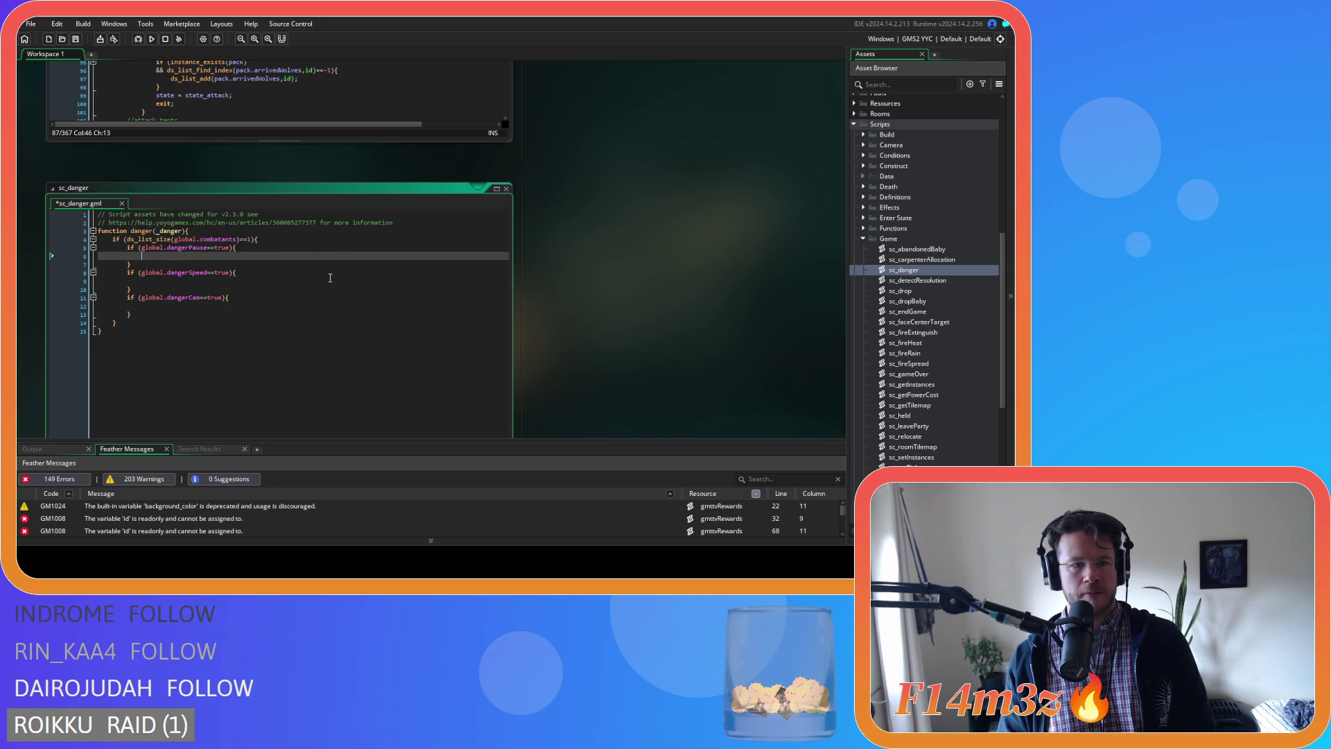
click(293, 281)
double_click(292, 281)
drag(302, 305, 142, 306)
key(BackSpace)
click(253, 256)
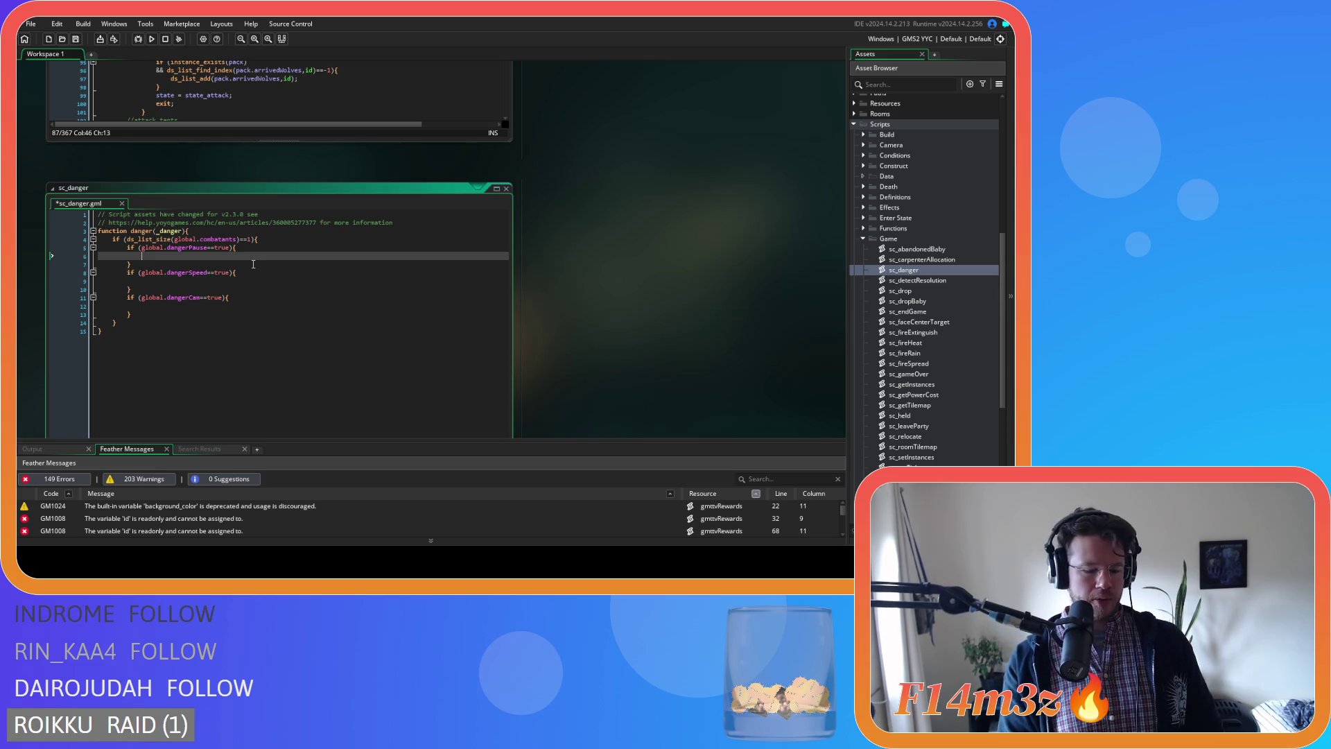
Set global.pause = true in the dangerPause block and global.time = 1 in the dangerSpeed block.
text(global.)
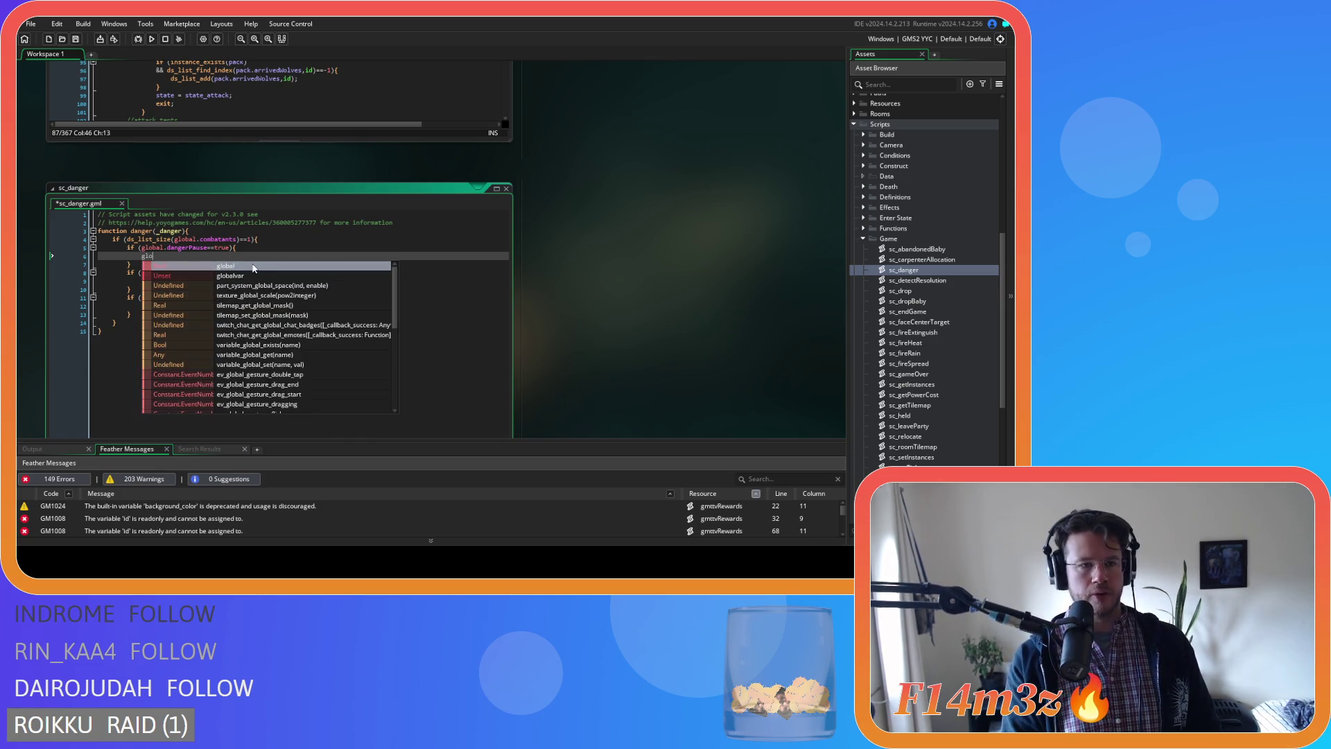
text(pause = )
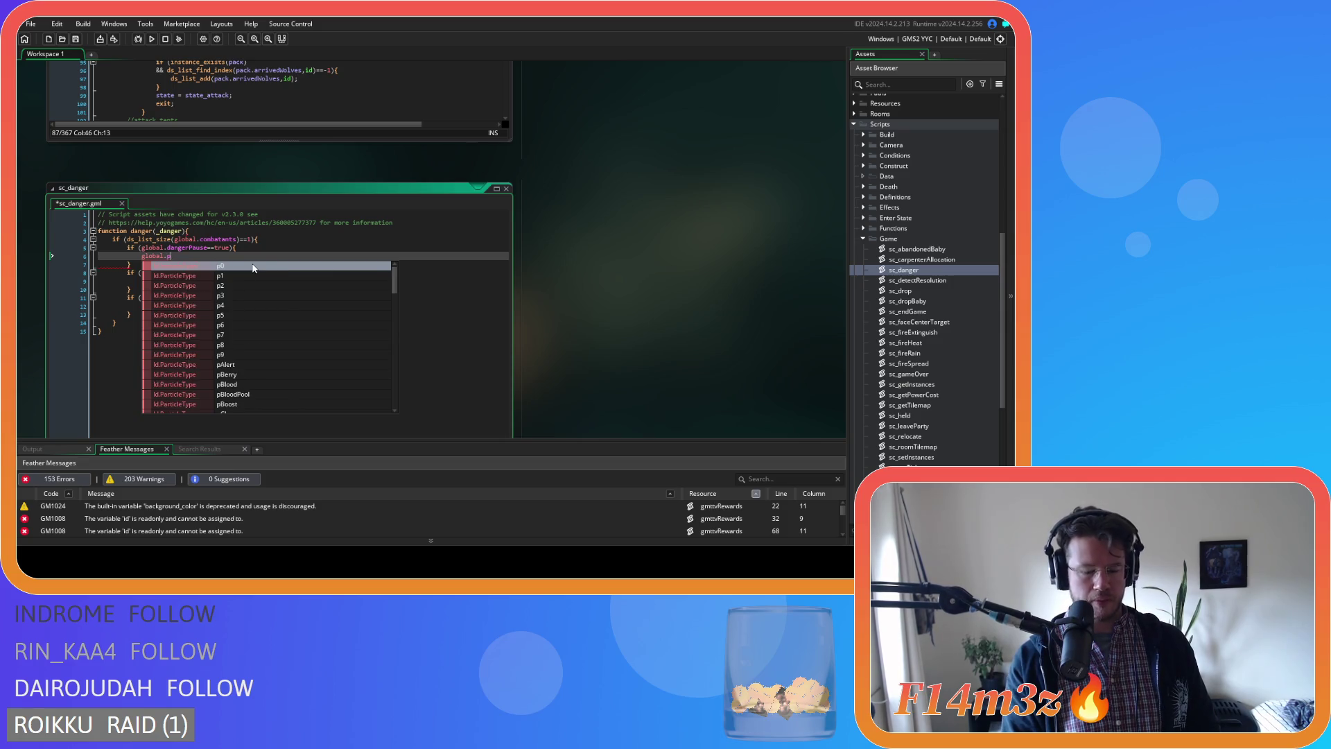
text(true;)
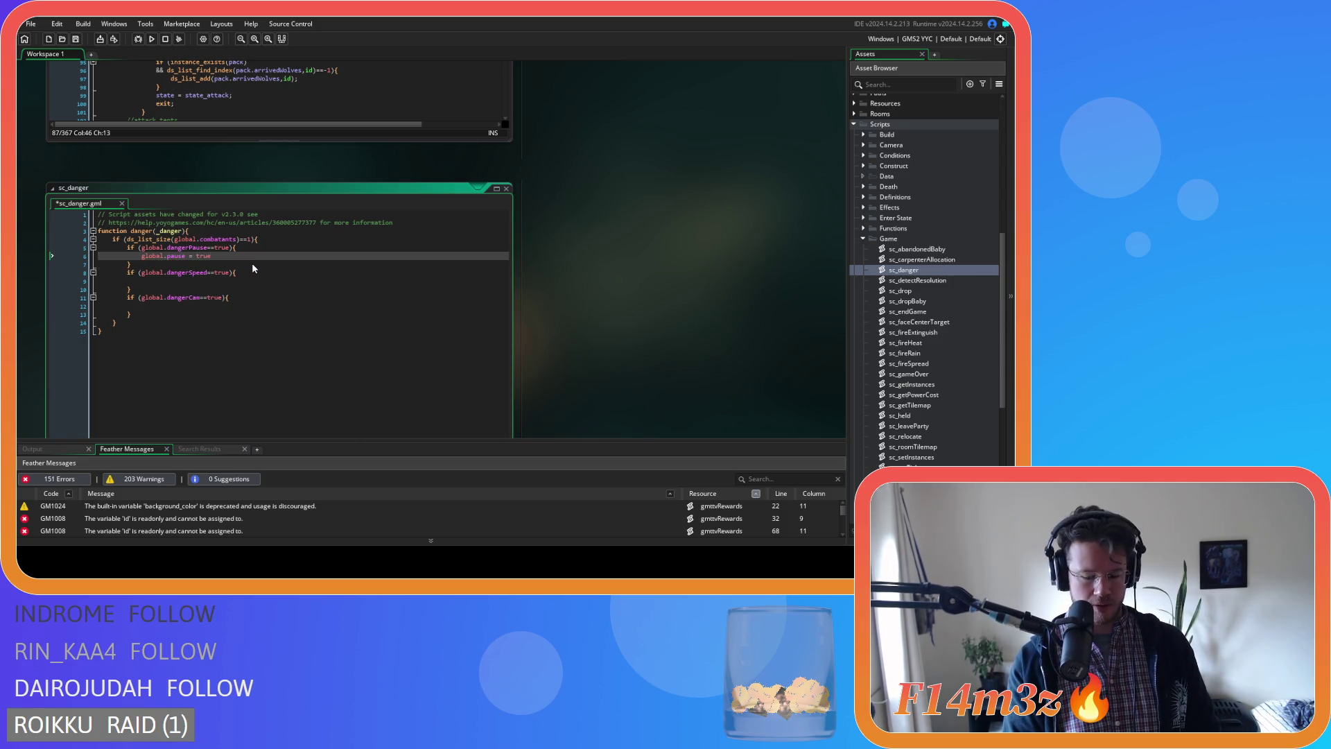
drag(229, 255, 142, 262)
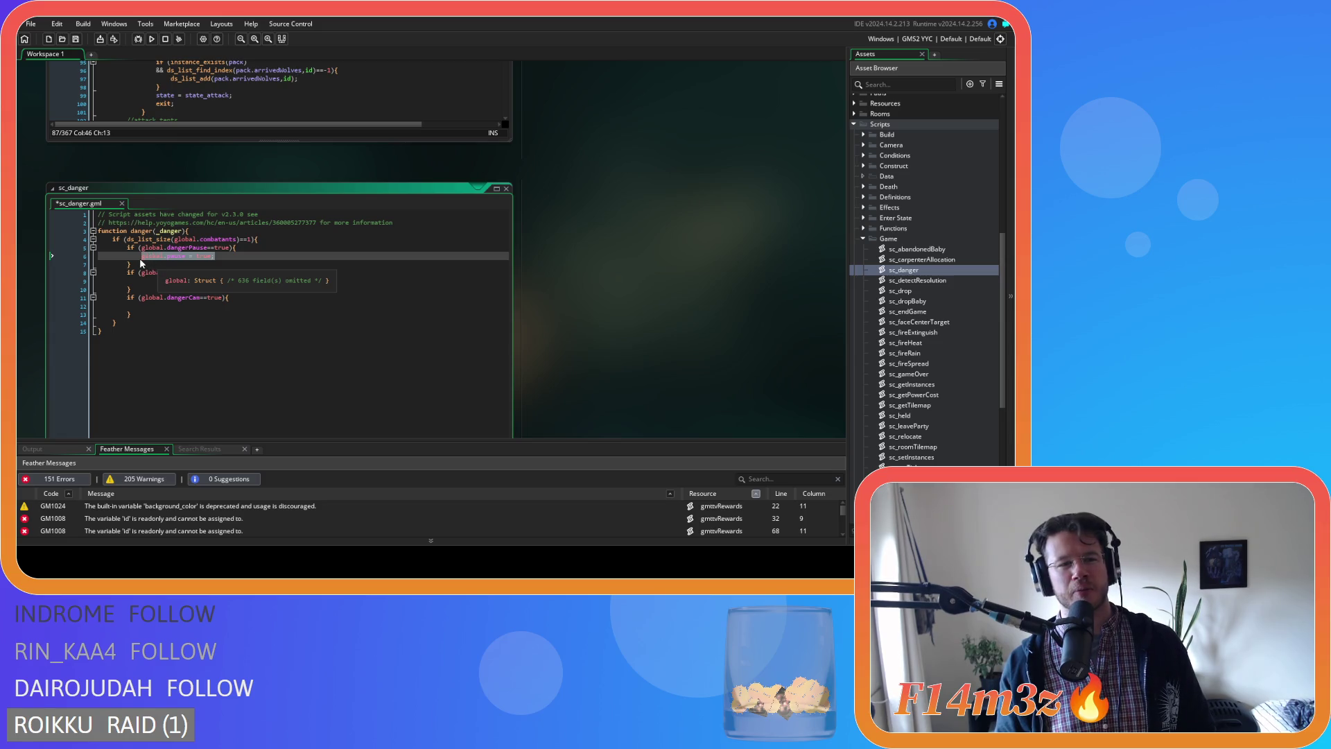
click(293, 280)
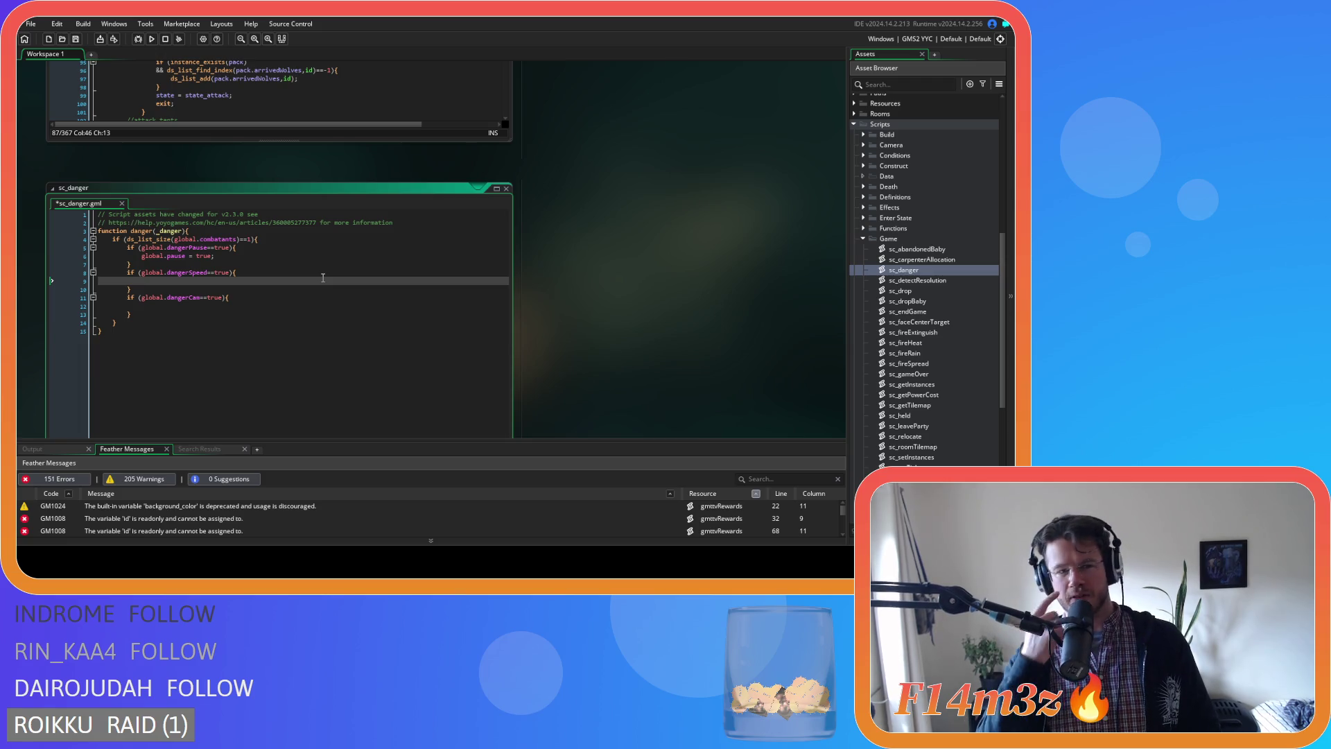
text(global.sp)
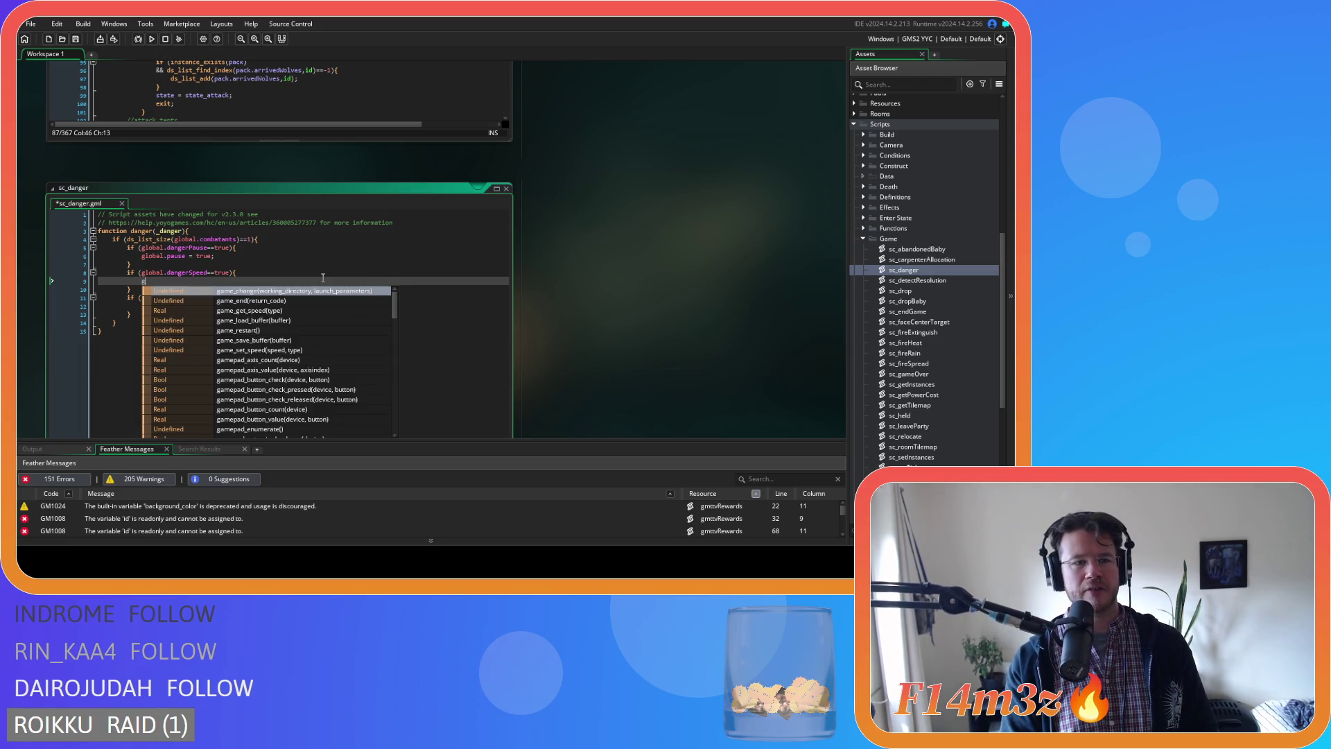
text(ee)
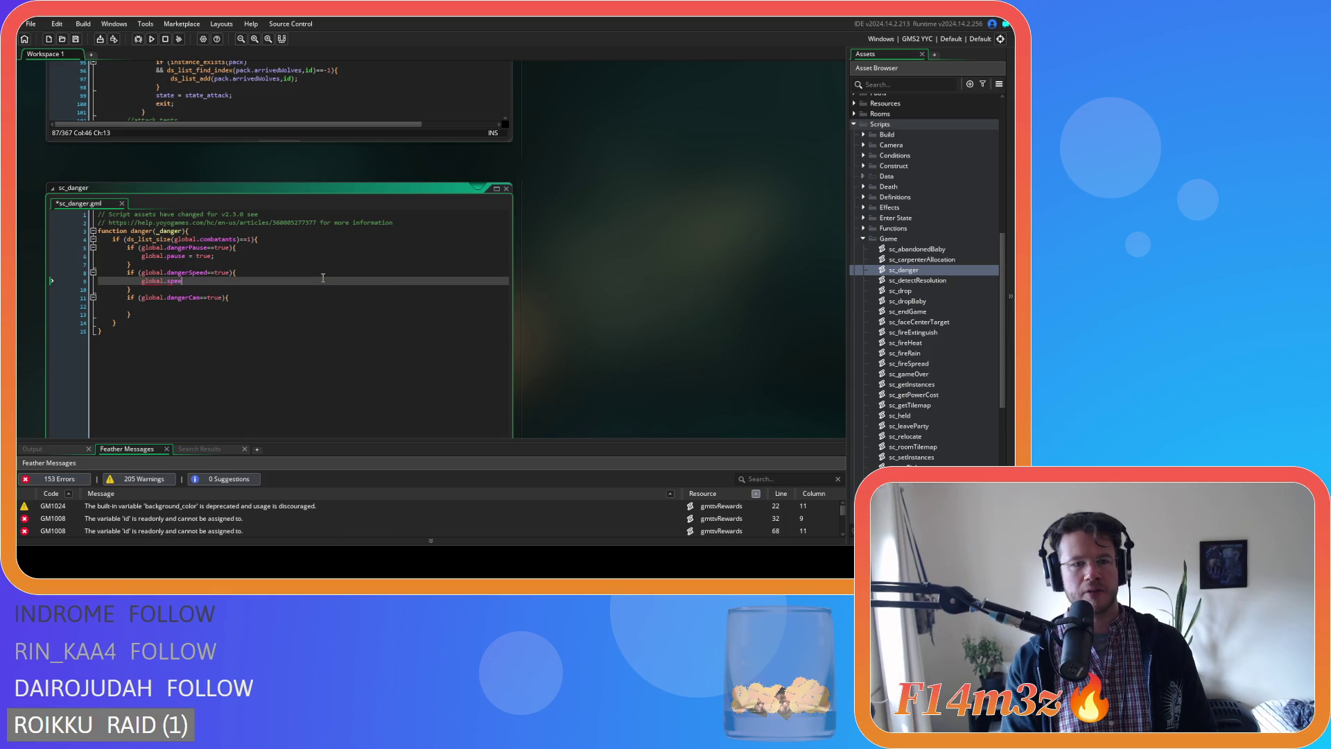
key(BackSpace)
key(BackSpace)
key(BackSpace)
text(time = 3)
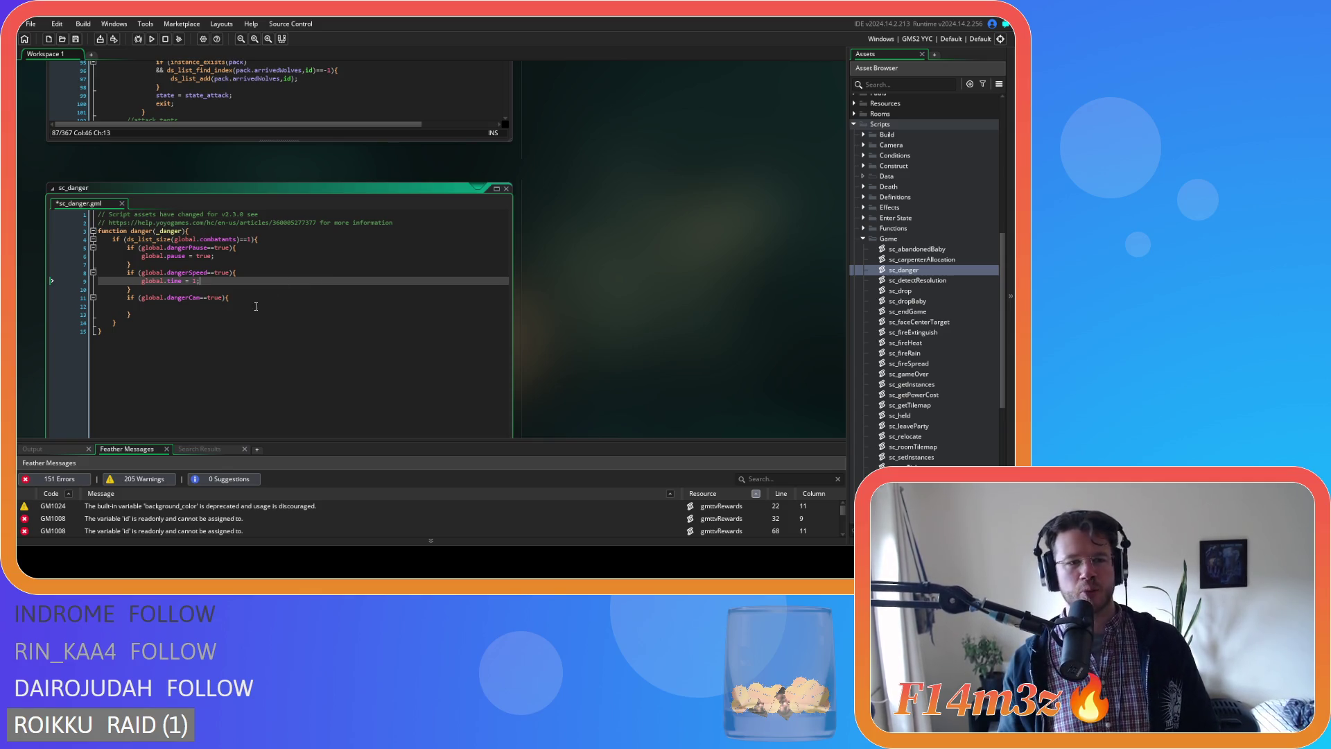
text(1;)
Set global.follow = _danger in the dangerCam block and save sc_danger.
click(237, 300)
click(250, 306)
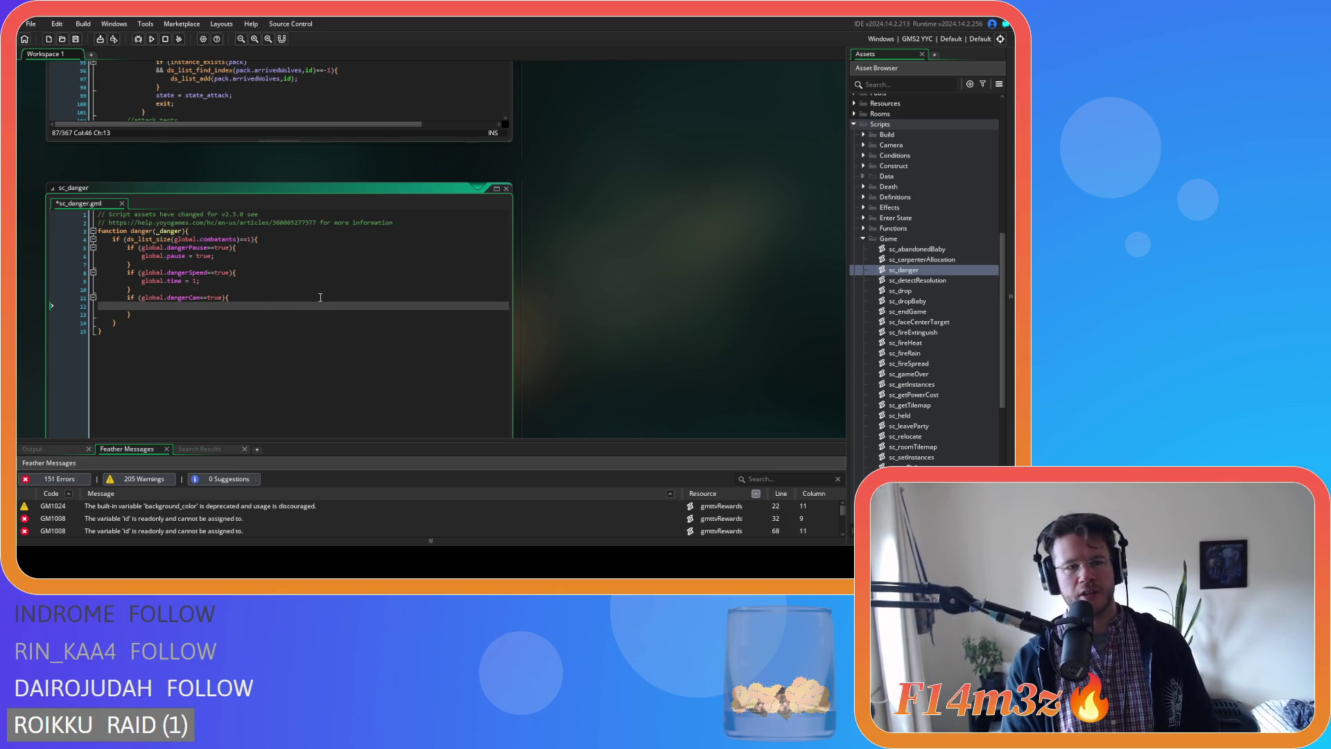
text(global.fo)
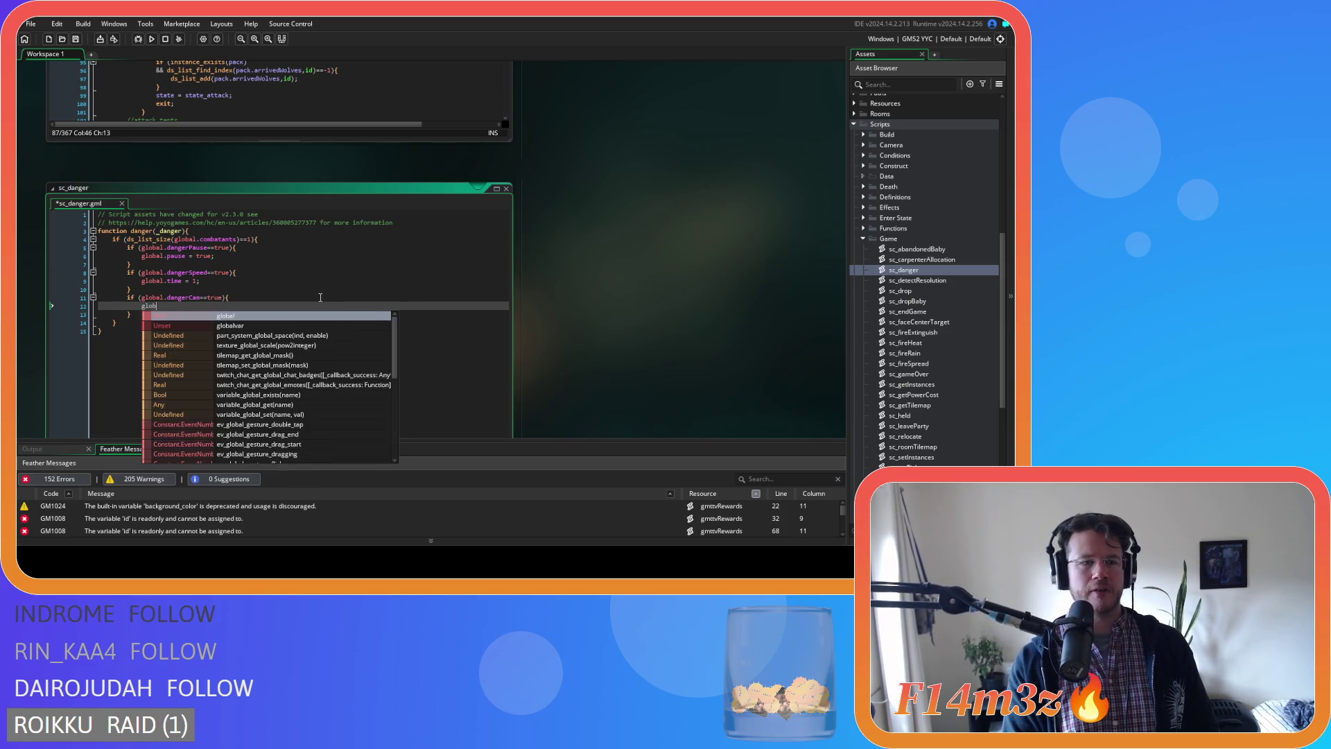
text(llow =)
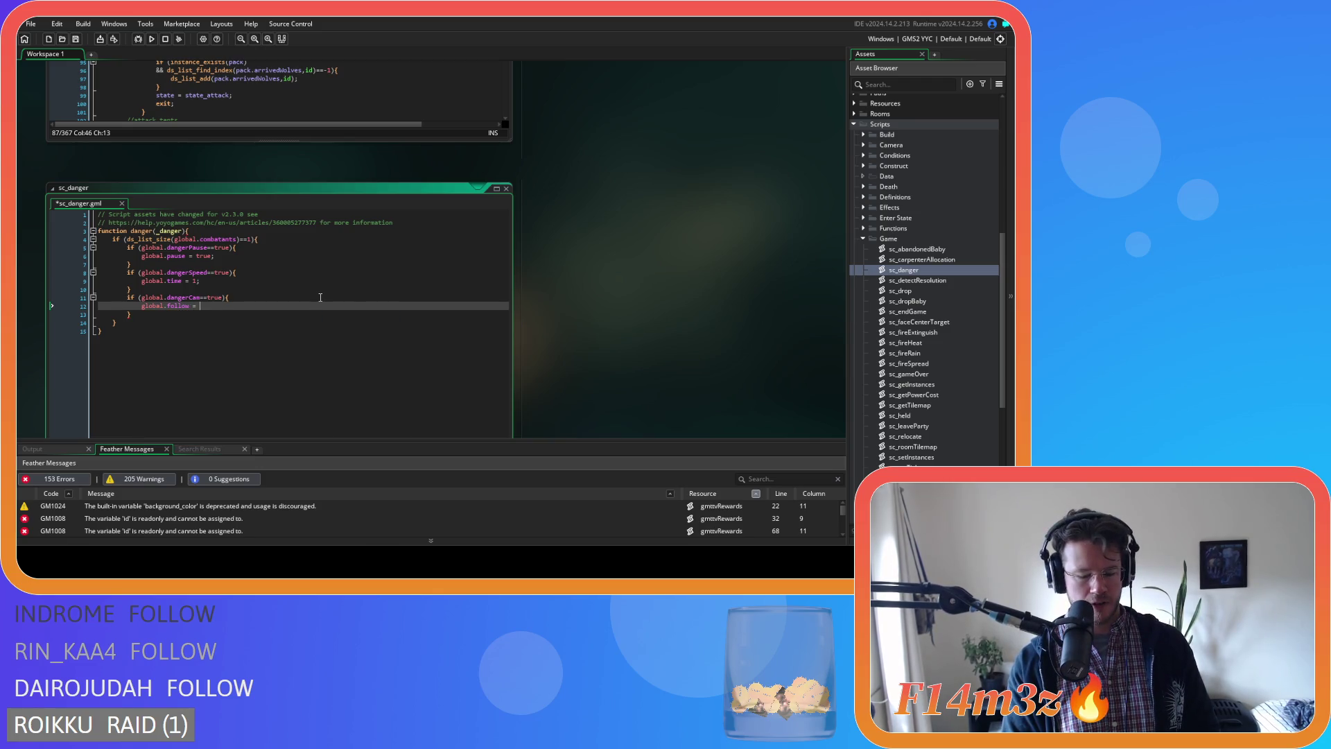
text( _danger;)
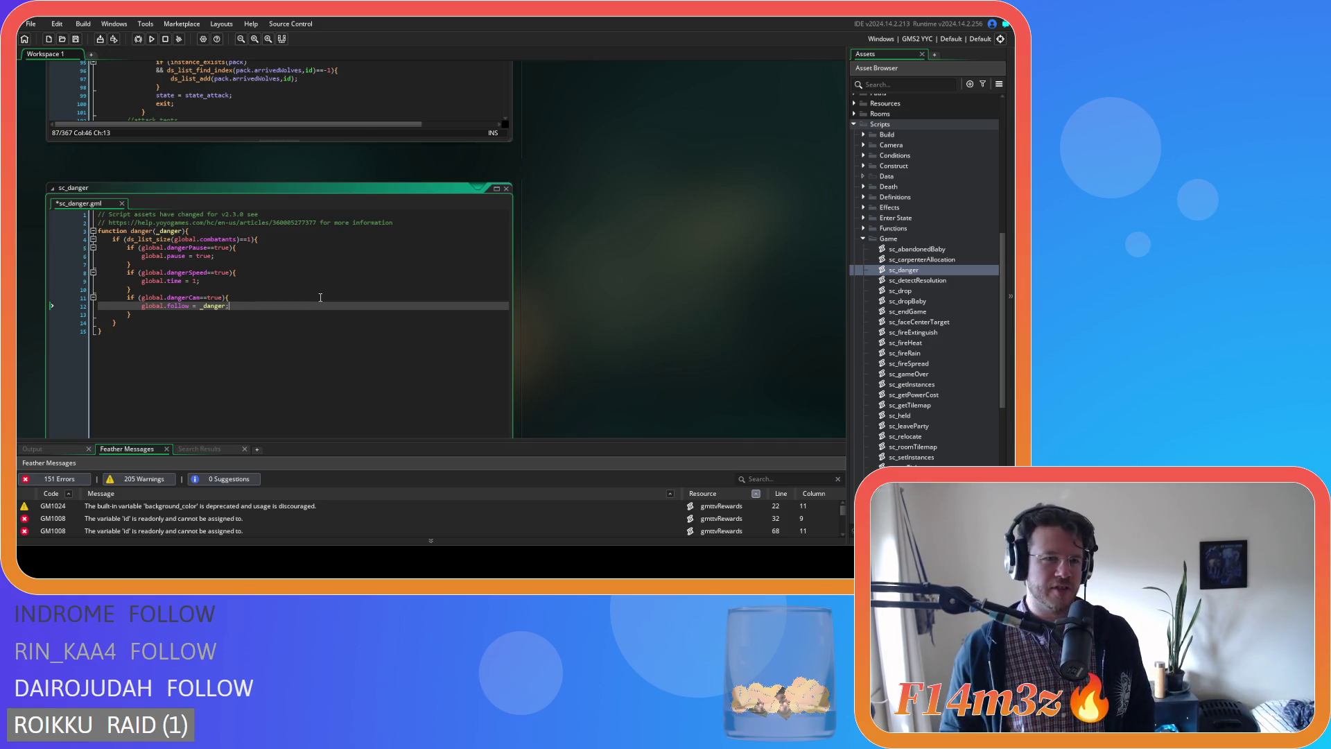
click(381, 272)
key(ctrl+s)
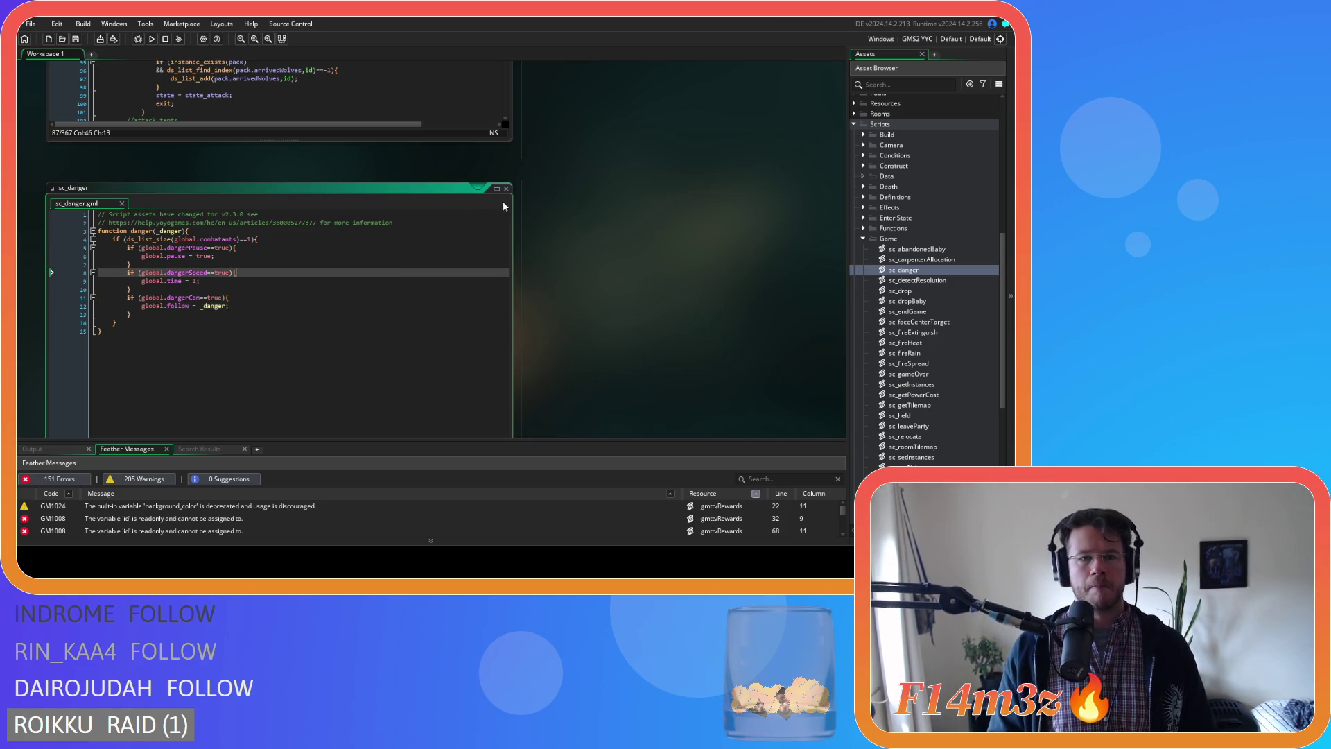
Close sc_danger and add a danger(id) call below the line 79 combatant-list addition.
click(506, 189)
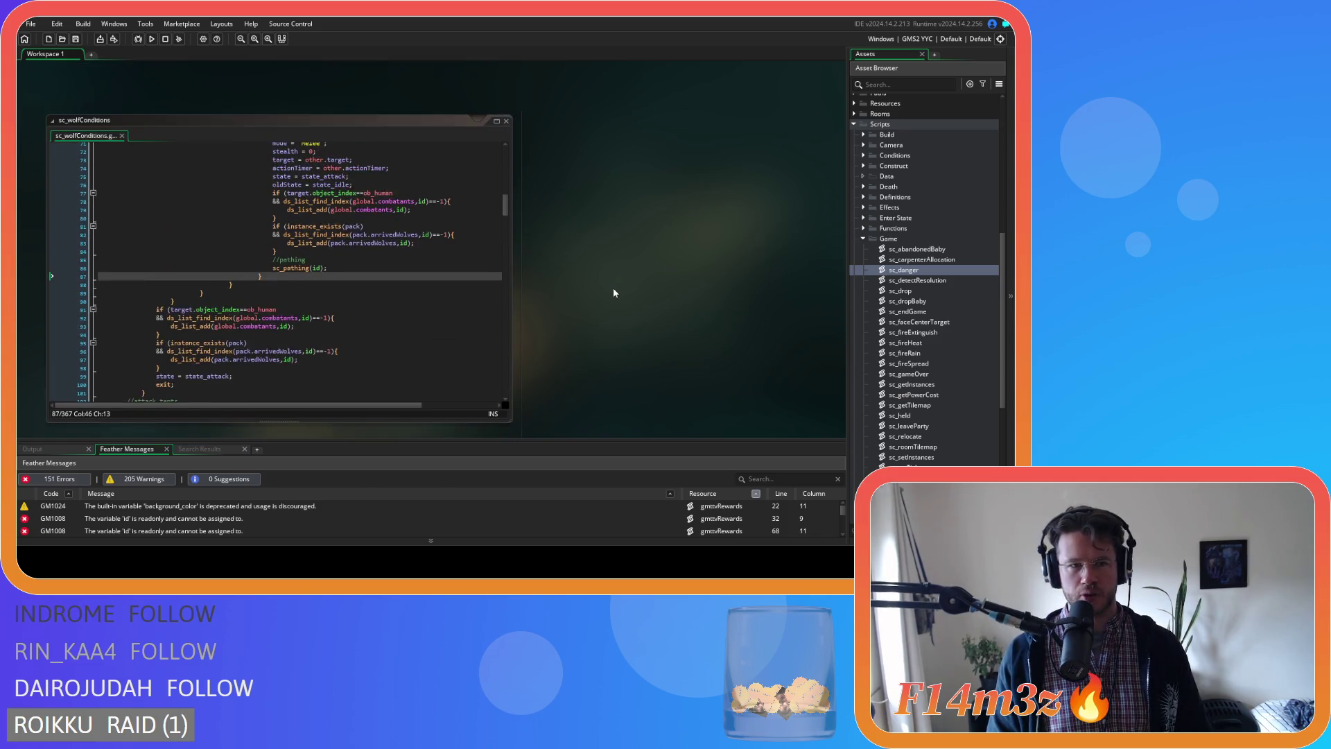
scroll(up, 3)
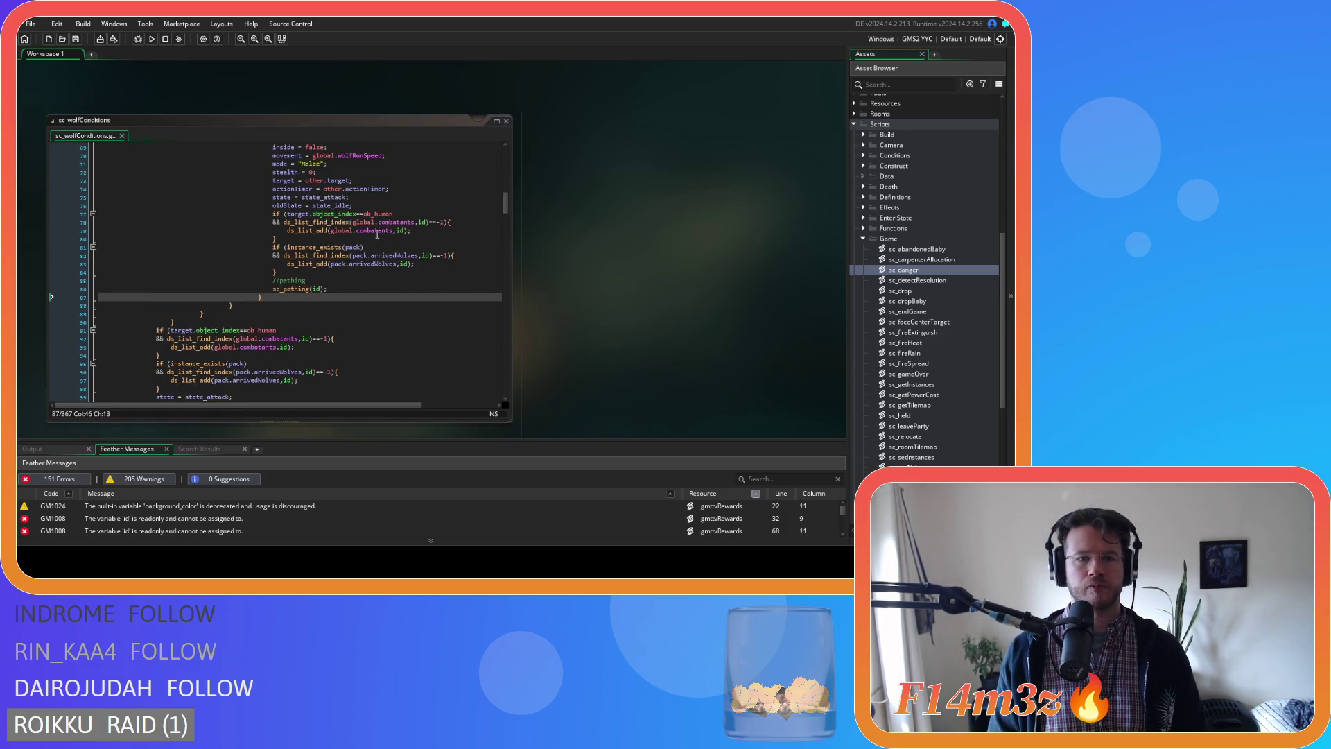
click(442, 232)
key(Return)
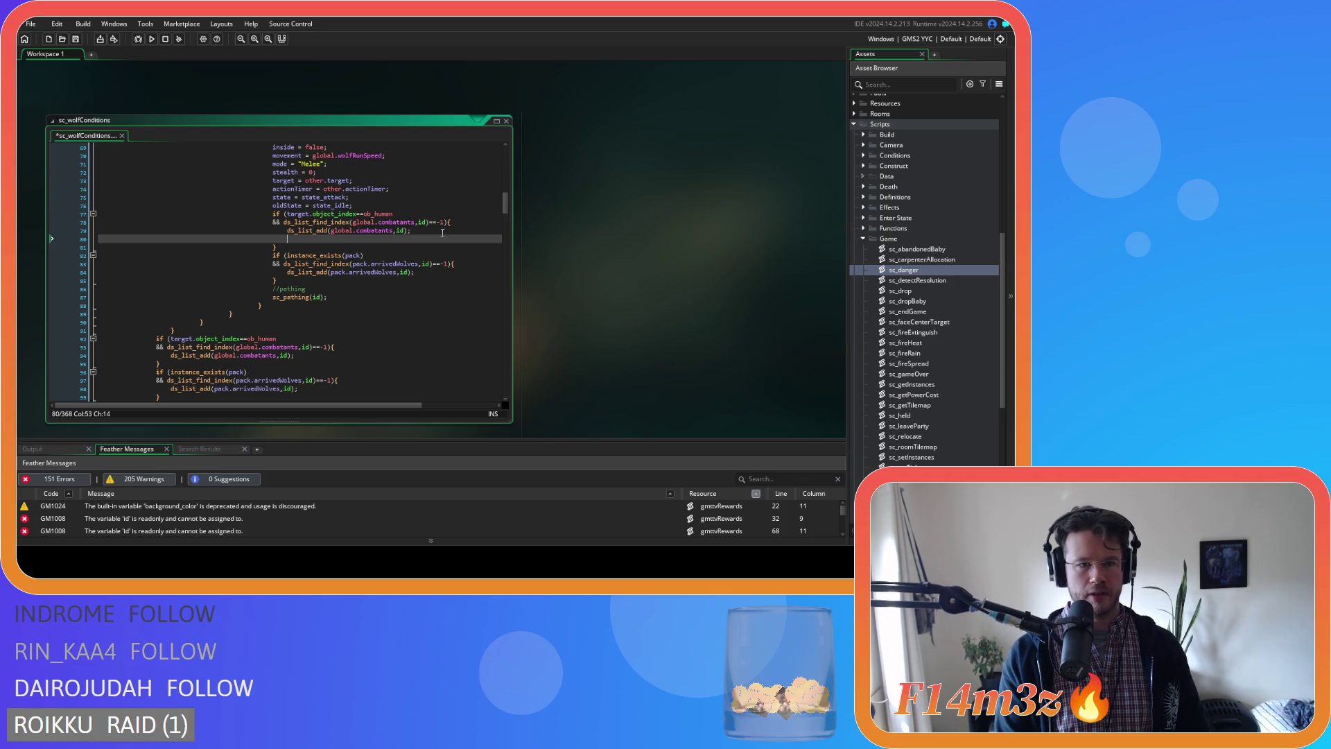
text(danger)
text(()
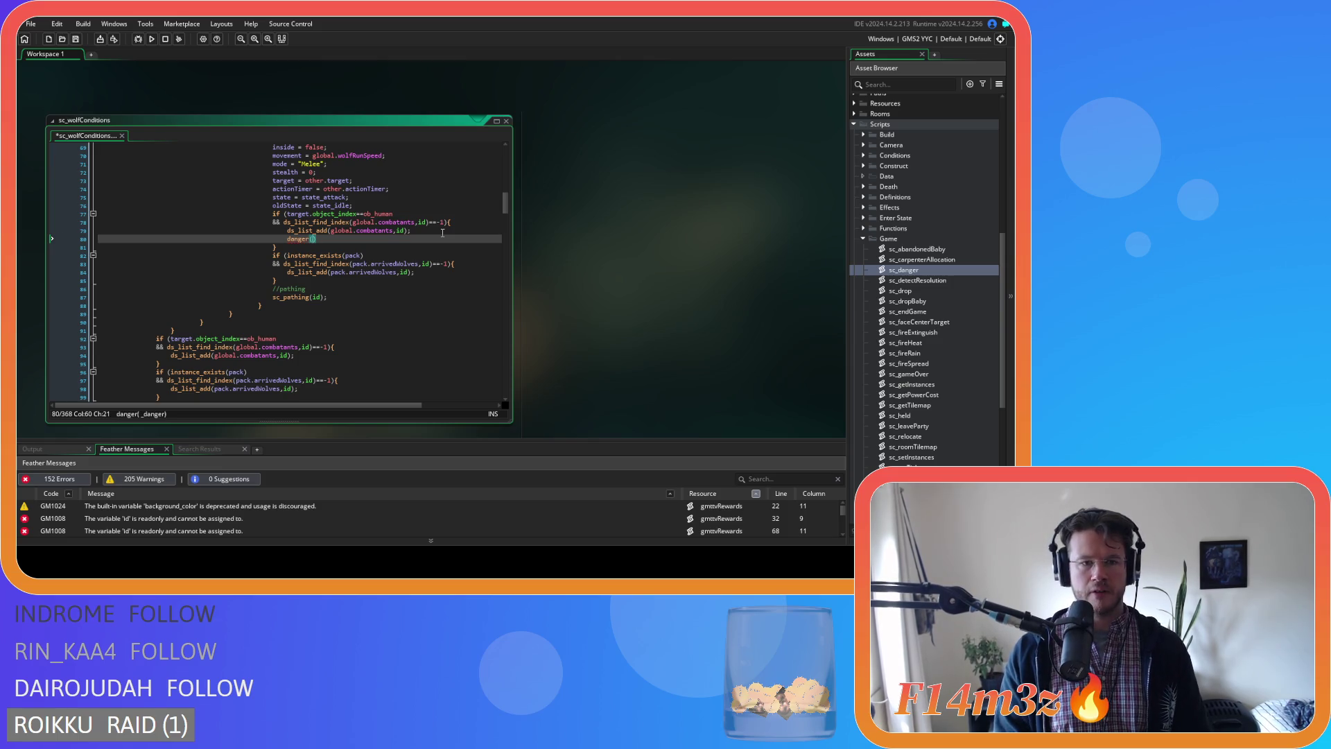
text(id))
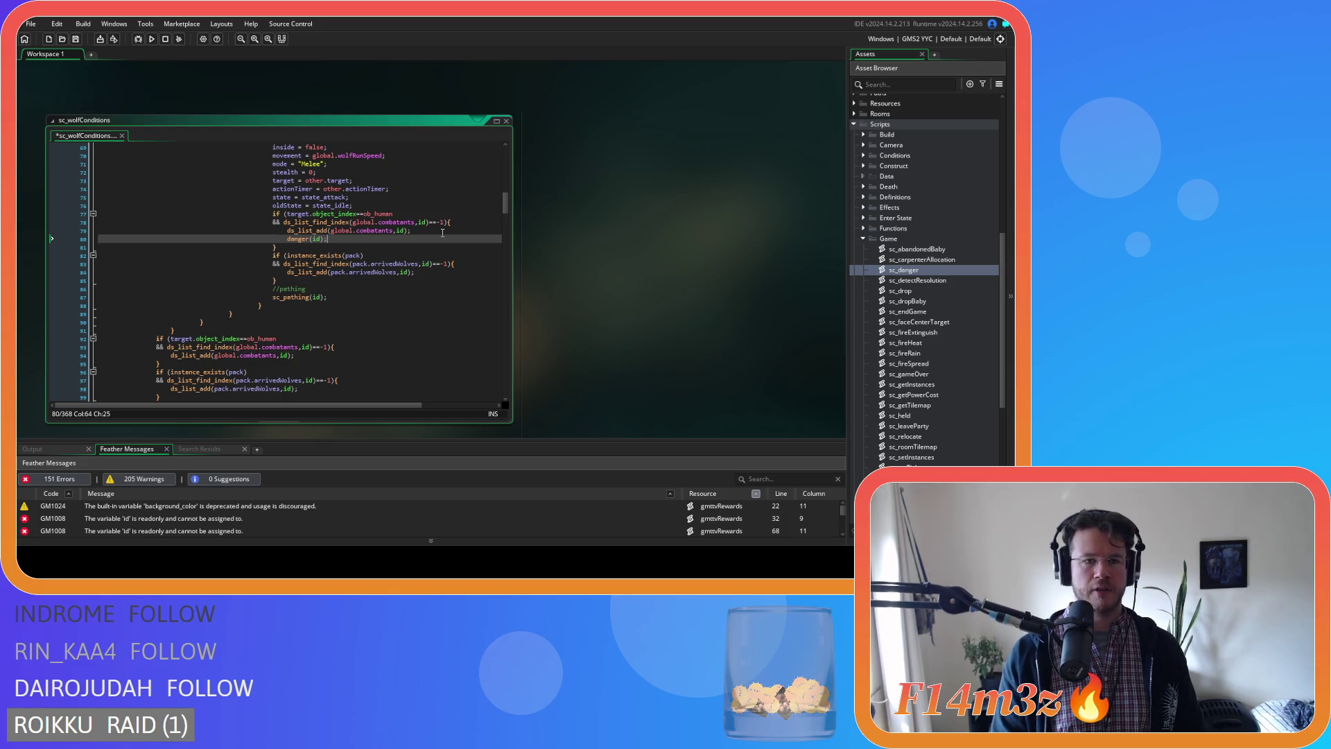
key(shift+Home)
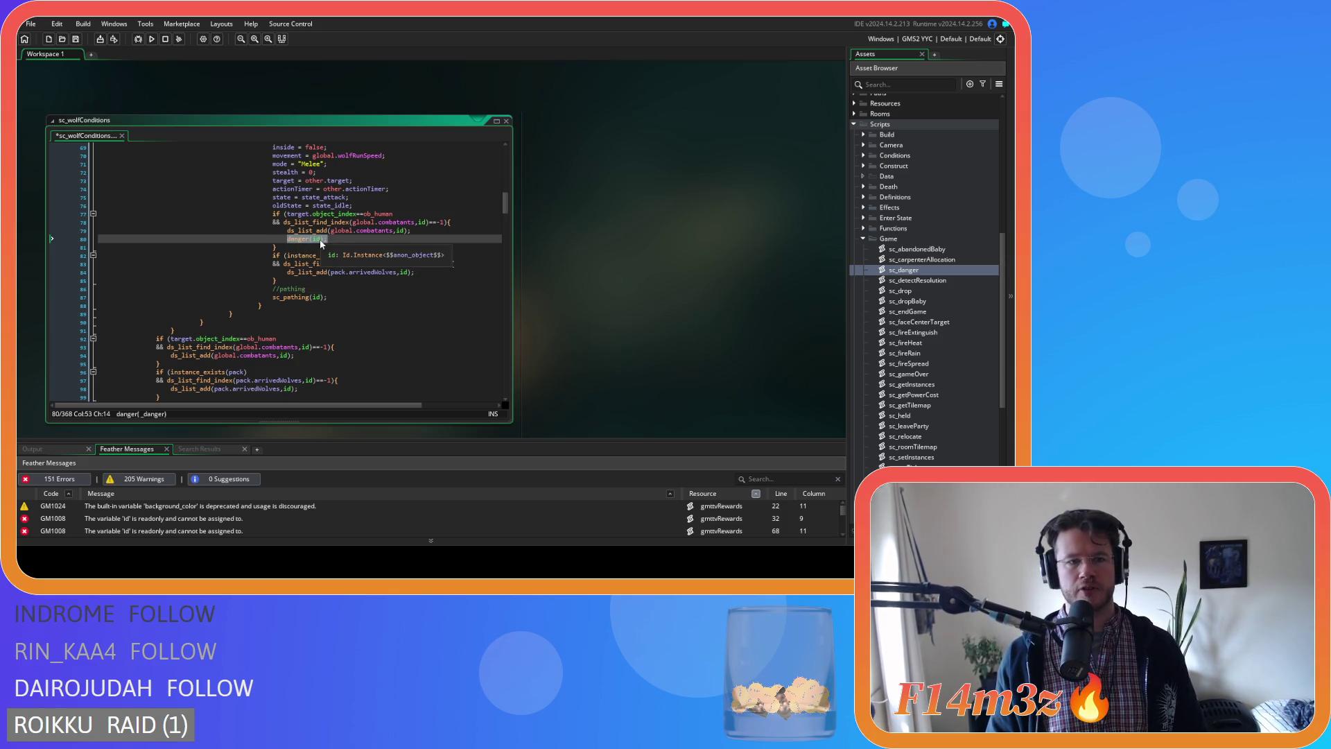
click(347, 240)
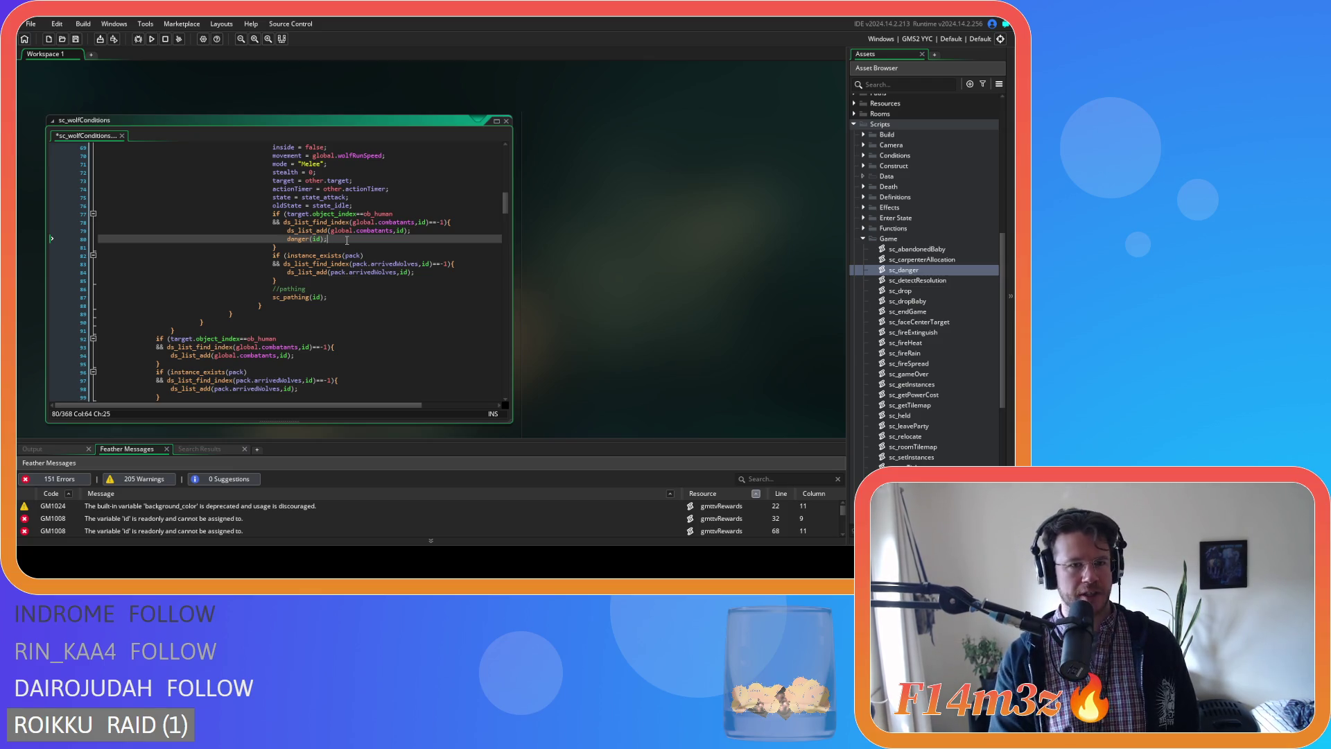
Search the whole project for every ds_list_add(global.combatants,id) line.
key(shift+Home)
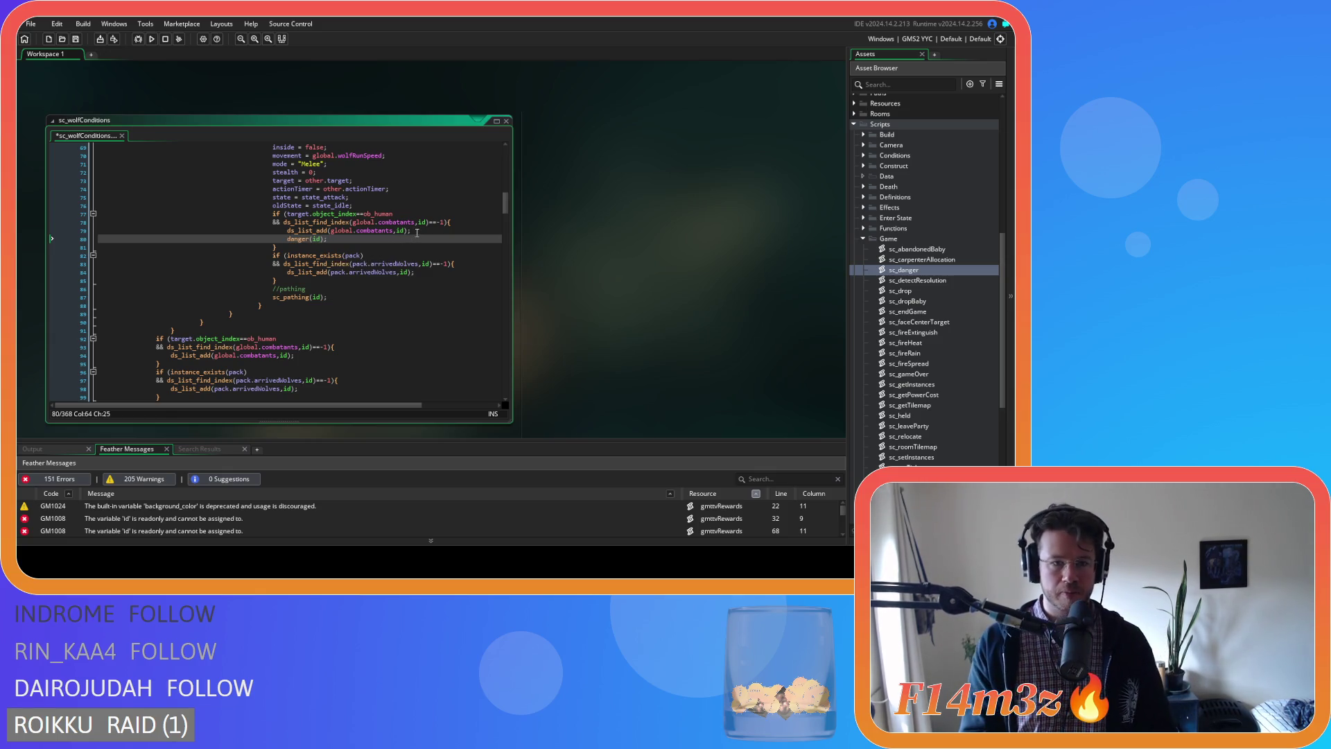
drag(412, 231, 339, 231)
key(shift+Home)
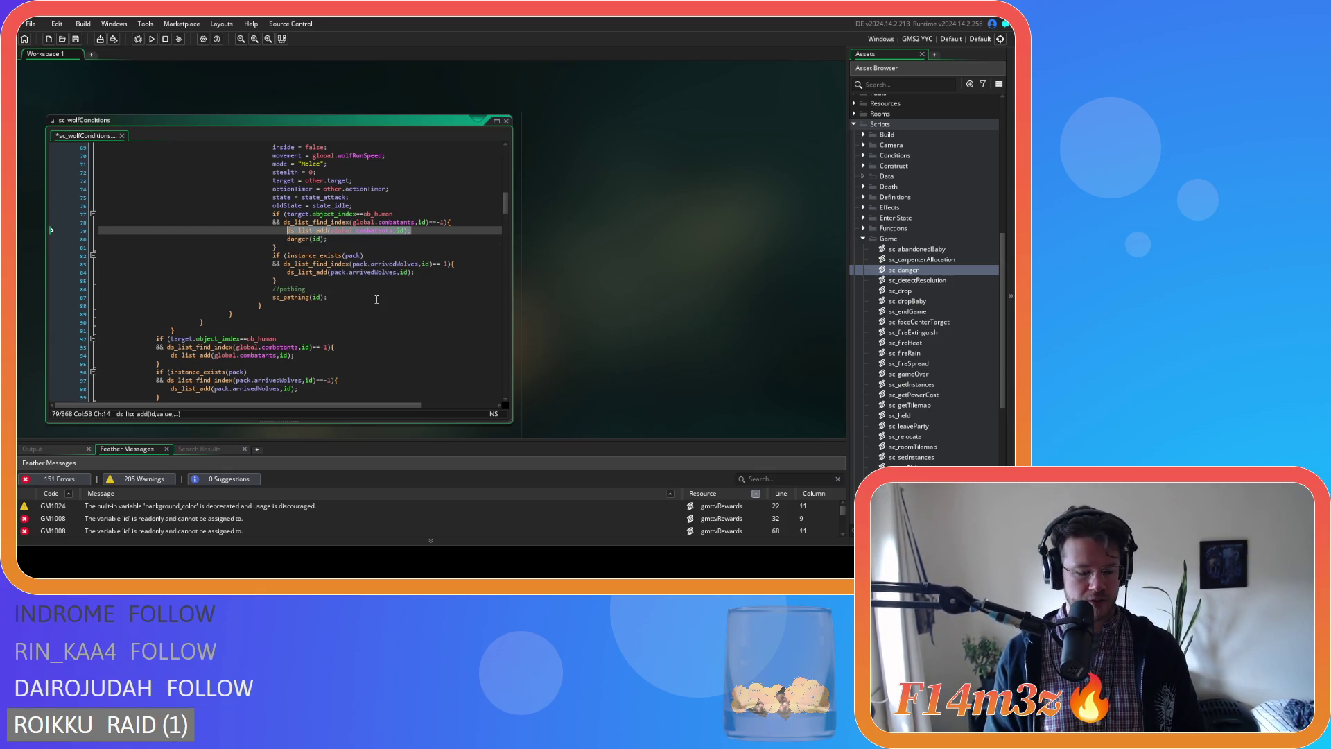
key(ctrl+shift+f)
click(262, 145)
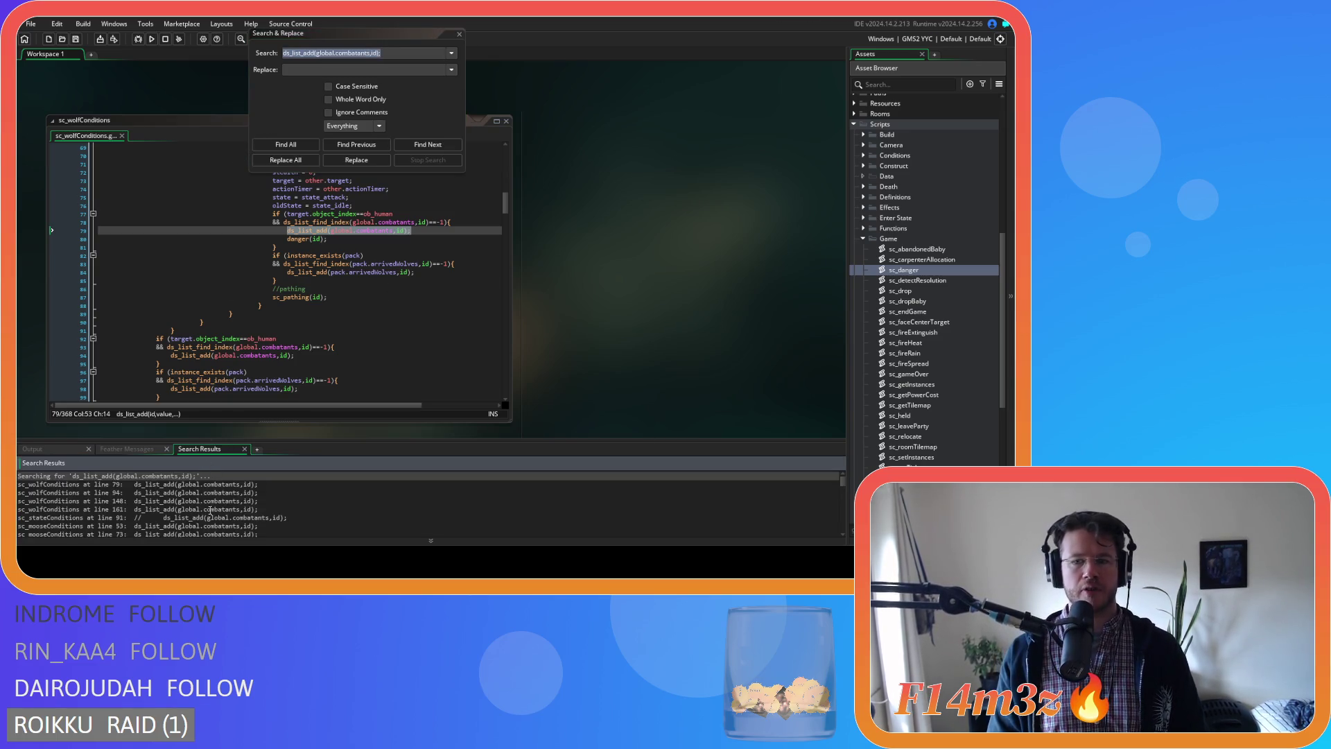
Add danger(id); below the line 94 combatant-list addition in sc_wolfConditions.
double_click(221, 485)
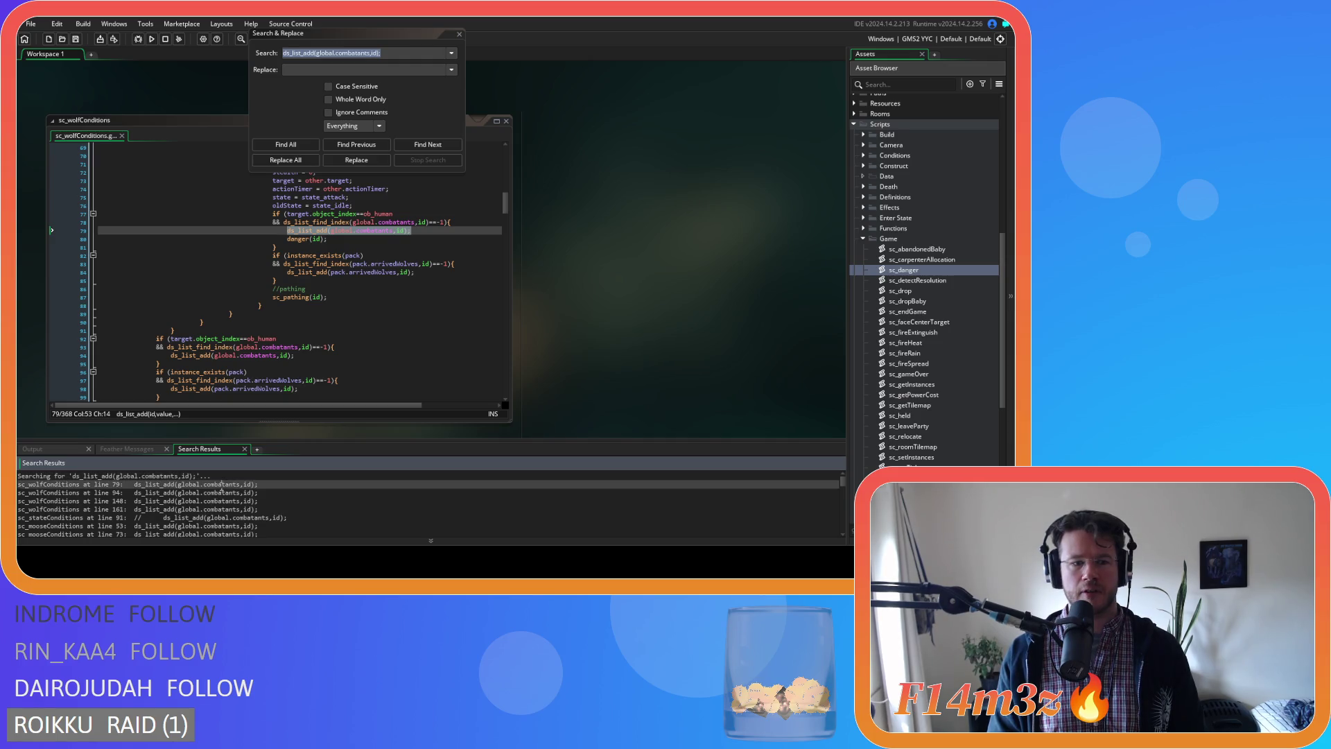
double_click(226, 492)
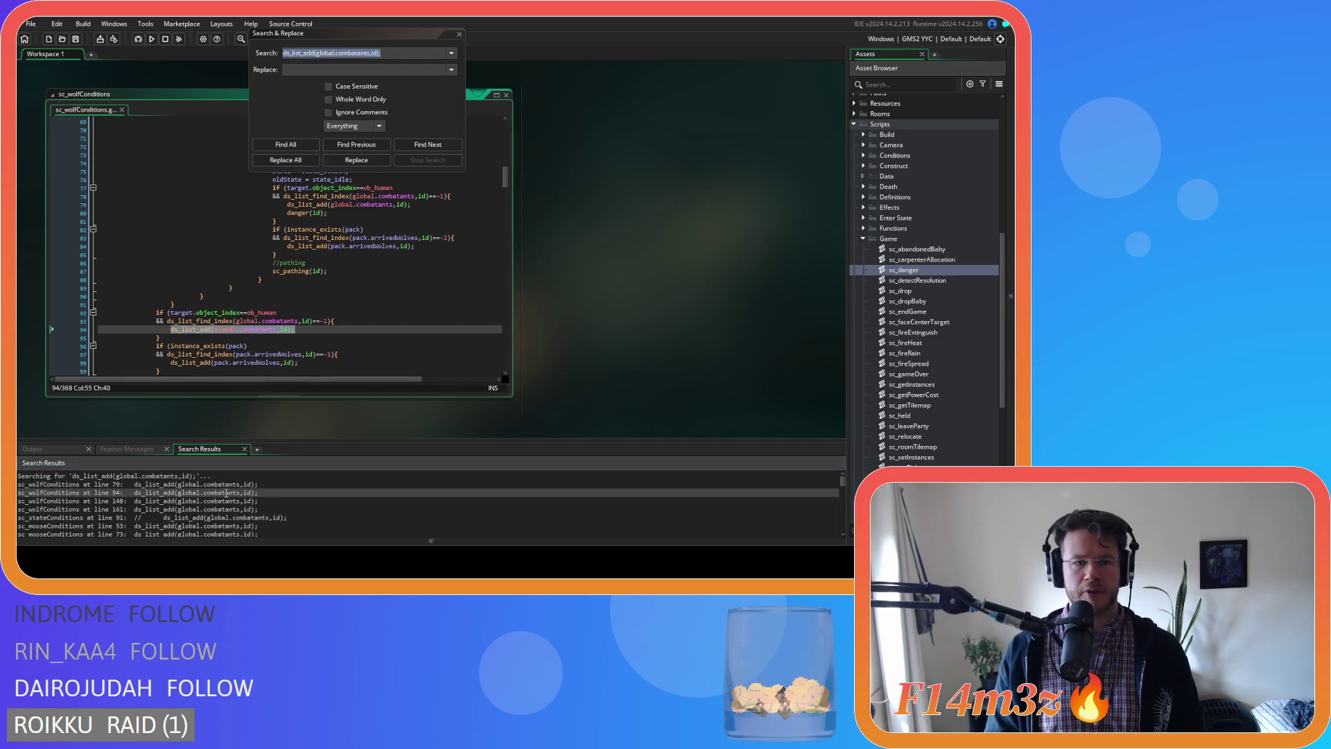
click(305, 332)
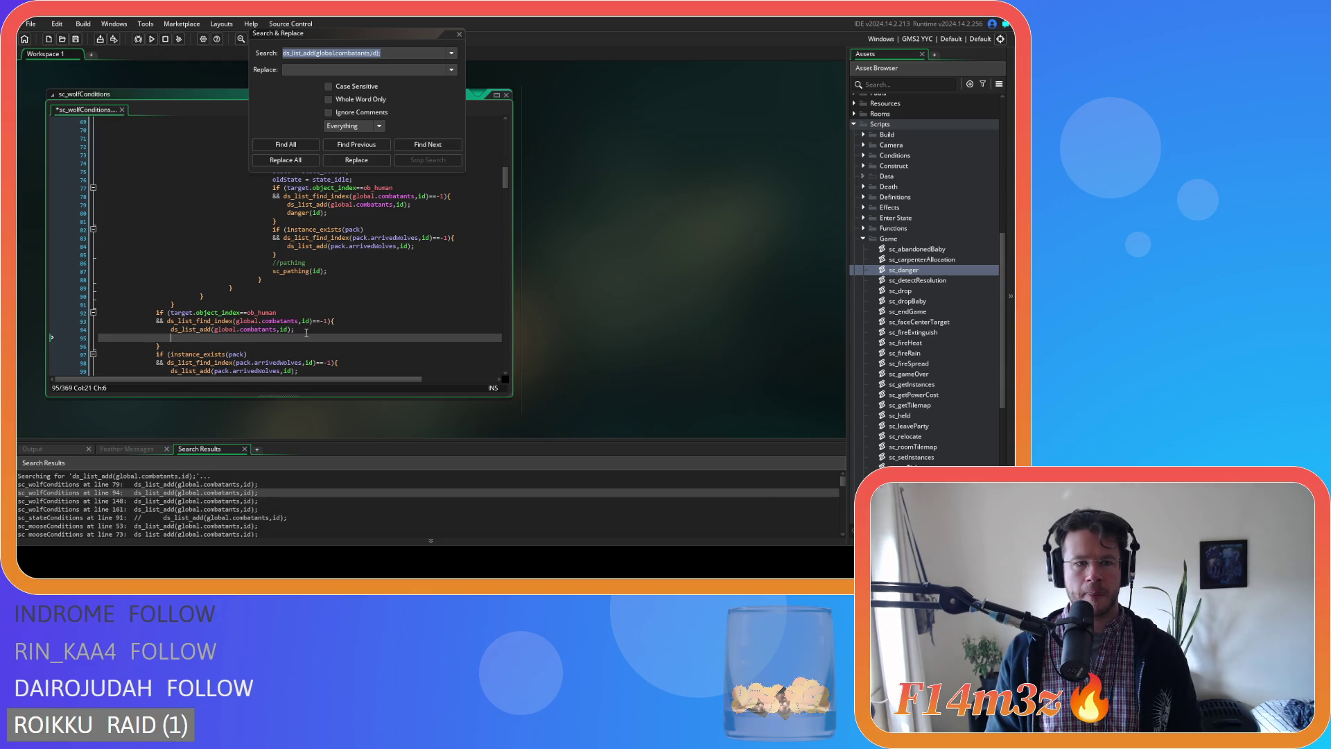
key(Return)
text(danger(id);)
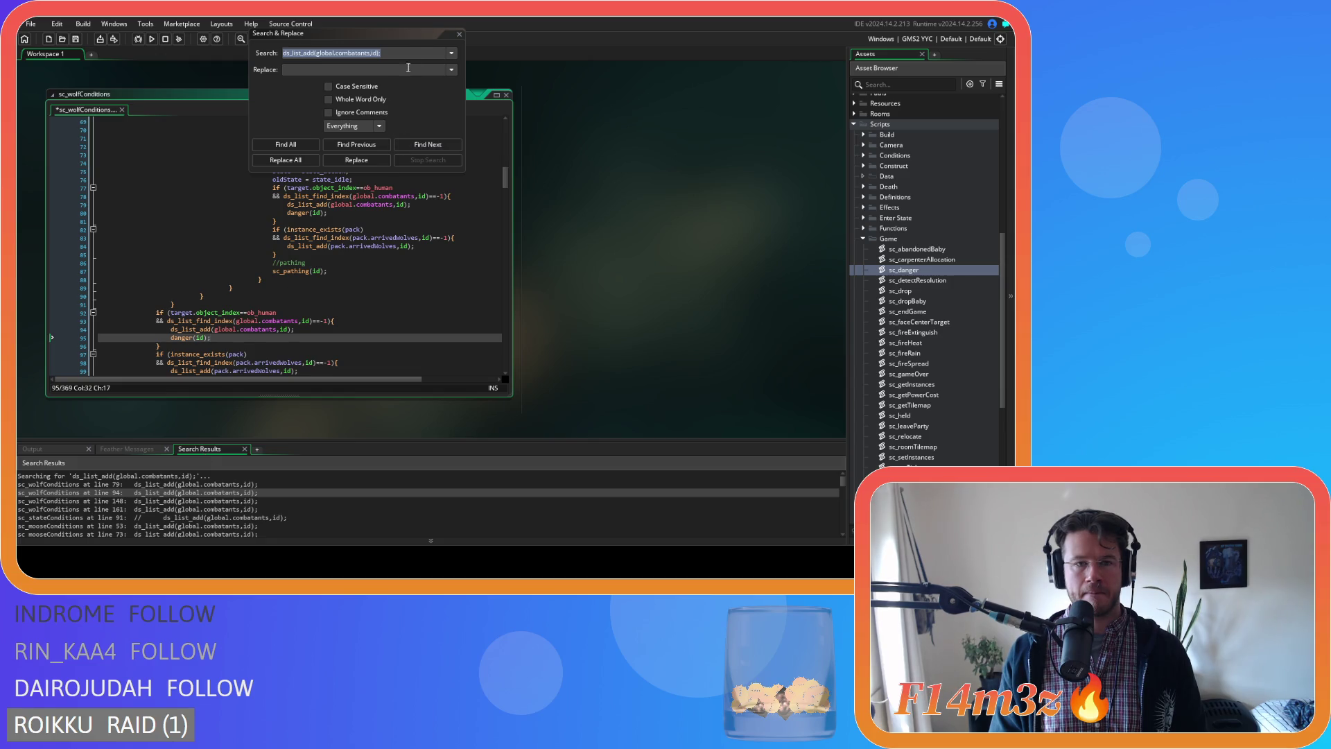
Move the search box aside and add danger(id); after the line 148 addition.
drag(416, 33, 662, 134)
scroll(up, 3)
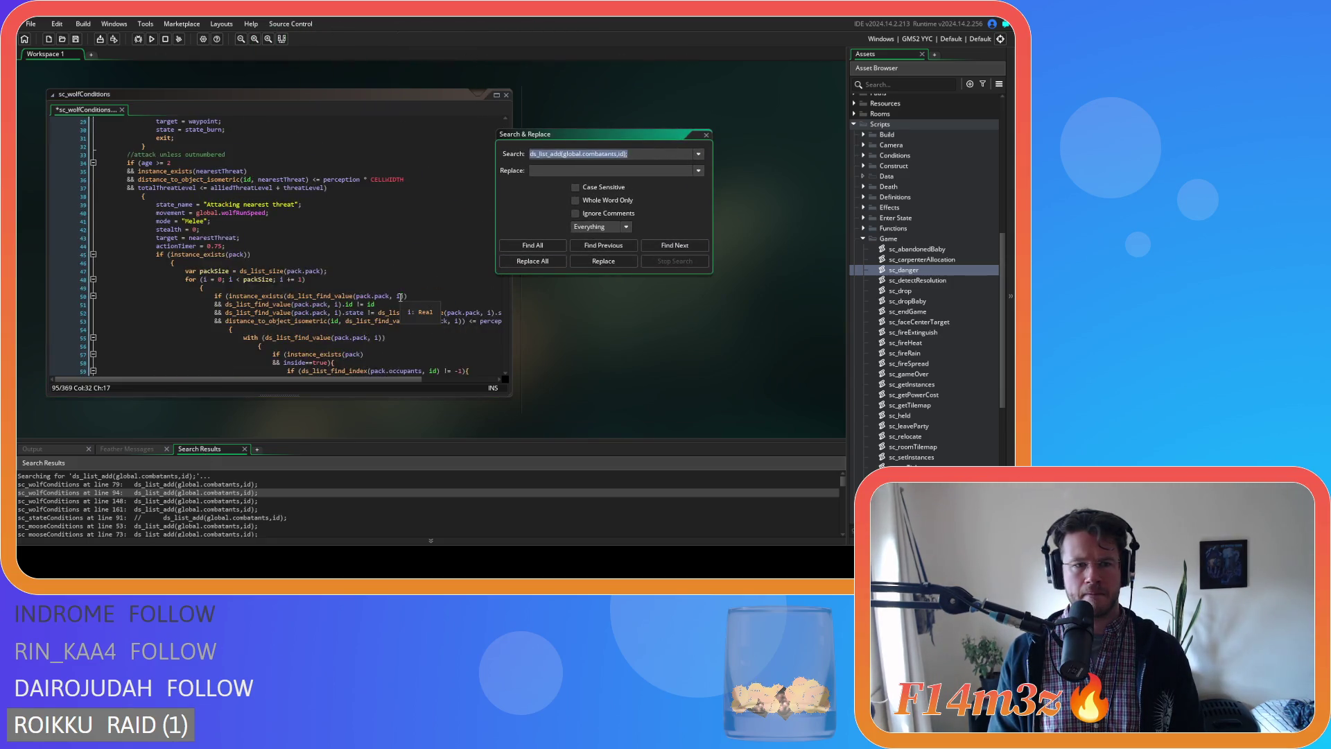
scroll(down, 3)
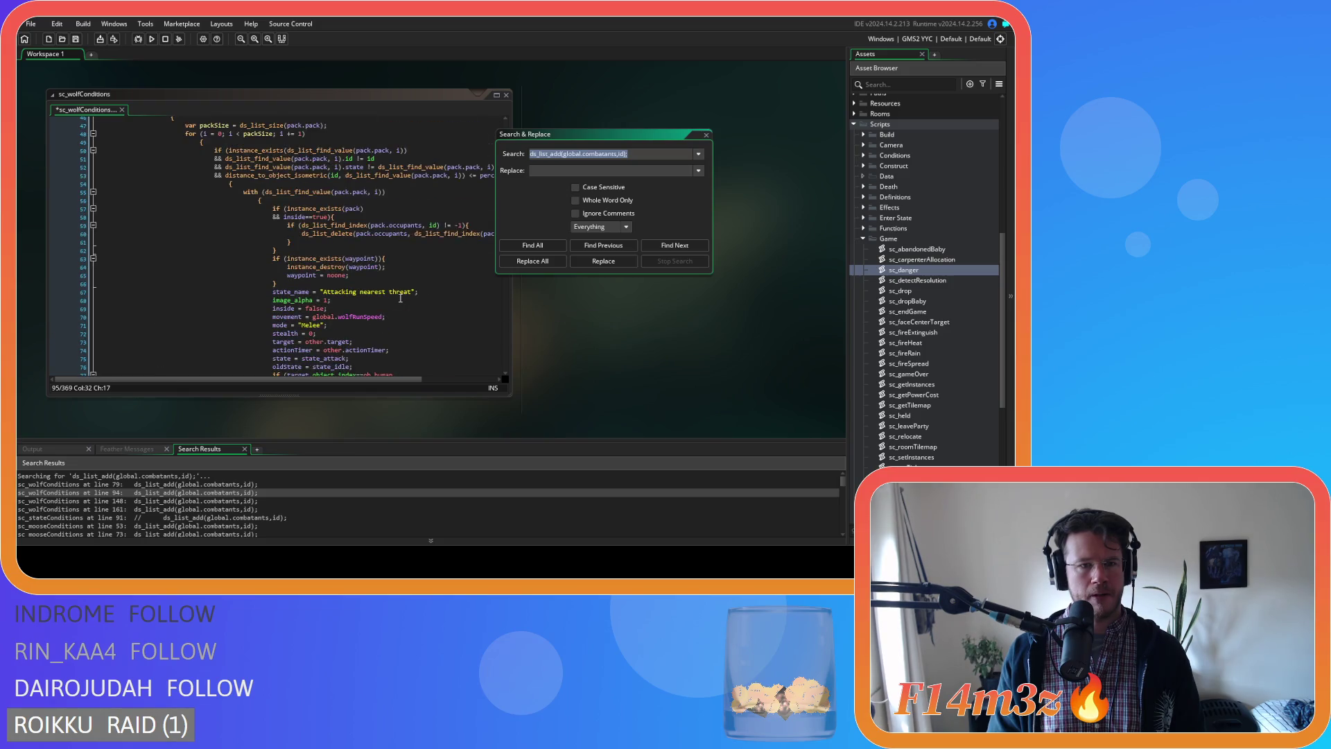
scroll(up, 3)
scroll(down, 3)
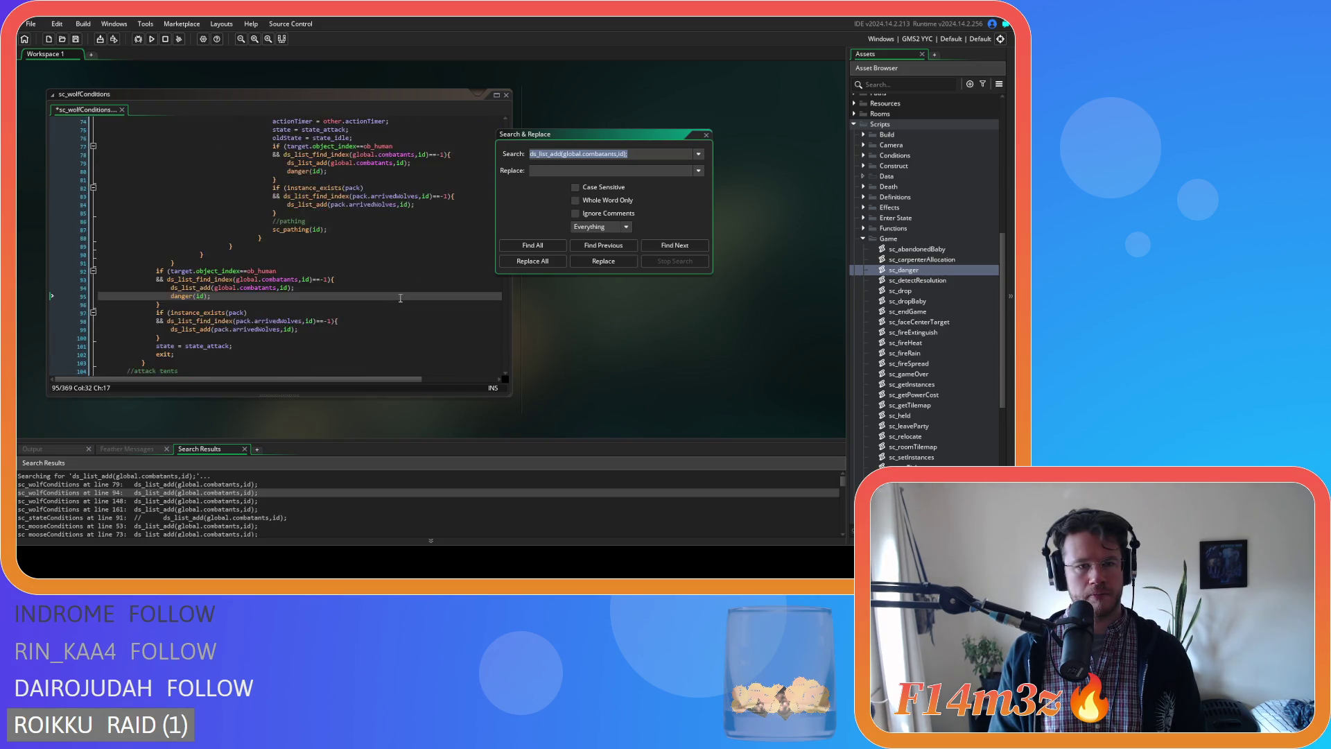
double_click(189, 501)
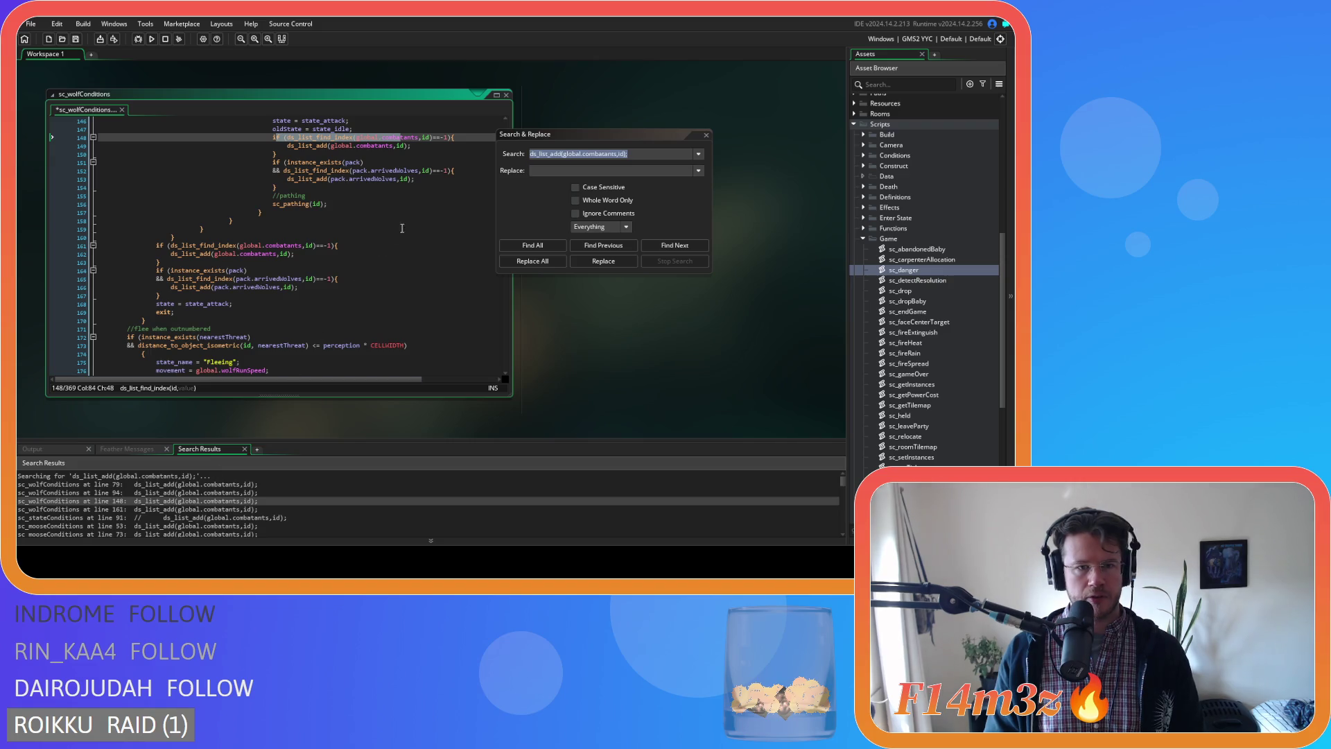
click(416, 145)
key(Return)
text(danger(id);)
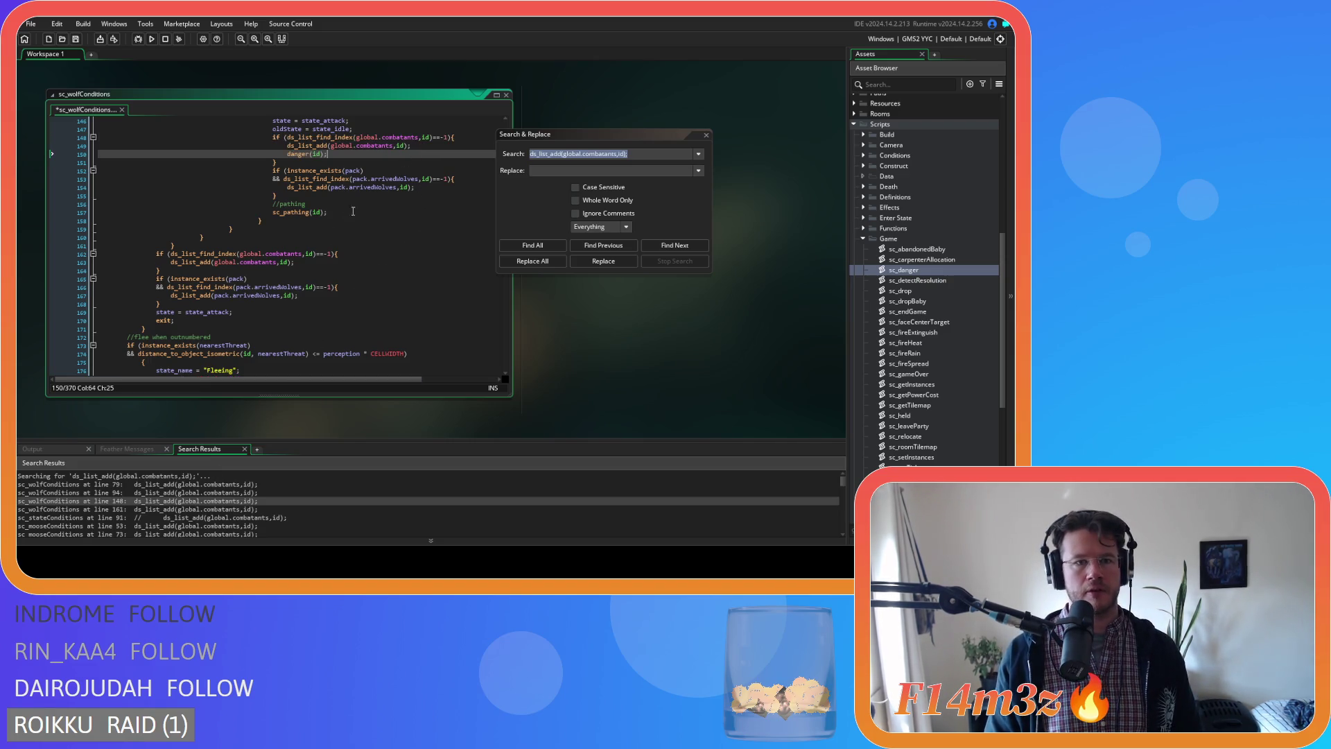
Add danger(id); after the line 161 addition, then open sc_stateConditions at line 91.
double_click(186, 510)
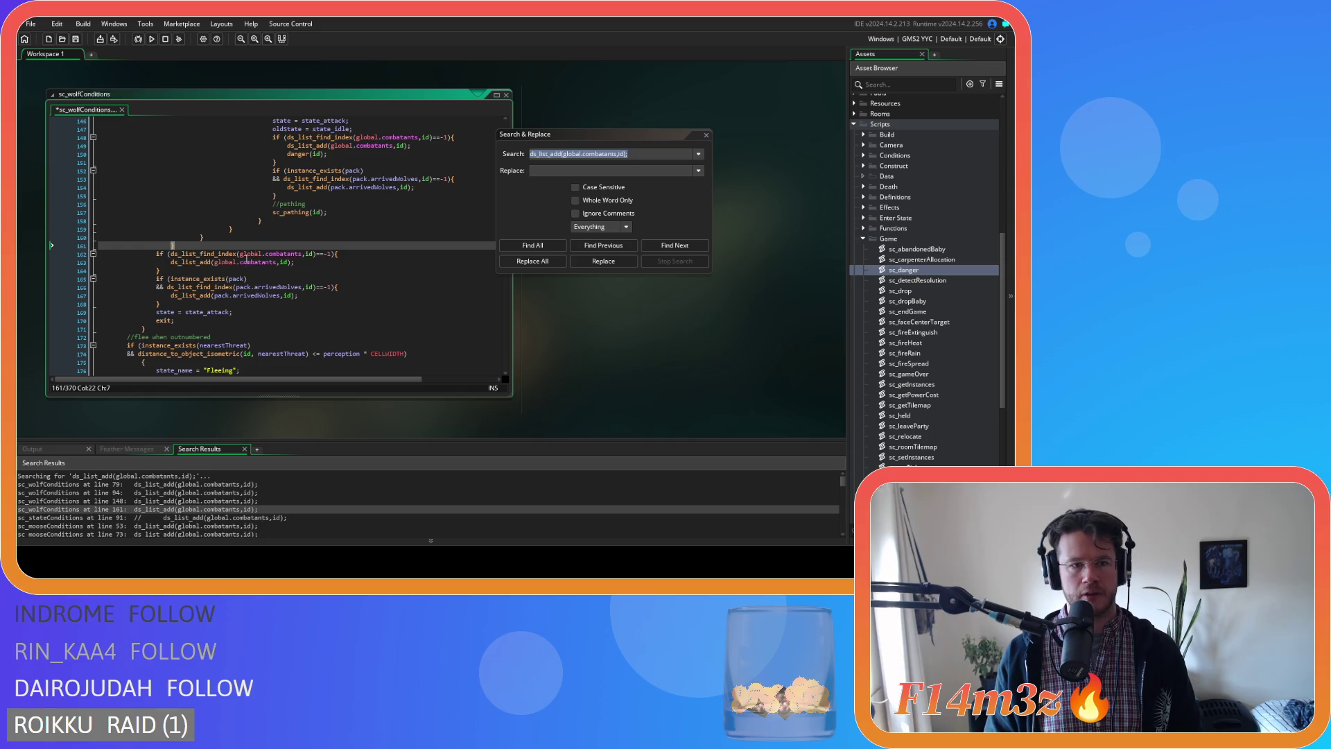
click(295, 263)
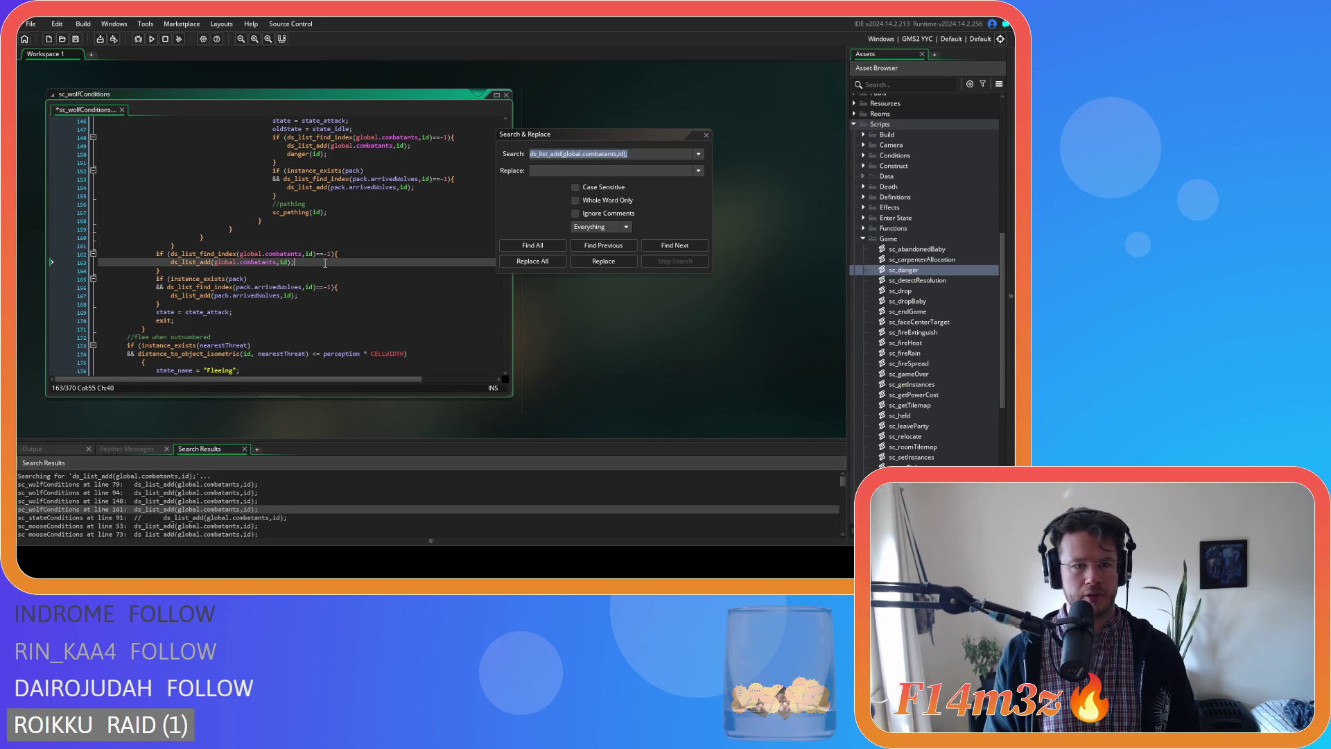
key(Return)
text(danger(id);)
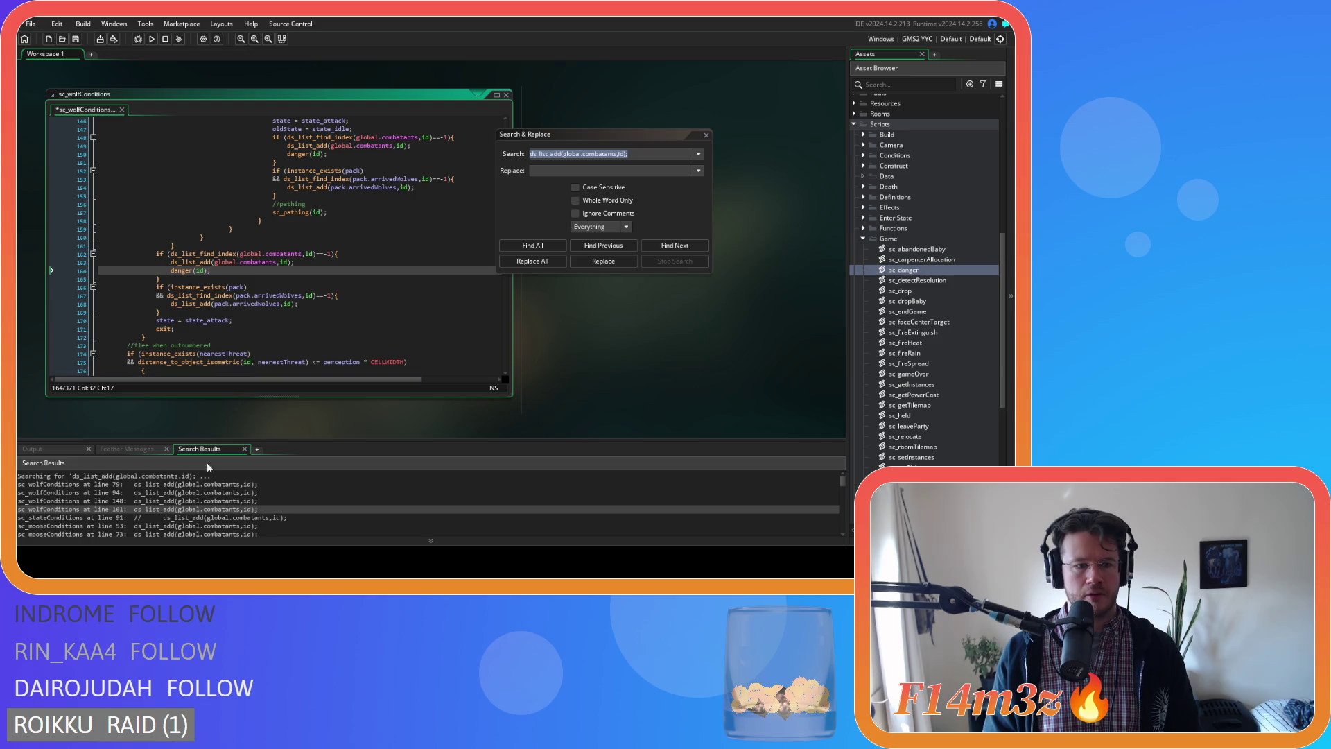
click(189, 517)
double_click(189, 517)
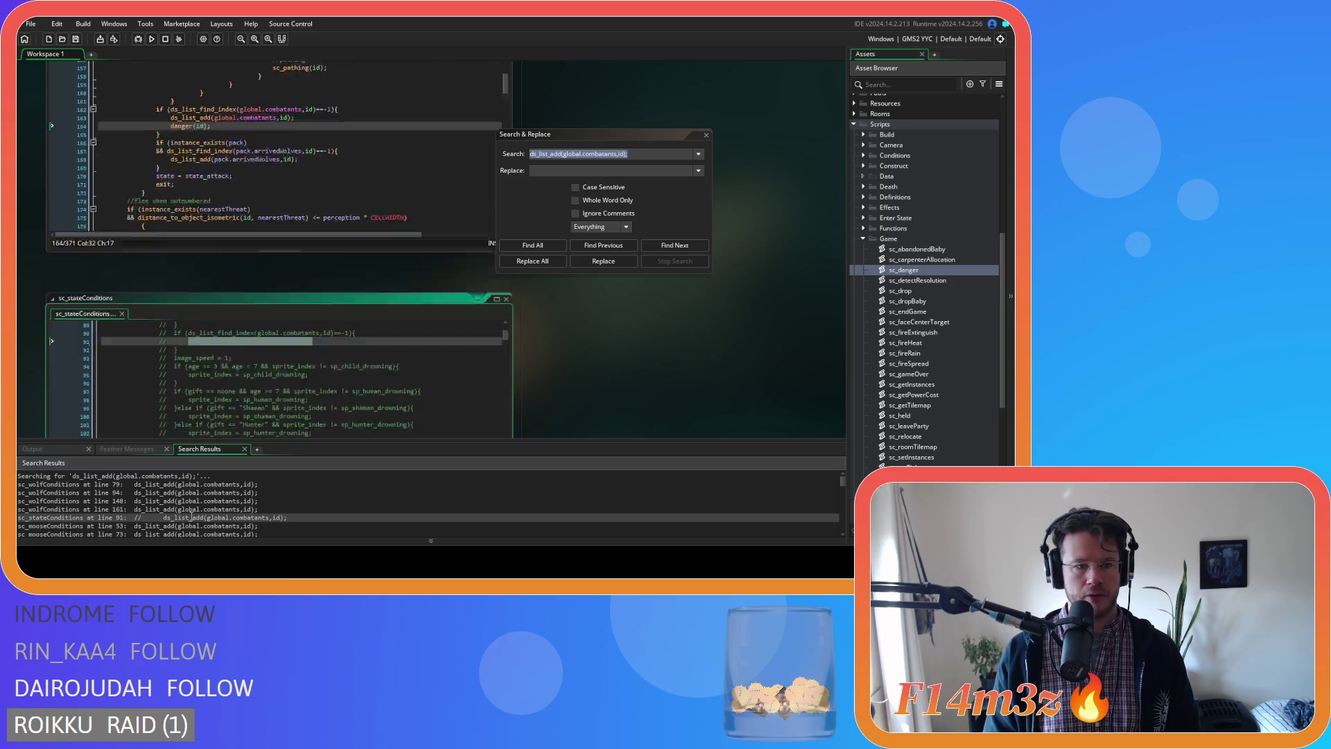
scroll(up, 3)
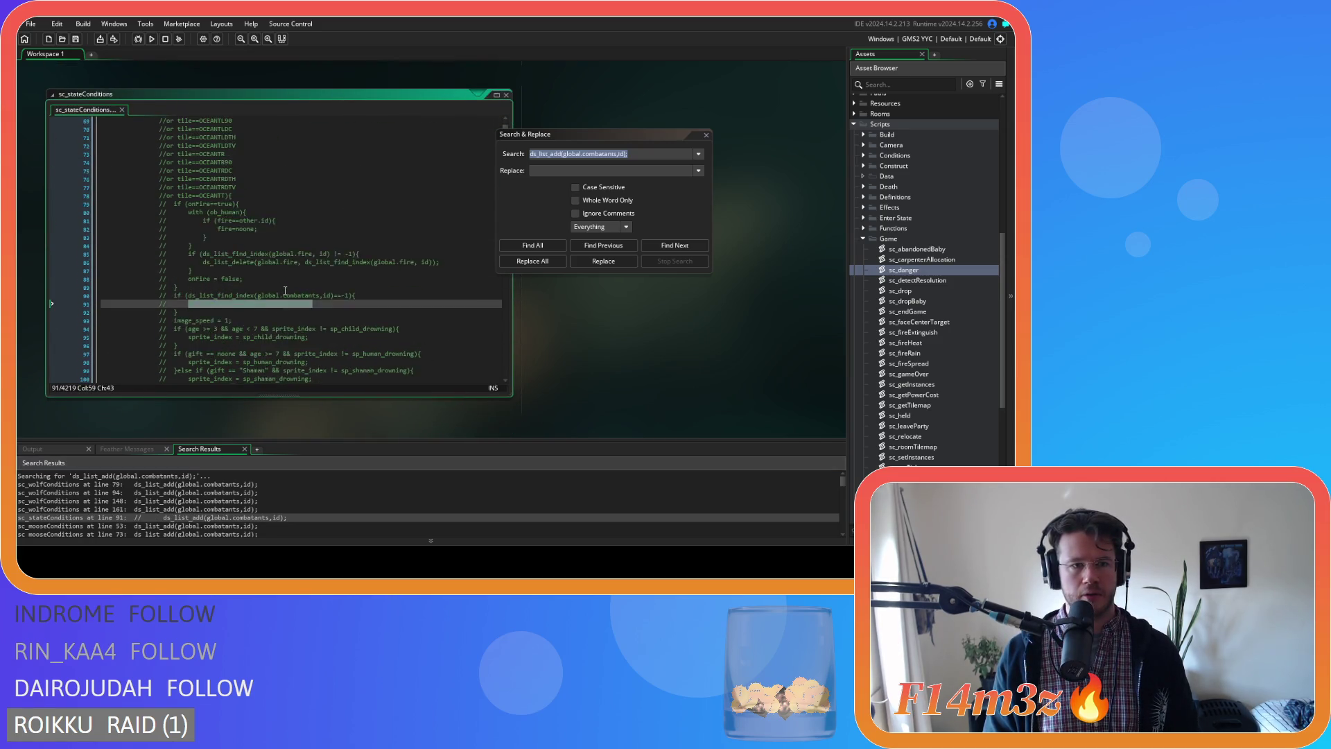
scroll(down, 3)
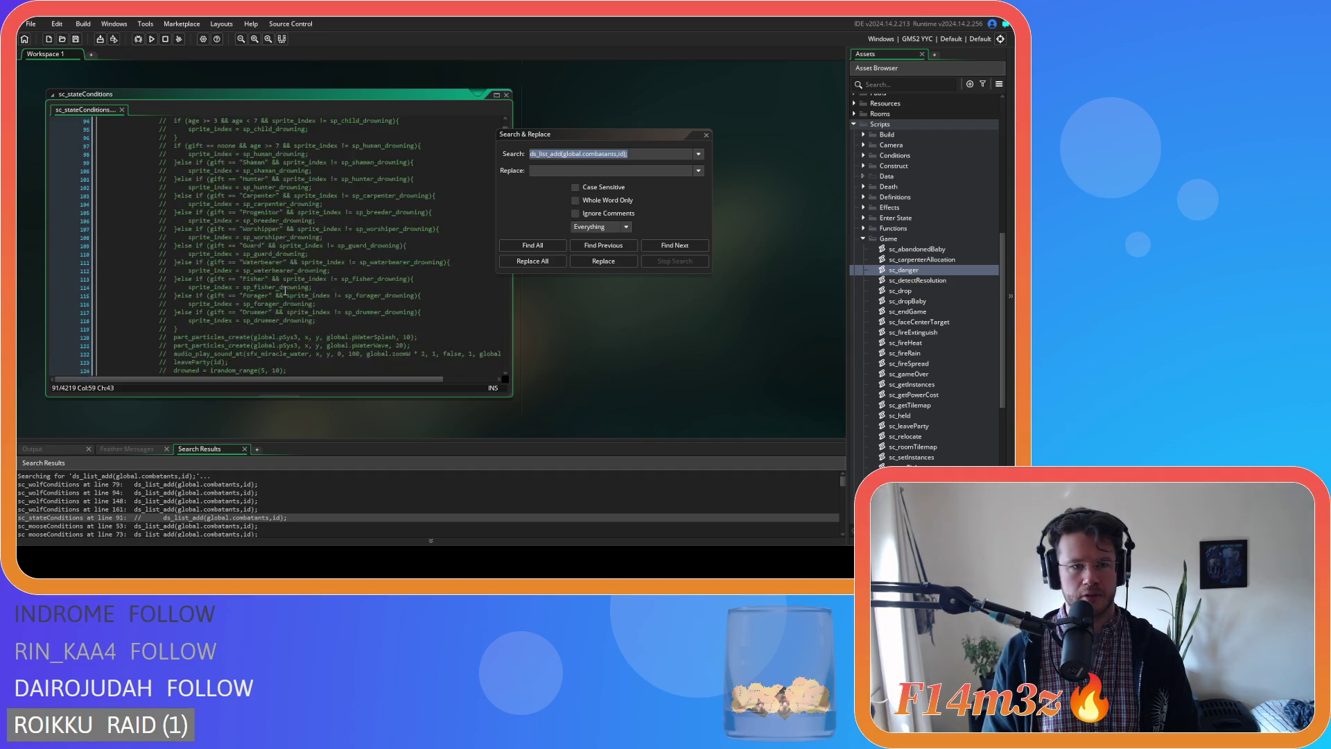
scroll(up, 3)
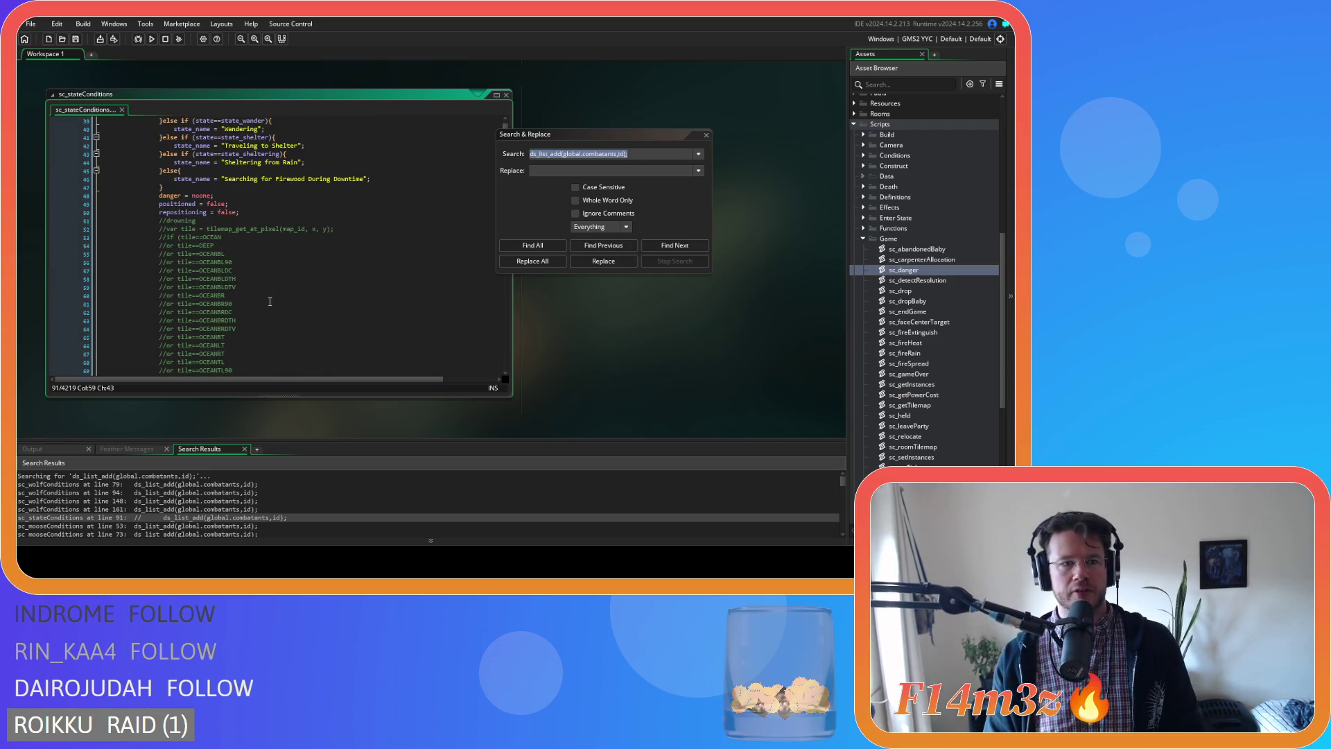
scroll(down, 3)
click(325, 305)
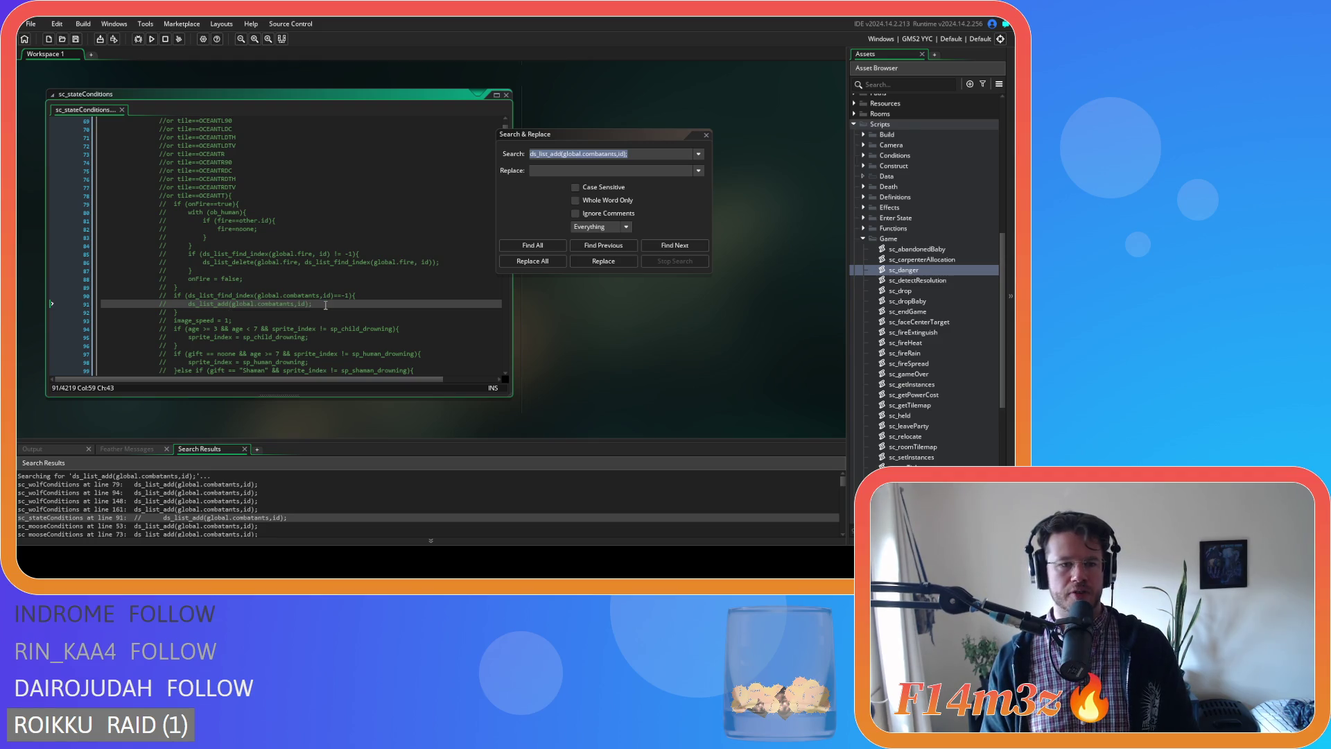
scroll(up, 3)
scroll(down, 3)
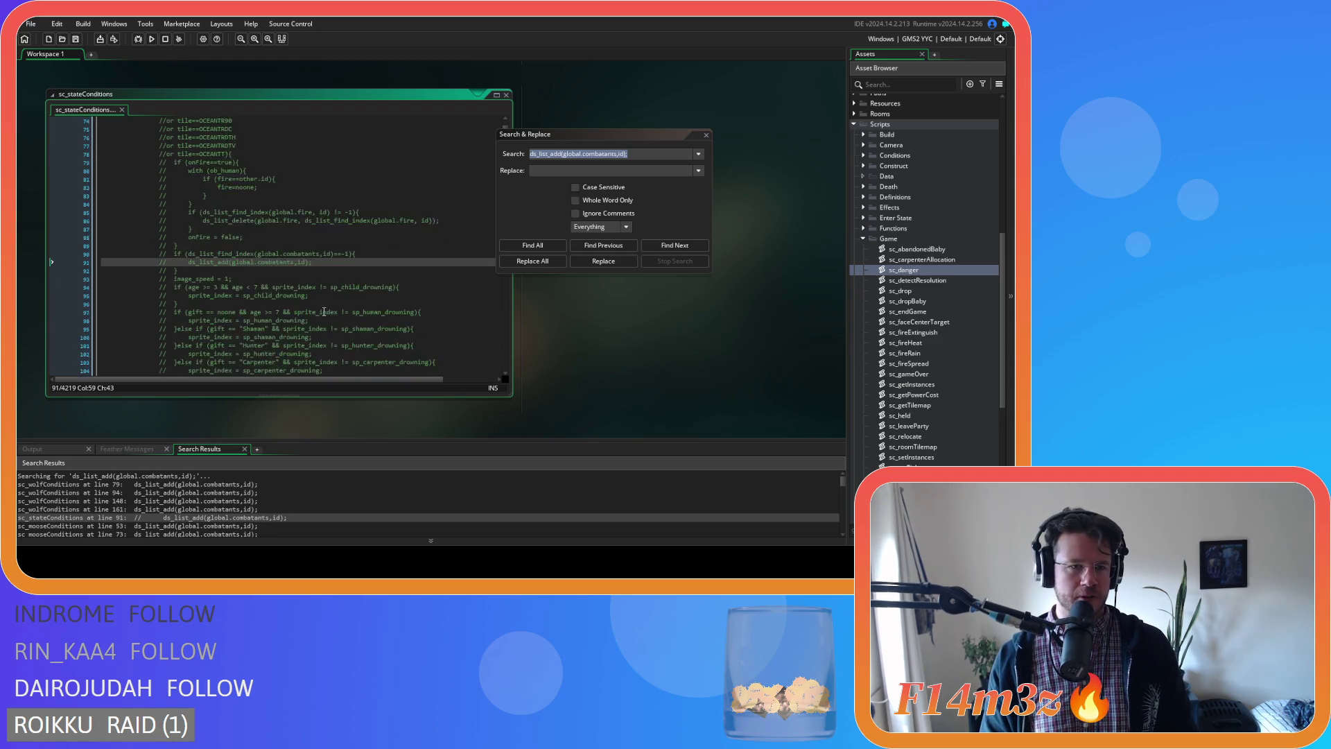
scroll(down, 3)
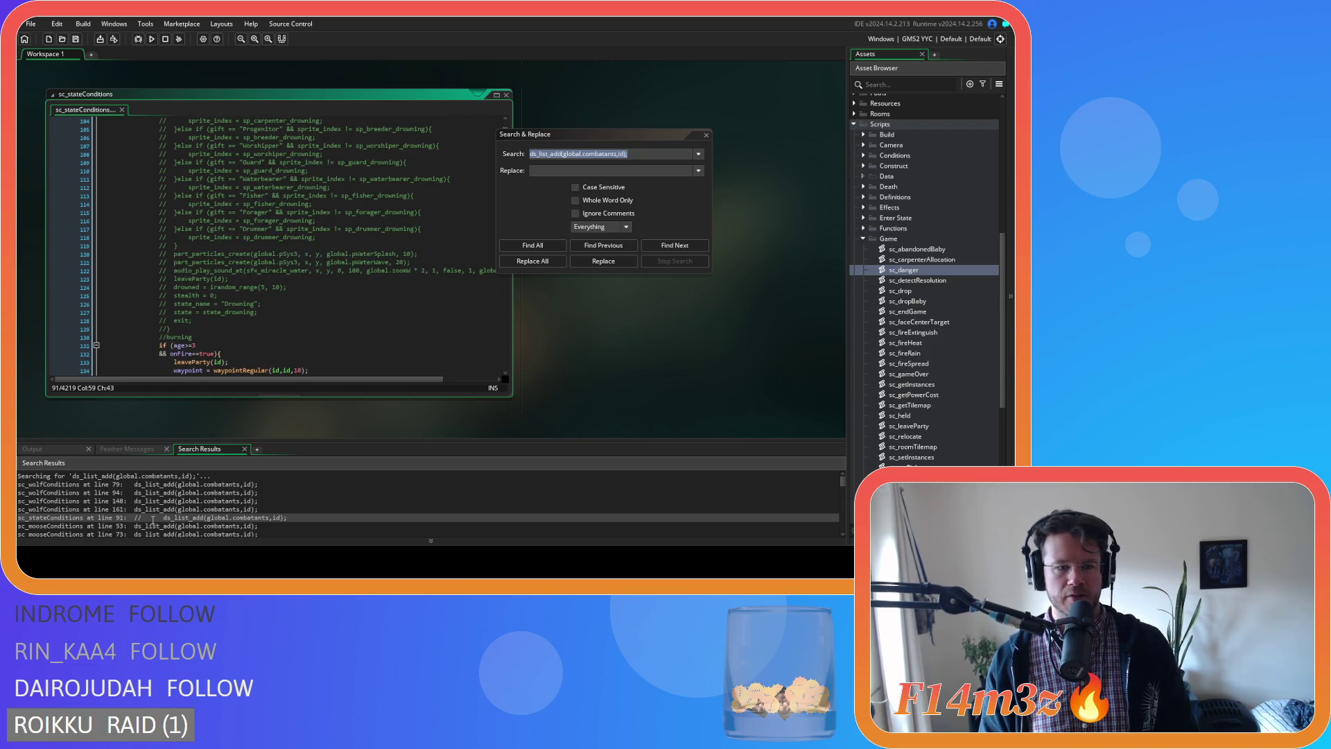
click(155, 526)
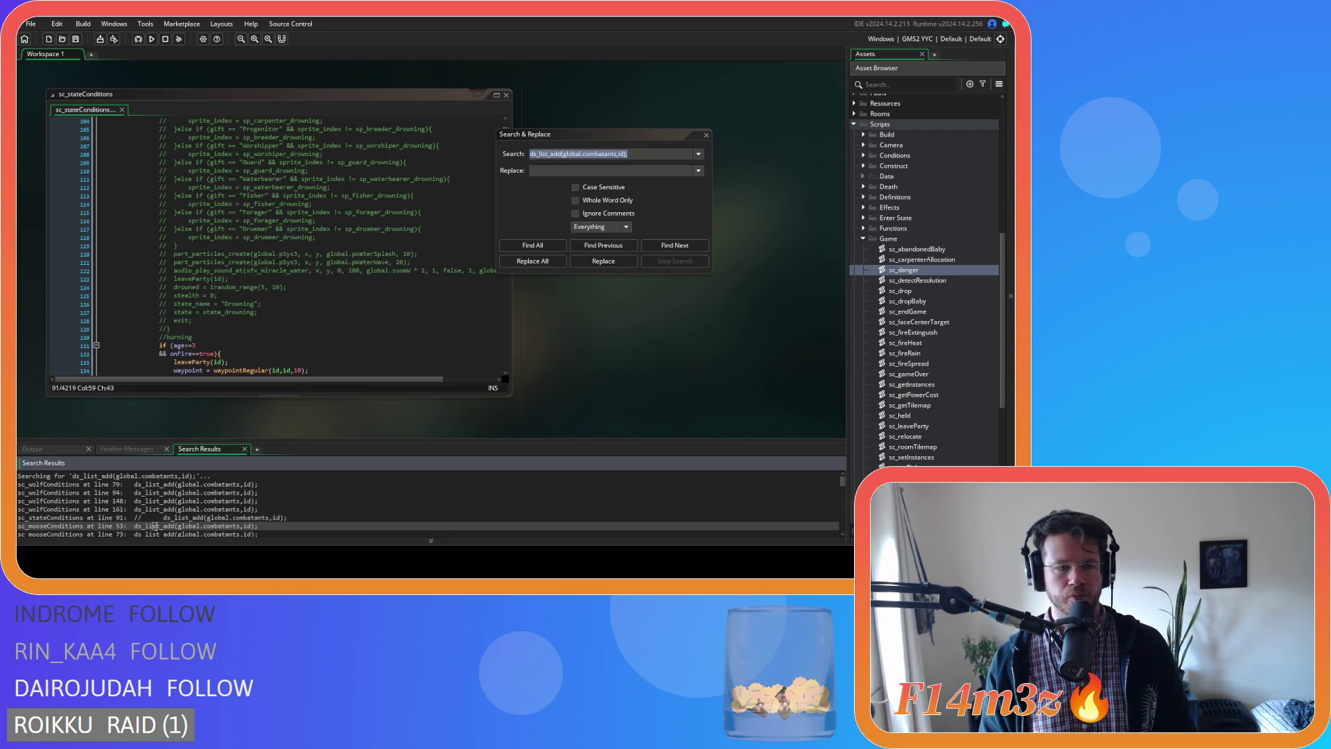
double_click(155, 525)
Add danger(id); below the line 53 combatant-list addition in sc_mooseConditions.
click(285, 136)
key(Return)
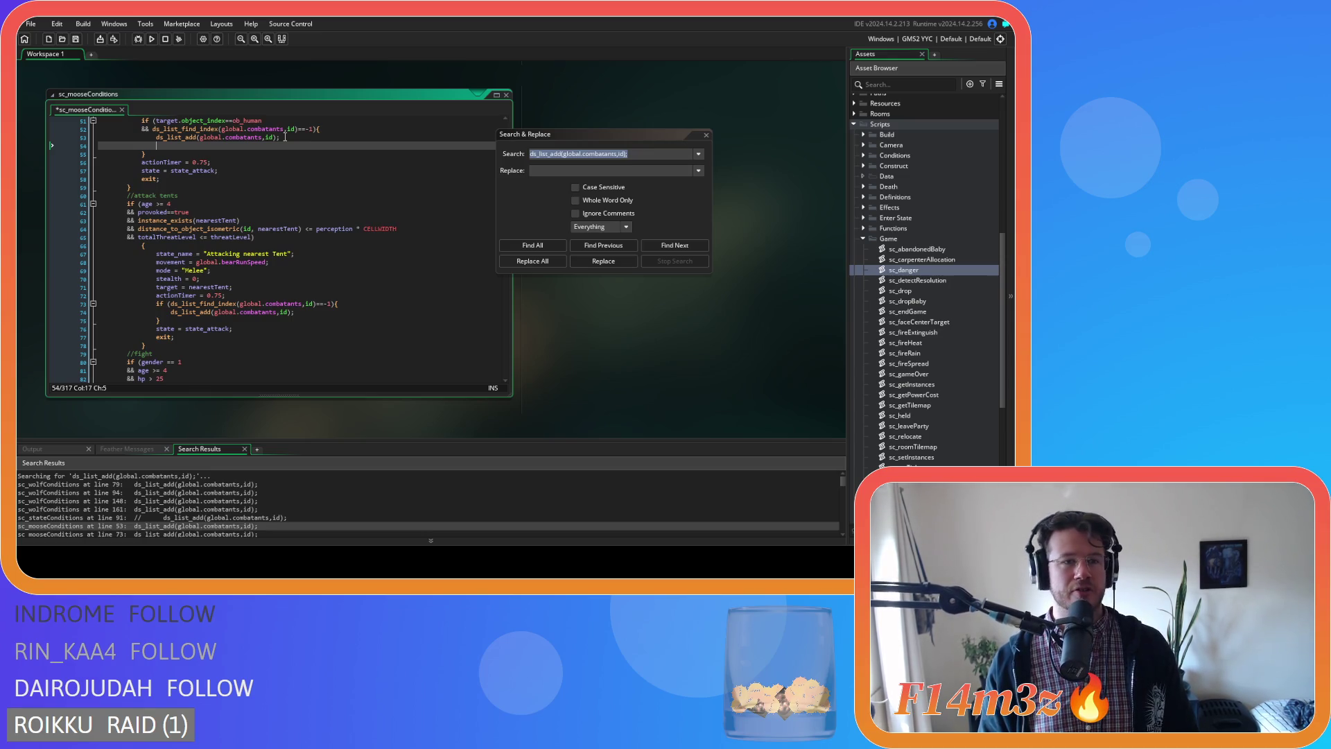
text(danger(id);)
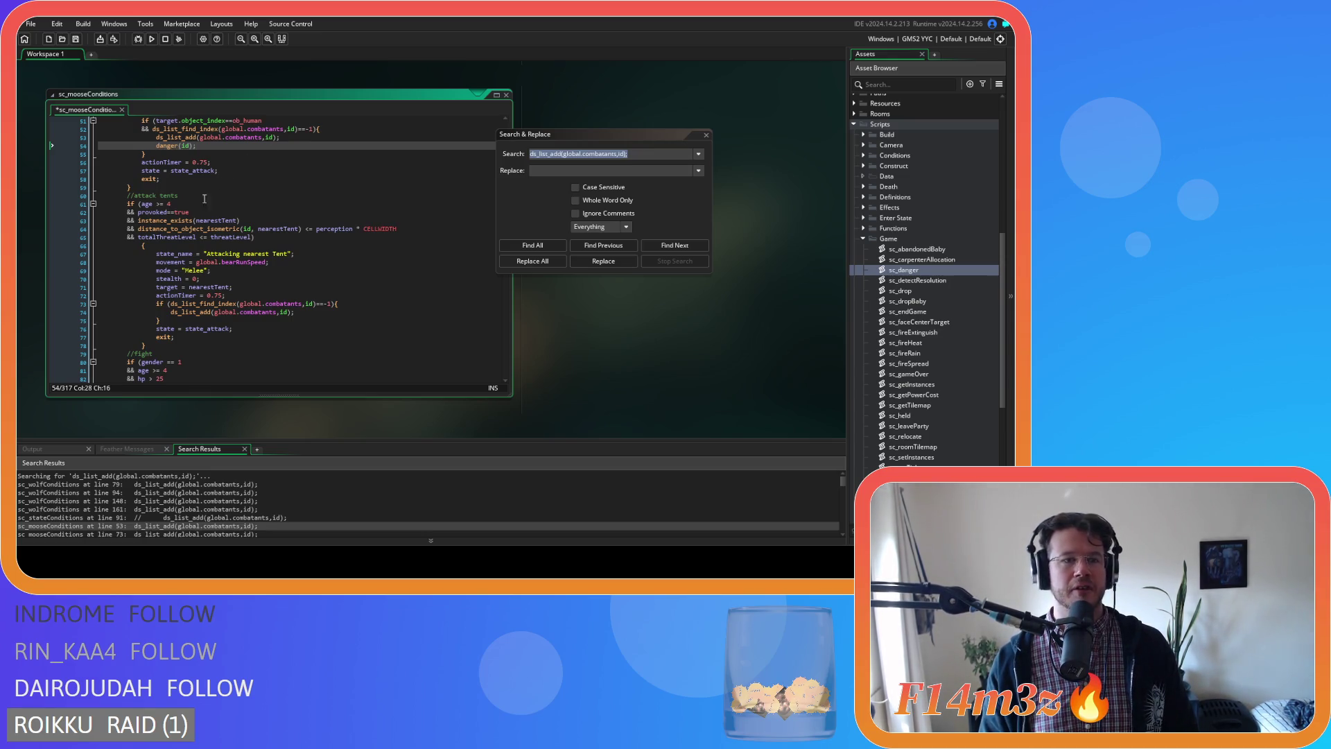
scroll(down, 3)
scroll(up, 3)
Add danger(id); below the line 74 addition, then open sc_miracleFire at line 166.
double_click(255, 514)
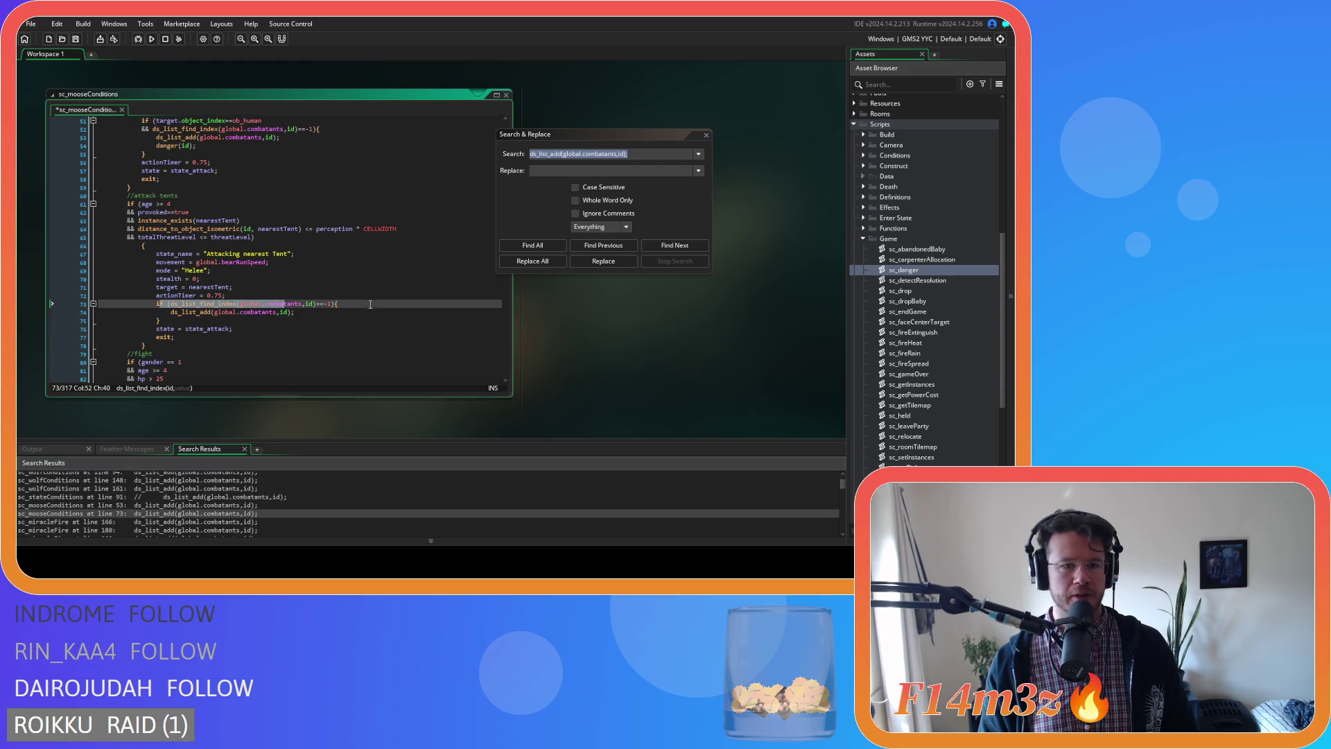
click(326, 314)
key(Return)
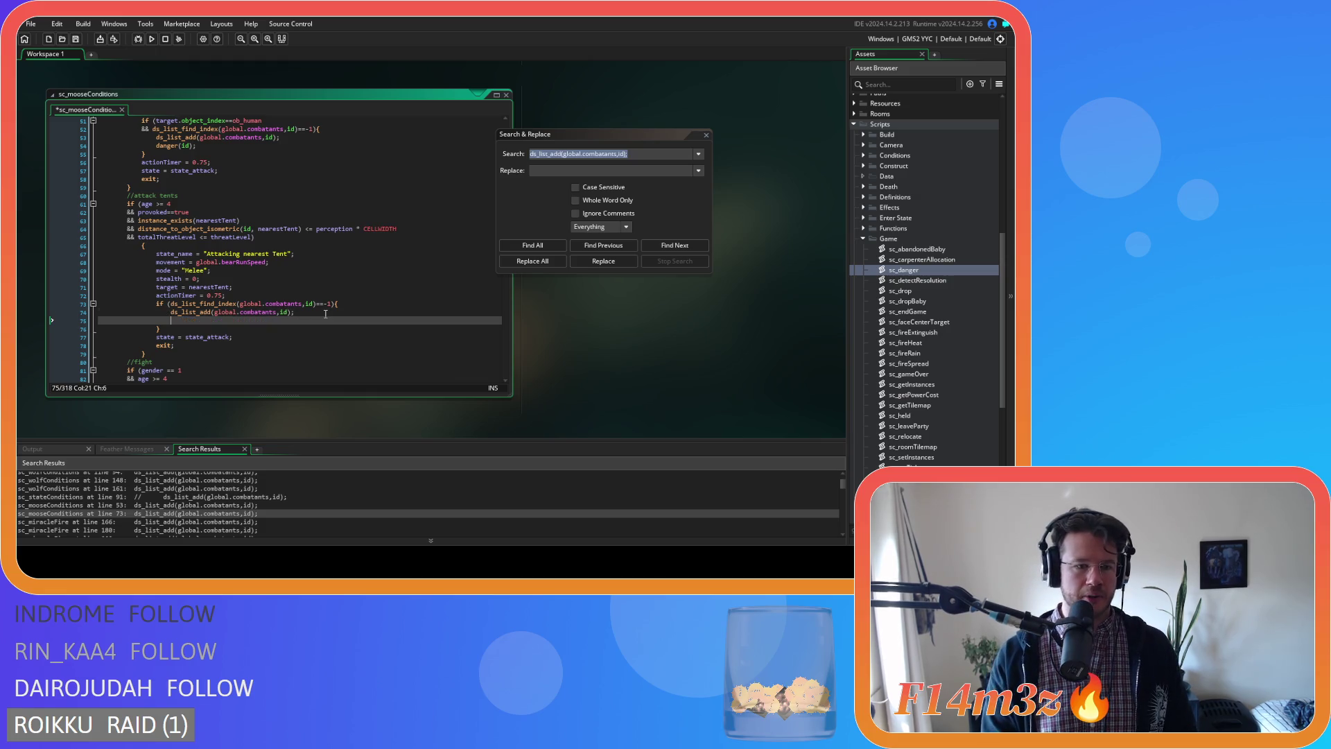
text(danger(id);)
double_click(229, 521)
Add danger(id); after the combatant-list additions on lines 166 and 181.
click(351, 138)
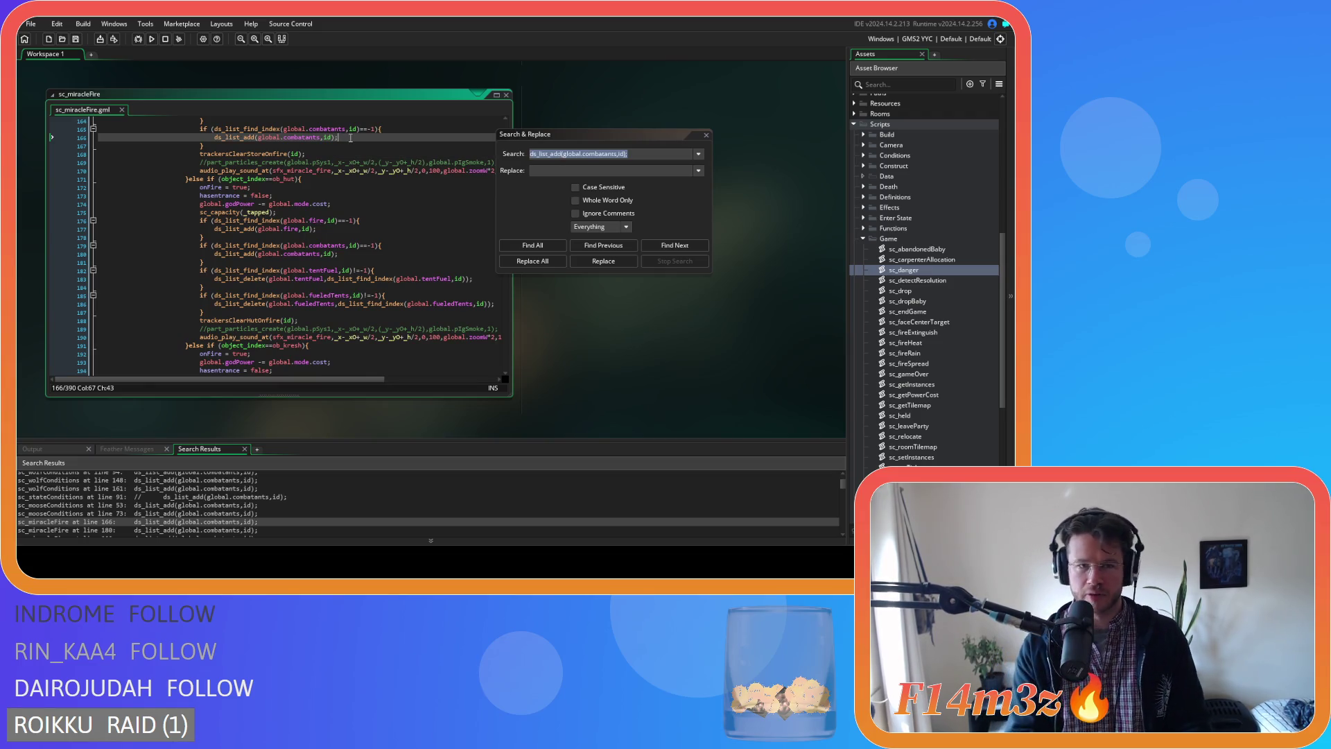
key(Return)
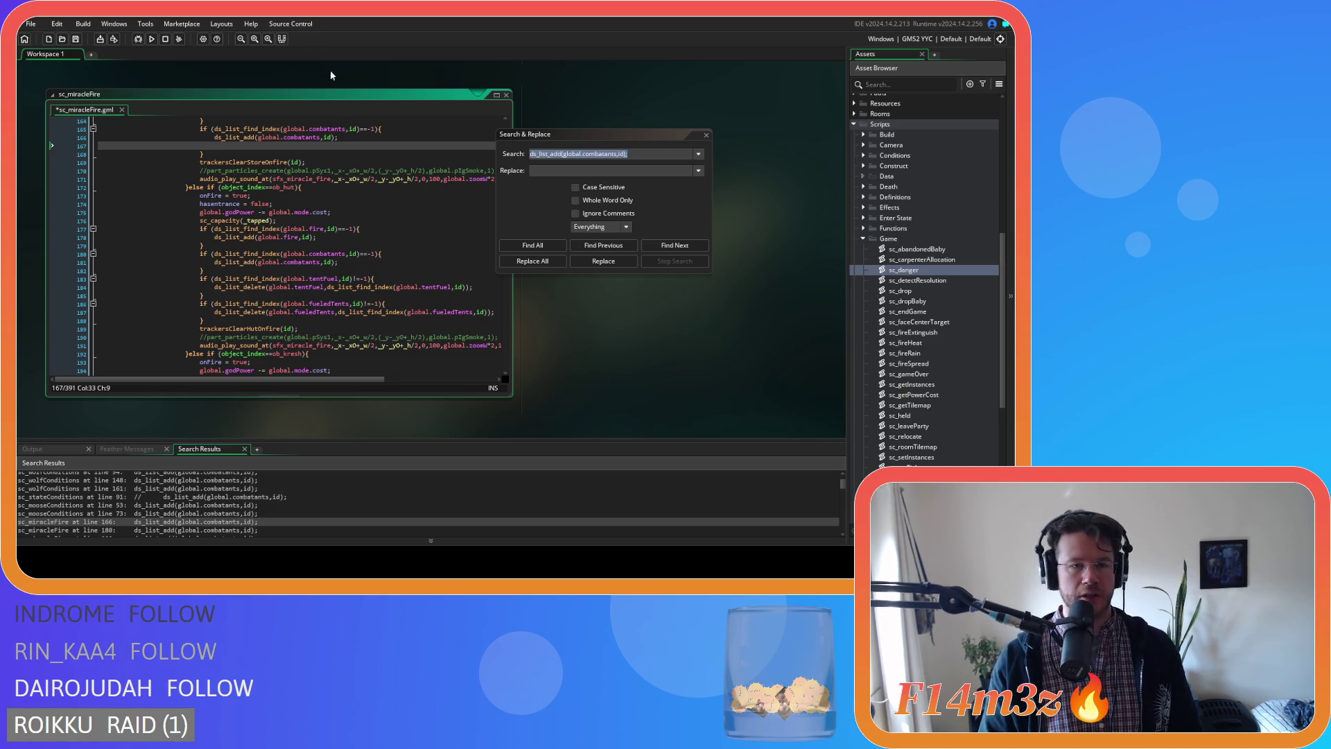
text(danger(id);)
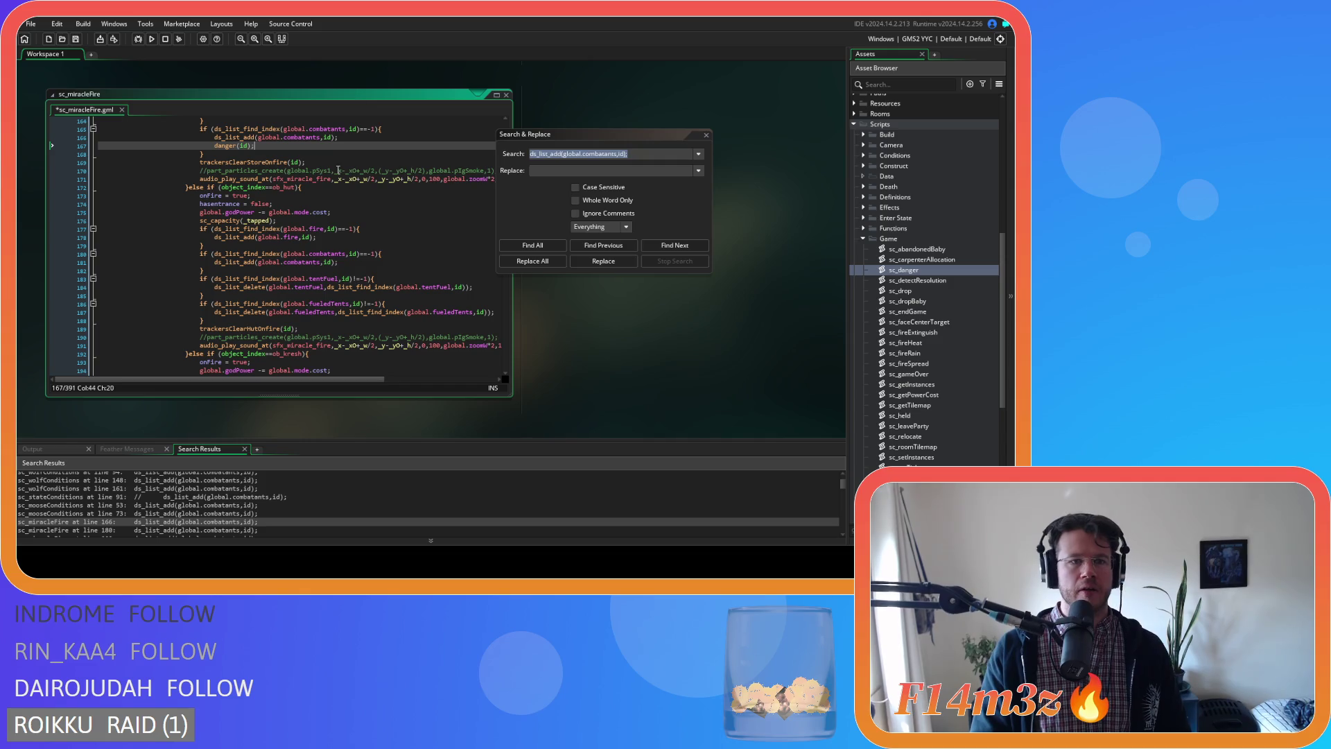
scroll(down, 3)
click(162, 509)
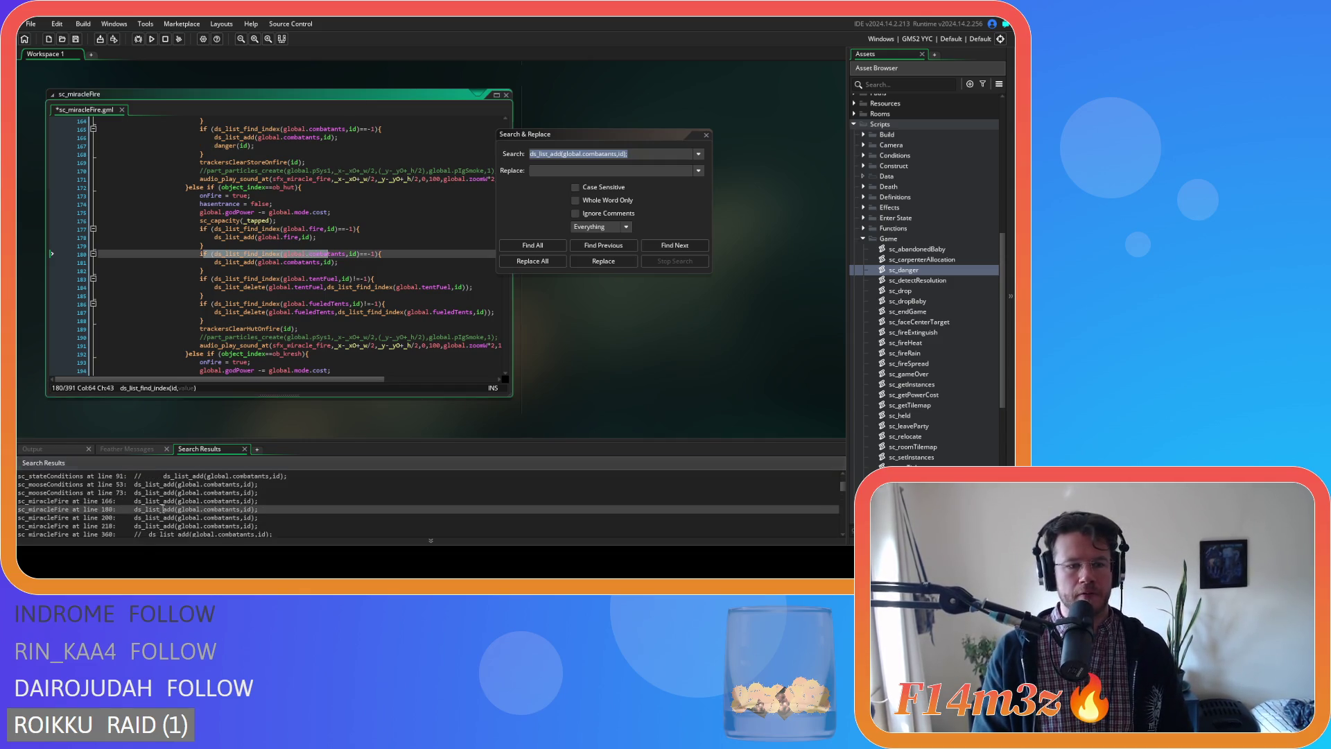
click(365, 264)
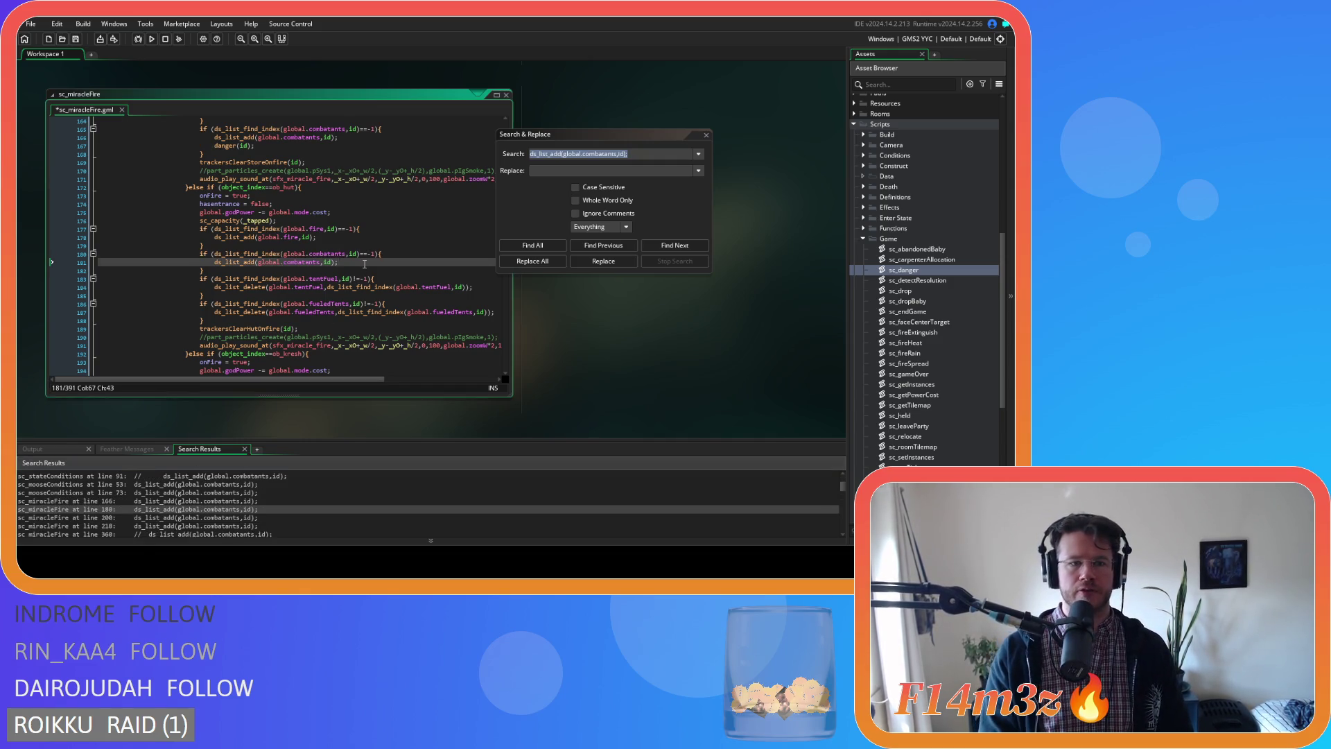
key(Return)
text(danger(id);)
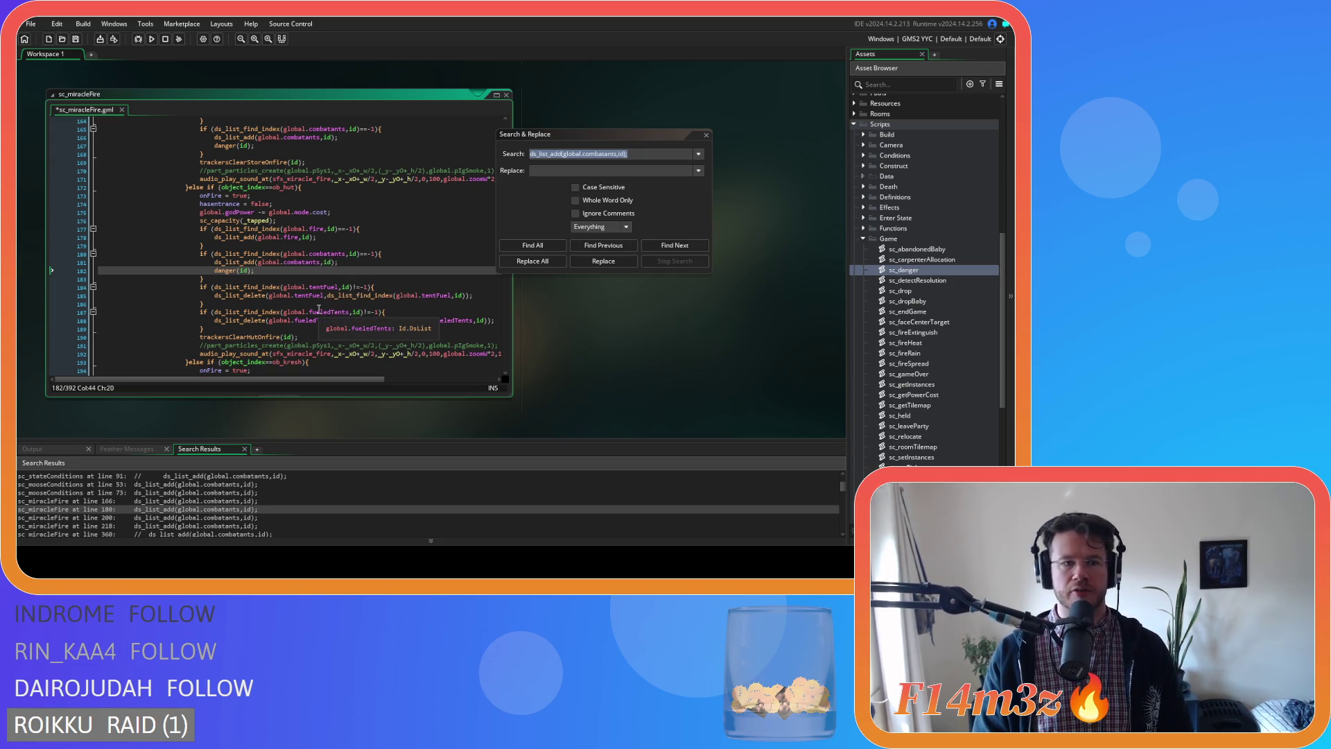
Add danger(id); after lines 202 and 221, then search the script for the ds_list_add call.
click(233, 518)
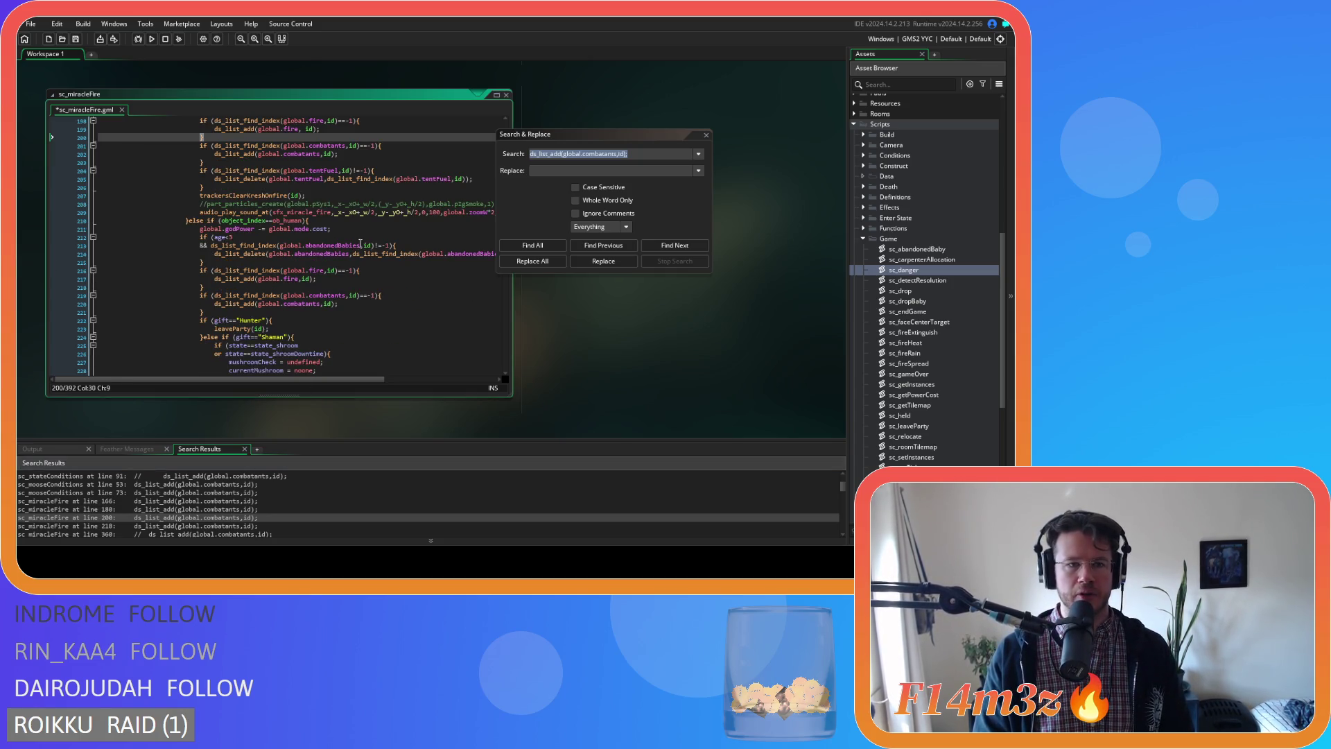
click(357, 154)
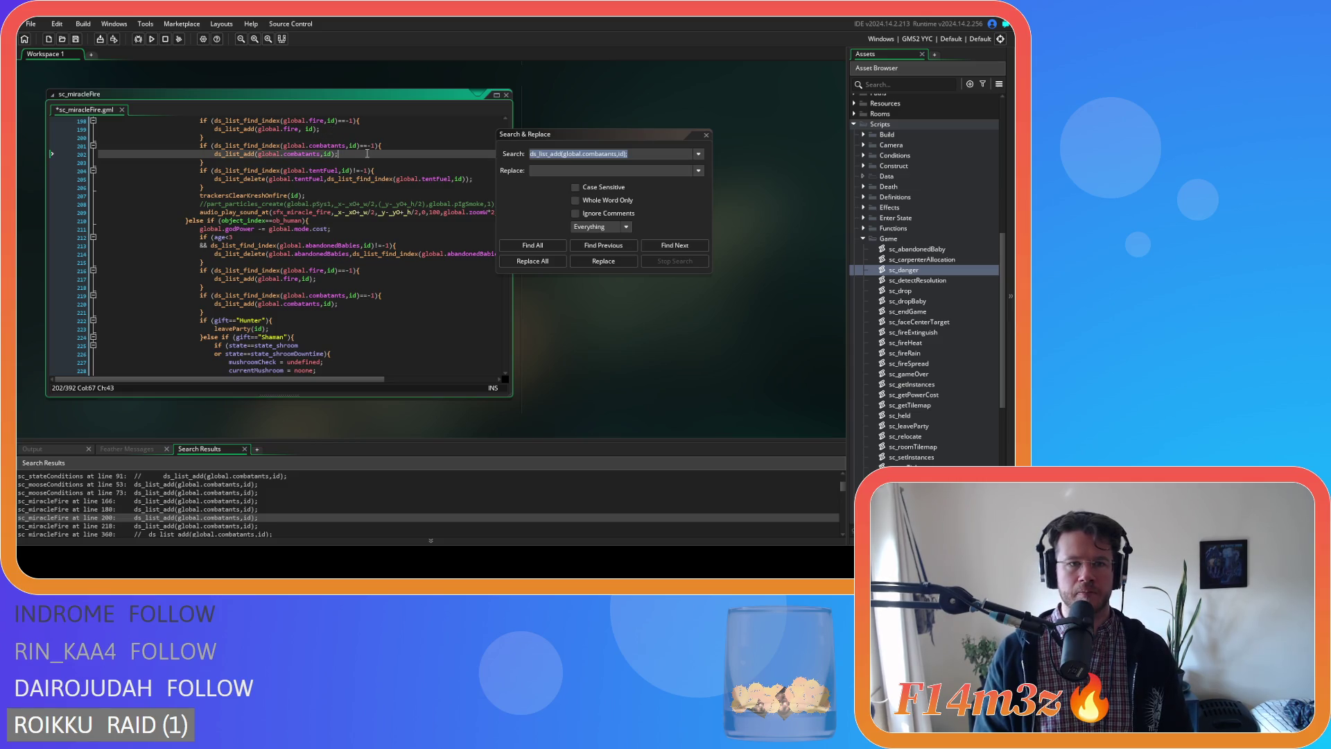
key(Return)
text(danger(id);)
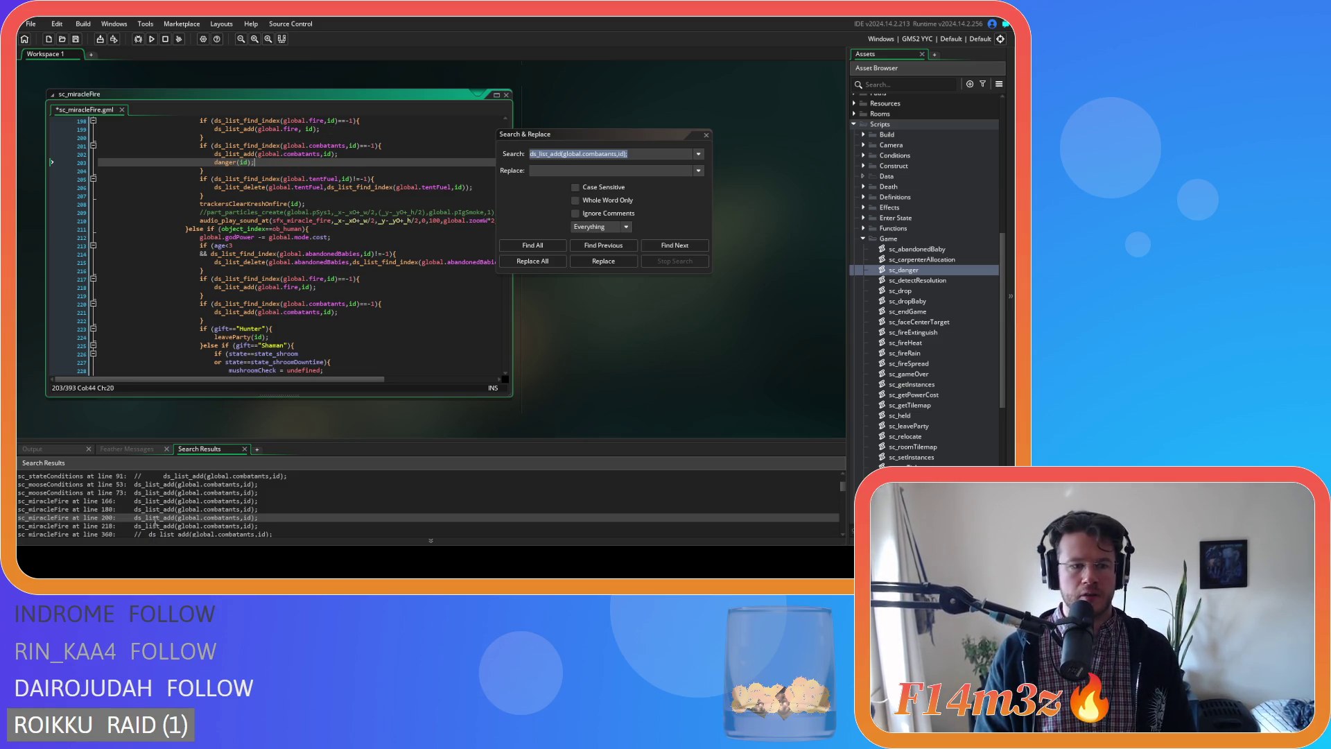
click(156, 525)
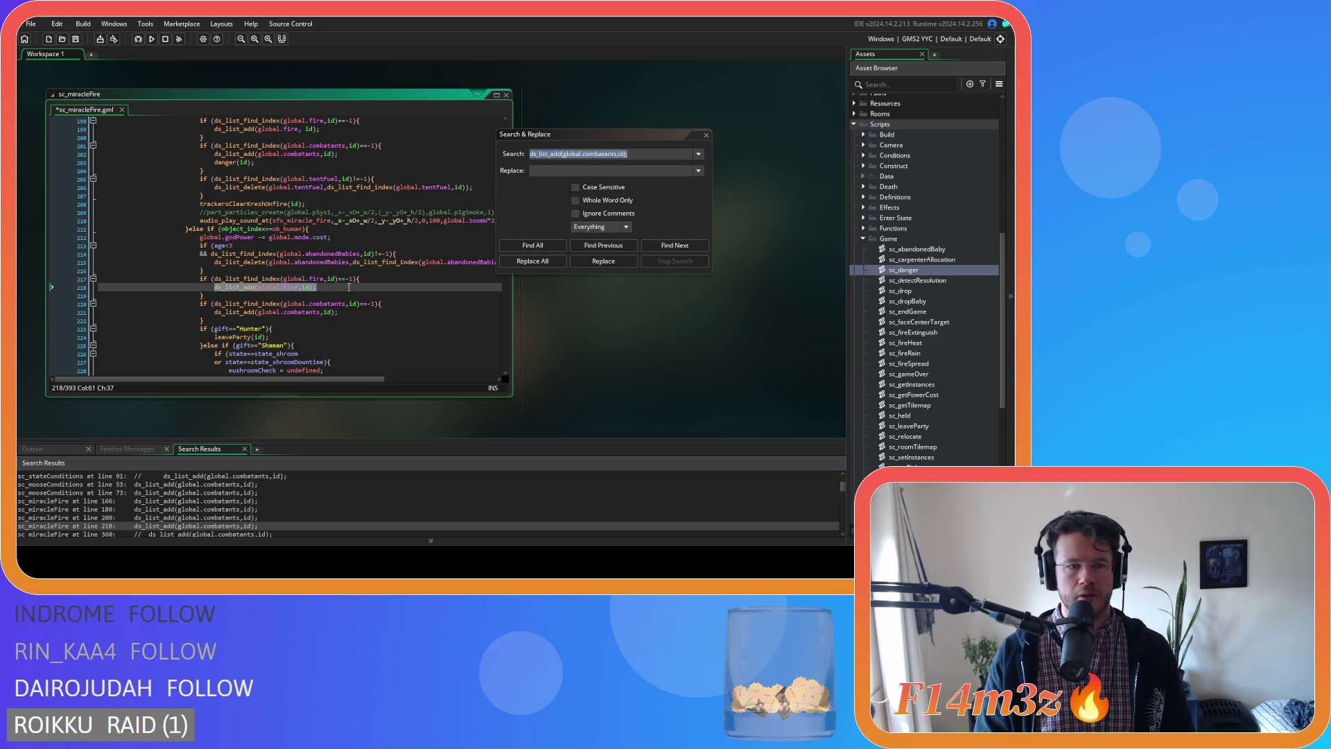
click(344, 309)
key(Return)
text(danger(id);)
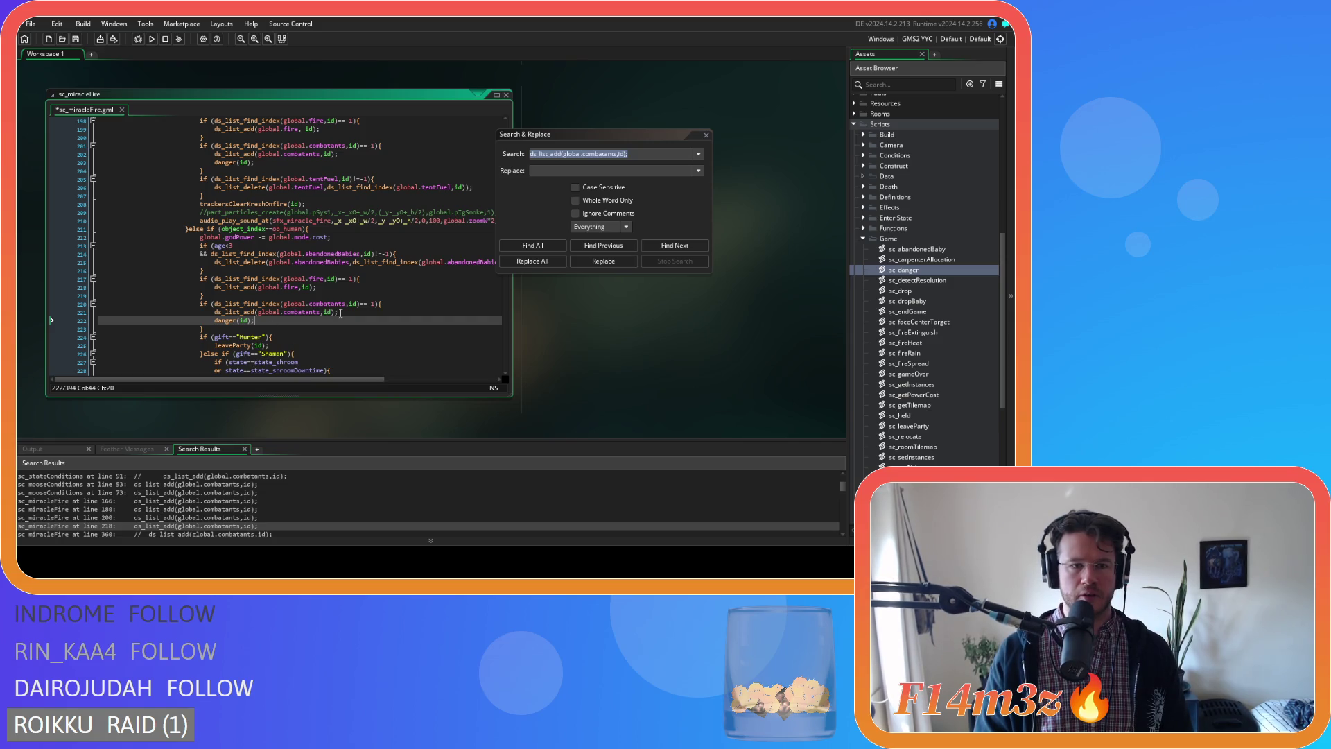
drag(338, 312, 235, 314)
key(ctrl+f)
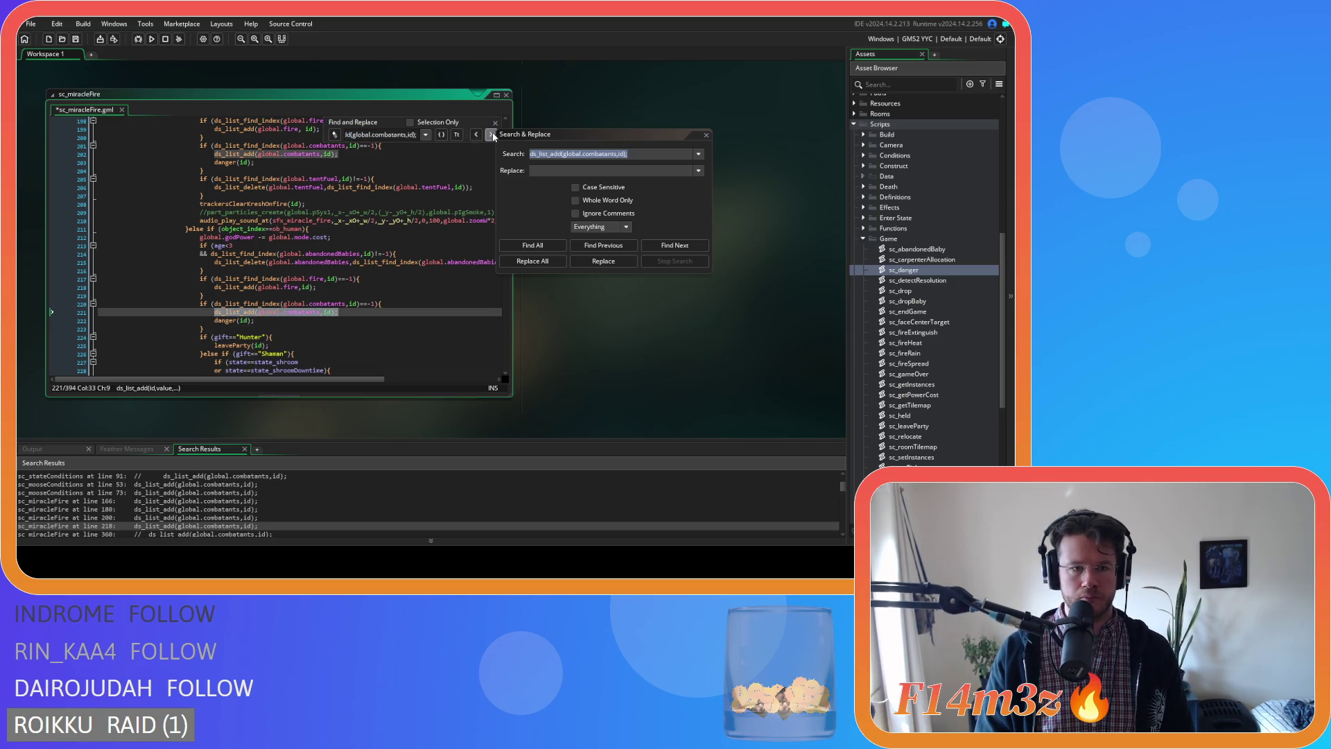
Step through every ds_list_add match in sc_miracleFire, lines 166 to 376.
click(491, 134)
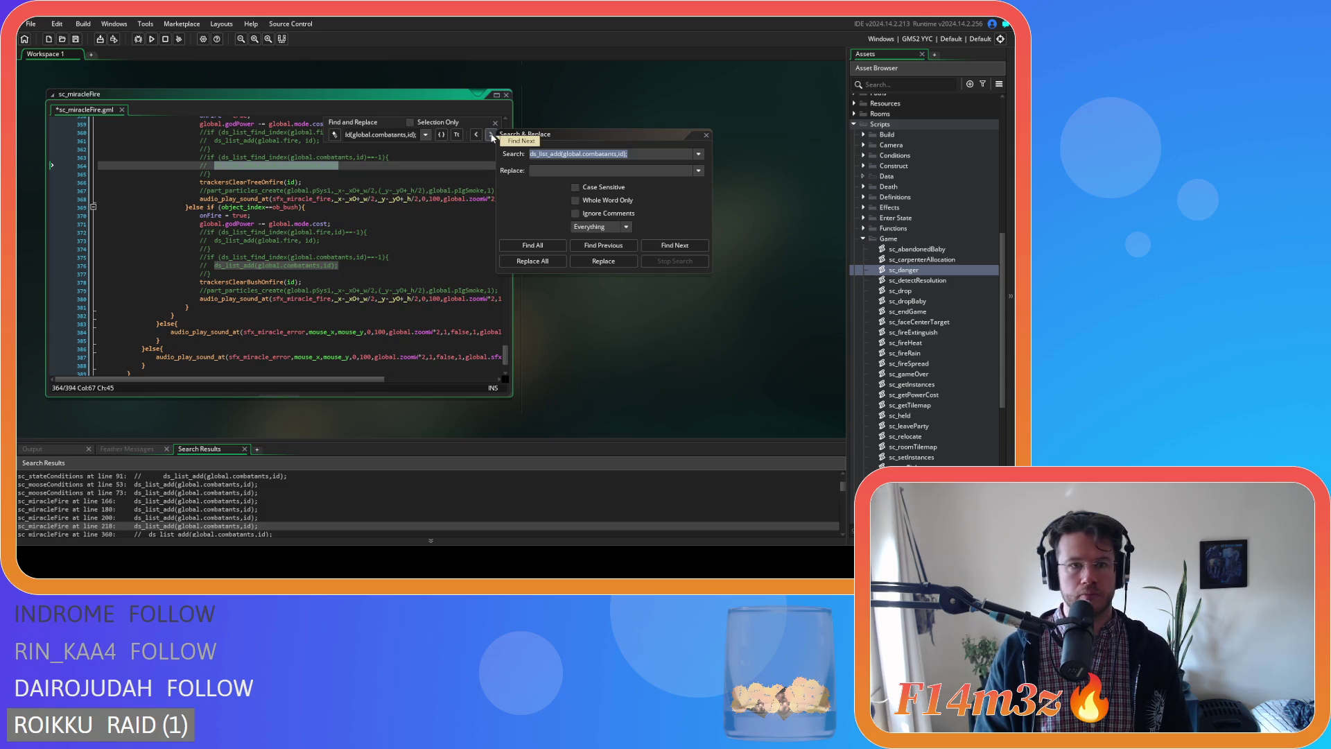
click(491, 134)
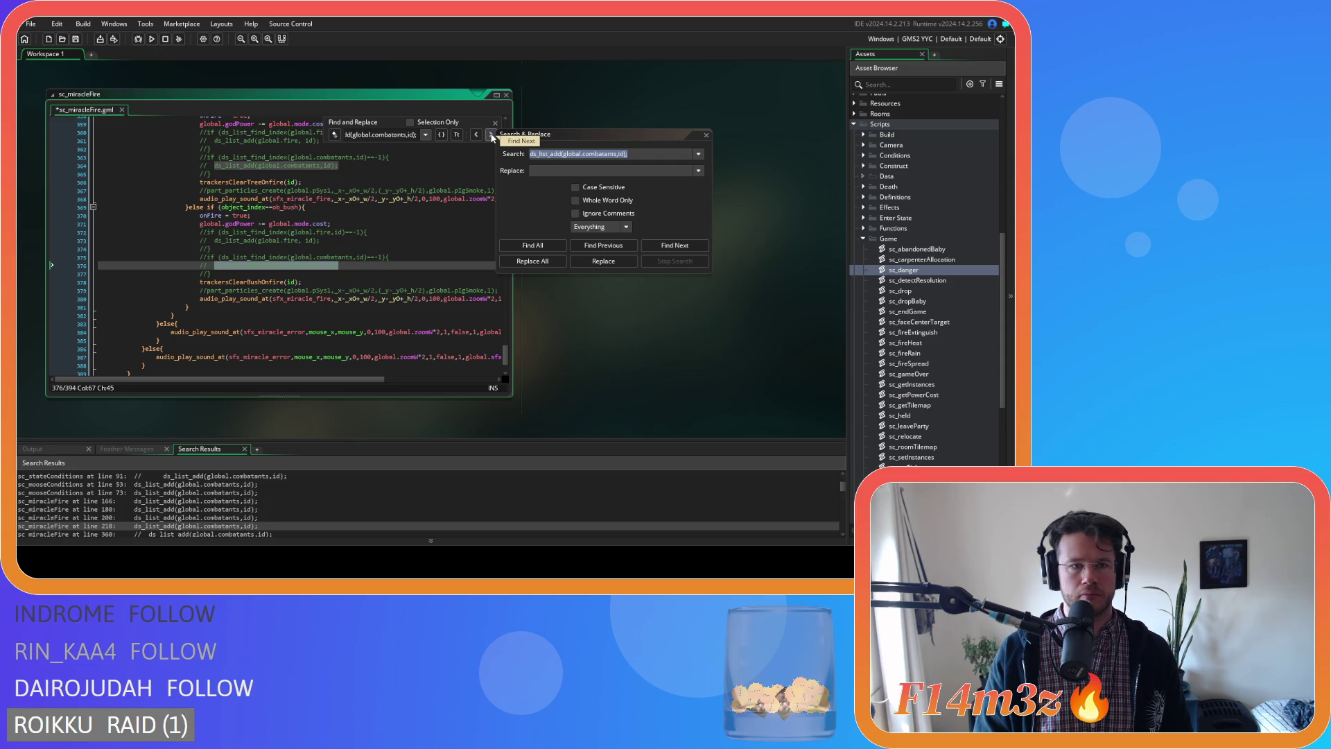
click(491, 134)
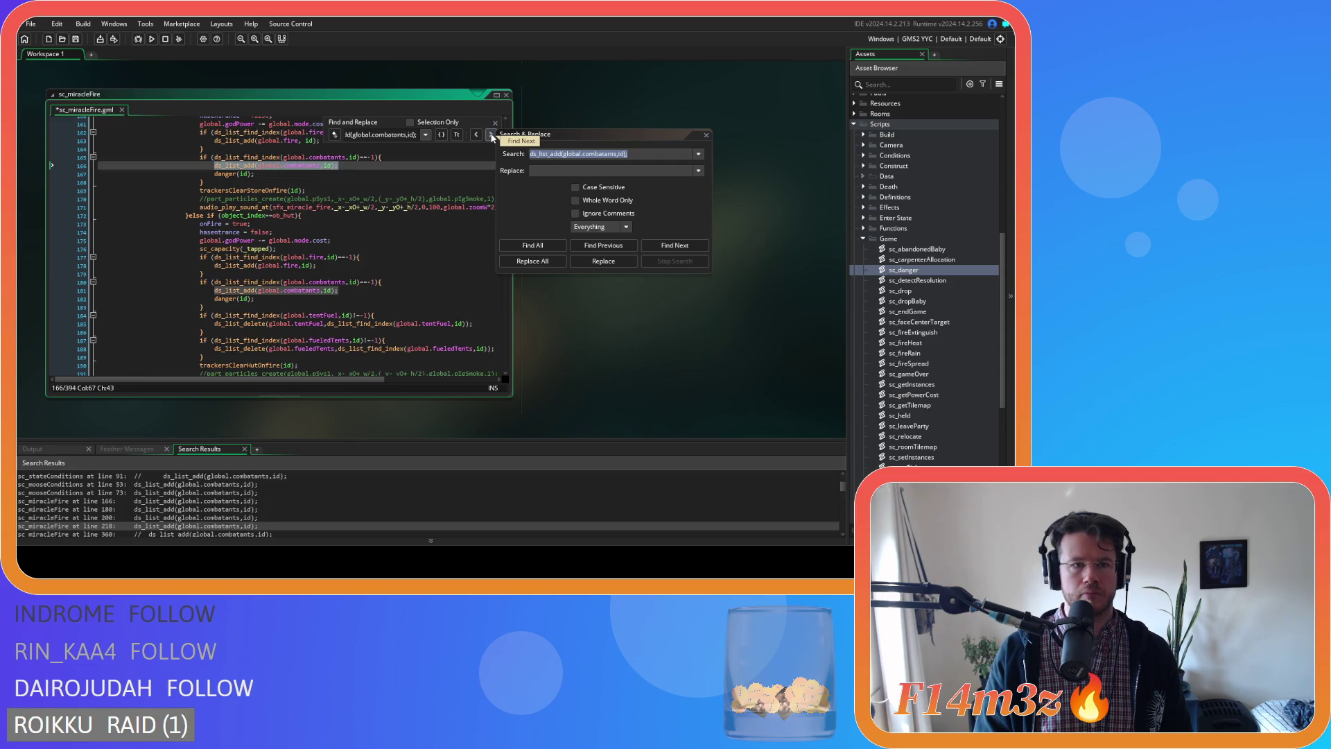
click(491, 135)
click(491, 135)
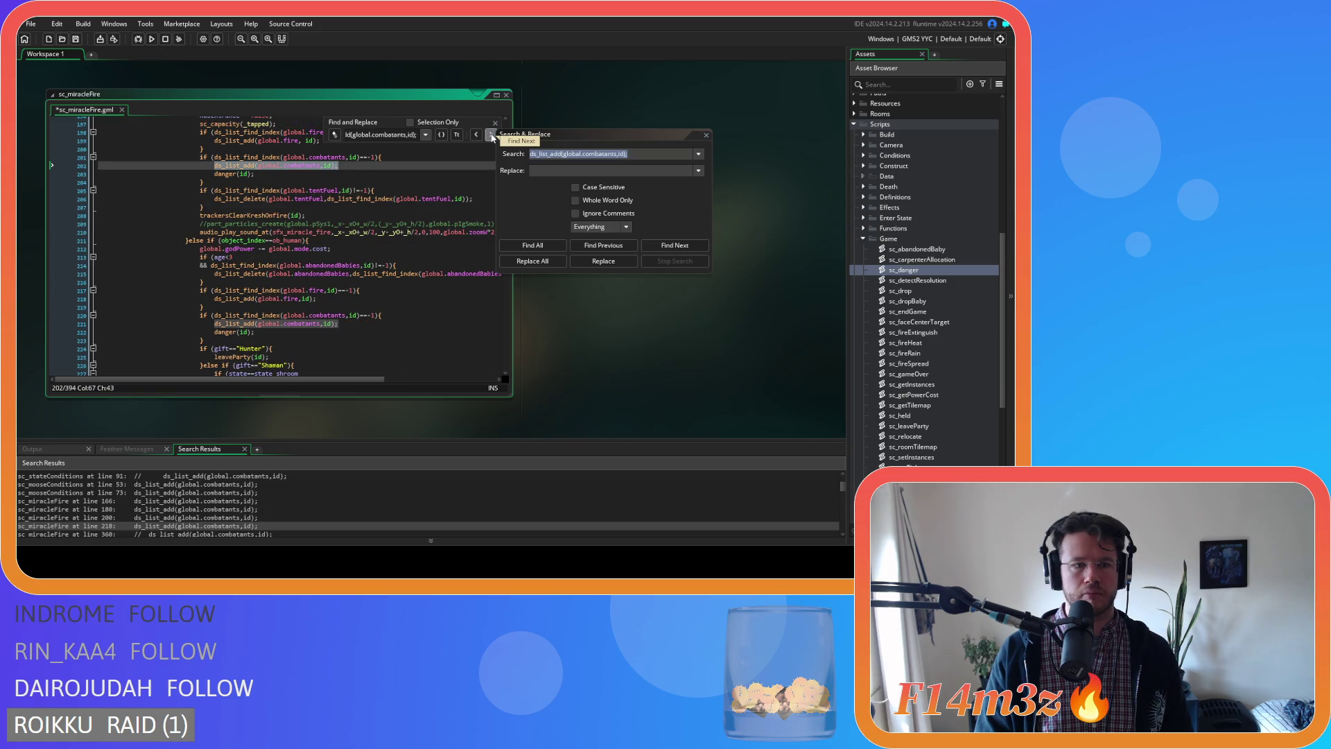
click(492, 134)
click(492, 134)
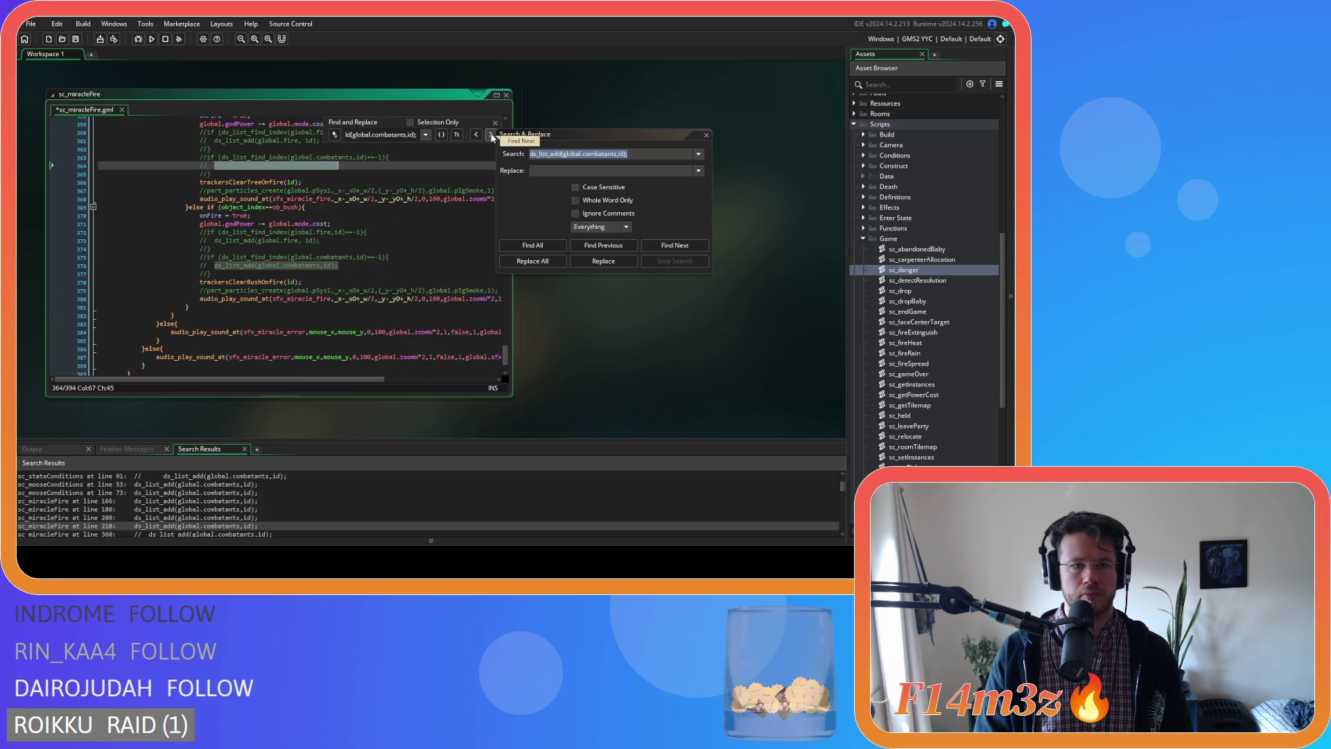
key(Down)
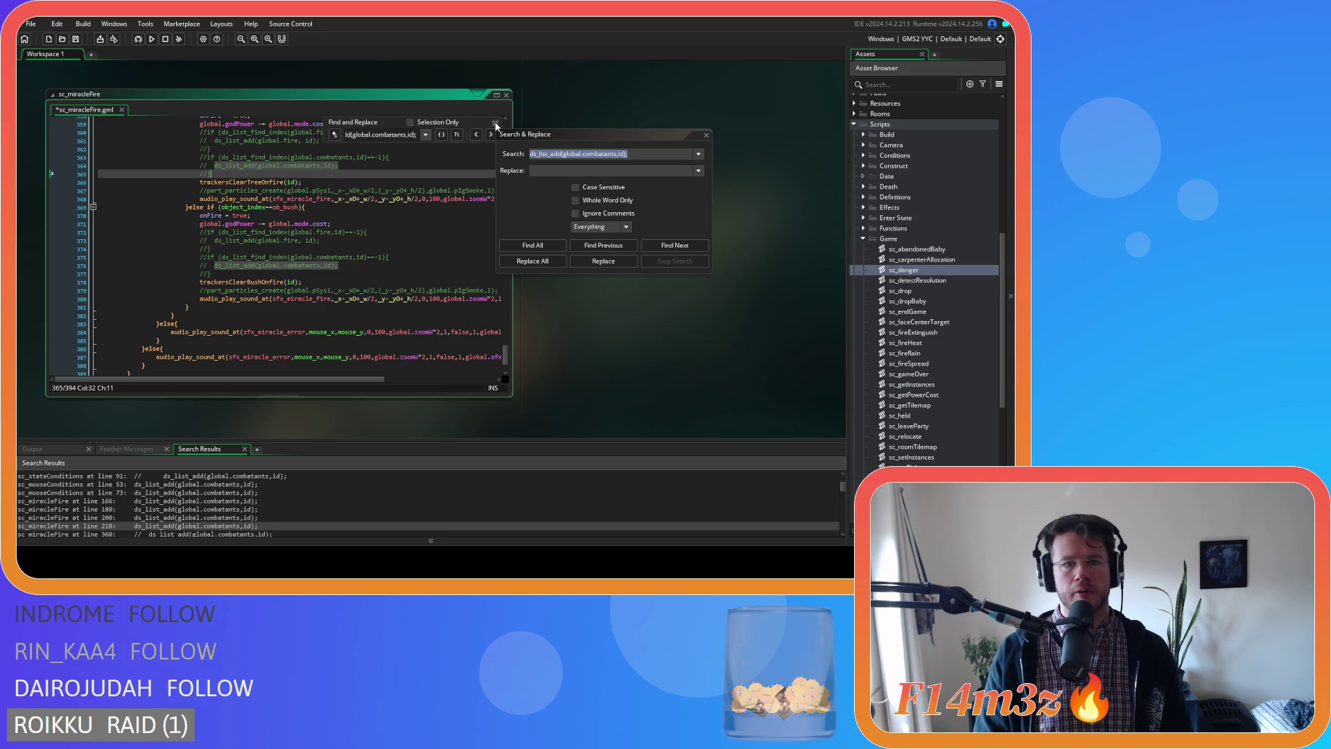
click(495, 122)
Close the sc_miracleFire, sc_mooseConditions, sc_stateConditions and sc_wolfConditions editors.
click(506, 94)
click(363, 315)
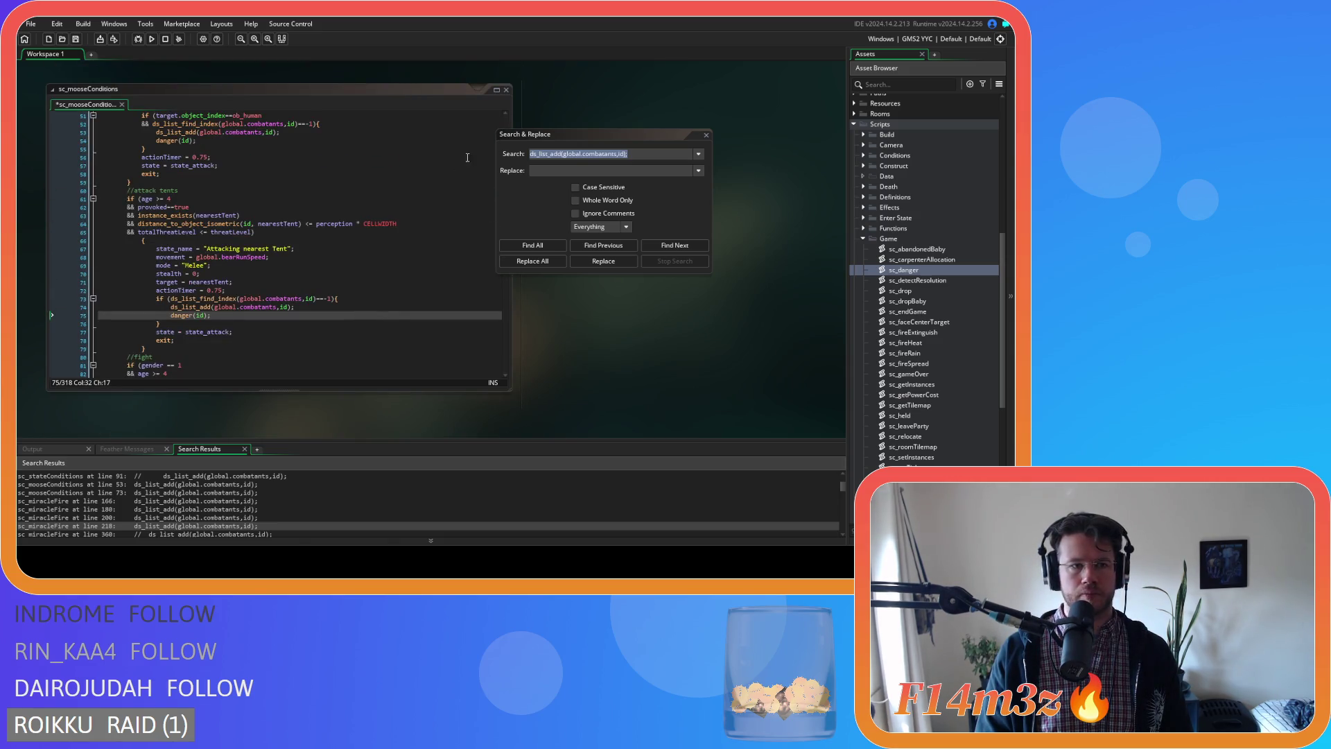
click(506, 90)
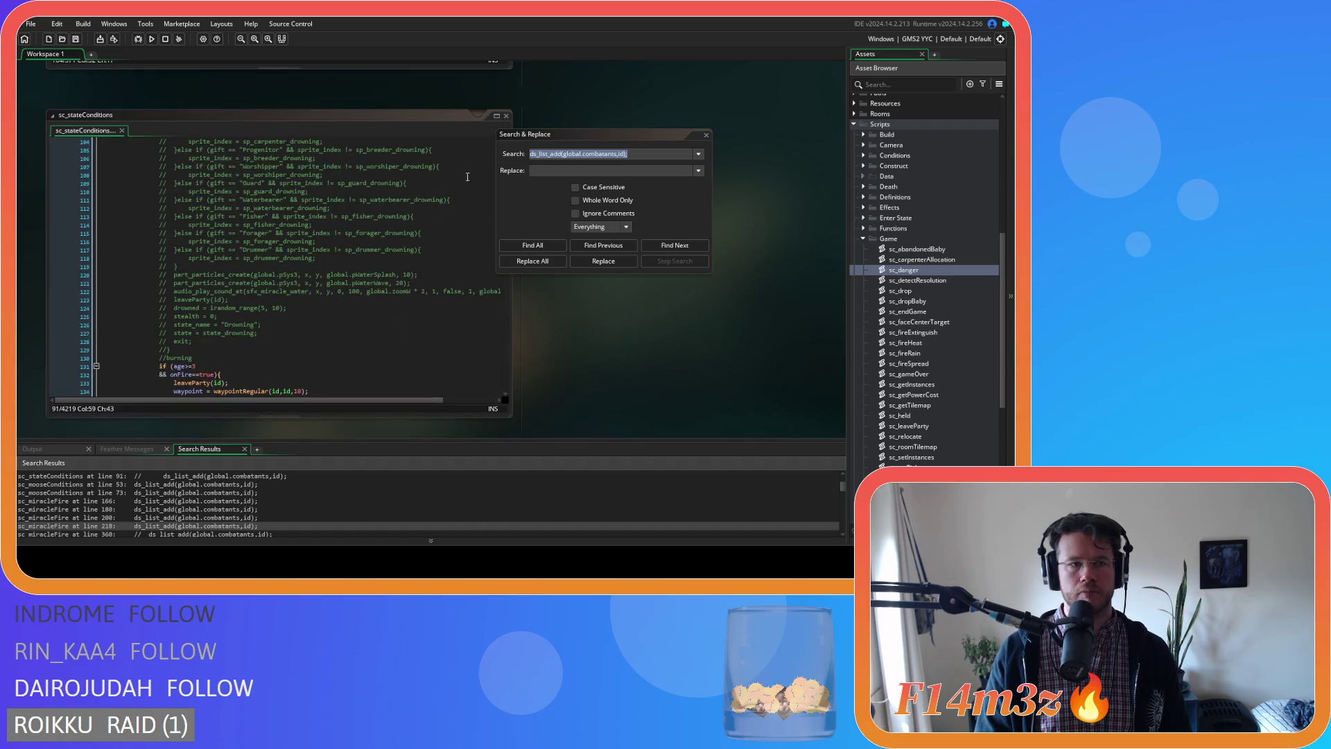
click(506, 116)
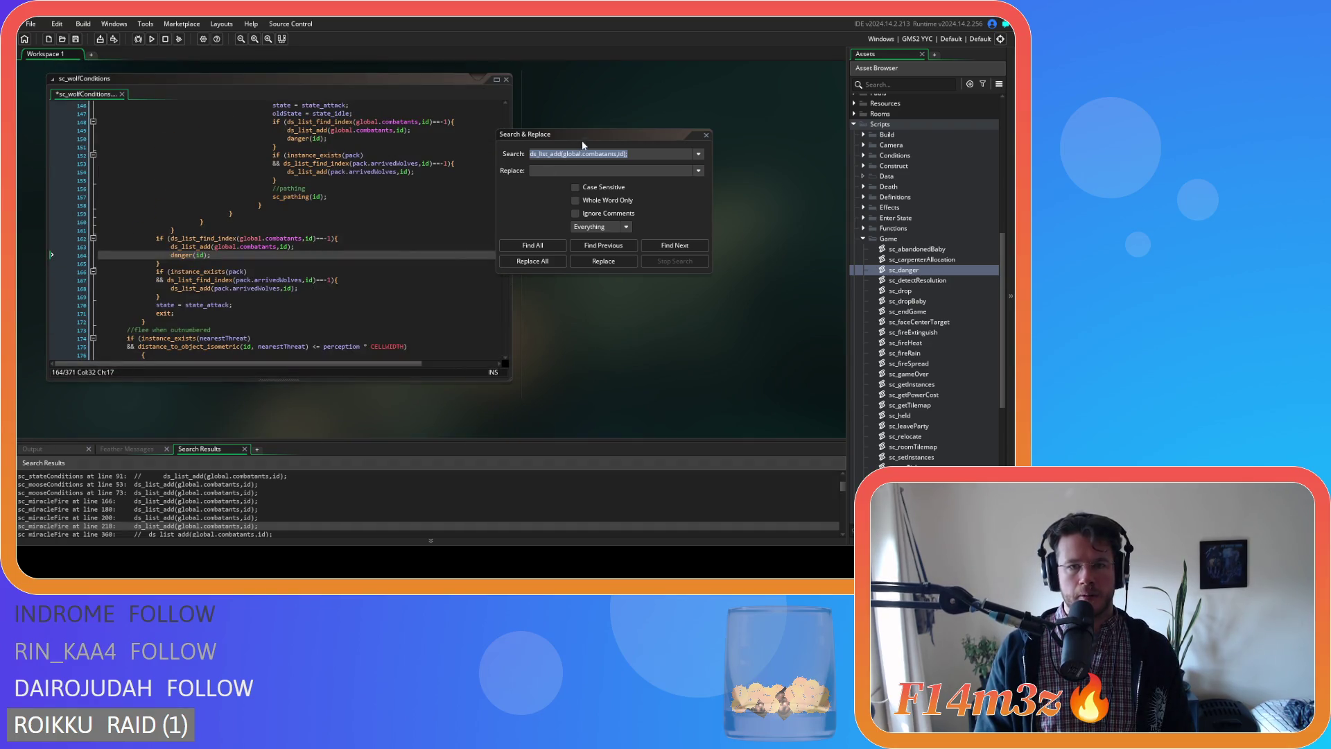
drag(620, 140, 694, 117)
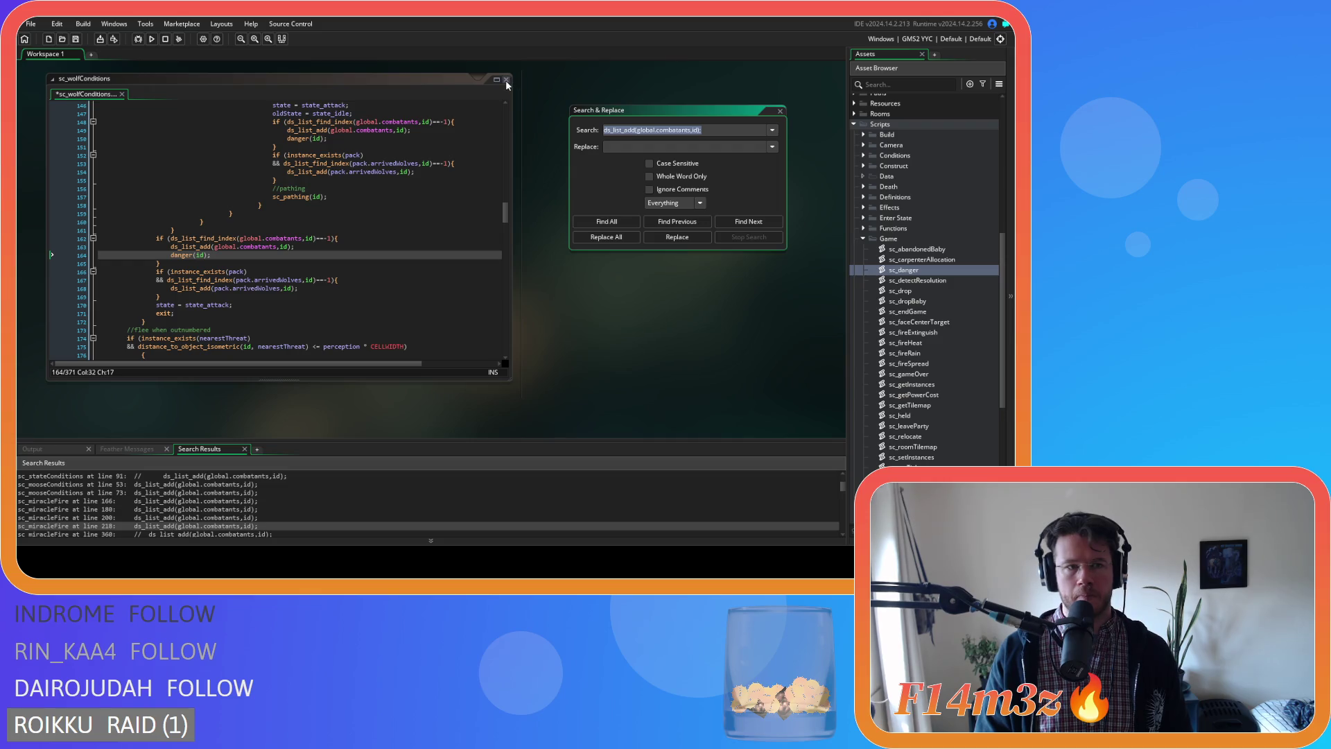
click(506, 80)
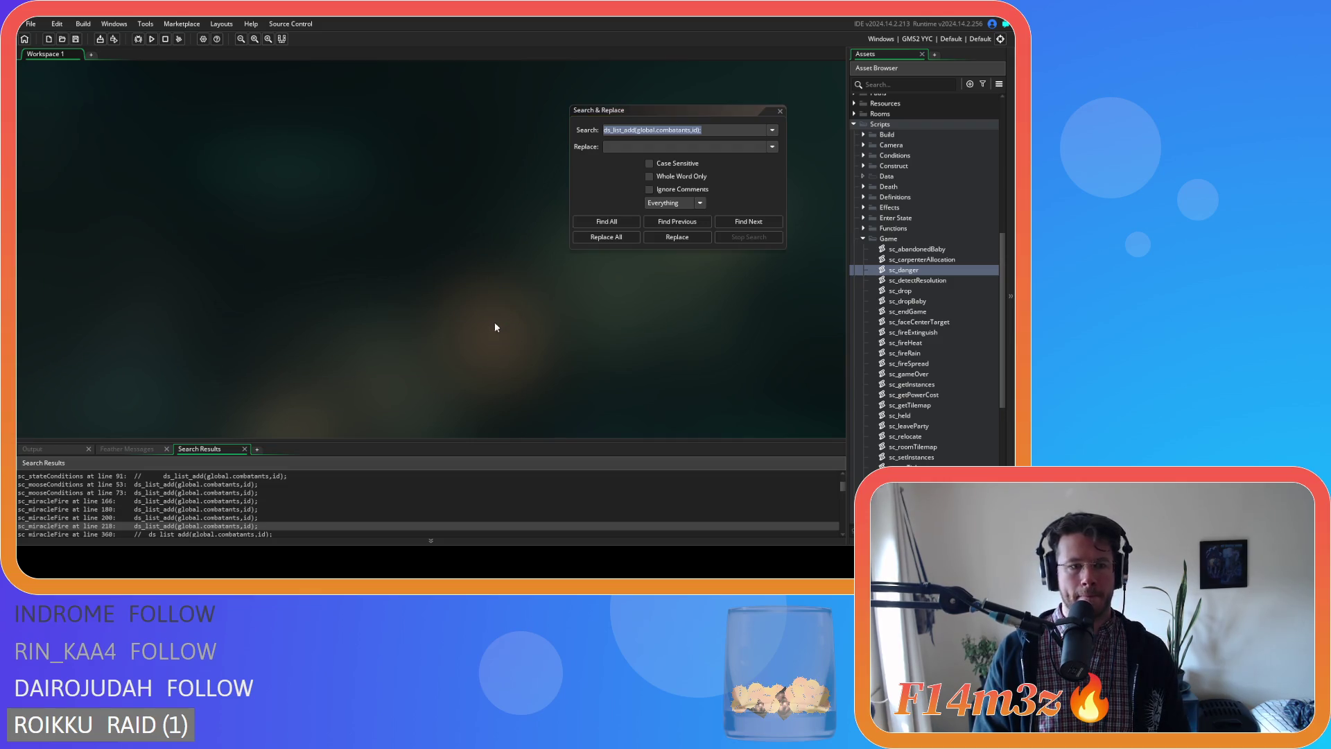
Inspect the sc_loadHumanStates line 394 and sc_loadFires line 15 matches.
scroll(down, 3)
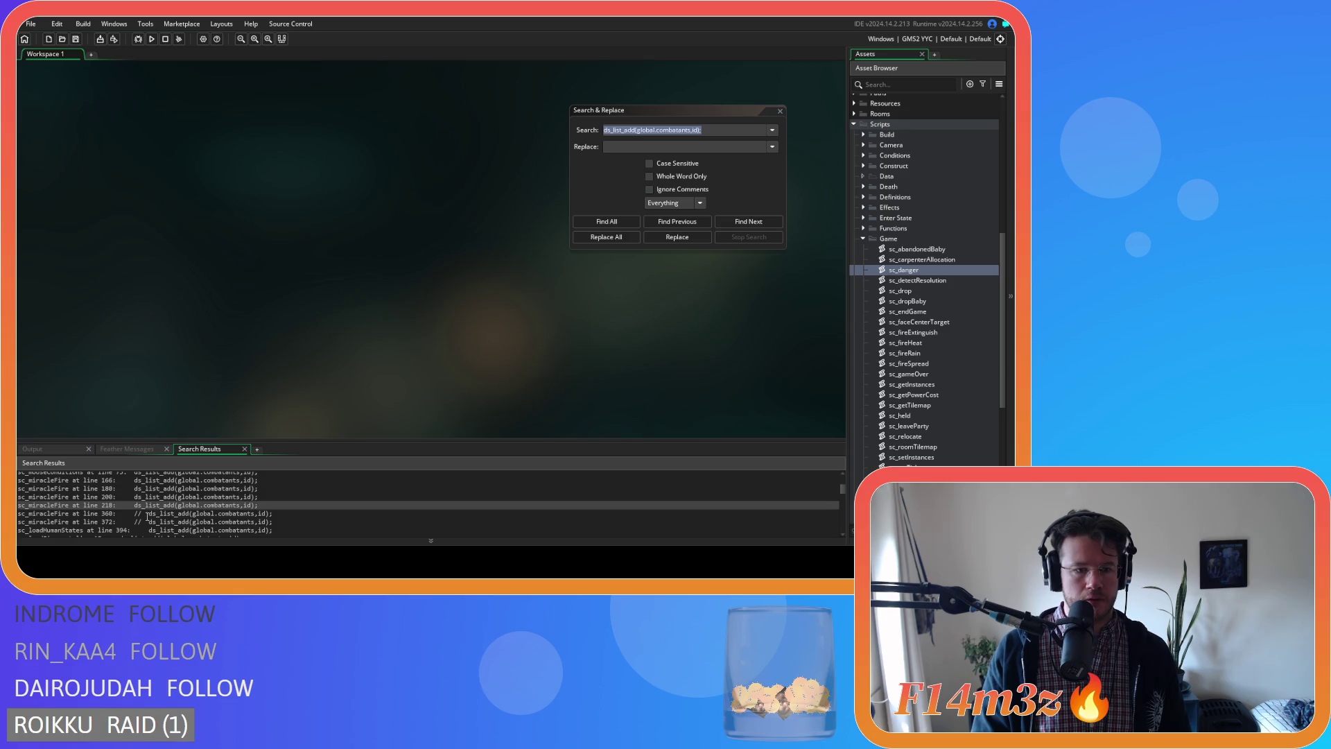
scroll(down, 3)
double_click(154, 509)
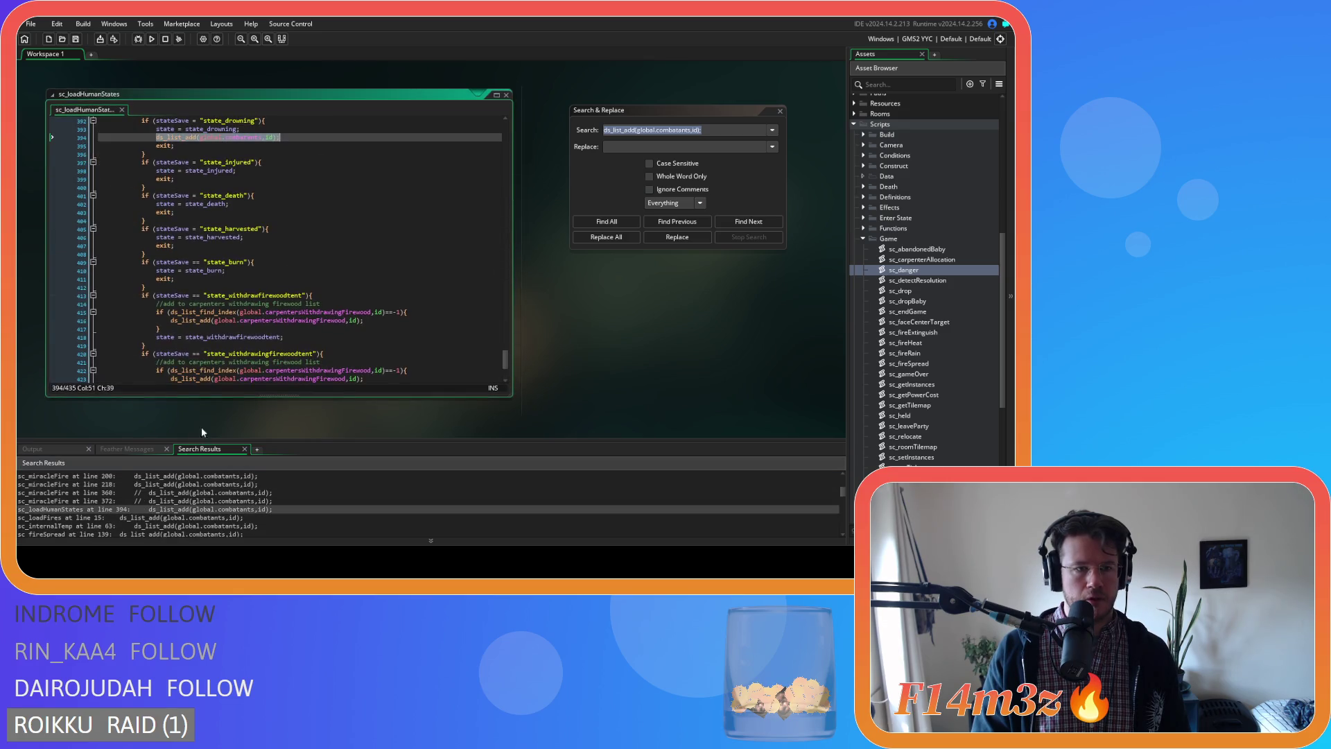
scroll(up, 3)
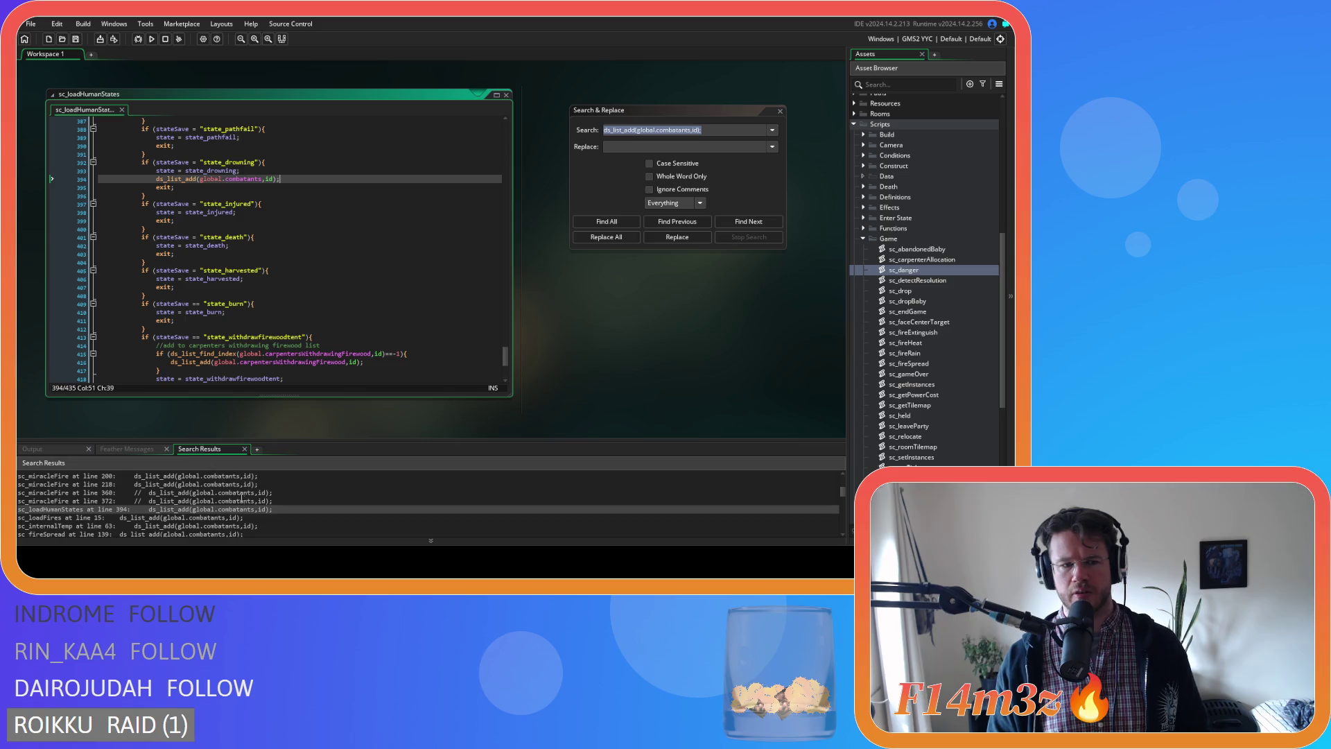
double_click(246, 518)
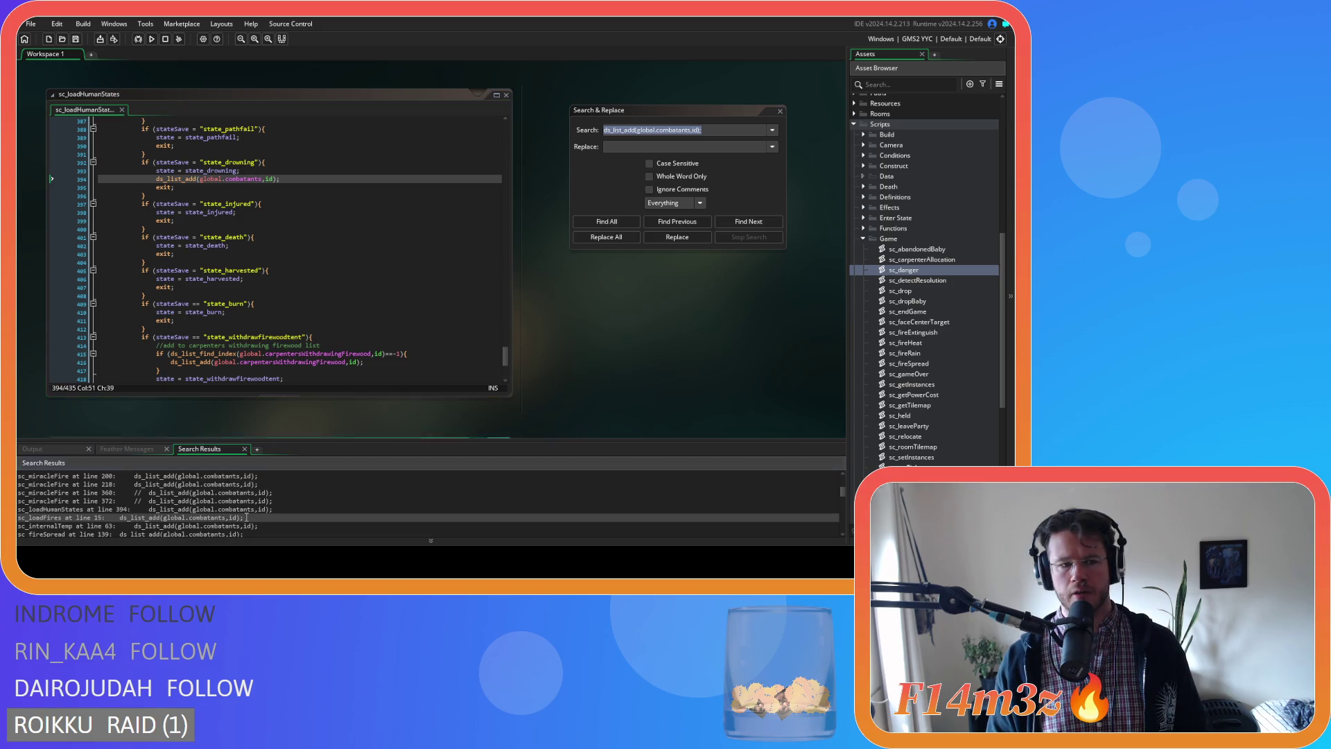
Add danger(id); below line 63 in sc_internalTemp, then open sc_fireSpread at line 139.
double_click(240, 526)
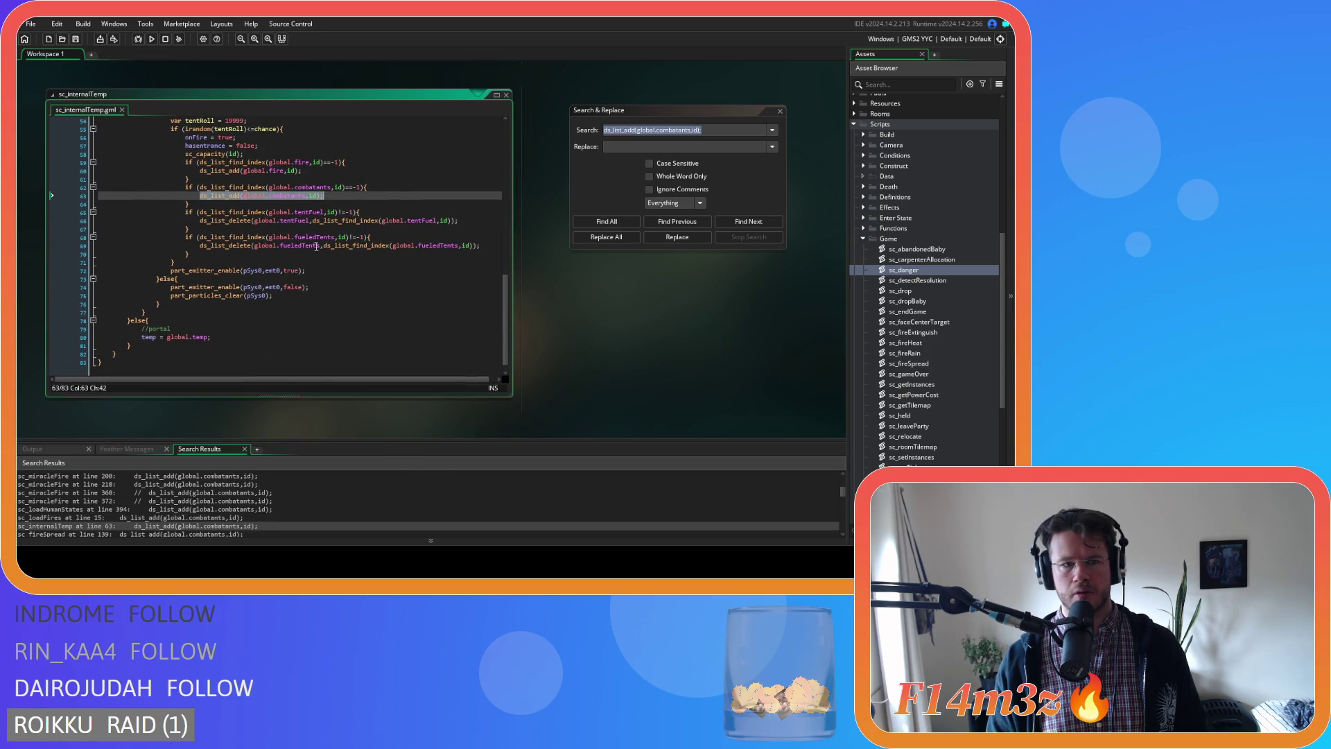
click(338, 196)
key(Return)
text(danger(id);)
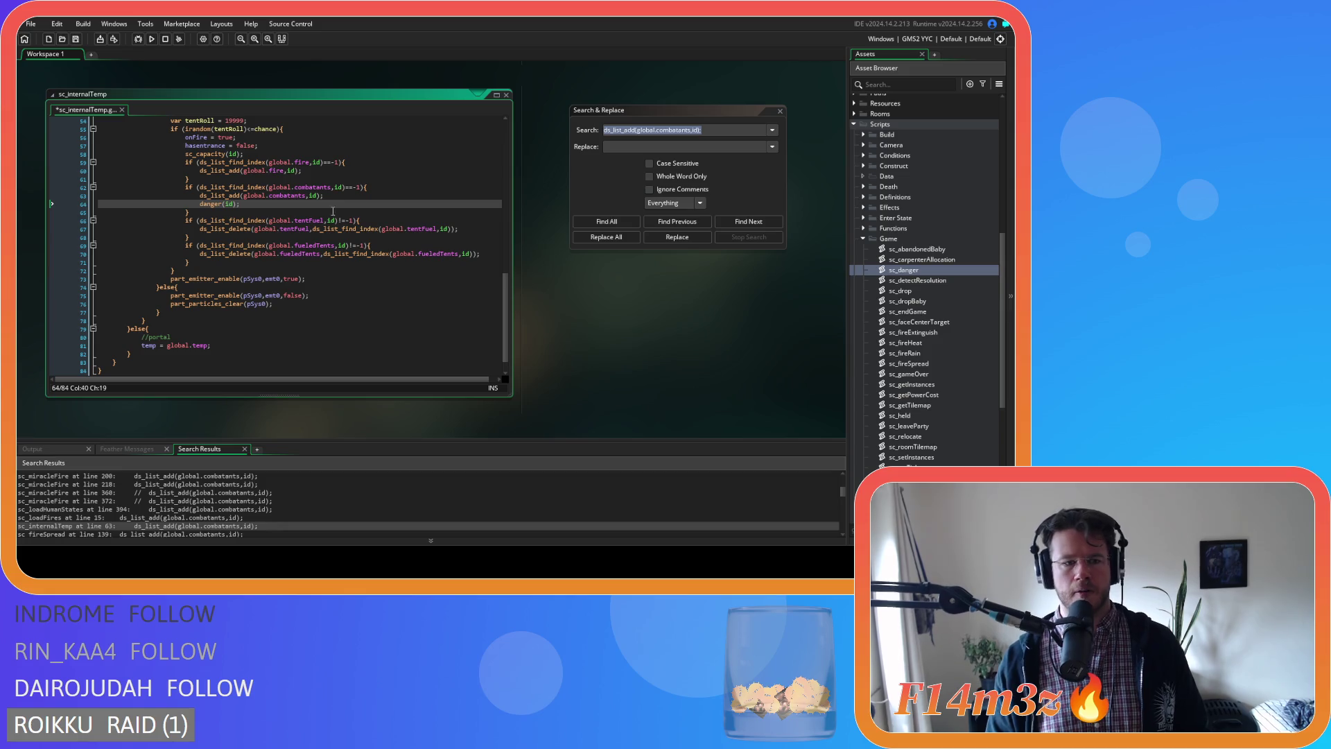
scroll(down, 3)
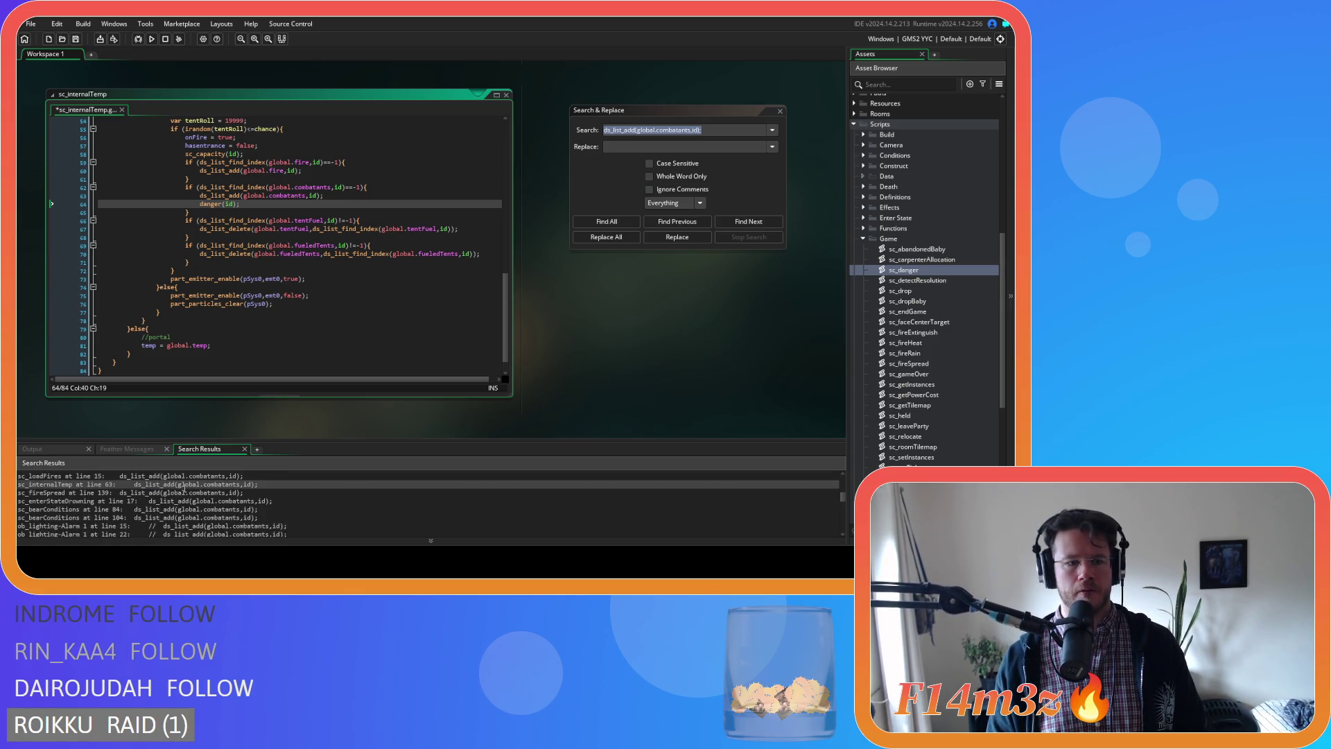
double_click(179, 493)
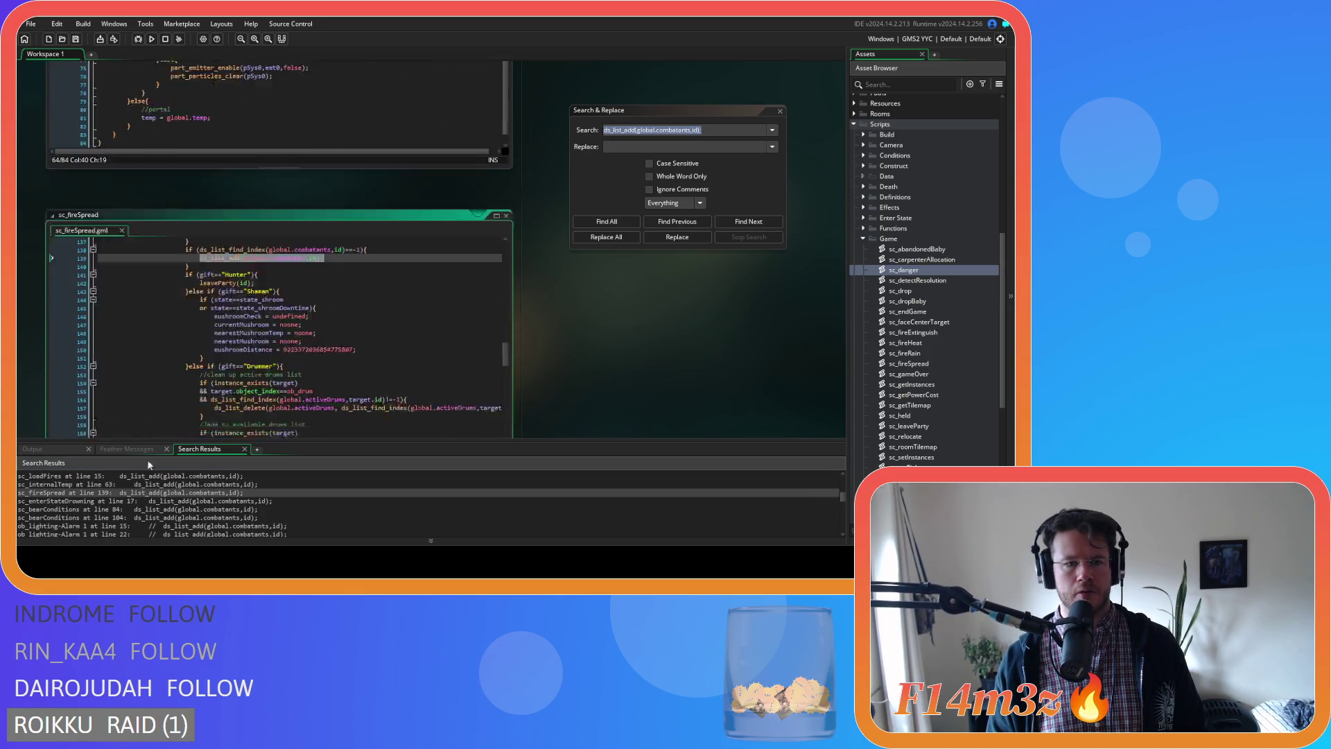
Add danger(id); after sc_fireSpread line 139 and sc_enterStateDrowning line 17.
click(326, 138)
key(Return)
text(danger(id);)
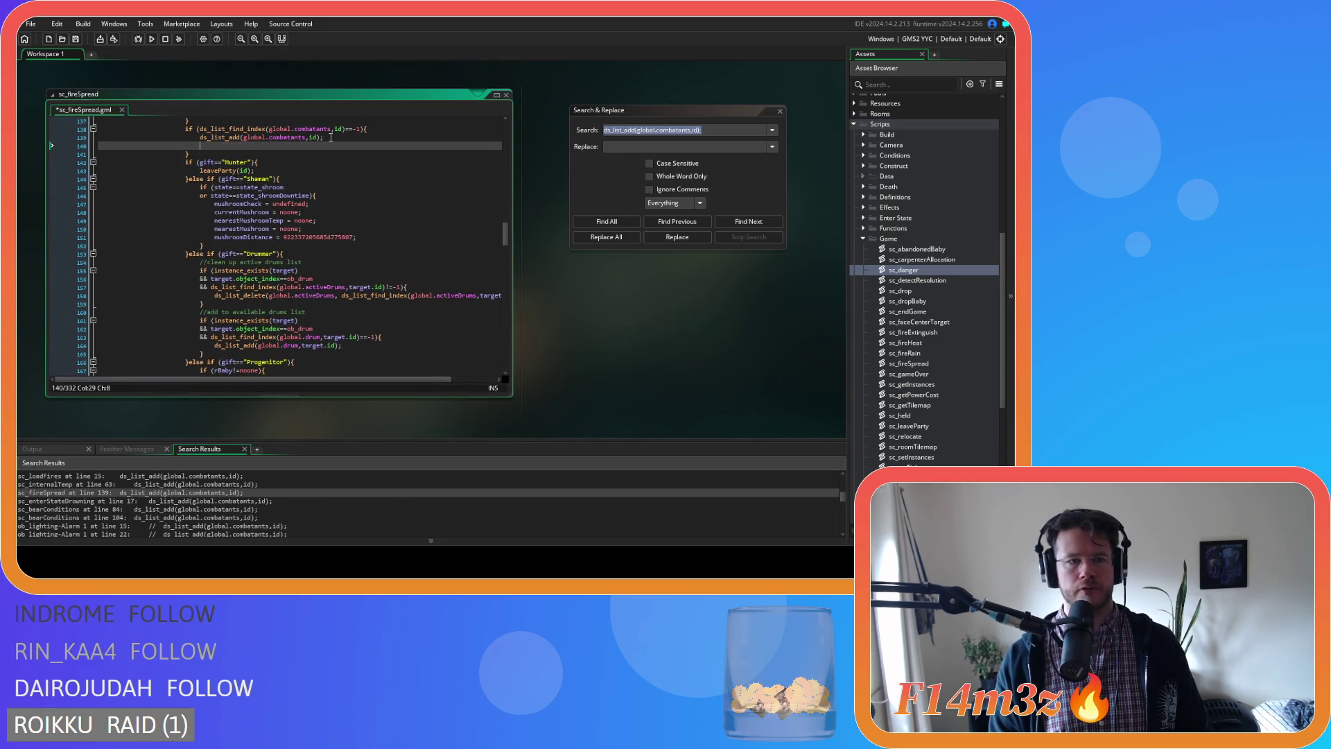
double_click(67, 500)
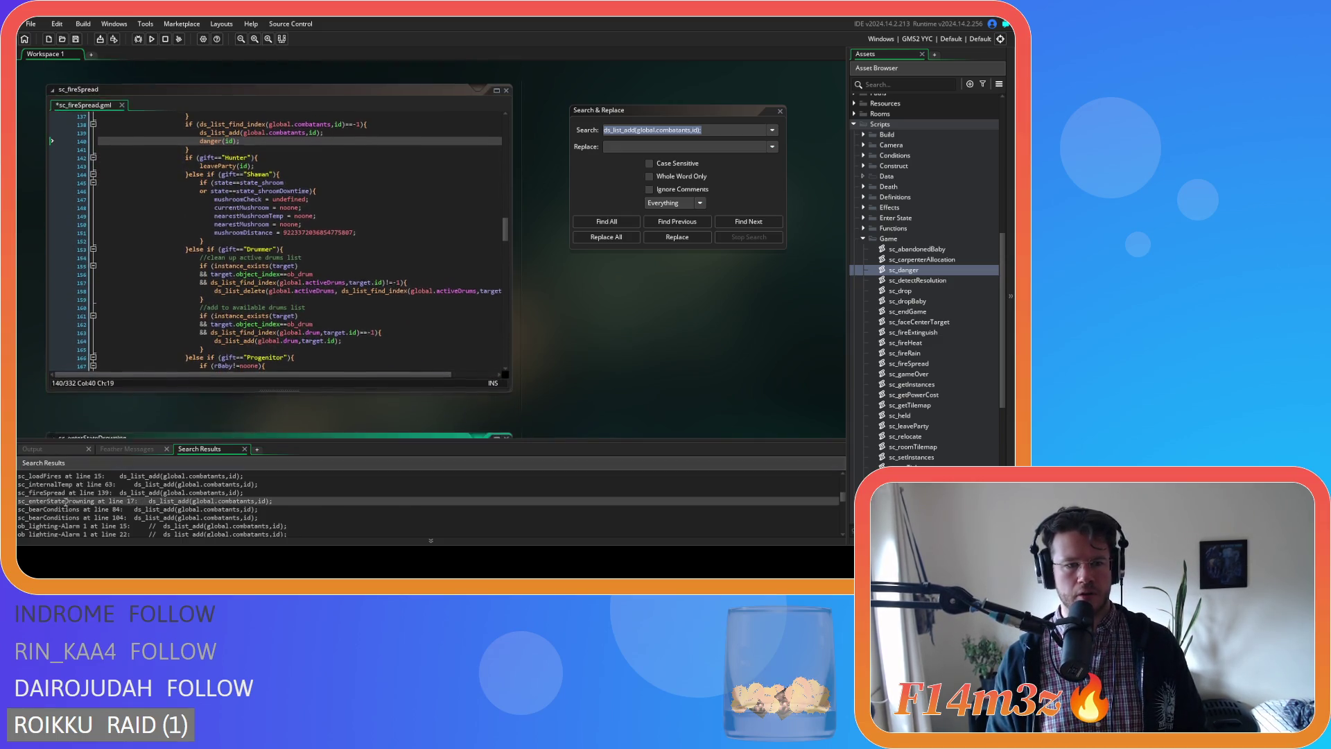
click(299, 254)
key(Return)
text(danger(id);)
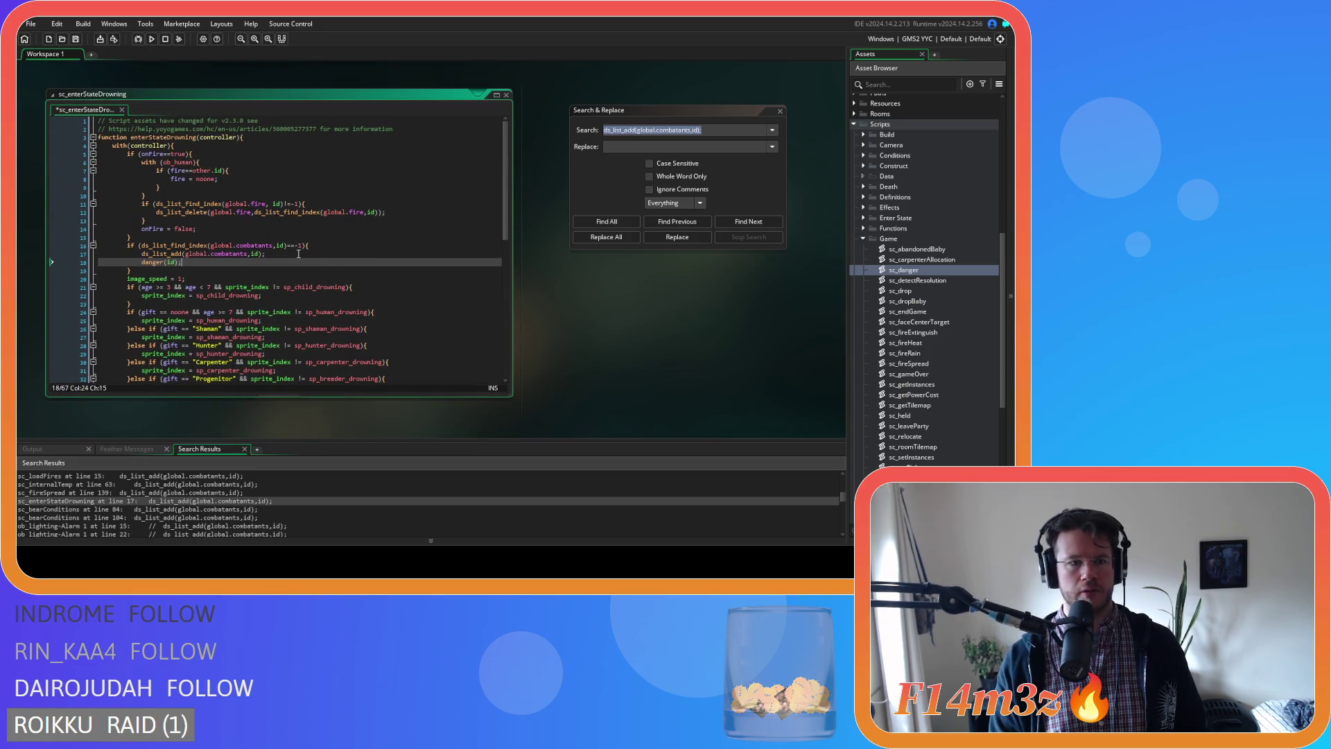
Add danger(id); after sc_bearConditions lines 84 and 105, then open ob_lighting's Alarm 1.
scroll(down, 3)
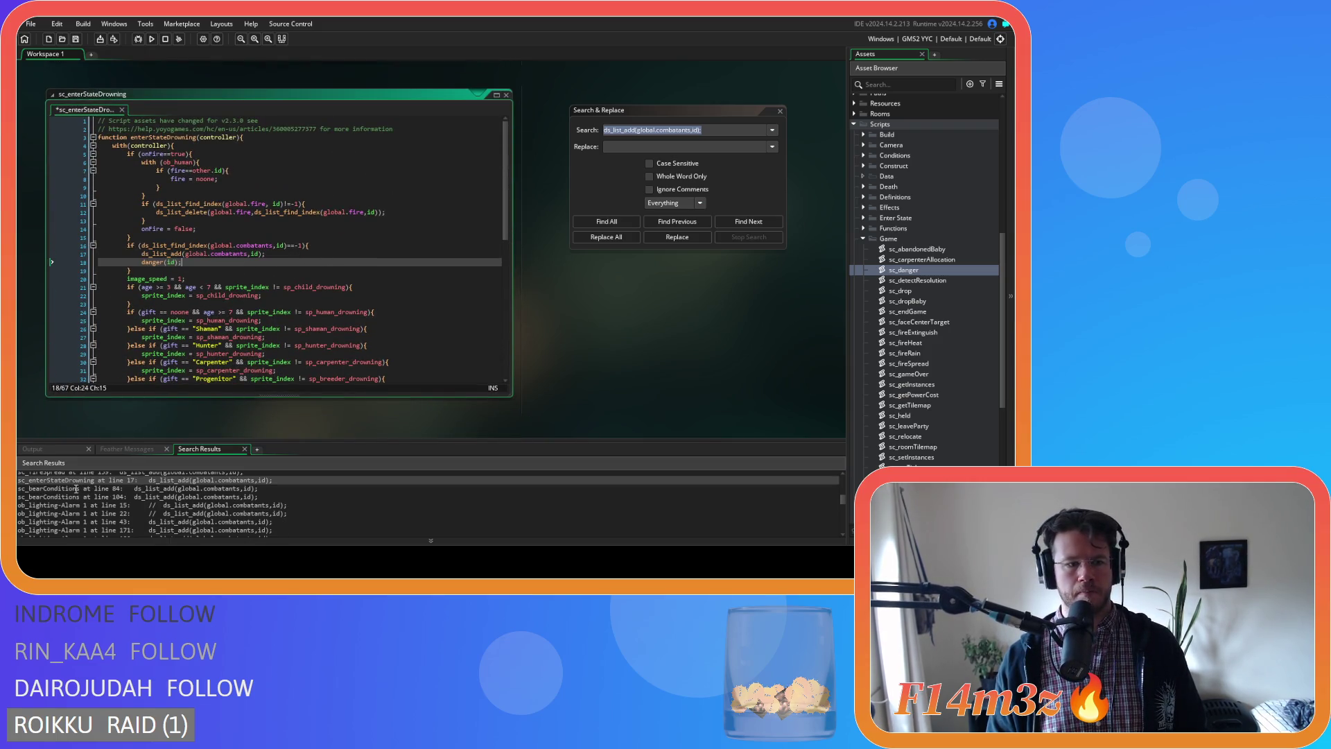
double_click(76, 488)
click(310, 137)
key(Return)
text(danger(id);)
double_click(111, 497)
click(336, 314)
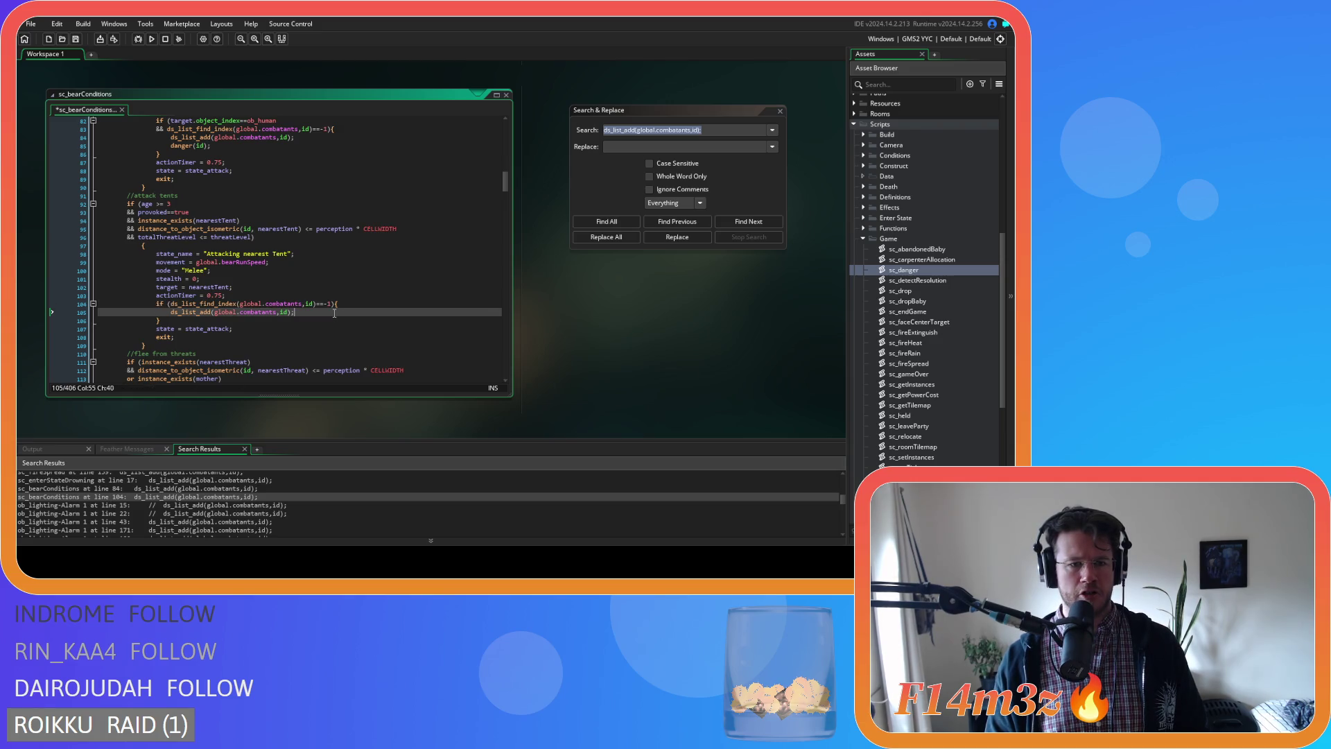
key(Return)
text(danger(id);)
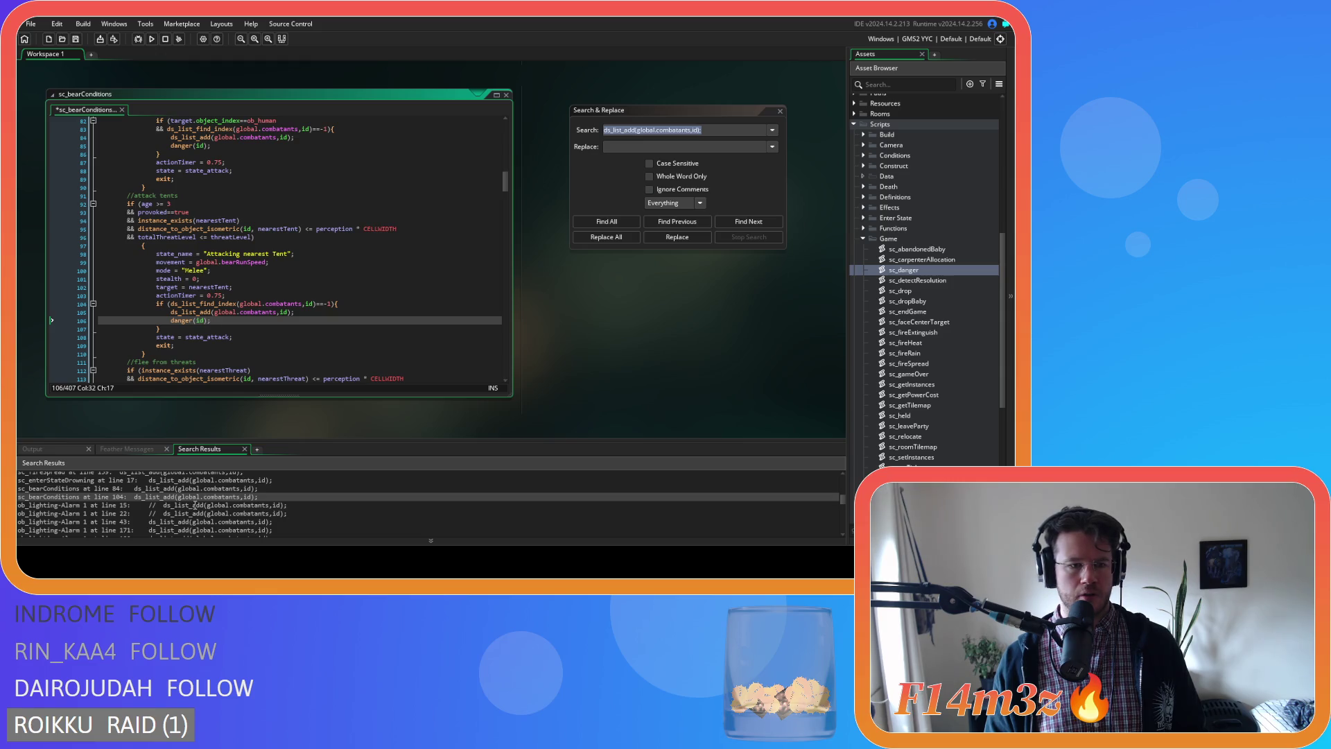
double_click(187, 521)
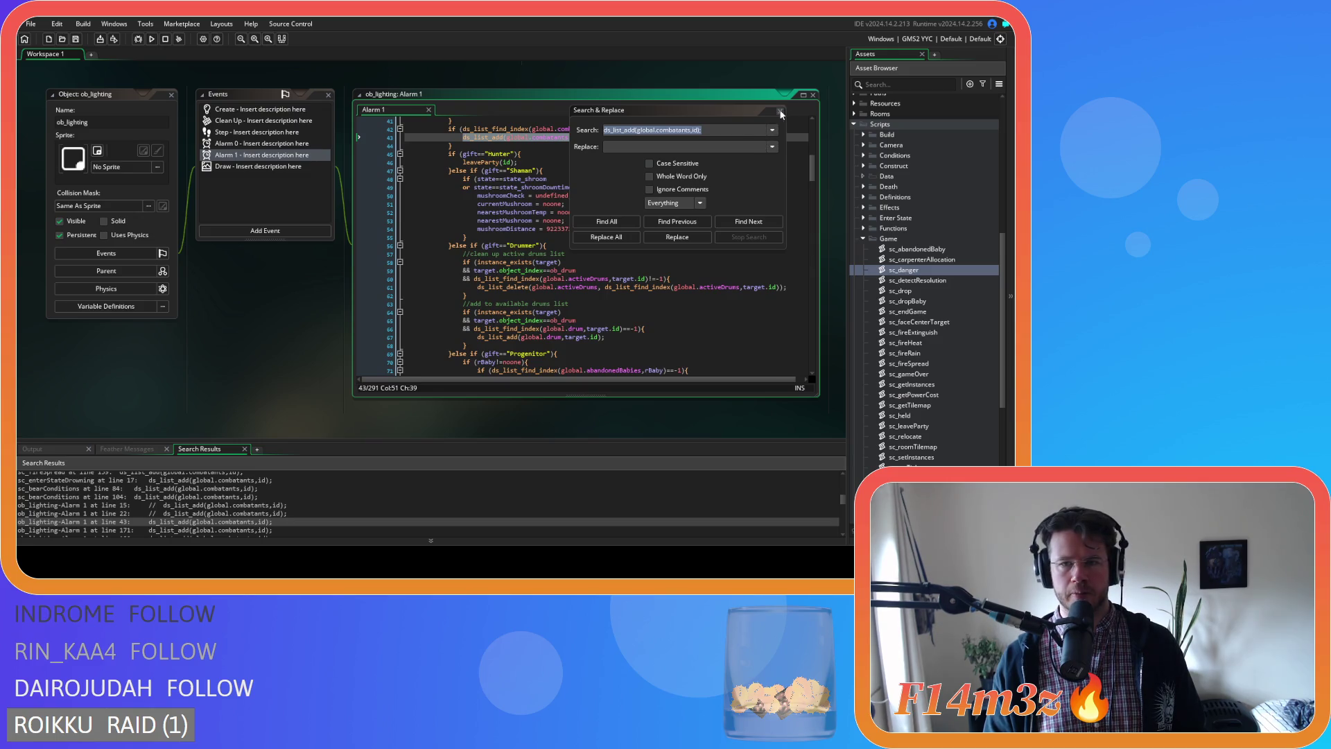
Close Search & Replace and add danger(id); after Alarm 1 lines 43 and 172.
click(781, 113)
scroll(up, 3)
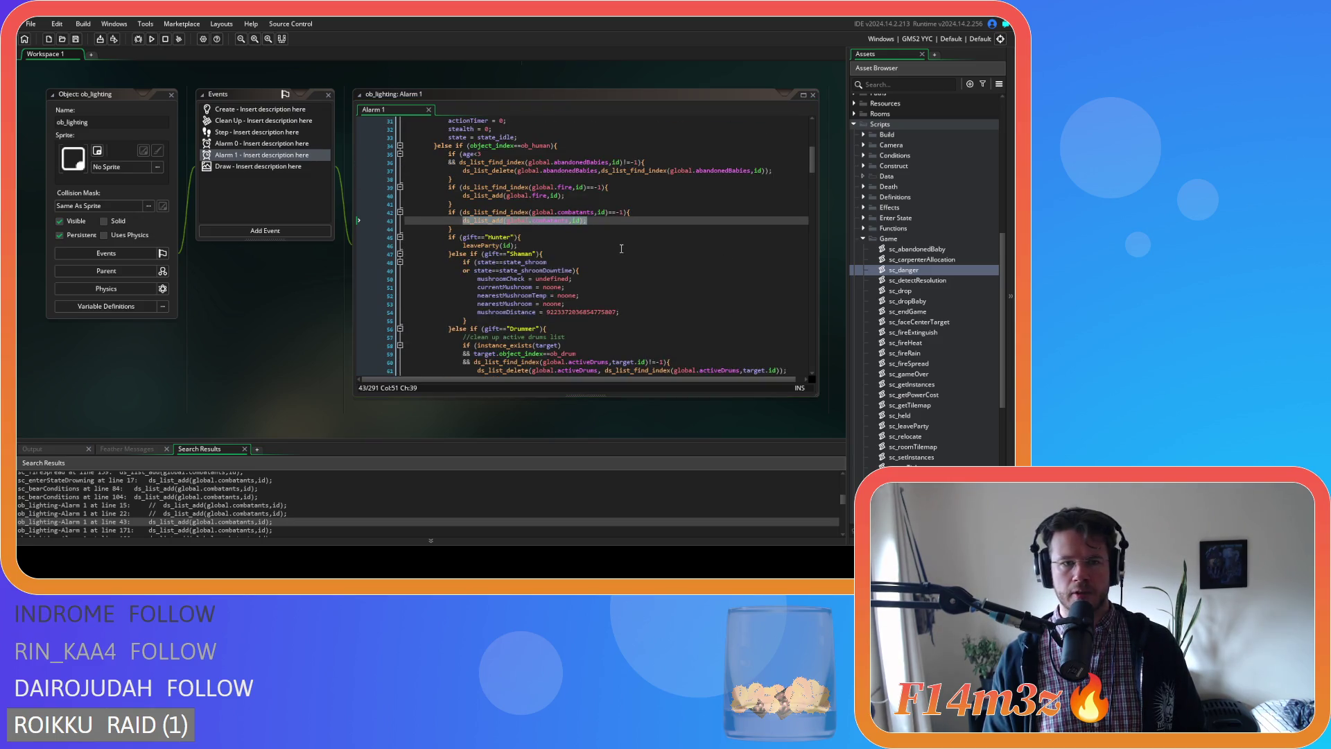
click(617, 219)
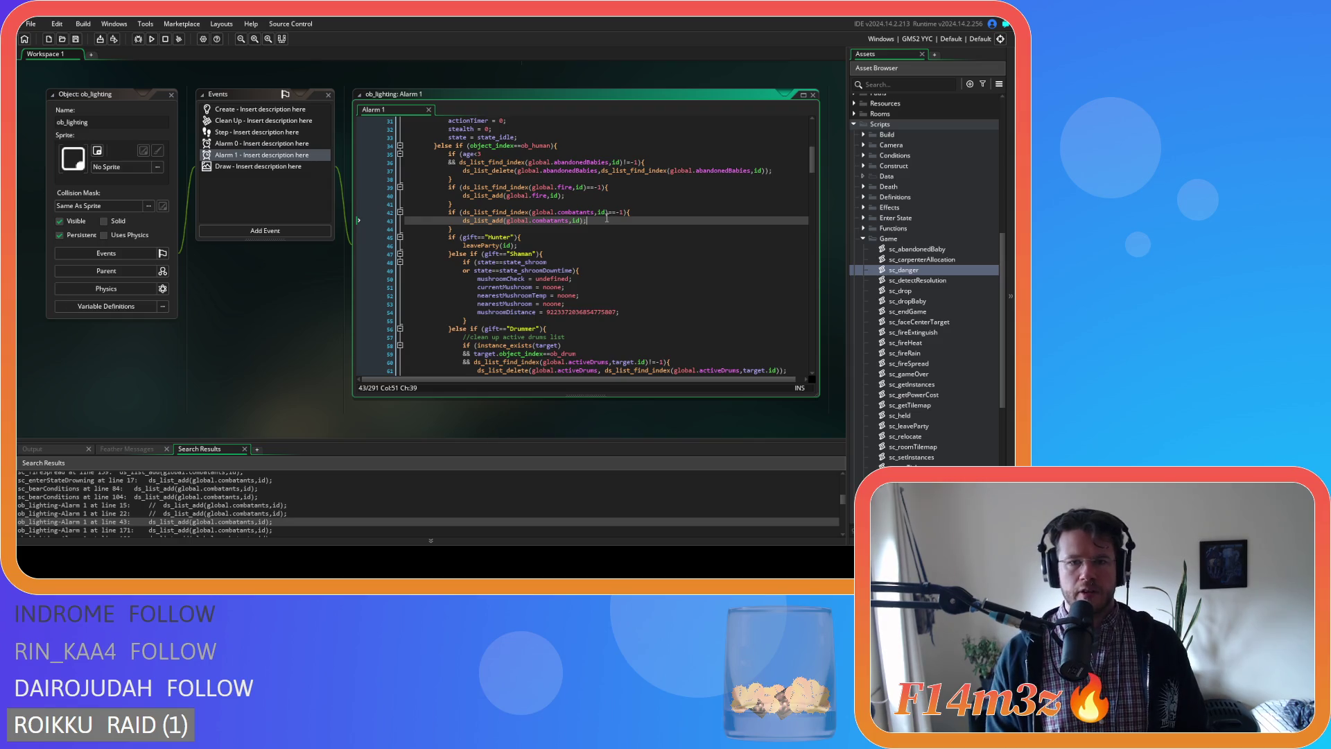
key(Return)
text(danger(id);)
scroll(down, 3)
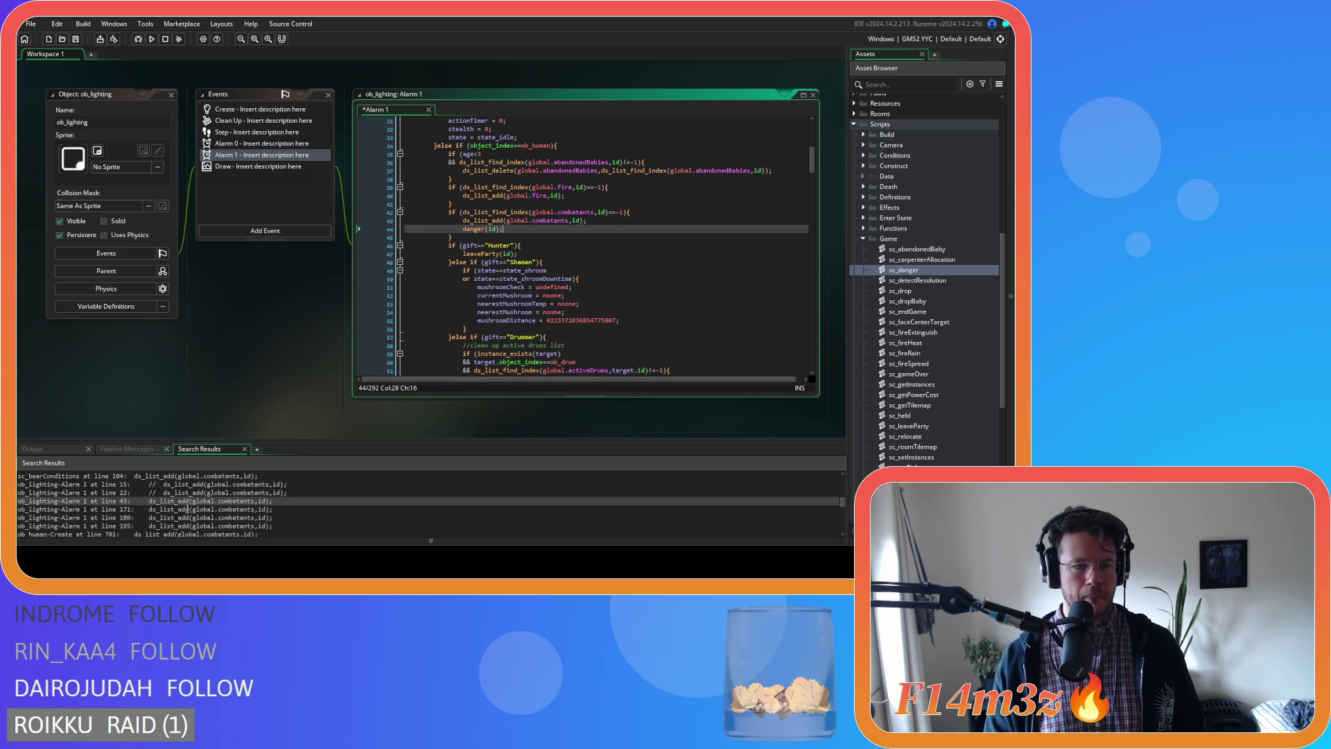
double_click(161, 509)
click(591, 146)
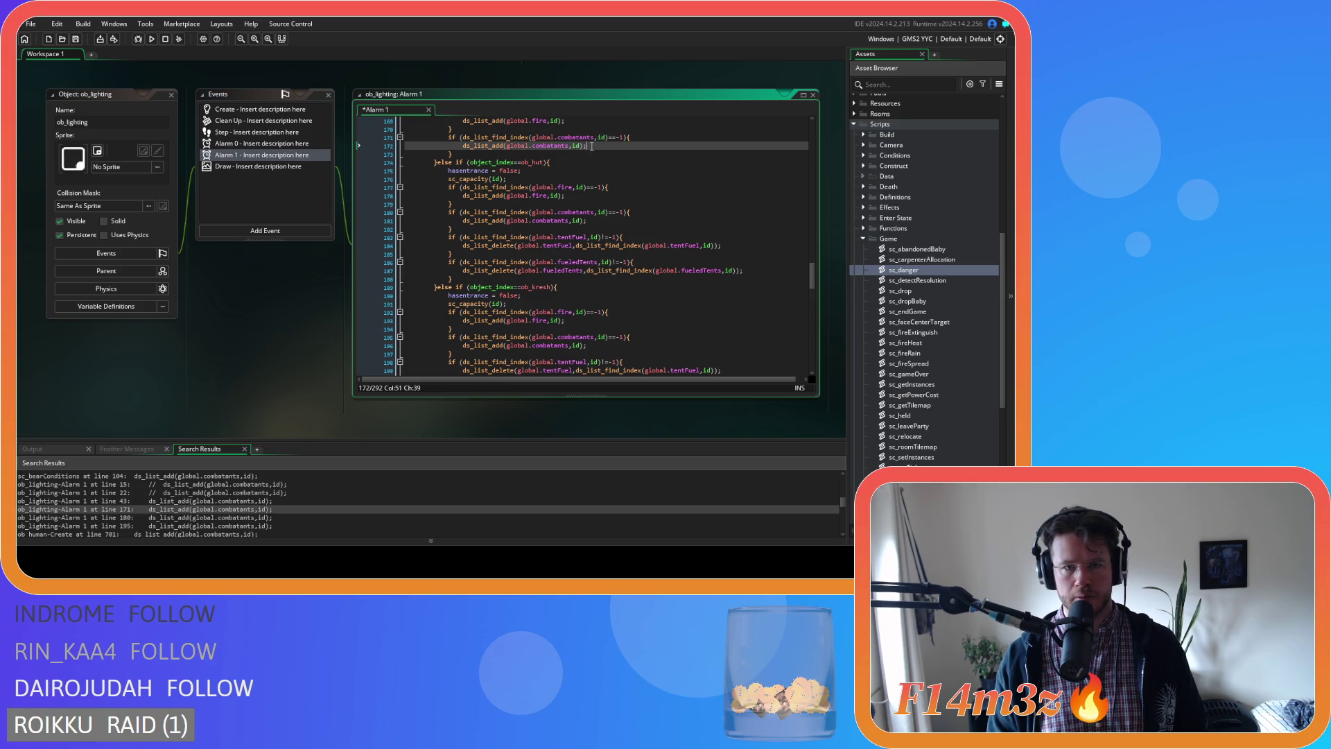
key(Return)
text(danger(id);)
Add danger(id); after the Alarm 1 list additions on lines 182 and 198.
click(161, 517)
double_click(160, 517)
key(Down)
key(Down)
key(End)
key(Return)
text(danger(id);)
double_click(182, 526)
key(Down)
key(Down)
key(Down)
key(End)
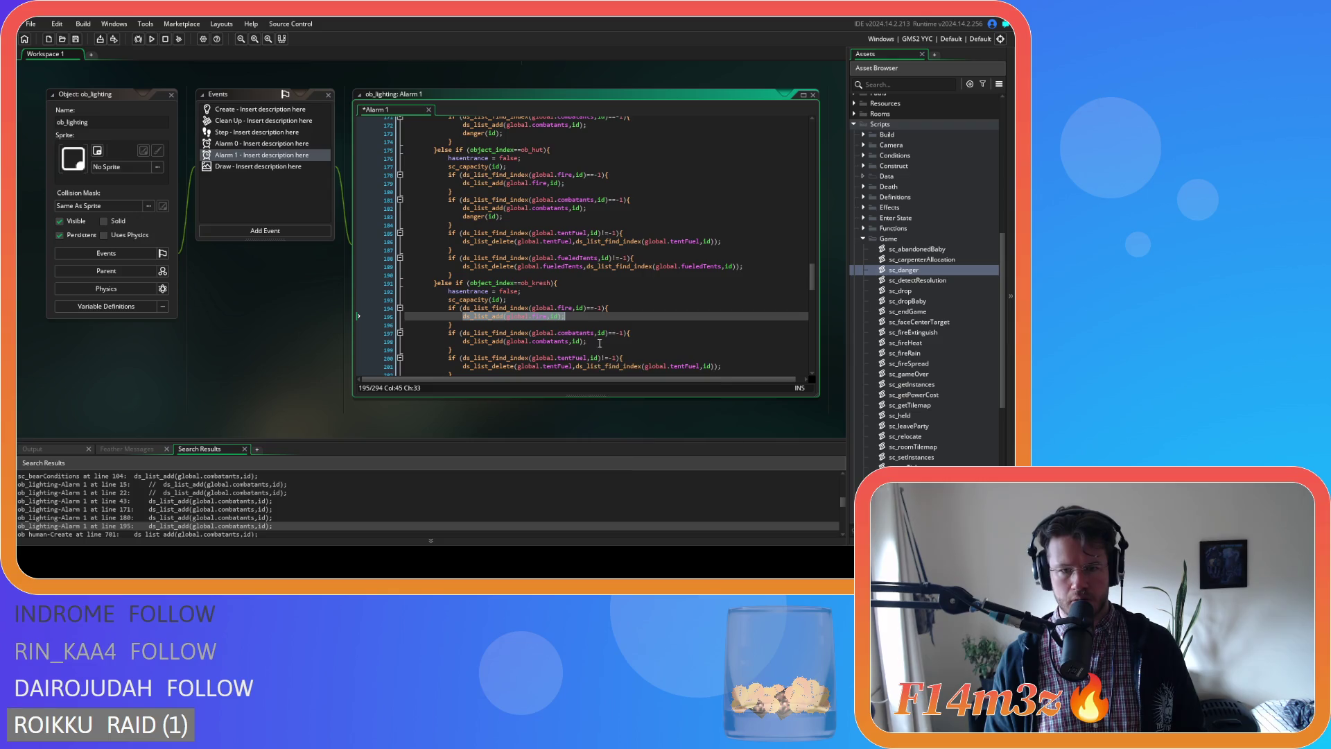
key(Return)
text(danger(id);)
Open ob_human's Create event at its line 701 match.
scroll(down, 3)
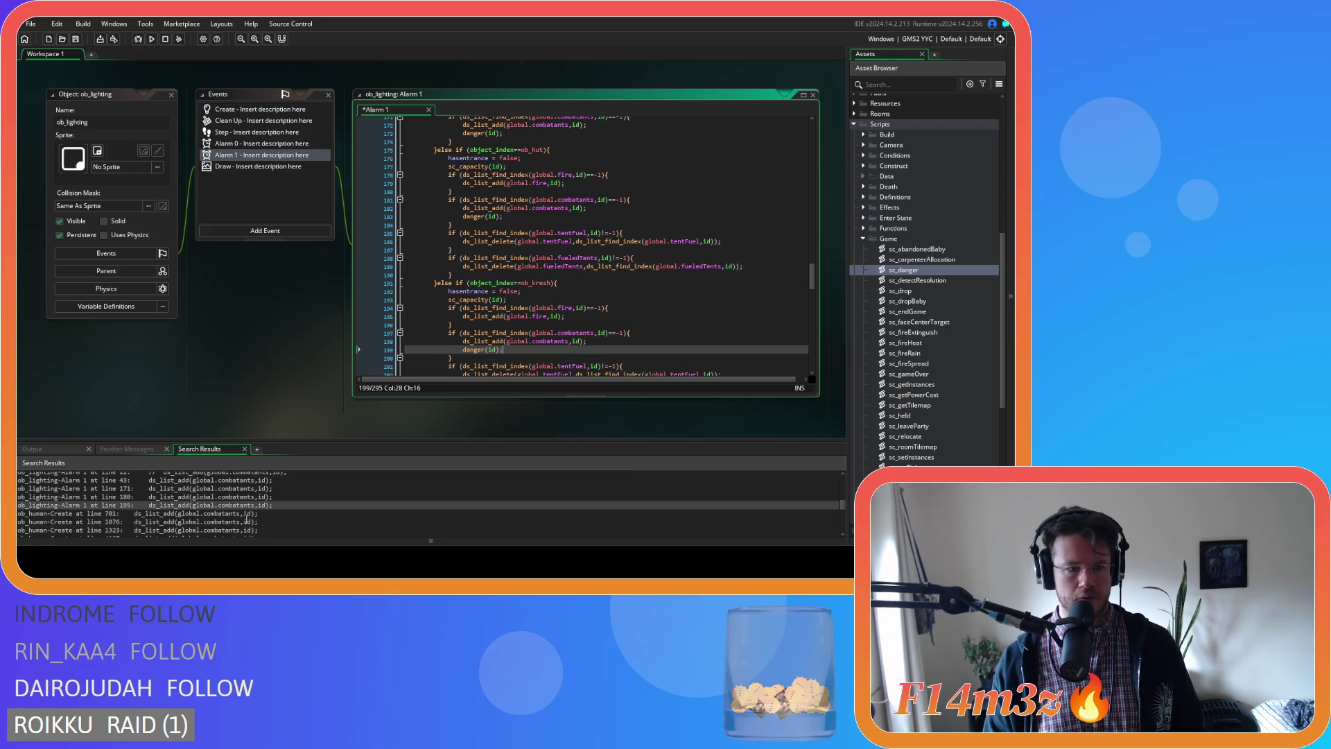
click(175, 492)
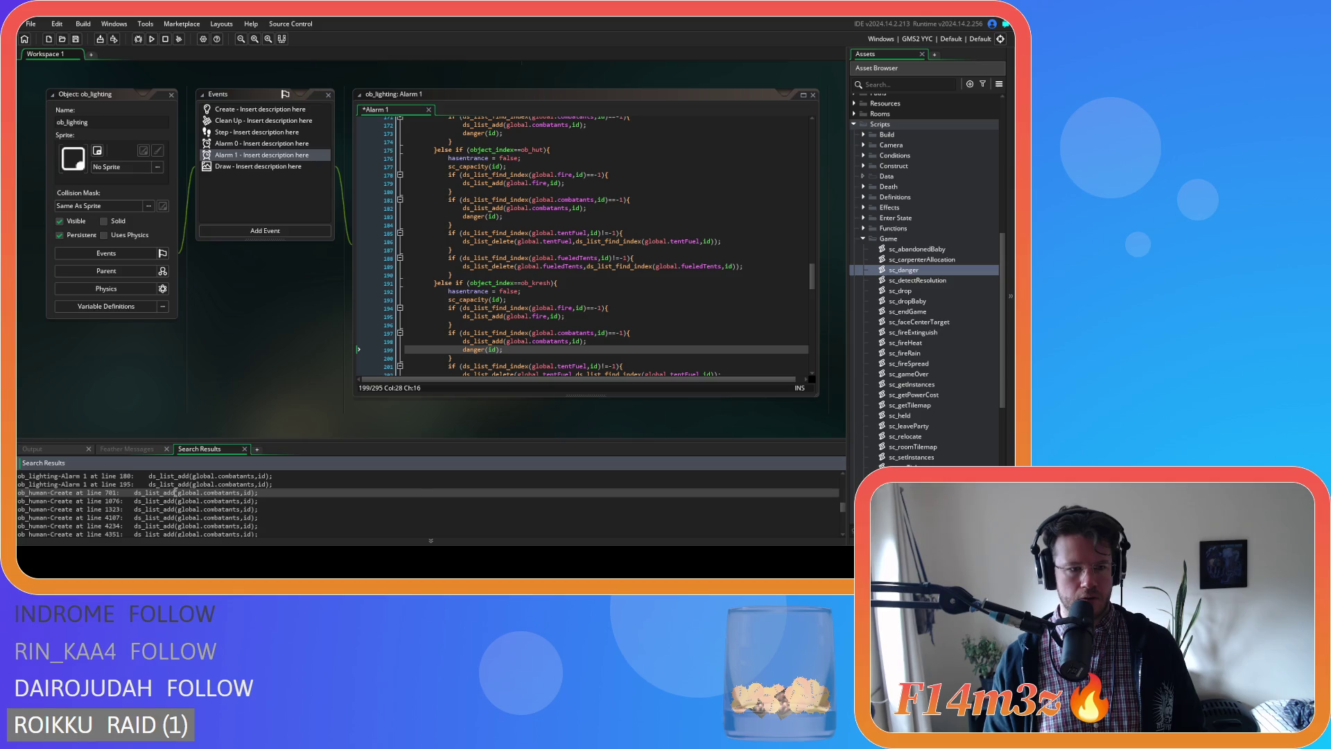
double_click(175, 492)
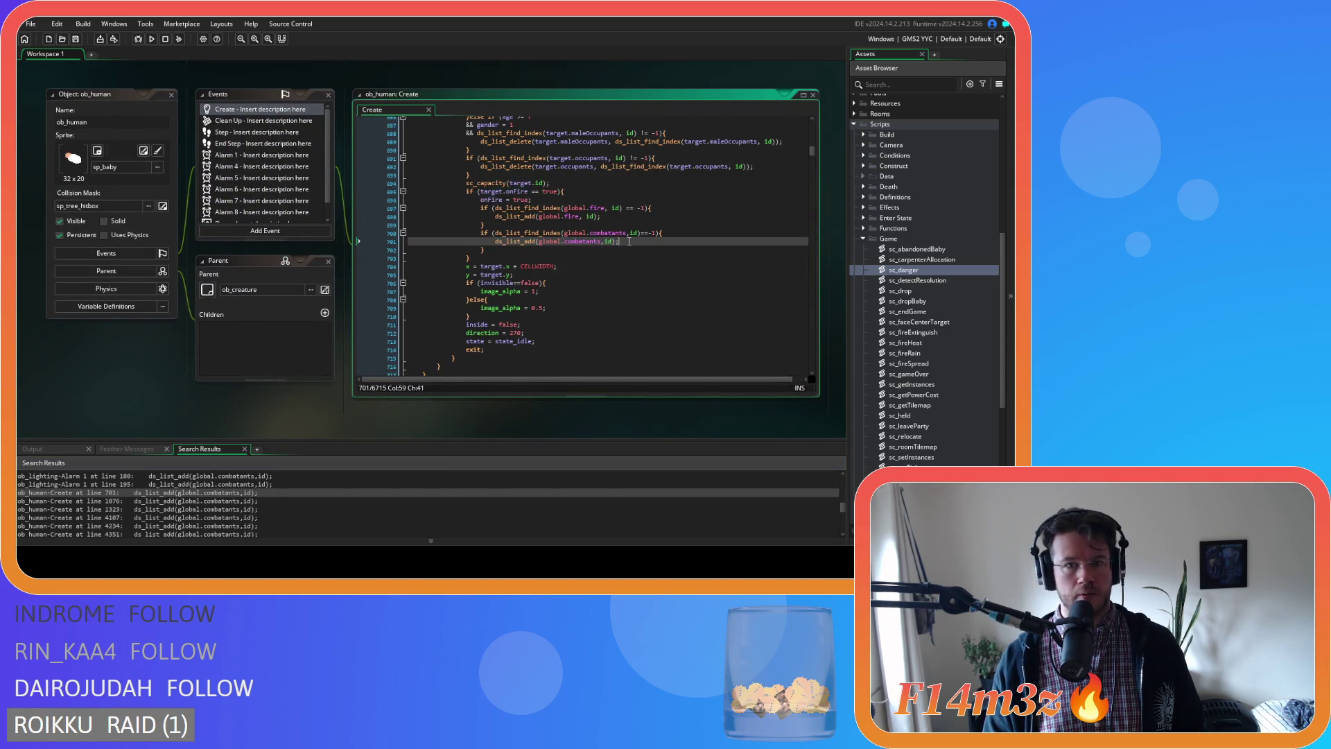
scroll(up, 3)
scroll(down, 3)
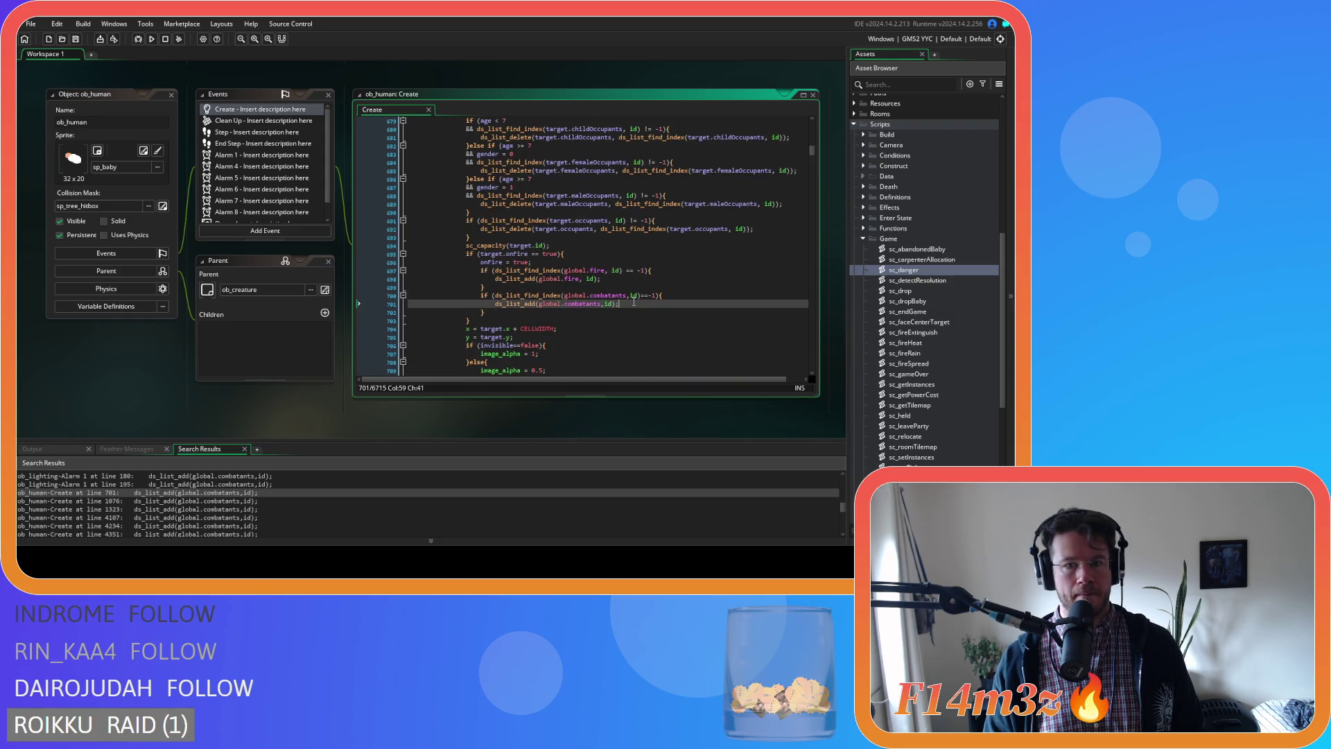
scroll(down, 3)
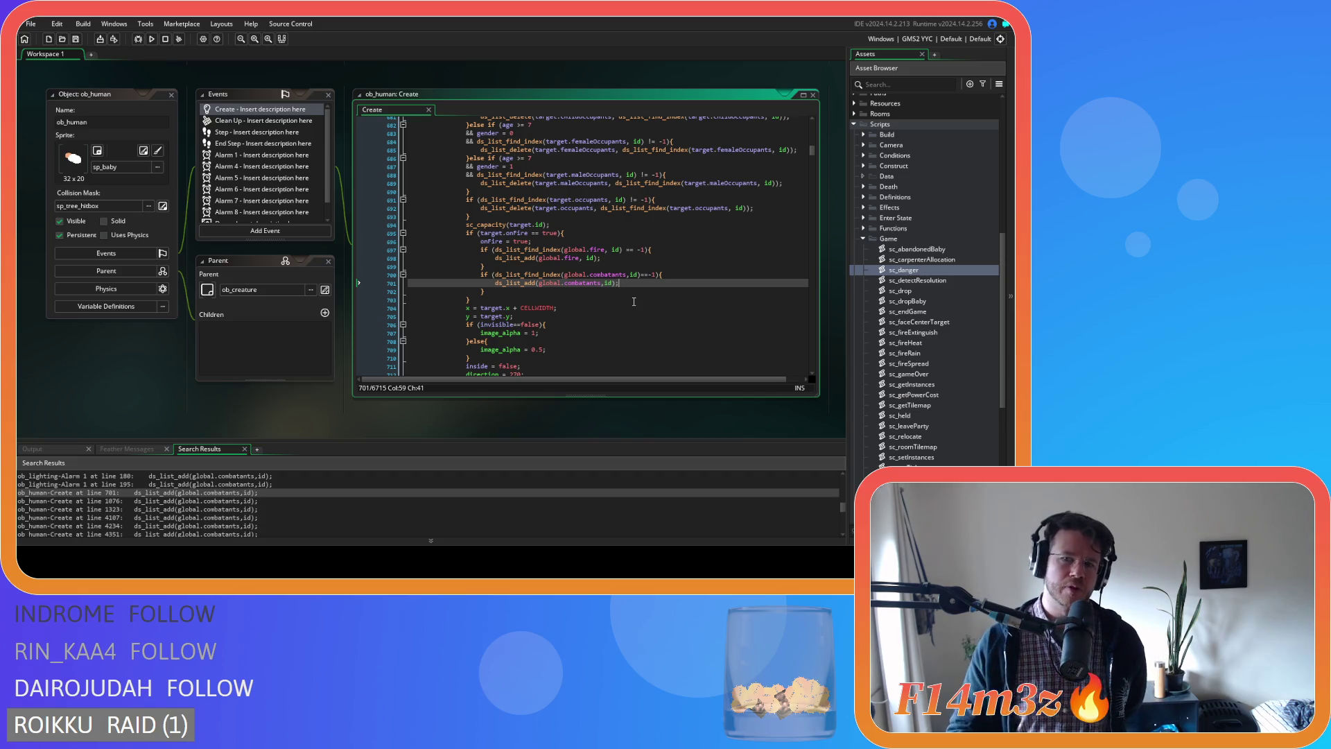
scroll(up, 3)
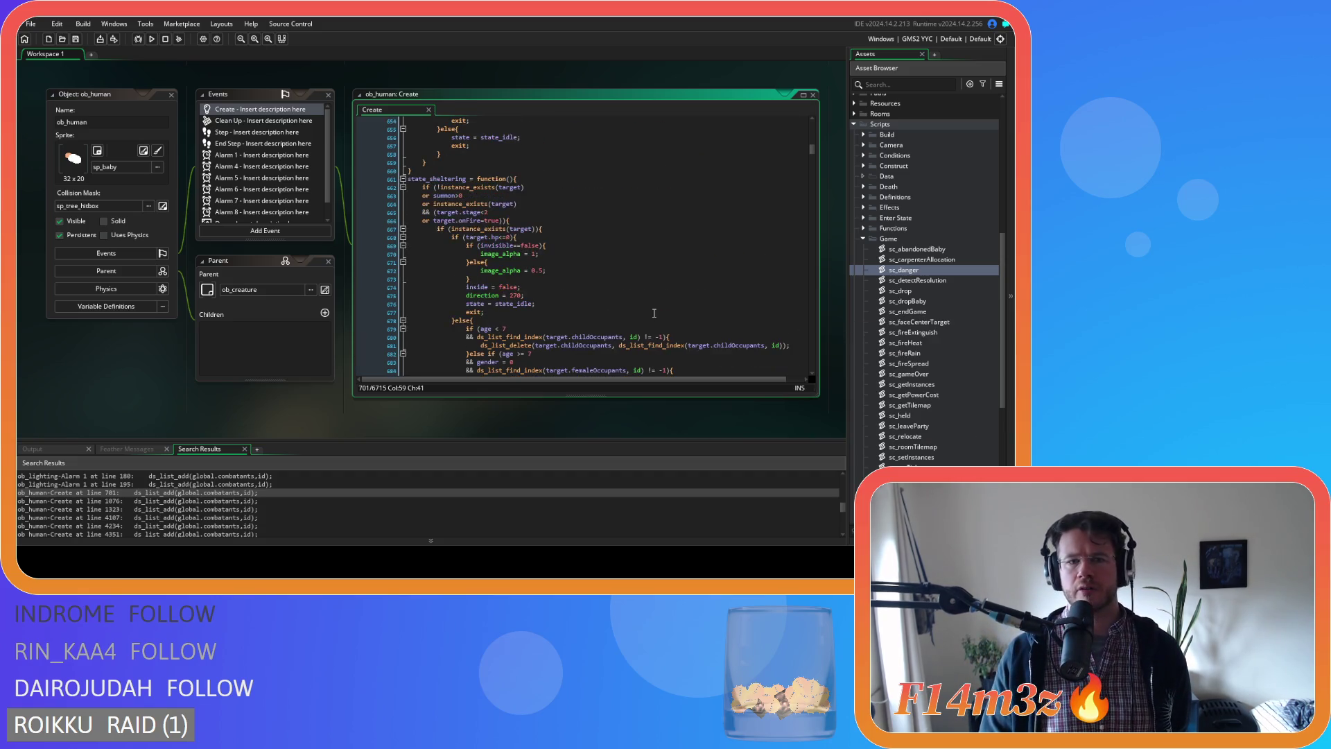
scroll(down, 3)
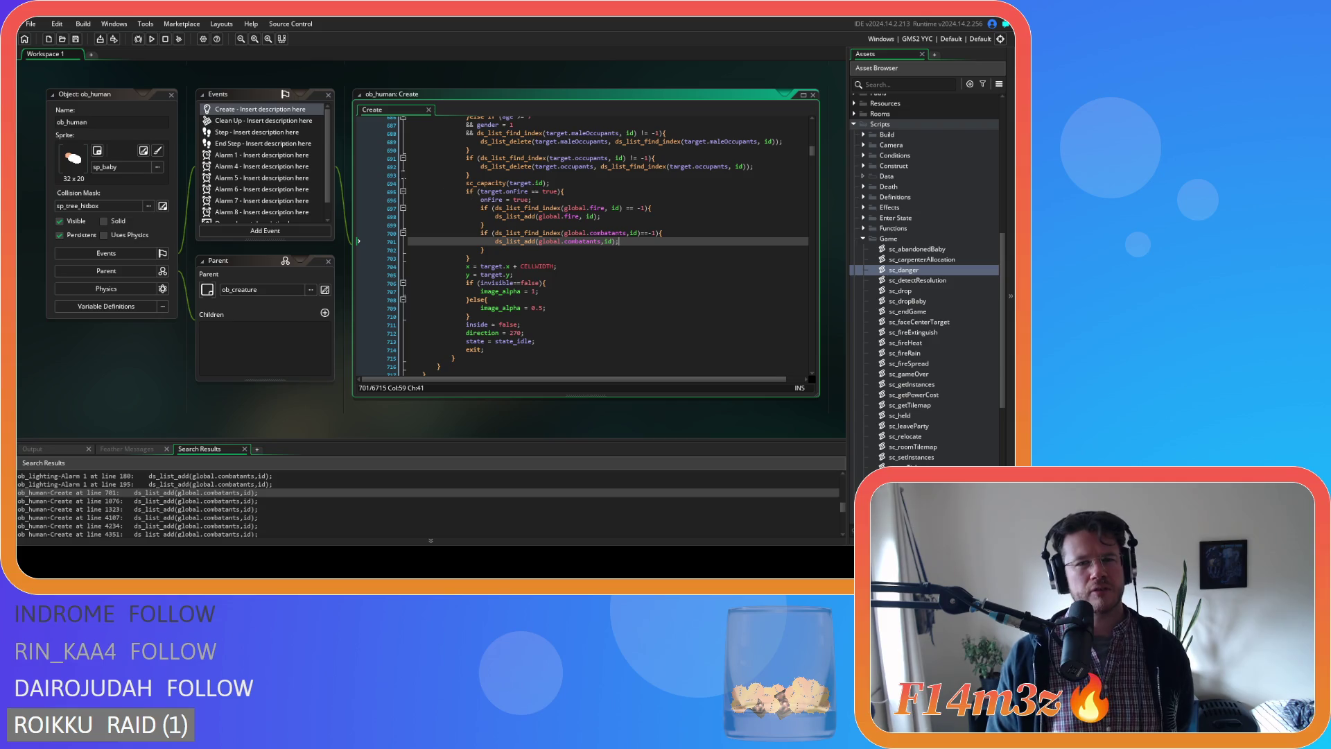
scroll(up, 3)
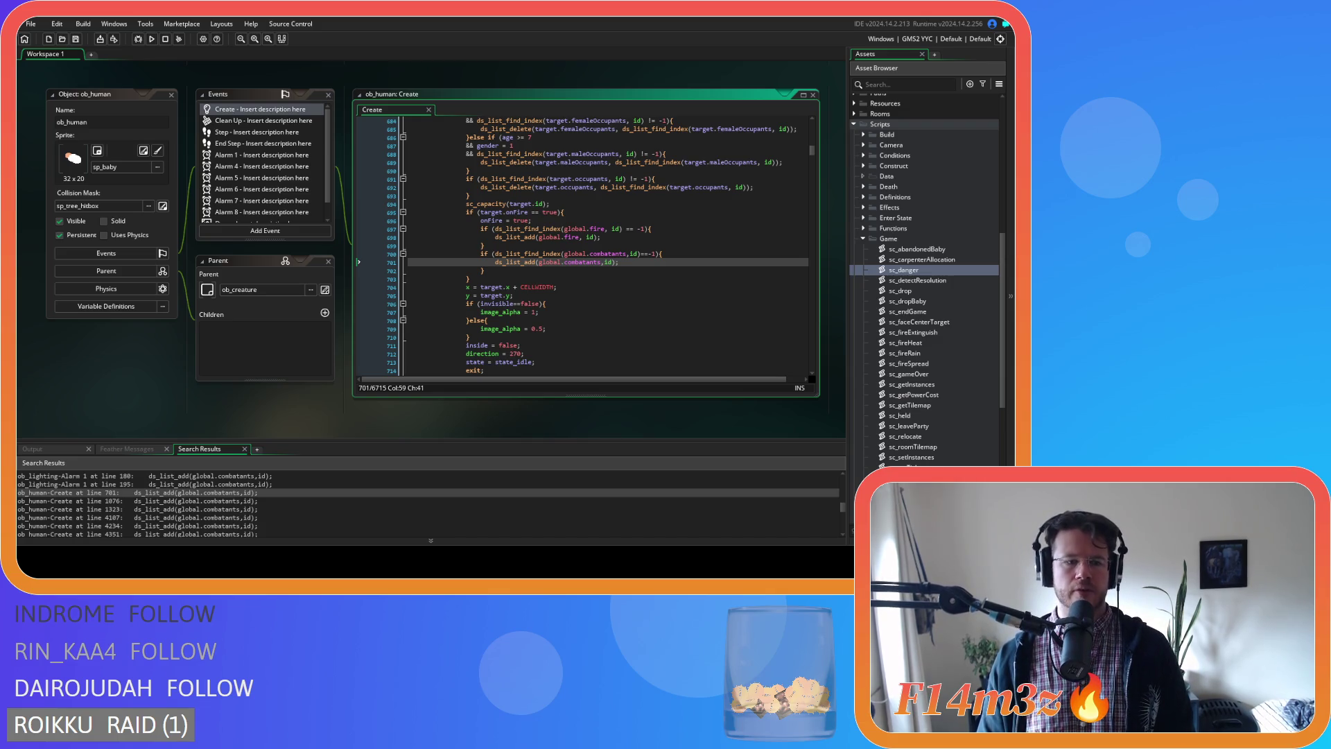
Visit the ob_human Create combatants additions at lines 1076, 1323, 4107 and 4234.
double_click(179, 500)
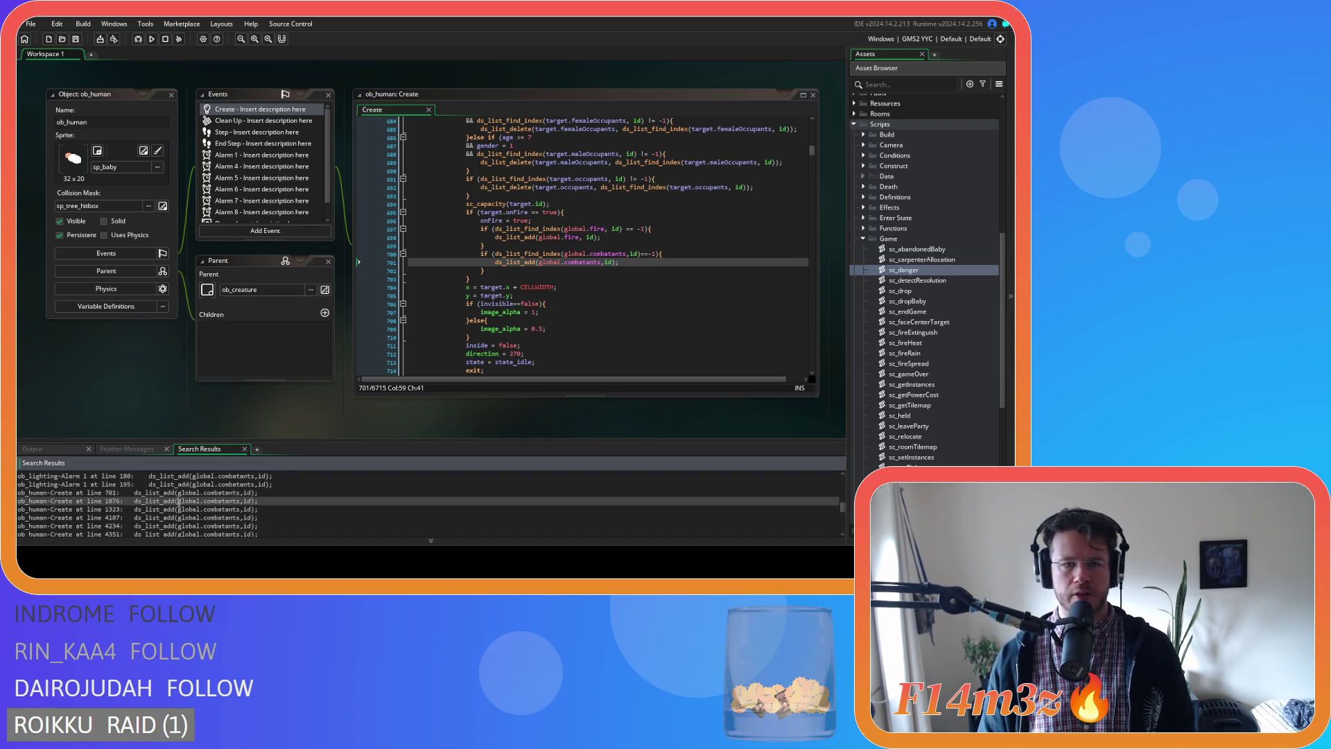
scroll(up, 3)
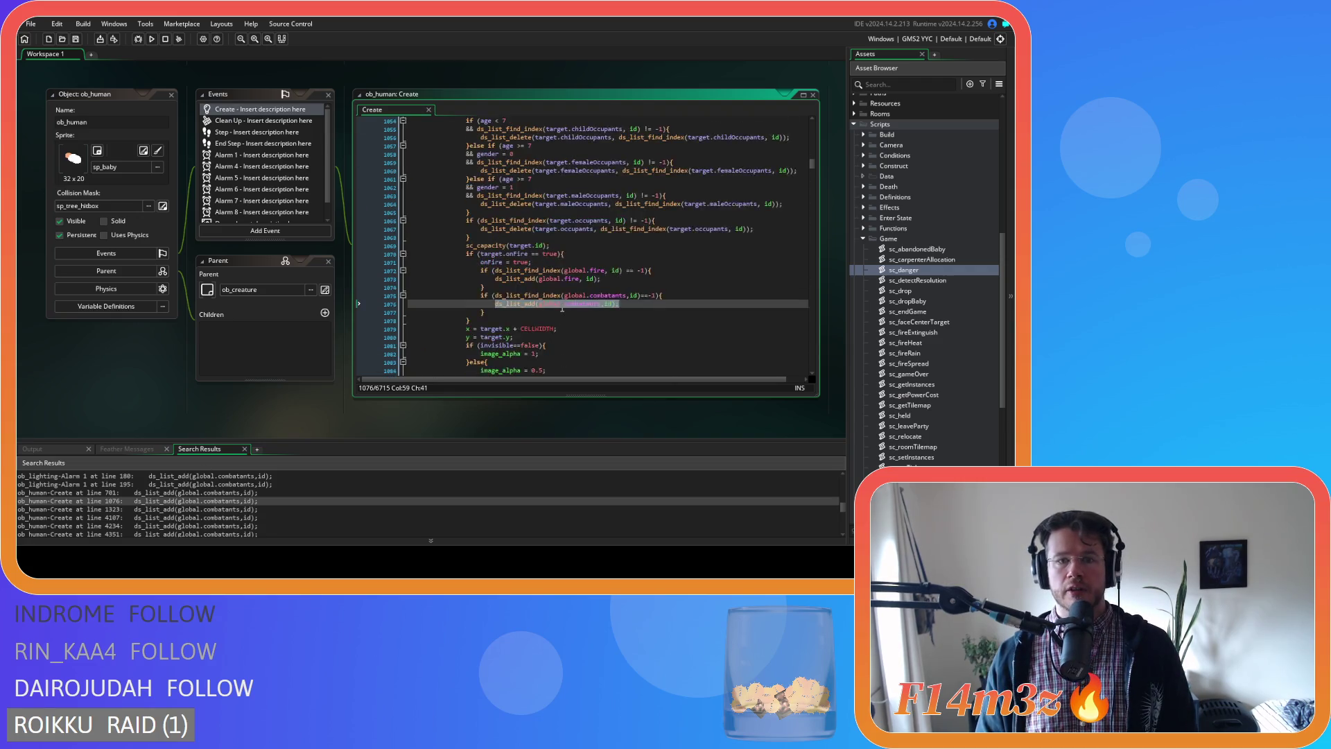
scroll(down, 3)
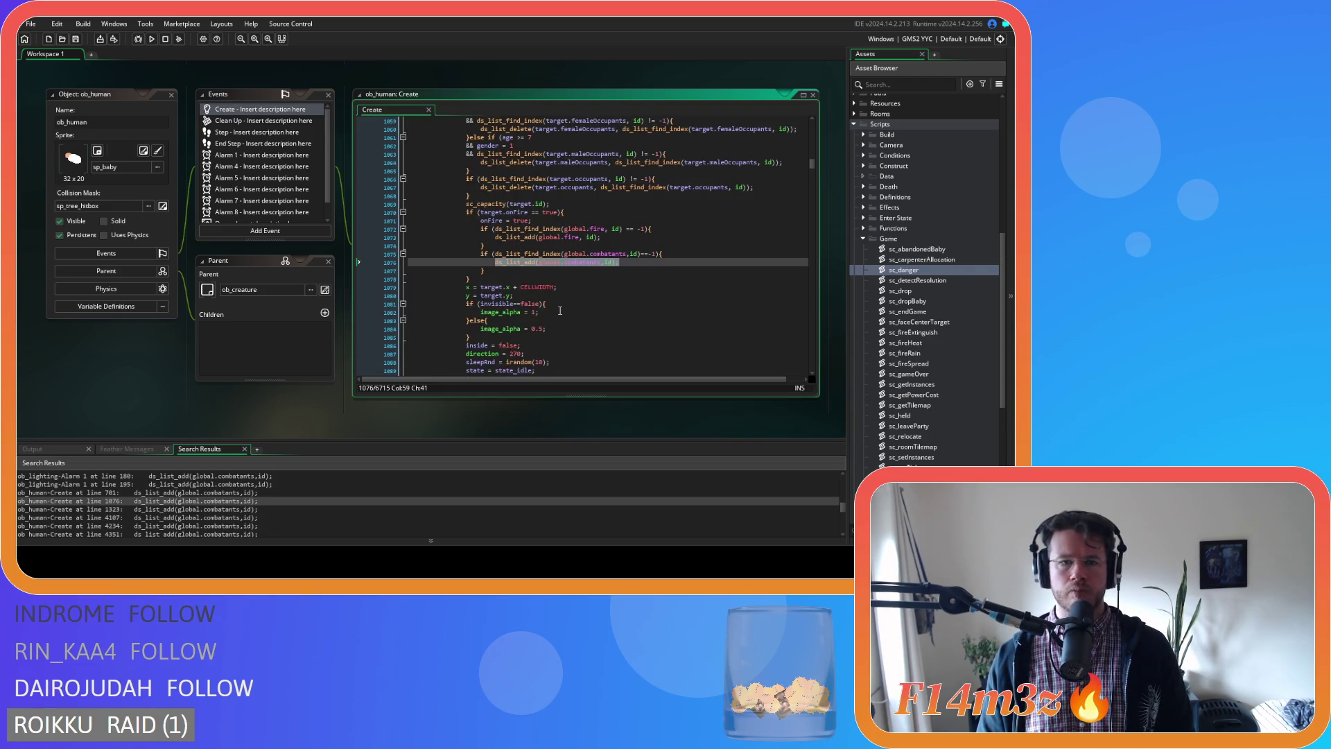
double_click(159, 509)
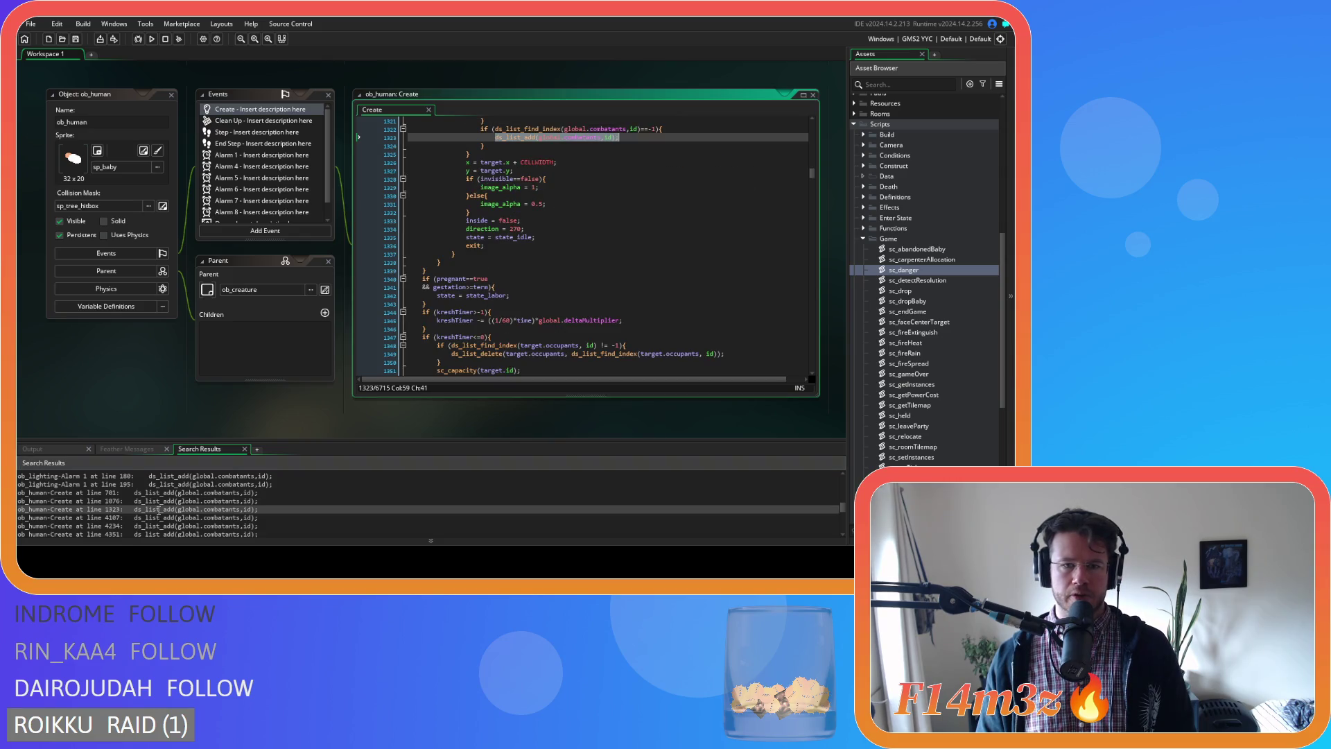
double_click(158, 518)
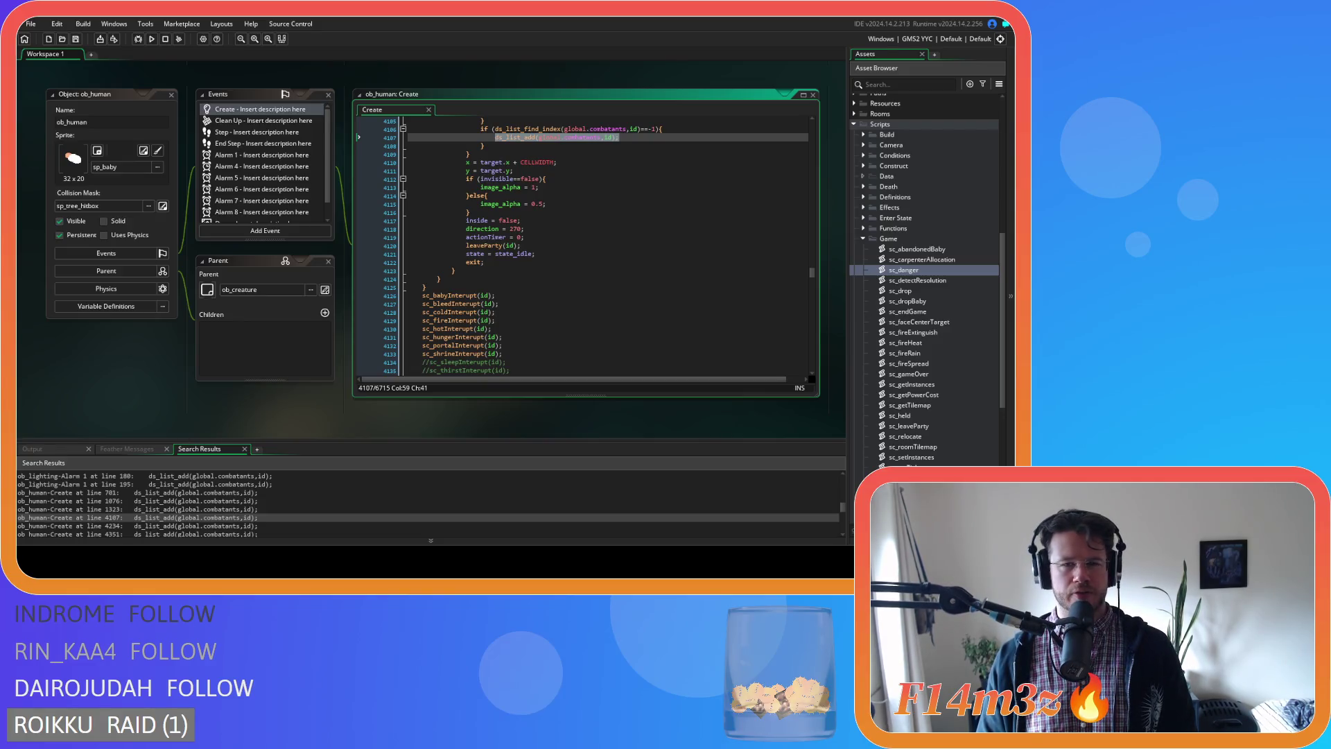
scroll(up, 3)
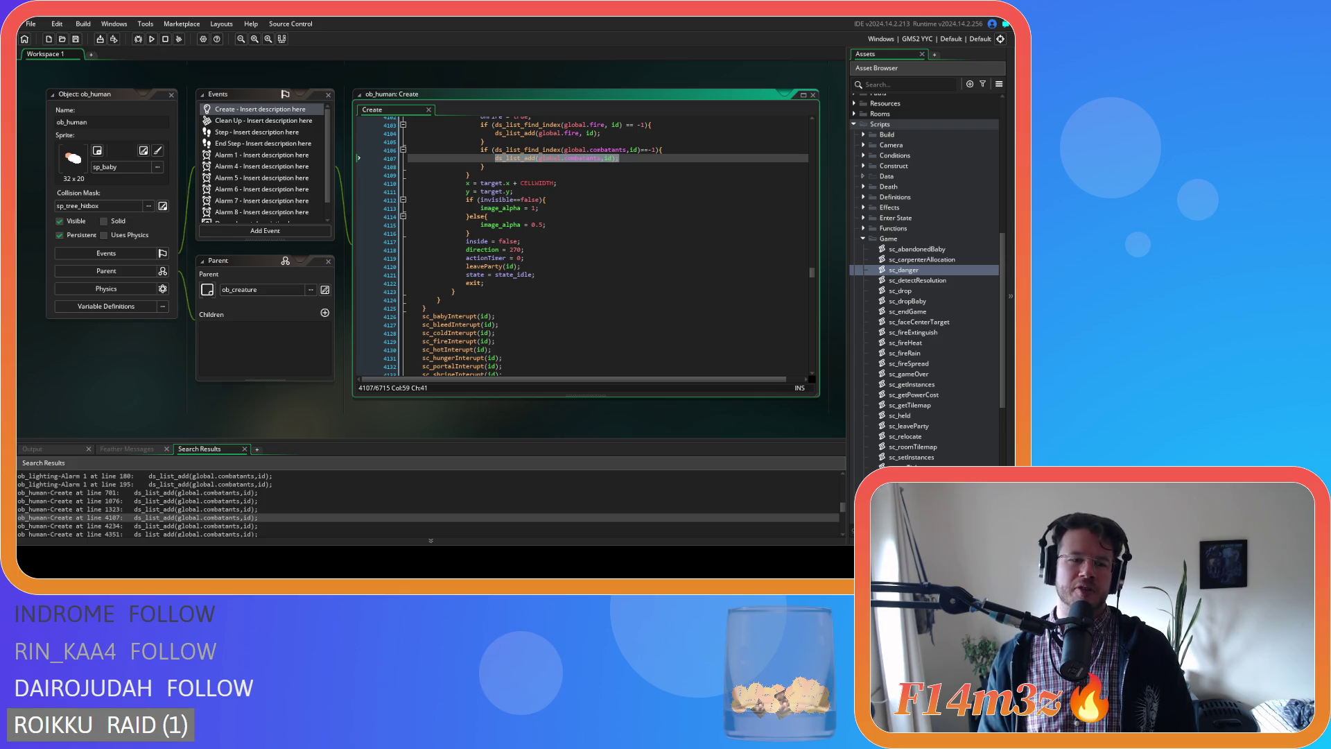
scroll(up, 3)
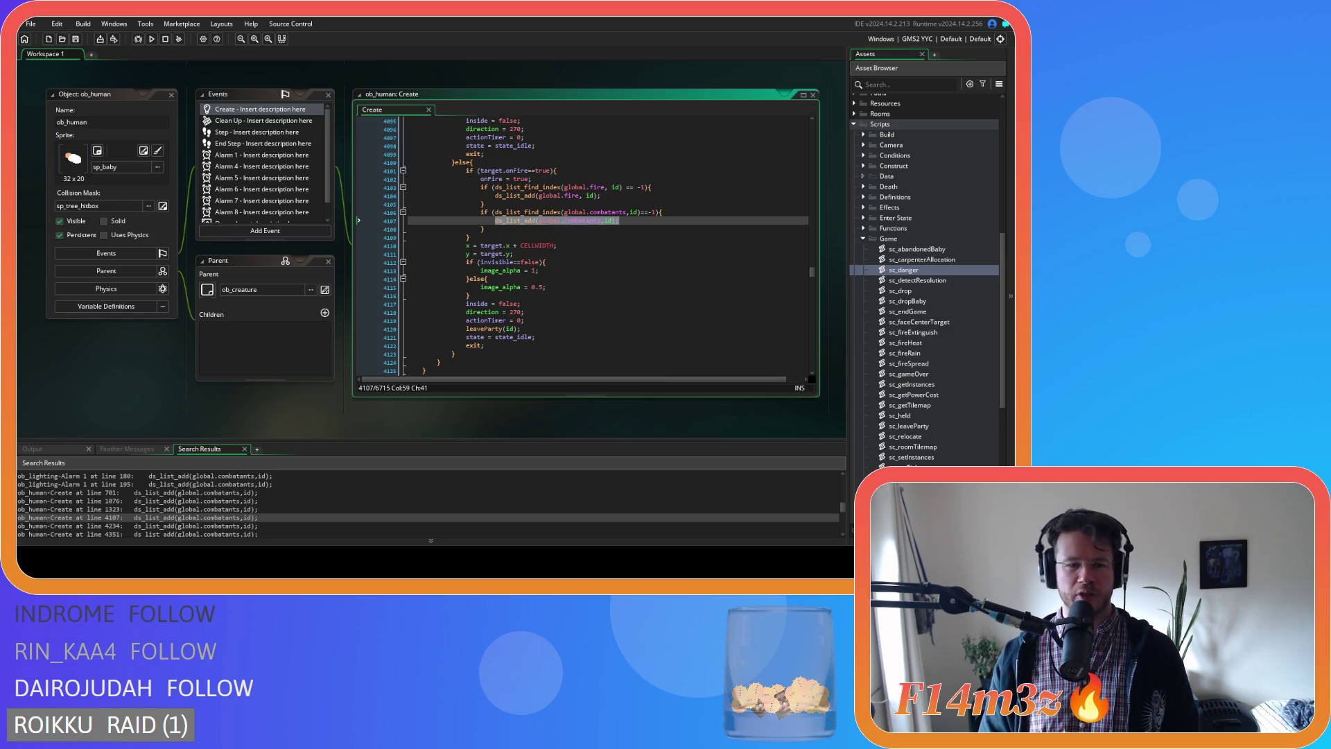
double_click(197, 526)
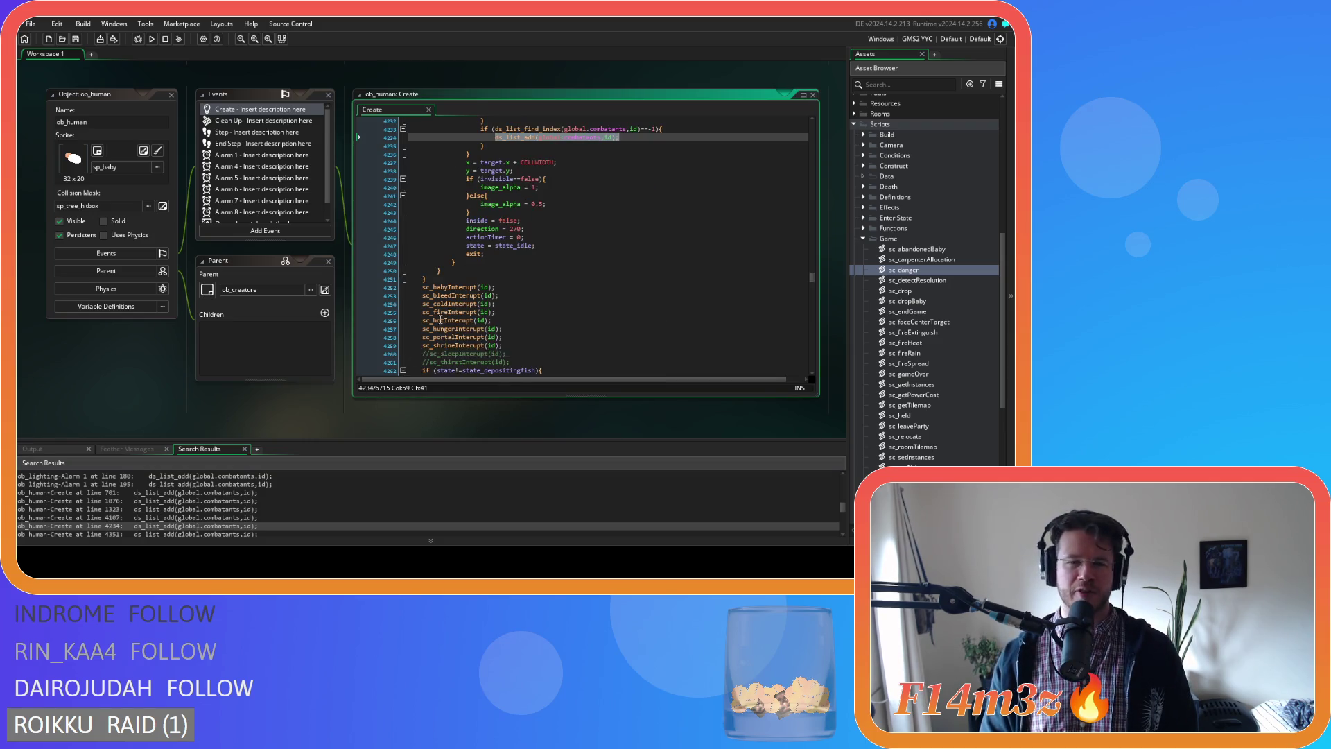
scroll(up, 3)
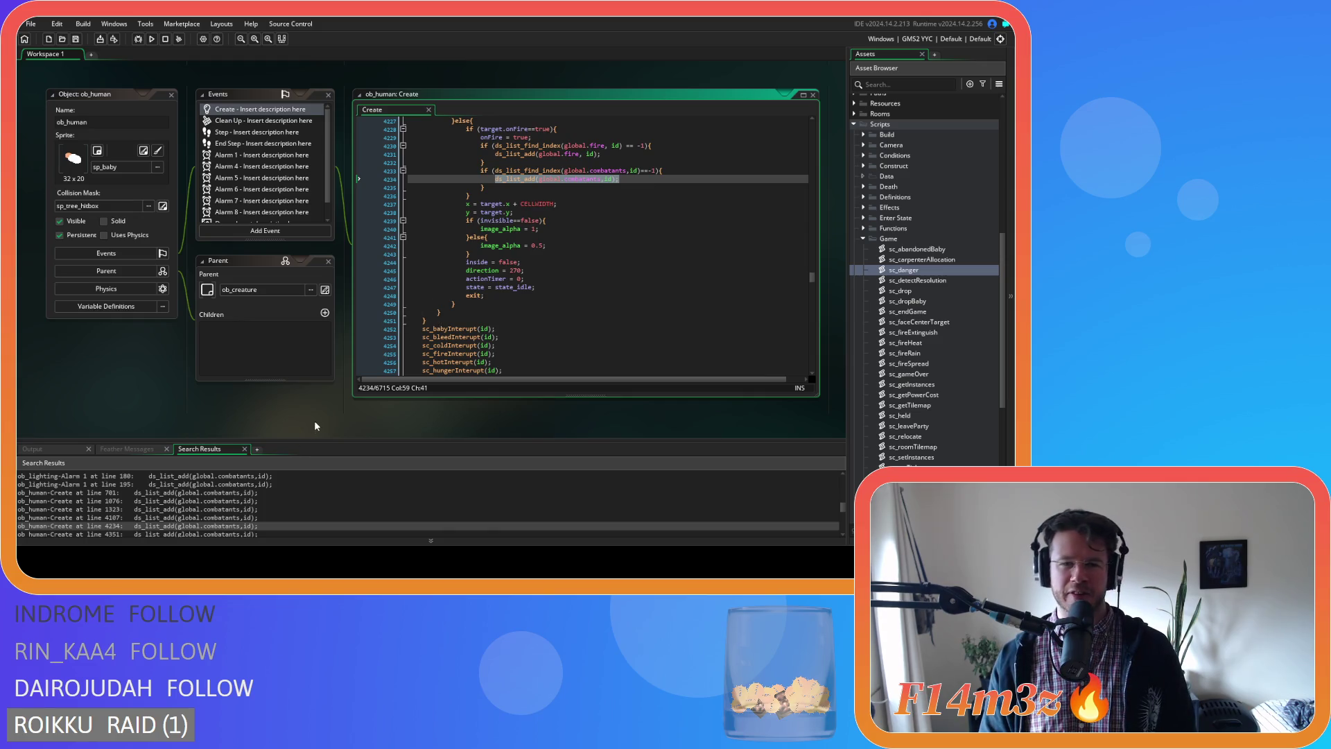
scroll(down, 3)
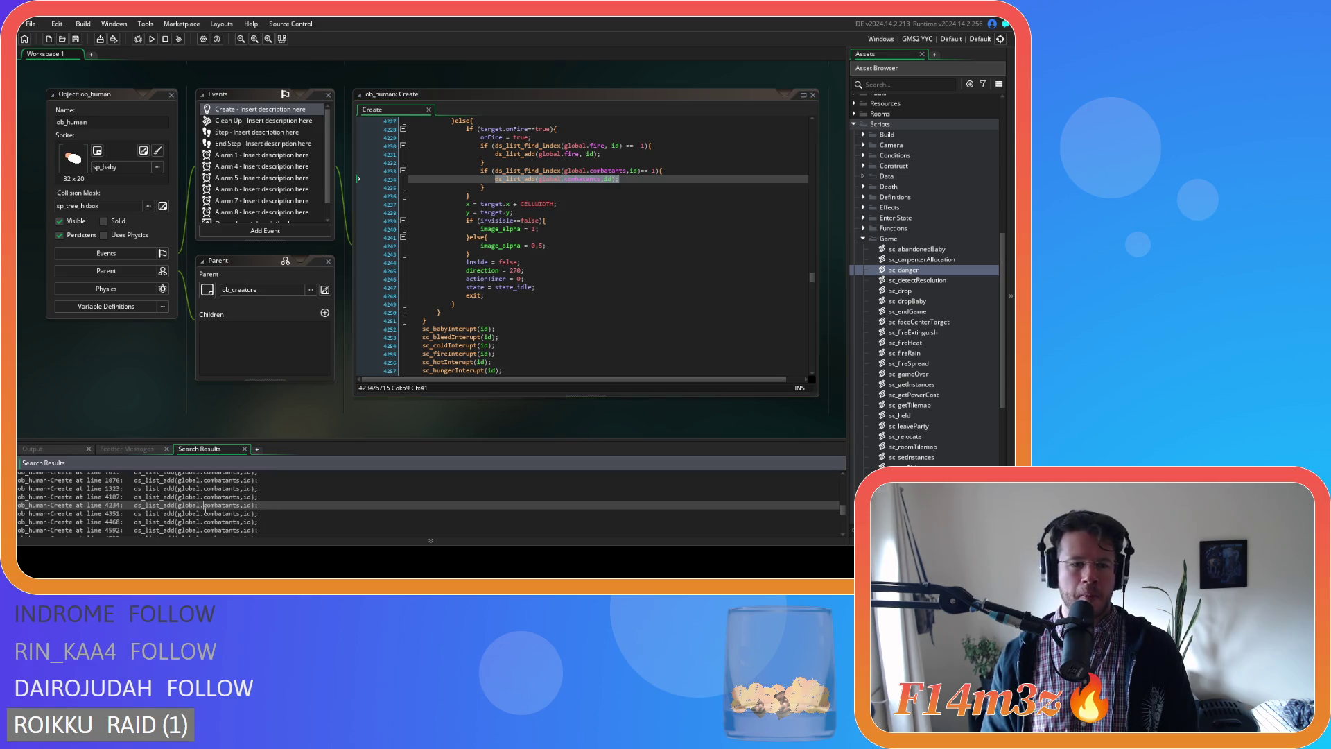
Step through the combatants-list search hits at lines 4351, 4468, 4592, 4733 and 4883.
double_click(201, 514)
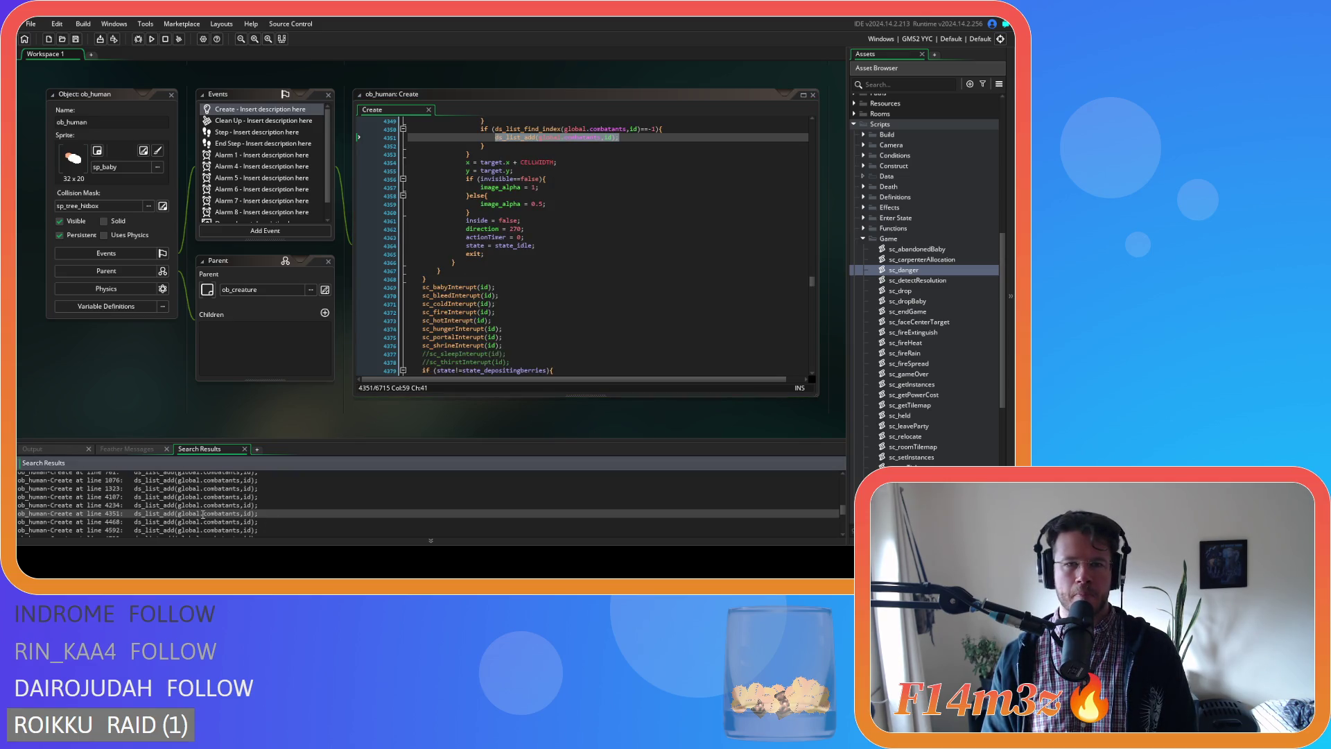
scroll(down, 3)
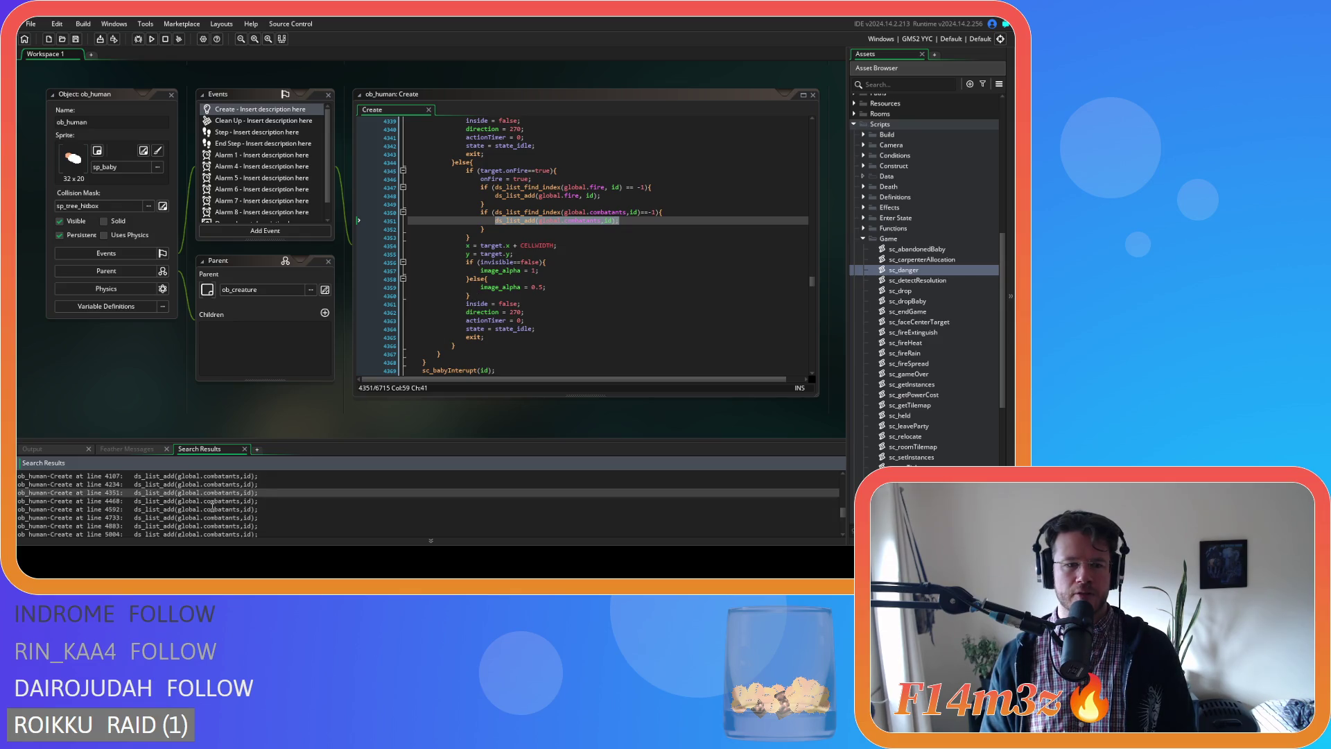
double_click(209, 501)
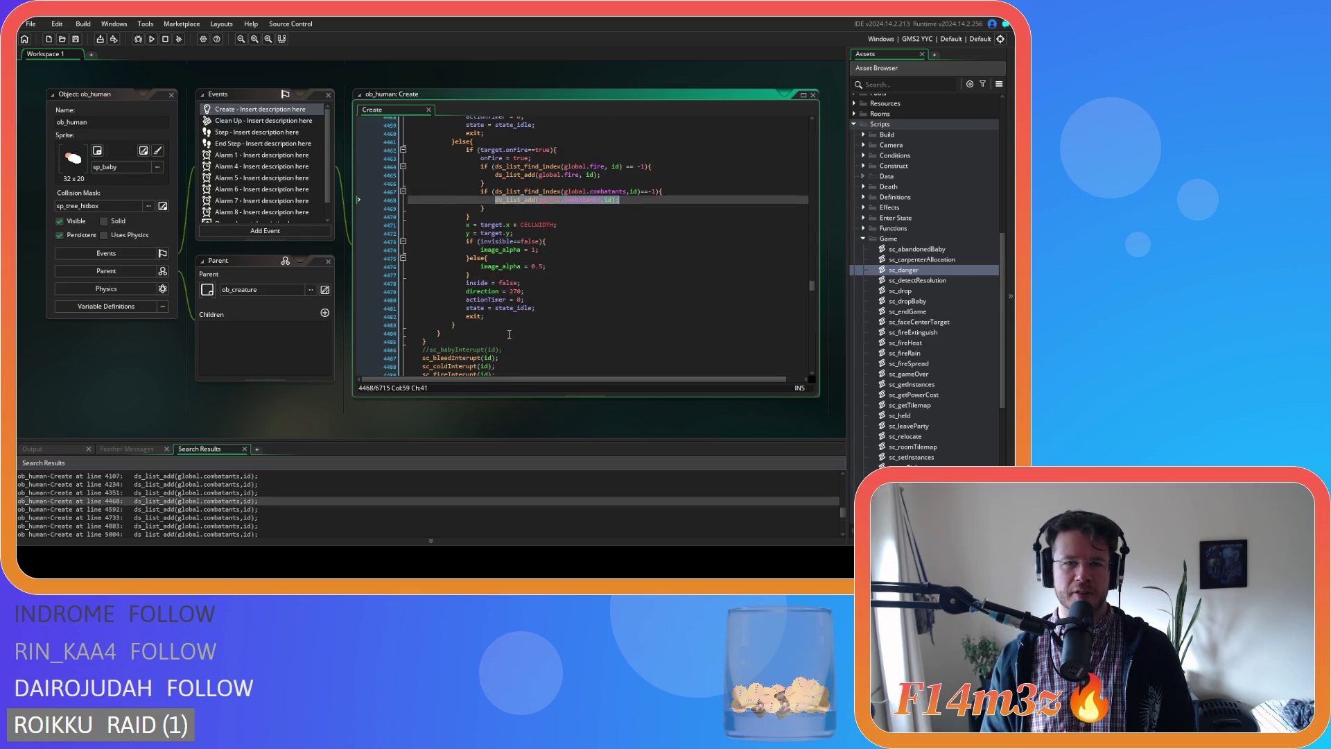
double_click(219, 509)
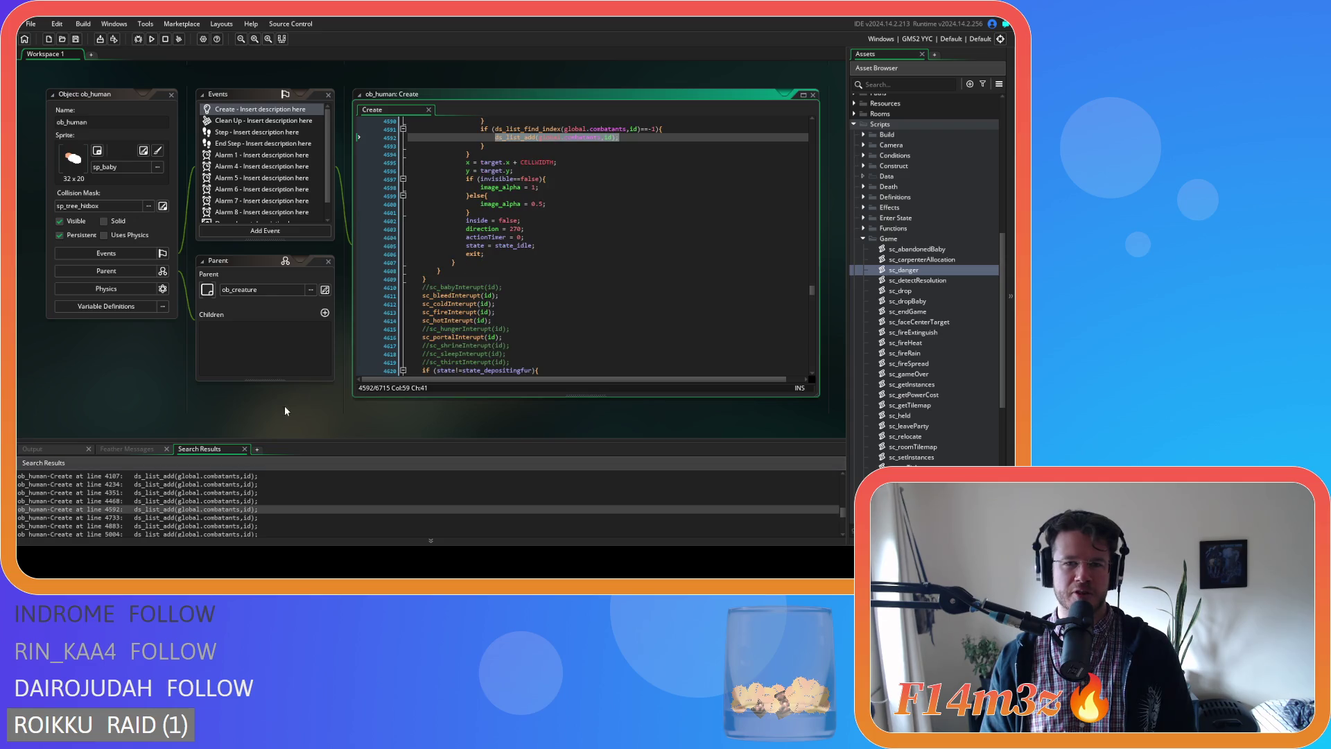
double_click(202, 517)
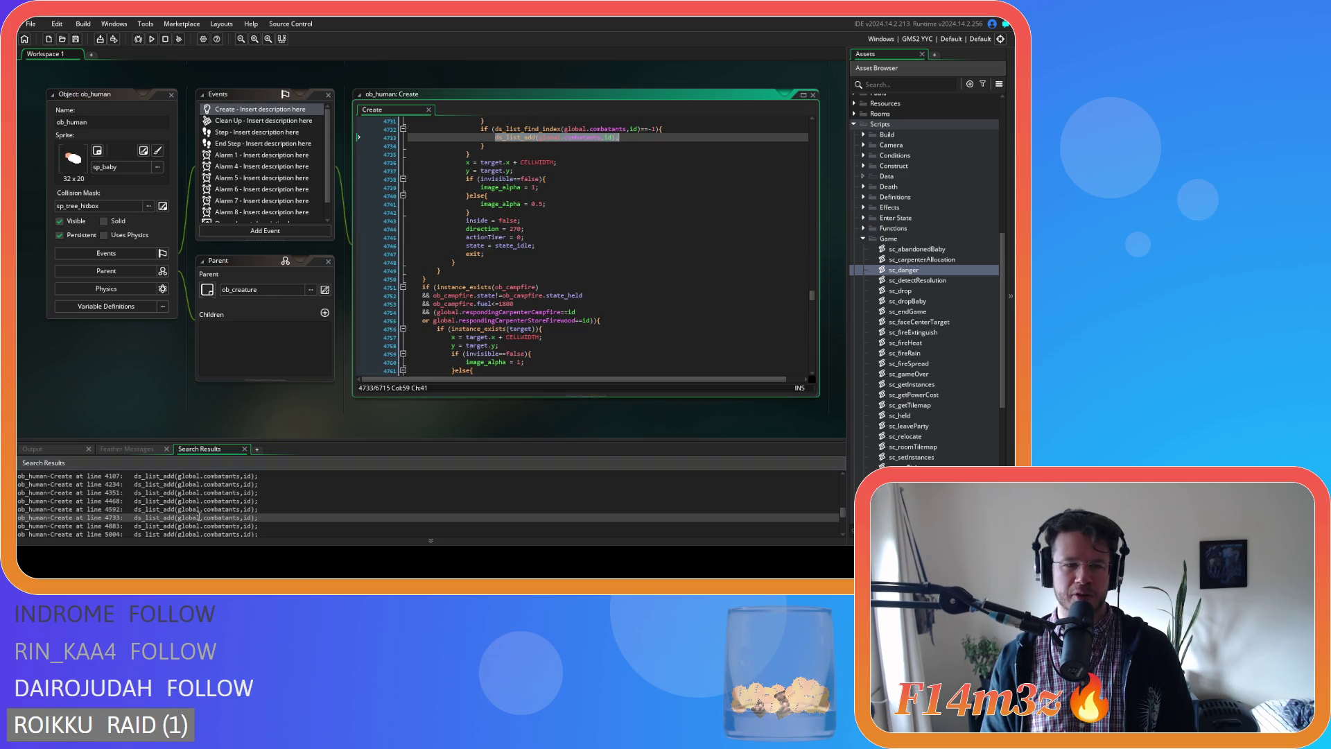
scroll(down, 3)
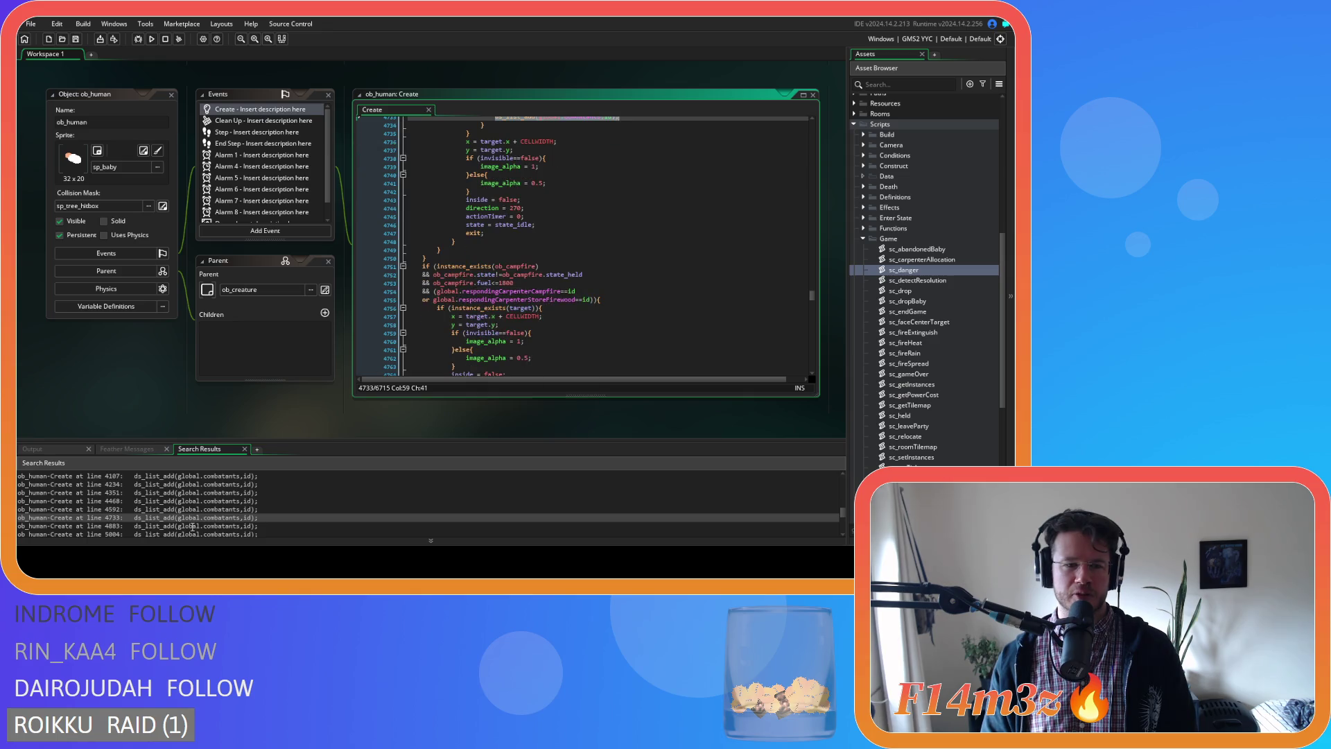
scroll(up, 3)
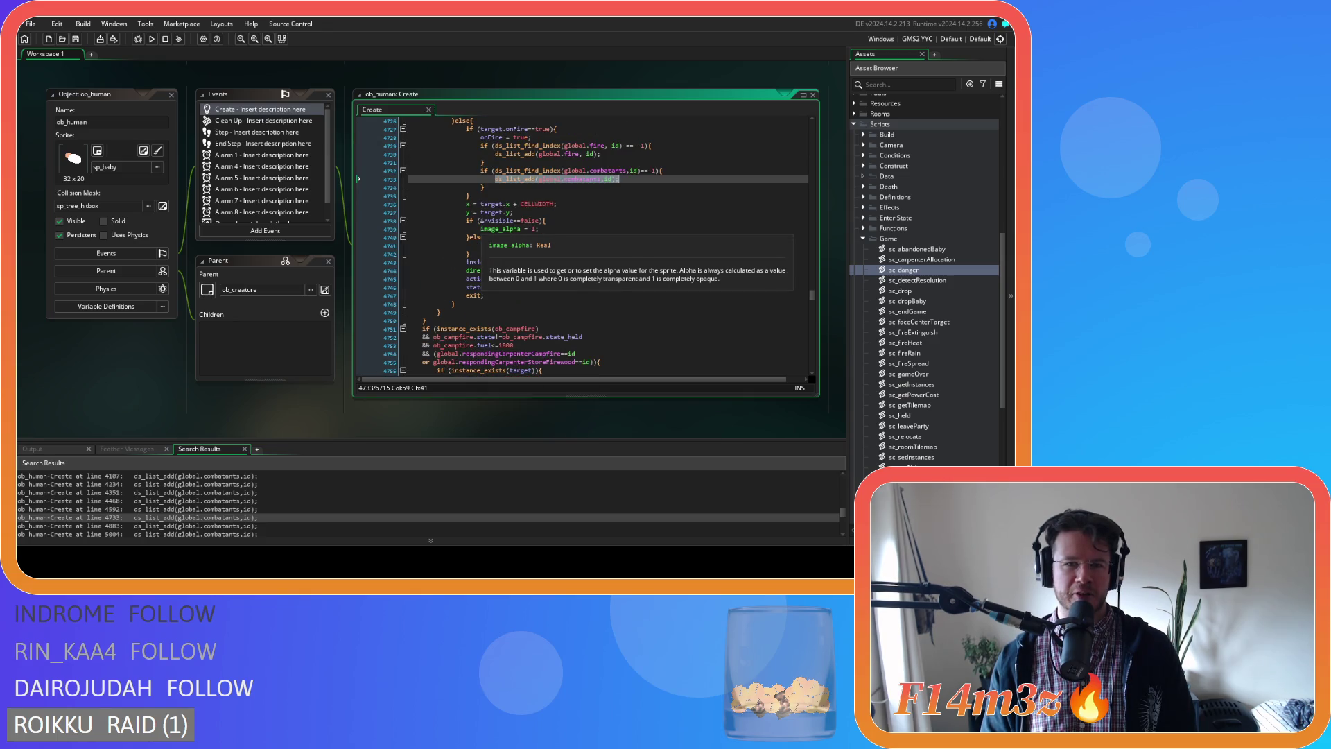
scroll(up, 3)
scroll(down, 3)
click(172, 483)
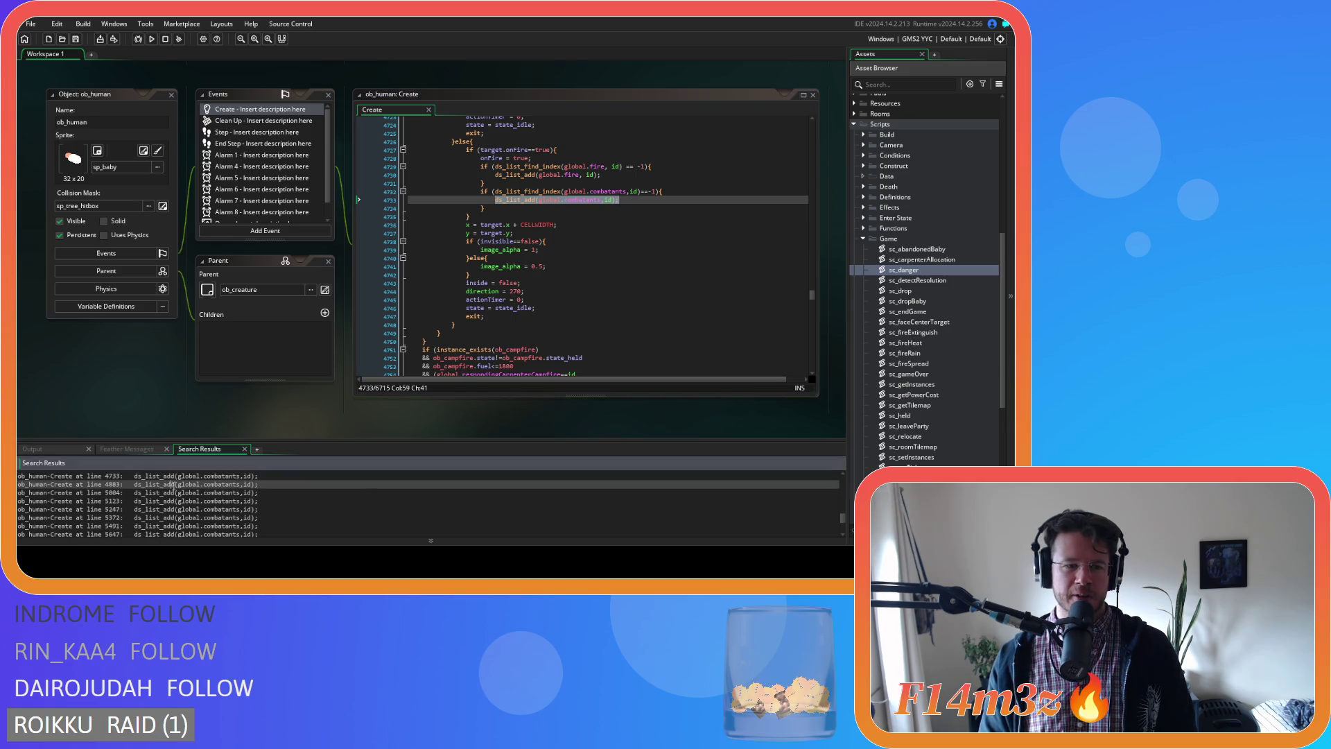
double_click(172, 484)
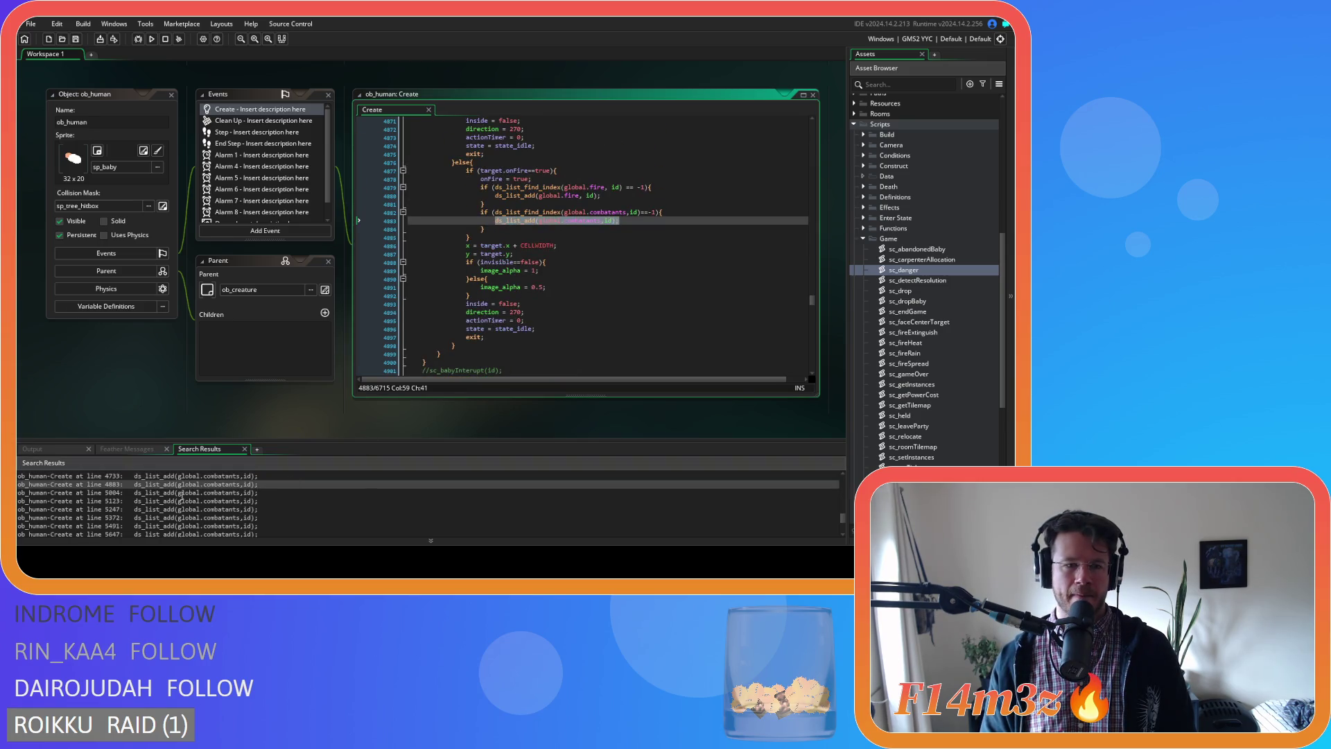
Continue through the combatants-list hits from line 5004 to line 6058.
double_click(181, 493)
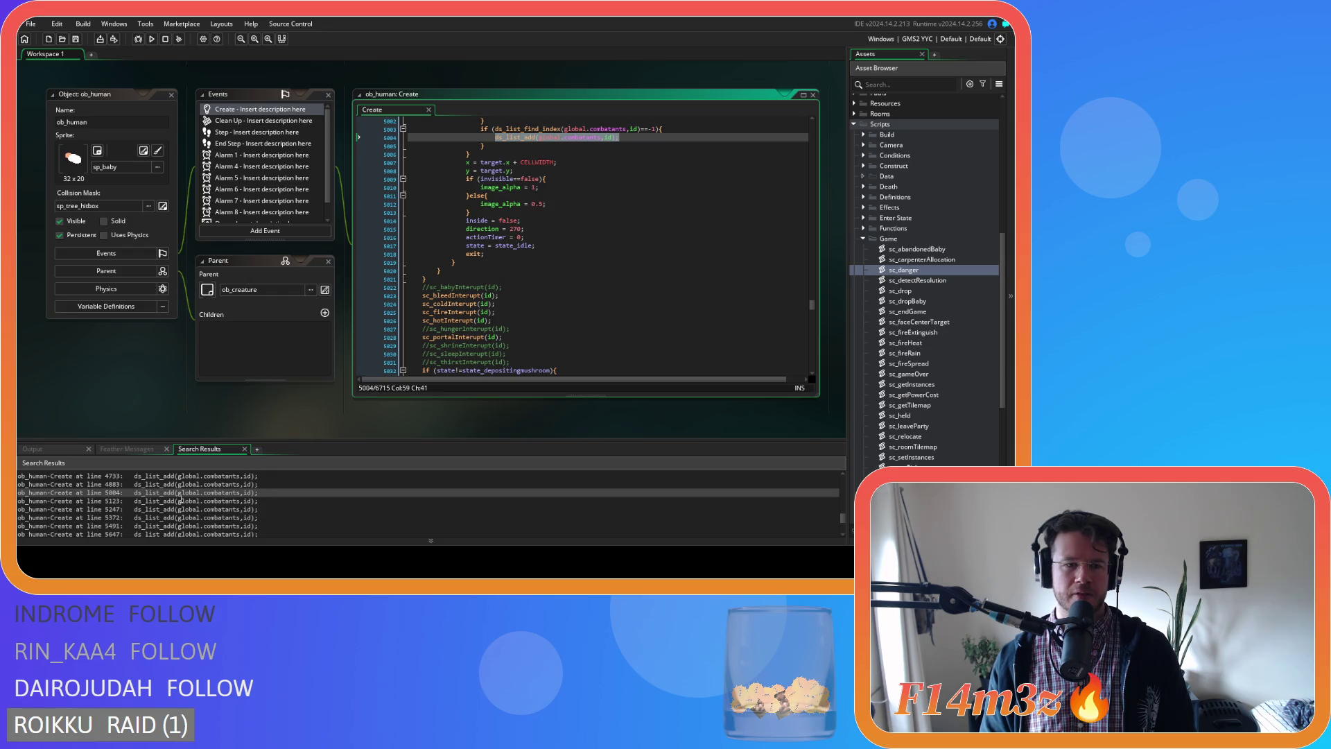
scroll(up, 3)
double_click(190, 501)
double_click(176, 510)
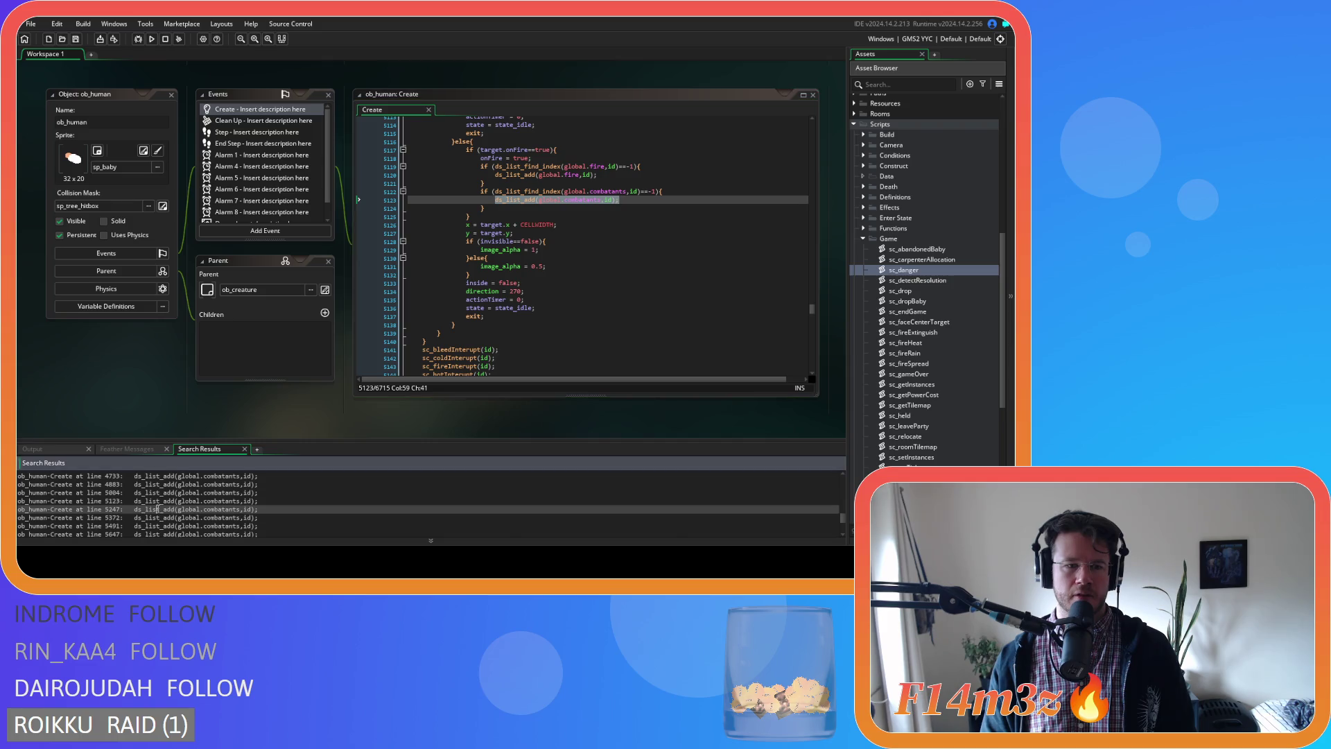
scroll(up, 3)
double_click(175, 517)
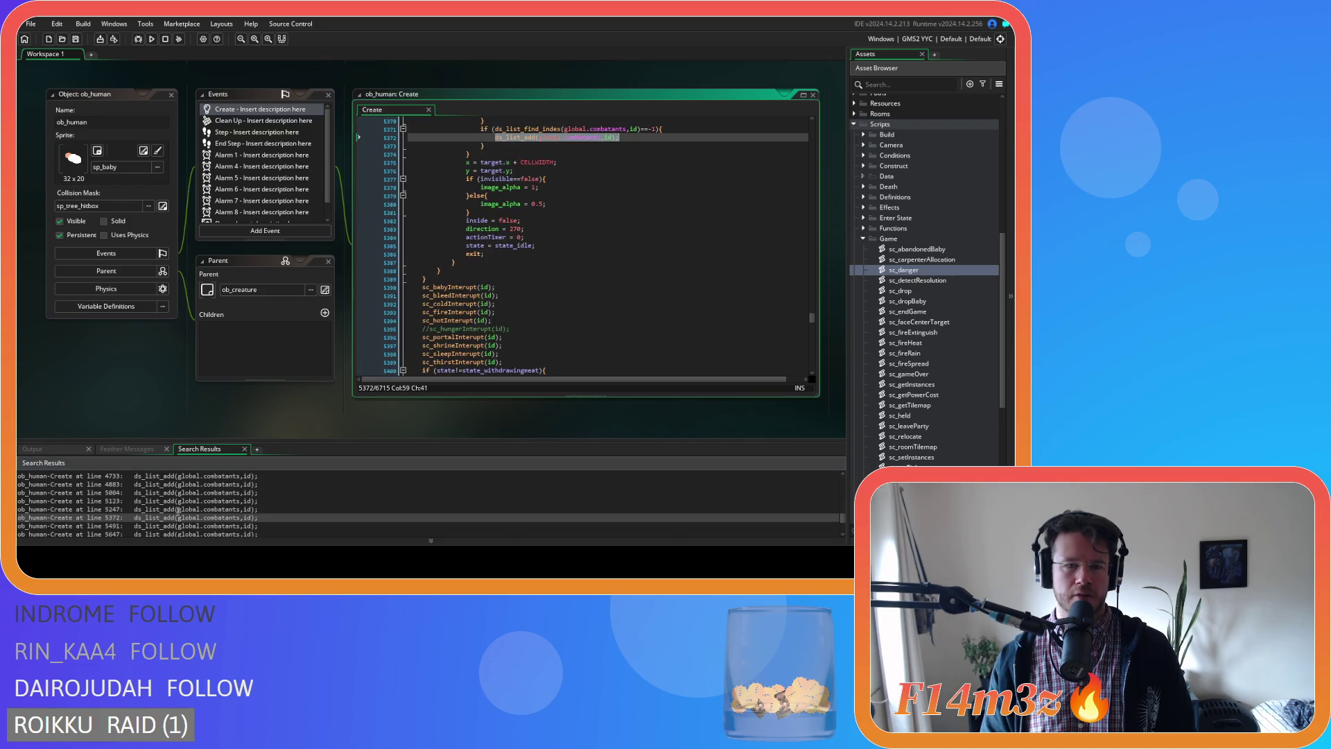
double_click(174, 525)
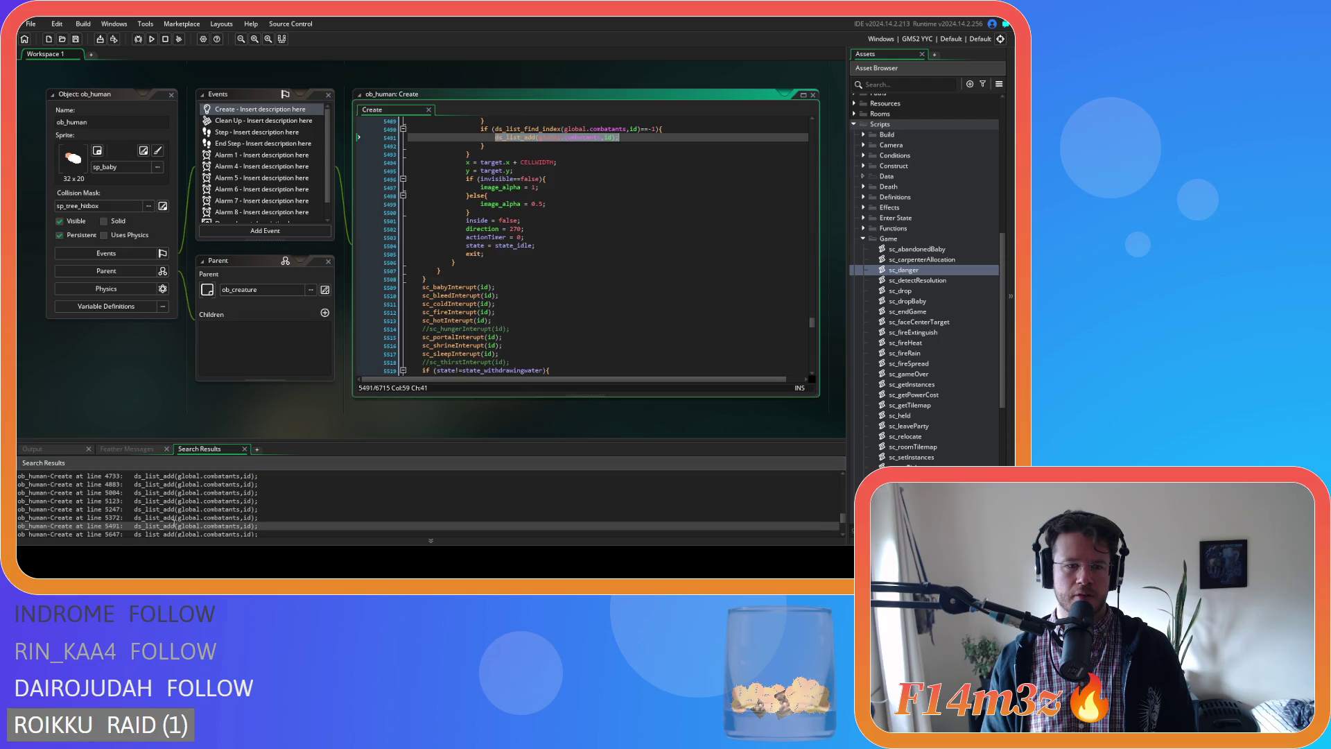
scroll(down, 3)
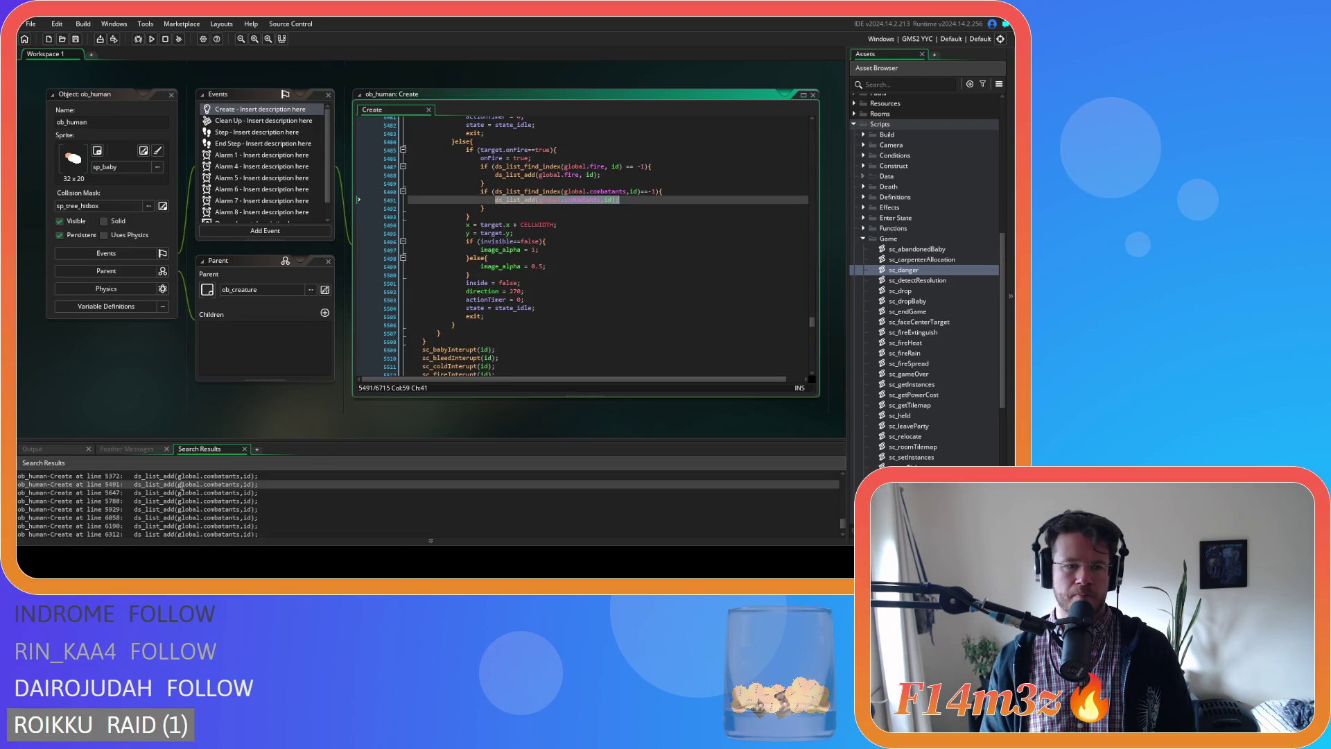
double_click(178, 492)
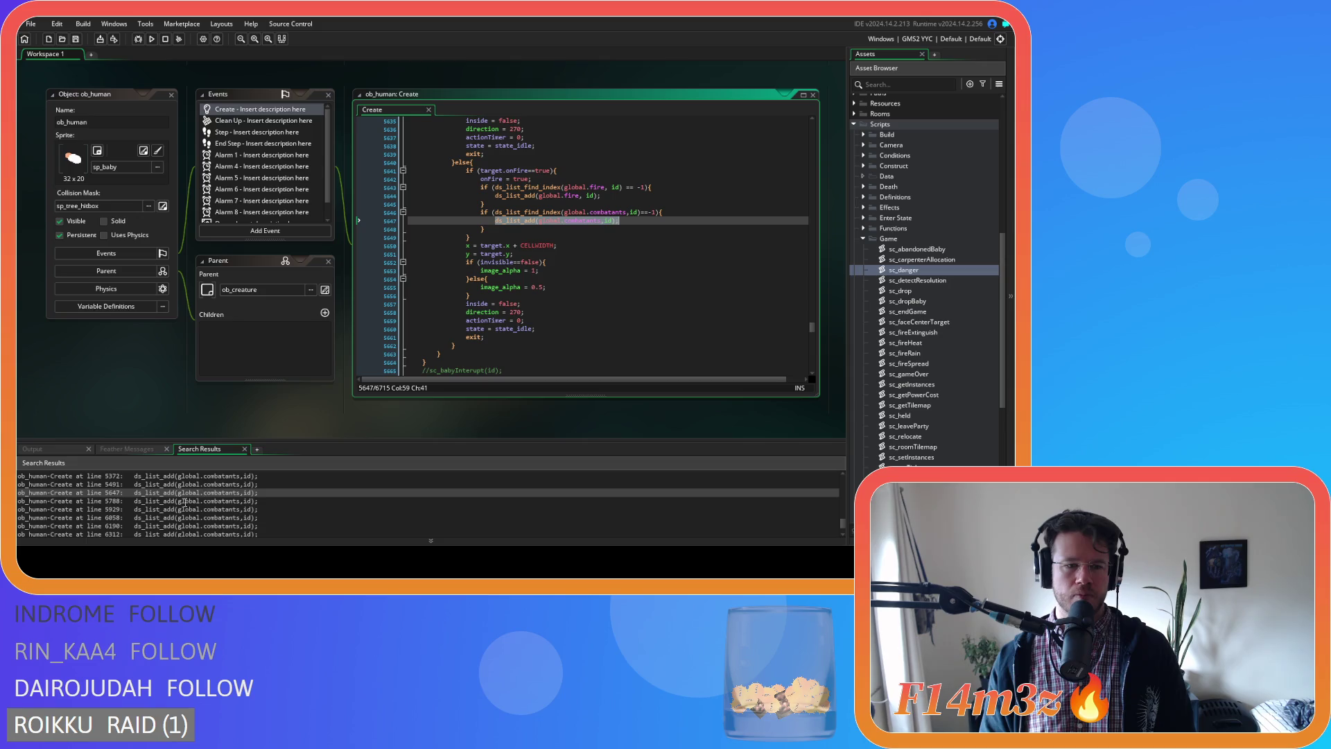
double_click(178, 500)
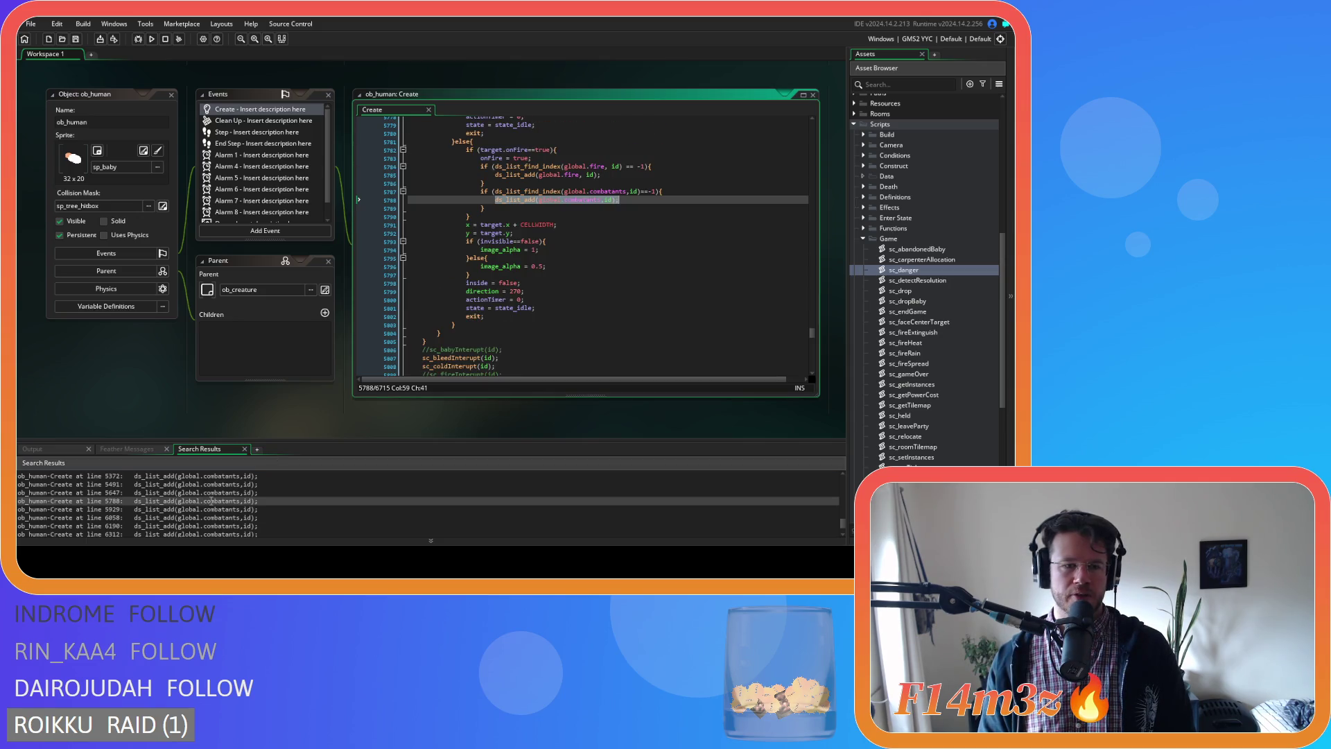
double_click(201, 510)
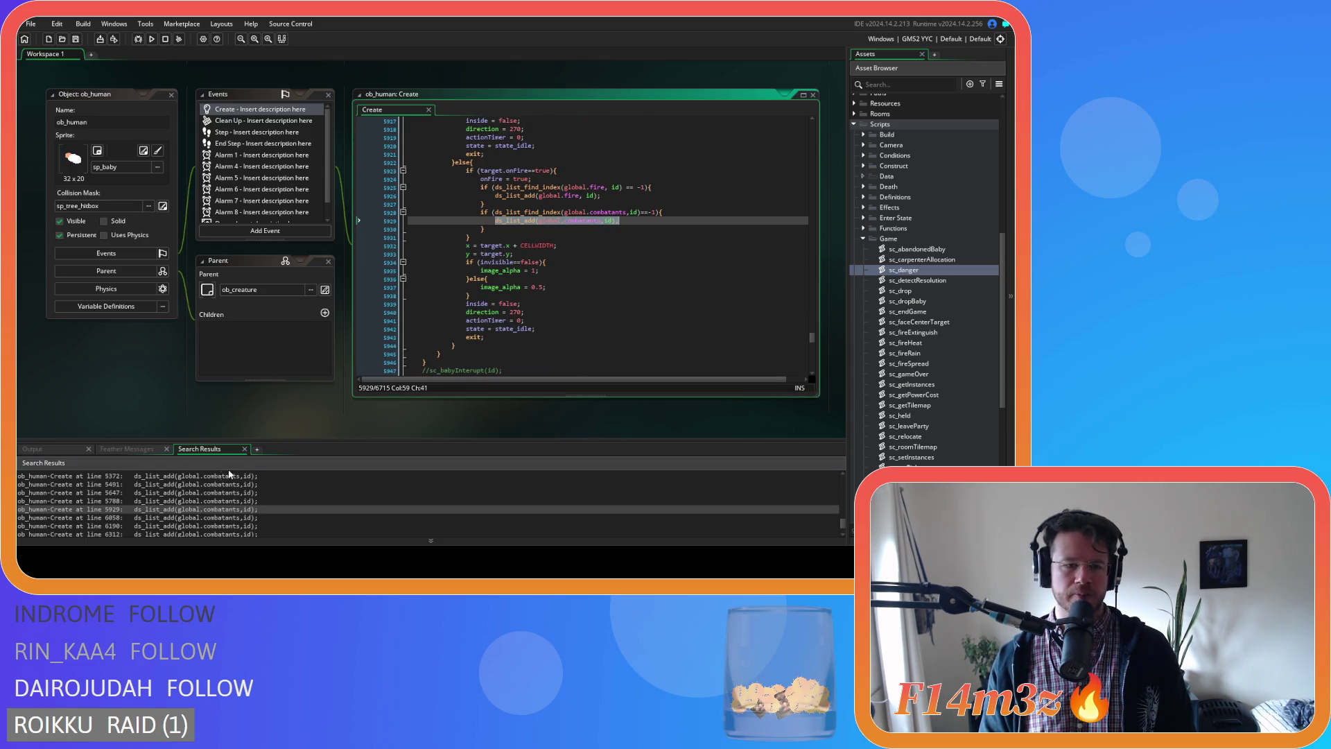
double_click(183, 517)
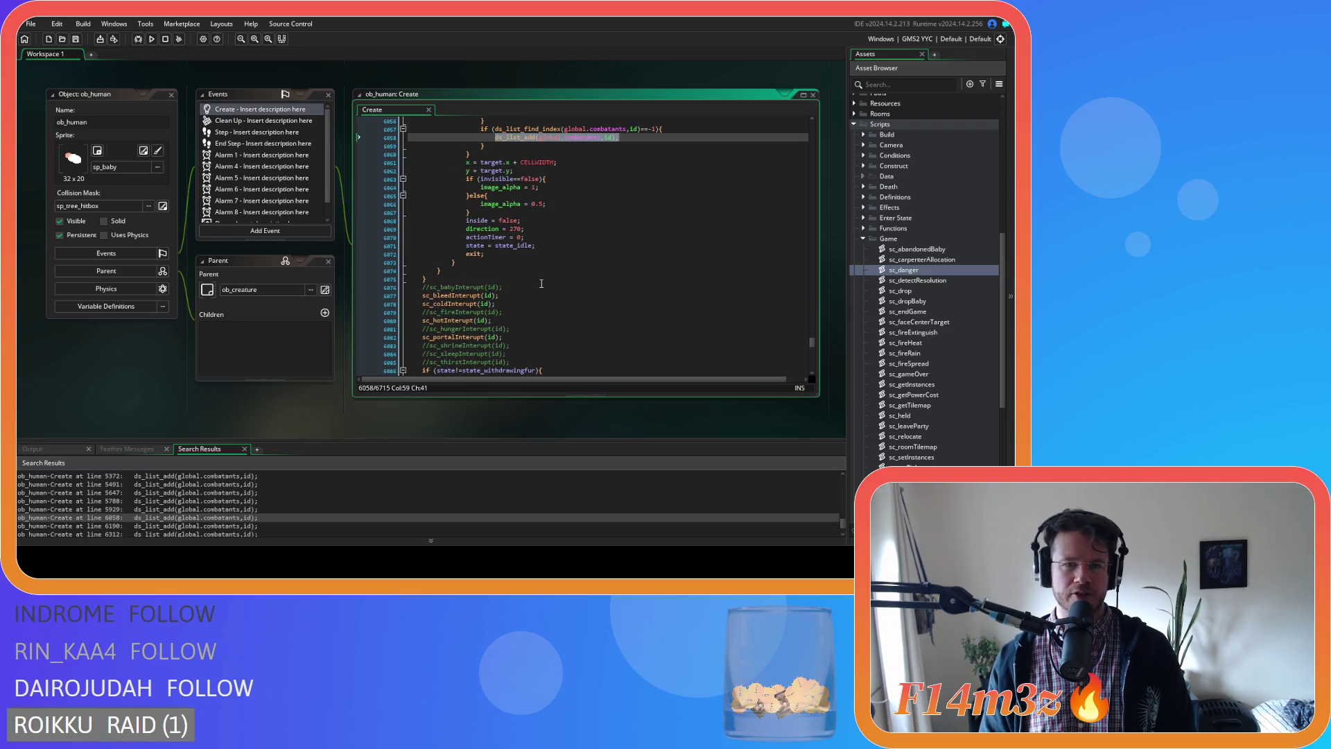
Jump to the last hit at line 6312, place the caret at the fire-list check, and save.
click(208, 525)
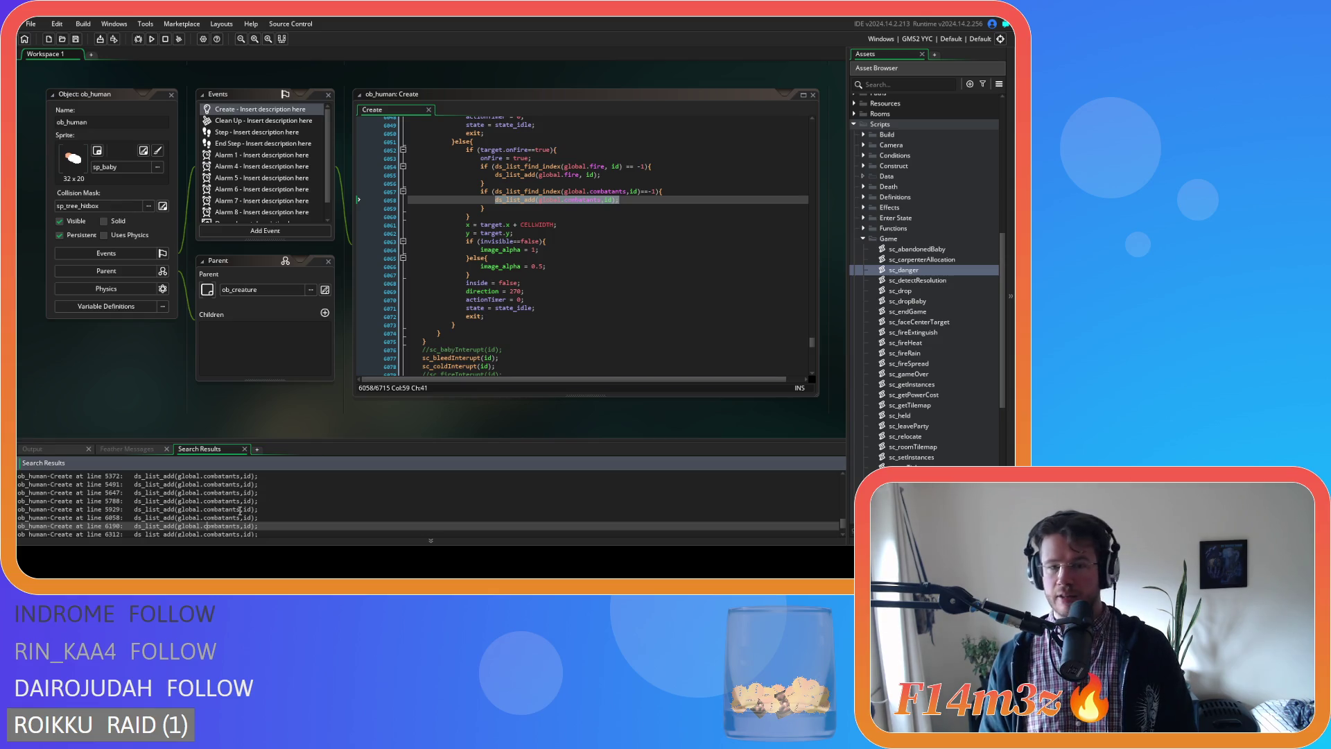
scroll(down, 3)
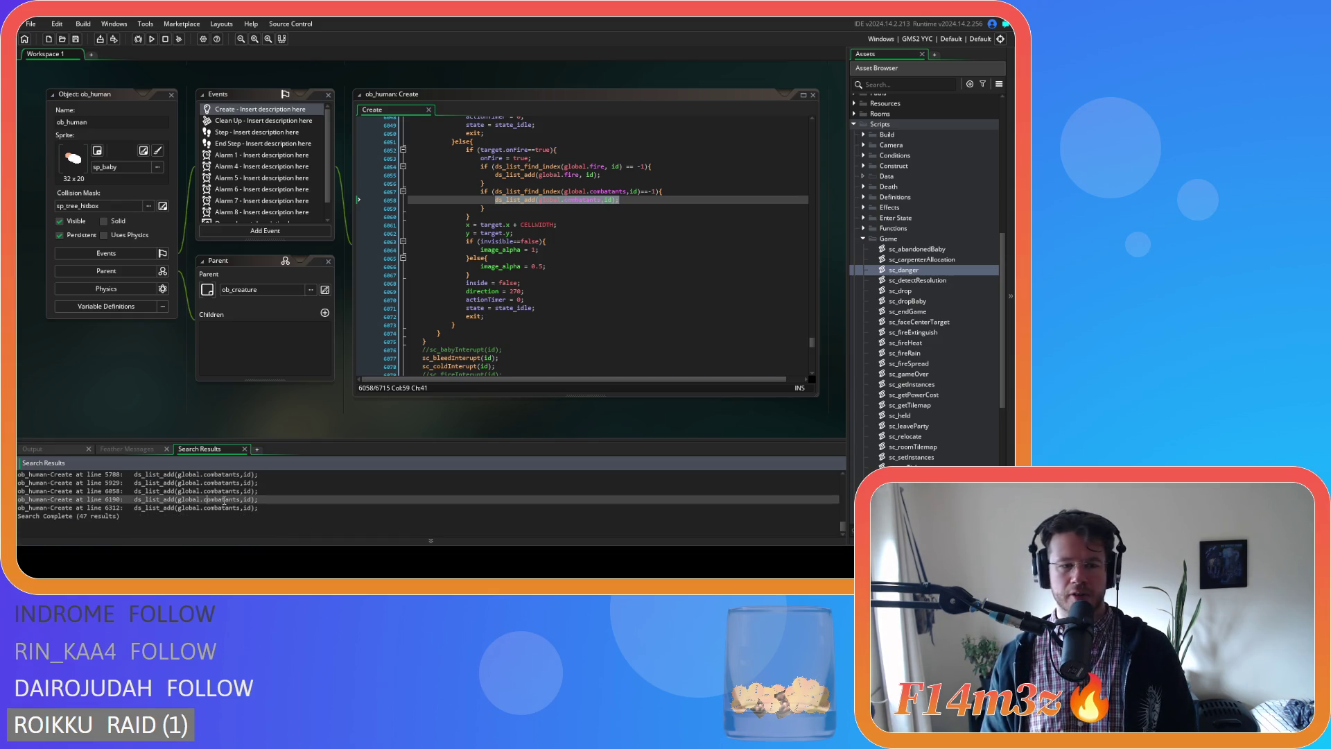
click(215, 507)
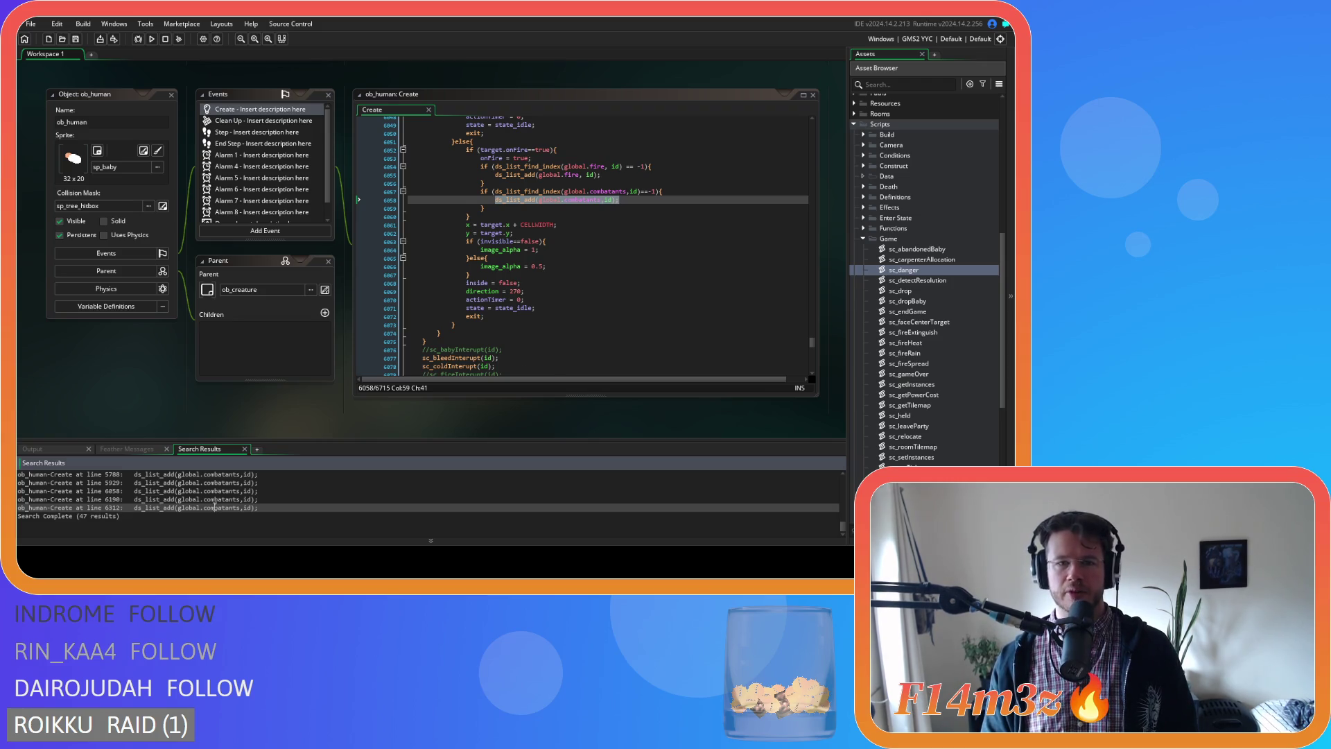
double_click(215, 508)
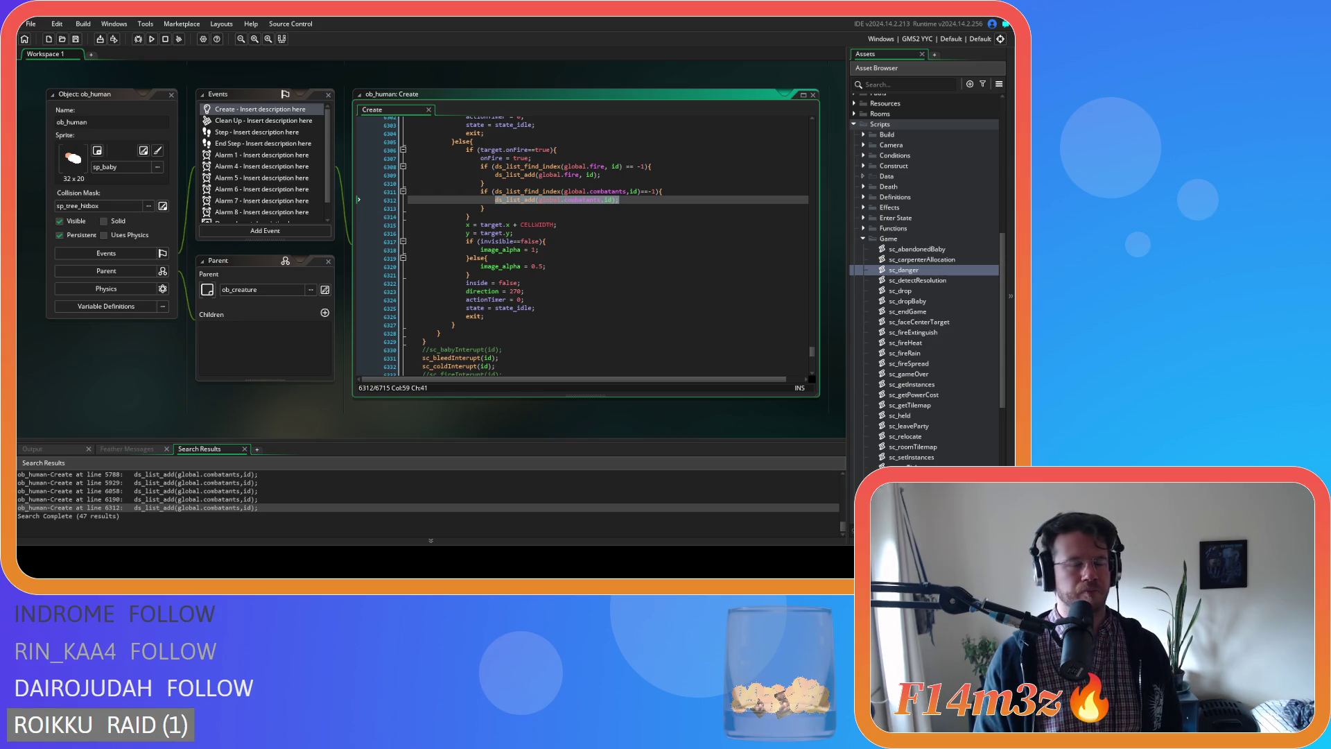
click(466, 166)
click(74, 39)
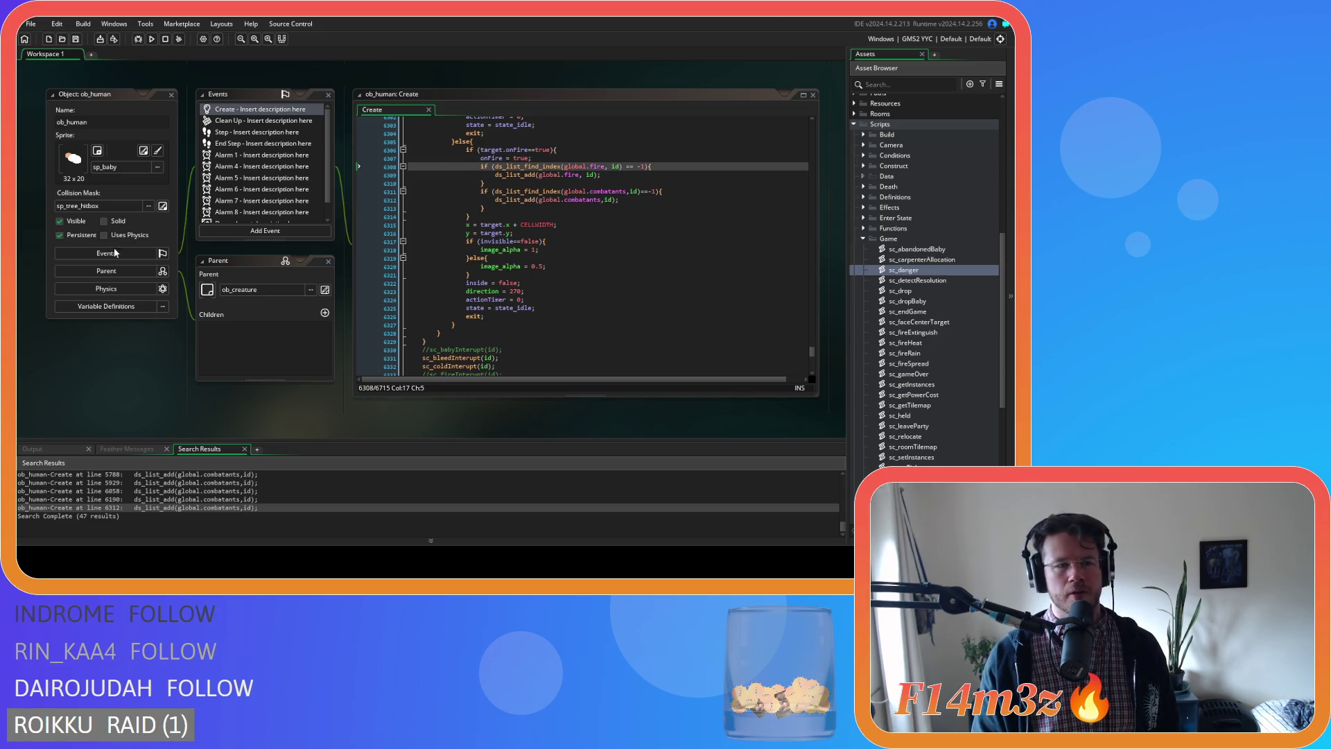
Close all workspace windows and collapse the Game scripts, Scripts and Objects folders.
mouse_move(118, 369)
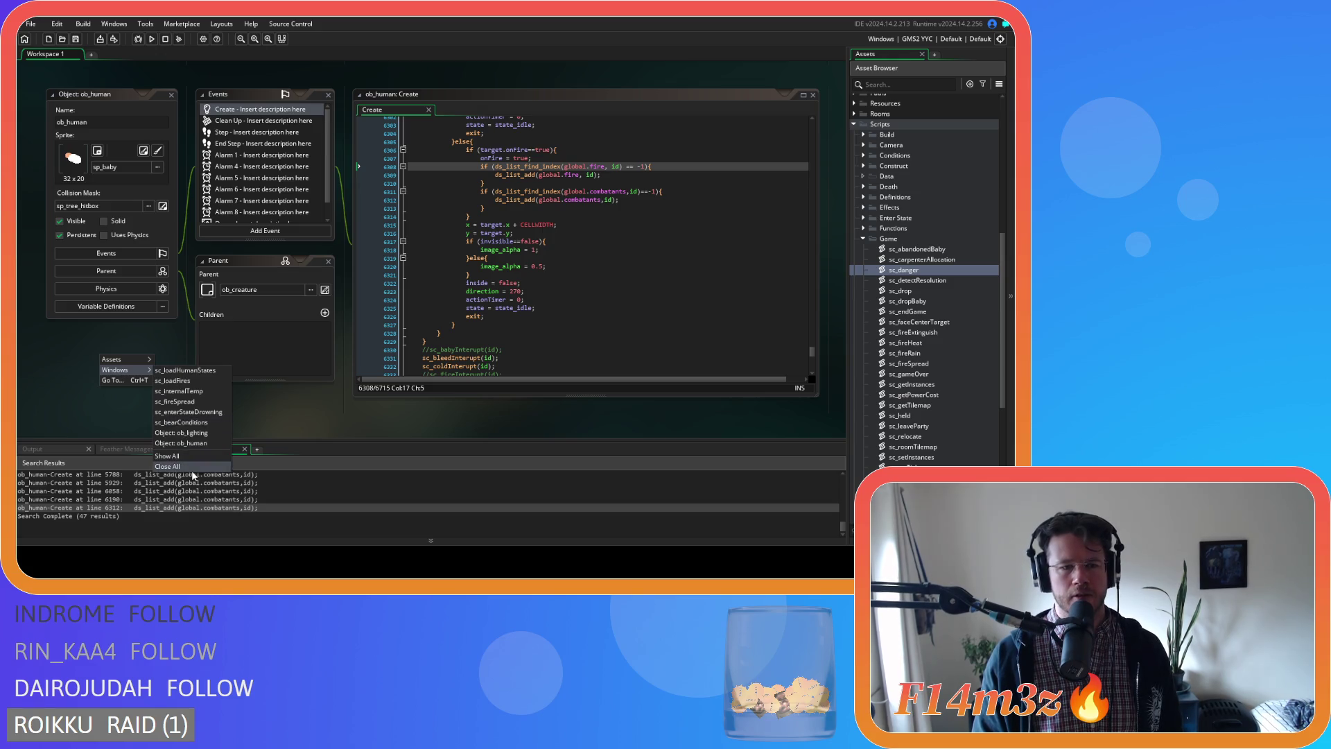
click(194, 476)
click(862, 238)
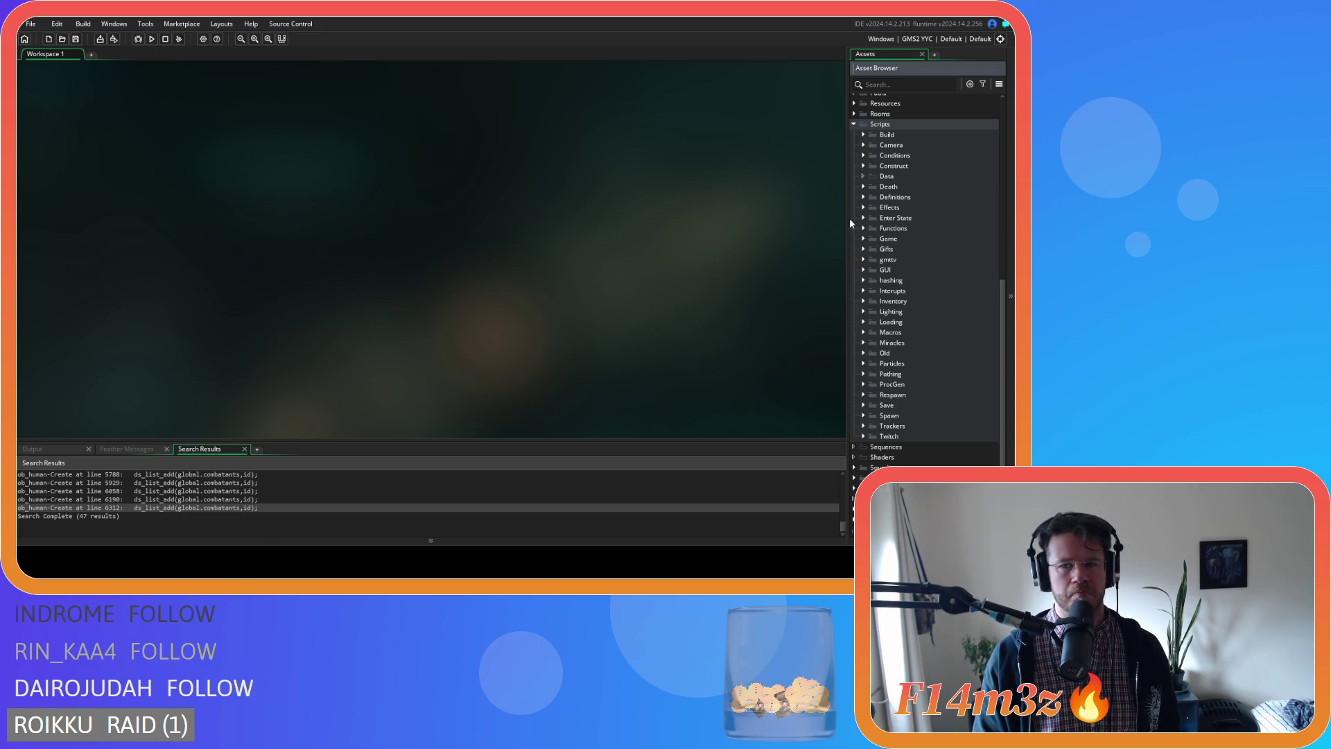
click(854, 125)
click(854, 218)
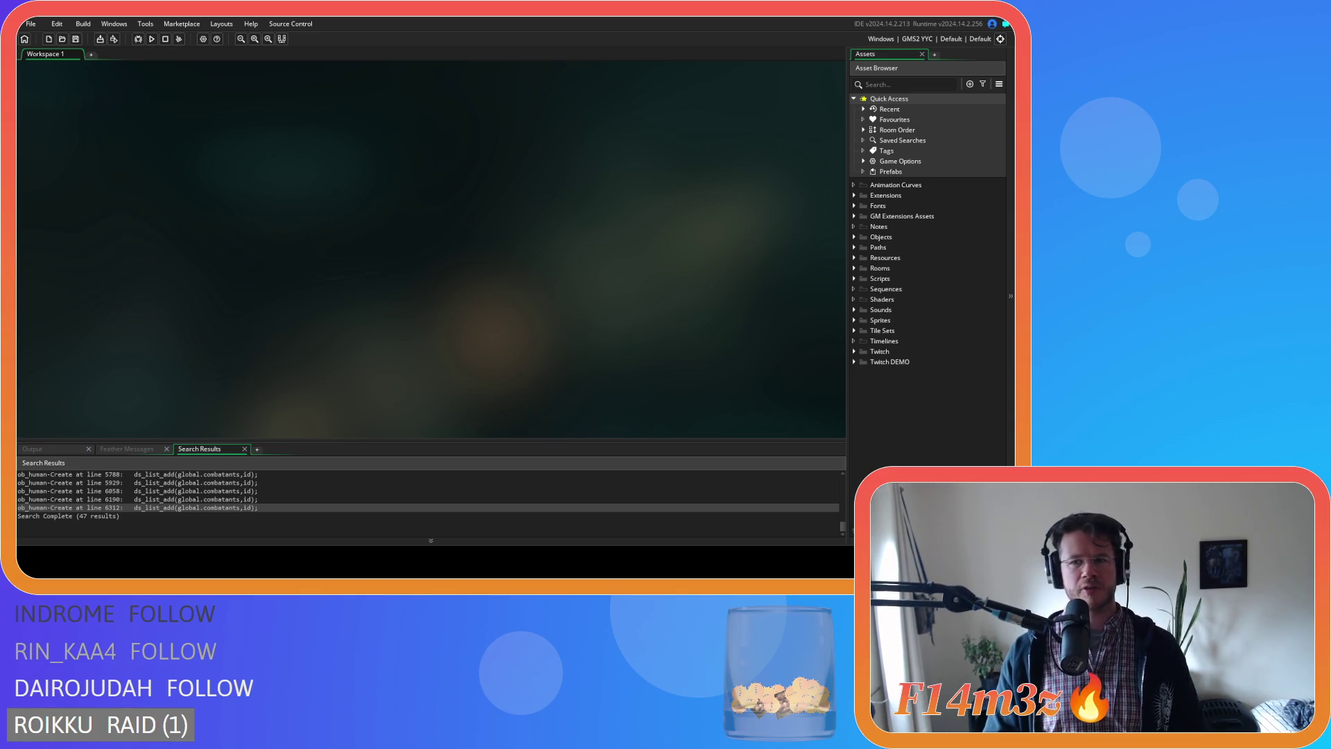
Expand Objects, Scripts and the Miracles folder, then open the sc_miracleFire script.
click(854, 237)
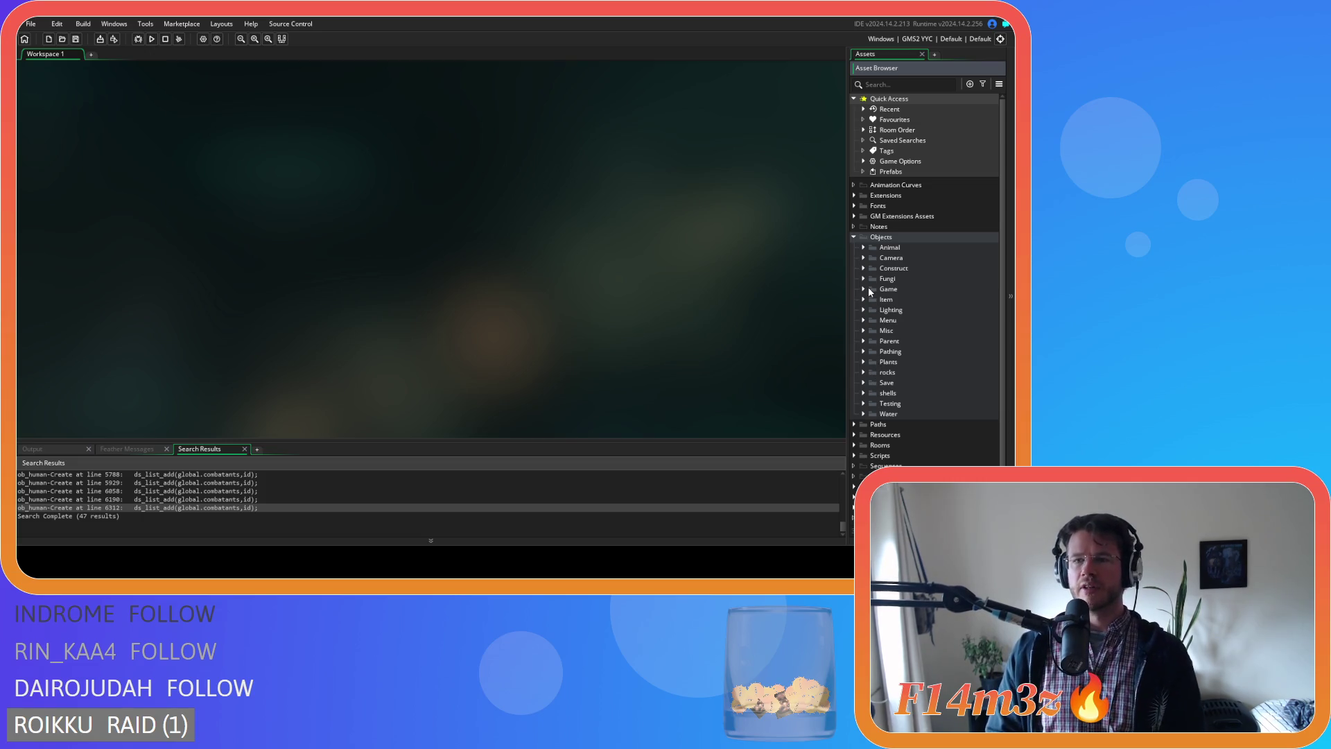
click(854, 455)
scroll(down, 3)
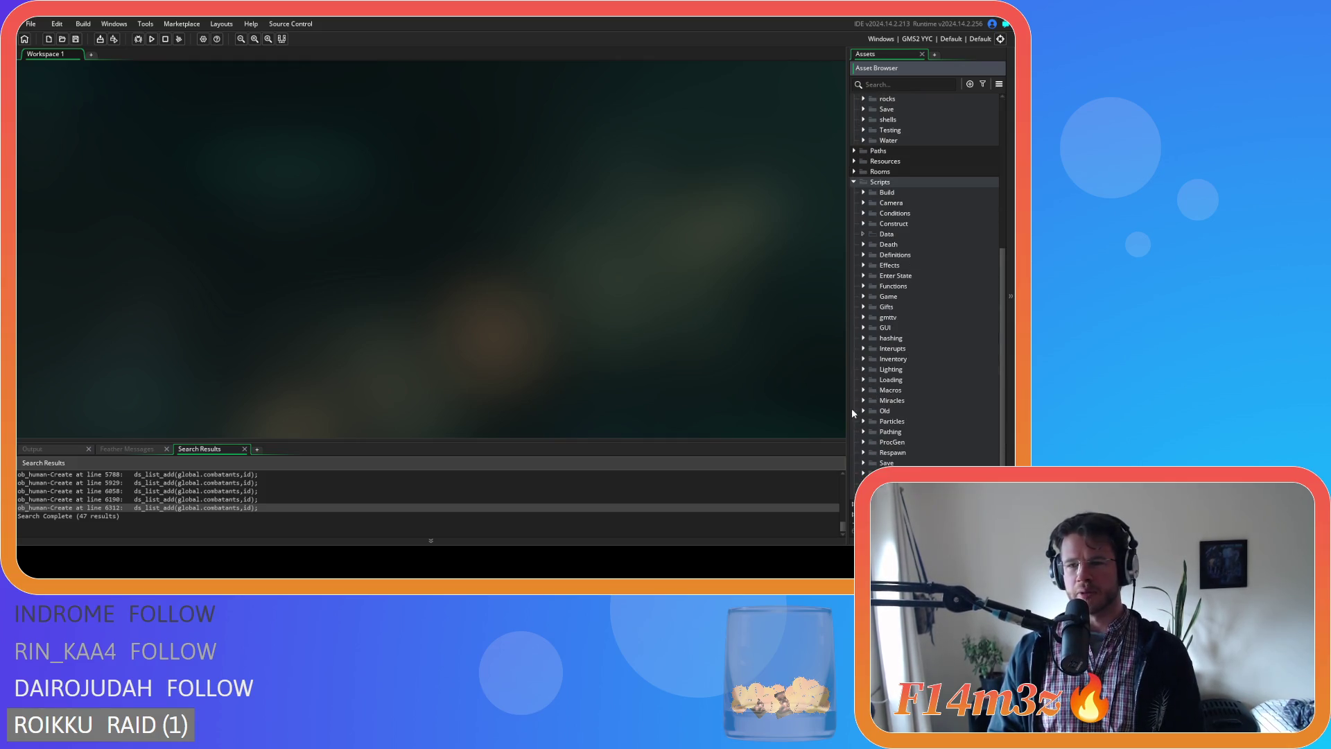
click(863, 400)
scroll(down, 3)
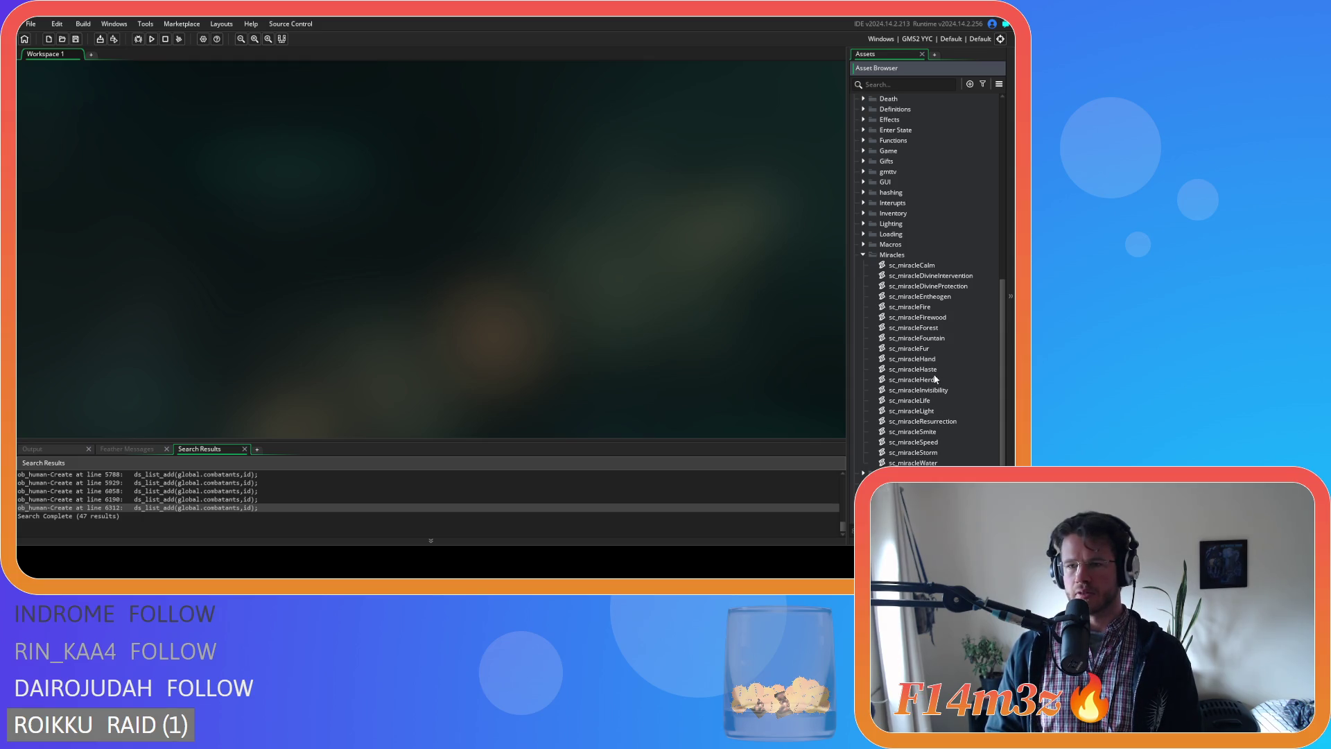
double_click(943, 306)
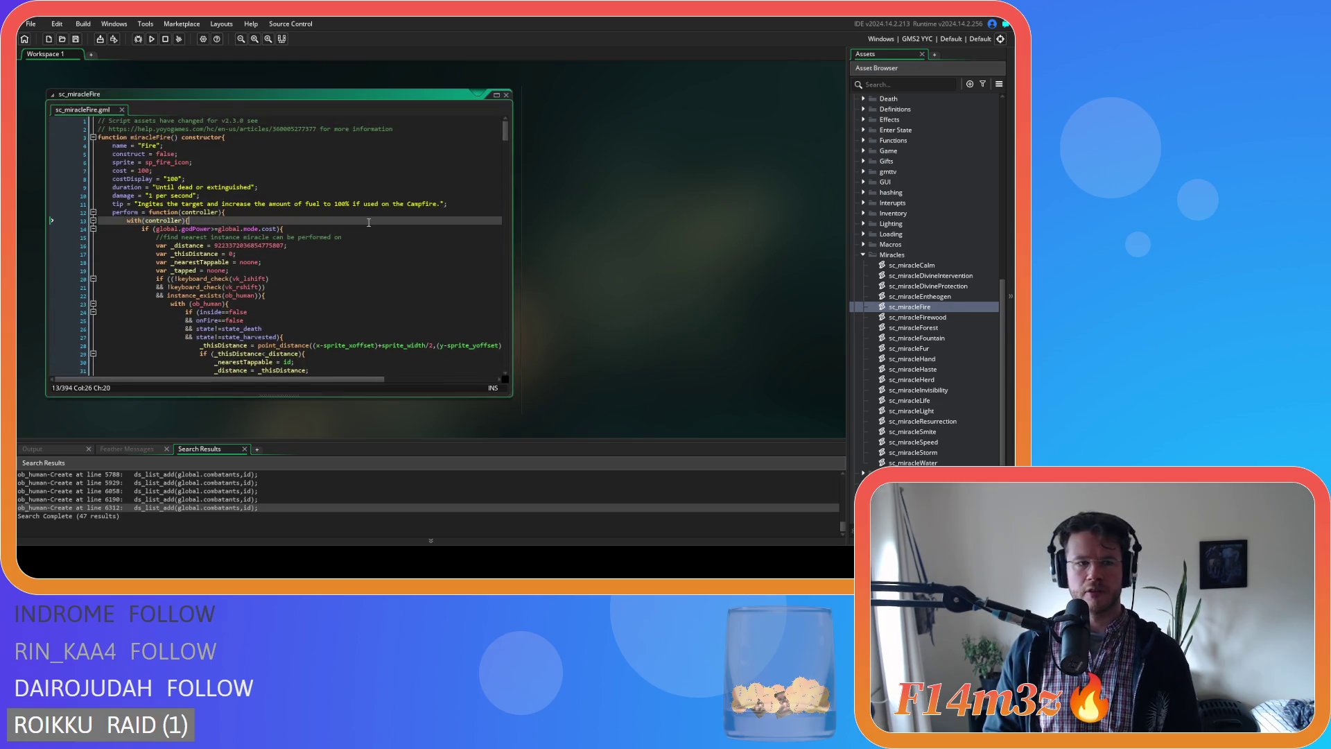
Duplicate the with(controller){ line and search sc_miracleFire for 'danger'.
key(ctrl+d)
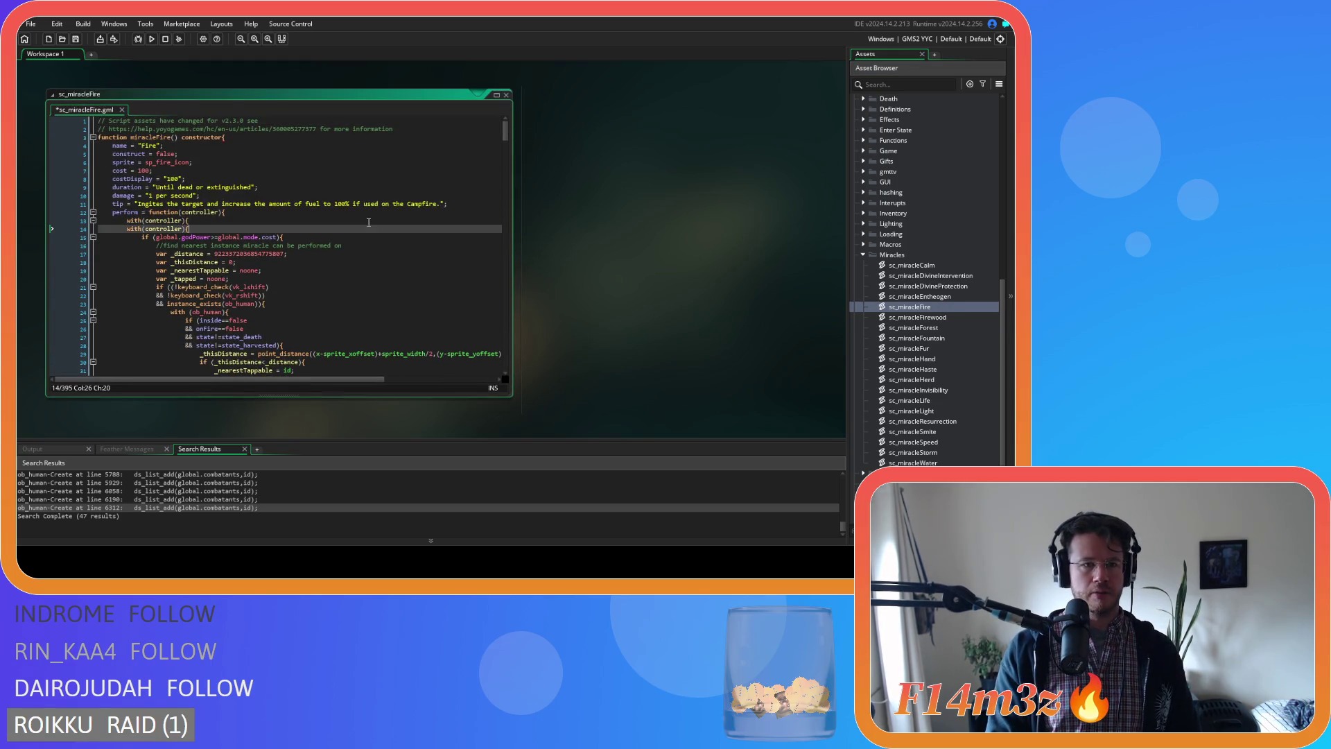
key(ctrl+f)
text(danger)
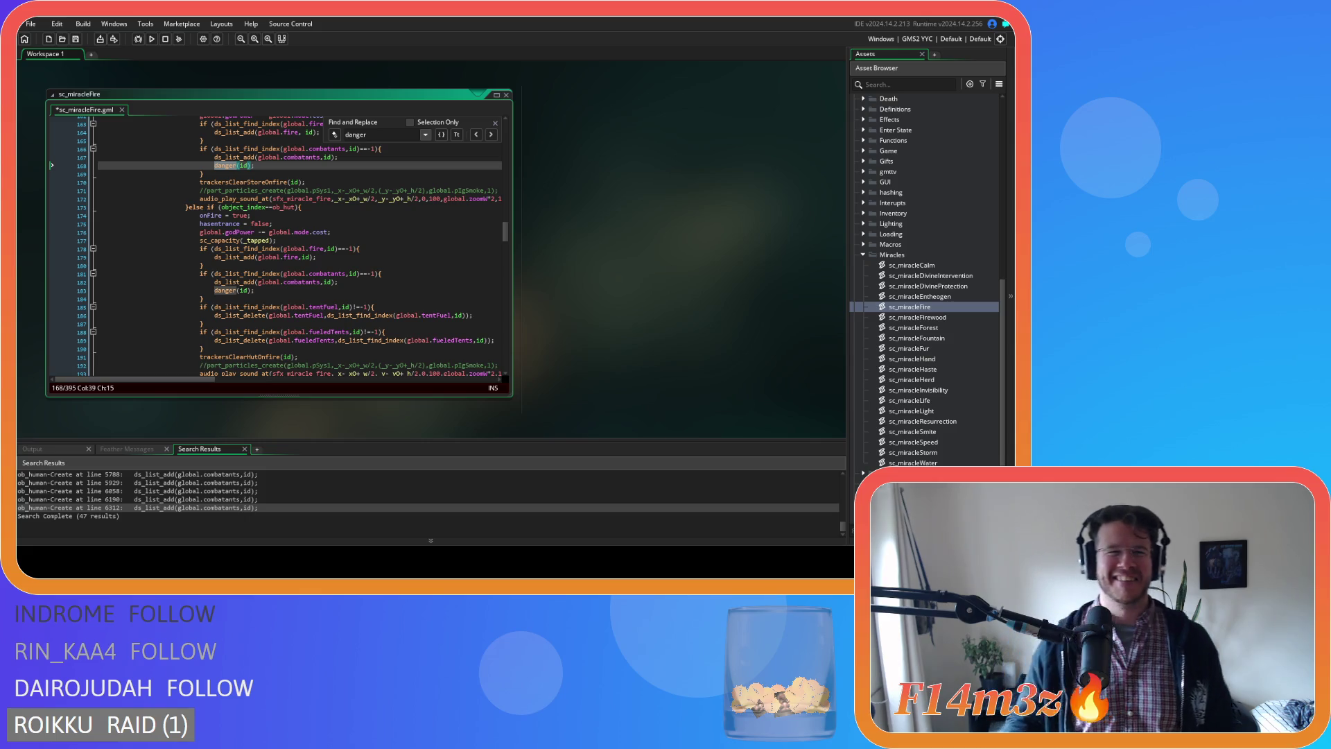
Select and delete the danger(id) line at line 168.
click(265, 181)
scroll(up, 3)
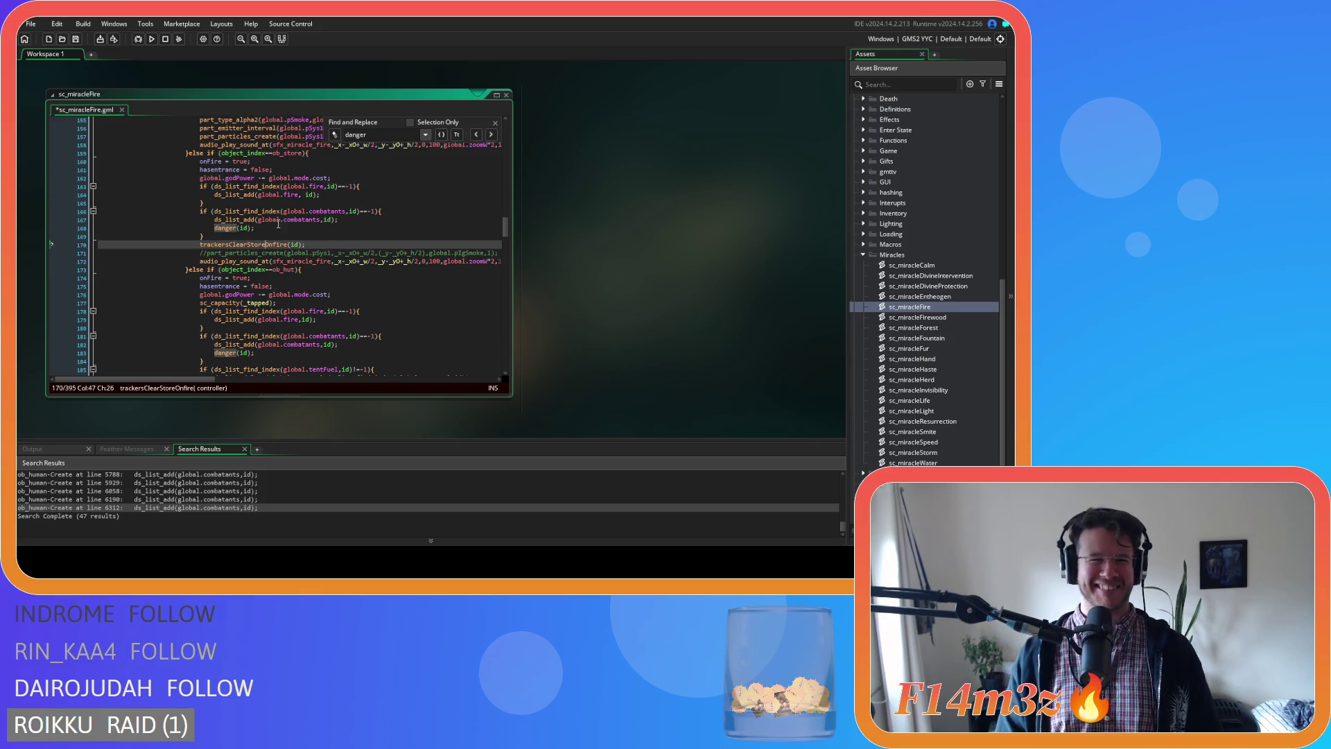
click(276, 233)
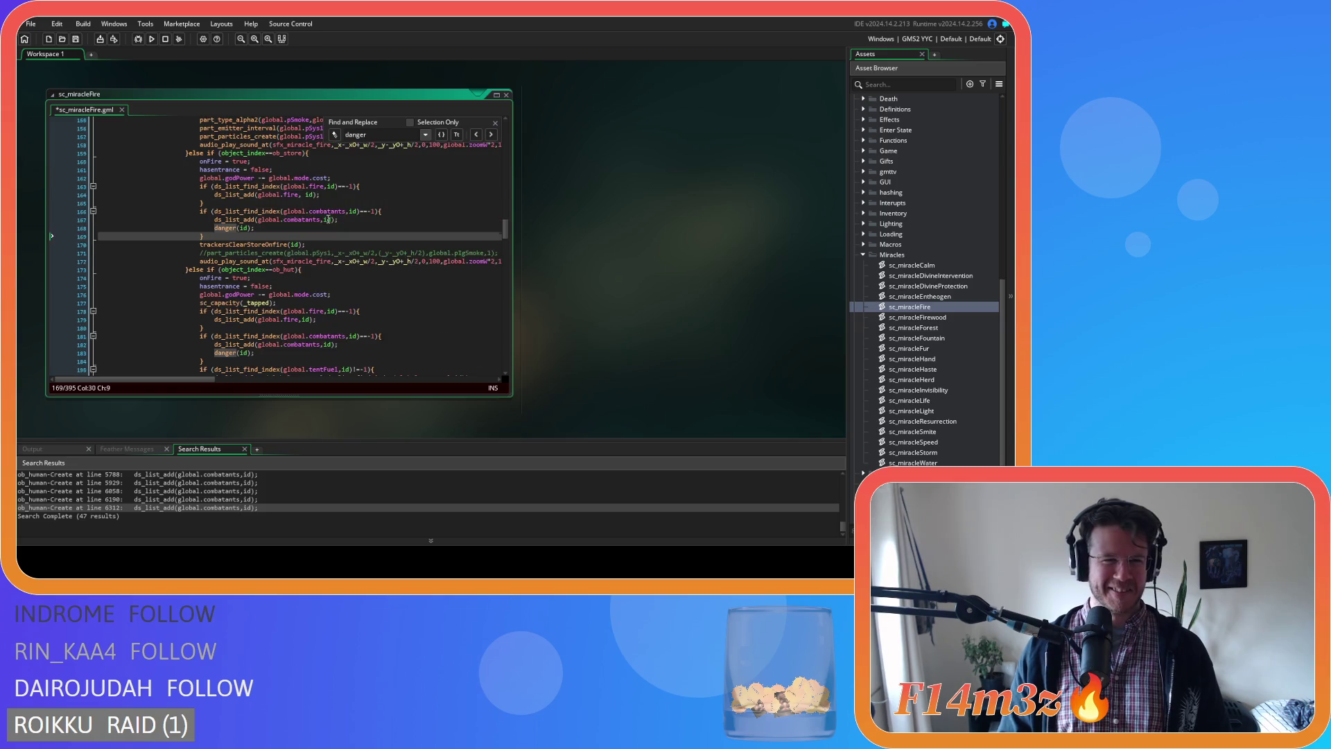
click(317, 219)
scroll(down, 3)
scroll(up, 3)
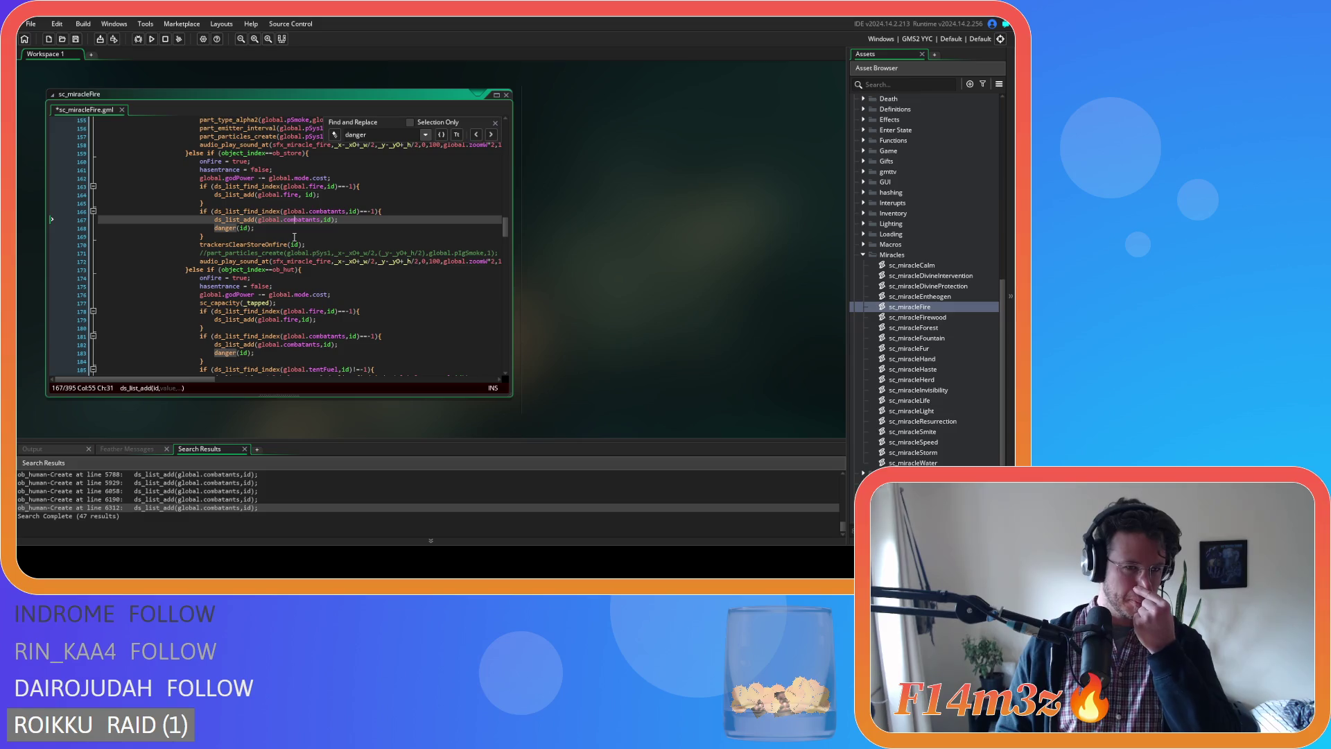
drag(229, 237, 69, 226)
scroll(down, 3)
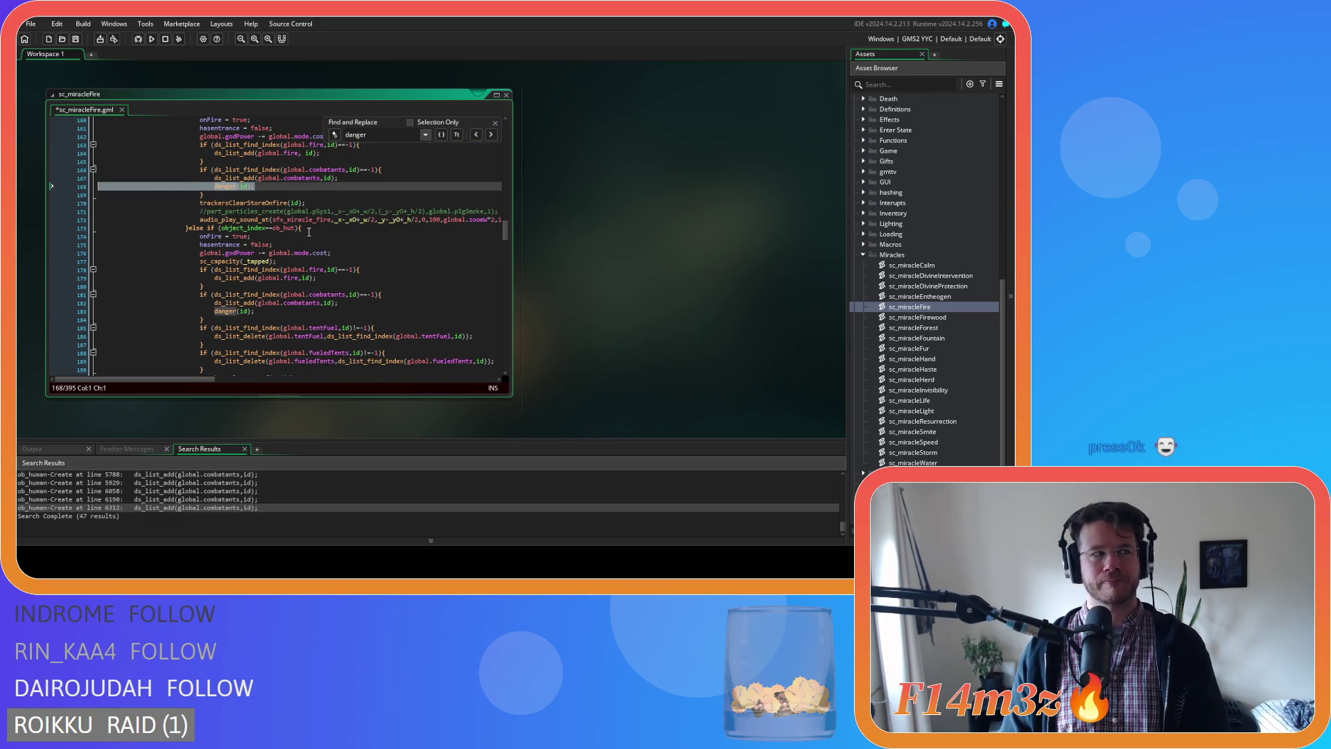
scroll(up, 3)
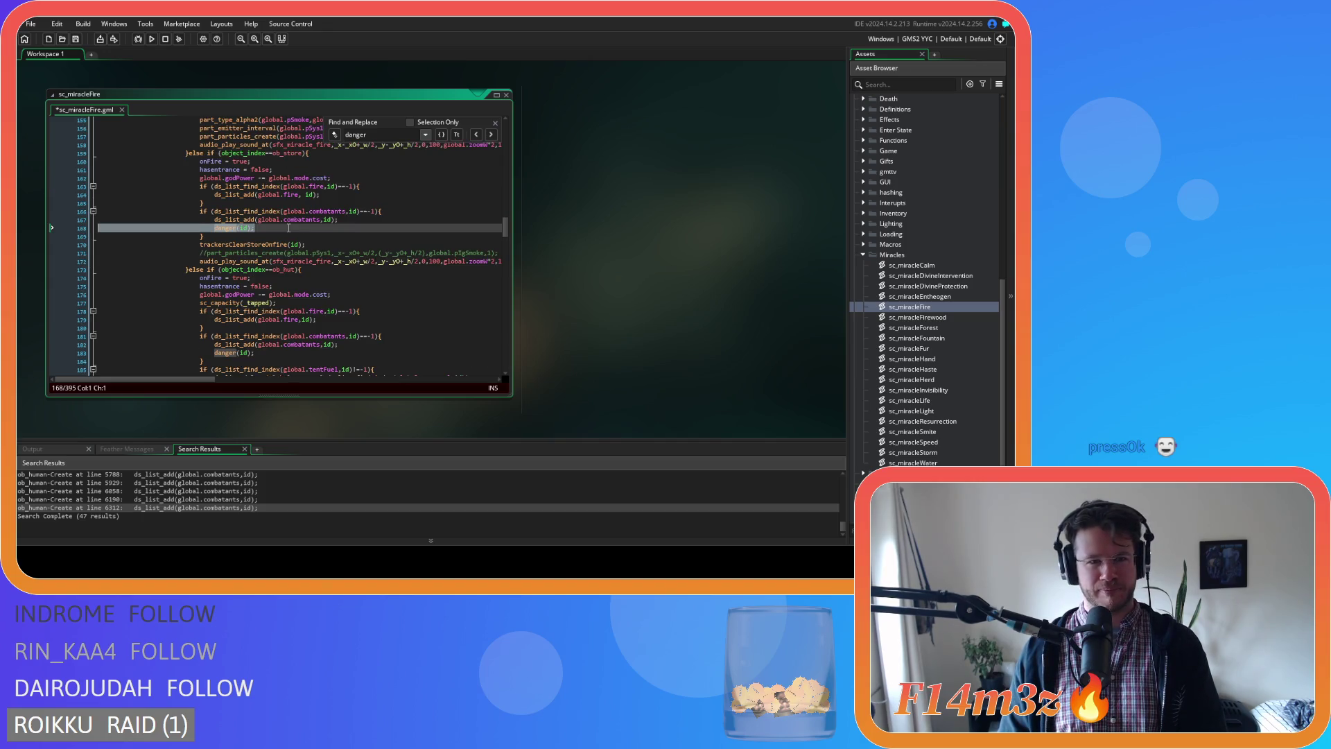
scroll(up, 3)
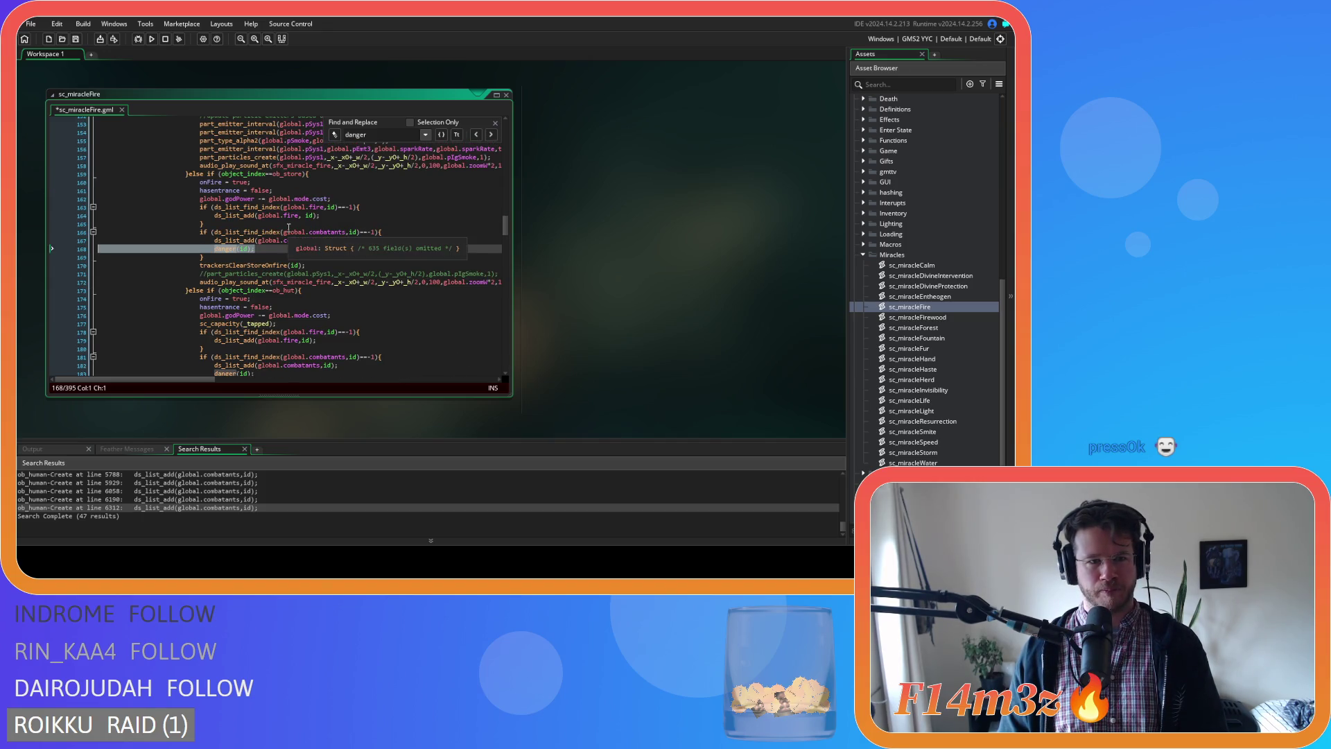
key(BackSpace)
key(BackSpace)
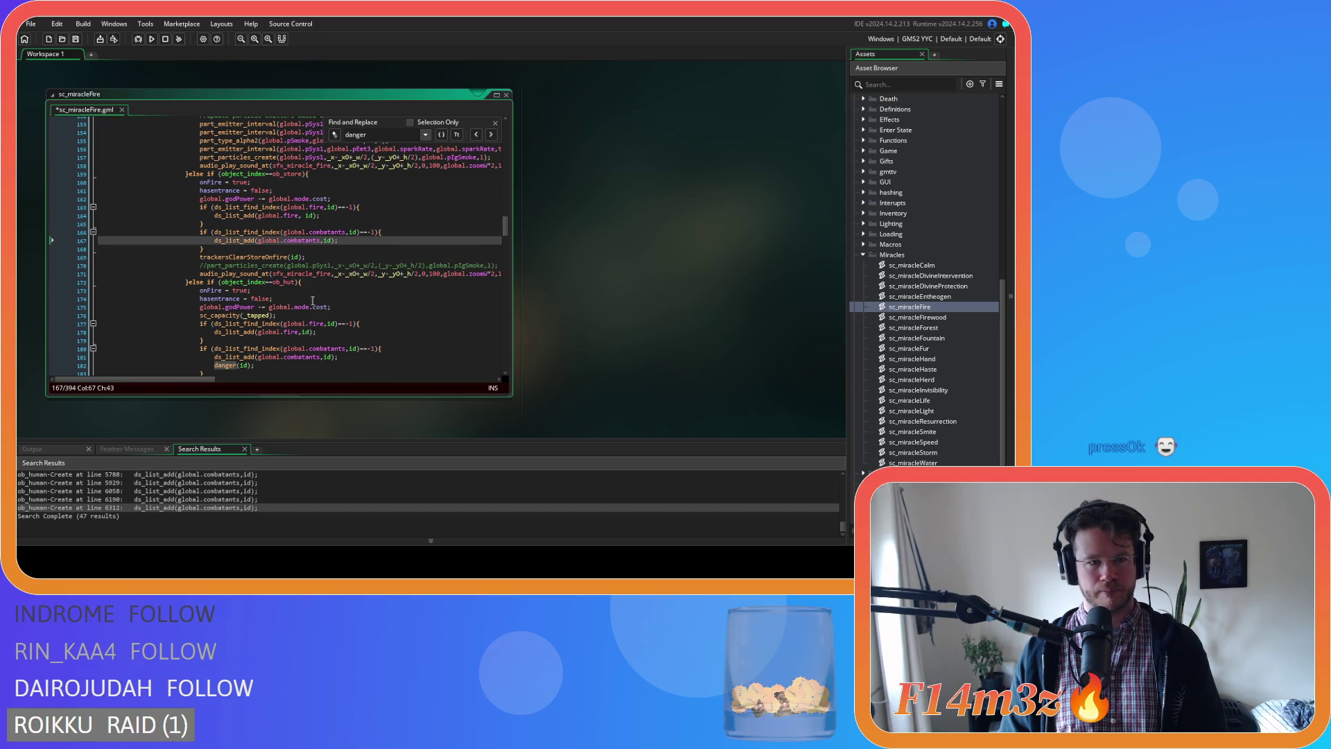
Delete the danger(id) lines at 182 and 202.
scroll(down, 3)
drag(256, 344, 87, 353)
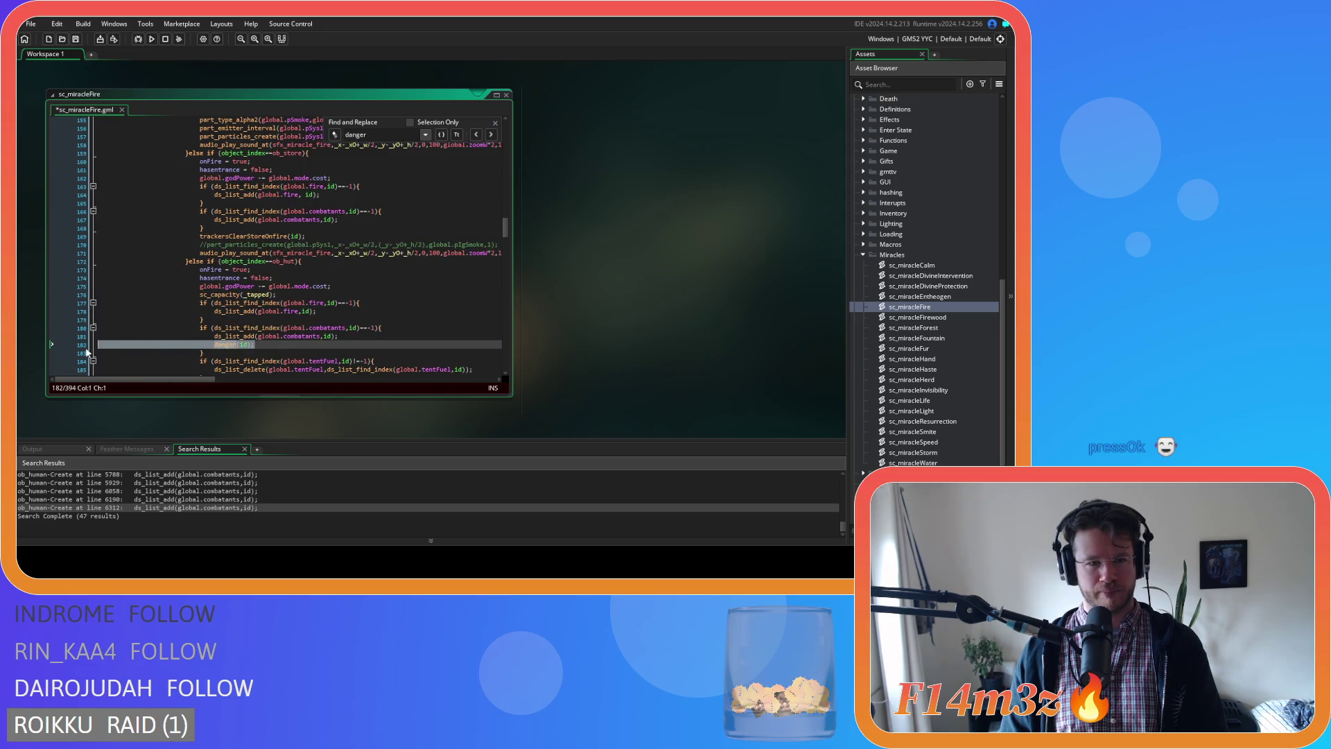
scroll(down, 3)
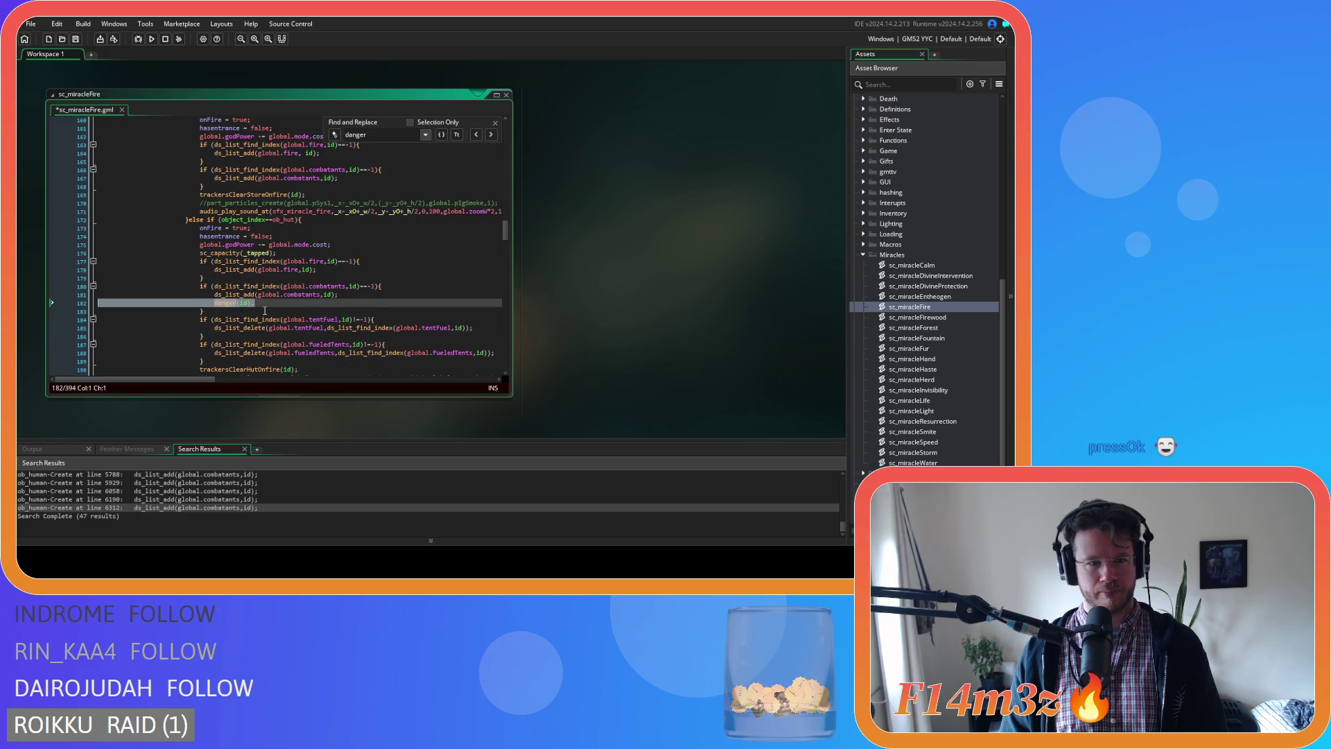
key(BackSpace)
key(BackSpace)
scroll(down, 3)
click(491, 136)
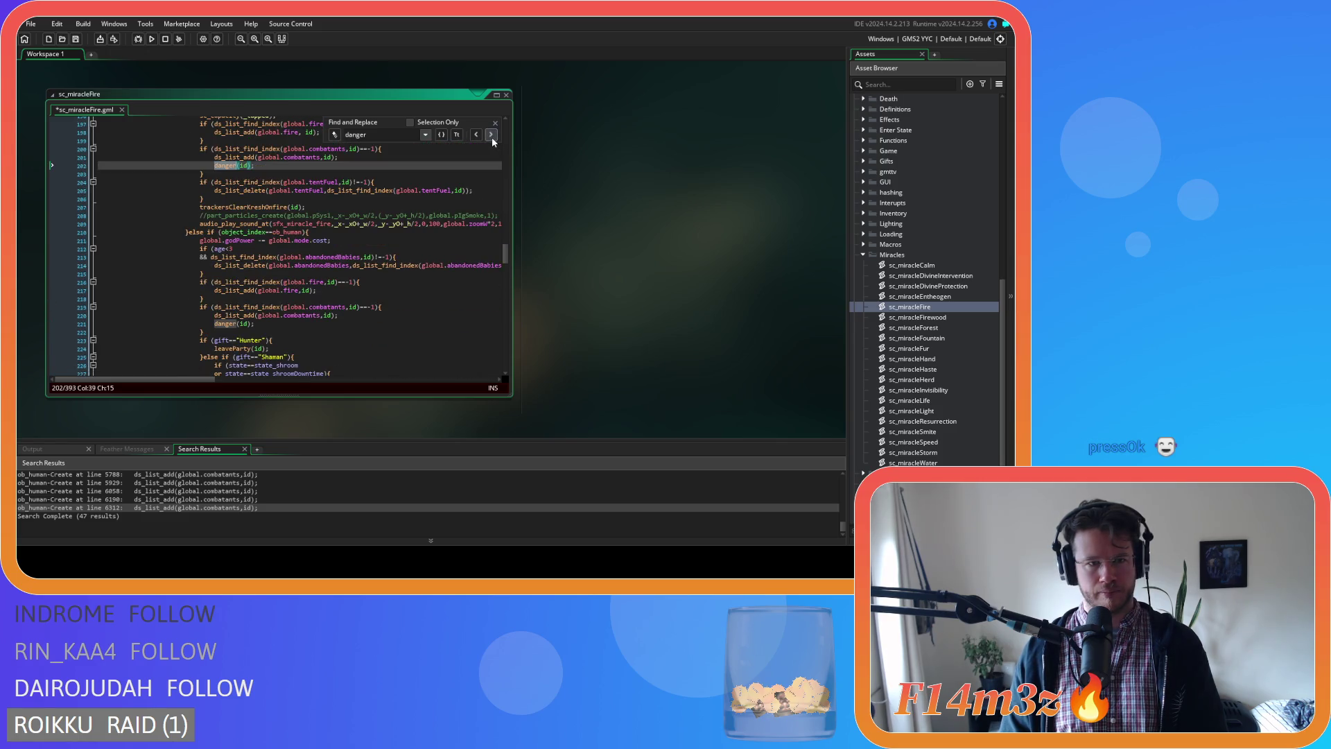
scroll(up, 3)
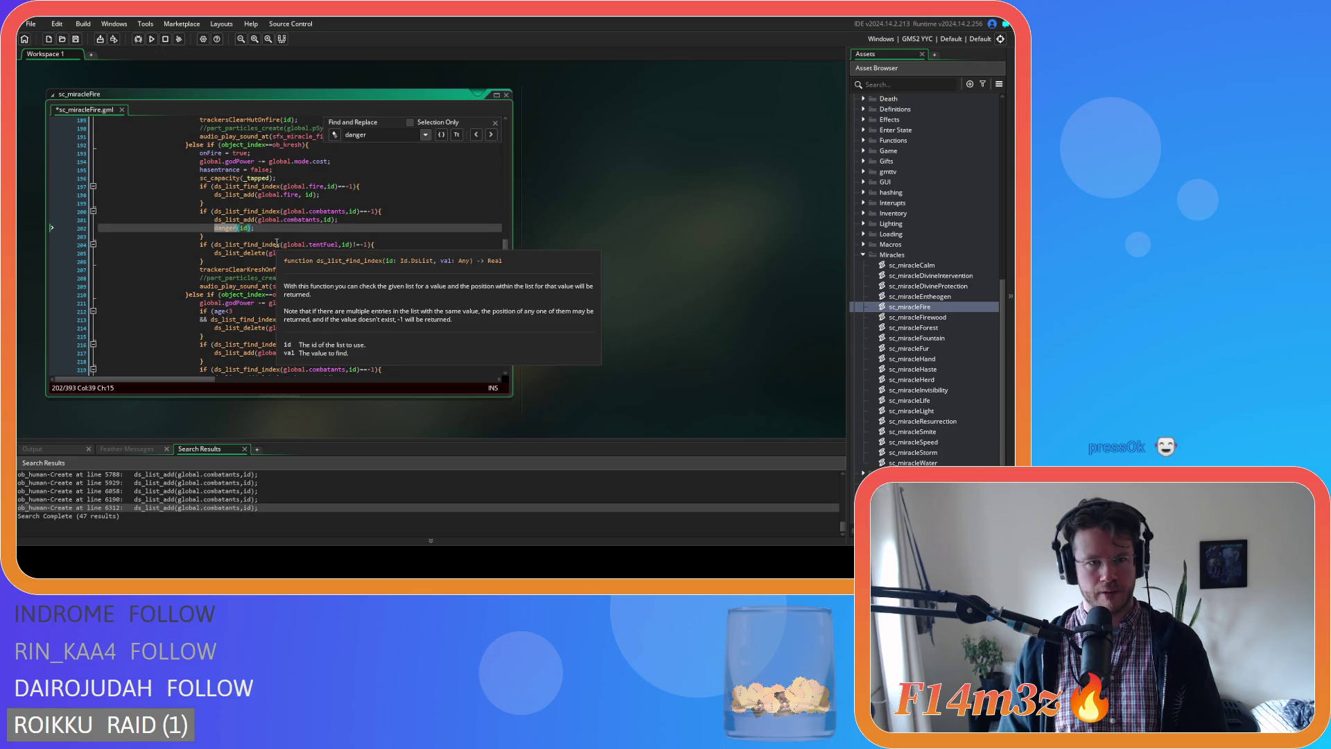
scroll(up, 3)
scroll(down, 3)
key(BackSpace)
key(BackSpace)
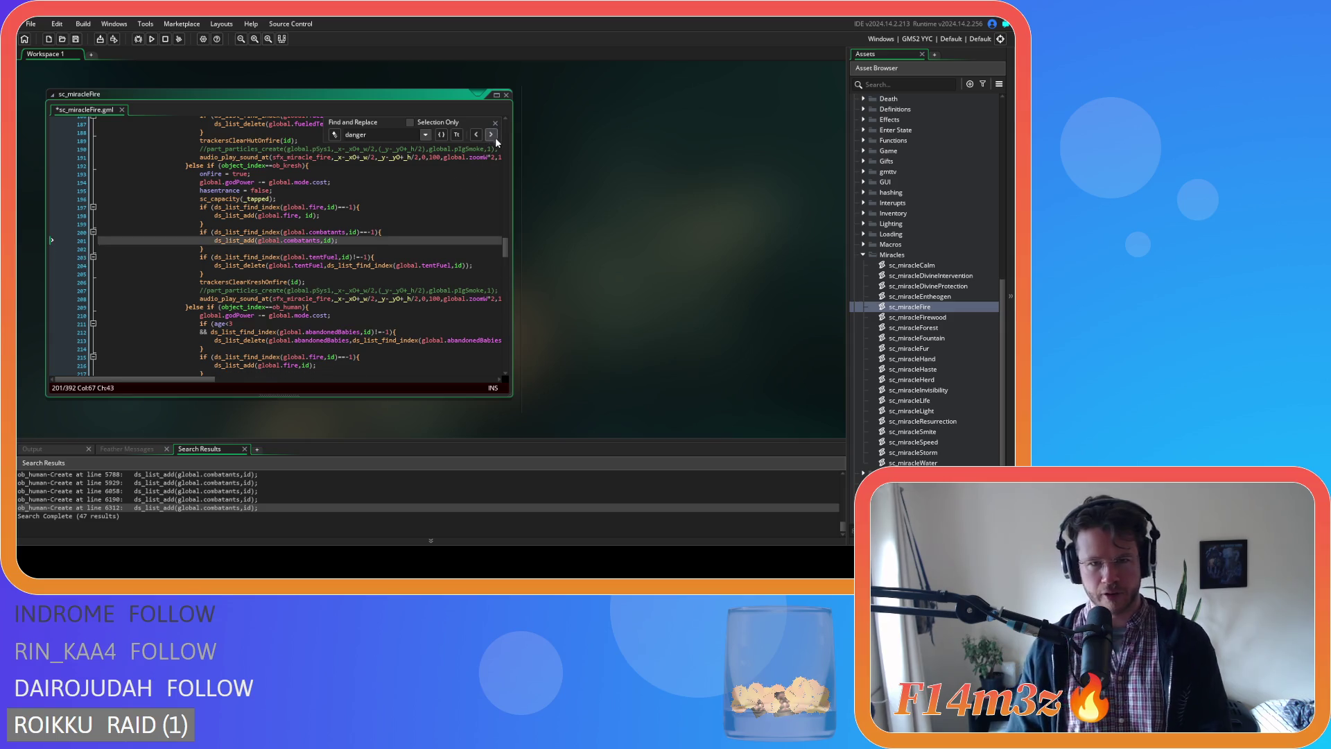
Delete the last danger(id) line at 220 and close the Find bar.
click(491, 135)
drag(256, 249, 86, 254)
key(BackSpace)
scroll(up, 3)
click(472, 206)
key(Escape)
click(438, 173)
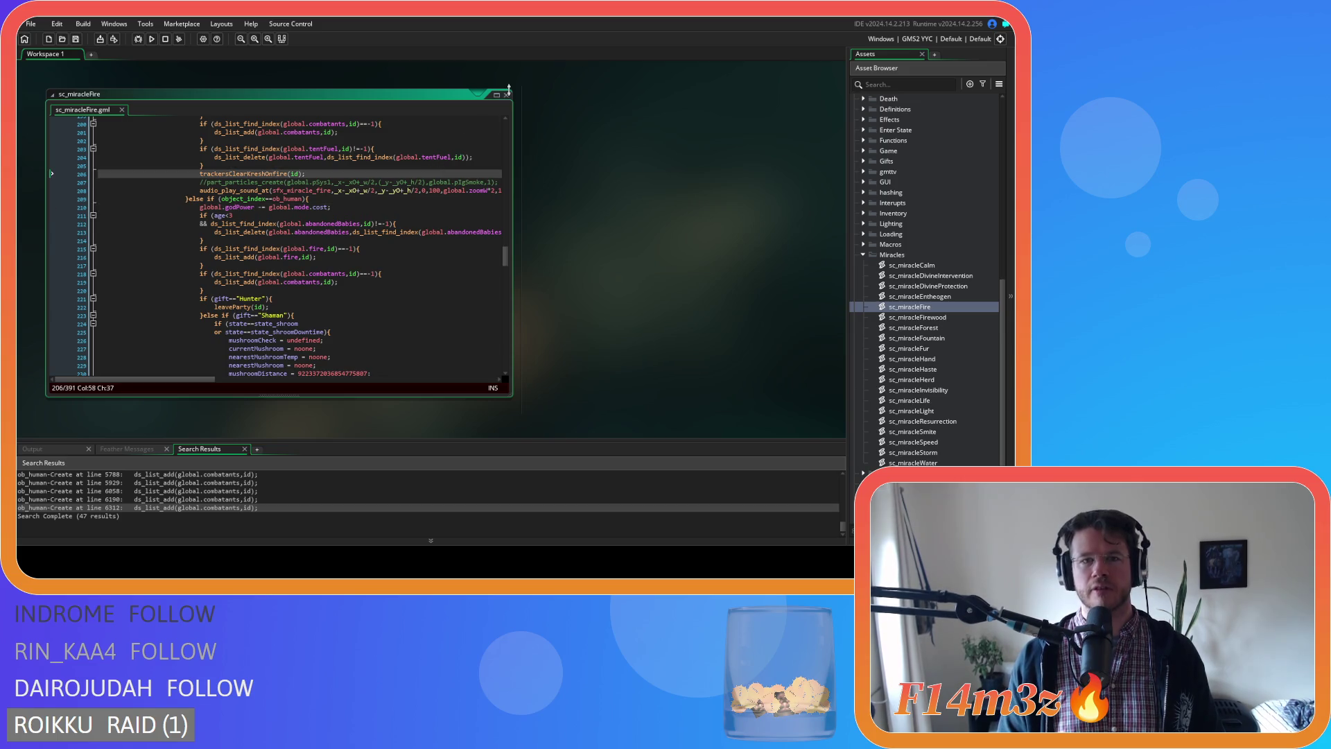
Close sc_miracleFire and collapse the Miracles, Scripts and Objects folders.
click(506, 95)
click(863, 255)
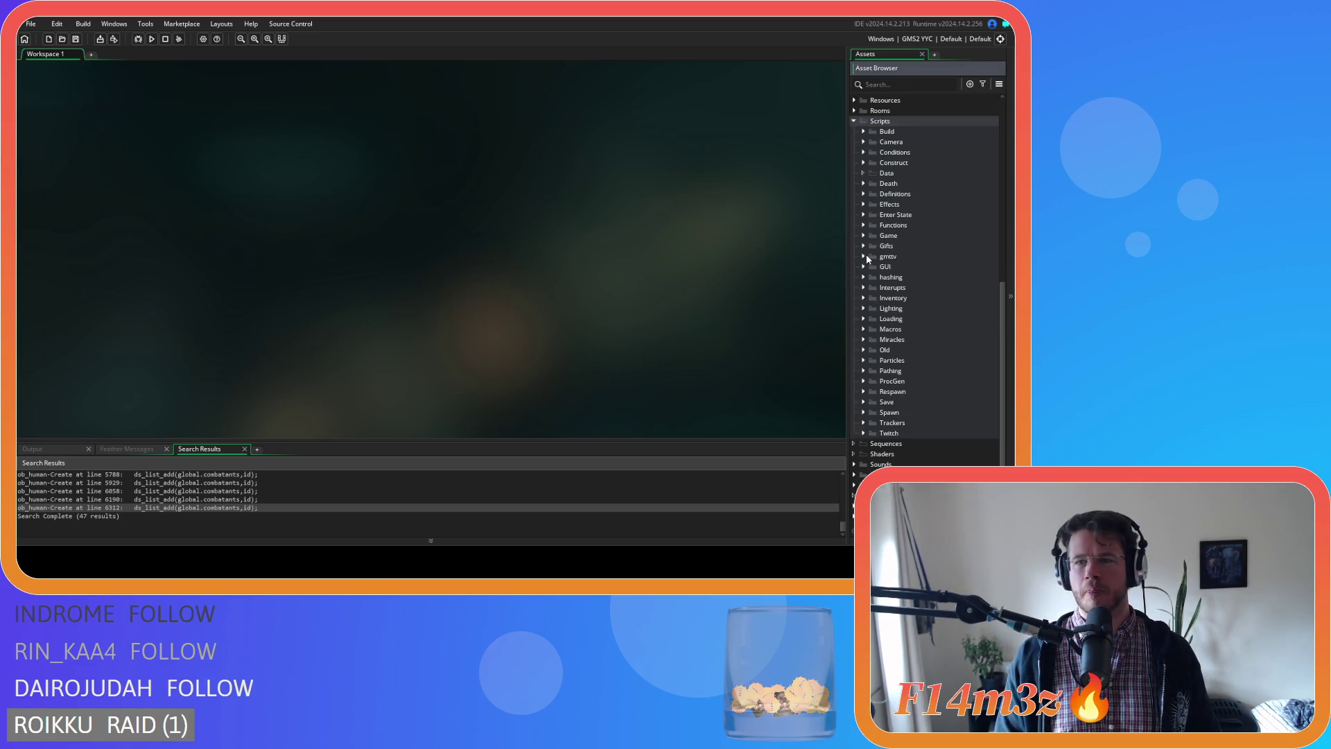
click(858, 125)
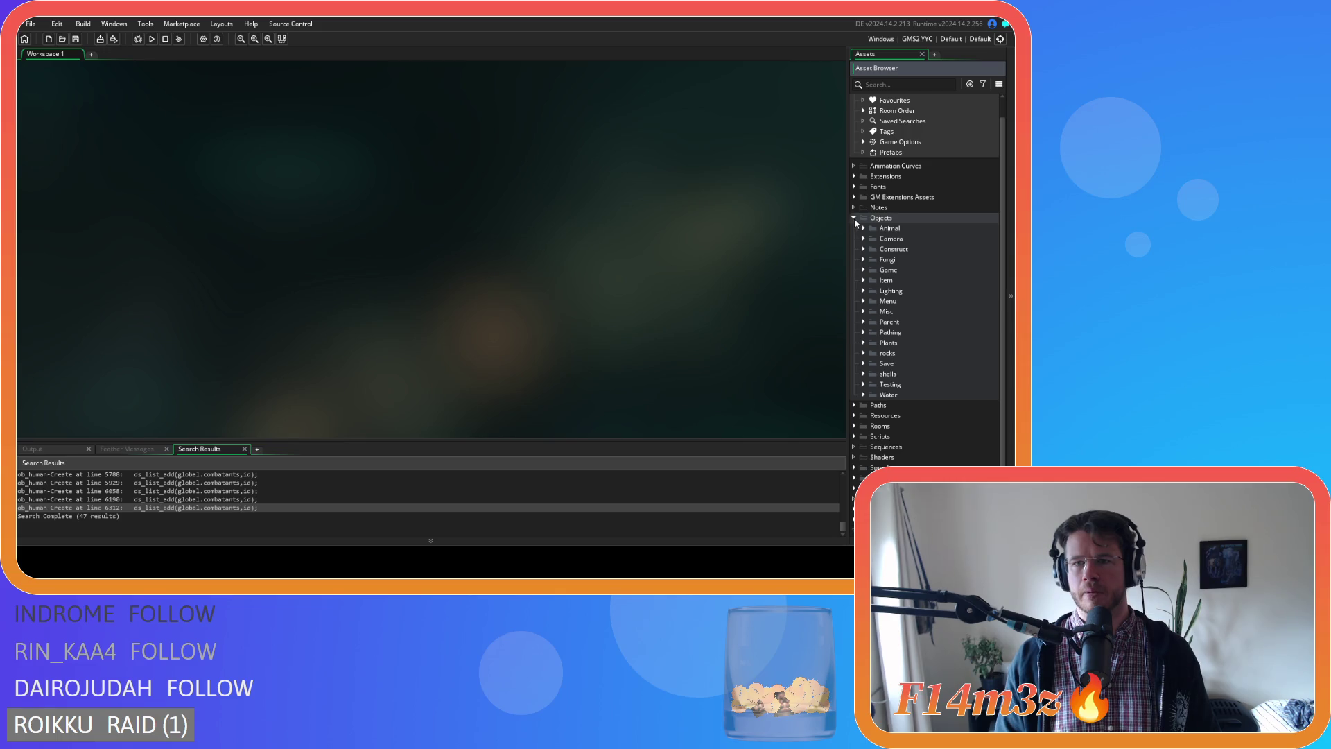
click(854, 219)
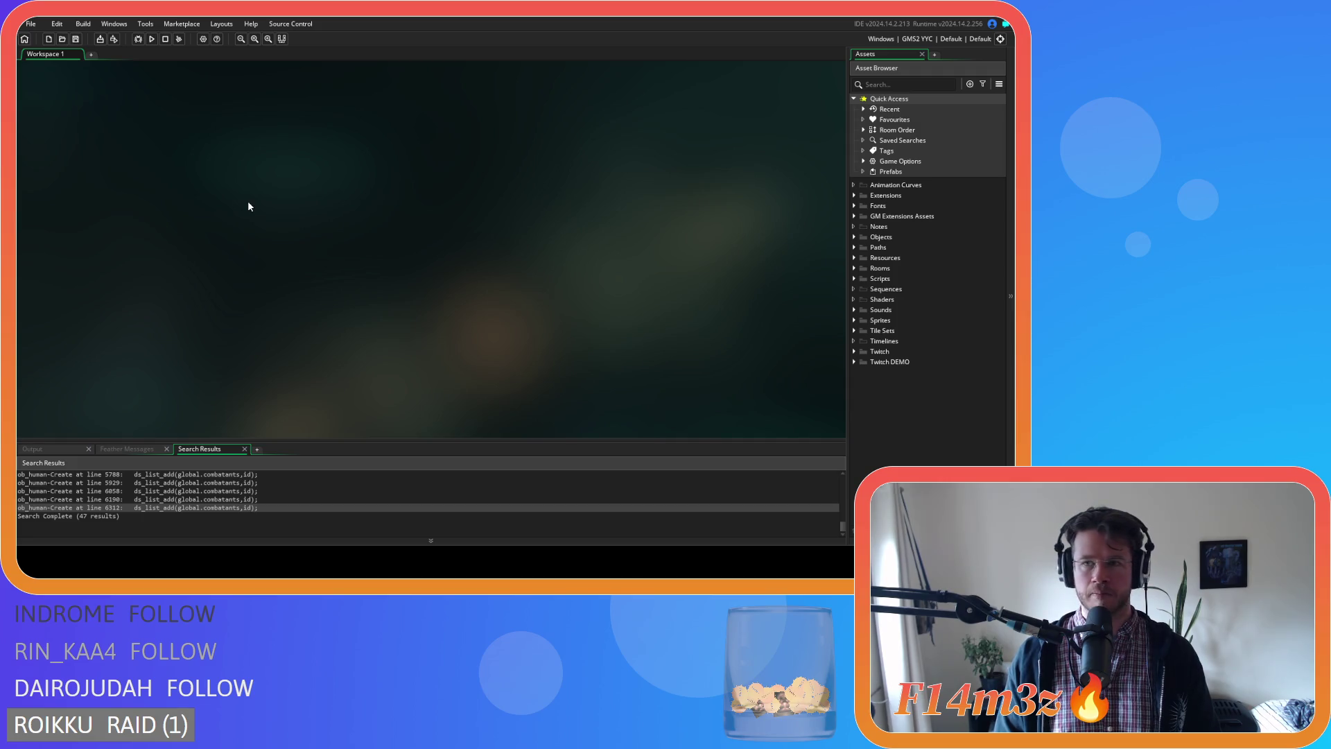
Switch the build target to VM, run the game with F5, and select the compile error.
click(917, 39)
click(693, 63)
key(F5)
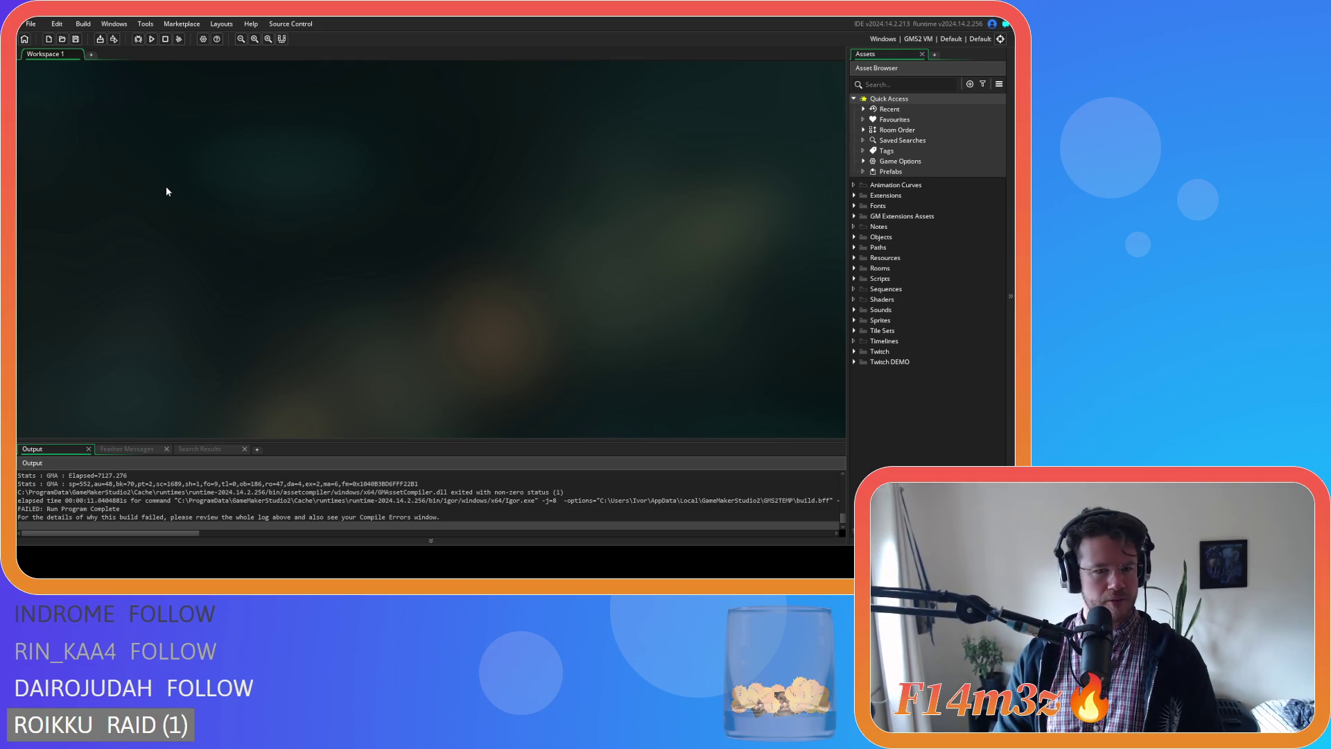
key(F5)
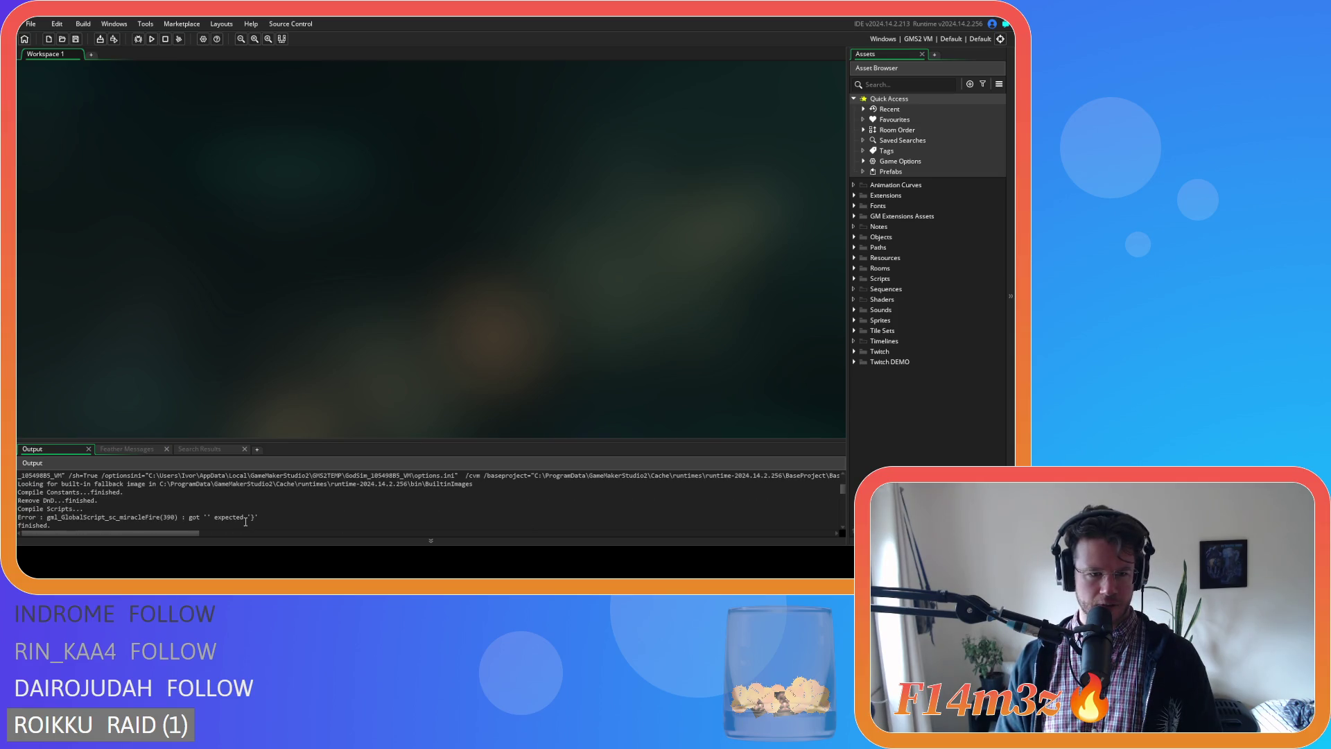
click(250, 517)
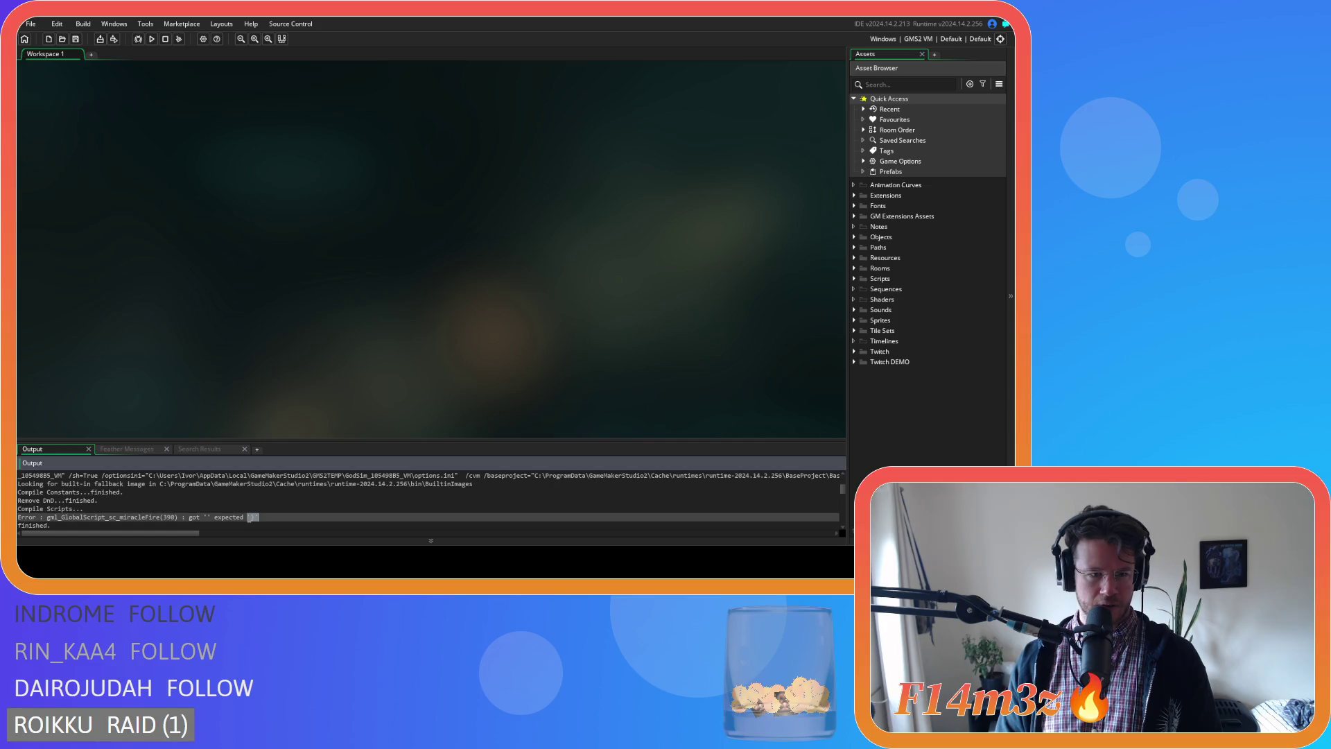
click(289, 517)
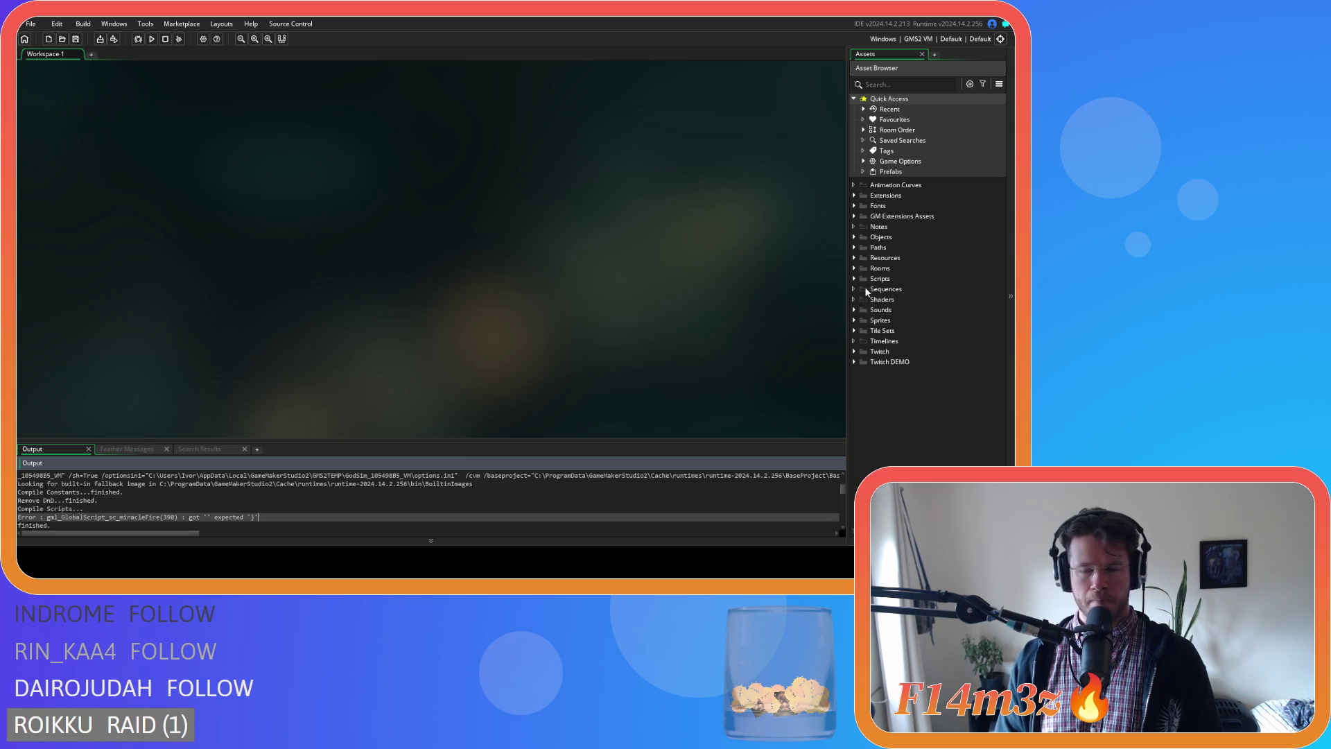
Expand the Objects, Scripts and Miracles folders in the Asset Browser.
click(854, 236)
click(854, 236)
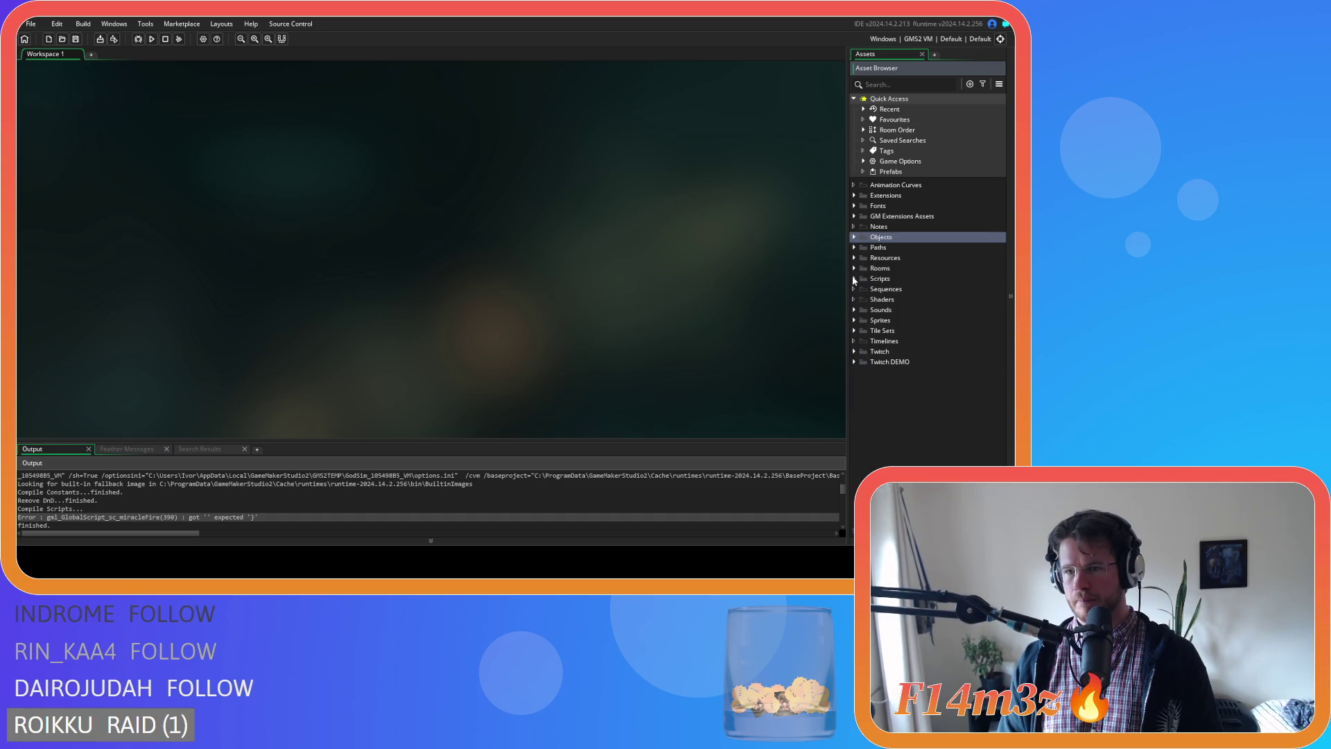
click(854, 278)
scroll(down, 3)
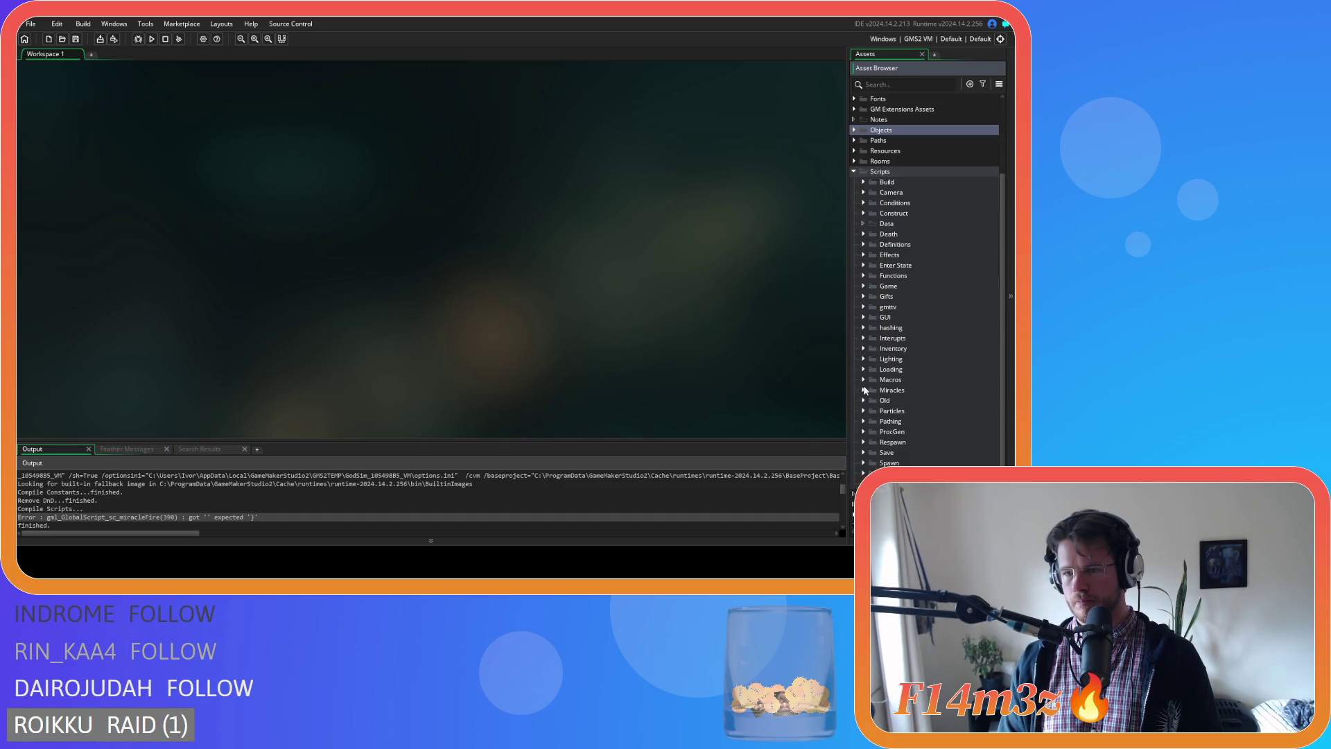
click(863, 389)
scroll(down, 3)
double_click(929, 400)
scroll(down, 3)
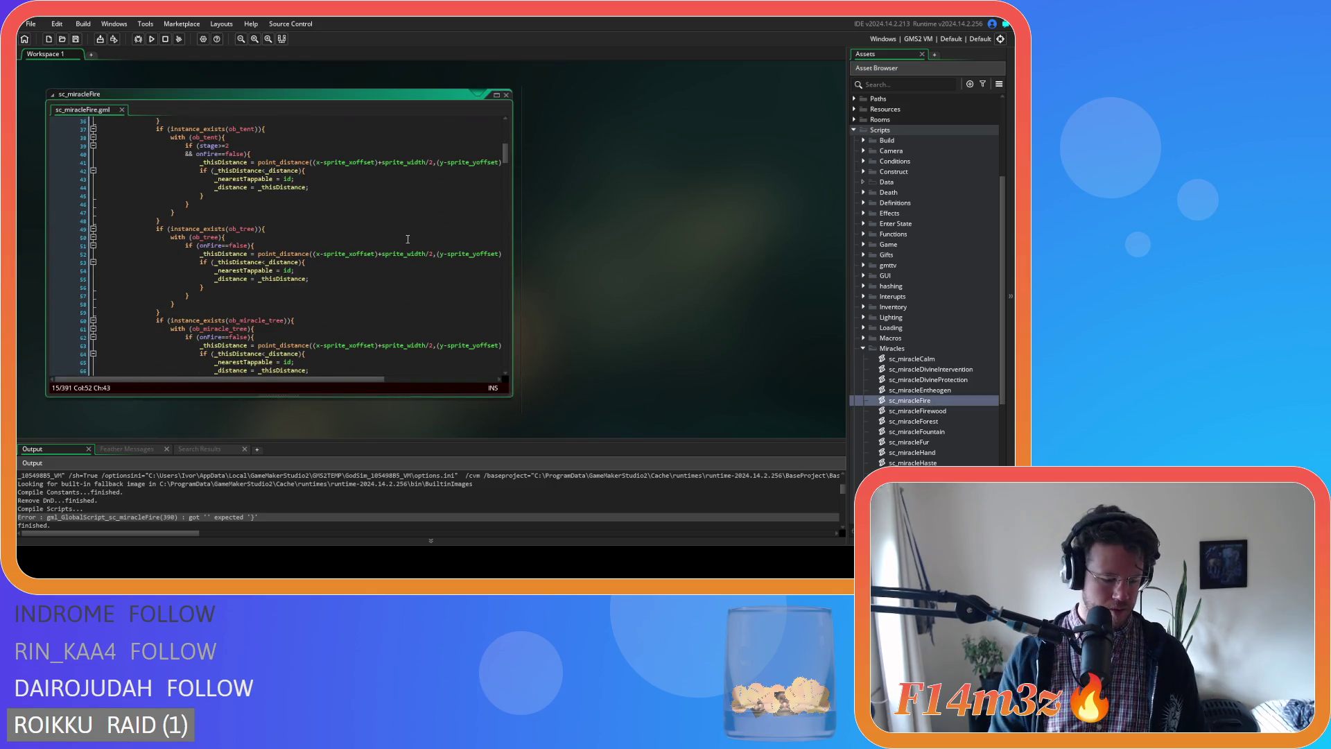
key(ctrl+f)
text(comb)
text(an)
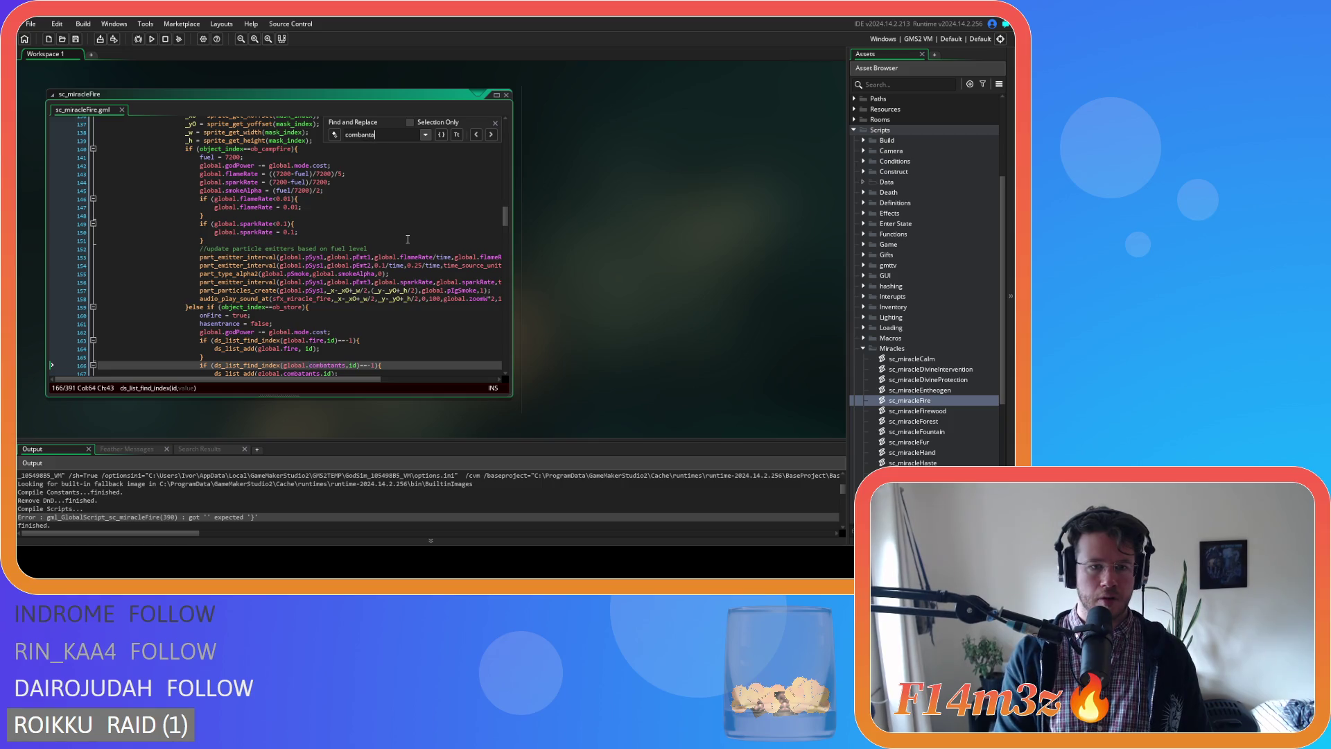
key(BackSpace)
text(tants)
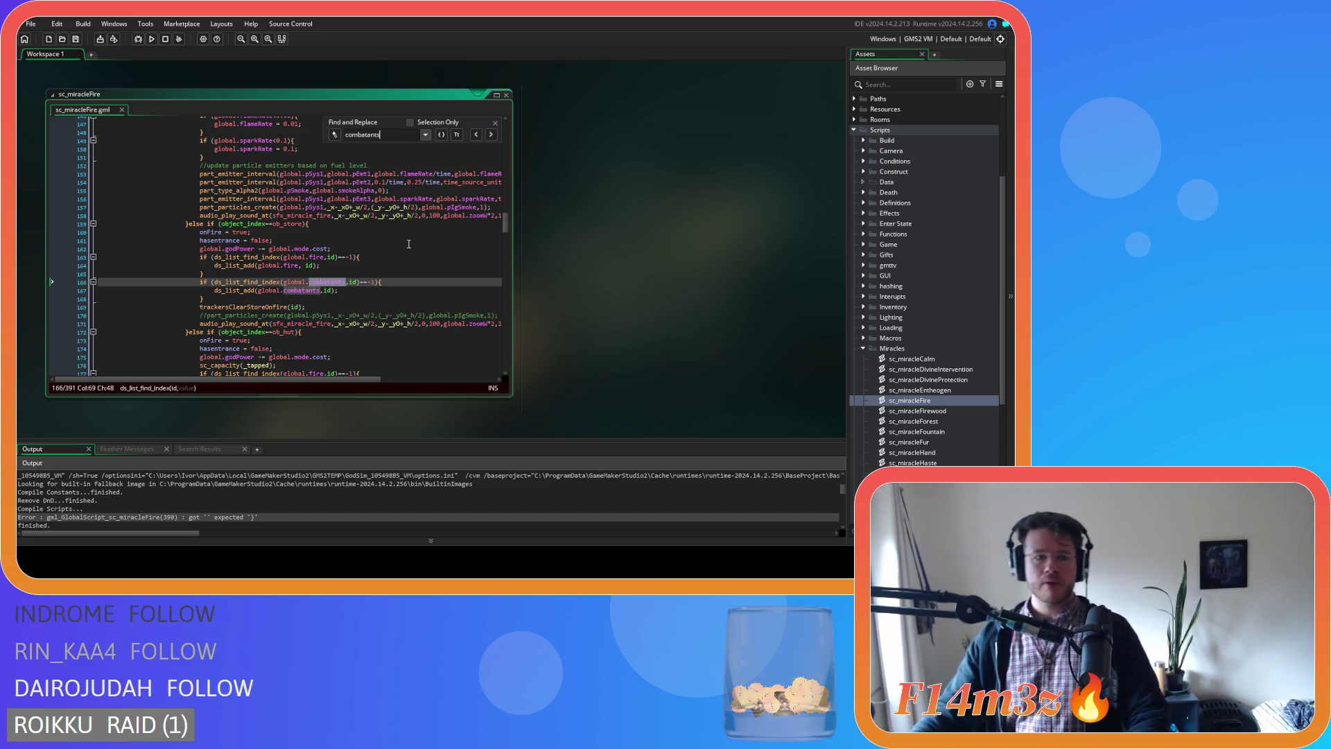
click(490, 135)
click(490, 136)
click(490, 136)
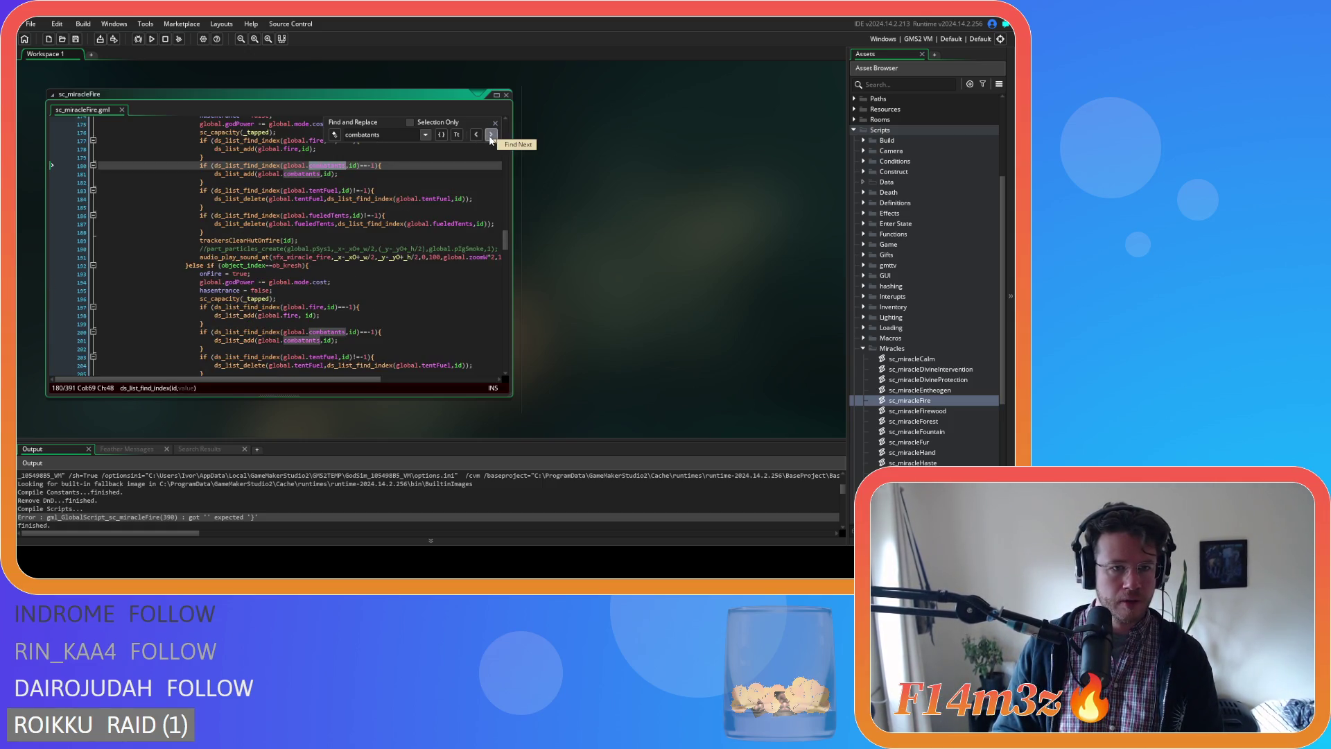
click(491, 136)
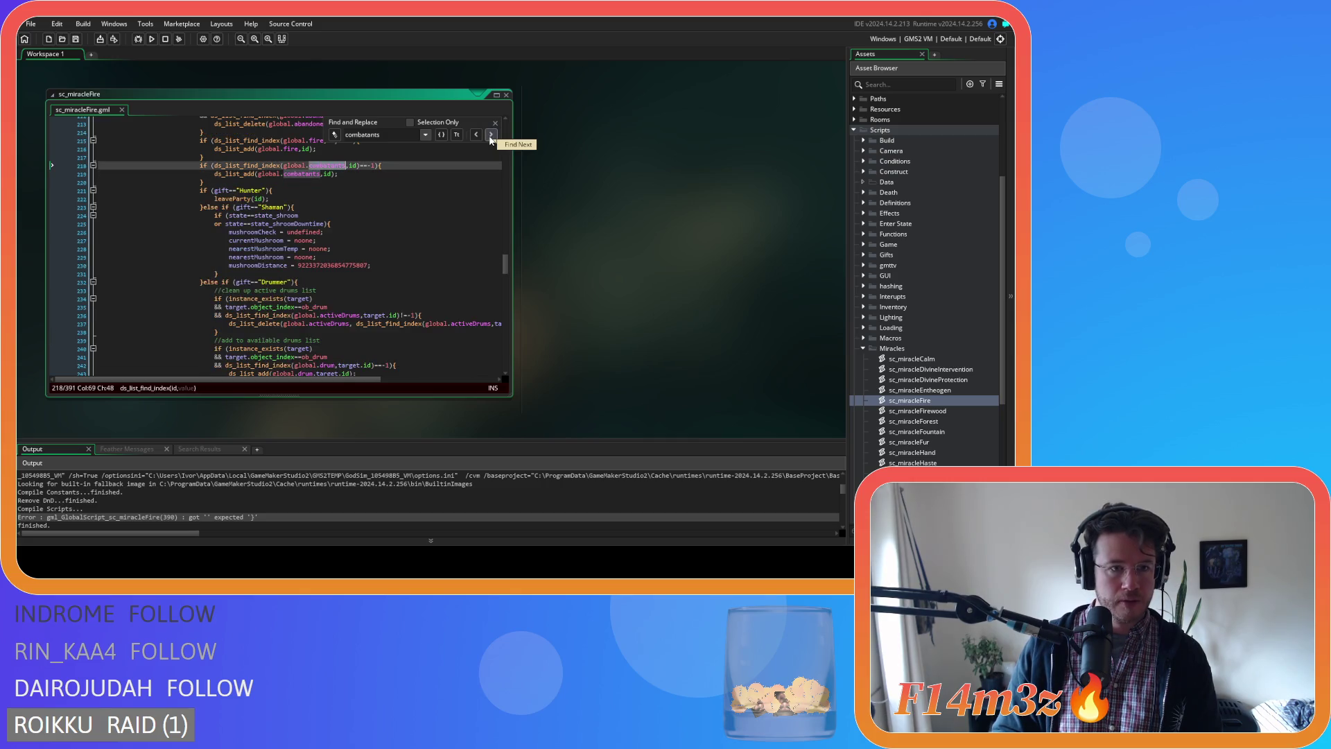
click(491, 136)
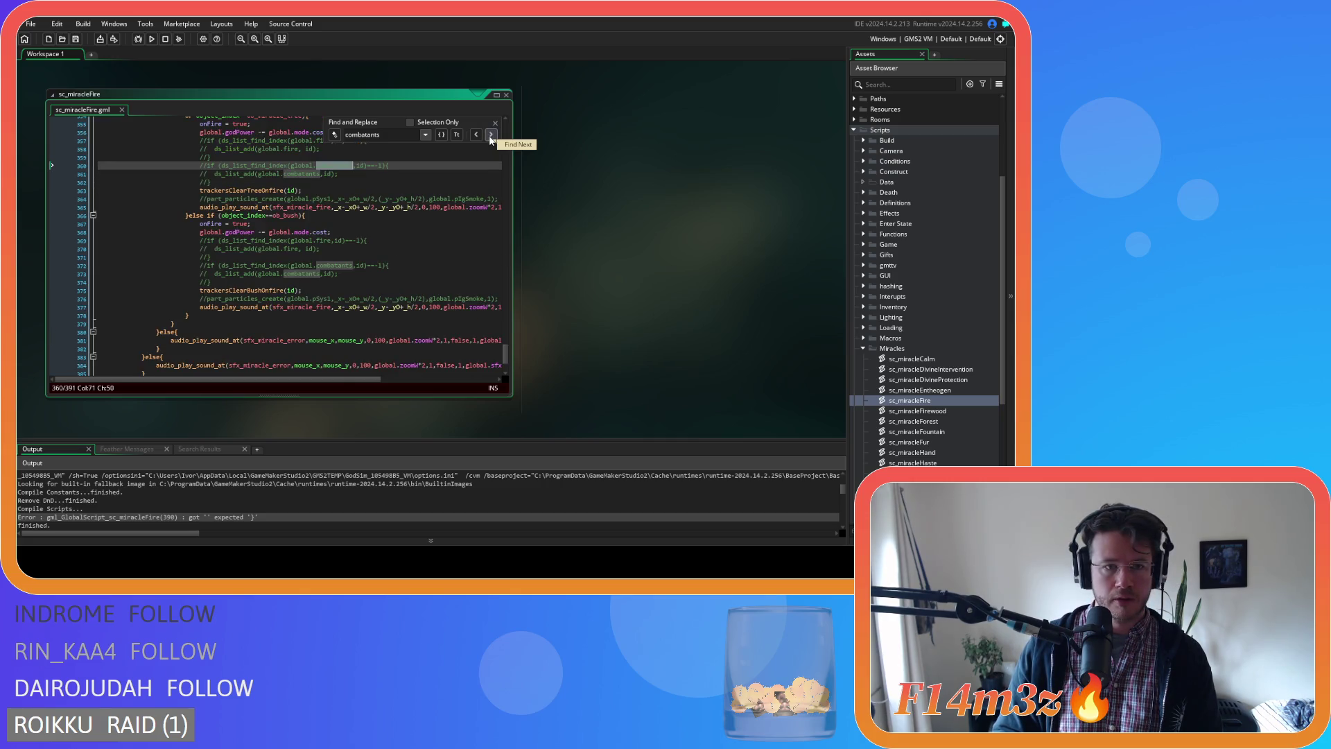
click(491, 136)
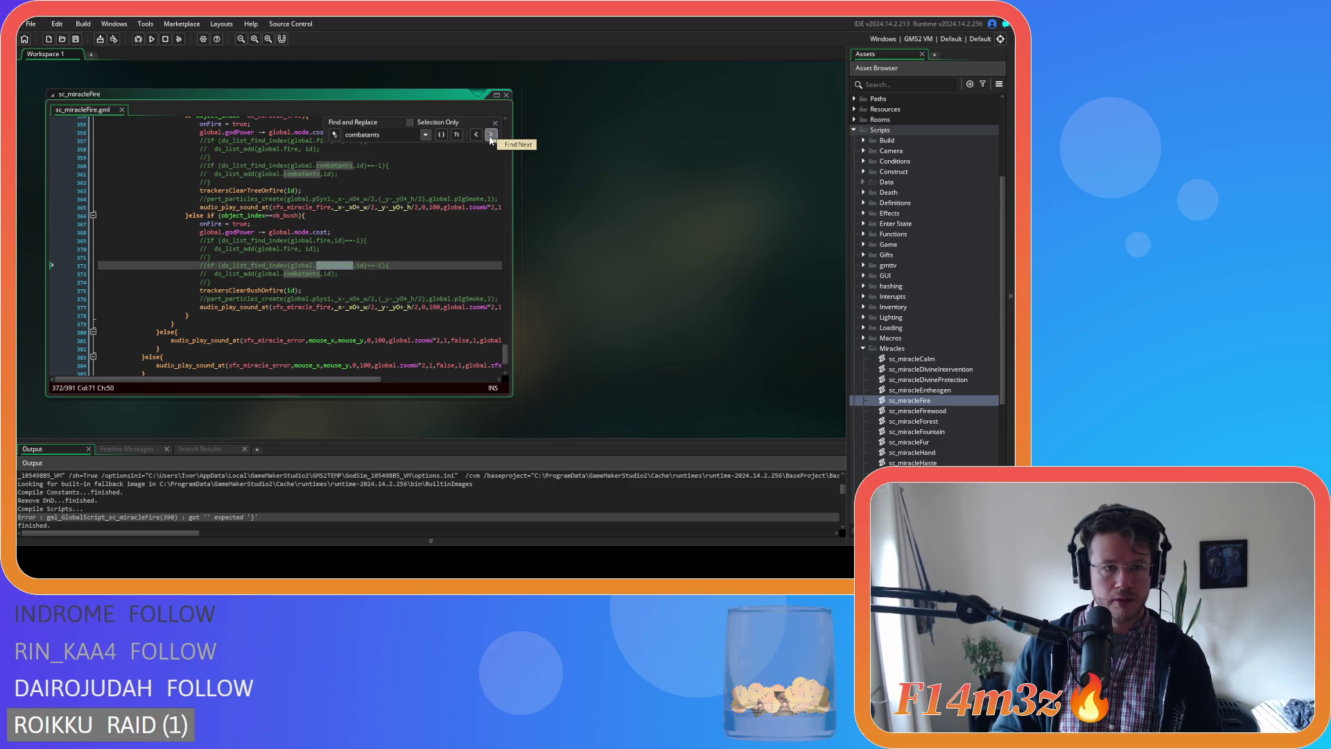
click(491, 136)
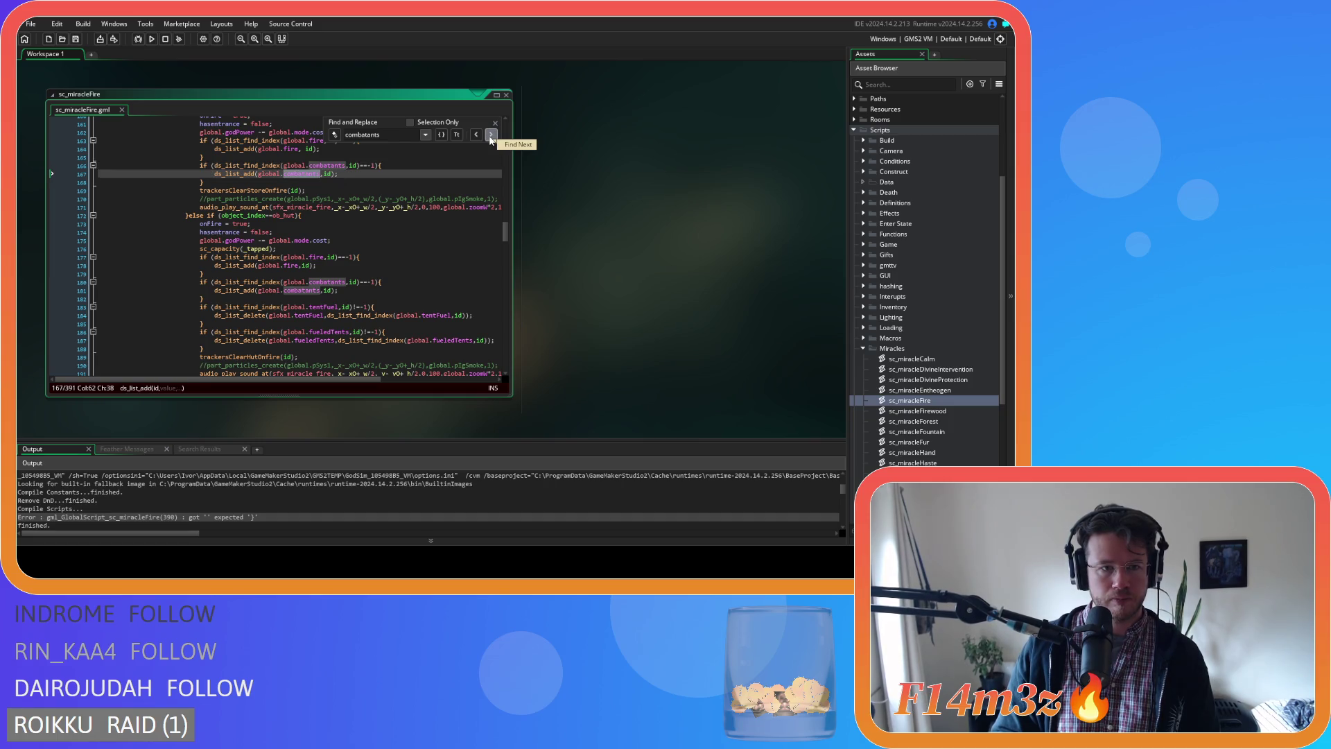
click(491, 136)
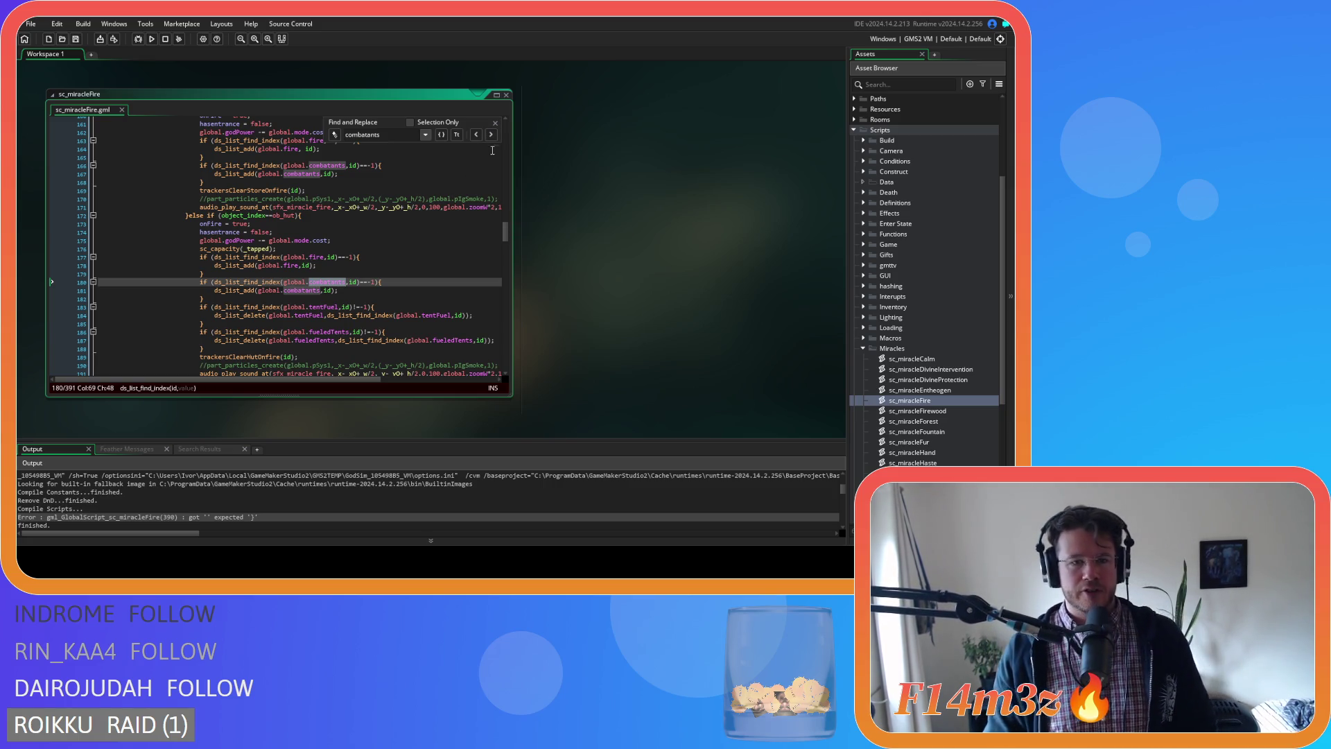
click(495, 123)
click(418, 216)
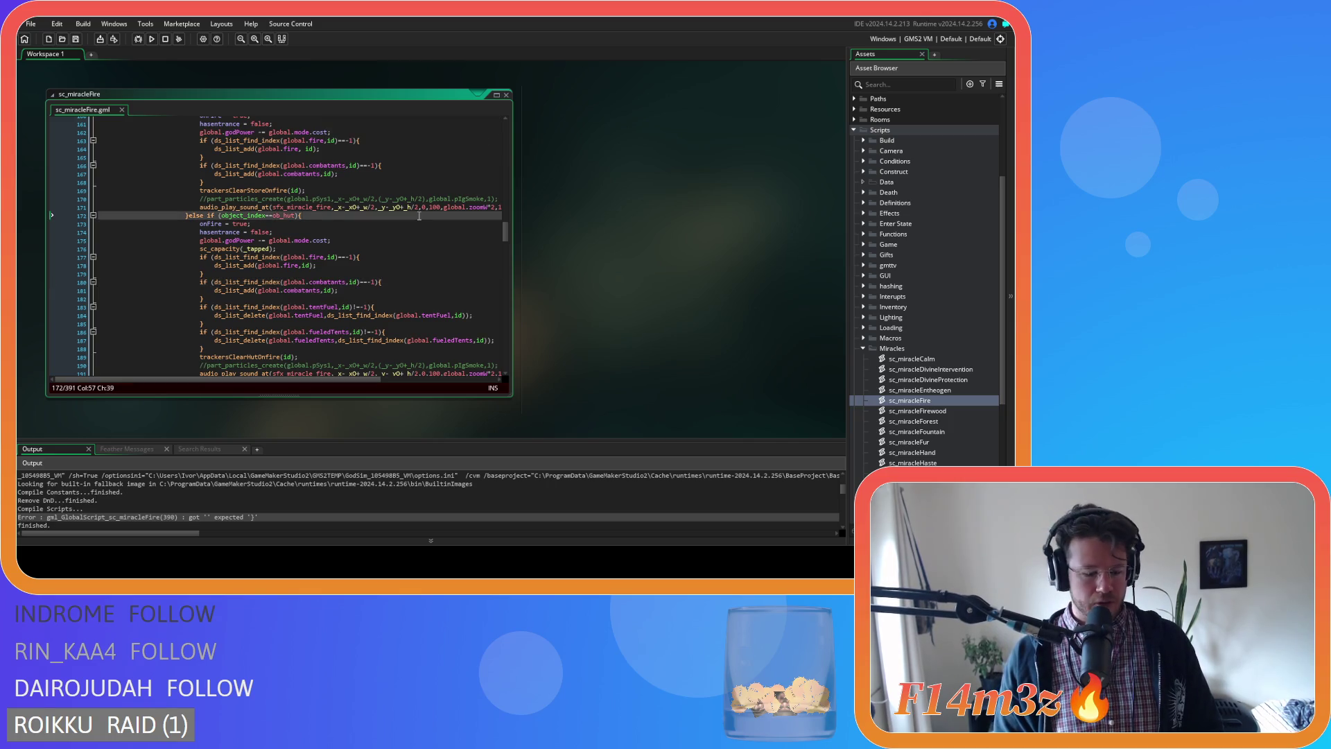
click(506, 95)
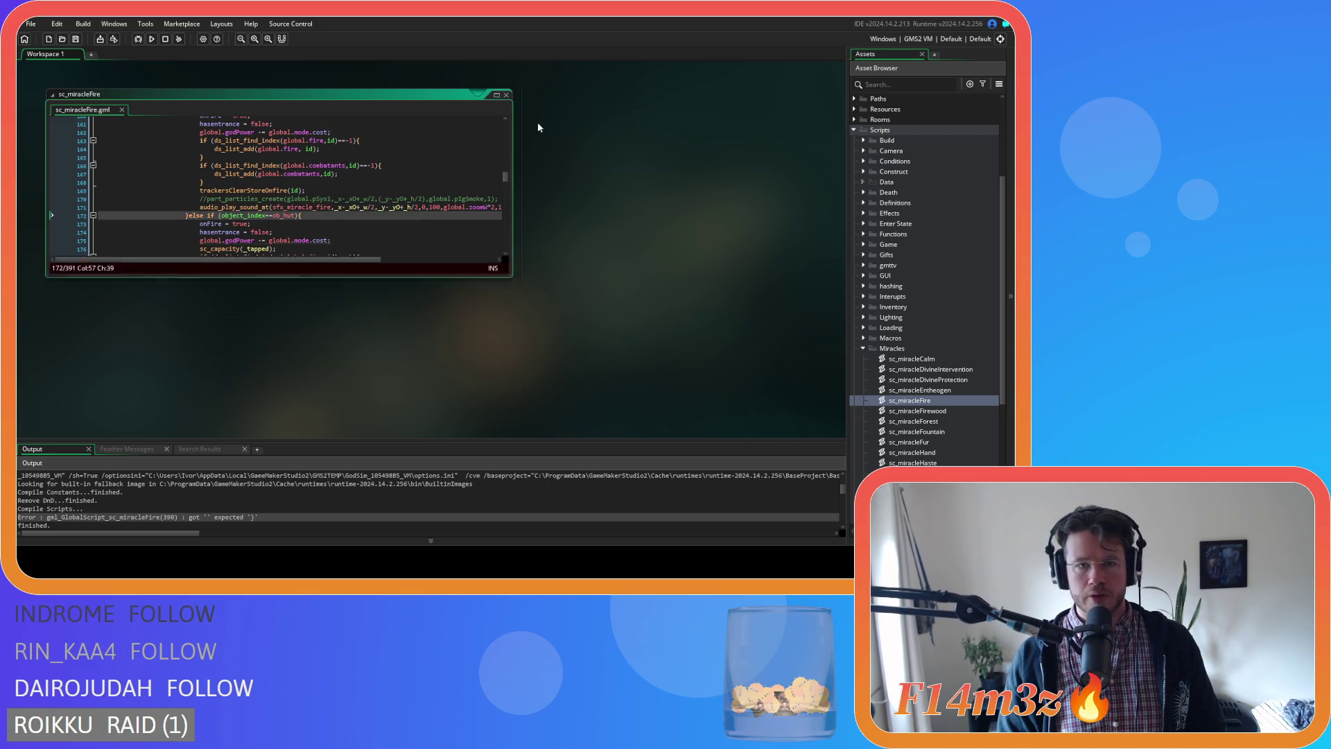
click(862, 348)
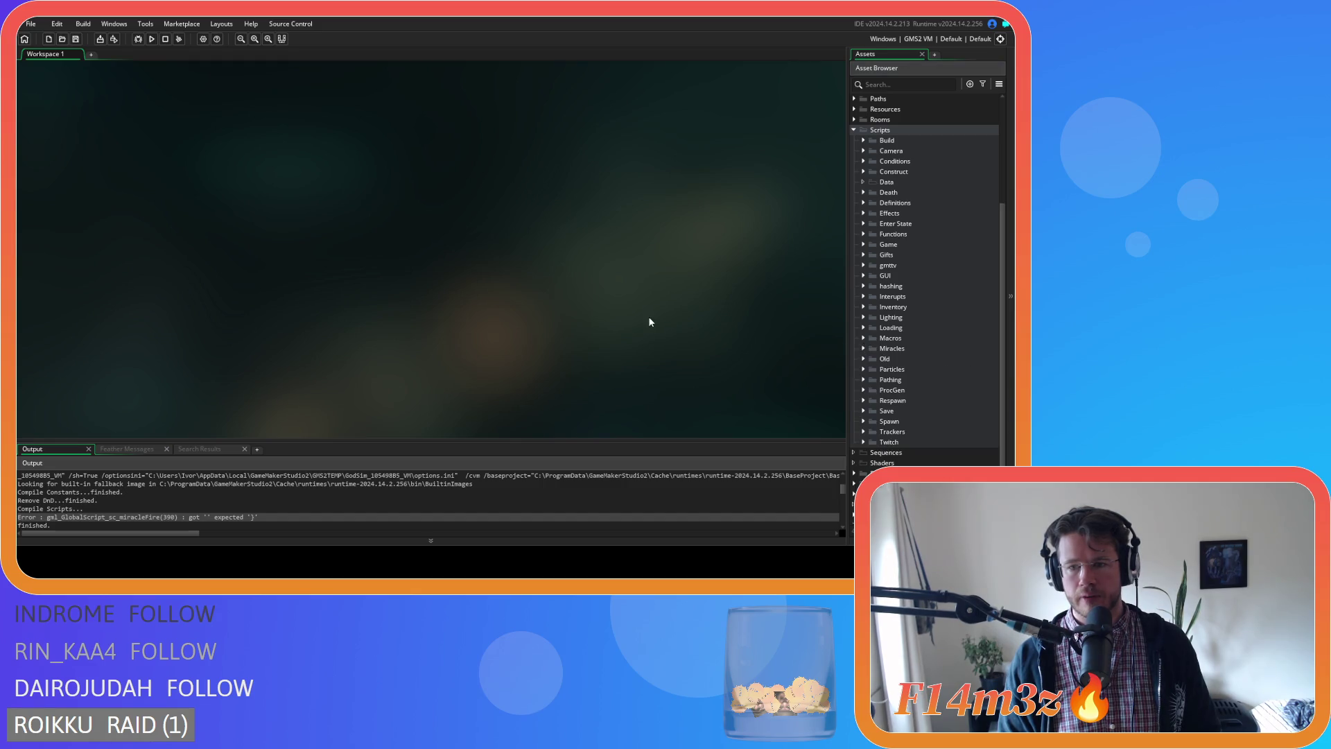
Collapse the Scripts folder in the Asset Browser.
click(854, 136)
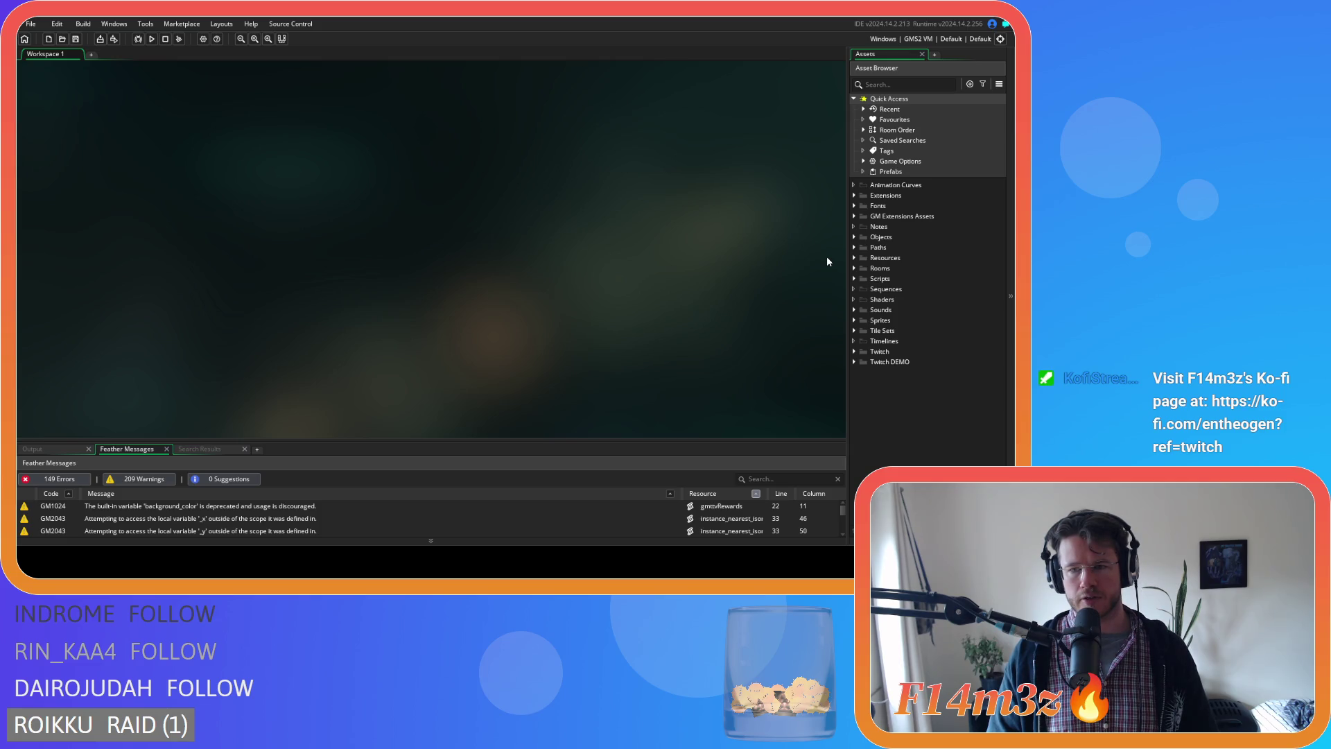
Toggle the Scripts folder open and closed, then build and run the game with F5.
click(853, 278)
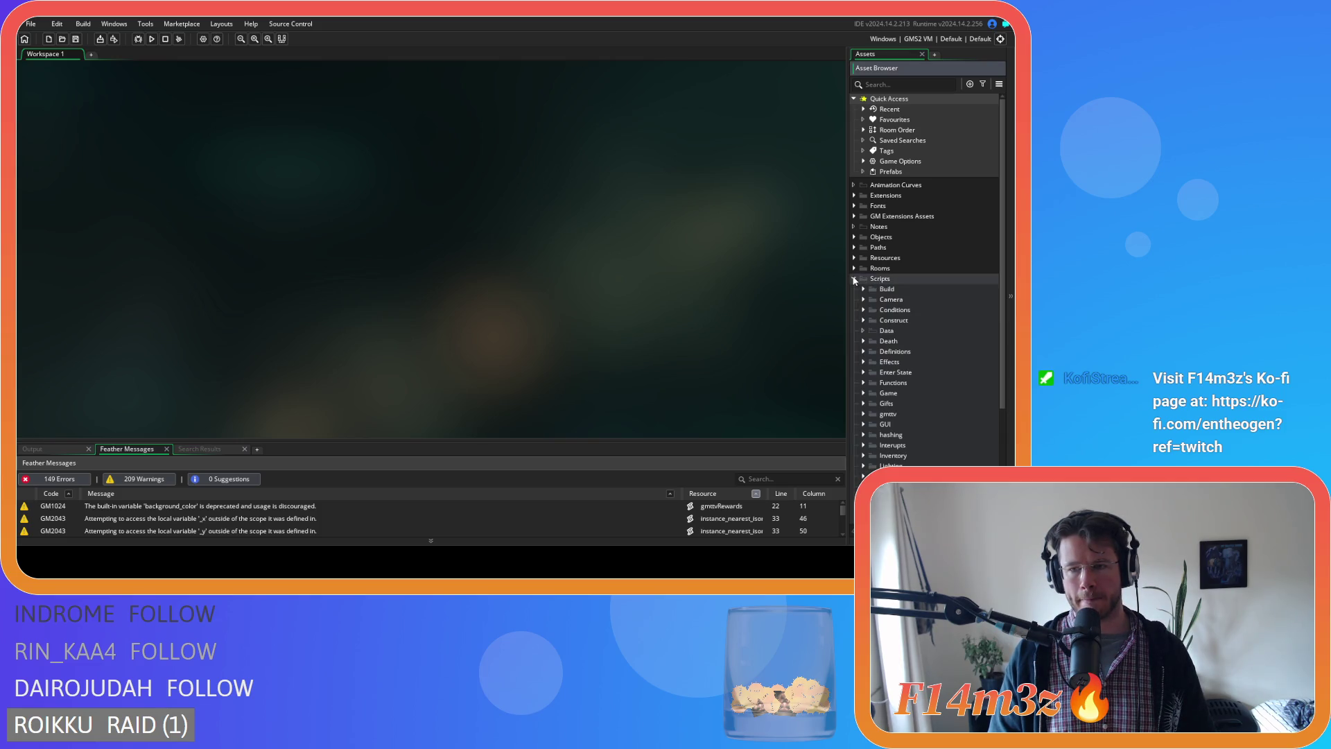
click(853, 278)
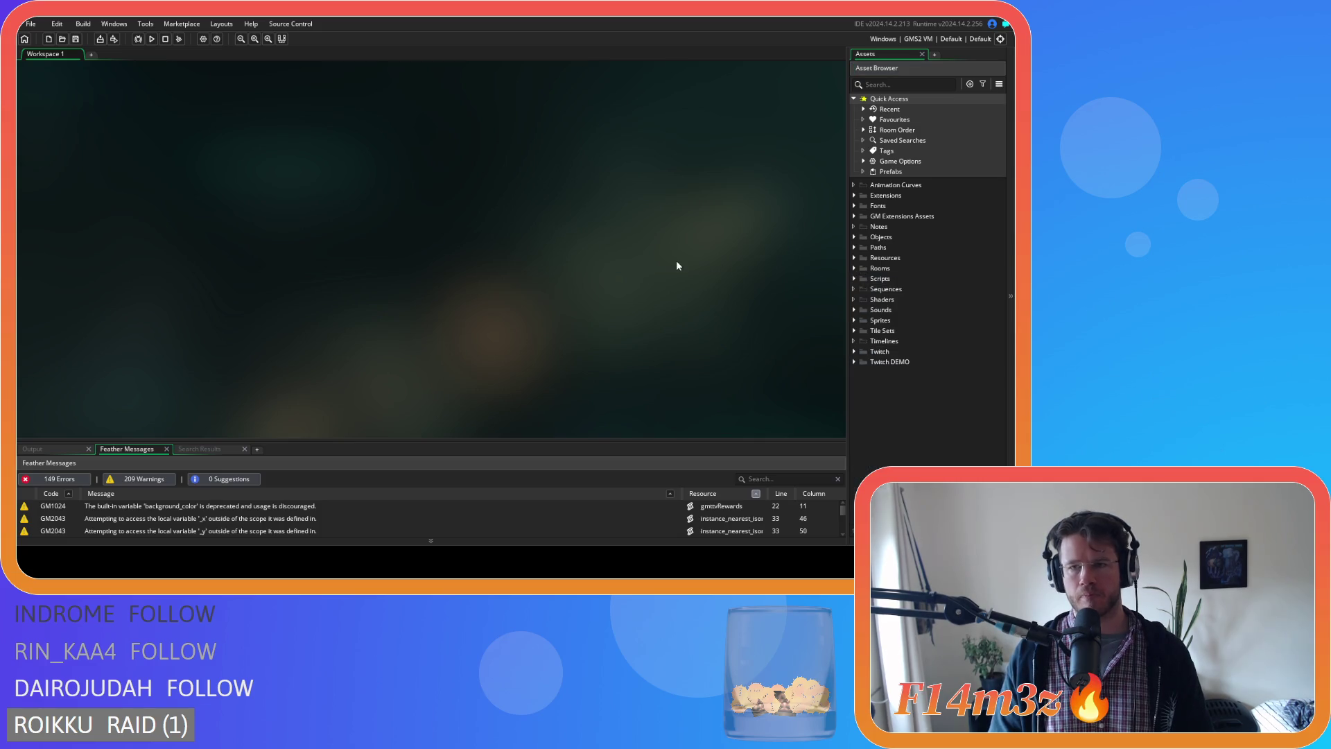
key(F5)
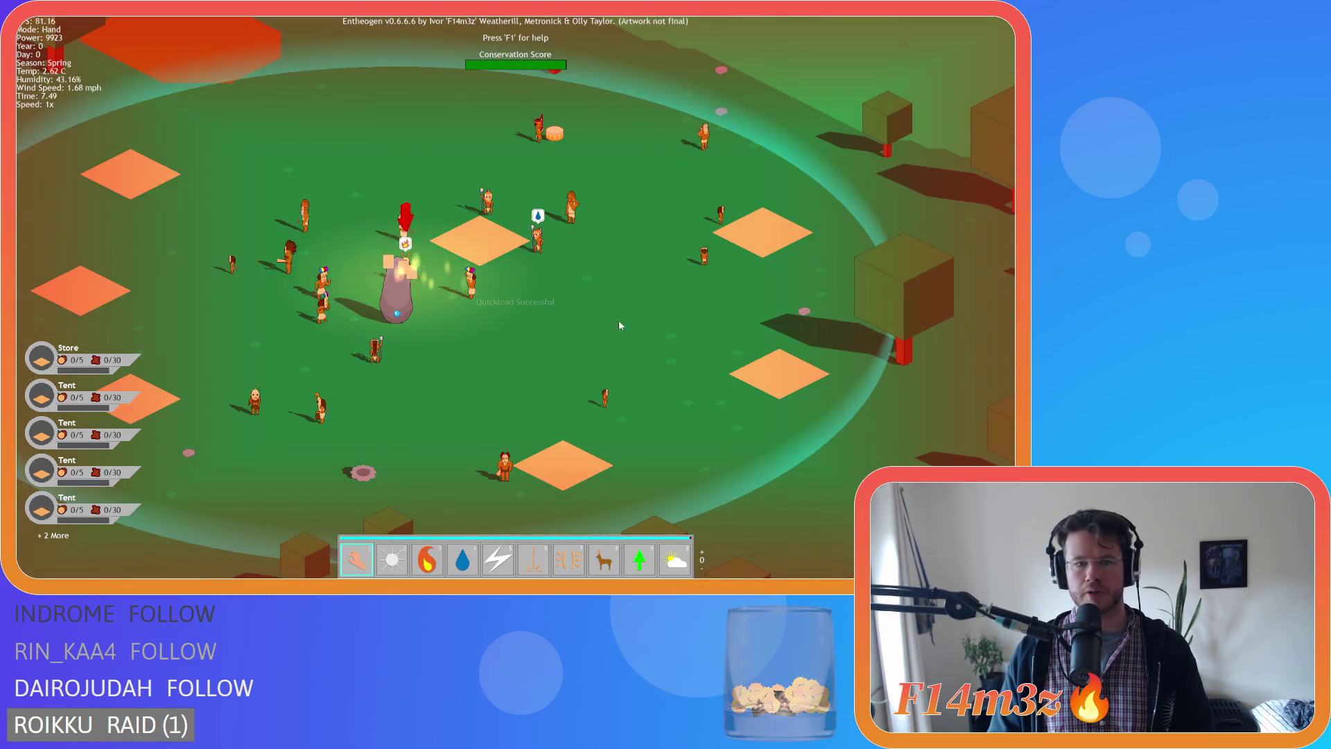
Pour water on the burning spot with the water power, then return to the hand power.
key(3)
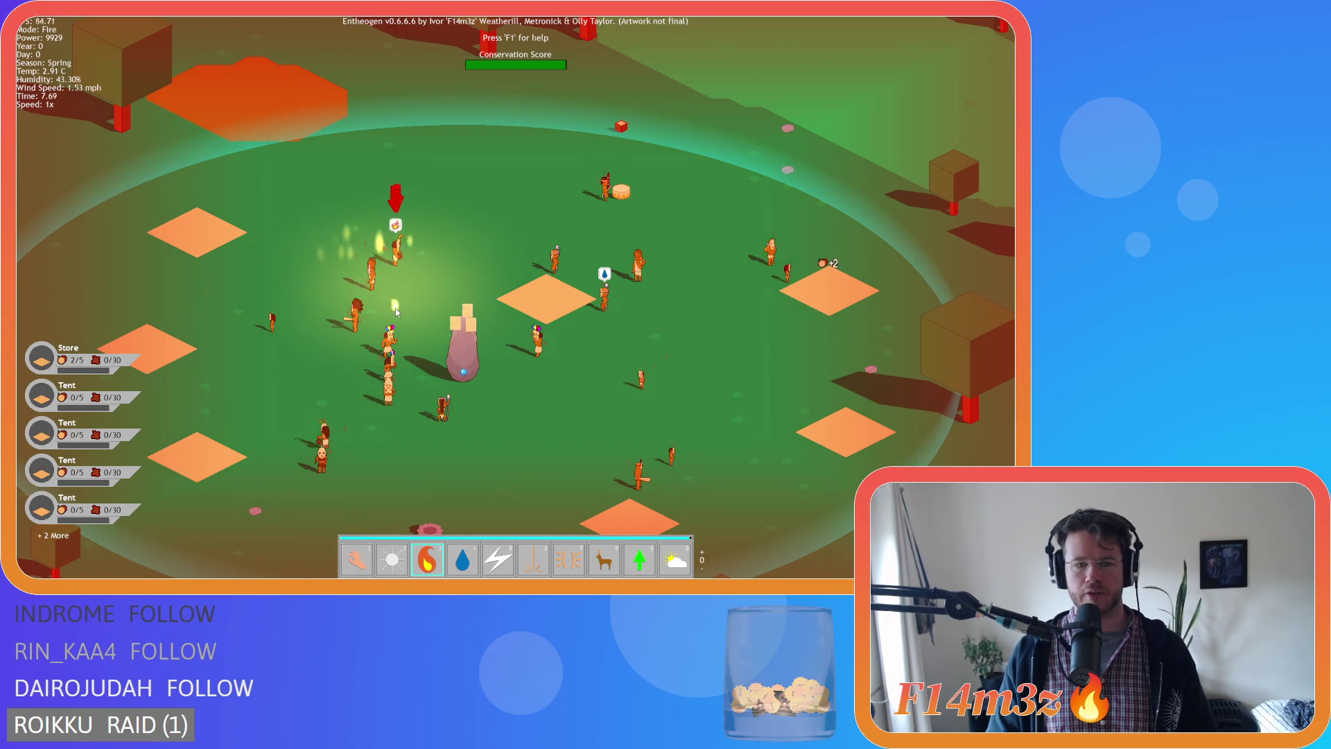
key(4)
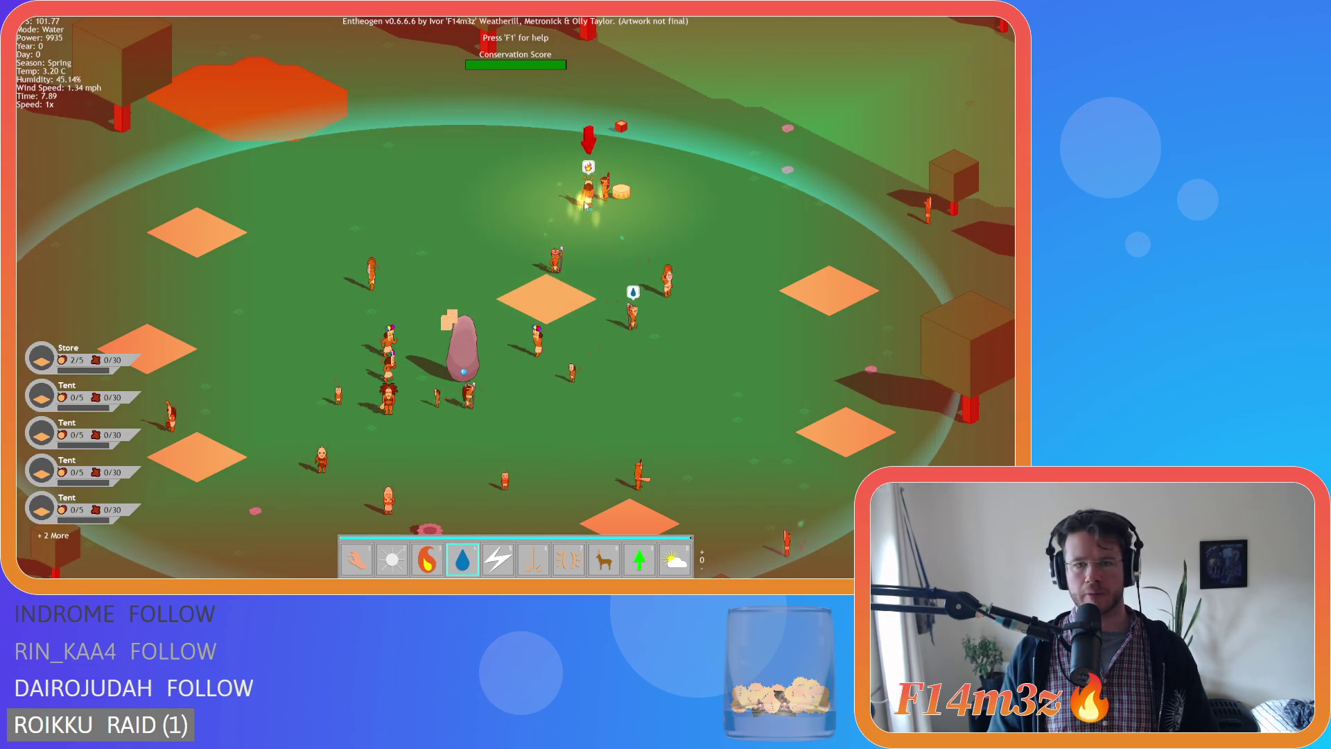
click(584, 206)
scroll(down, 3)
key(1)
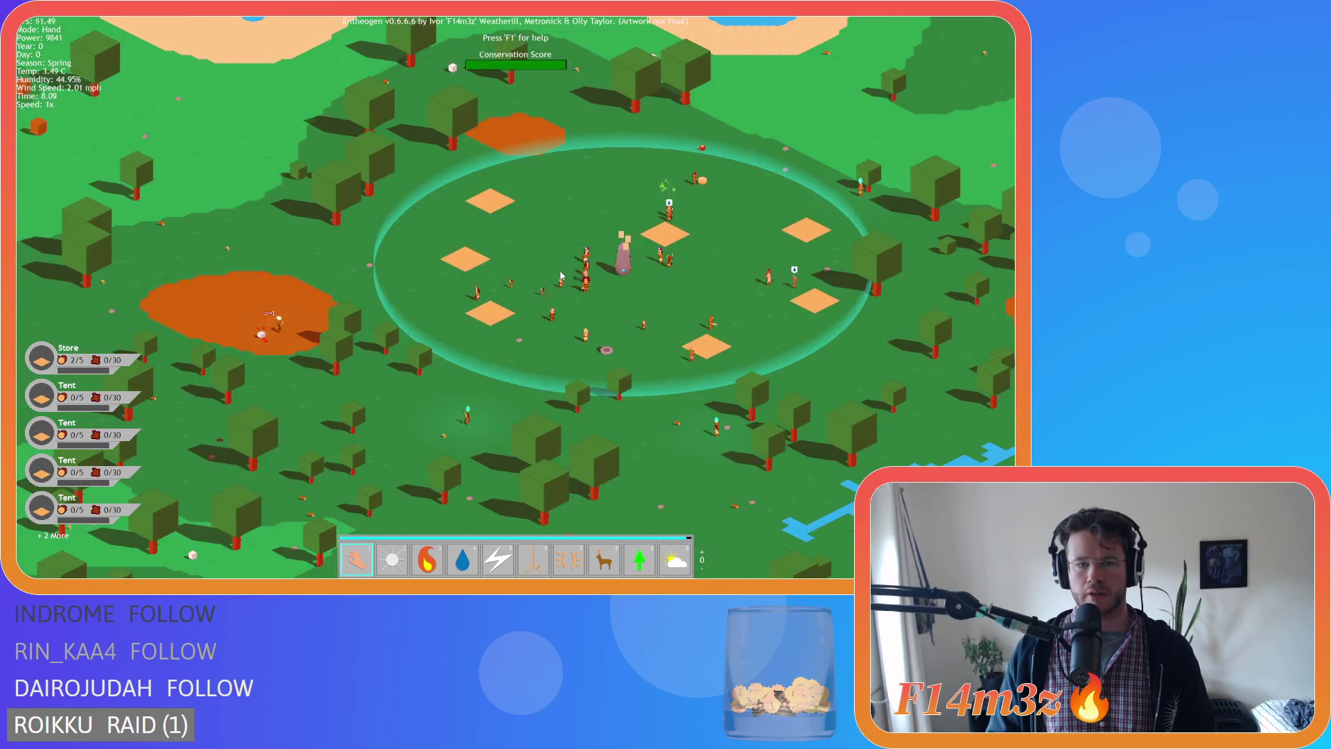
Zoom and pan the camera to look around the island.
scroll(down, 3)
scroll(down, 3)
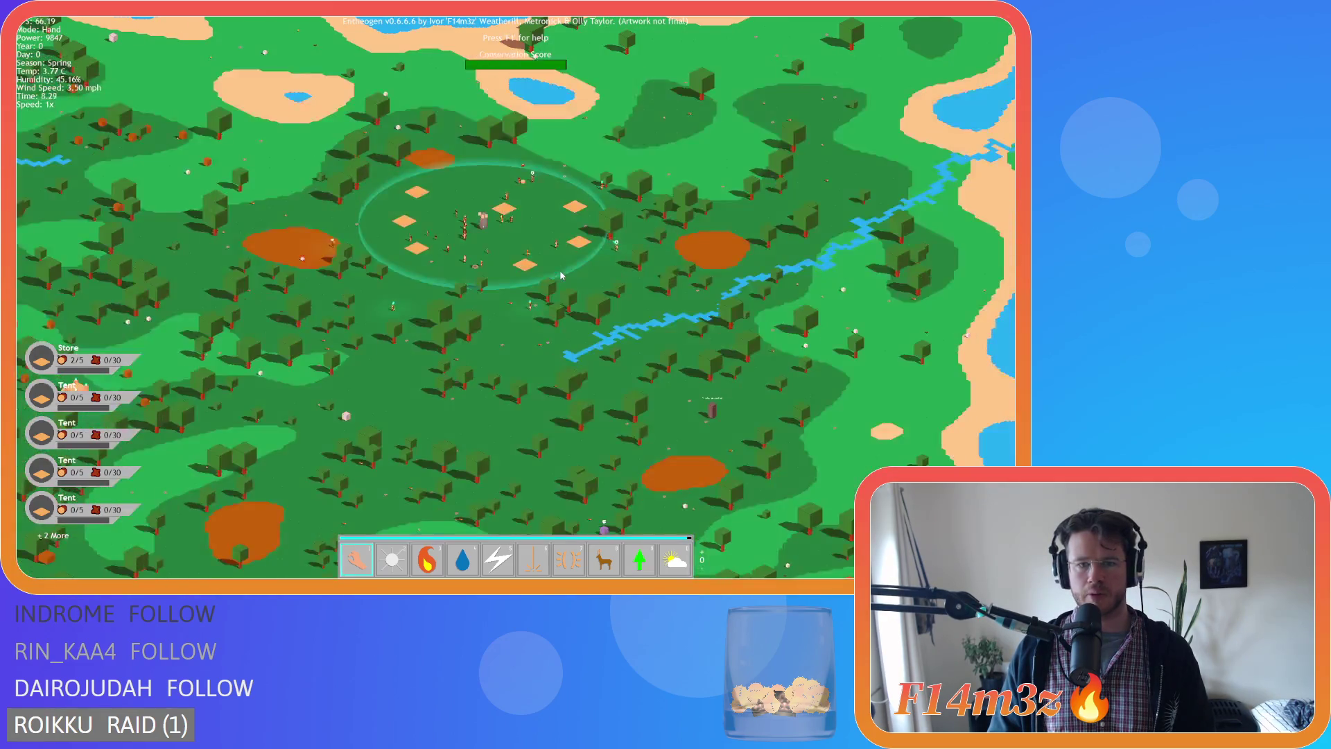
scroll(up, 3)
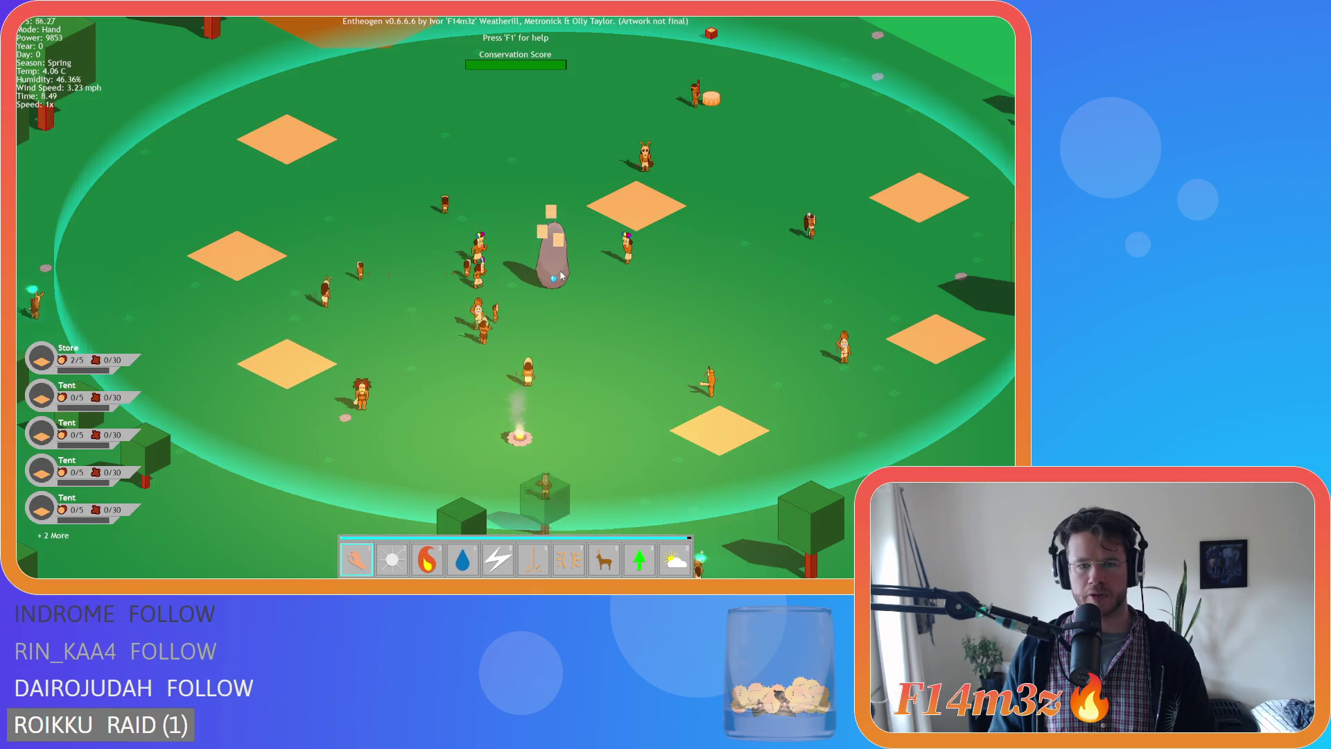
scroll(down, 3)
scroll(up, 3)
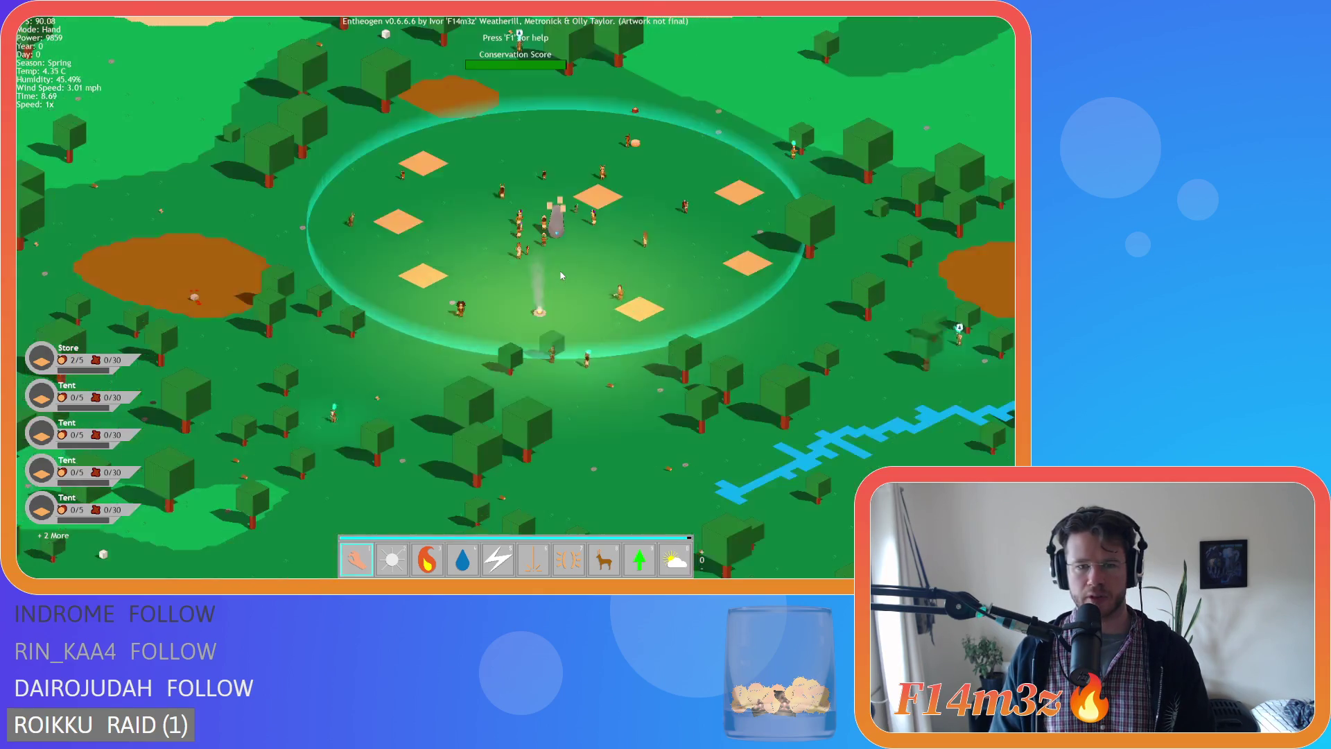
scroll(up, 3)
scroll(down, 3)
scroll(up, 3)
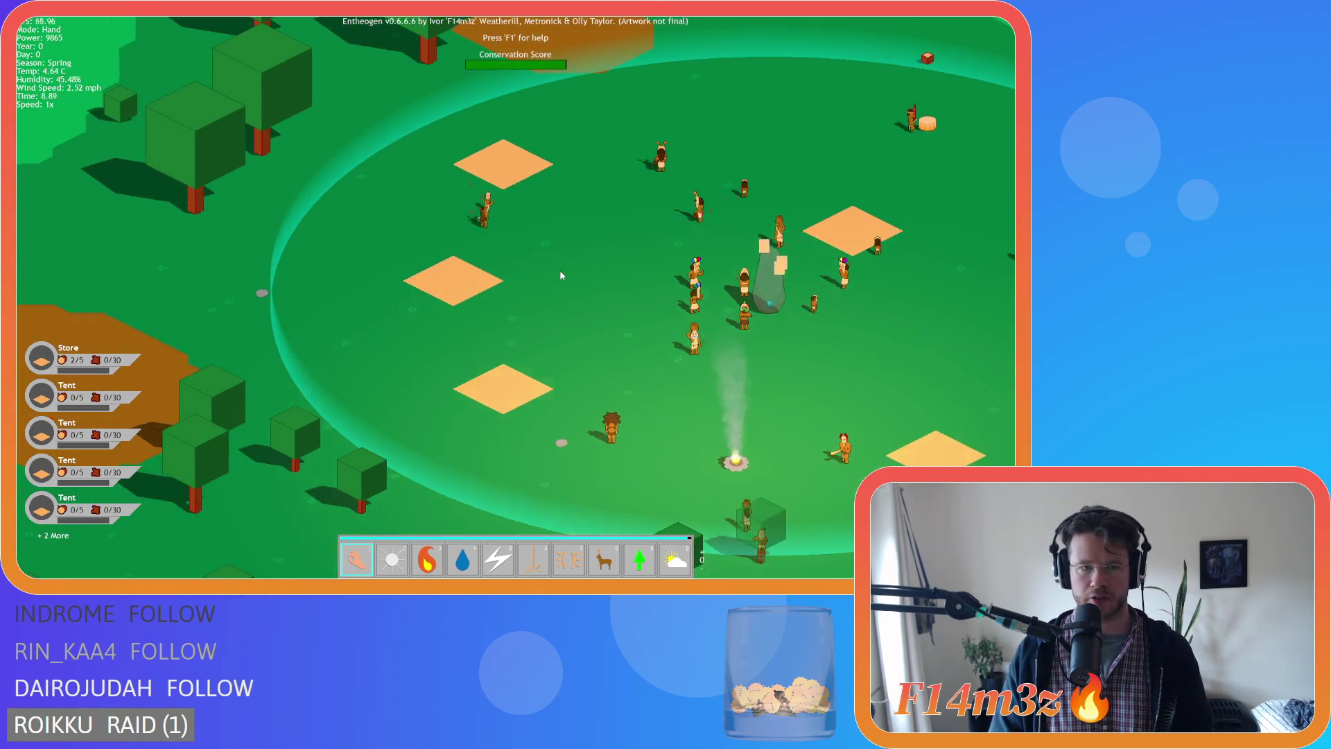
scroll(down, 3)
scroll(up, 3)
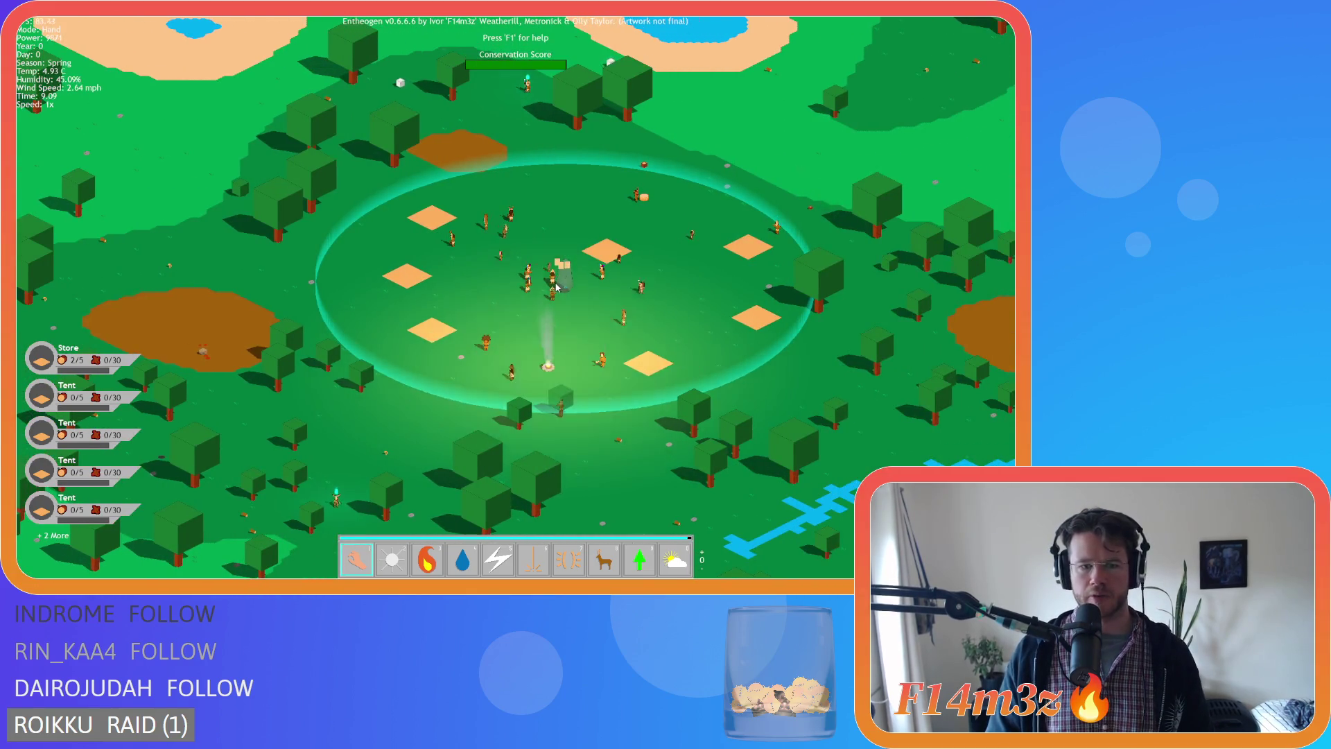
key(s)
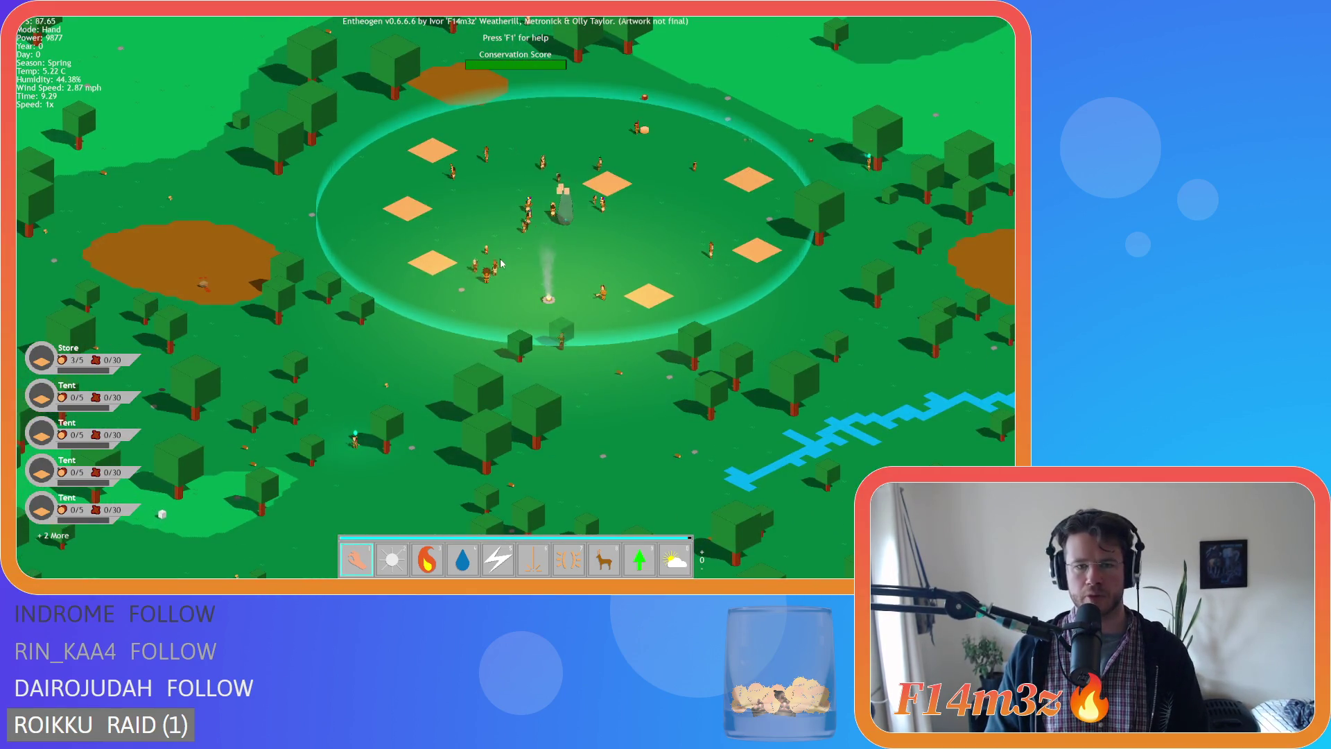
scroll(down, 3)
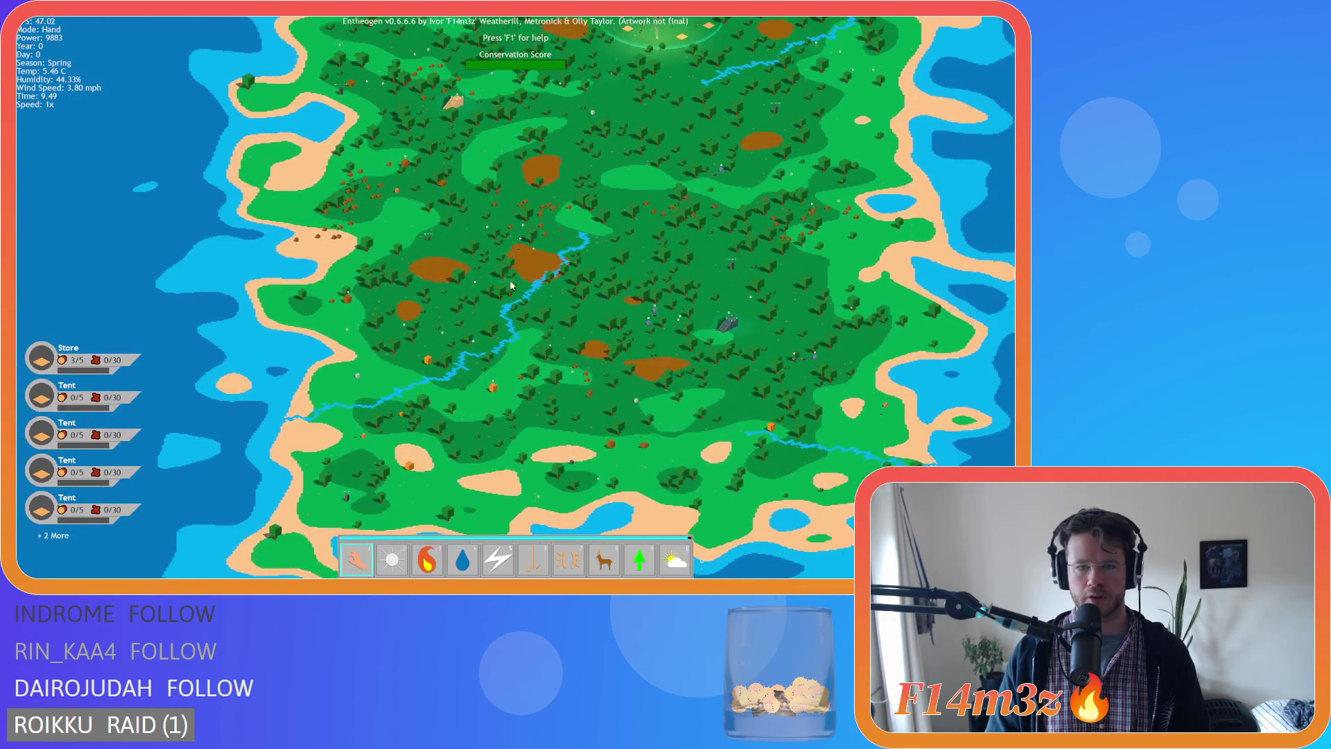
scroll(up, 3)
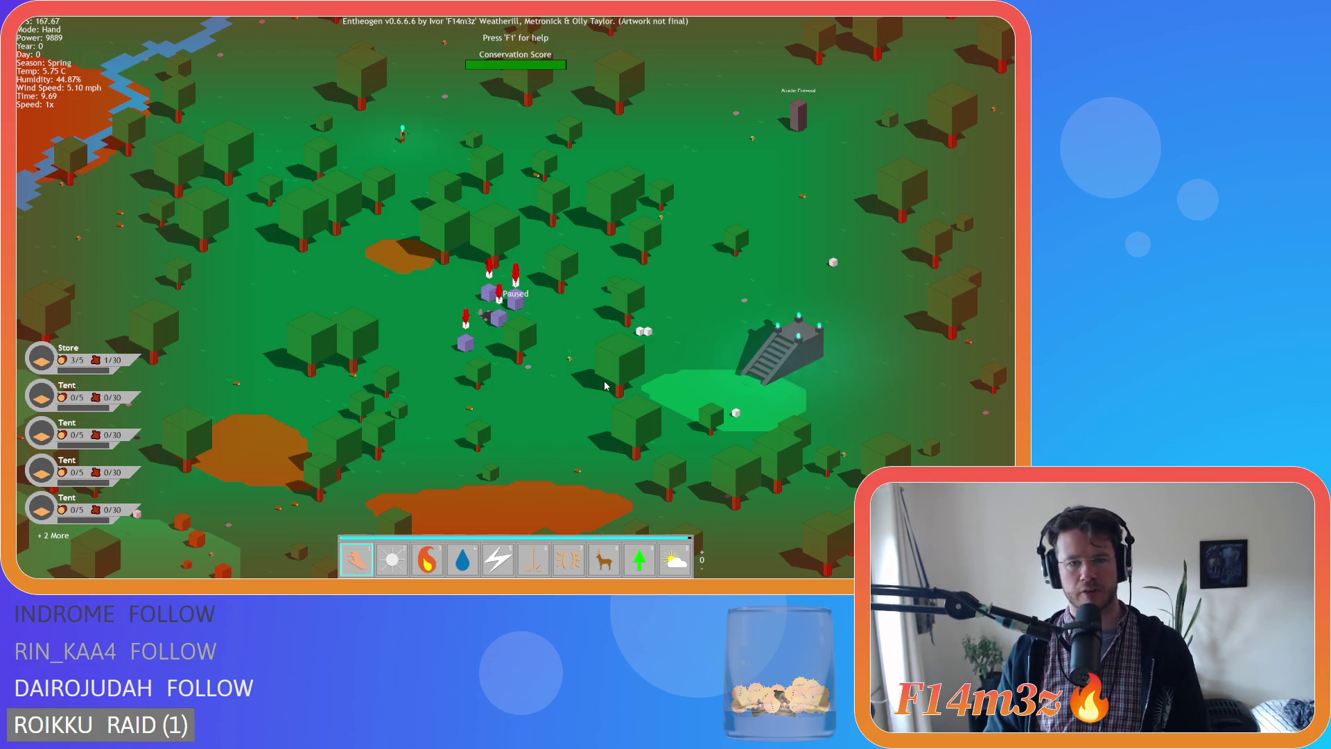
Zoom and pan with WASD until the campfire, standing stone and villagers fill the view.
scroll(up, 3)
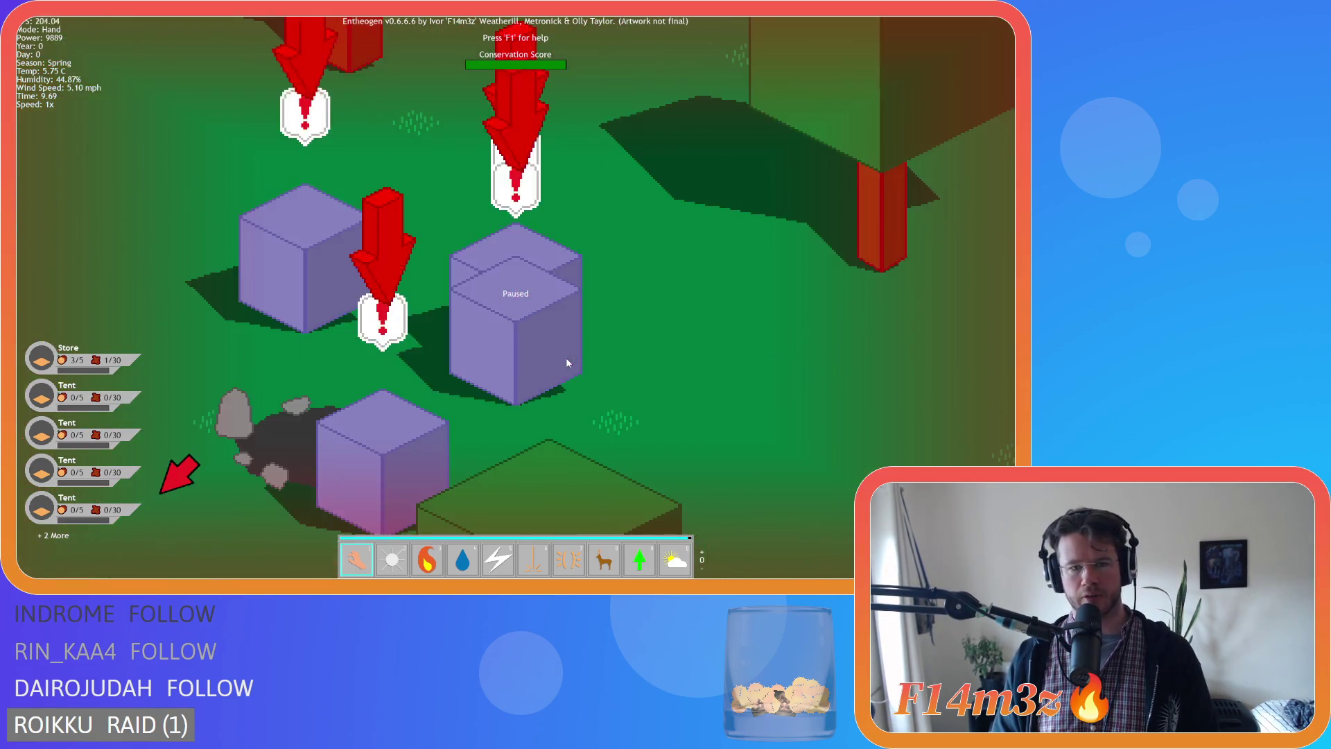
scroll(down, 3)
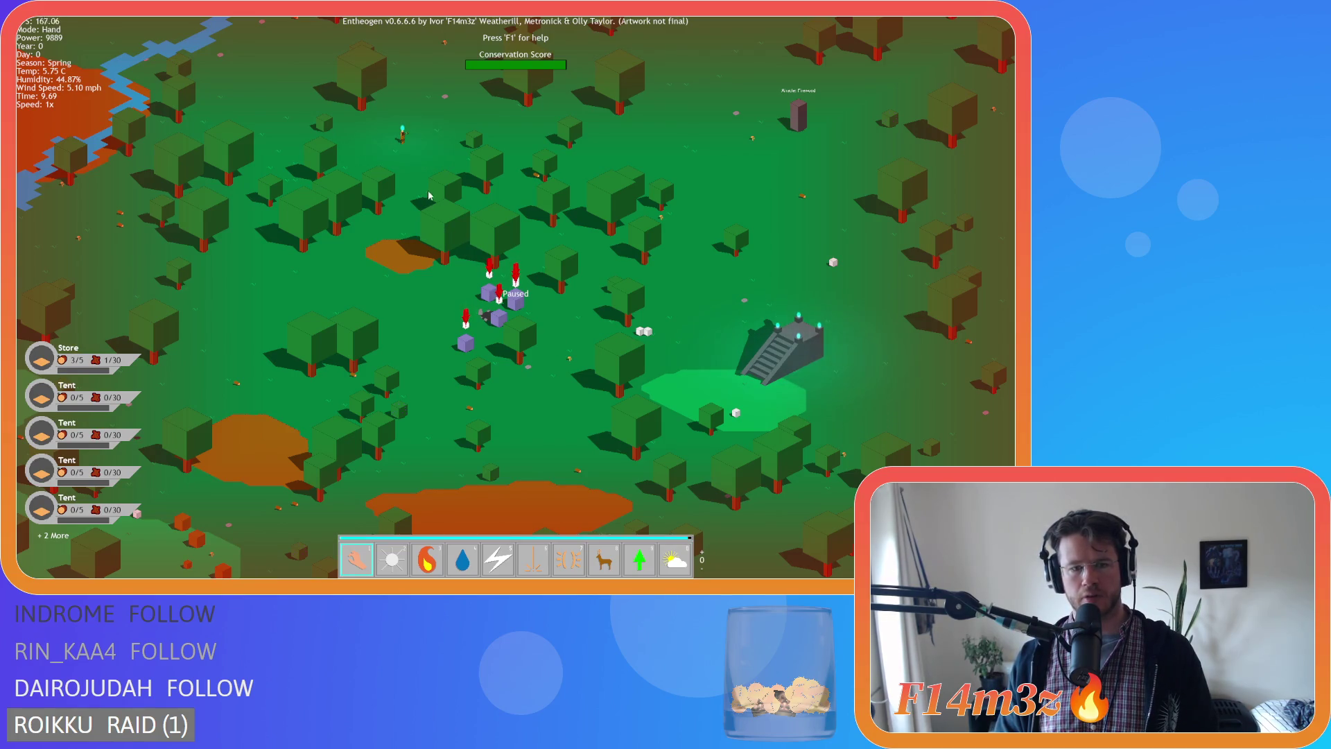
scroll(up, 3)
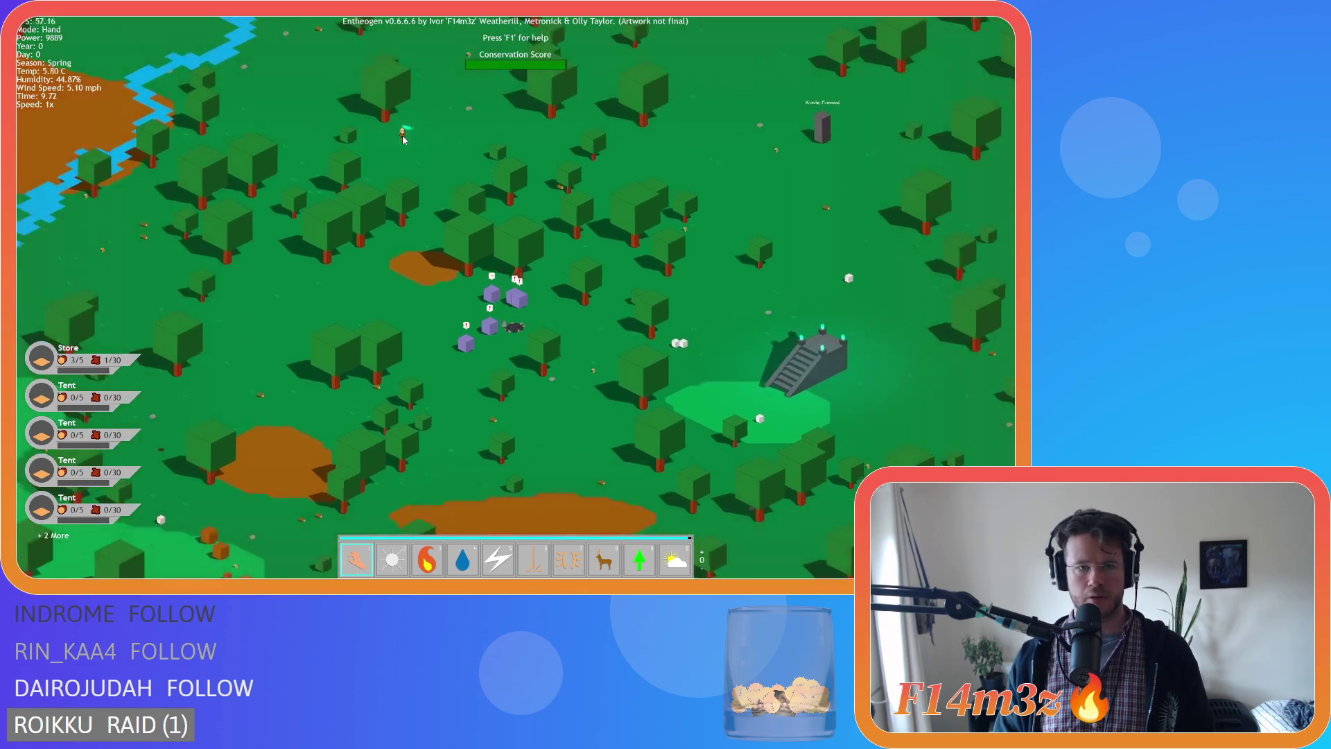
scroll(down, 3)
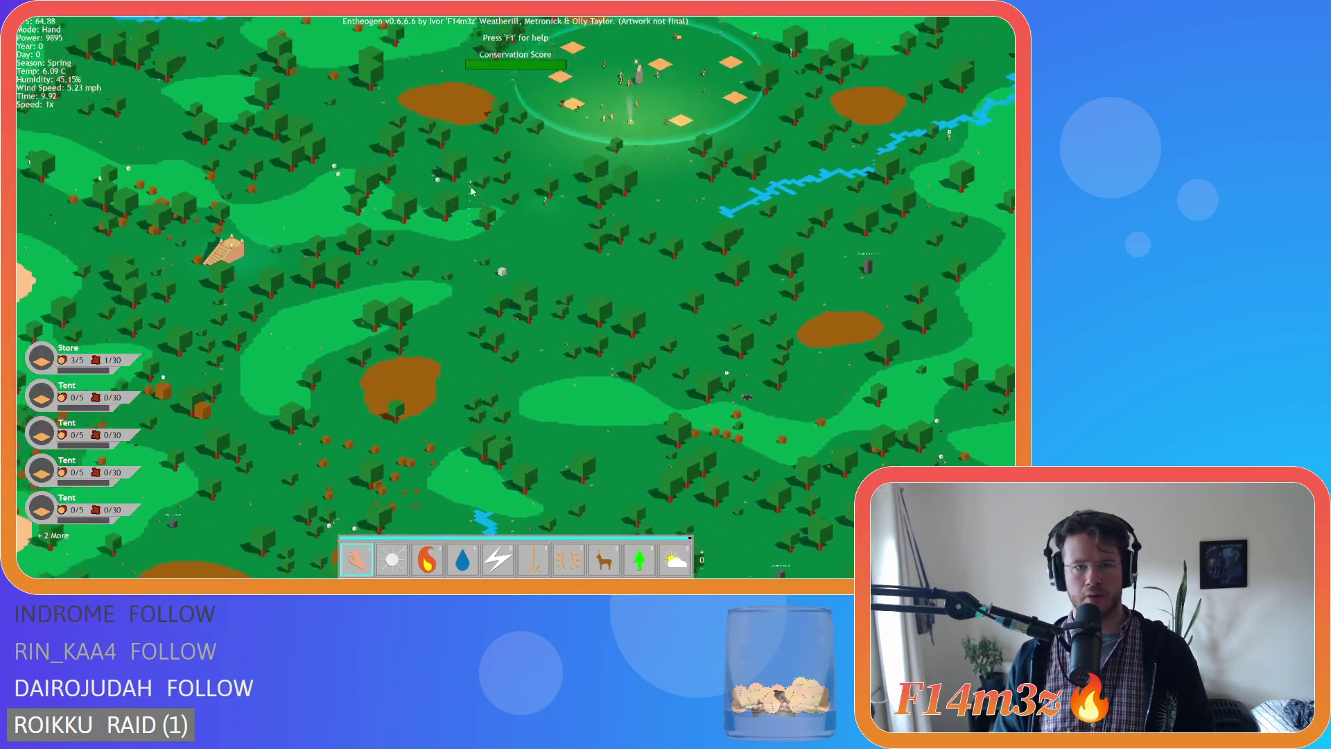
key(s)
key(d)
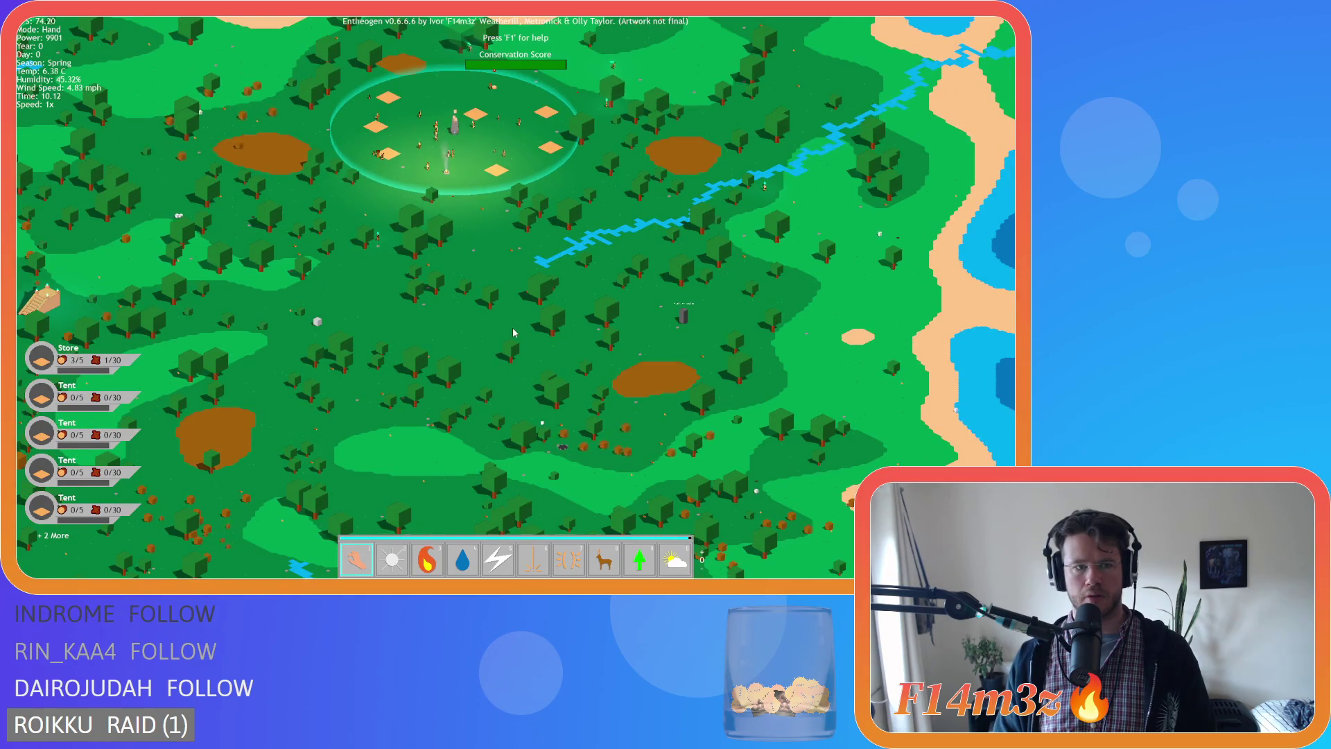
scroll(up, 3)
key(w)
key(a)
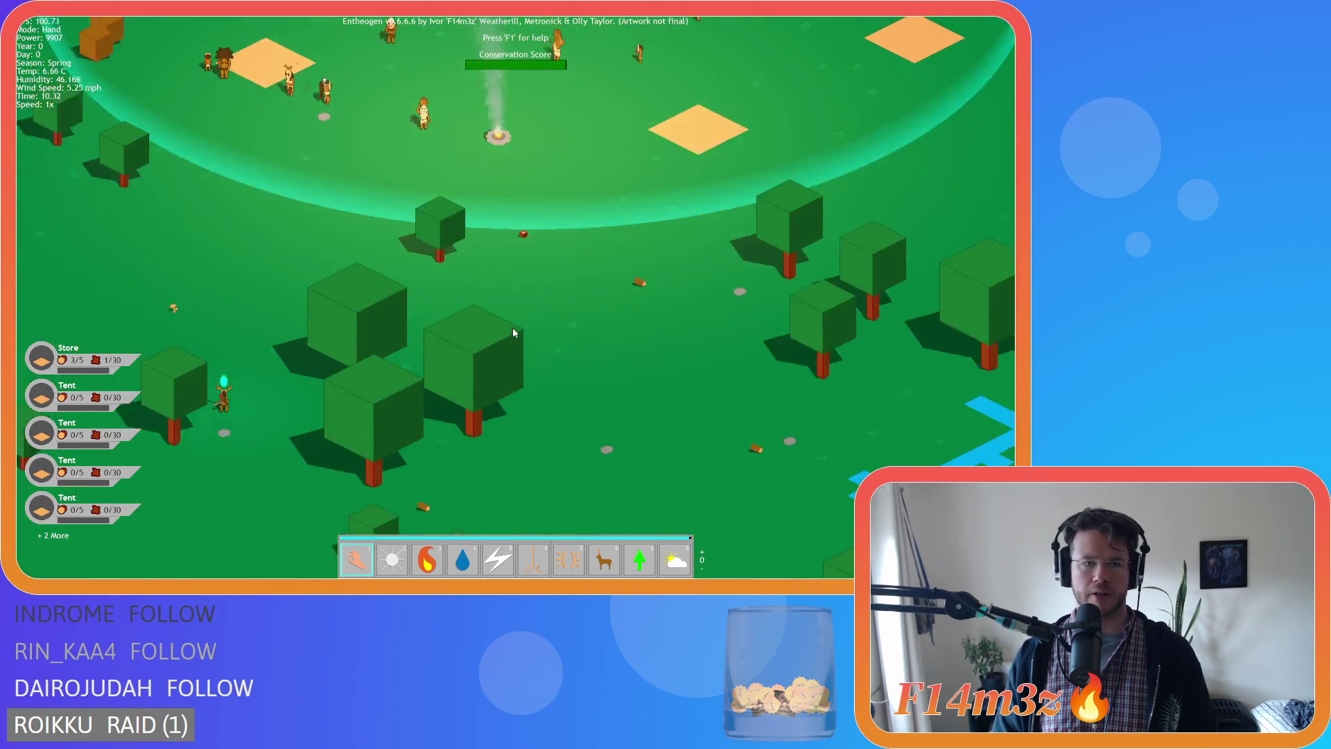
key(w)
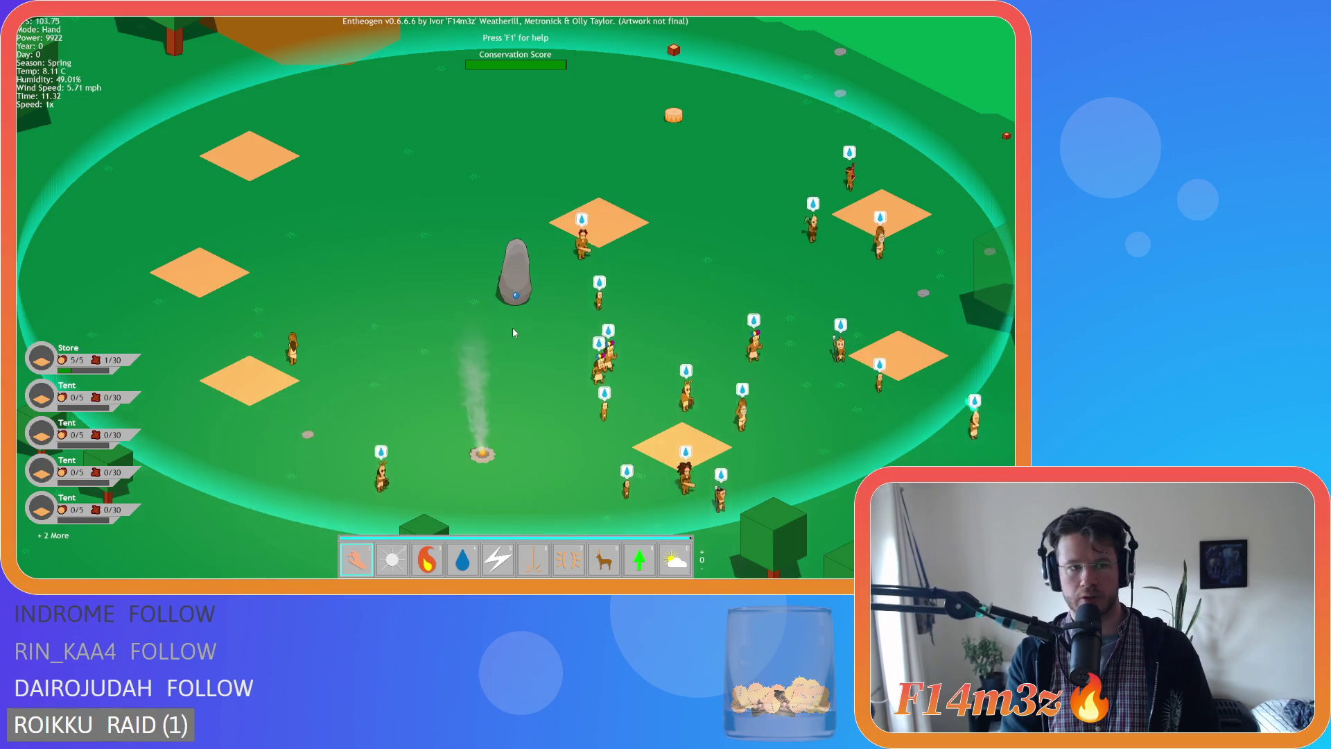
Survey the area south of the village and the eastern coastline, then return toward the riverside villagers.
key(s)
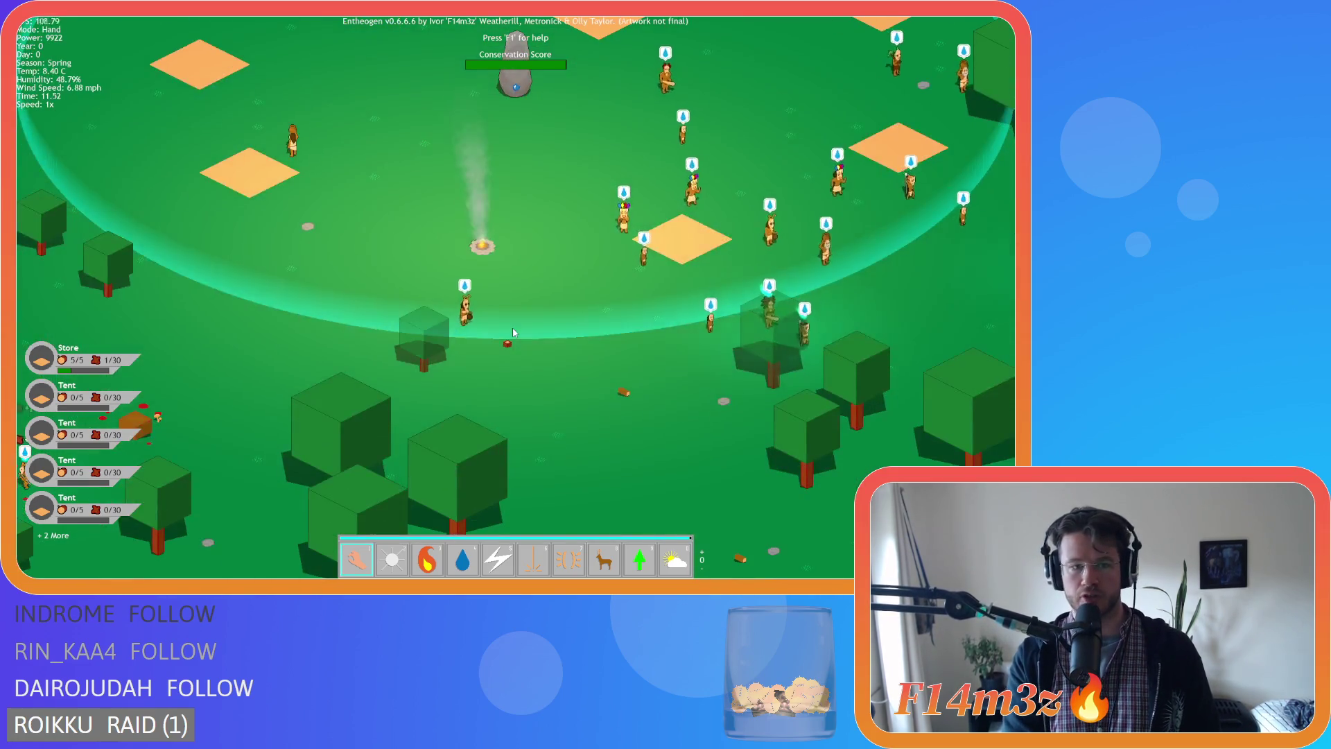
scroll(down, 3)
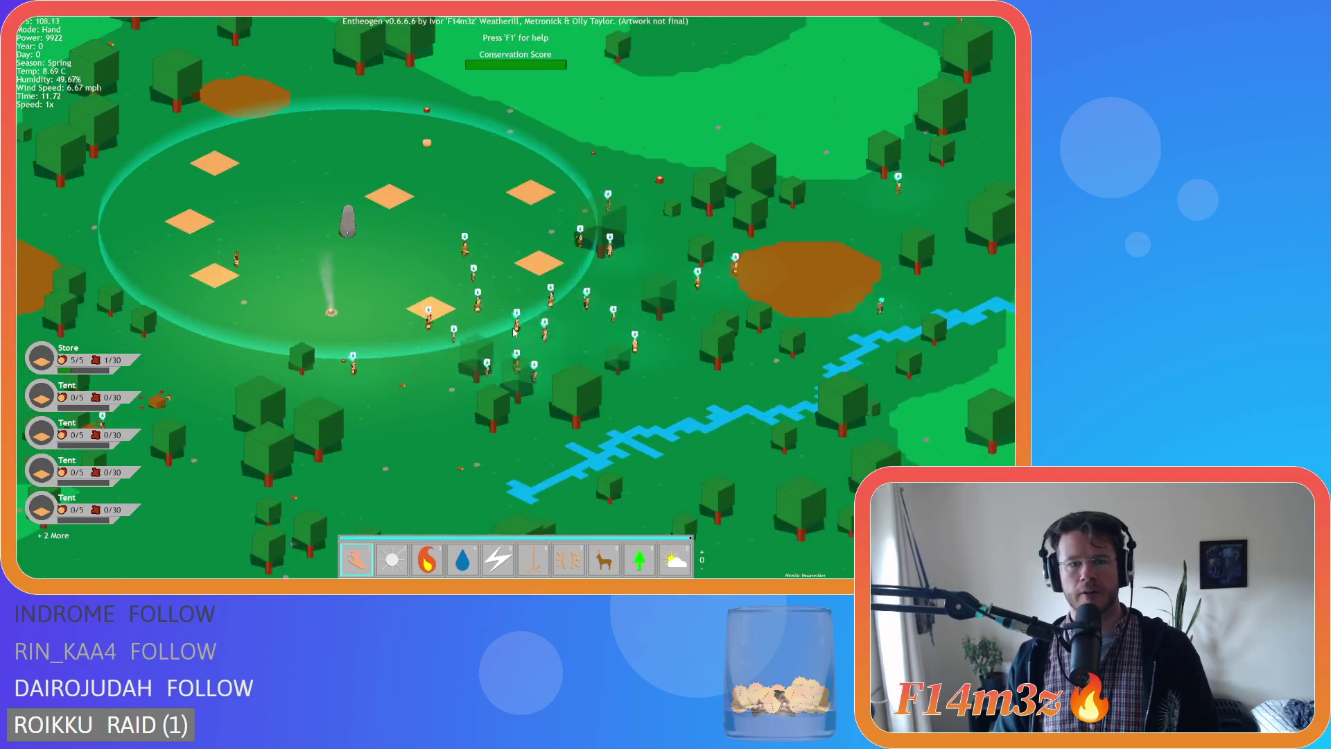
scroll(down, 3)
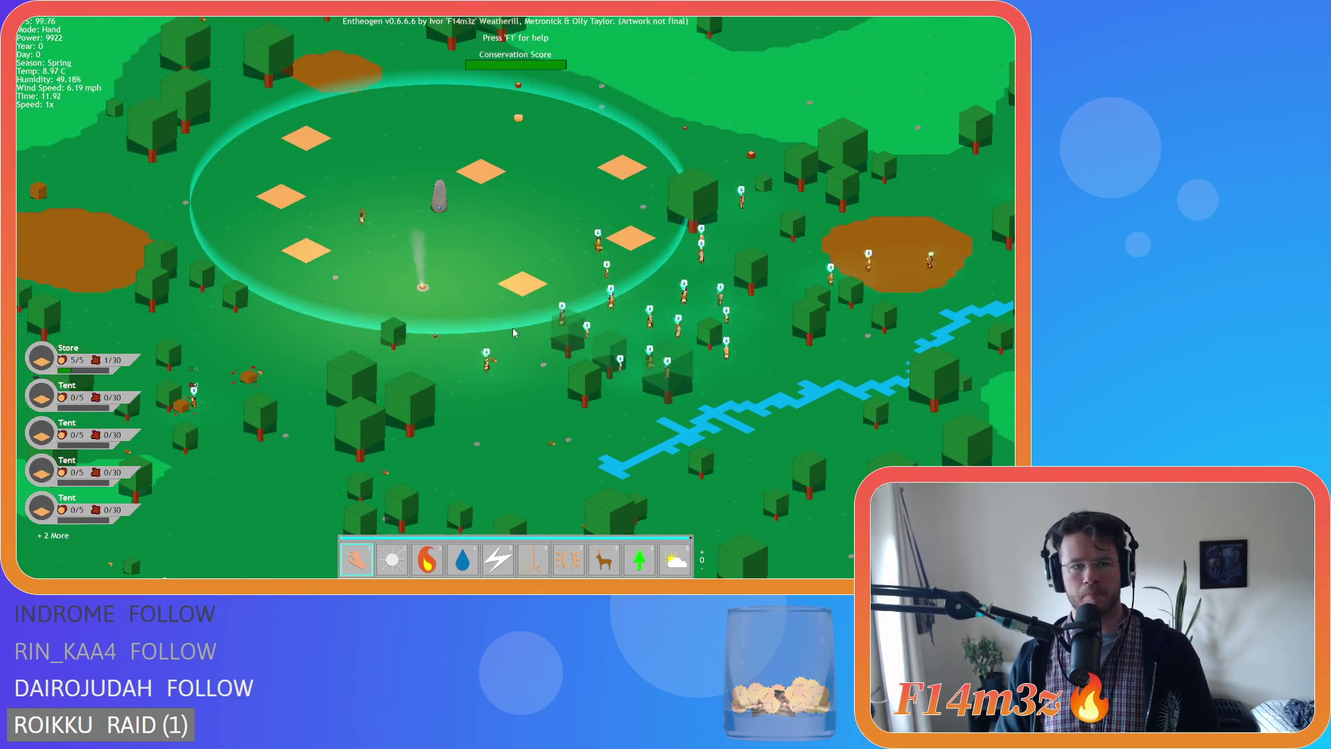
key(d)
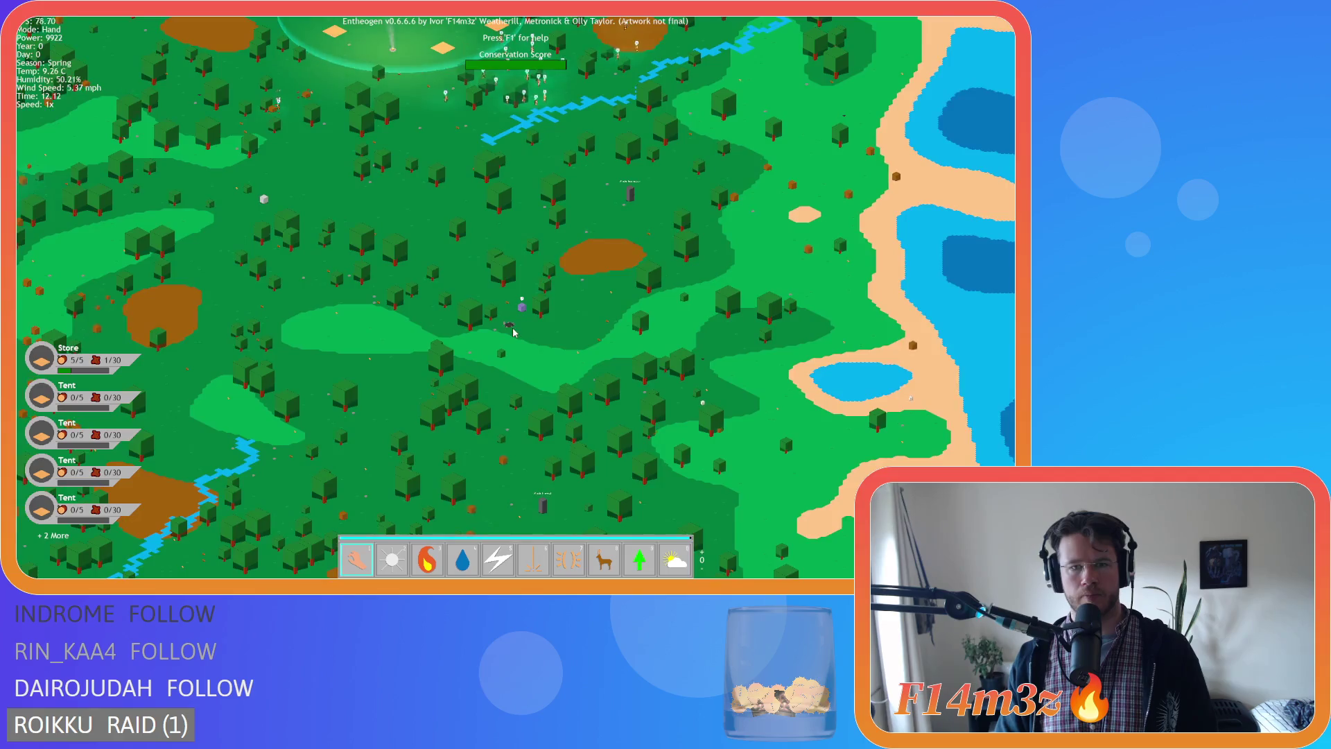
scroll(up, 3)
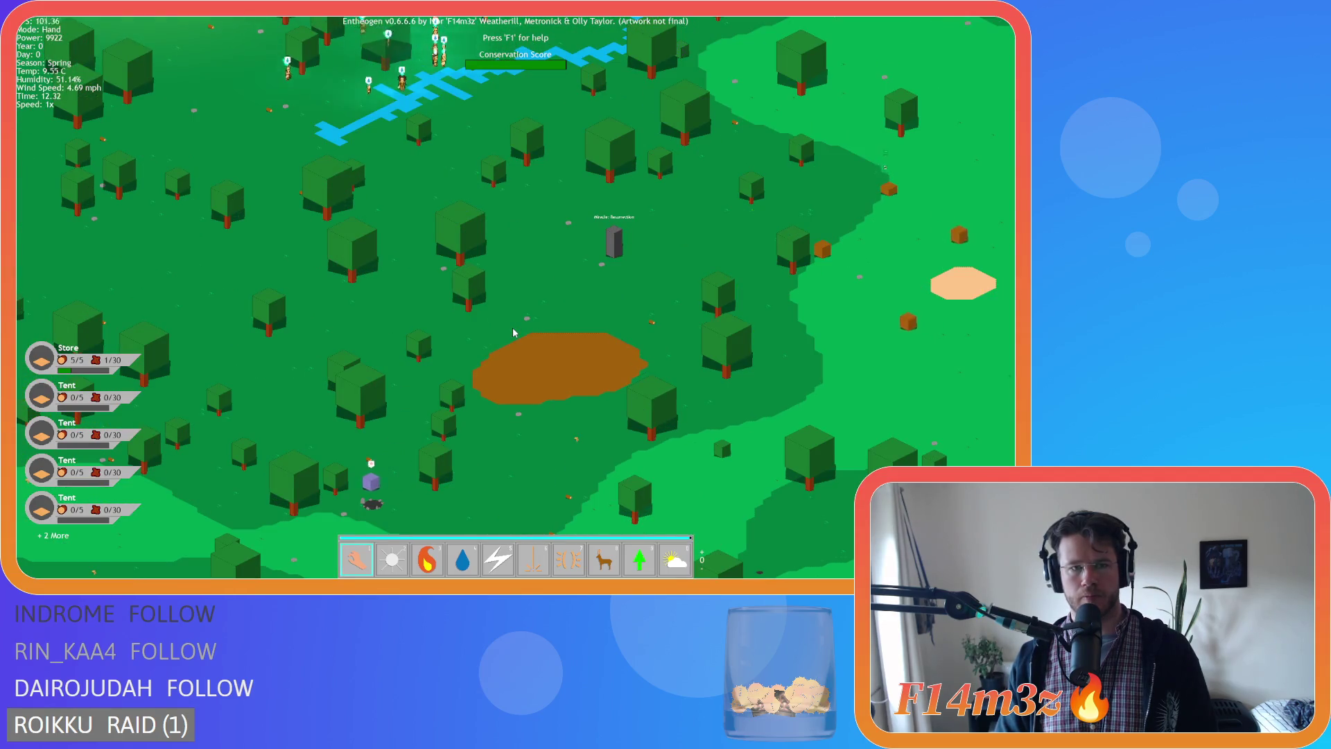
key(w)
key(a)
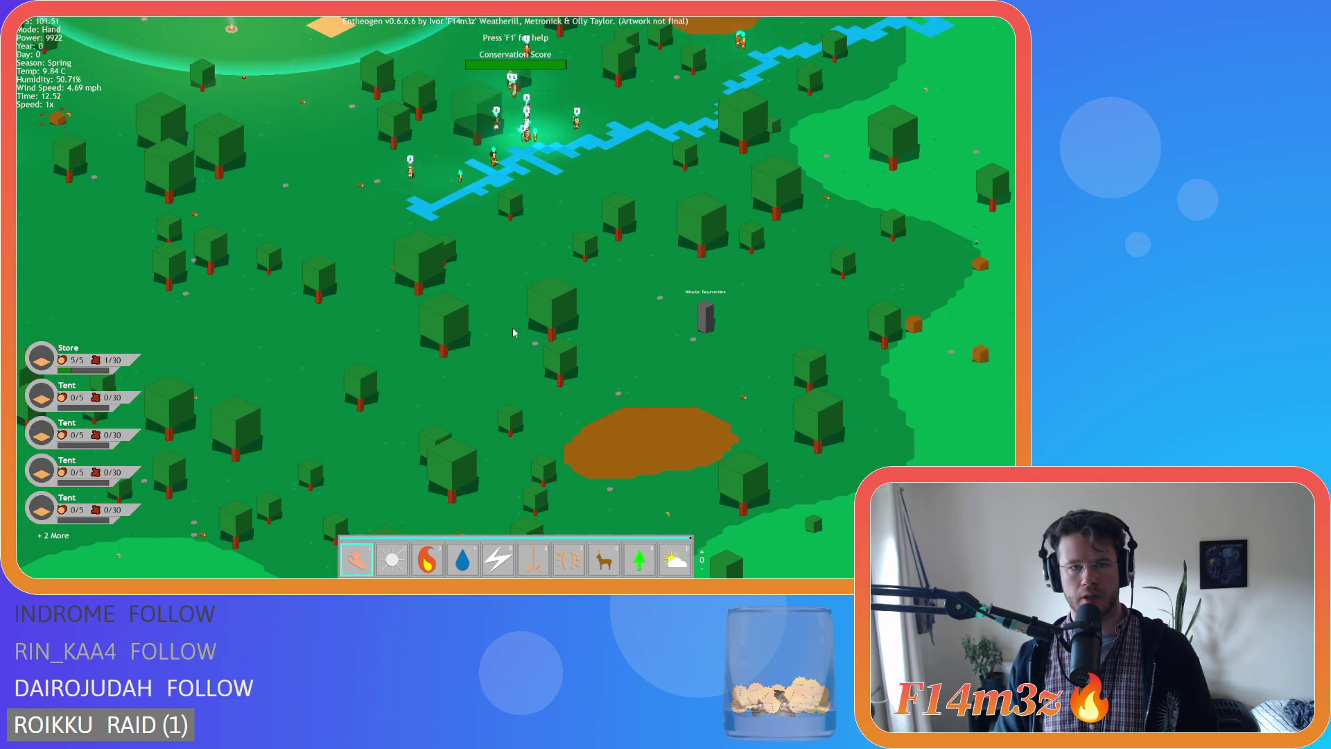
scroll(down, 3)
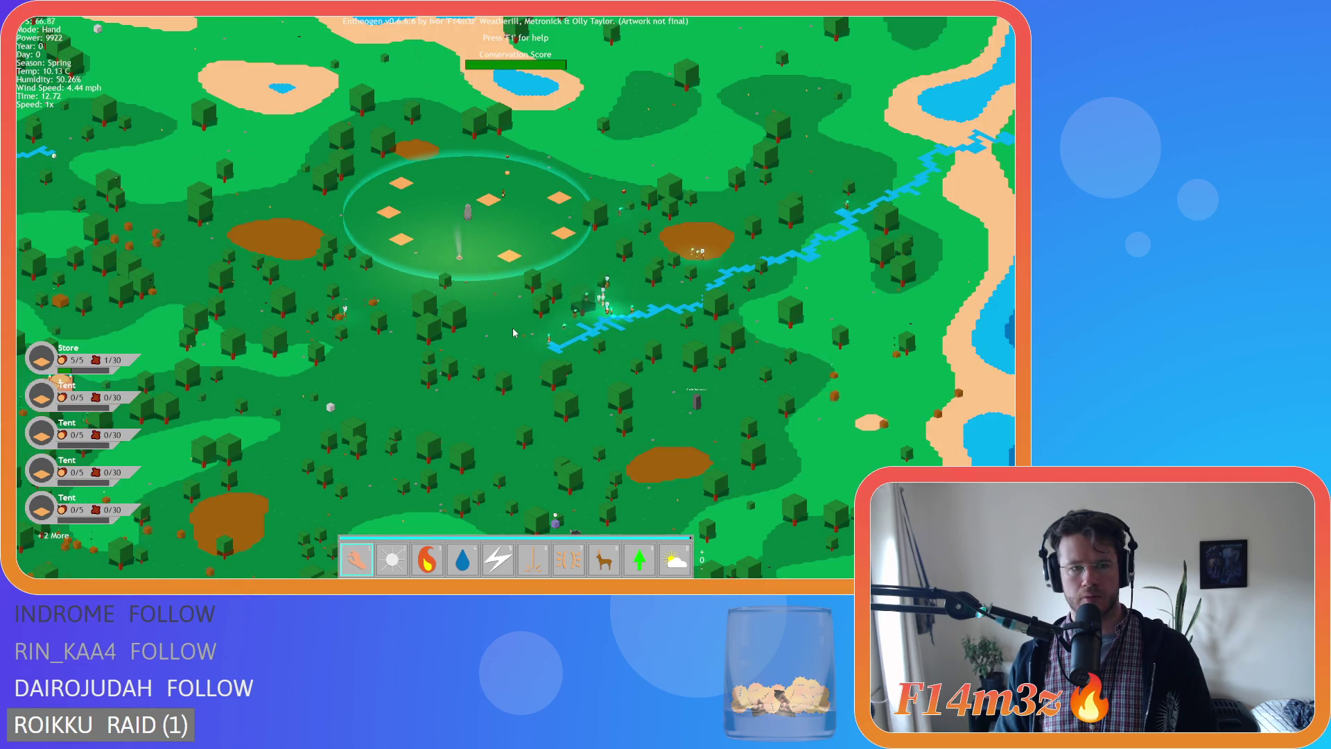
scroll(up, 3)
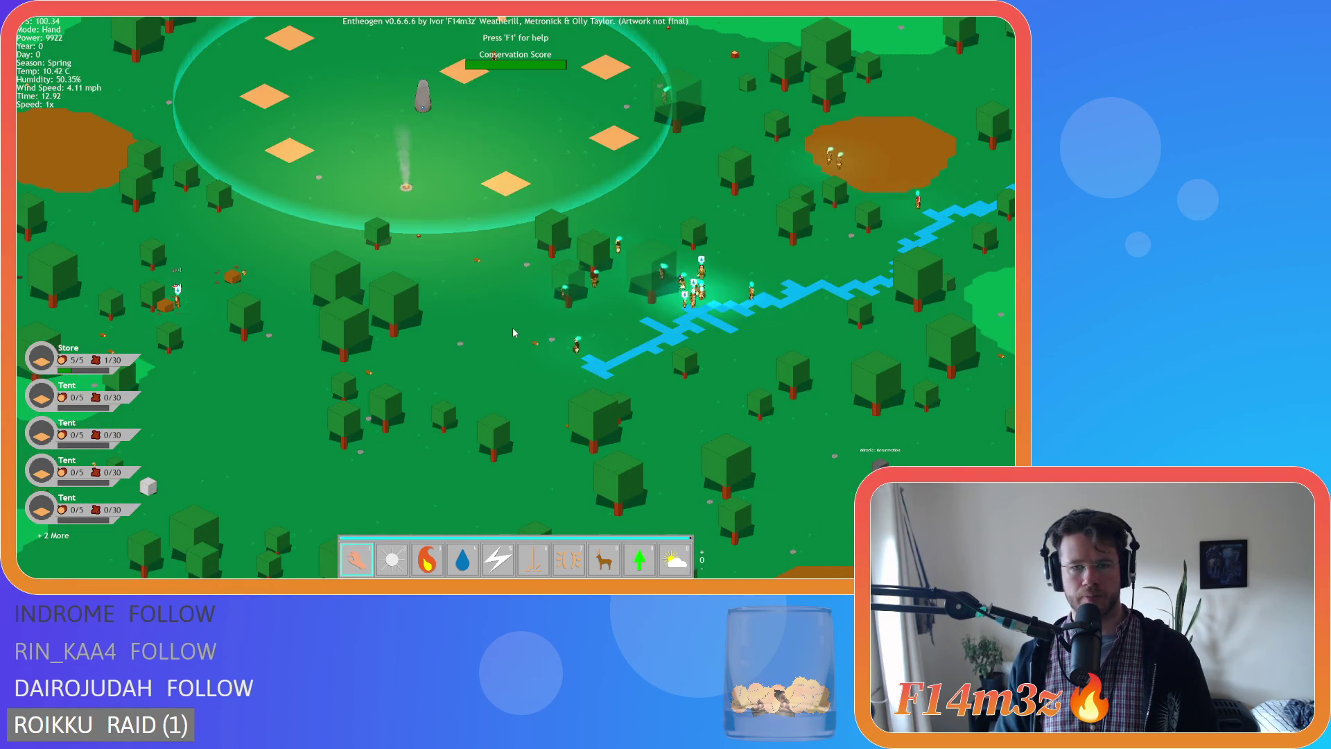
key(w)
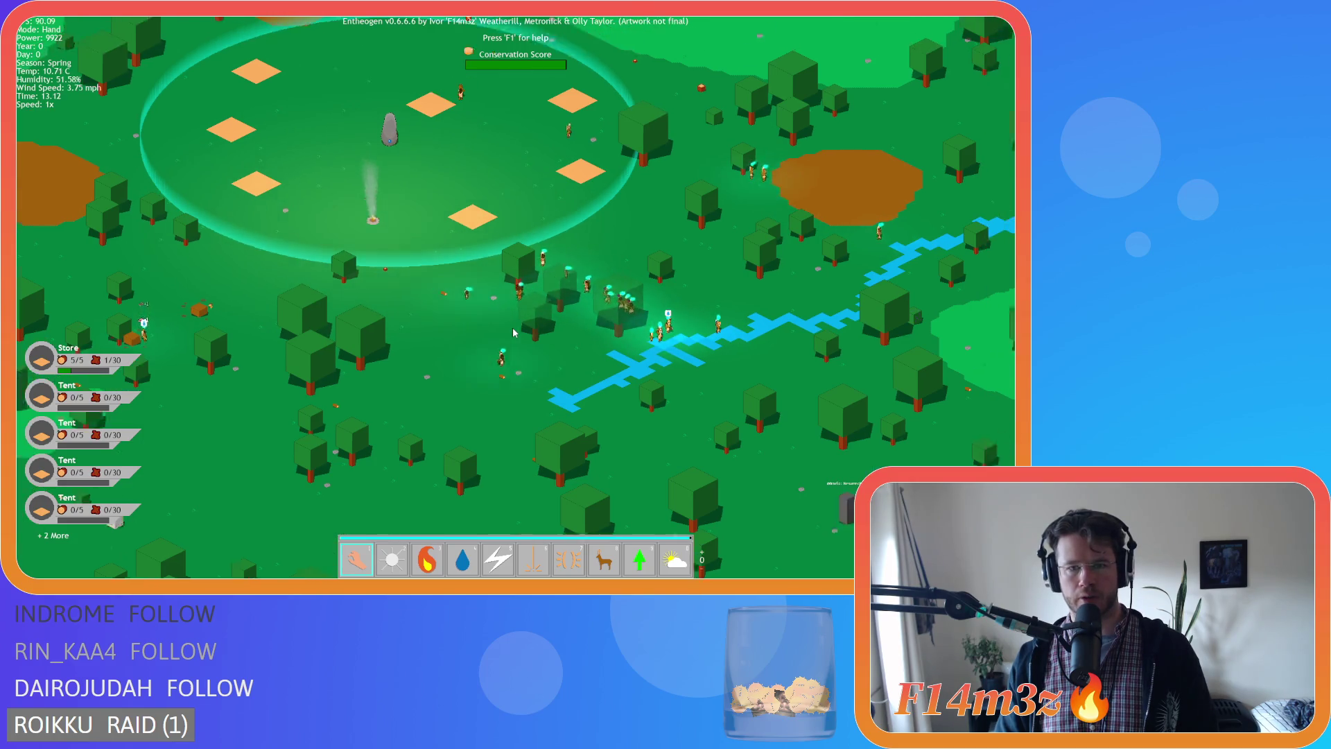
scroll(down, 3)
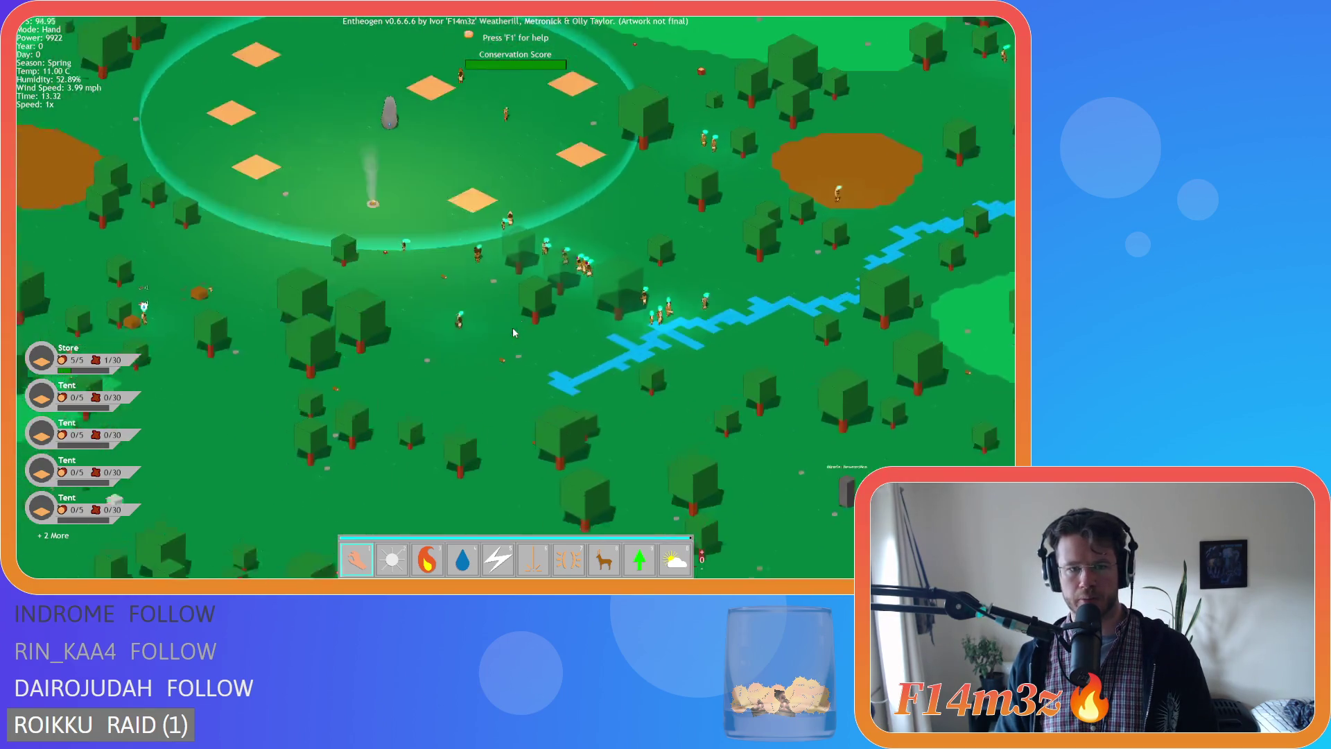
scroll(up, 3)
key(w)
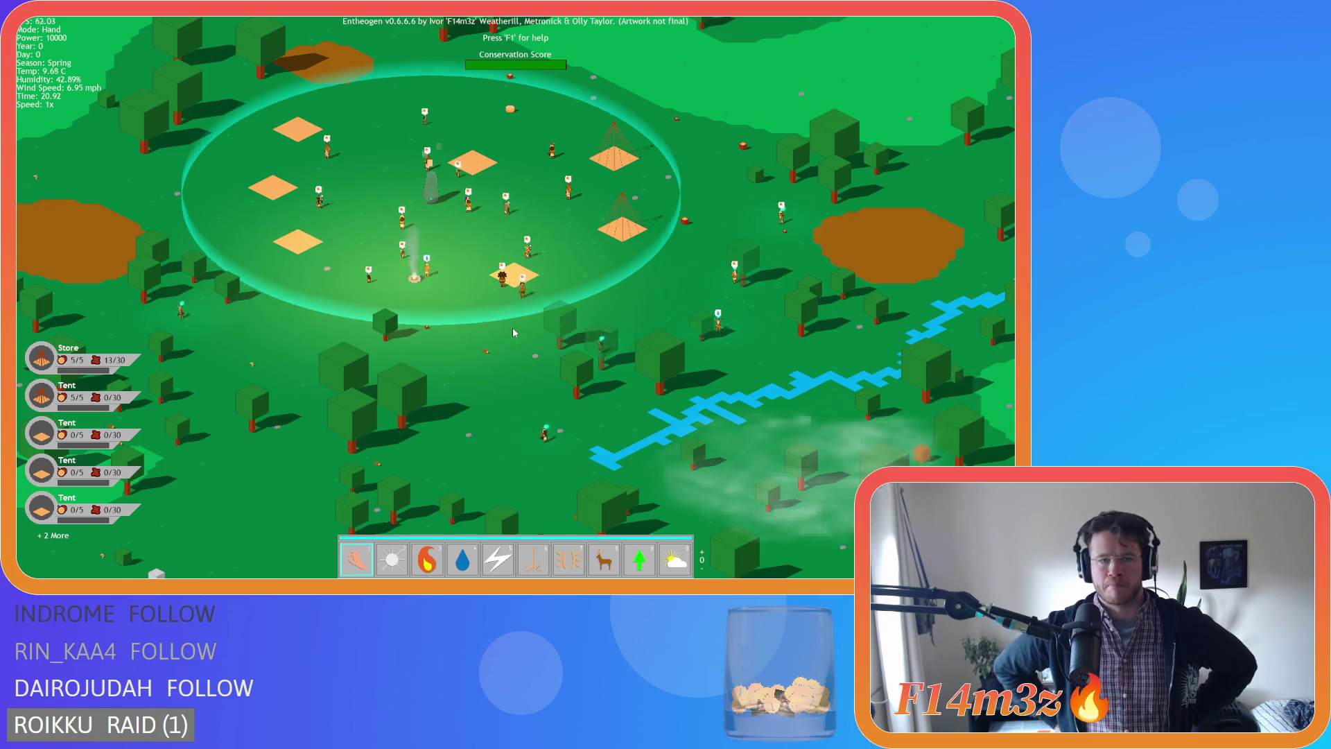
Look around the village ring and the river, then quit the game, confirming with Y.
key(a)
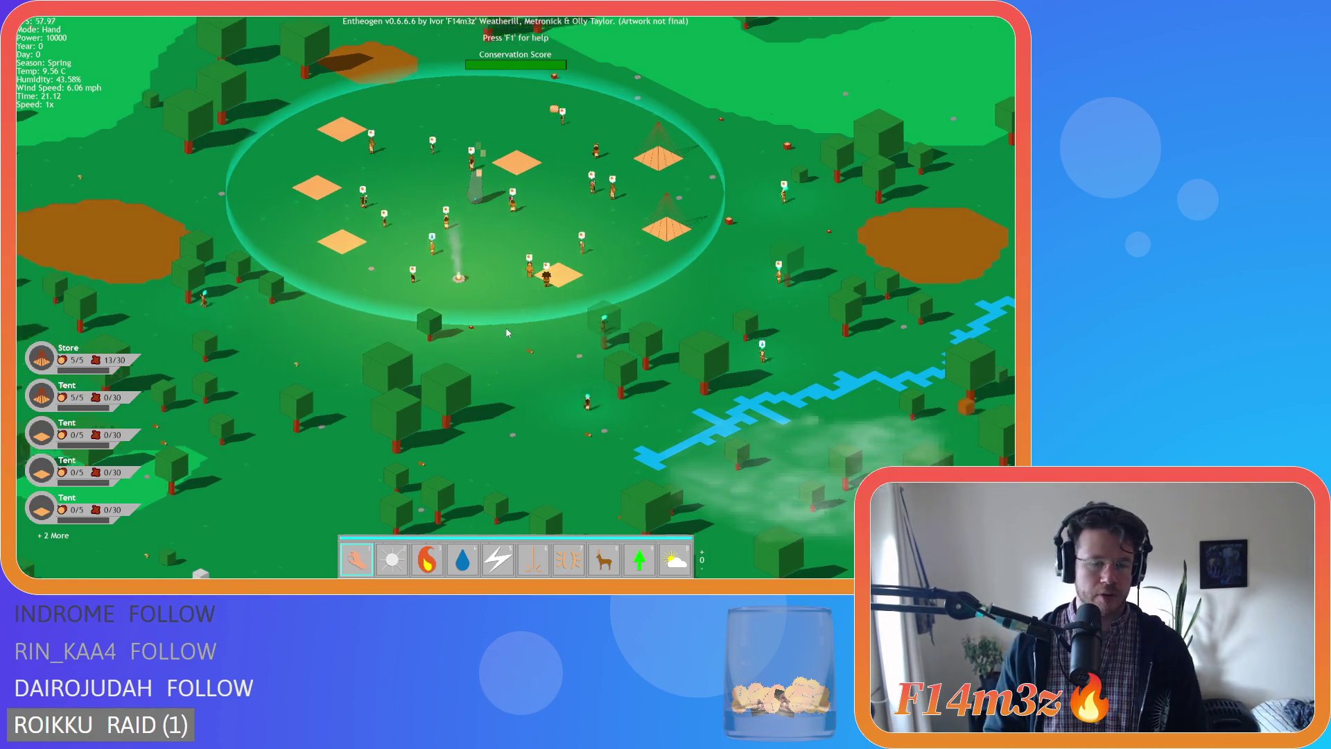
key(w)
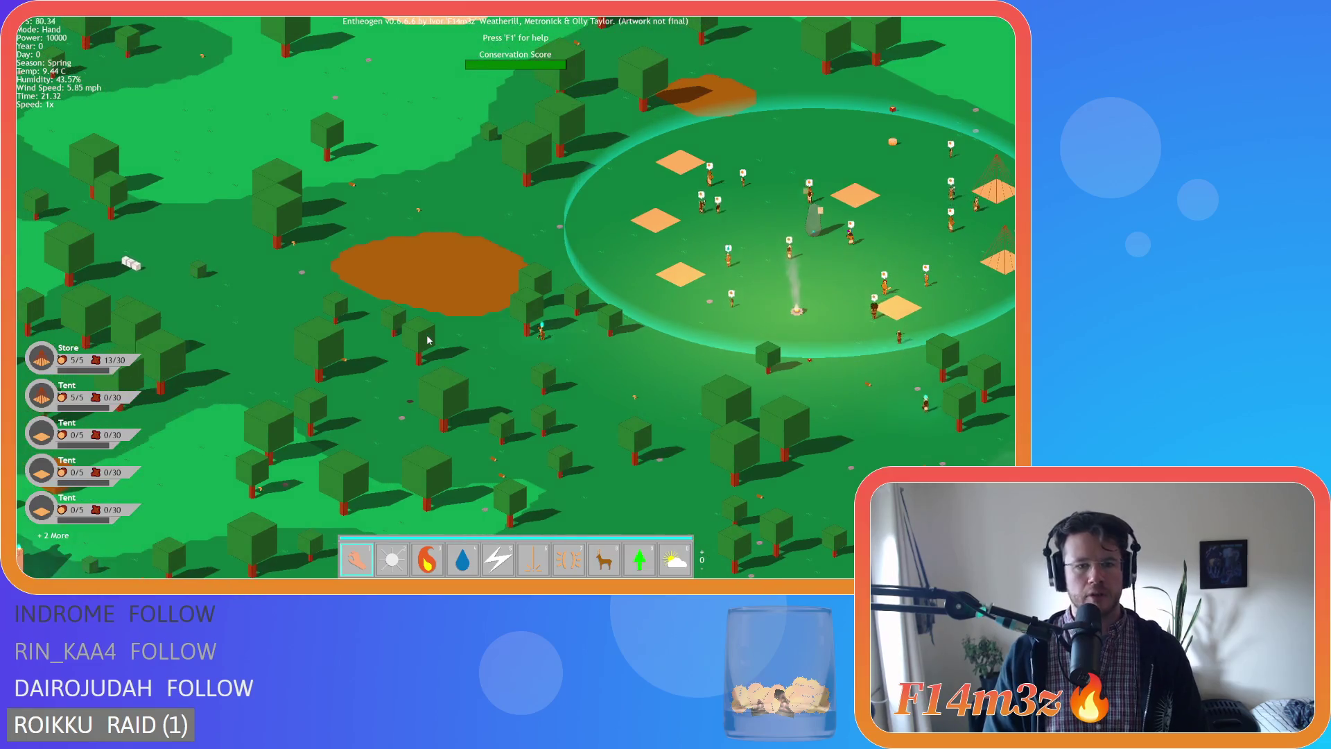
key(d)
key(d)
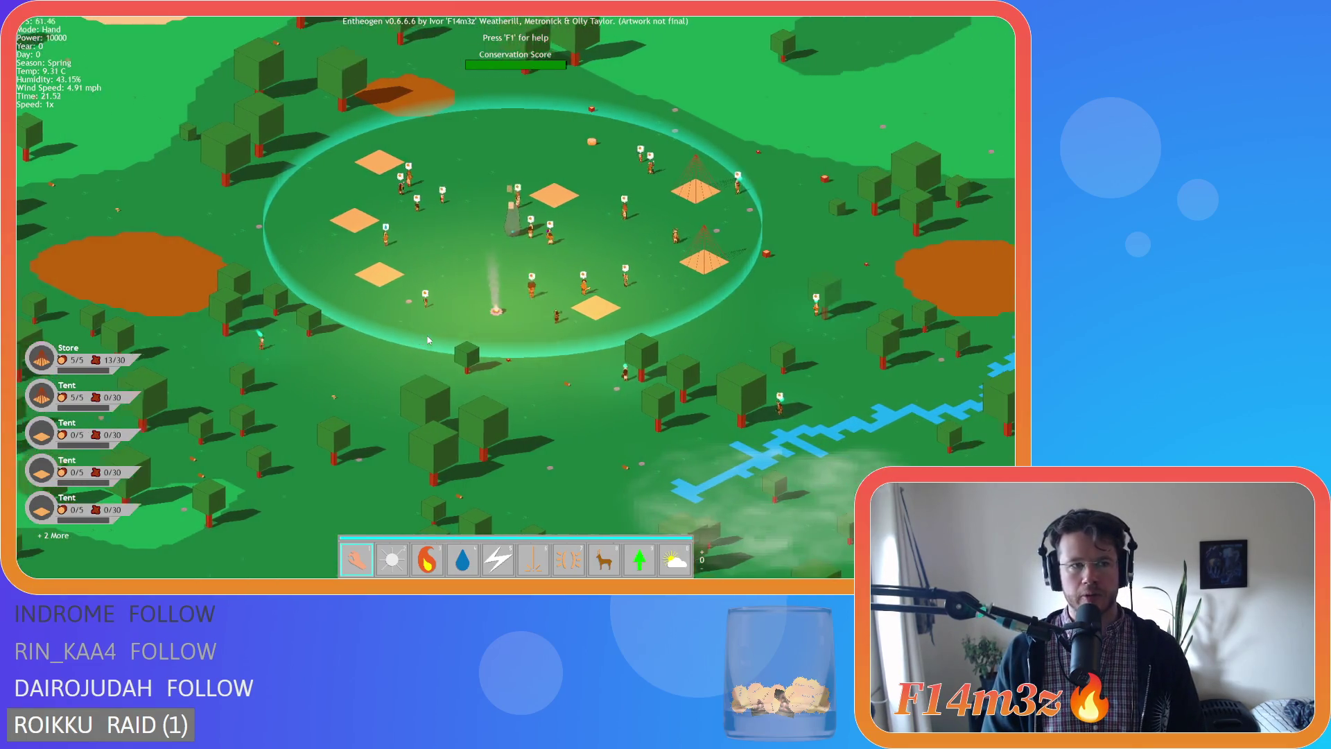
key(s)
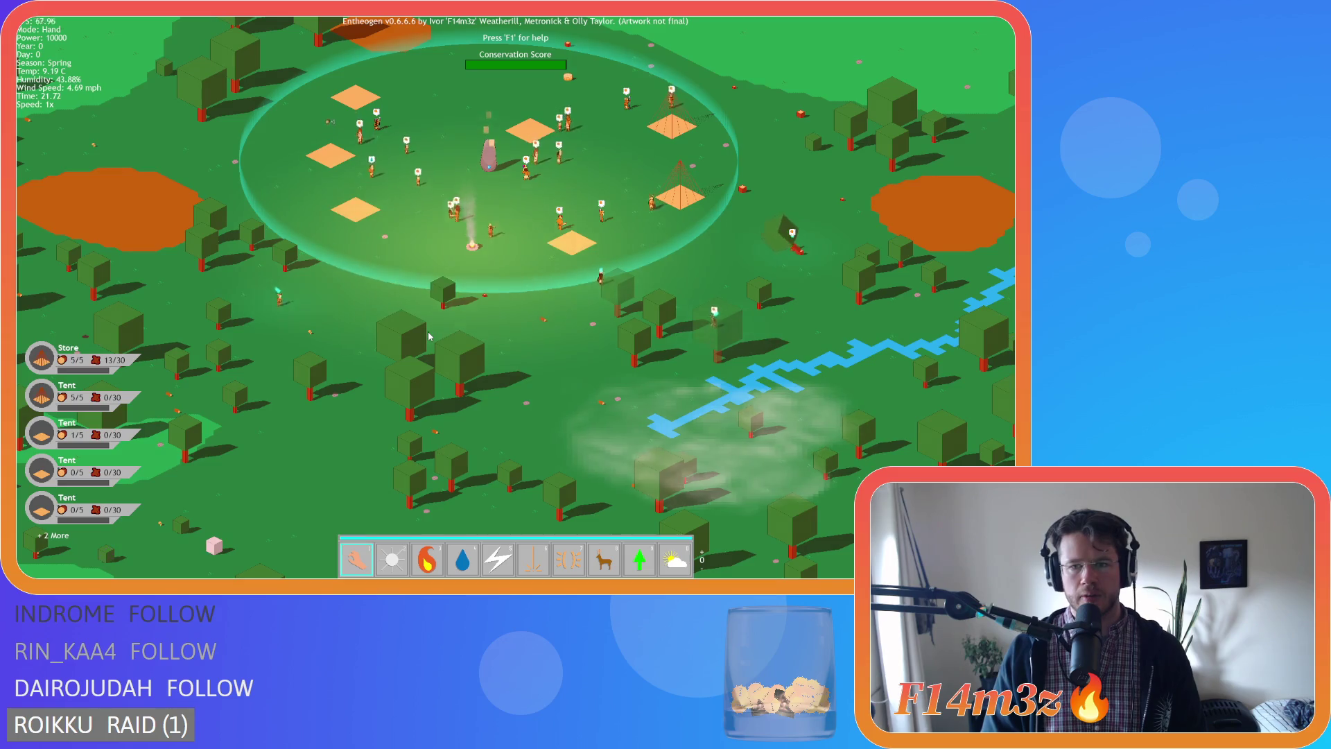
key(d)
key(w)
key(w)
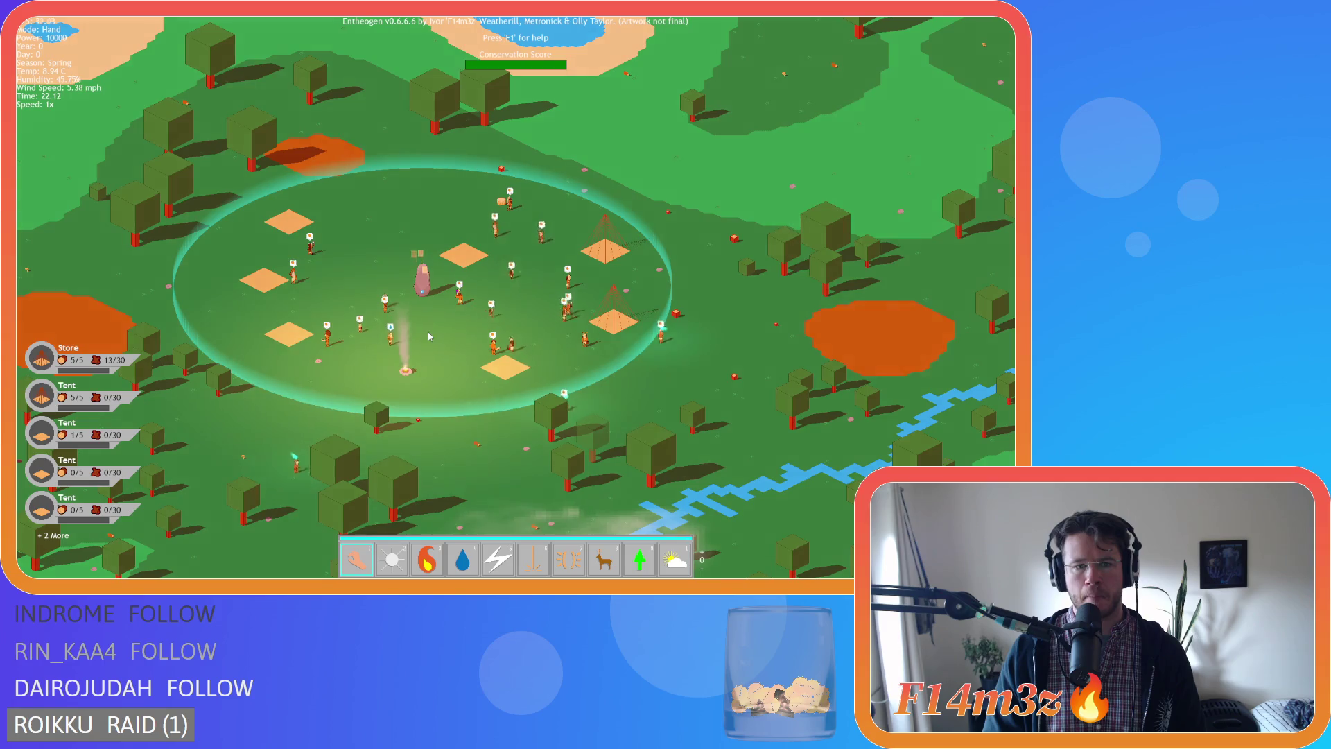
key(s)
key(a)
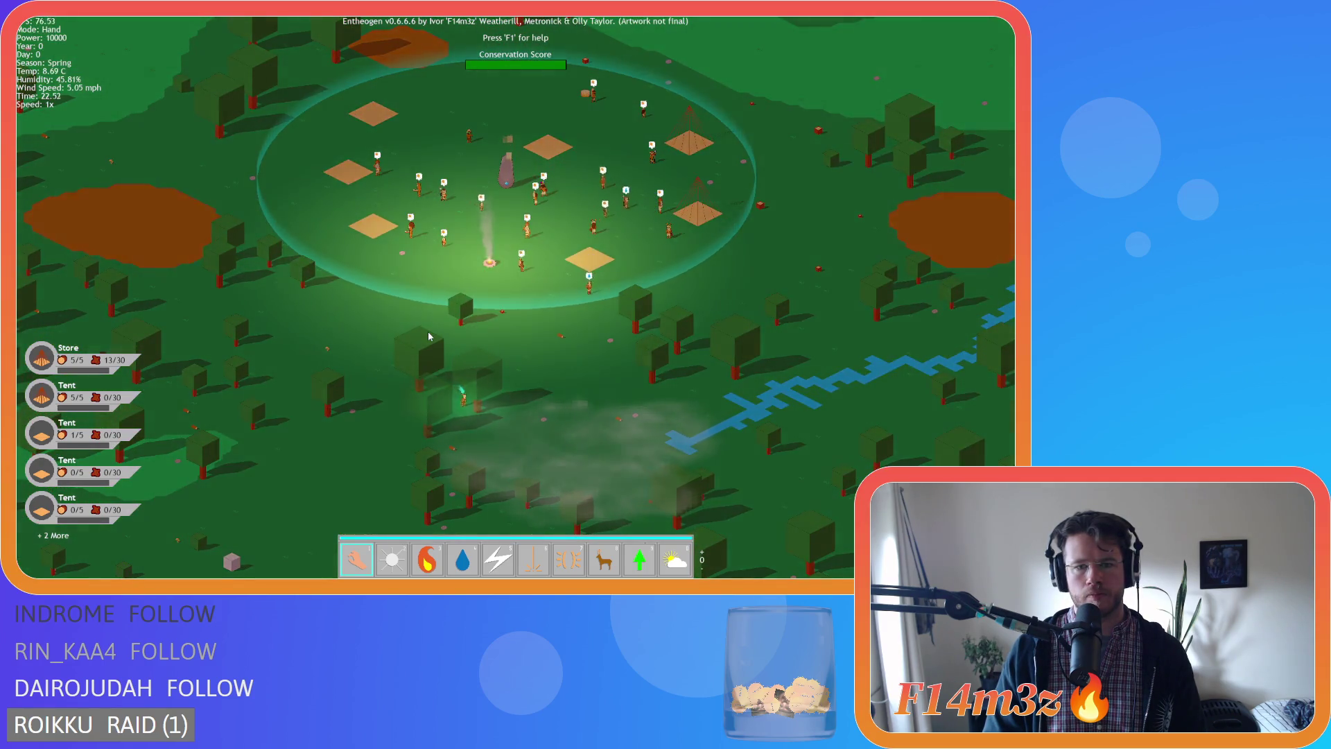
key(s)
key(d)
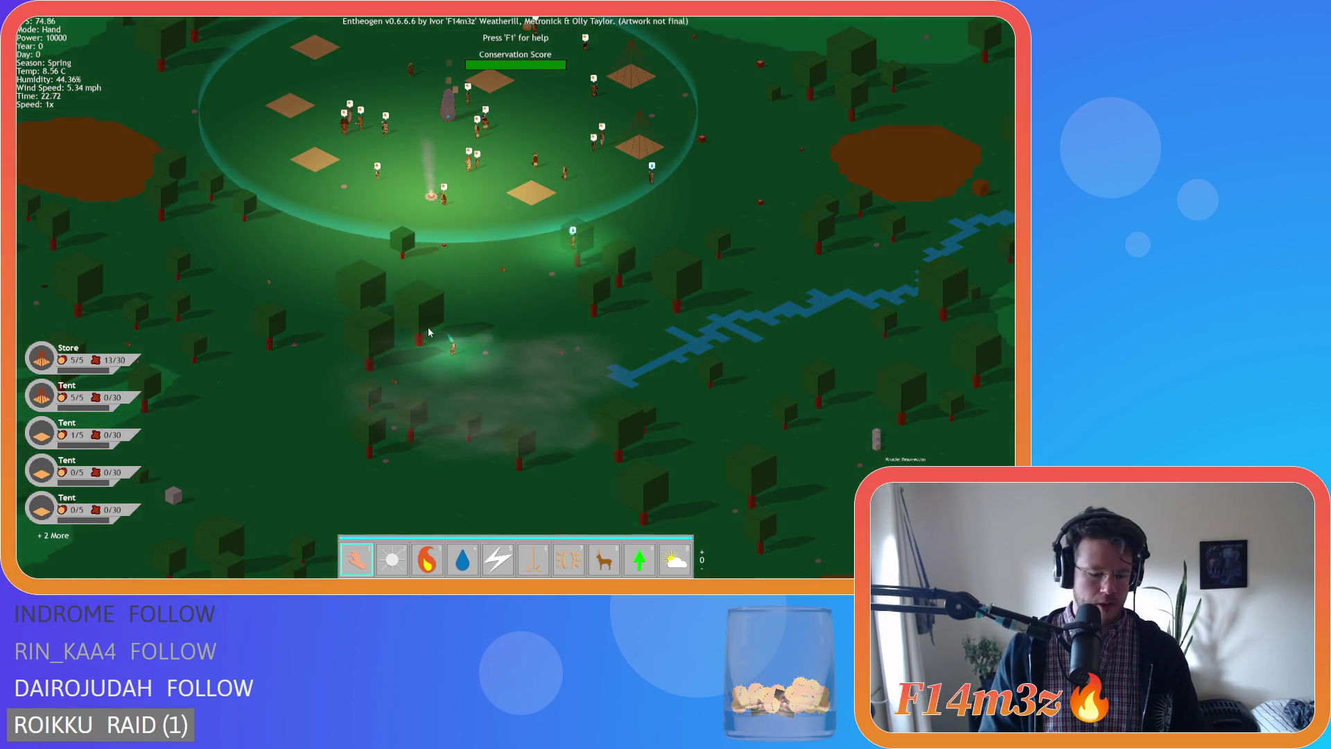
key(Escape)
key(y)
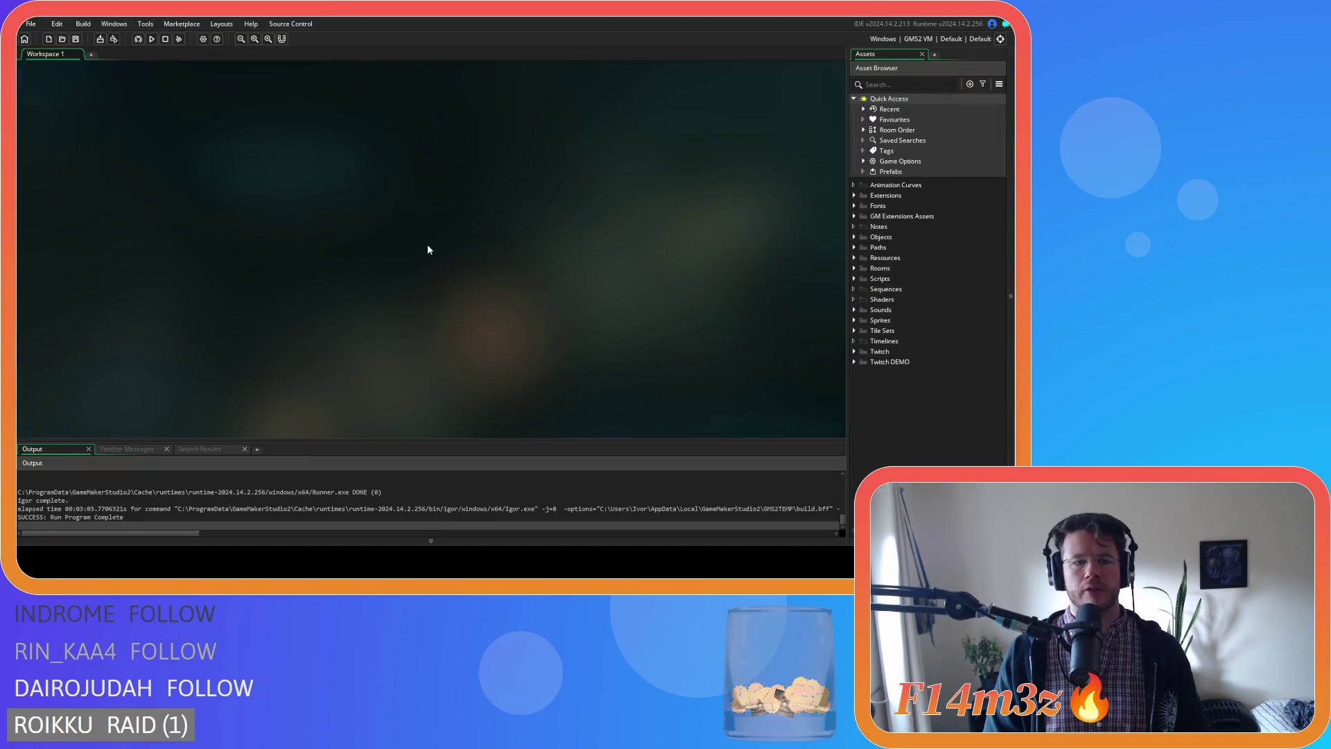
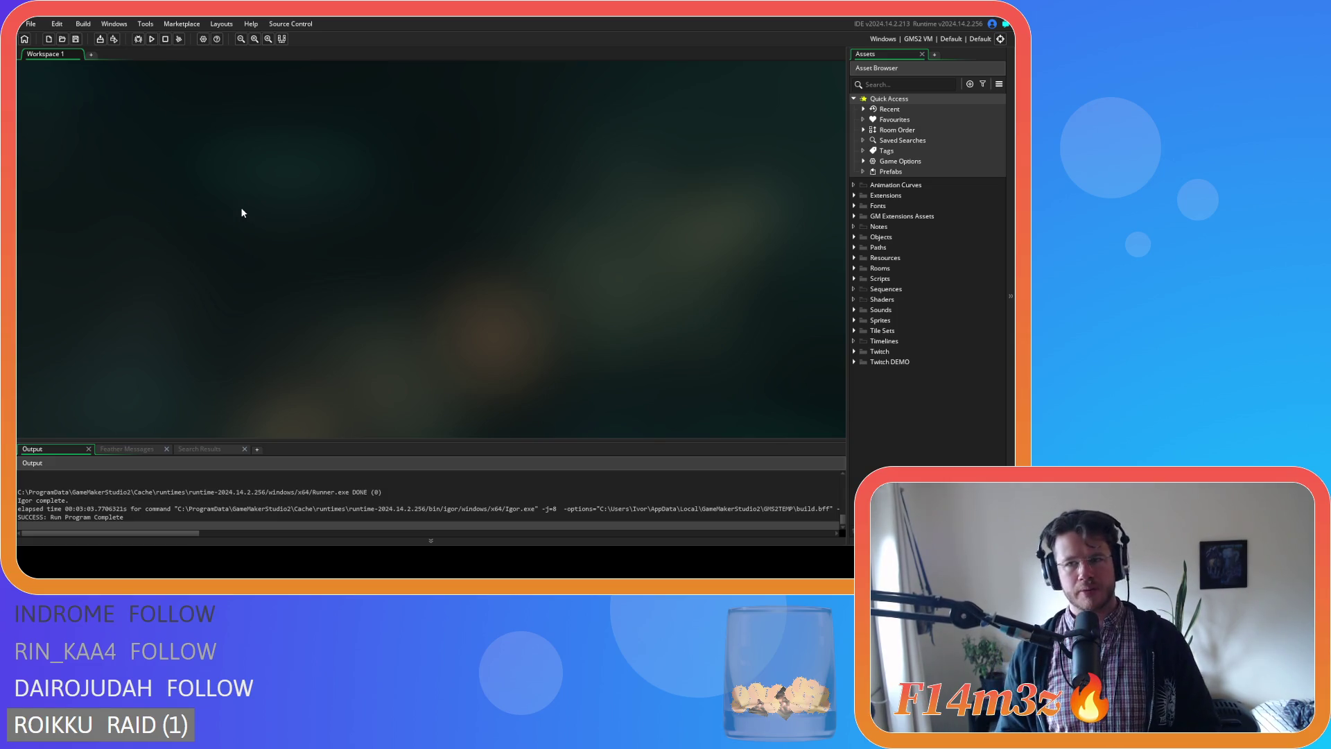
Start a test run from the toolbar Run button, then relaunch it with F5 after the failed build.
click(151, 39)
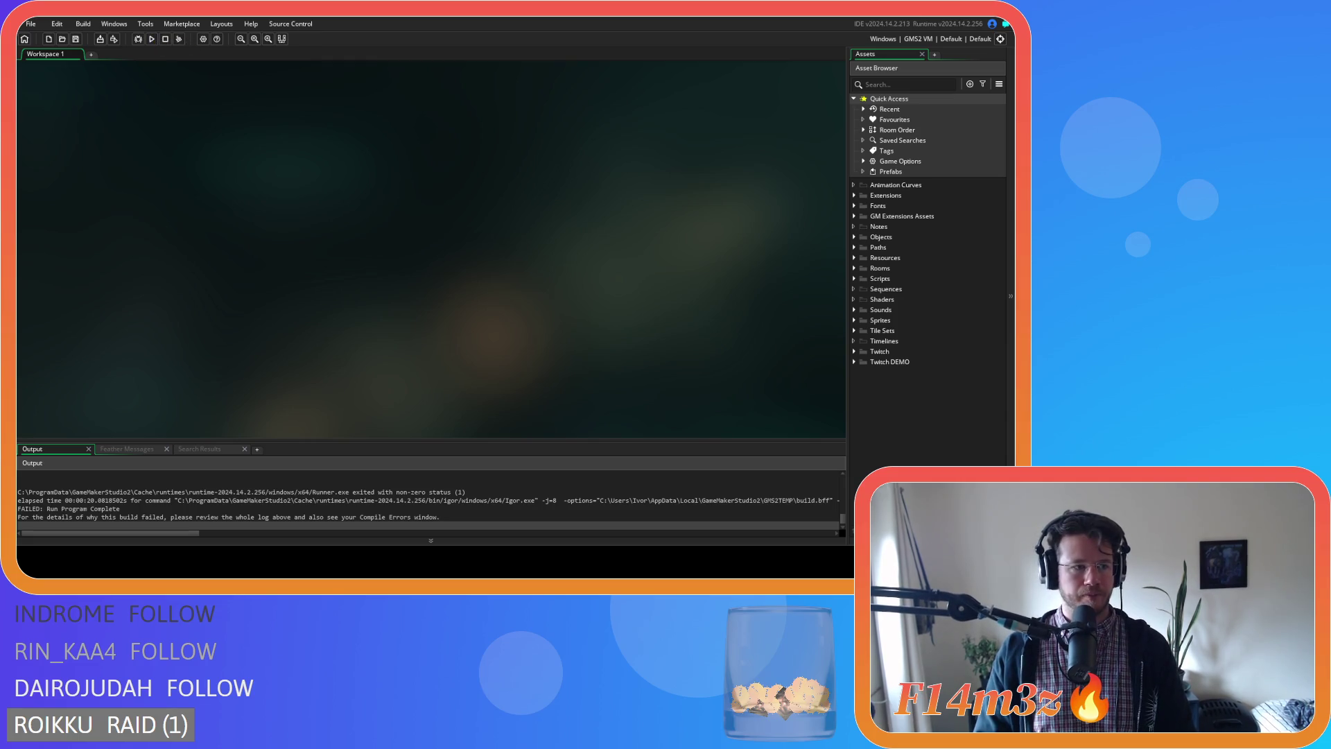
key(F5)
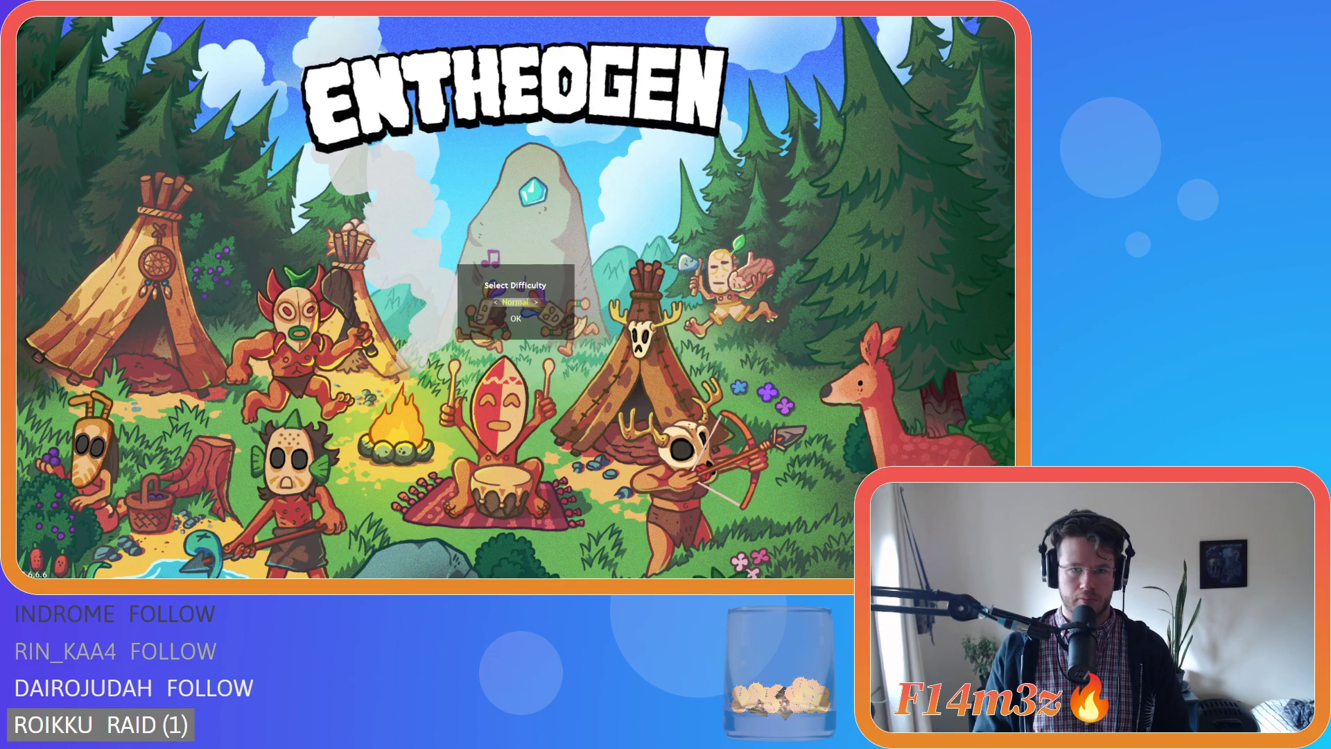
Switch the game difficulty away from Normal, confirm it, and close the running game.
key(Left)
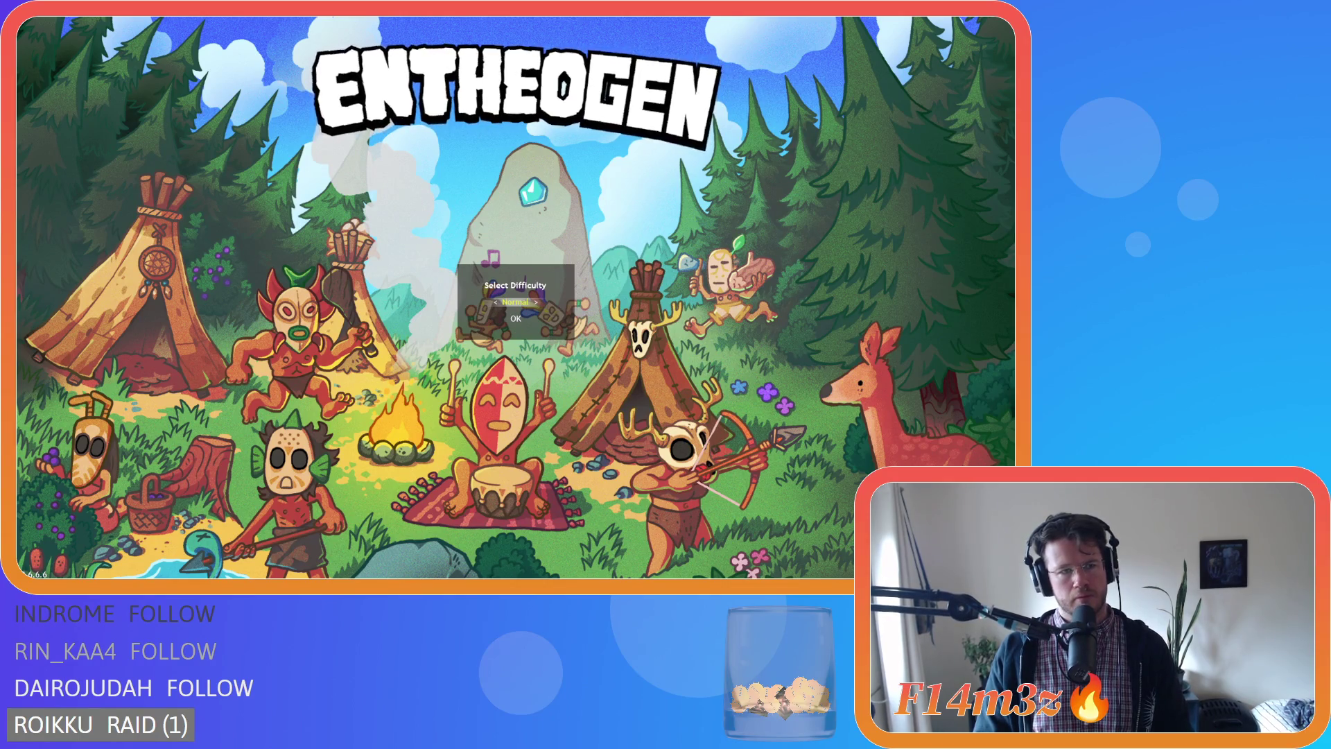
key(Return)
key(Escape)
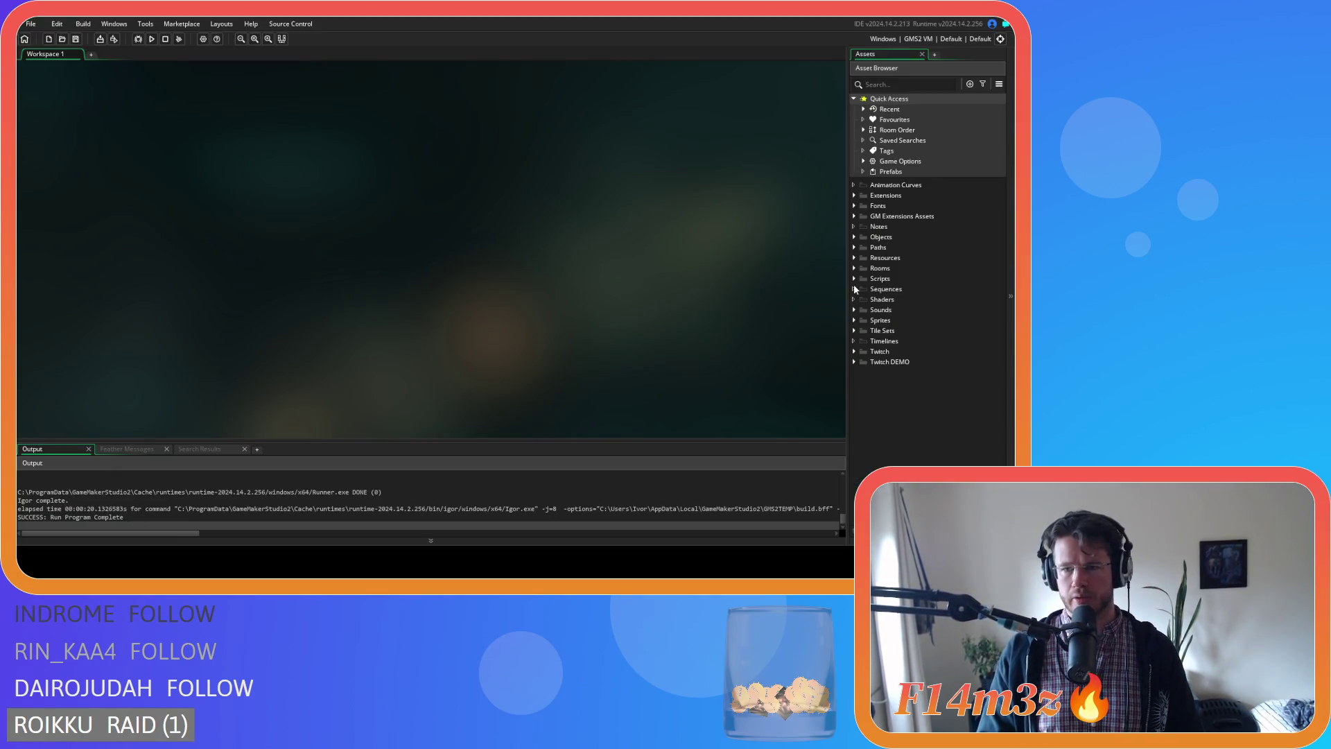
Fold the Scripts folder away, expand Objects > Game, and open ob_controller for editing.
click(855, 280)
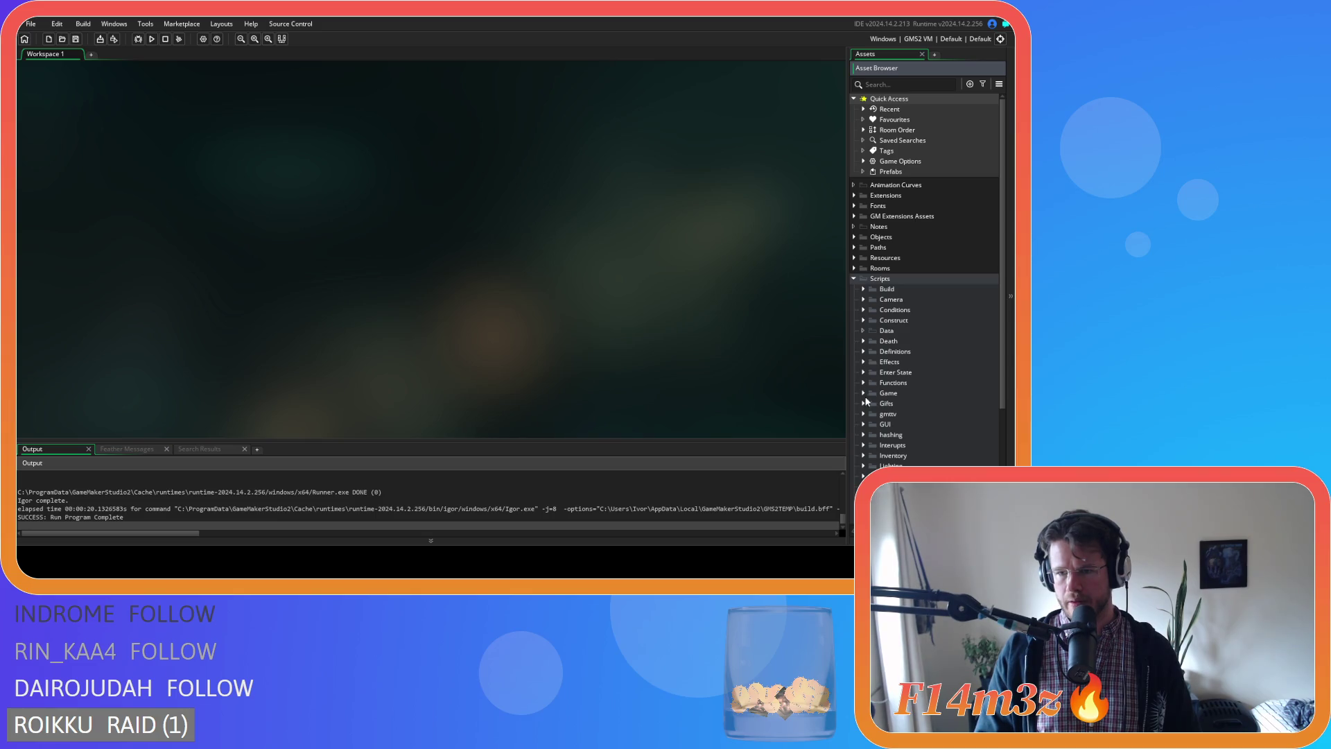
click(864, 393)
click(864, 393)
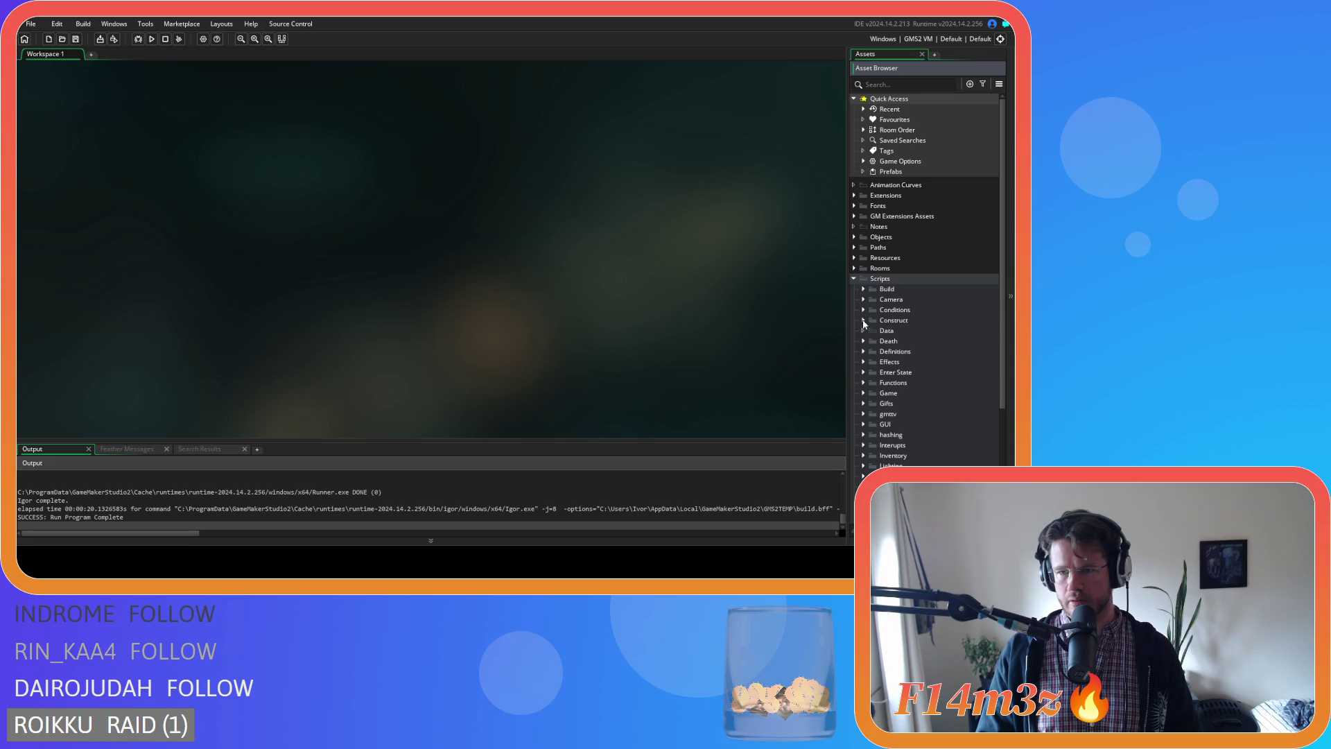
click(855, 279)
click(862, 242)
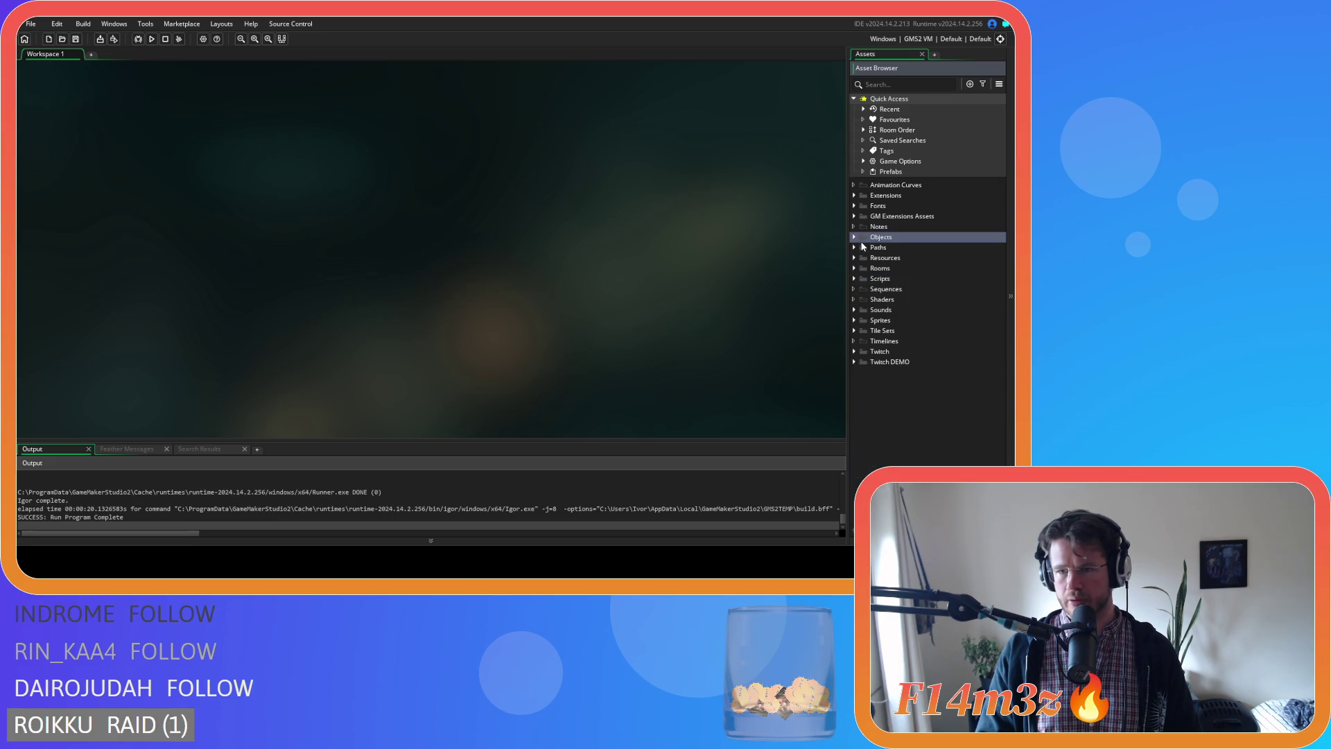
click(861, 241)
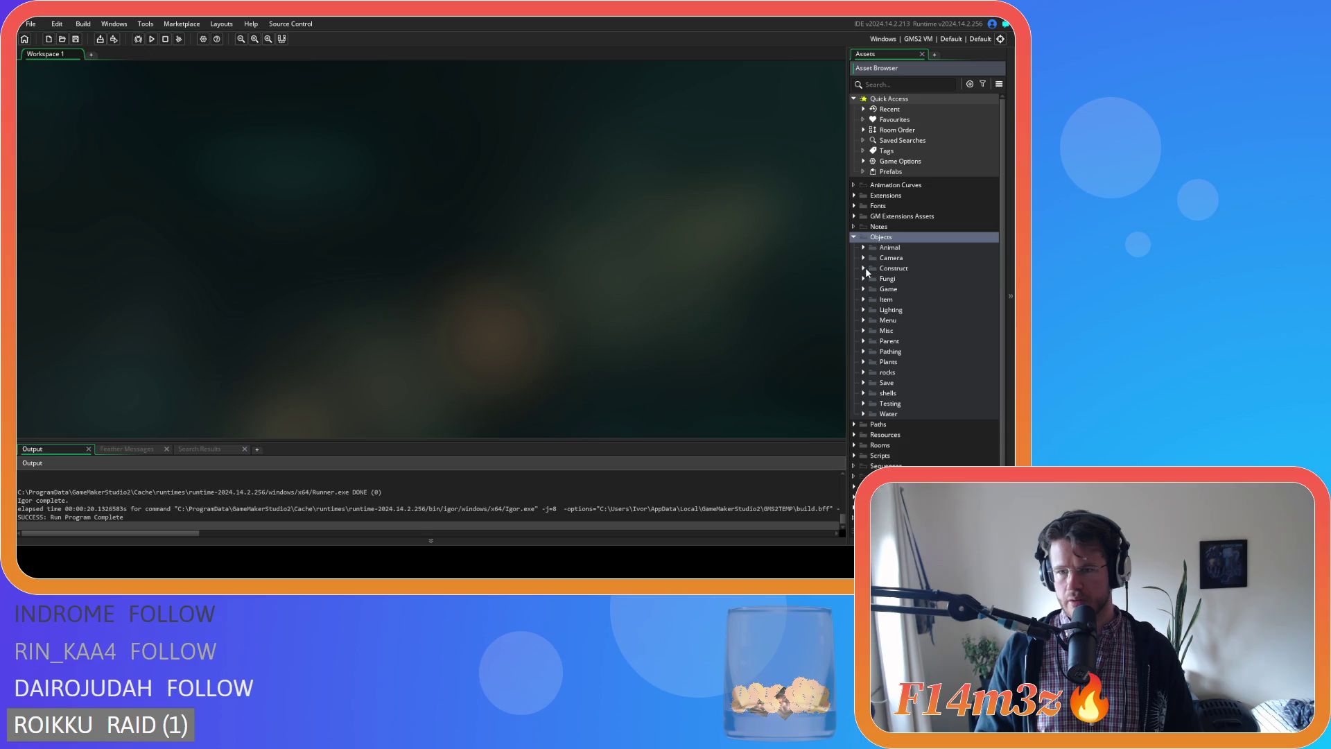
click(863, 288)
double_click(887, 300)
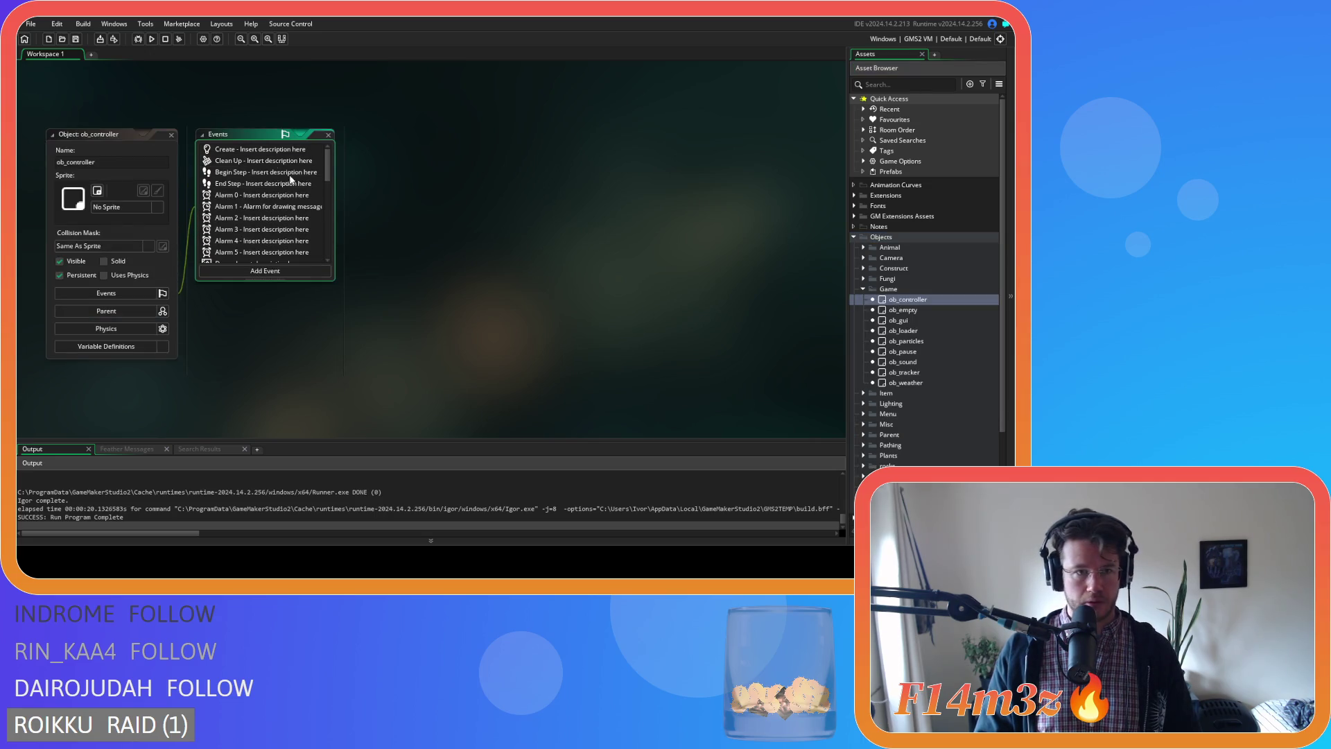
Change the skill 0 humansToSpawn value on line 45 from 15 to 25 and save.
drag(809, 173, 807, 197)
click(496, 309)
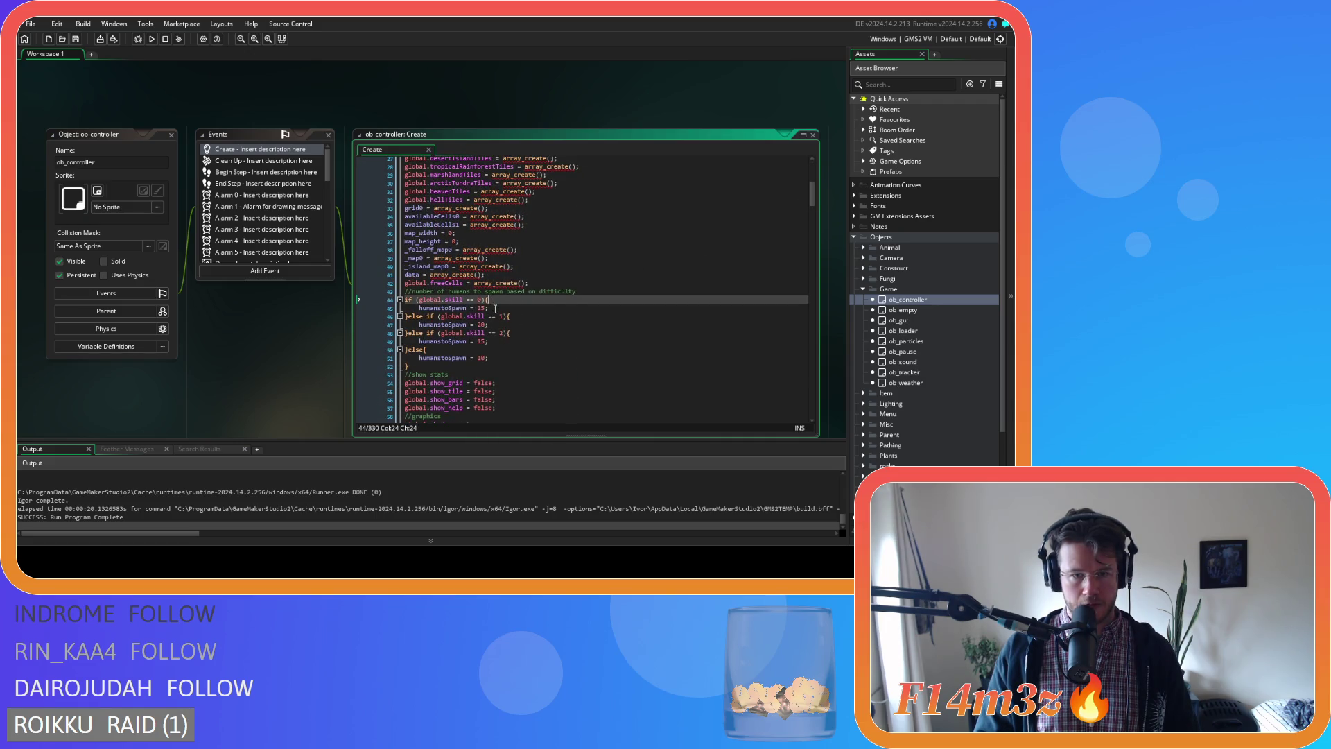
click(496, 324)
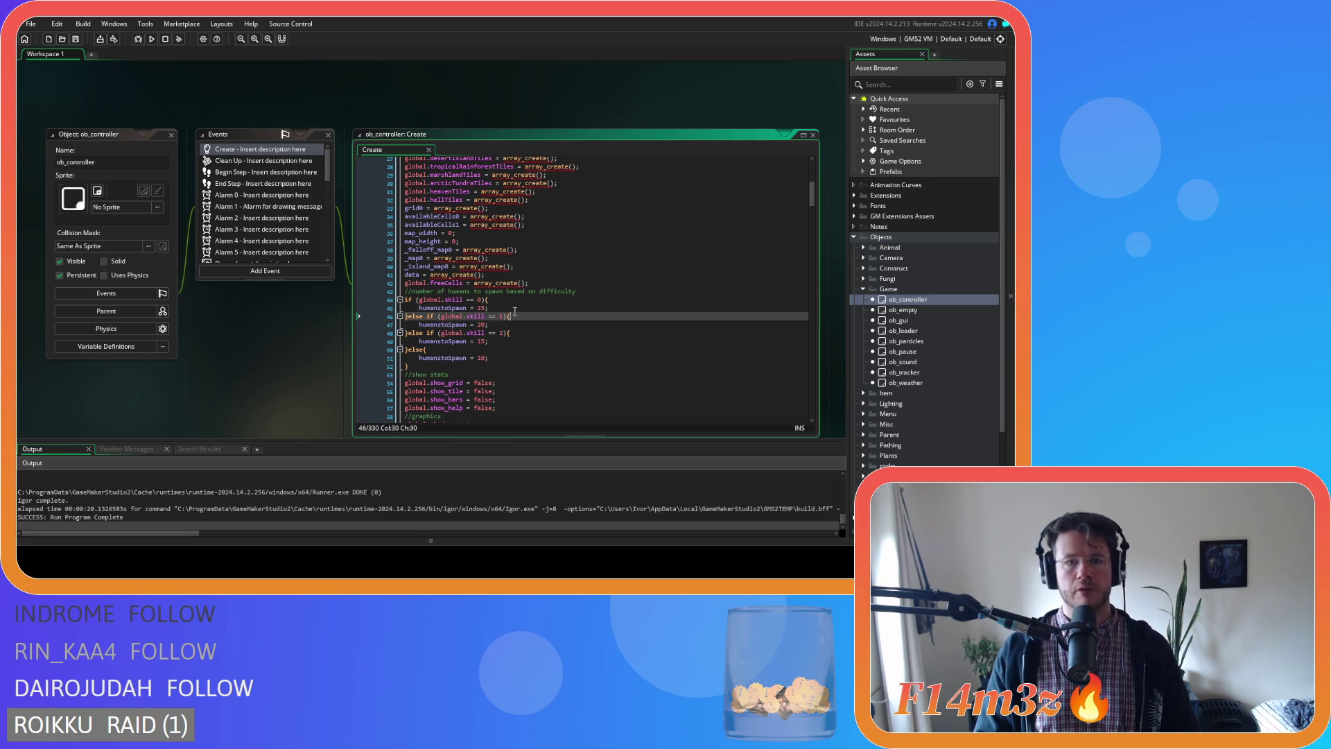
click(513, 307)
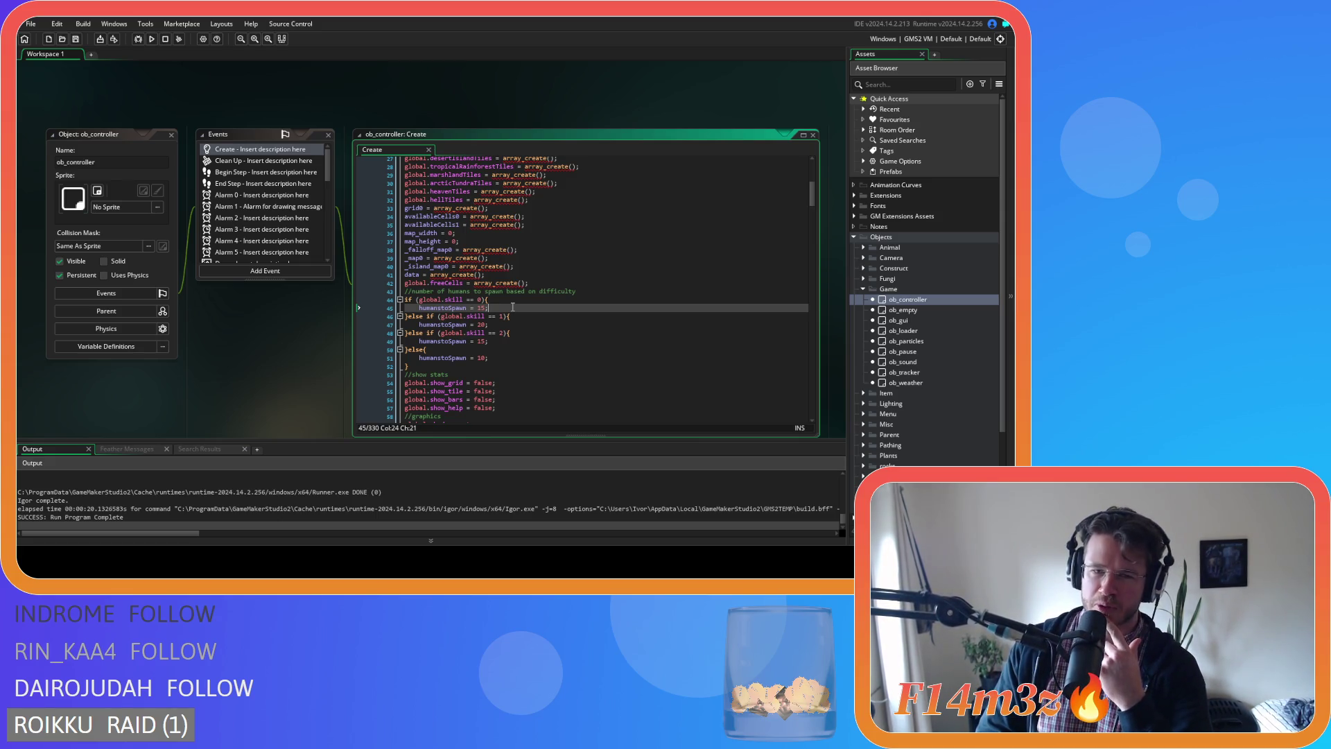
drag(482, 307, 478, 308)
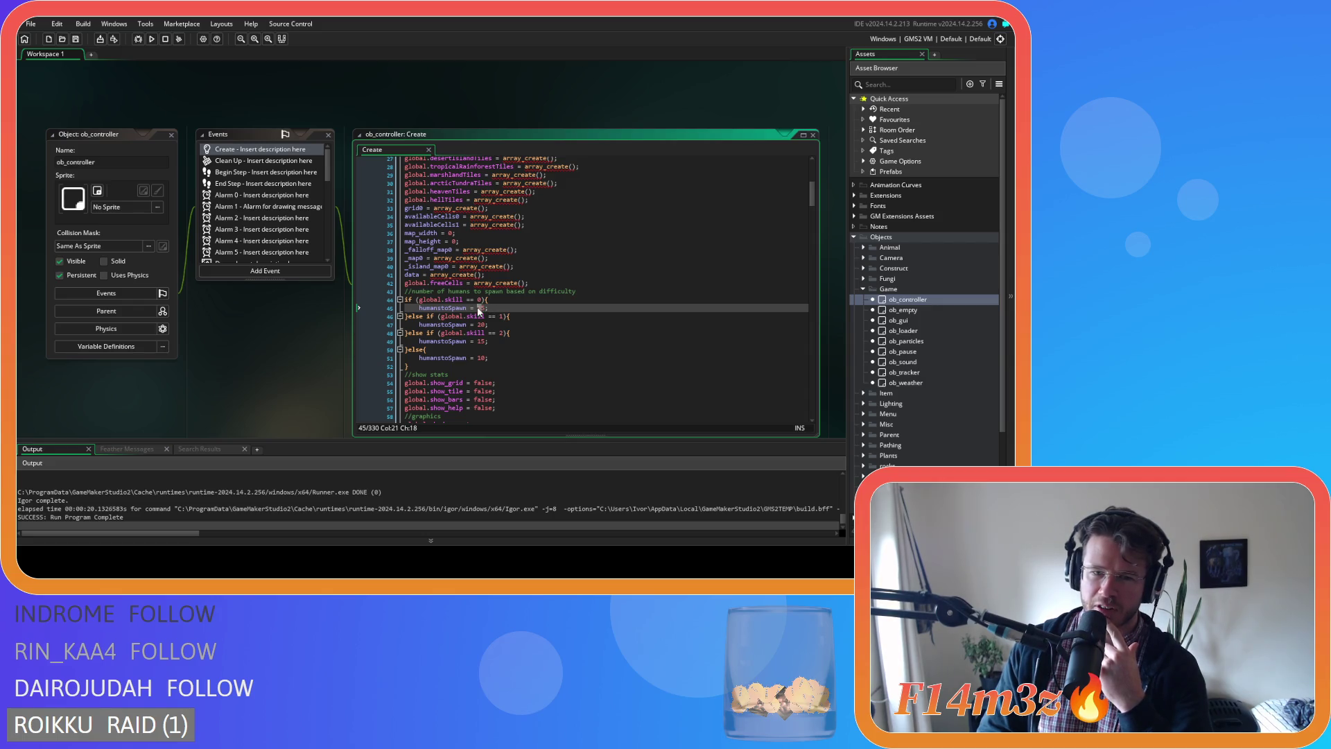
text(2)
click(537, 307)
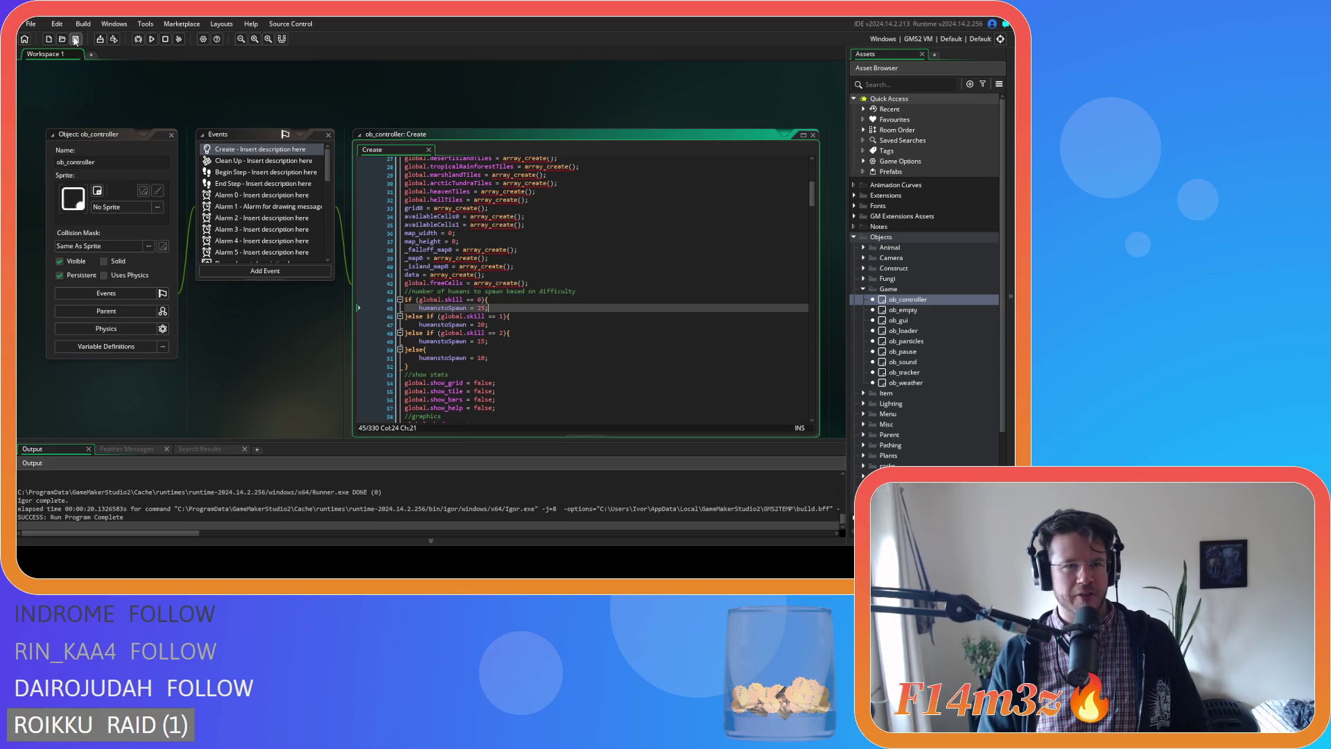
click(78, 40)
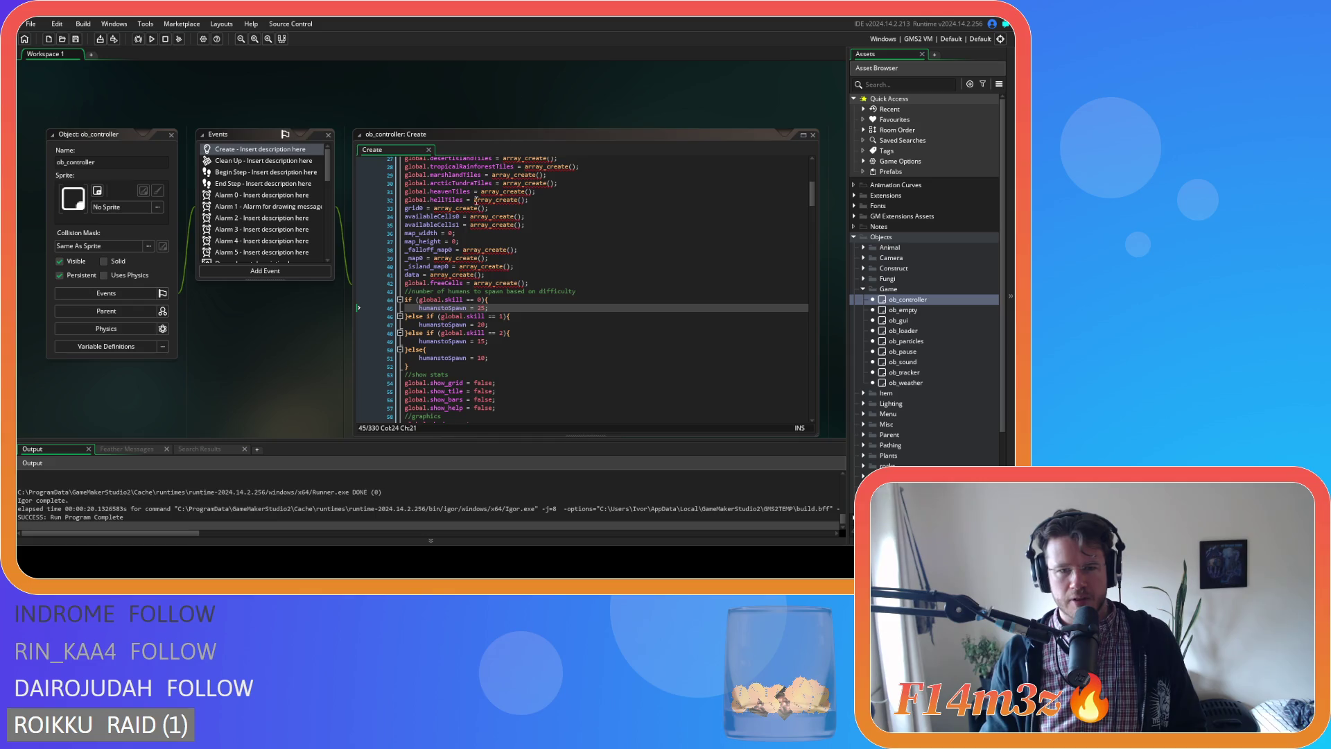
Remove the spaces around == in the skill checks on lines 44, 46 and 48, then save with Ctrl+S.
click(471, 300)
key(BackSpace)
key(Right)
key(Right)
key(Delete)
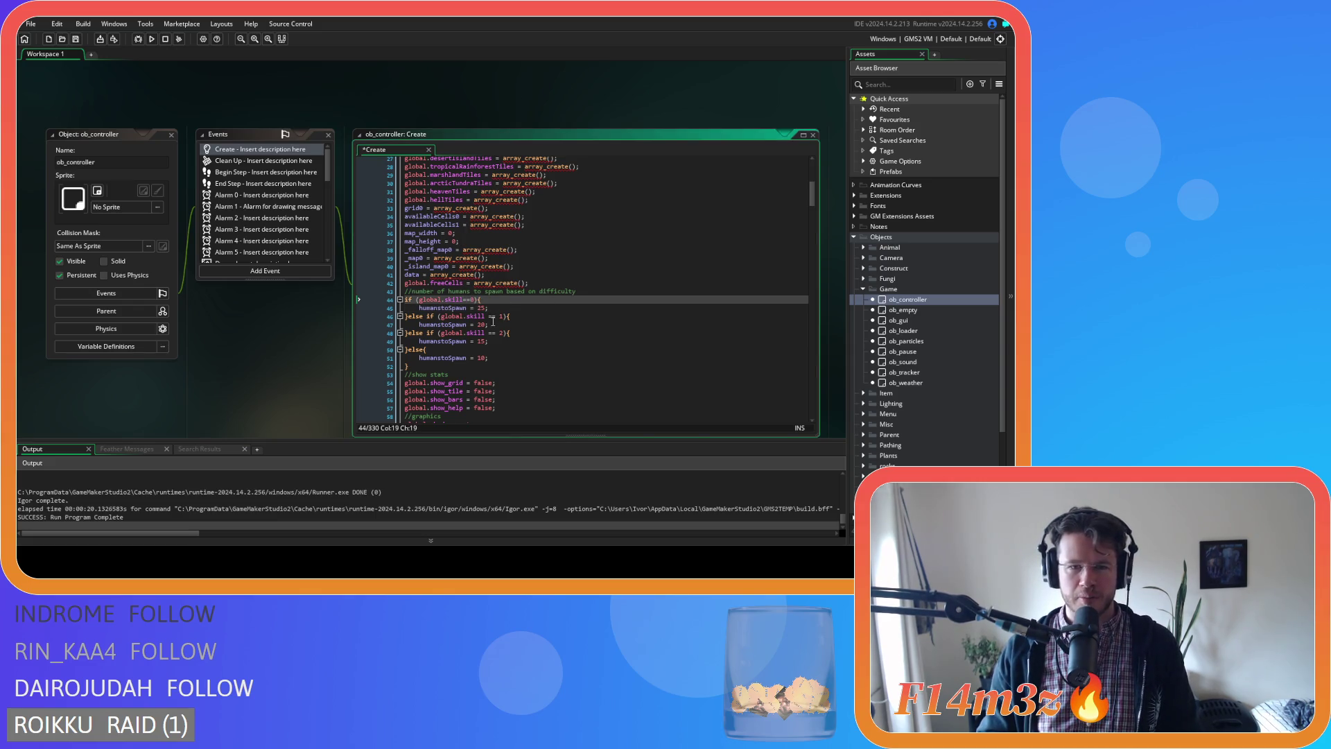
click(483, 316)
key(Delete)
key(Right)
key(Right)
key(Delete)
click(483, 332)
key(Delete)
key(Right)
key(Right)
key(Delete)
key(ctrl+s)
click(496, 85)
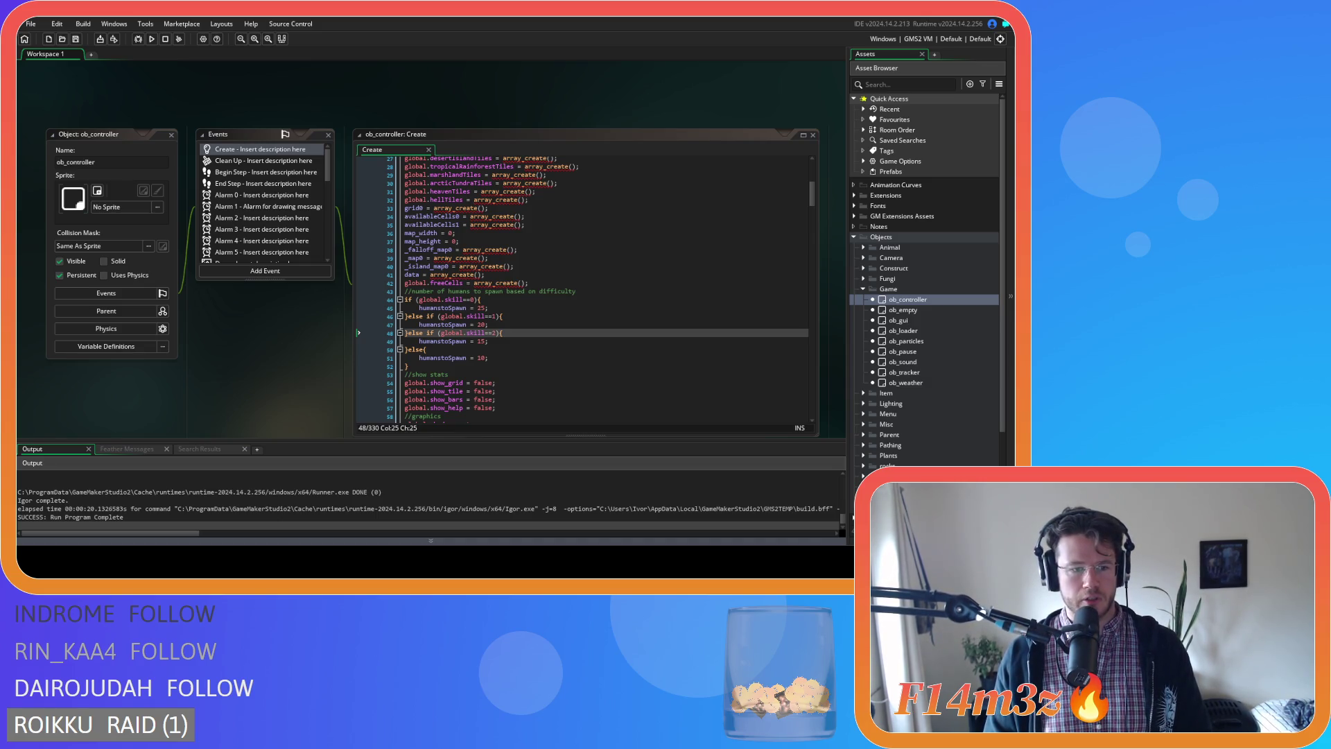
Close the ob_controller object and Create event windows, then collapse the Game and Objects folders.
click(372, 332)
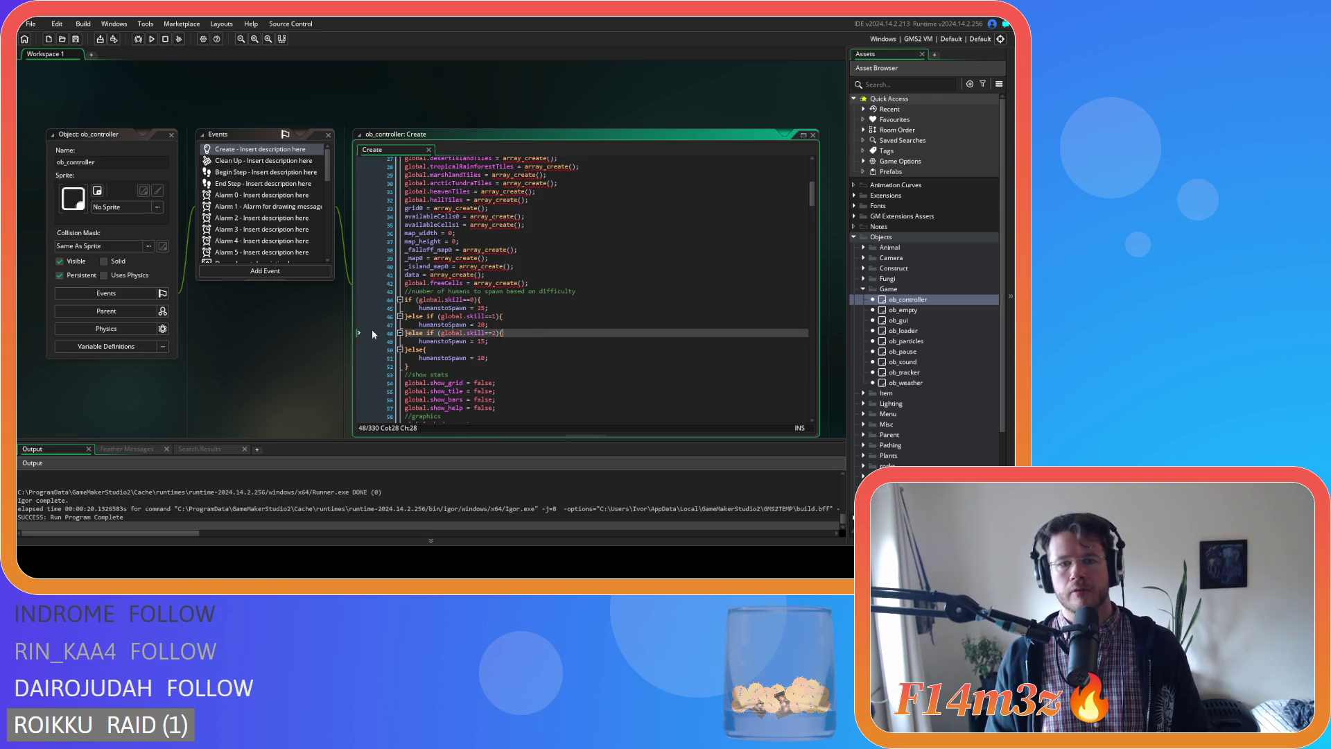
click(510, 305)
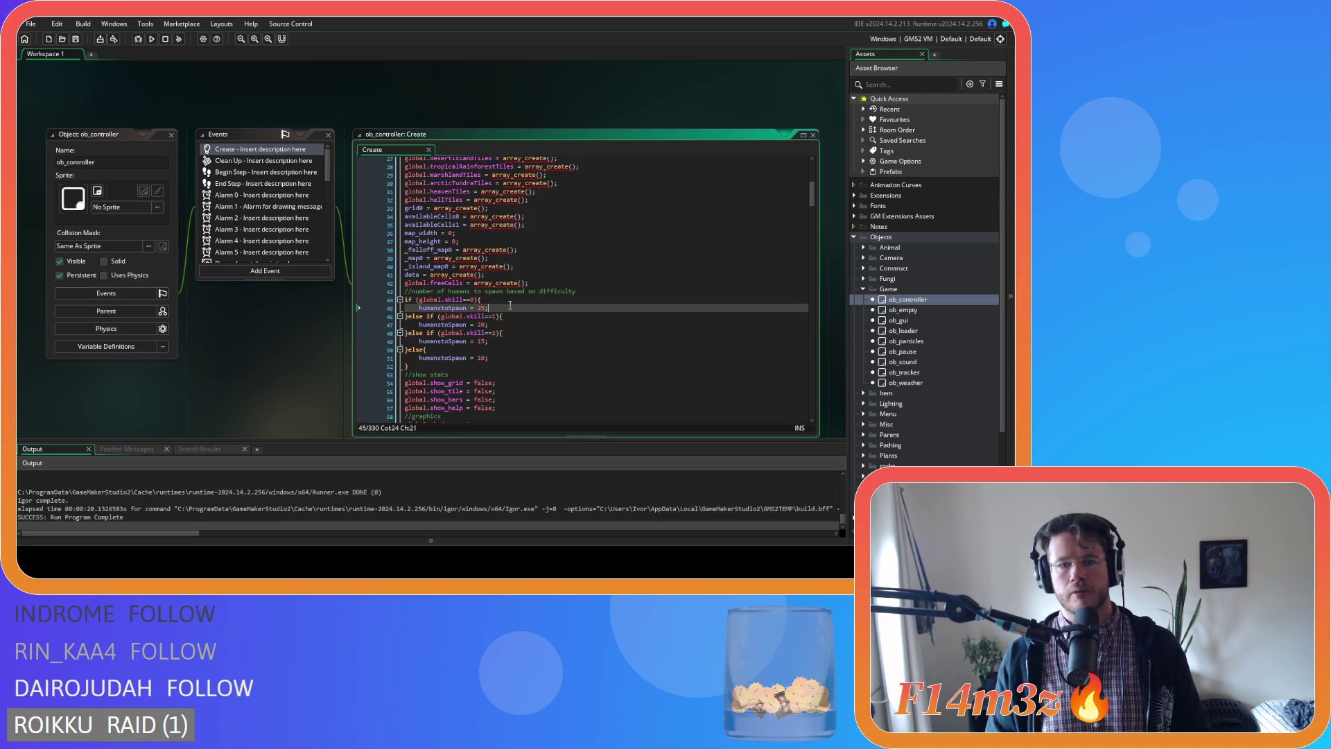
click(209, 320)
click(171, 134)
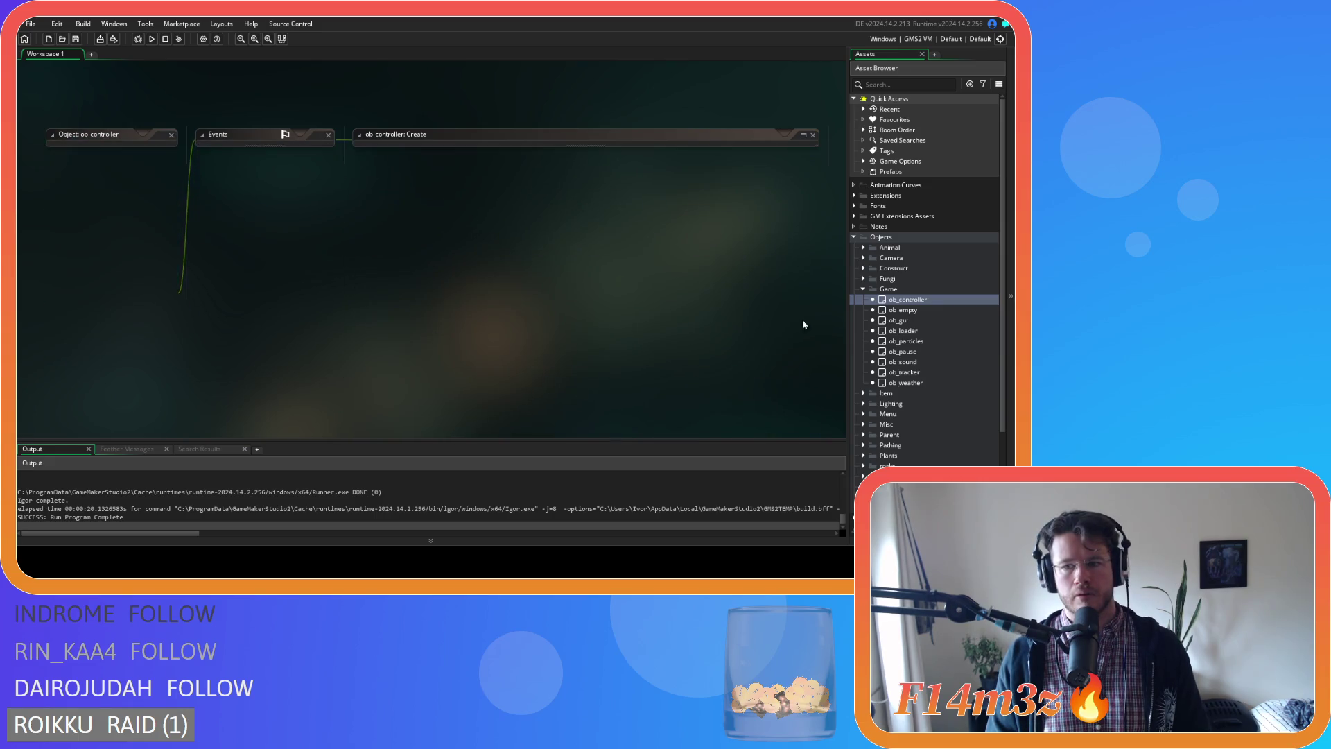
click(863, 289)
click(859, 239)
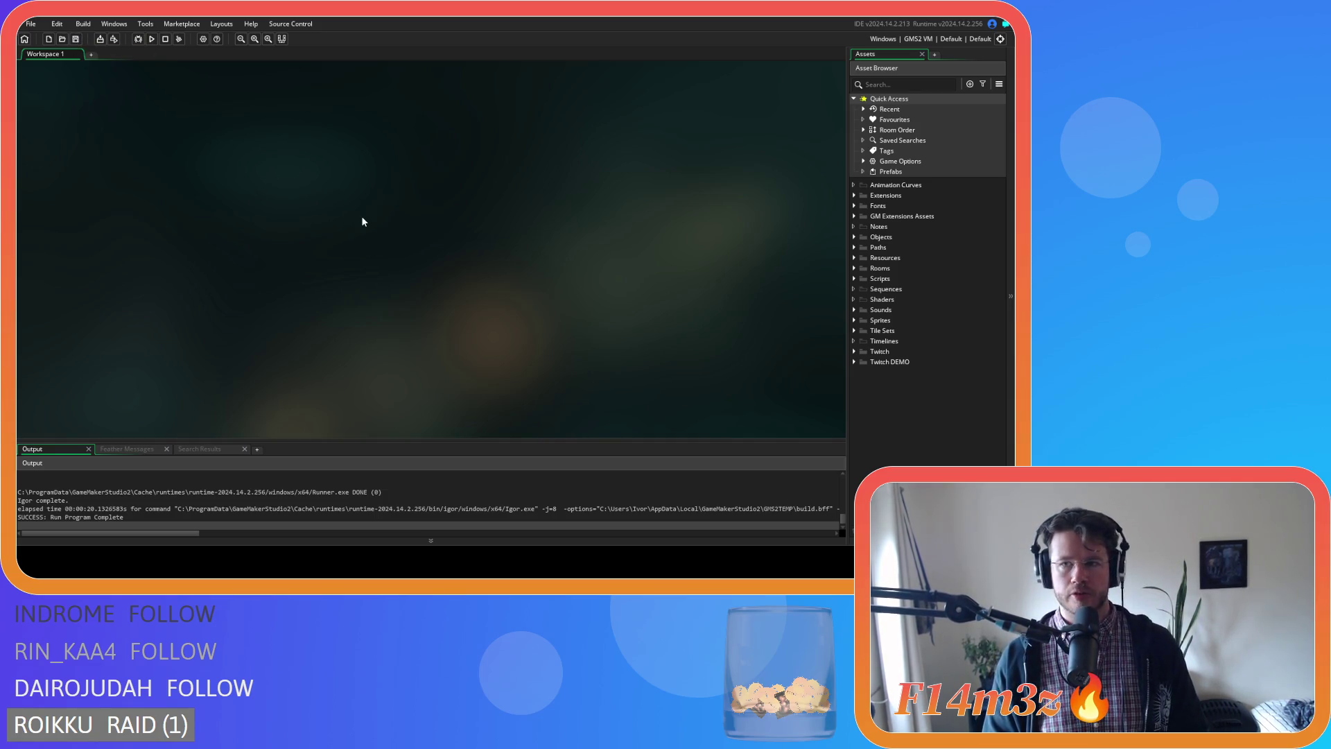
Compile and launch Entheogen with F5.
key(F5)
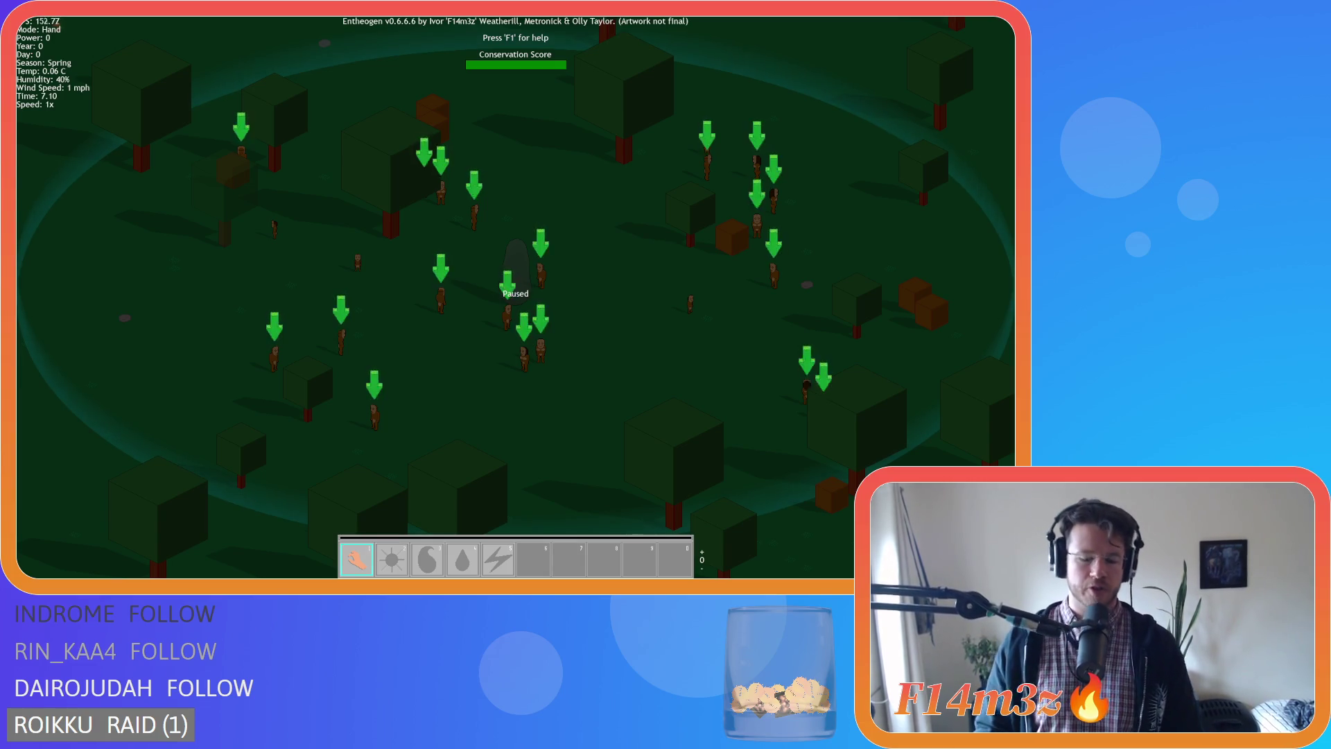
scroll(up, 3)
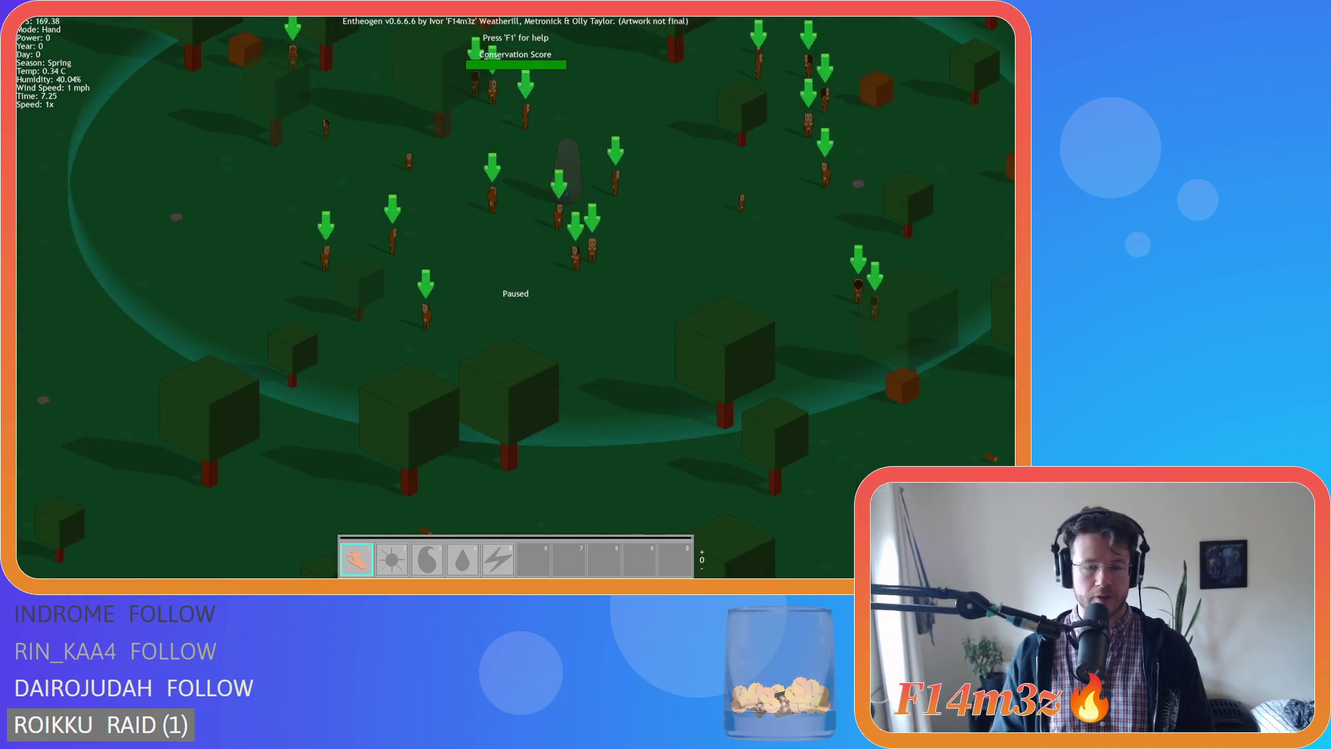
key(b)
key(Up)
key(Left)
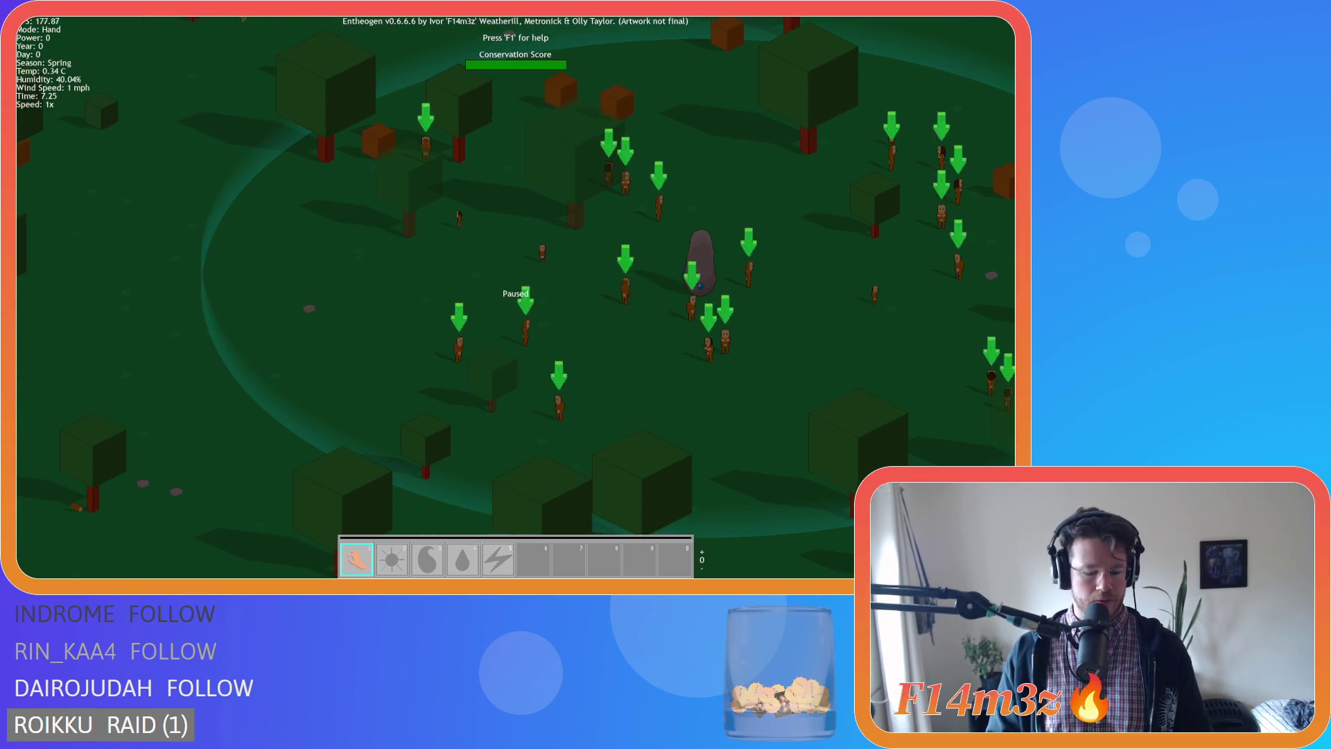
key(Up)
key(Left)
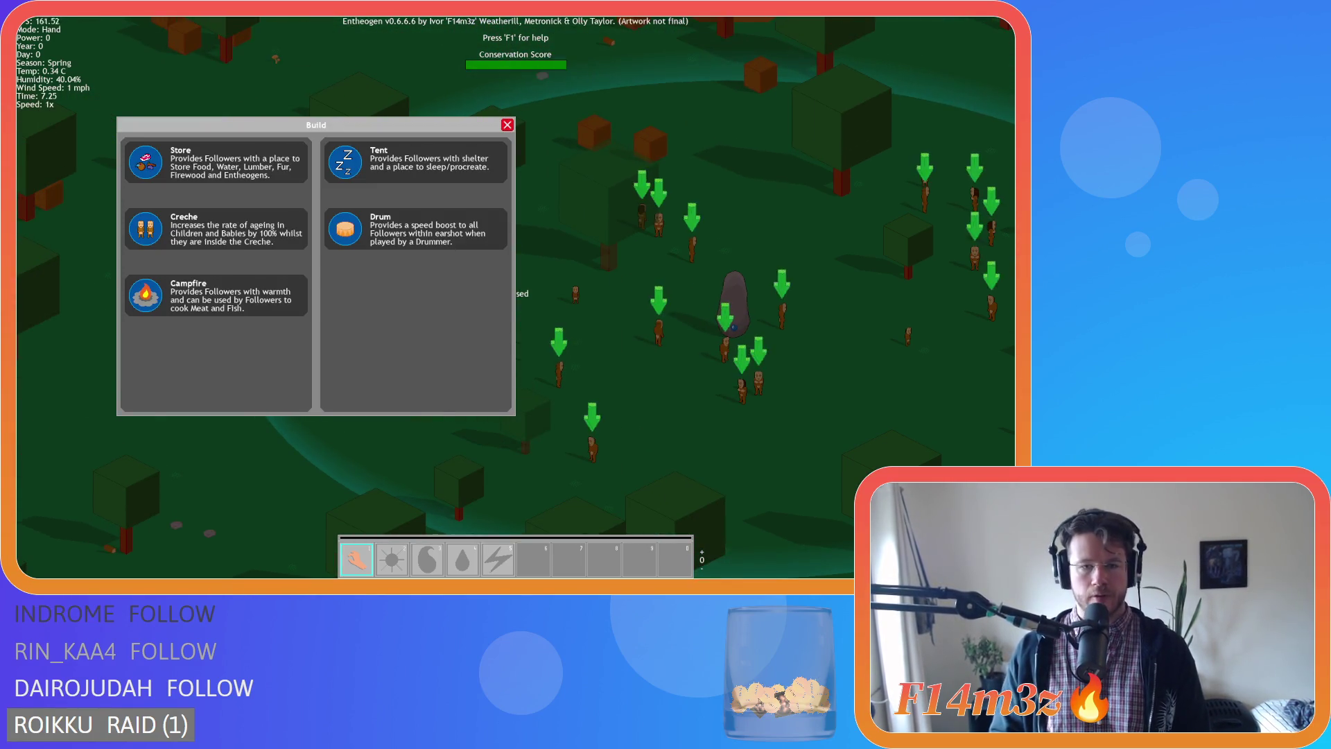
key(Up)
key(Right)
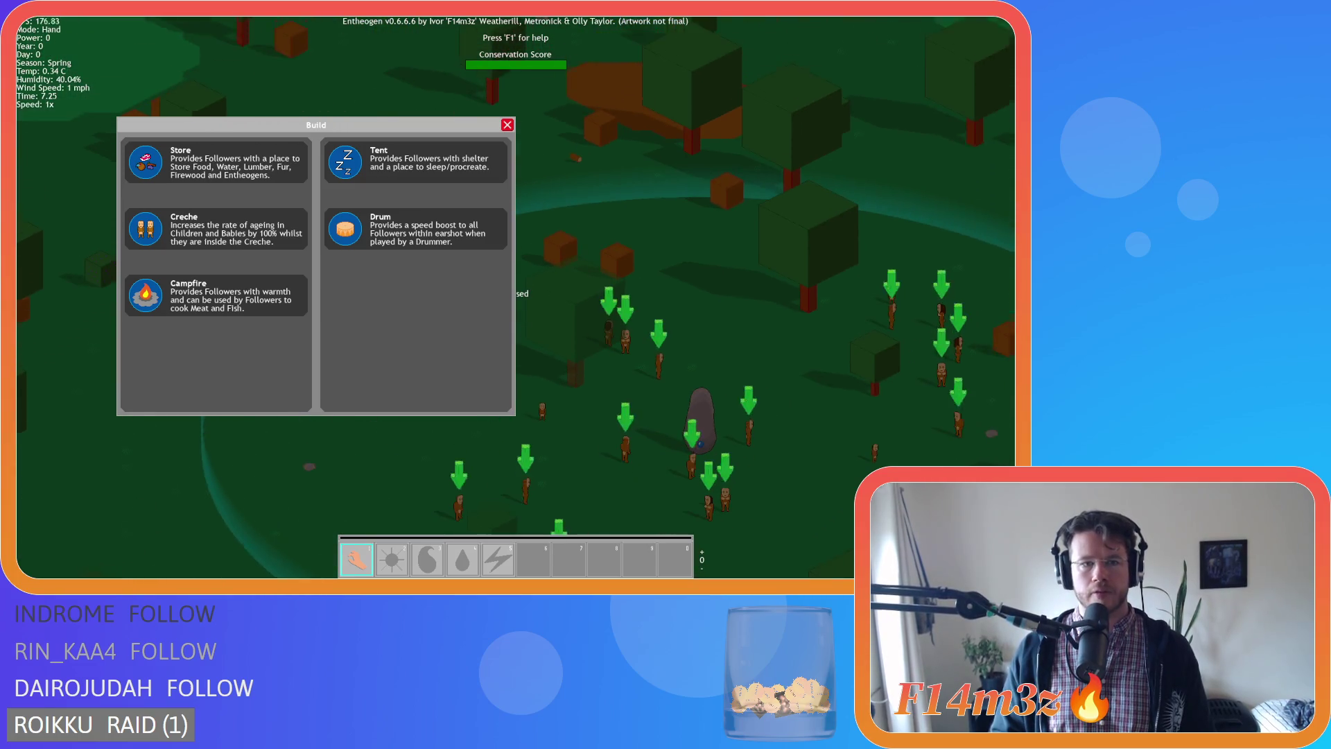
key(Down)
key(Left)
drag(316, 124, 240, 43)
key(Down)
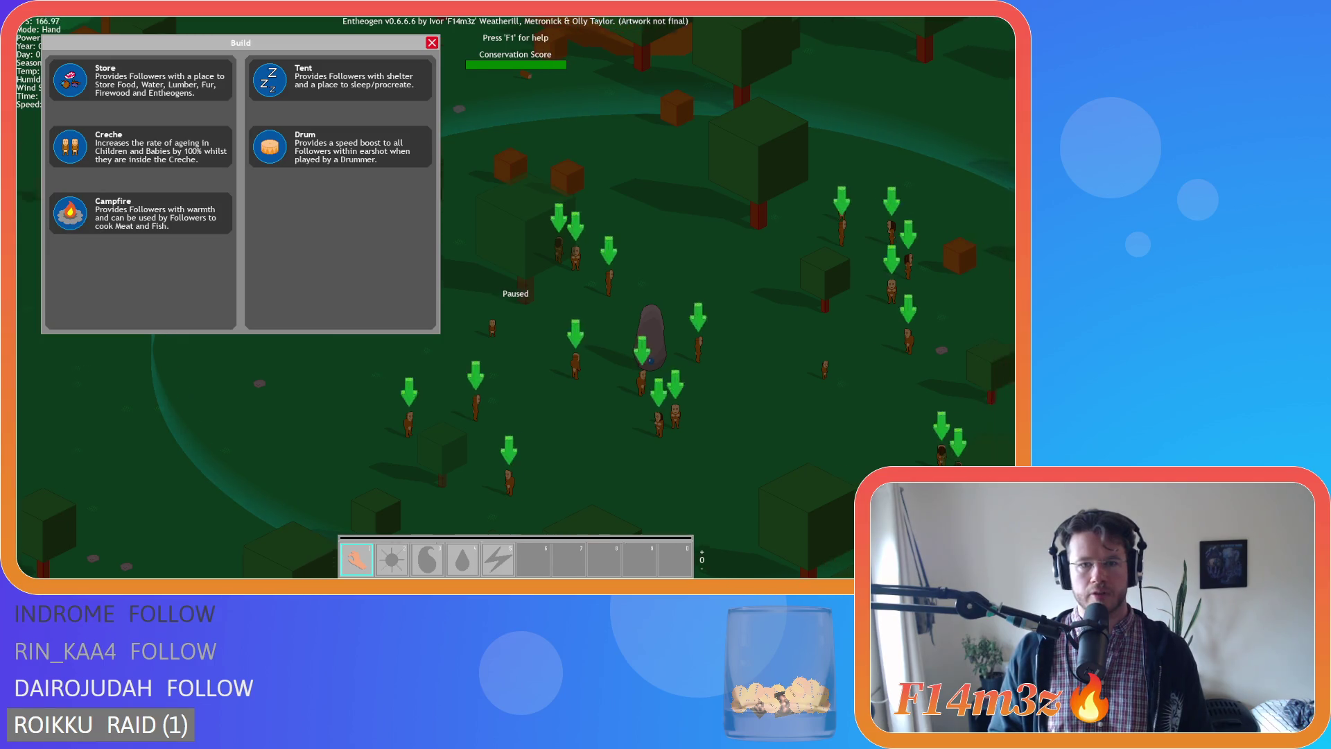
key(Down)
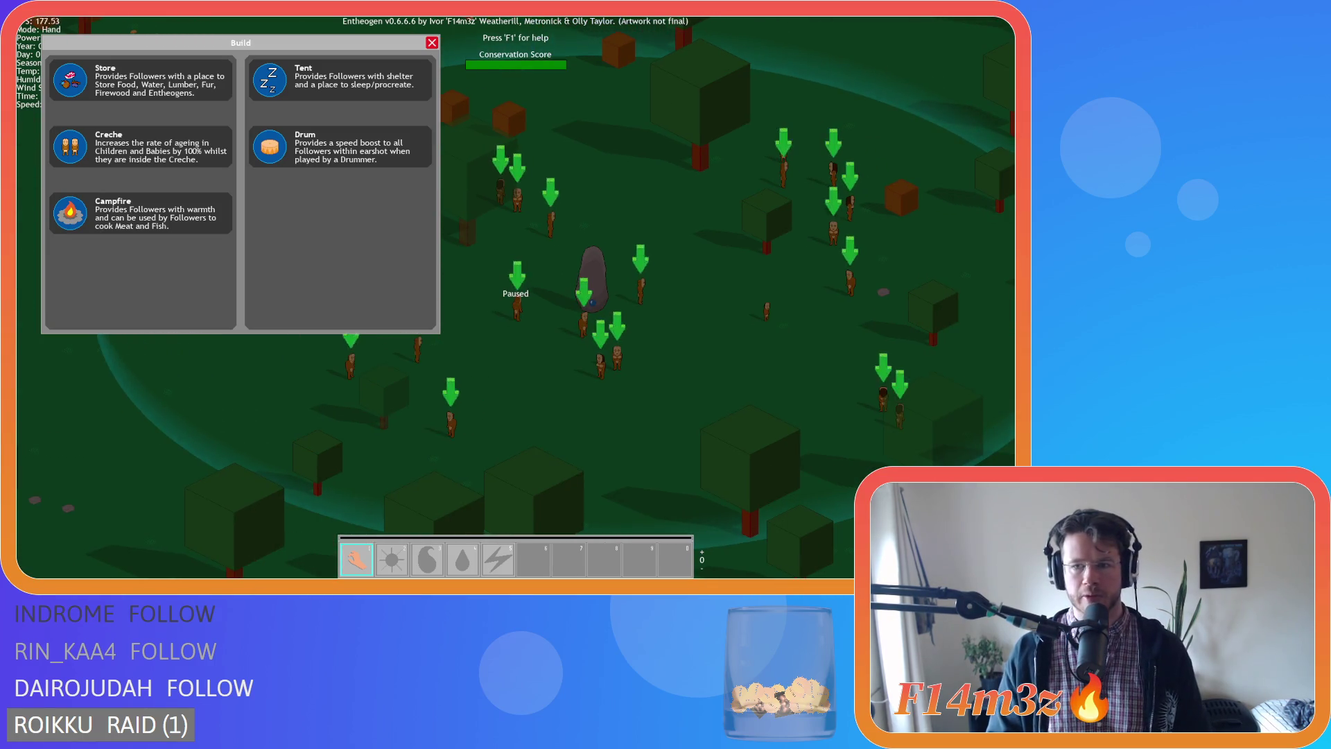
key(Down)
key(Up)
key(Left)
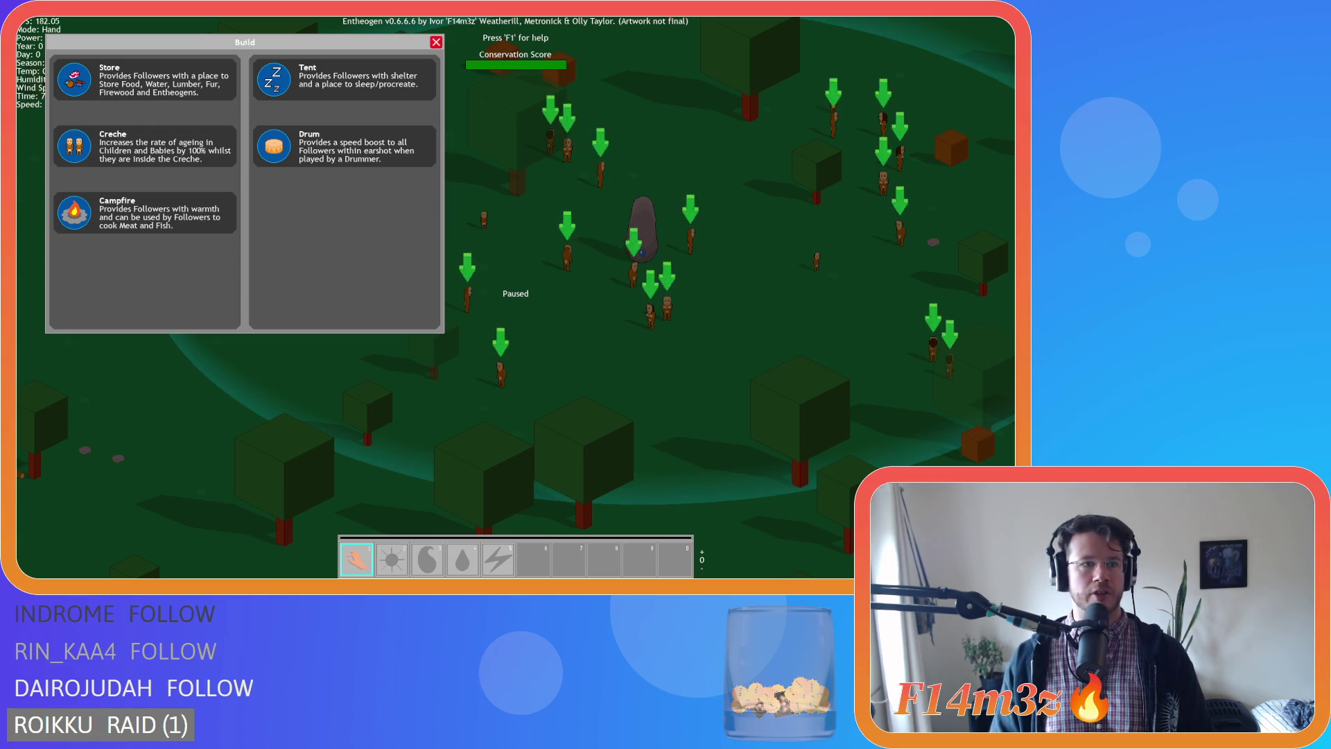
key(s)
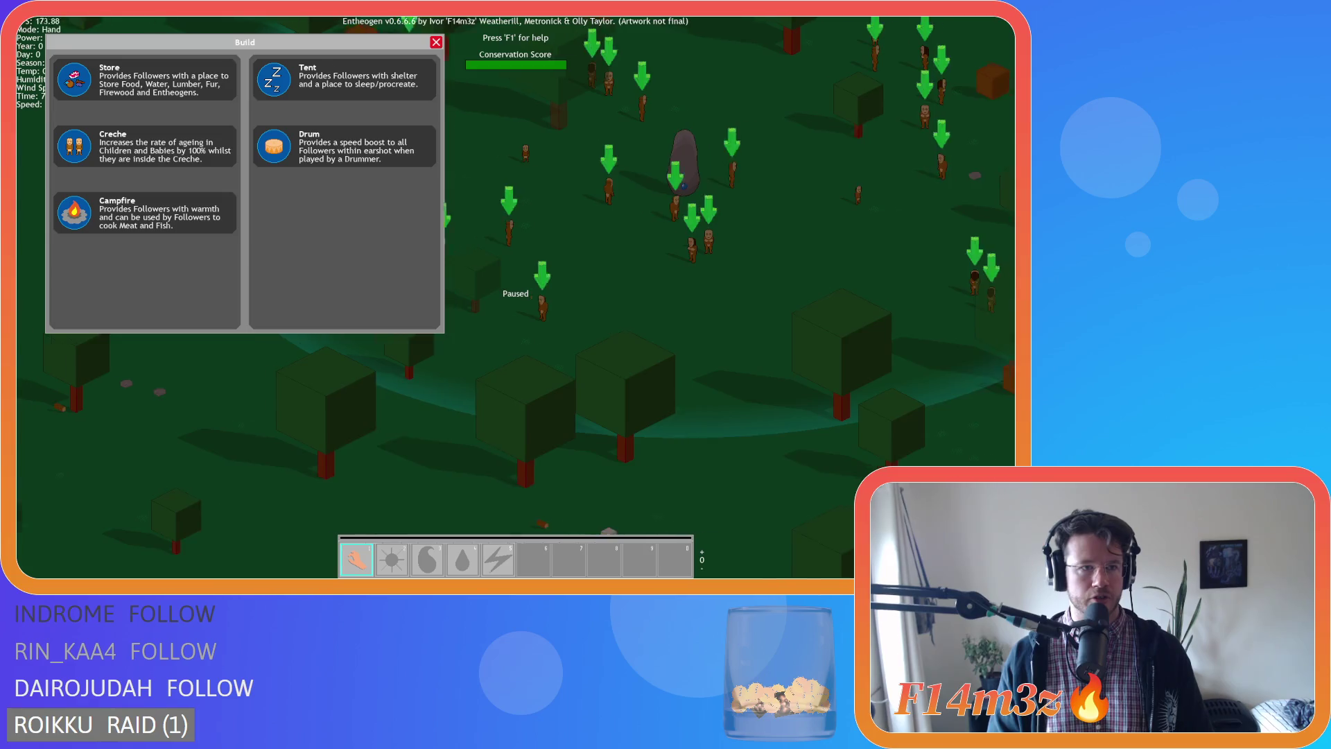
key(d)
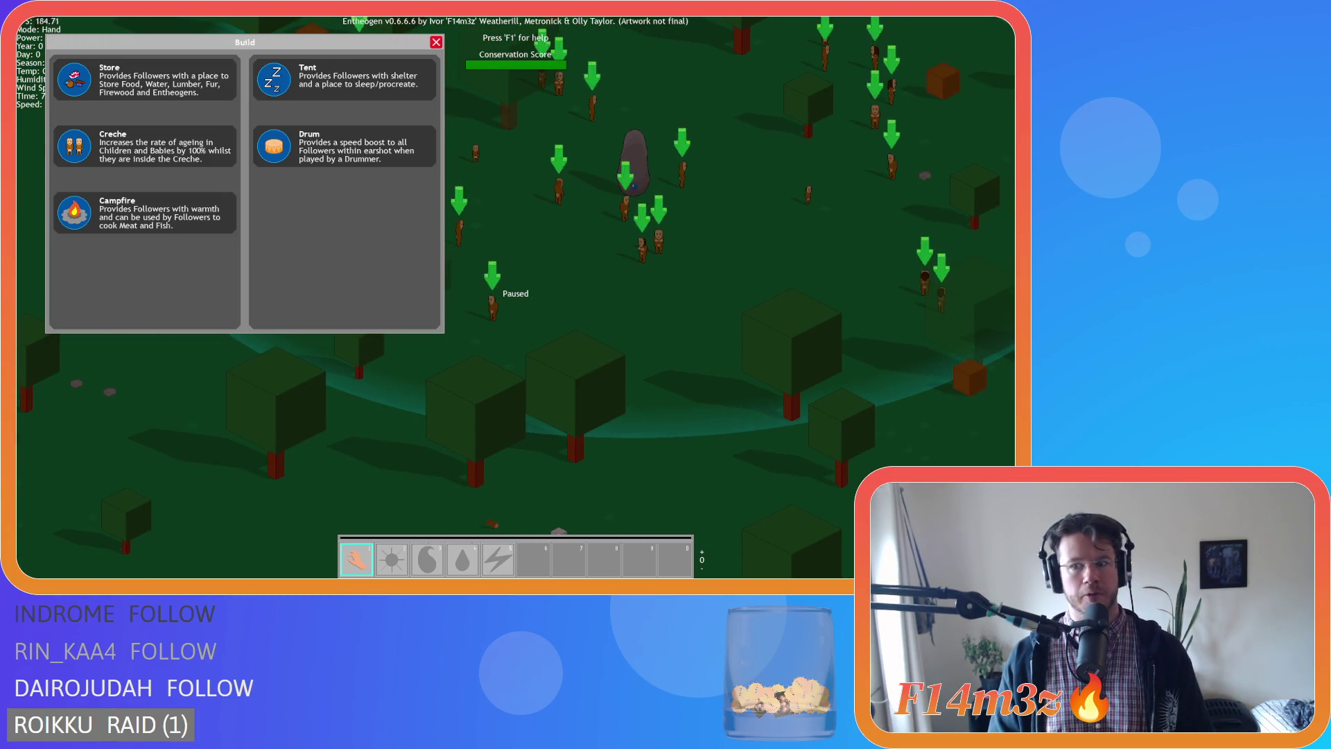
key(a)
key(w)
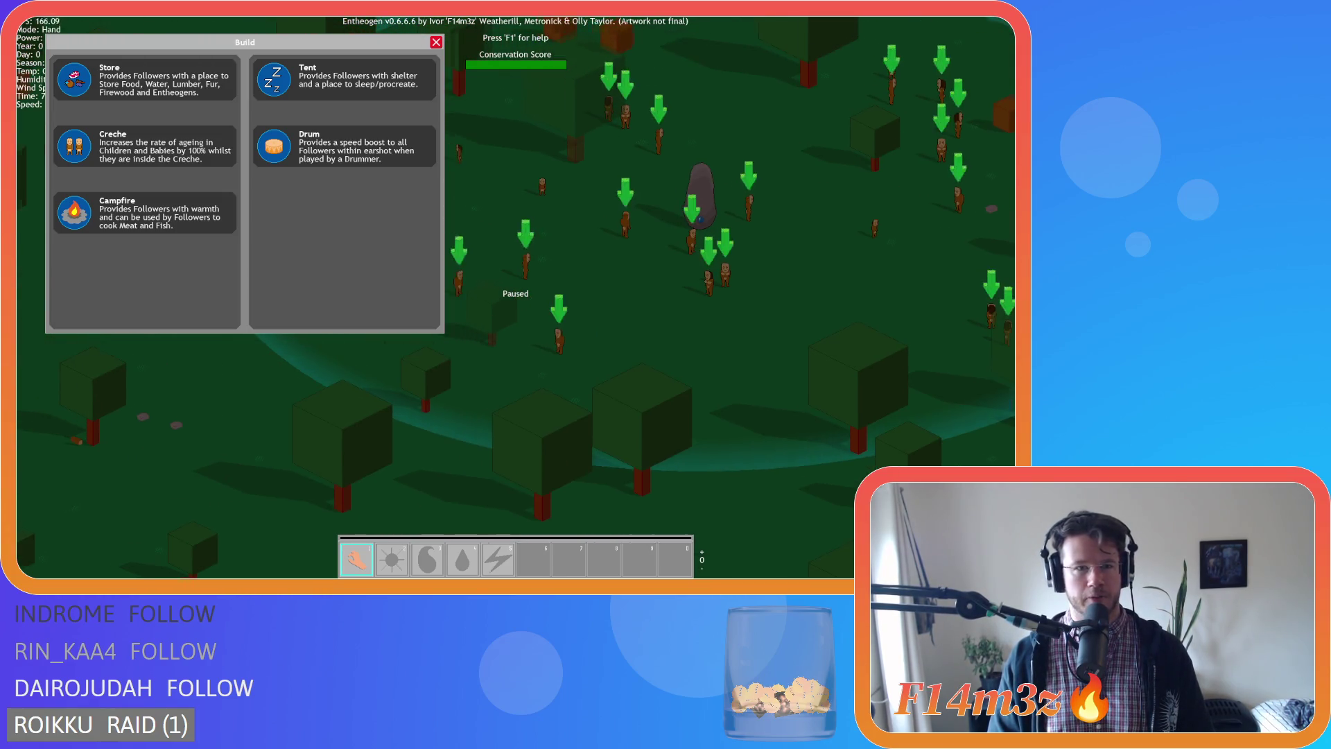
key(d)
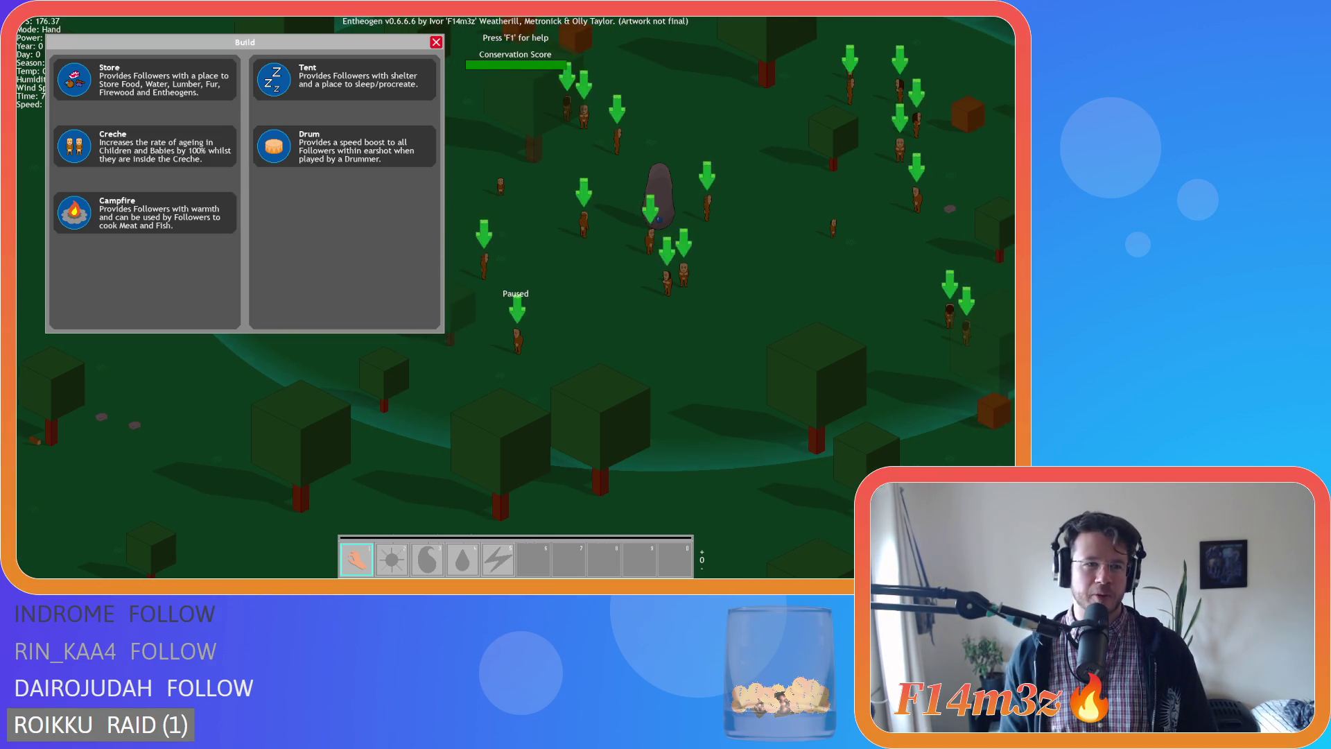
key(a)
key(s)
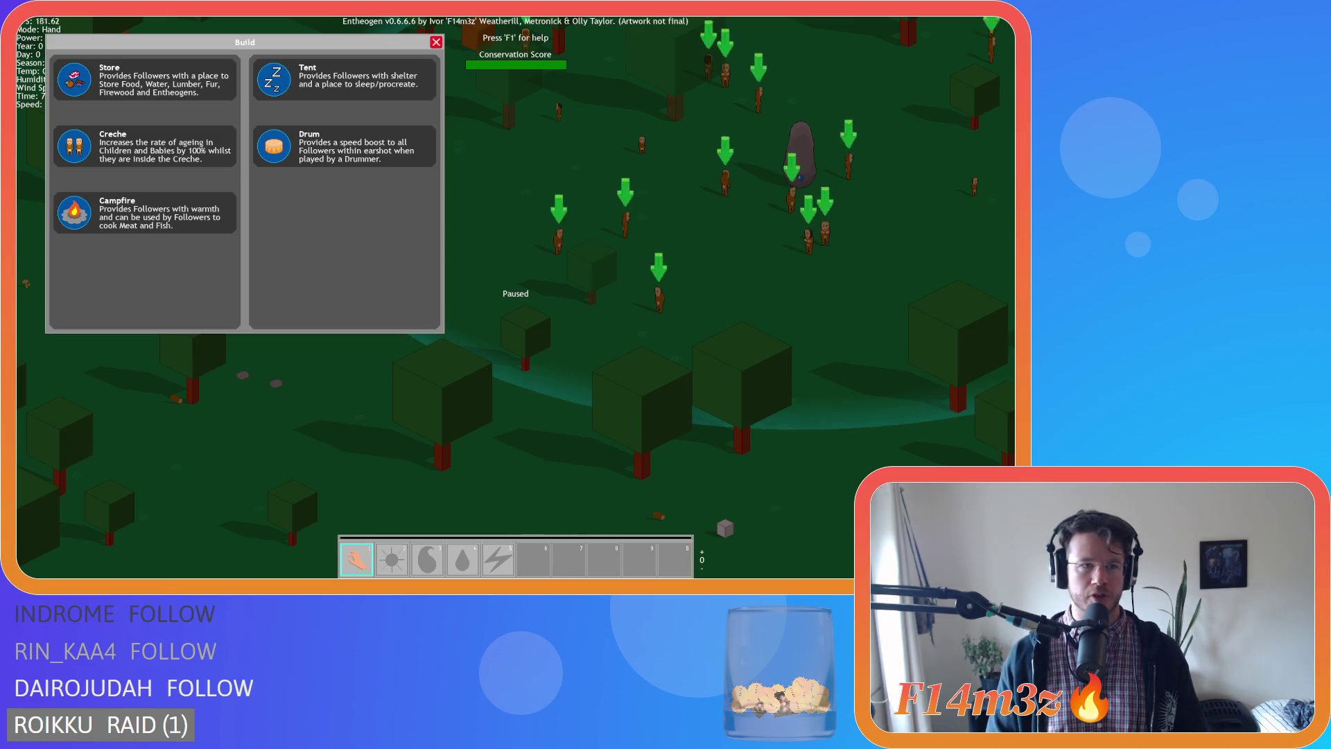
key(w)
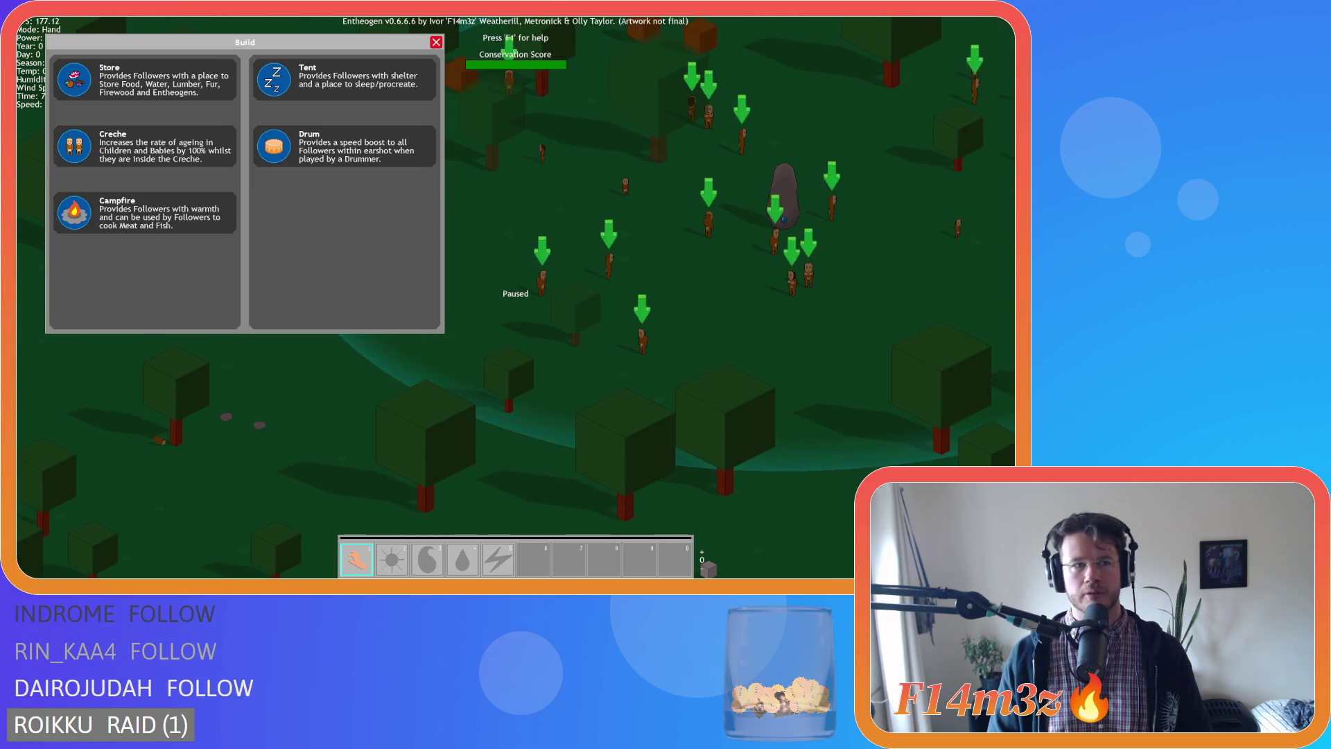
key(s)
key(d)
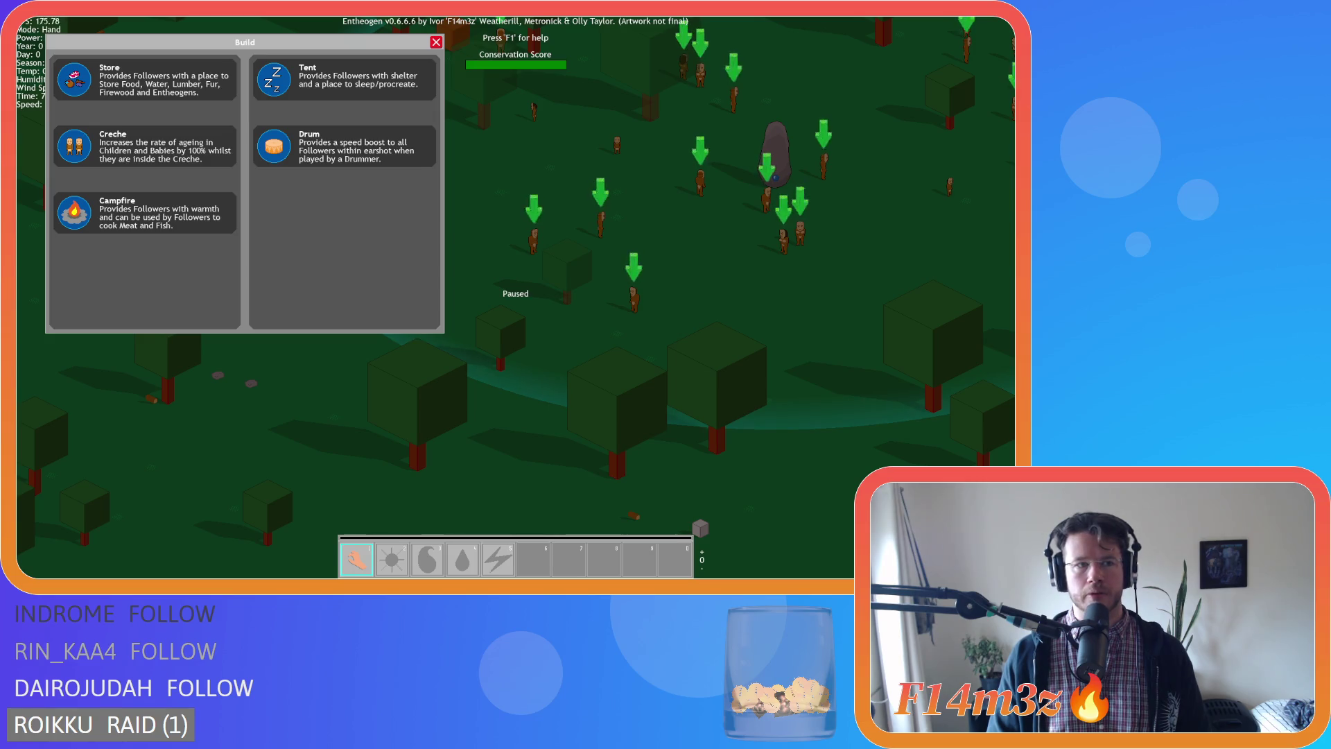
key(a)
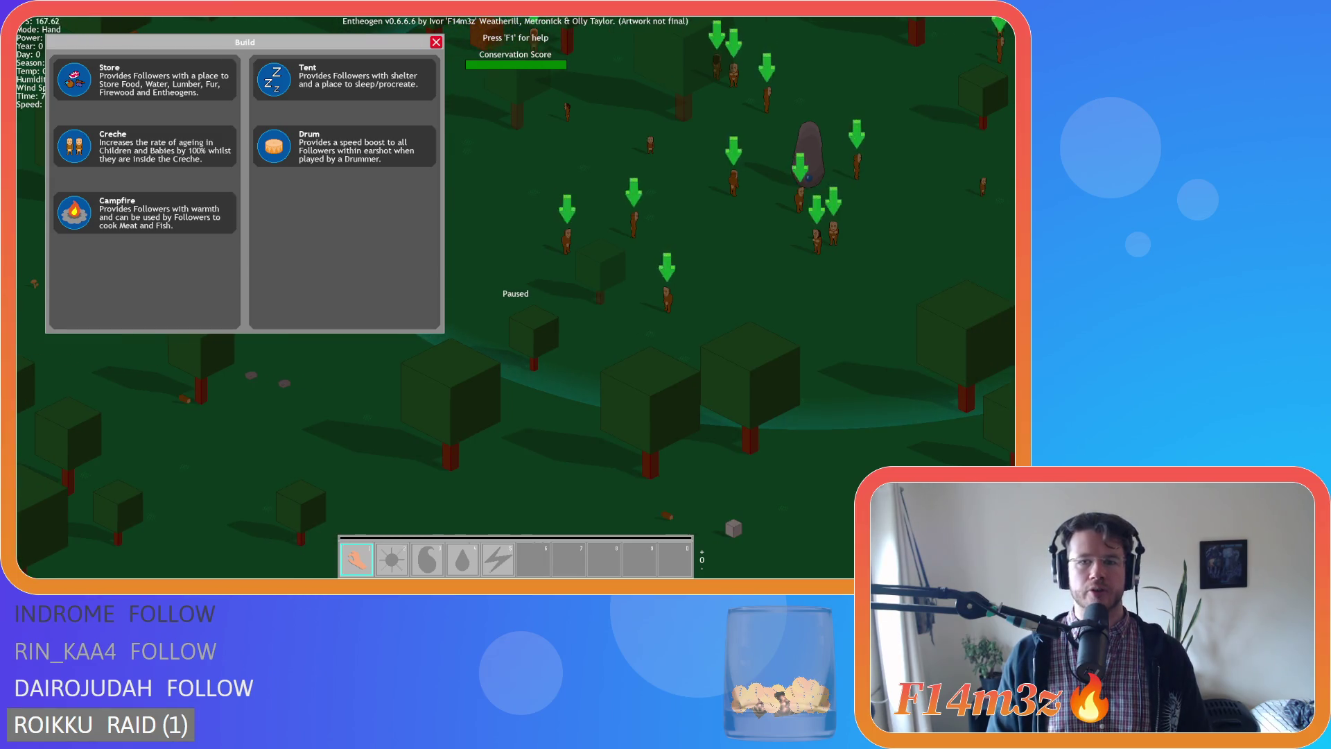
key(w)
key(d)
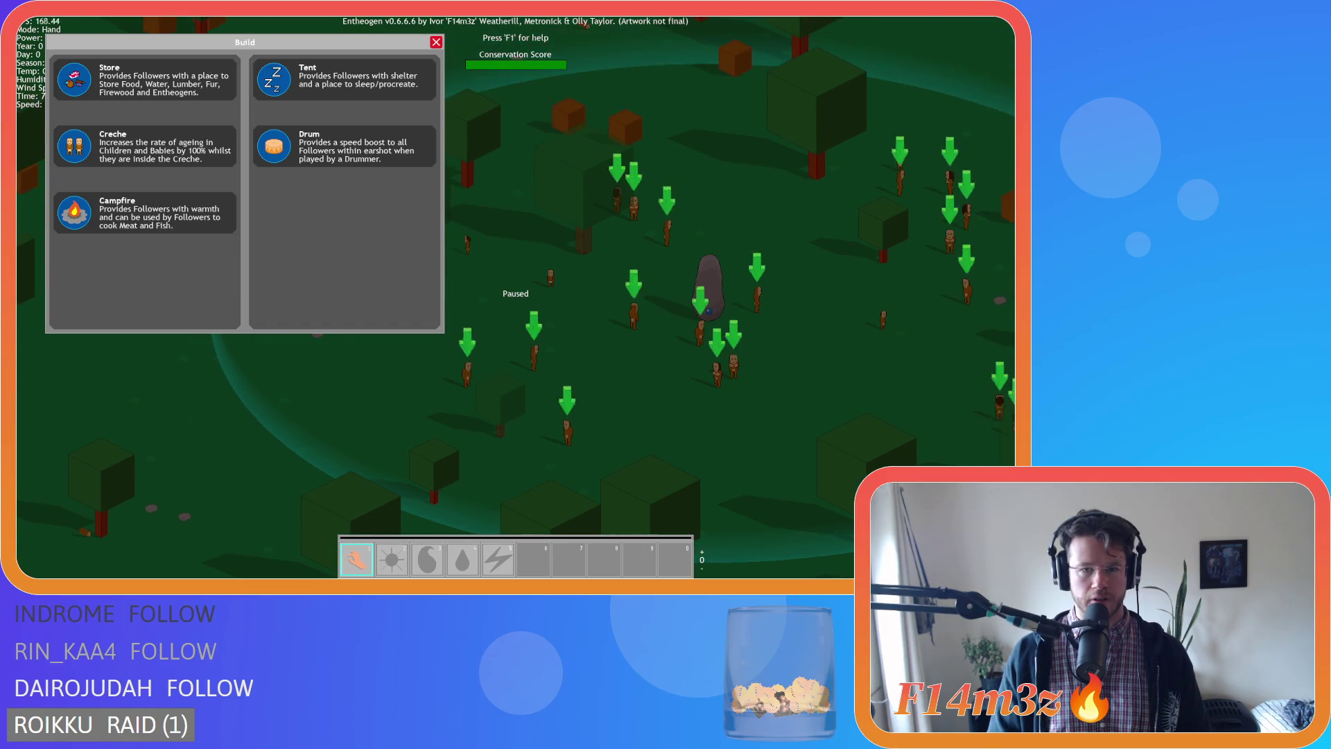
key(s)
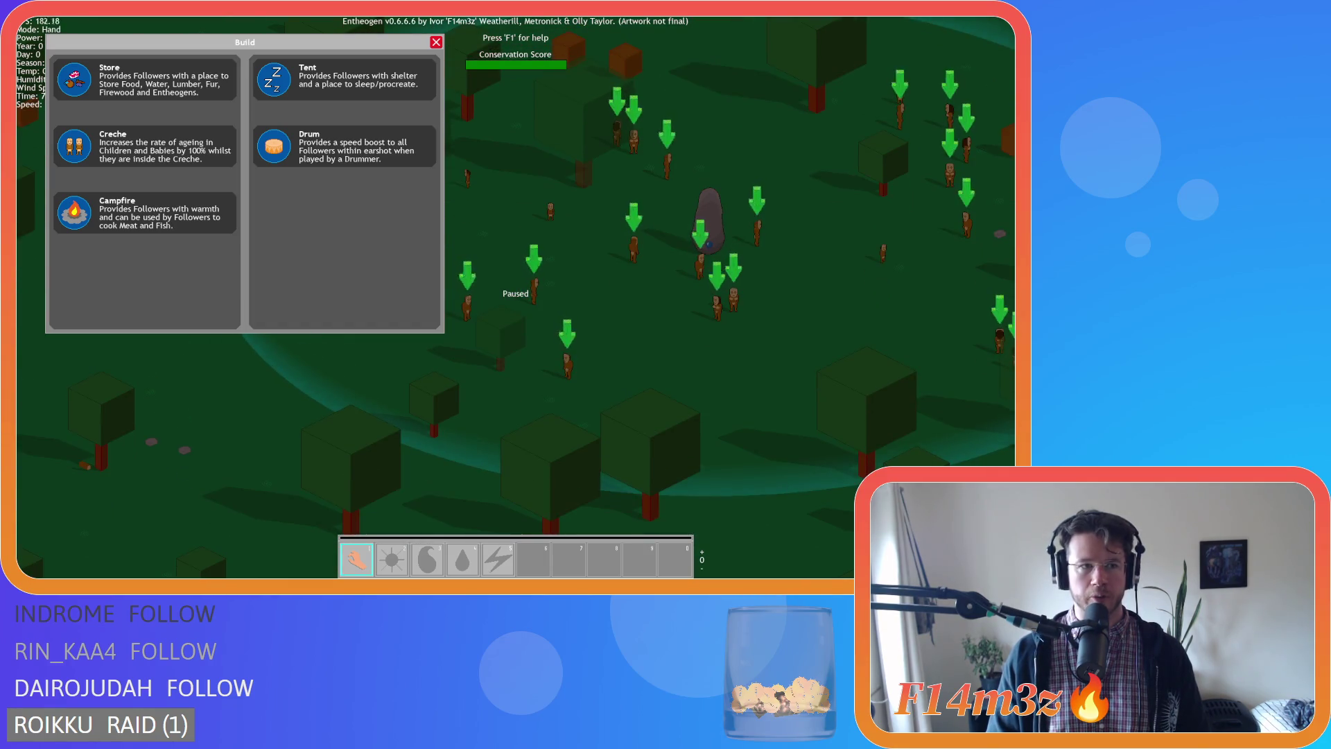
key(d)
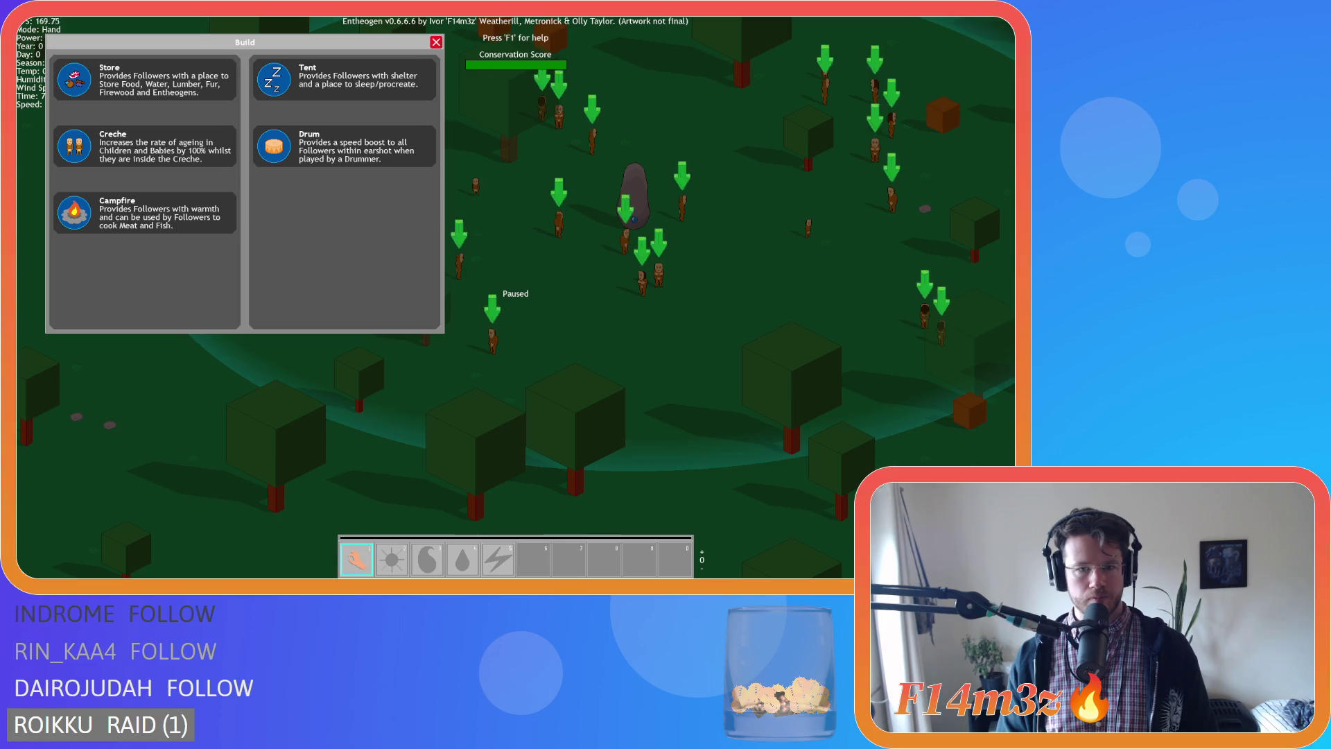
key(w)
key(d)
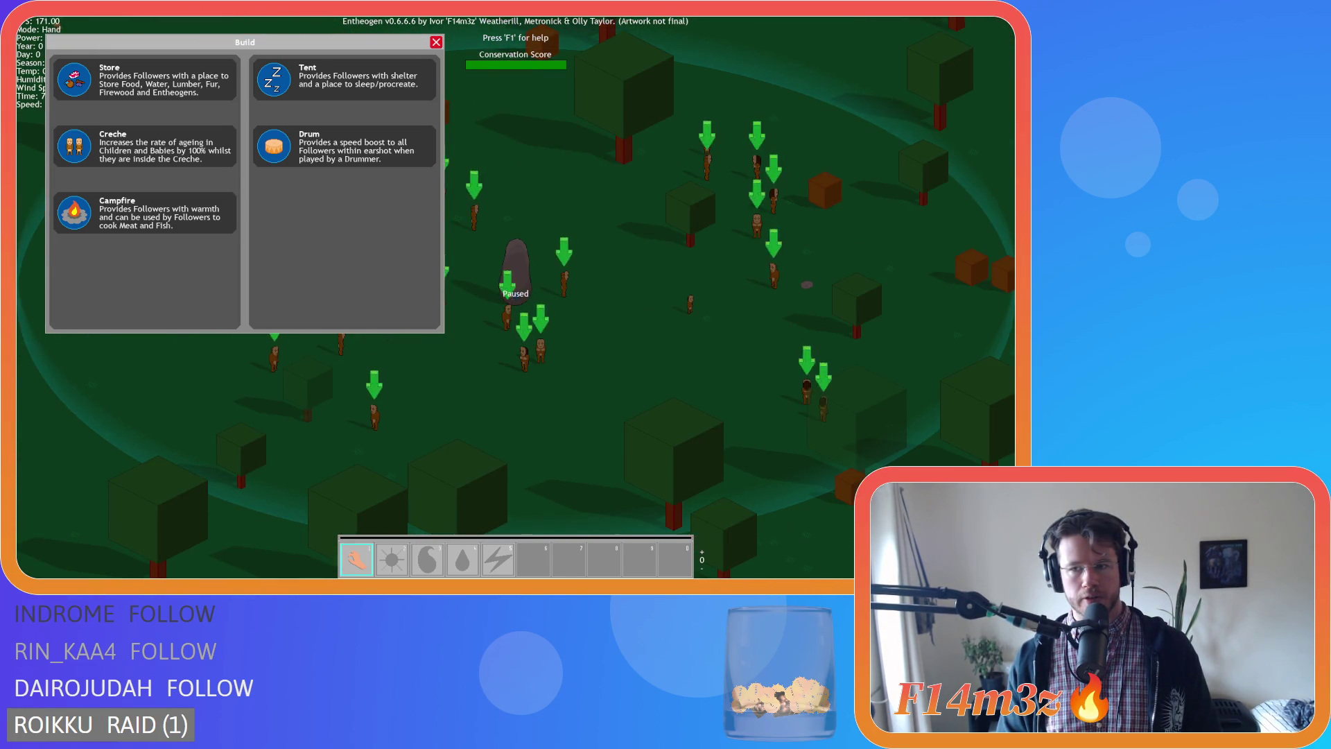
key(w)
key(a)
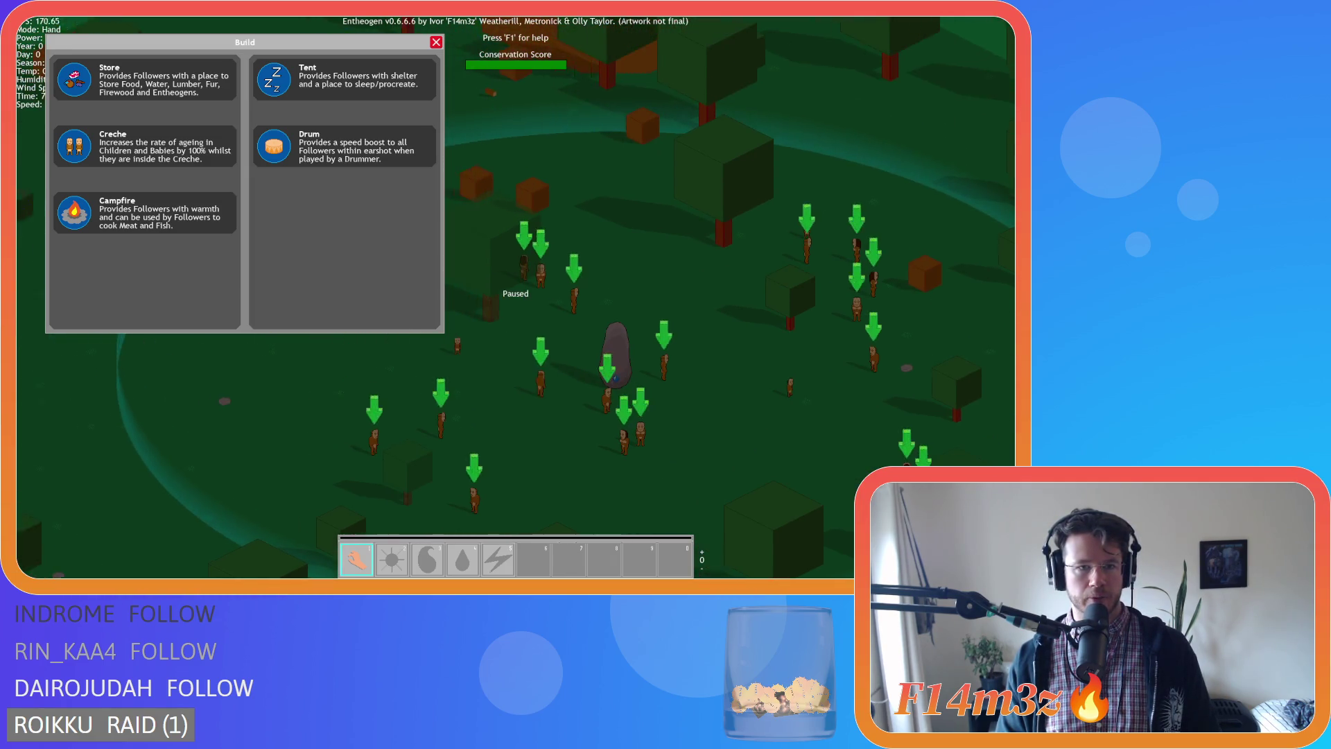
key(s)
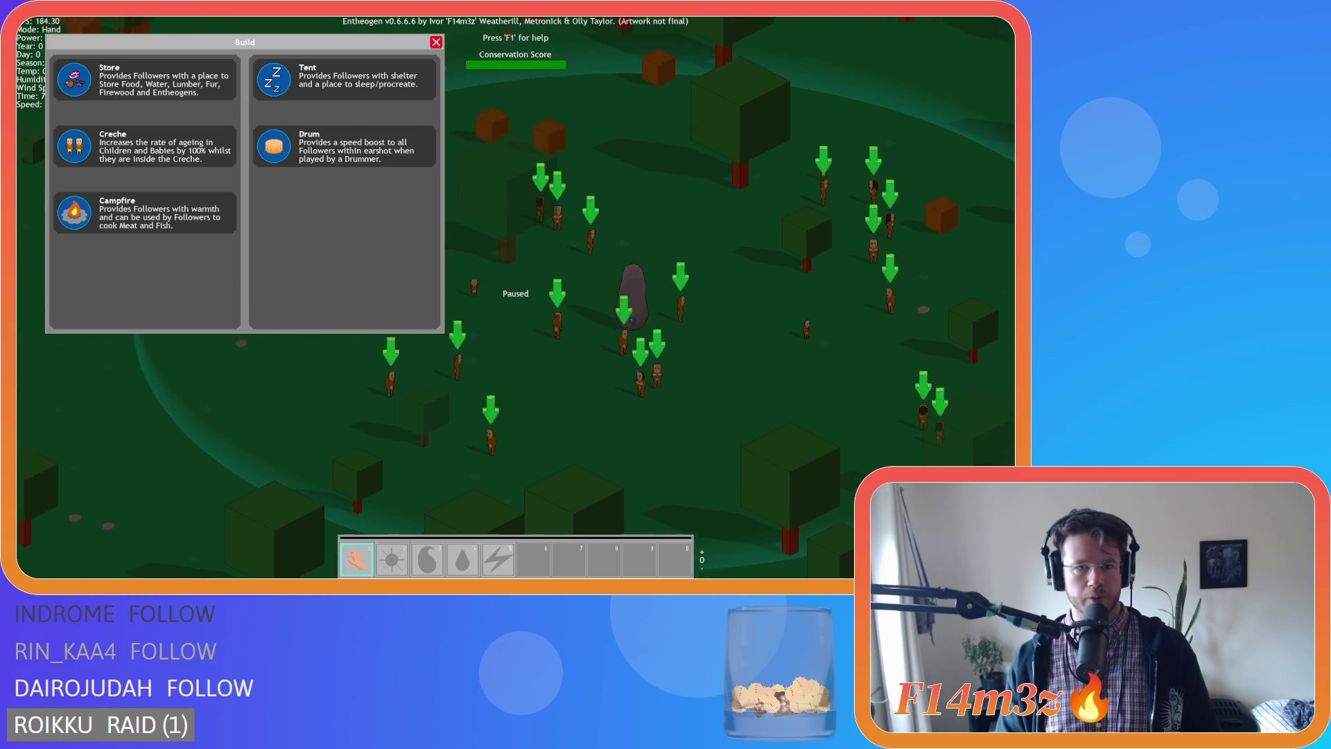
key(w)
key(w)
key(a)
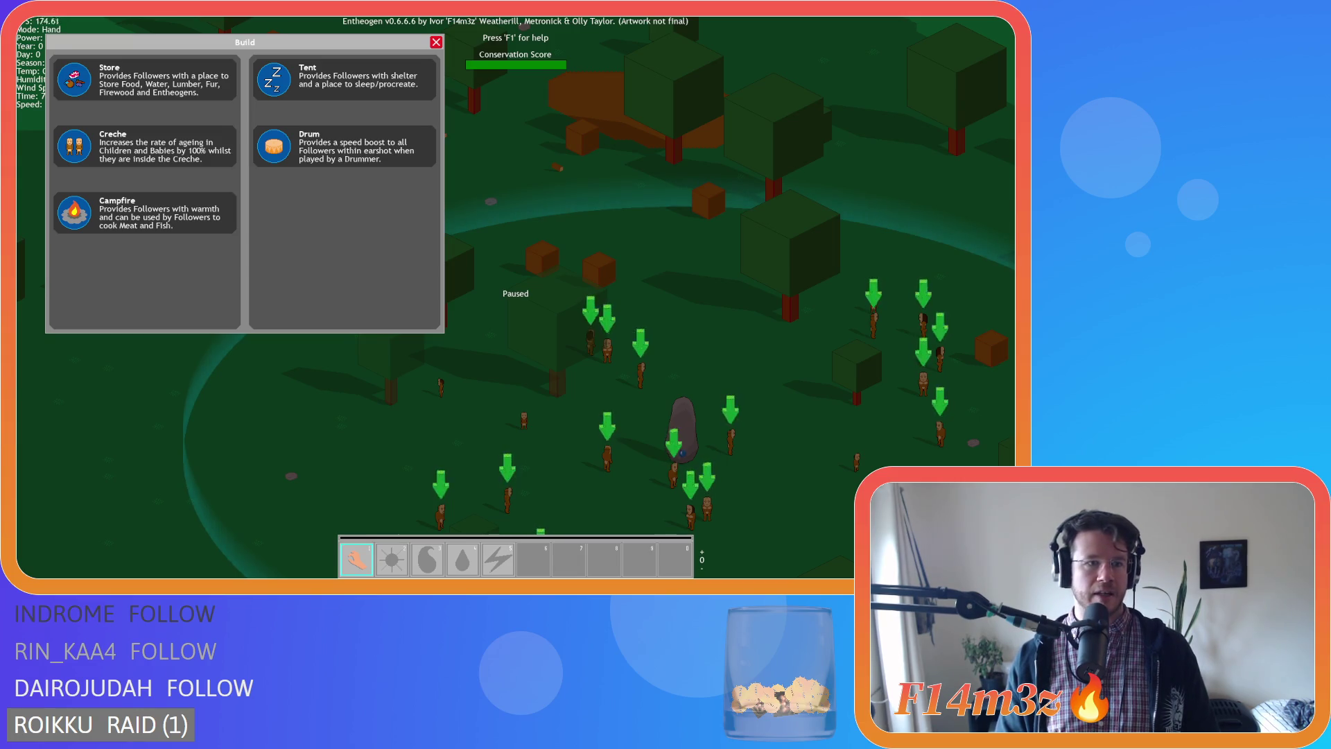
key(d)
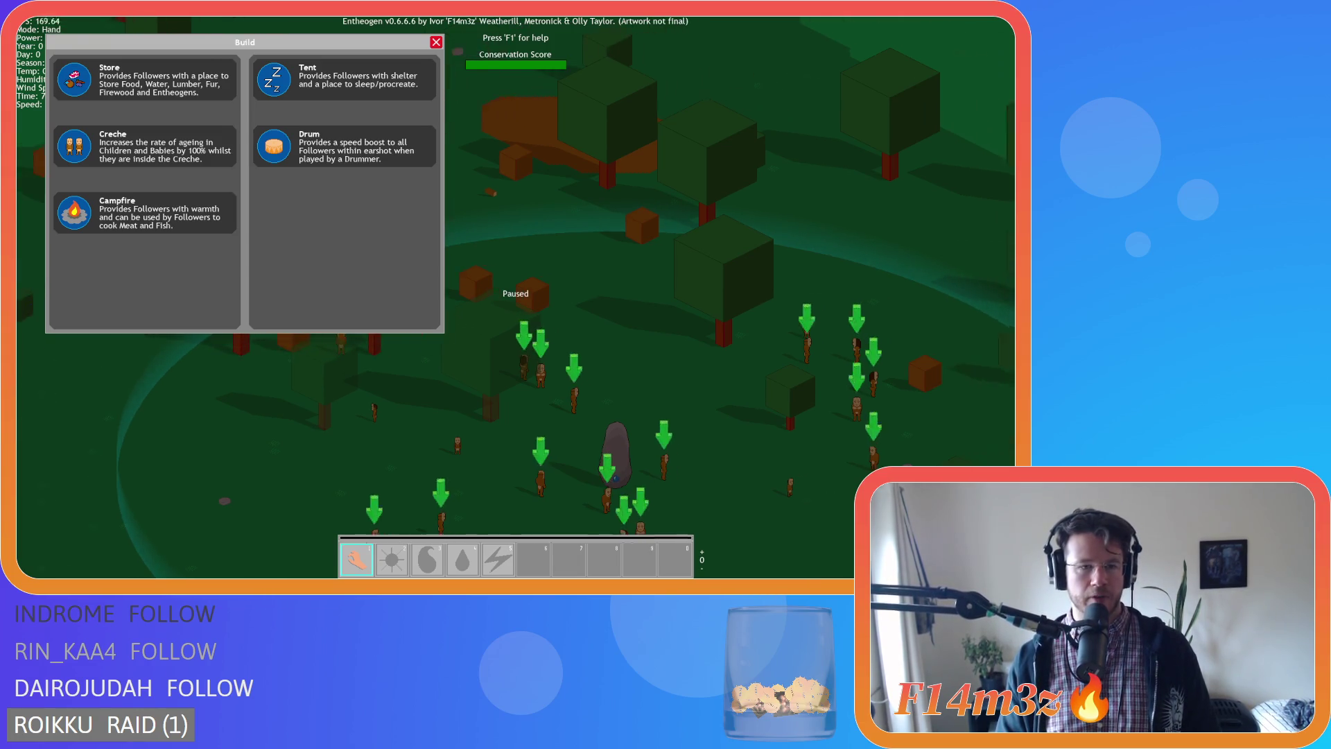
key(s)
key(a)
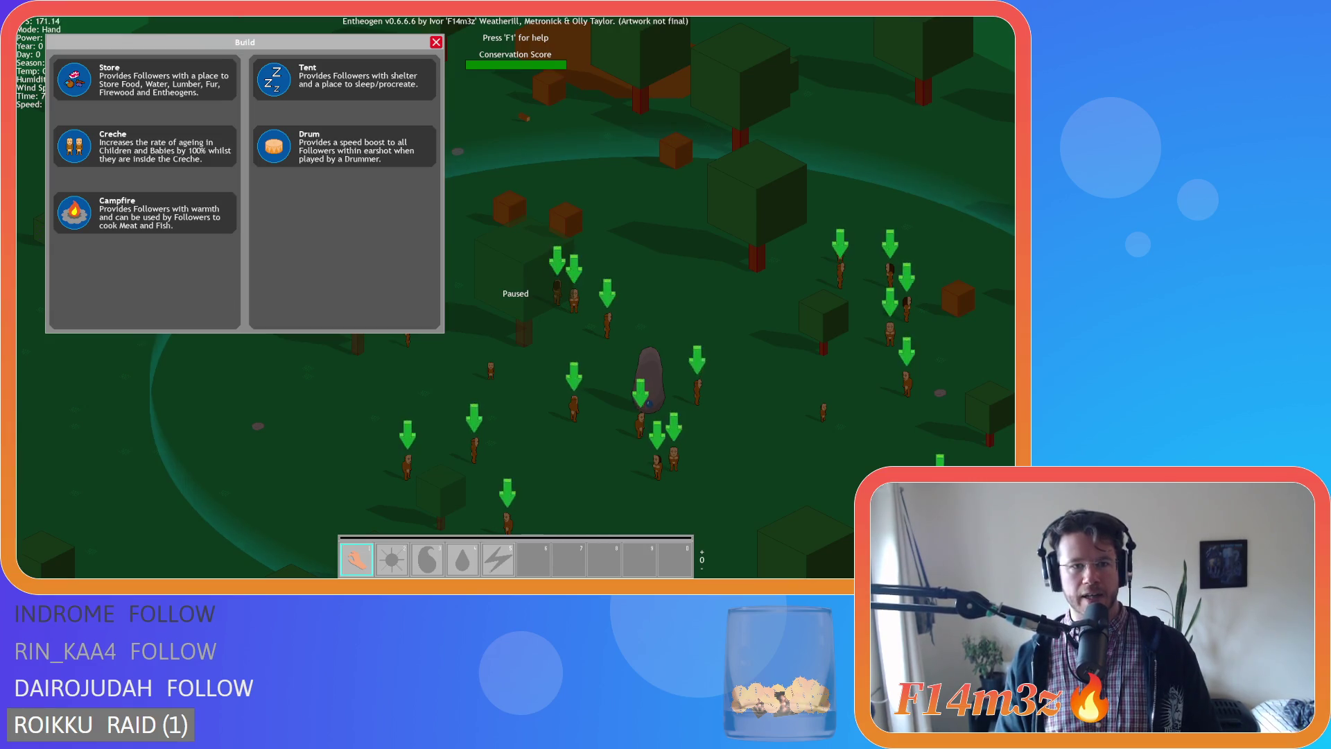
key(d)
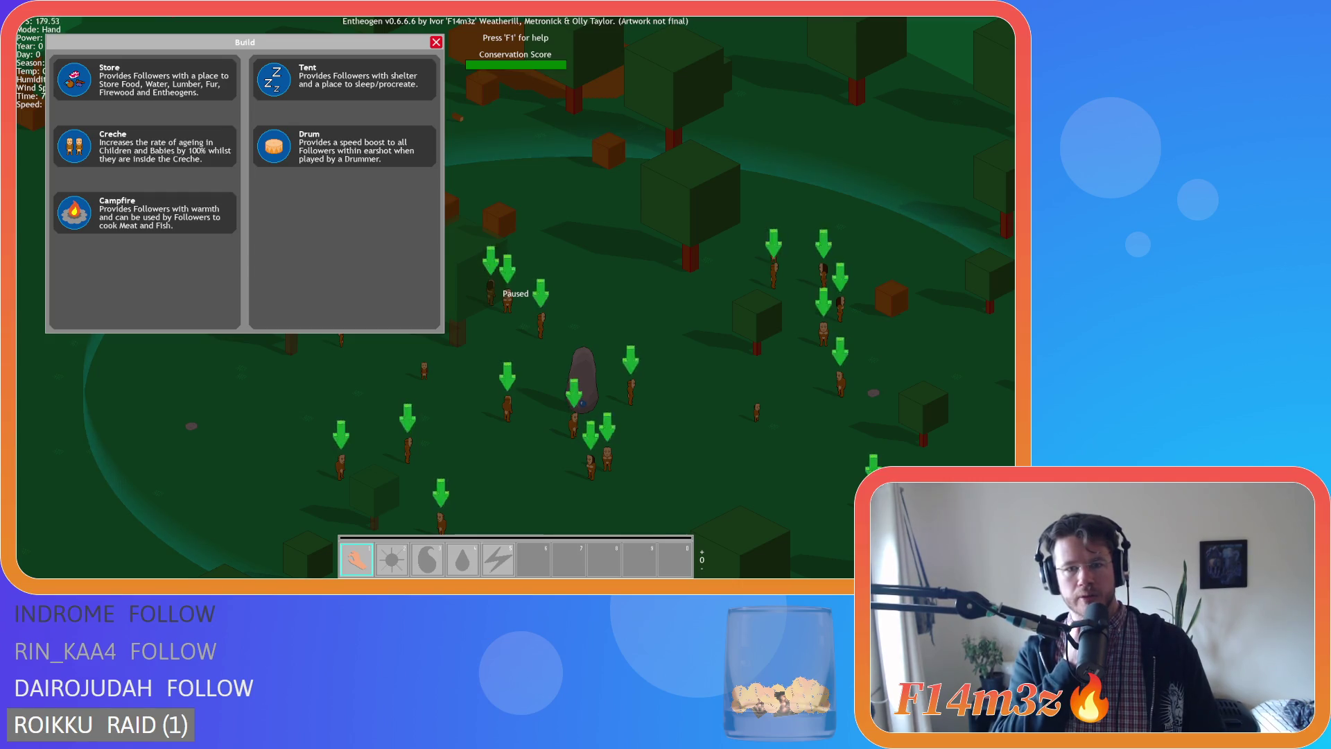
key(a)
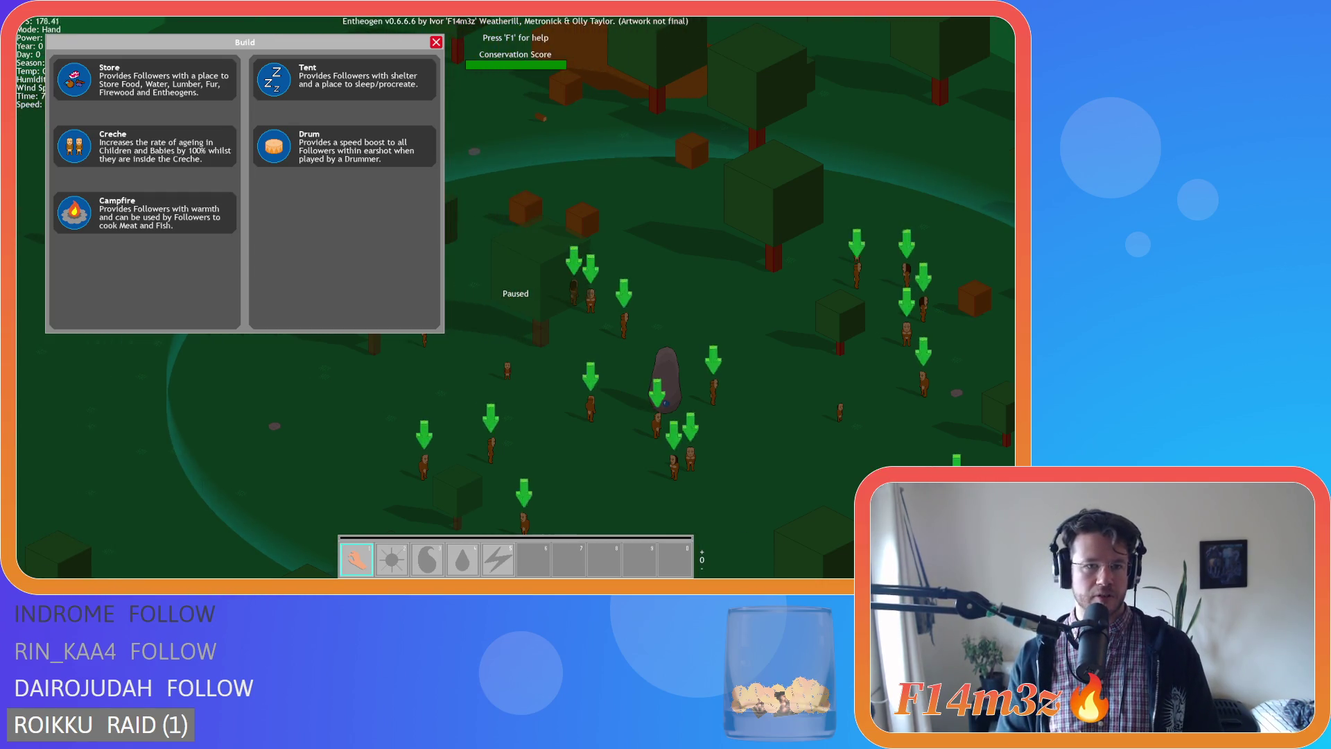
key(w)
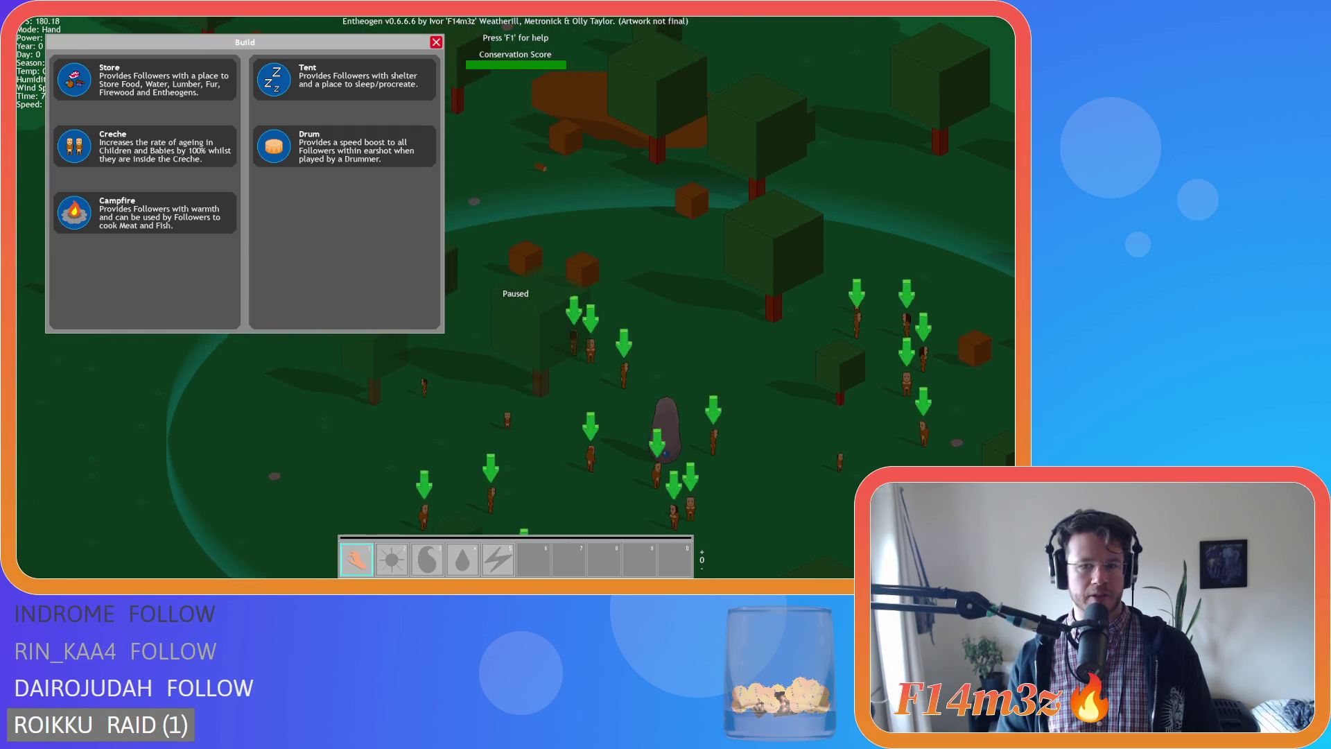
key(w)
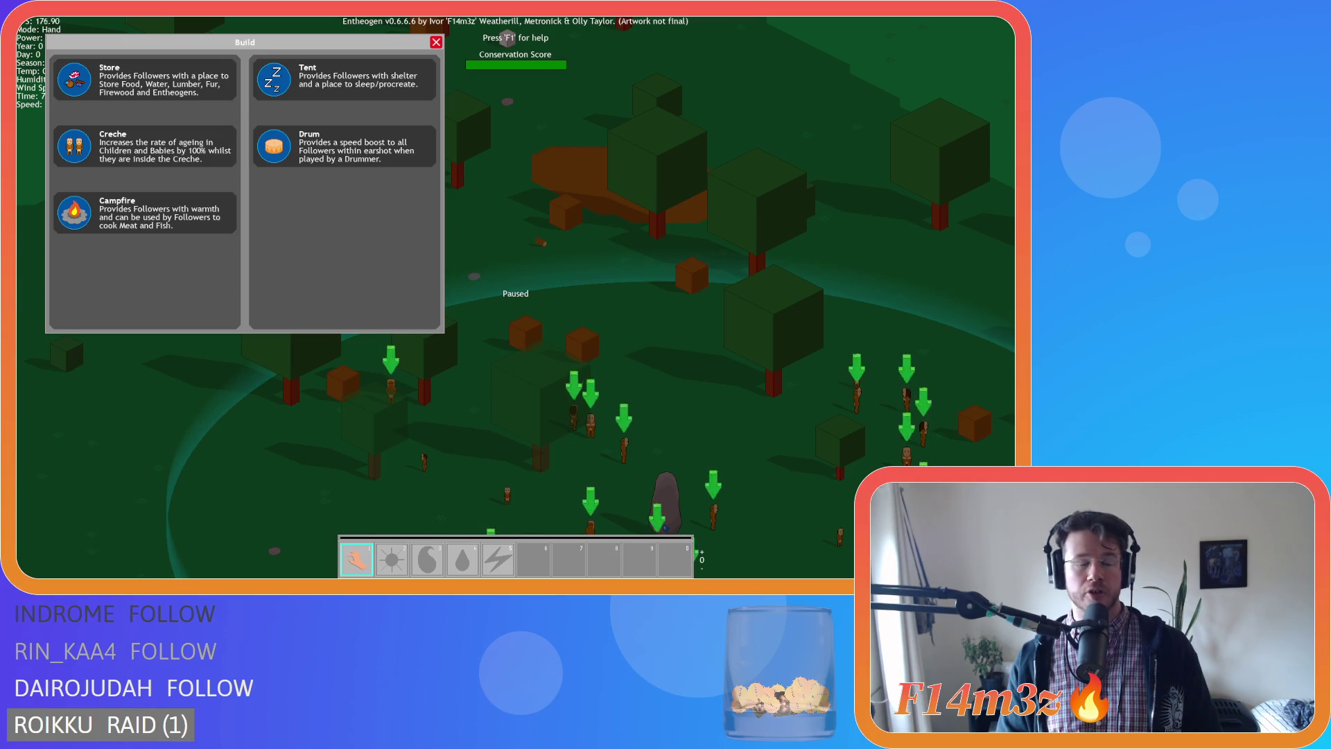
key(s)
key(d)
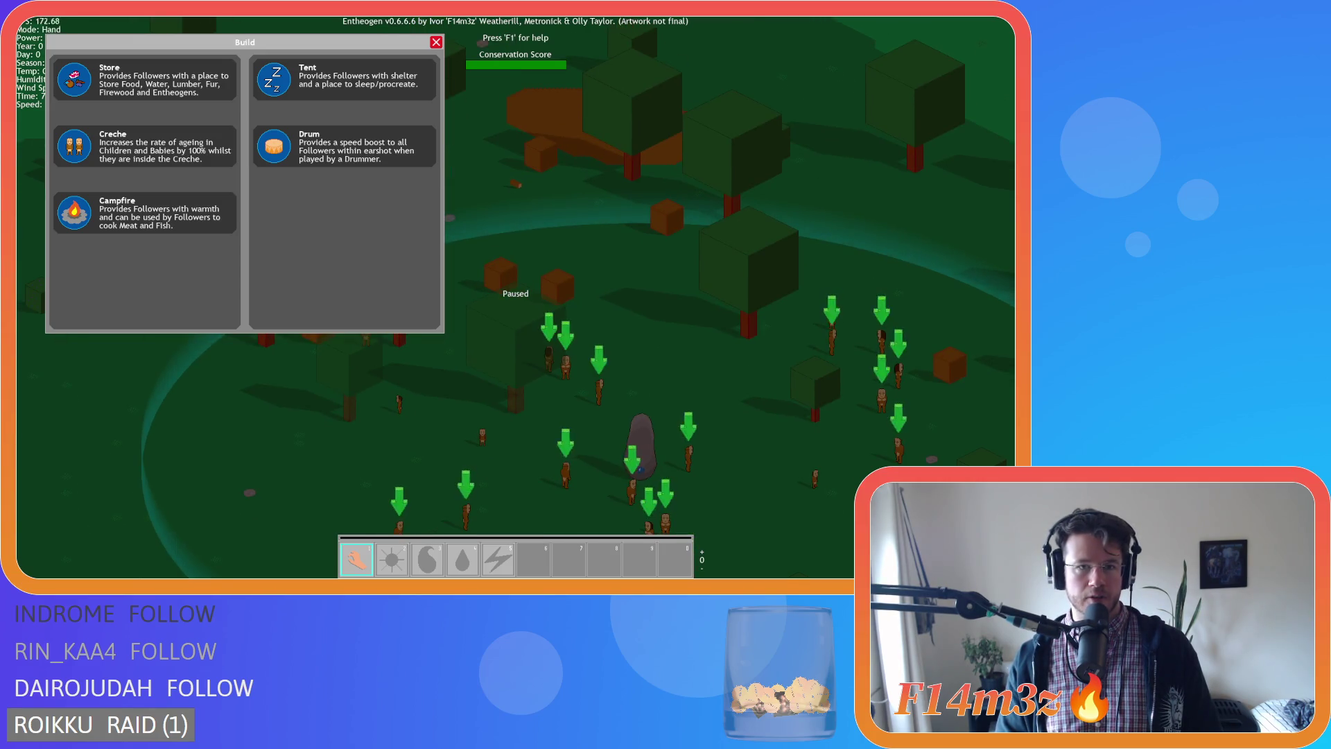
drag(244, 42, 247, 52)
key(s)
key(a)
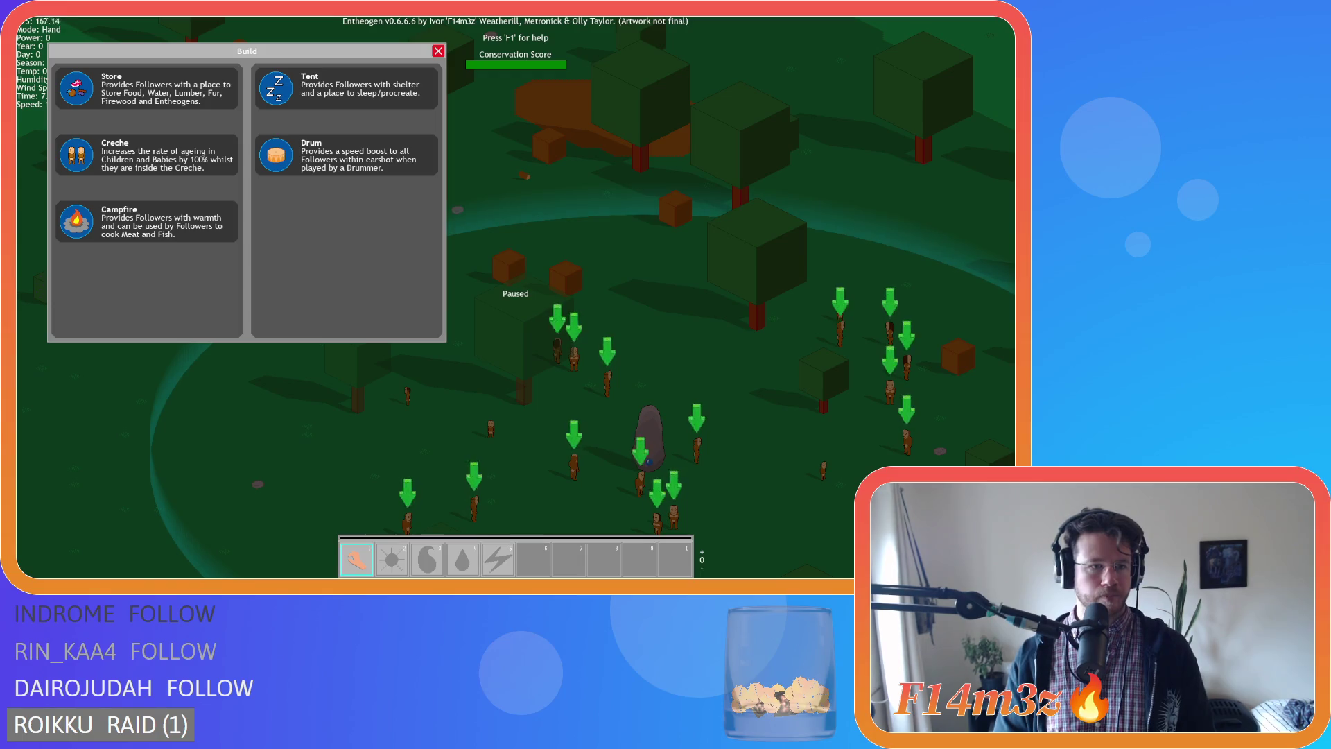
Switch follower markers to green status bars and place a Store plot on the ground.
scroll(down, 3)
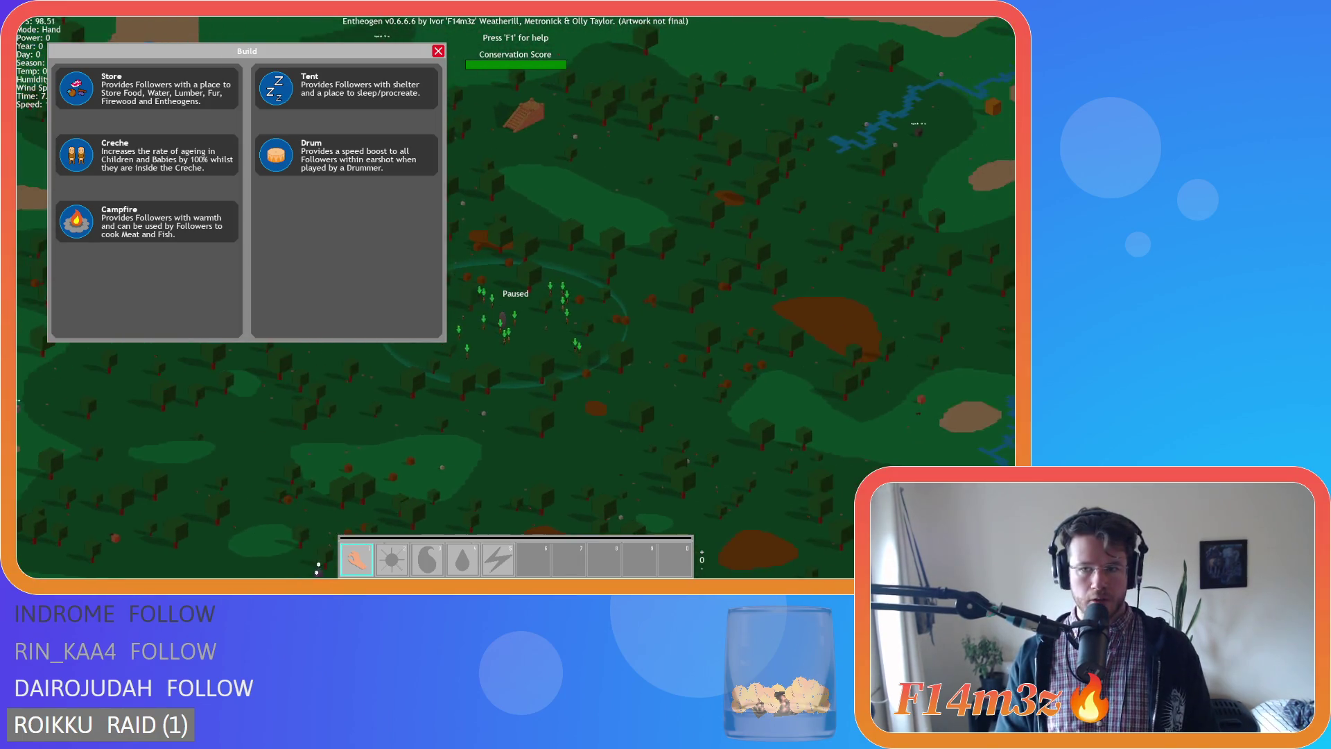
scroll(down, 3)
key(d)
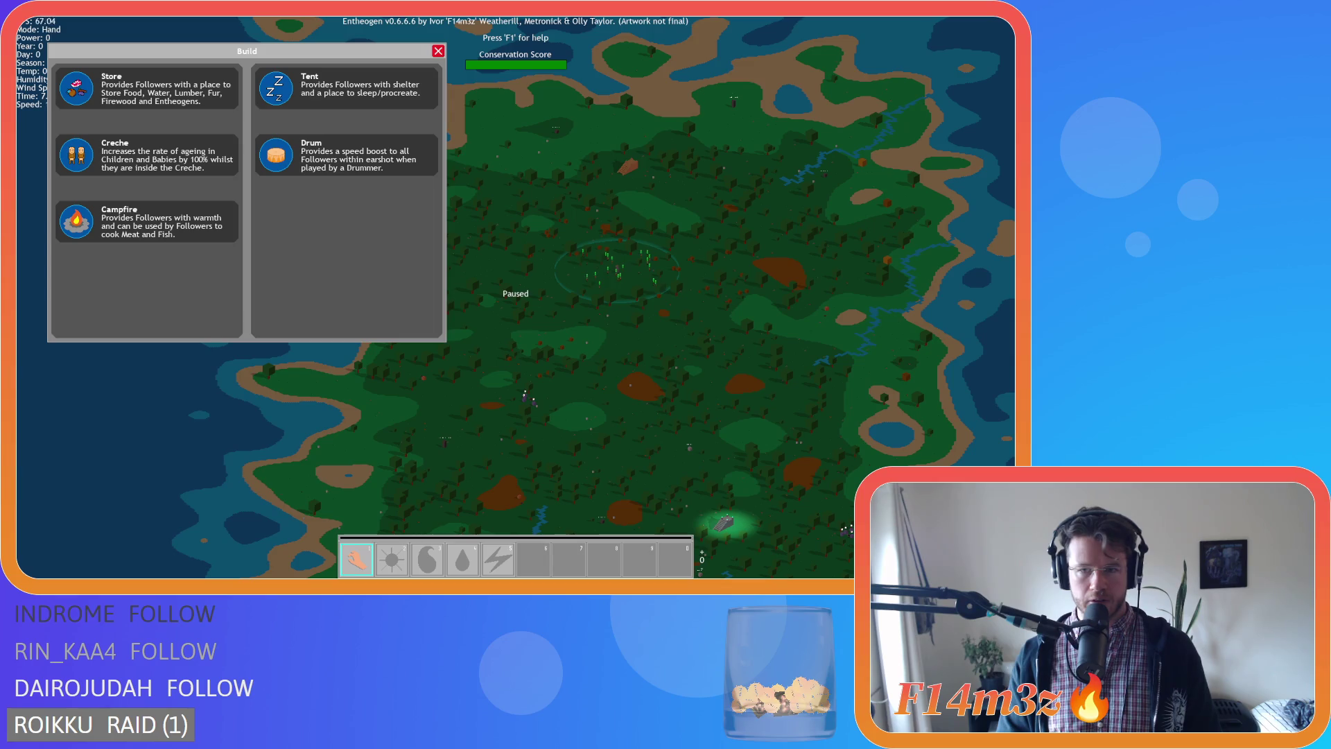
scroll(up, 3)
scroll(down, 3)
scroll(up, 3)
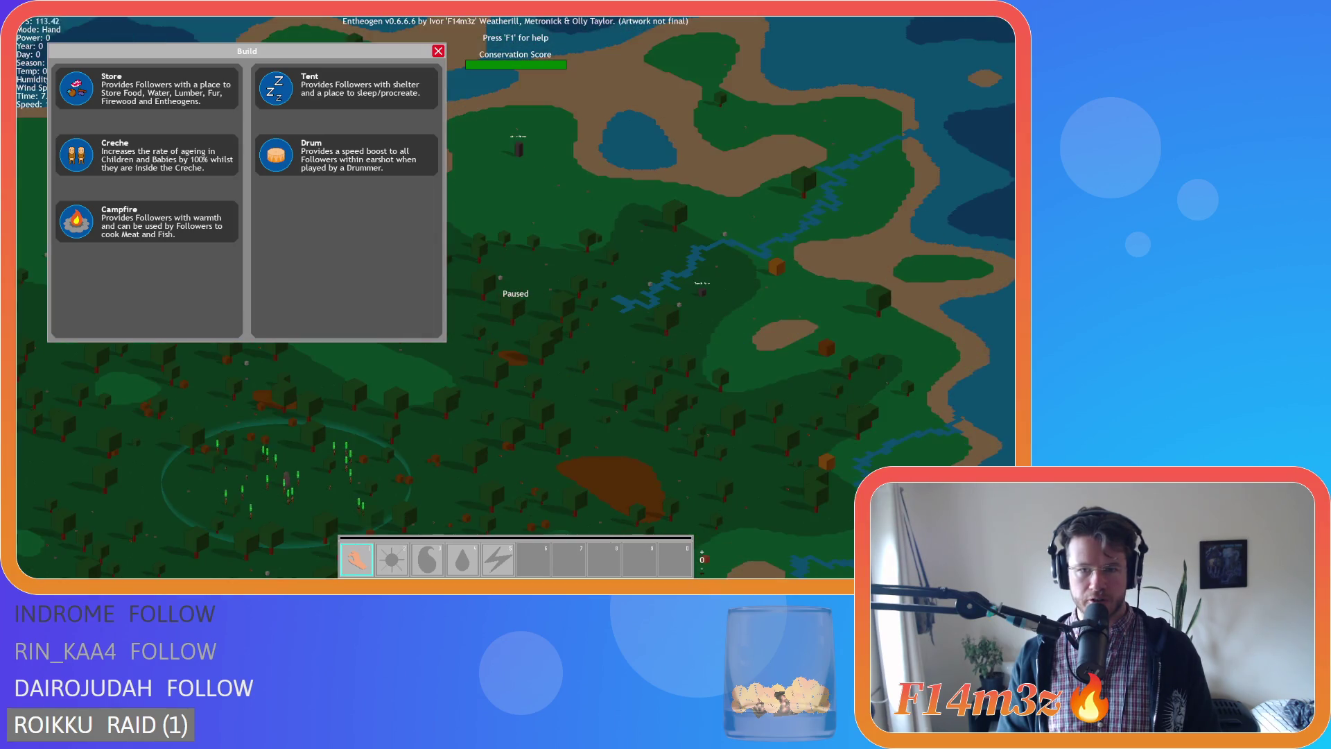
scroll(up, 3)
scroll(up, 3)
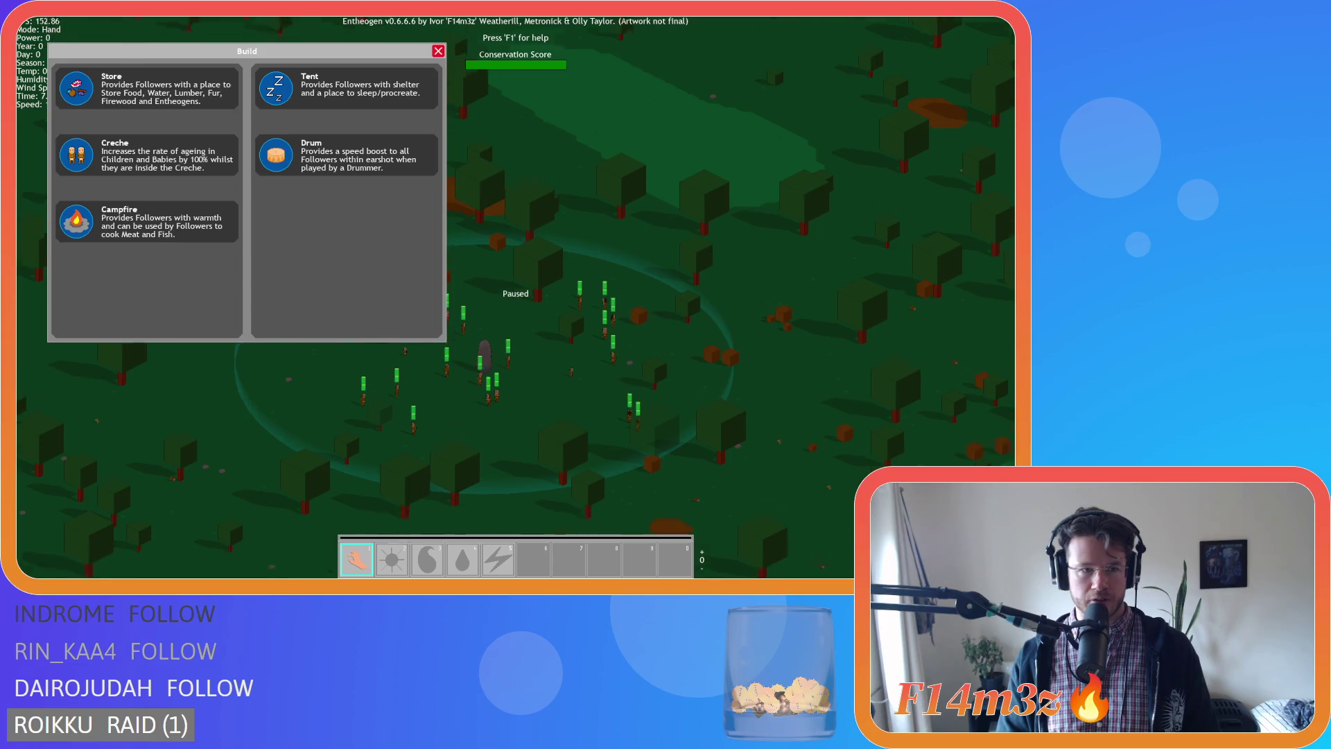
key(d)
key(i)
key(i)
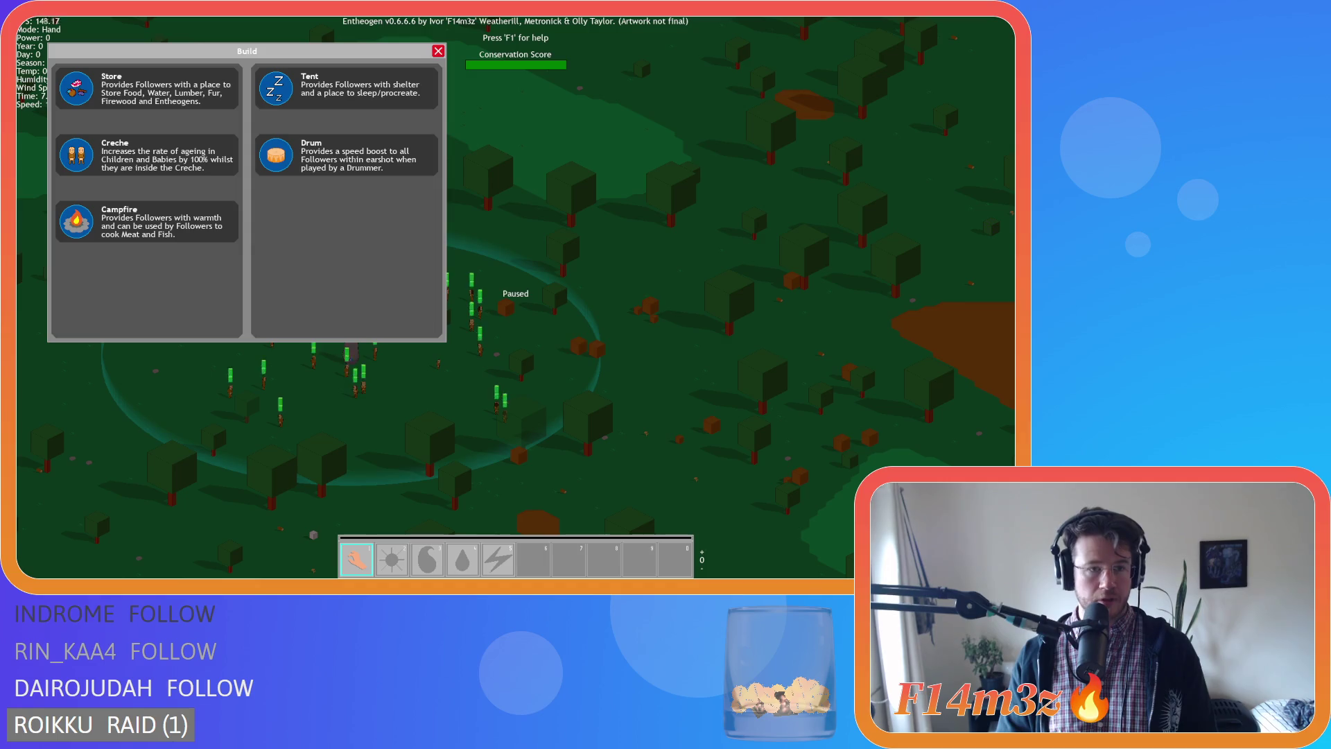
click(76, 87)
scroll(up, 3)
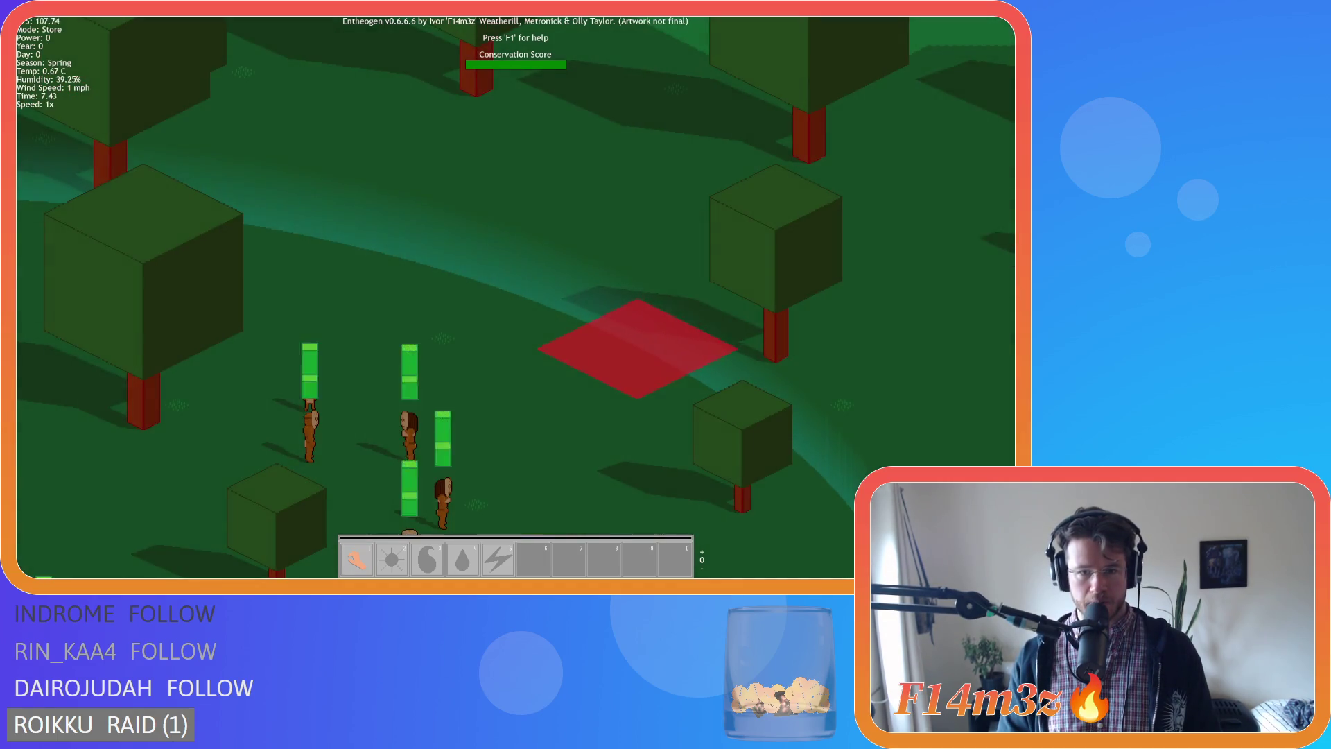
click(636, 348)
Place a campfire beside the store plot, then dismiss the building list and pause the game.
key(1)
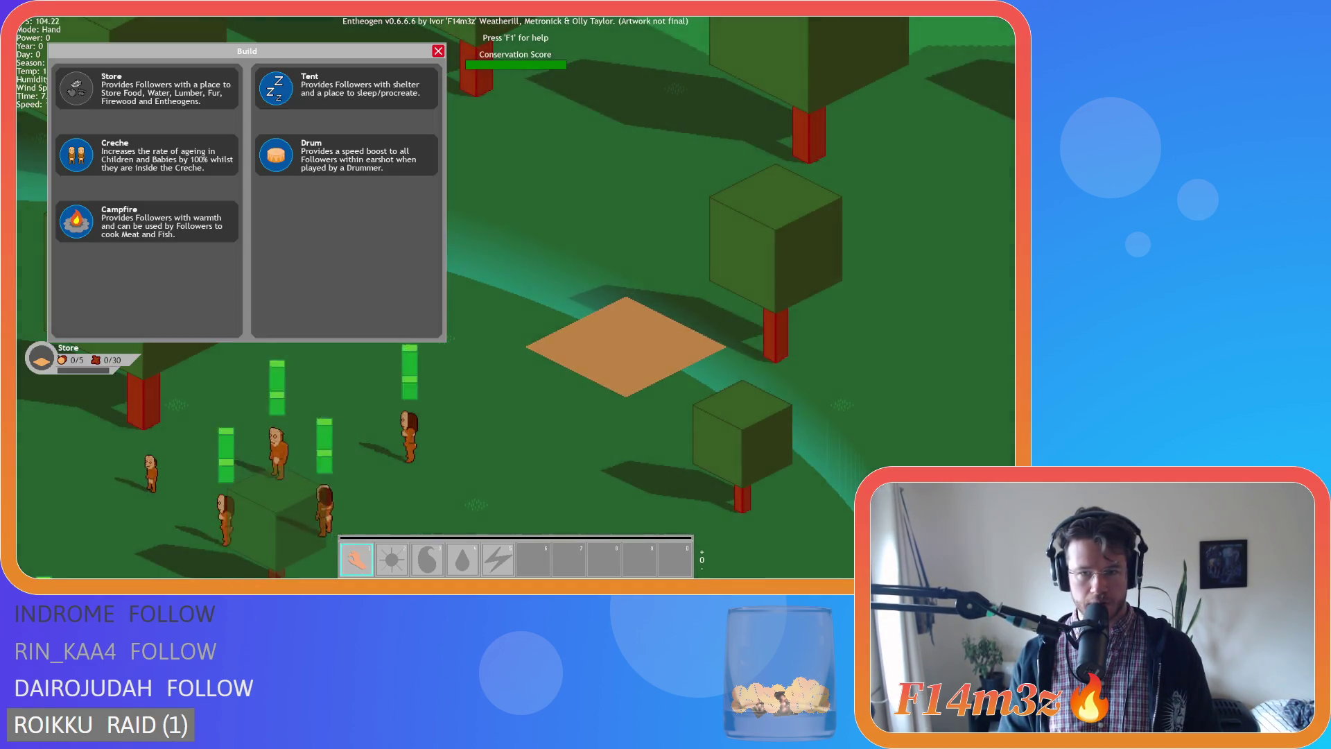
key(s)
click(77, 221)
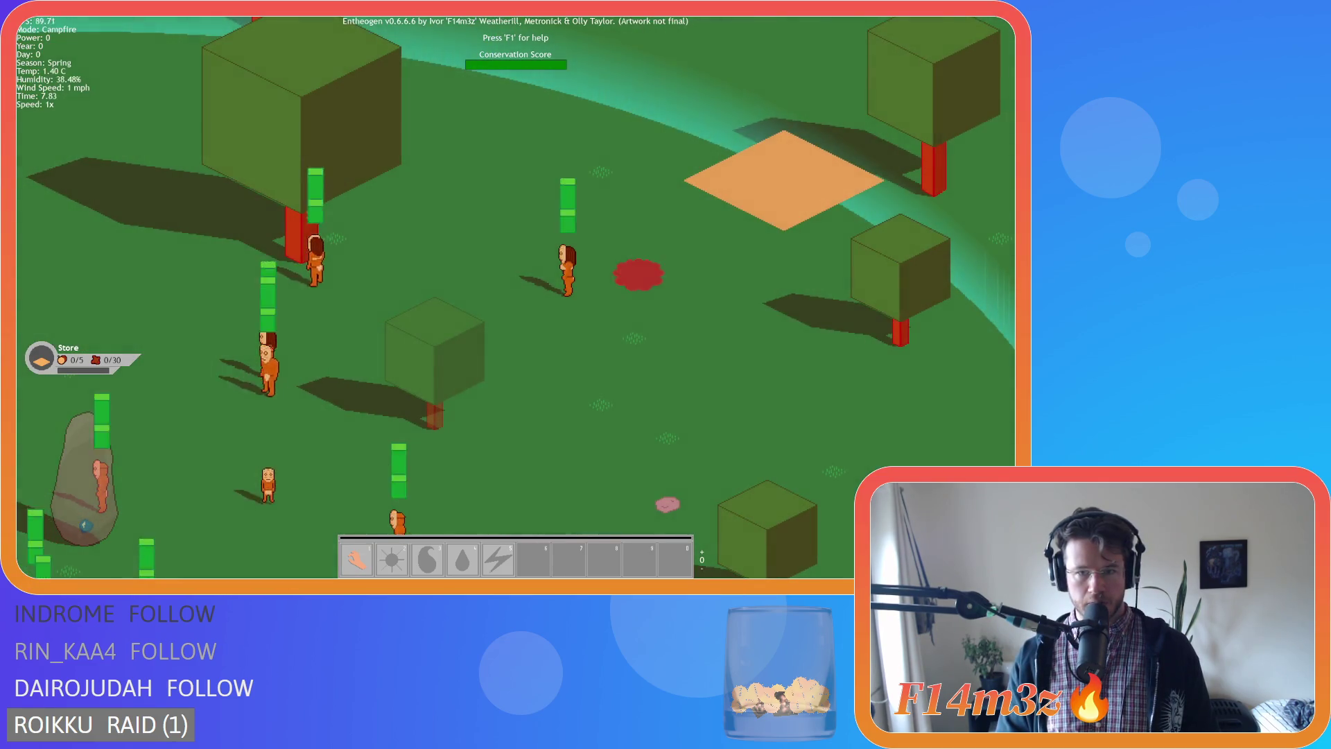
click(617, 281)
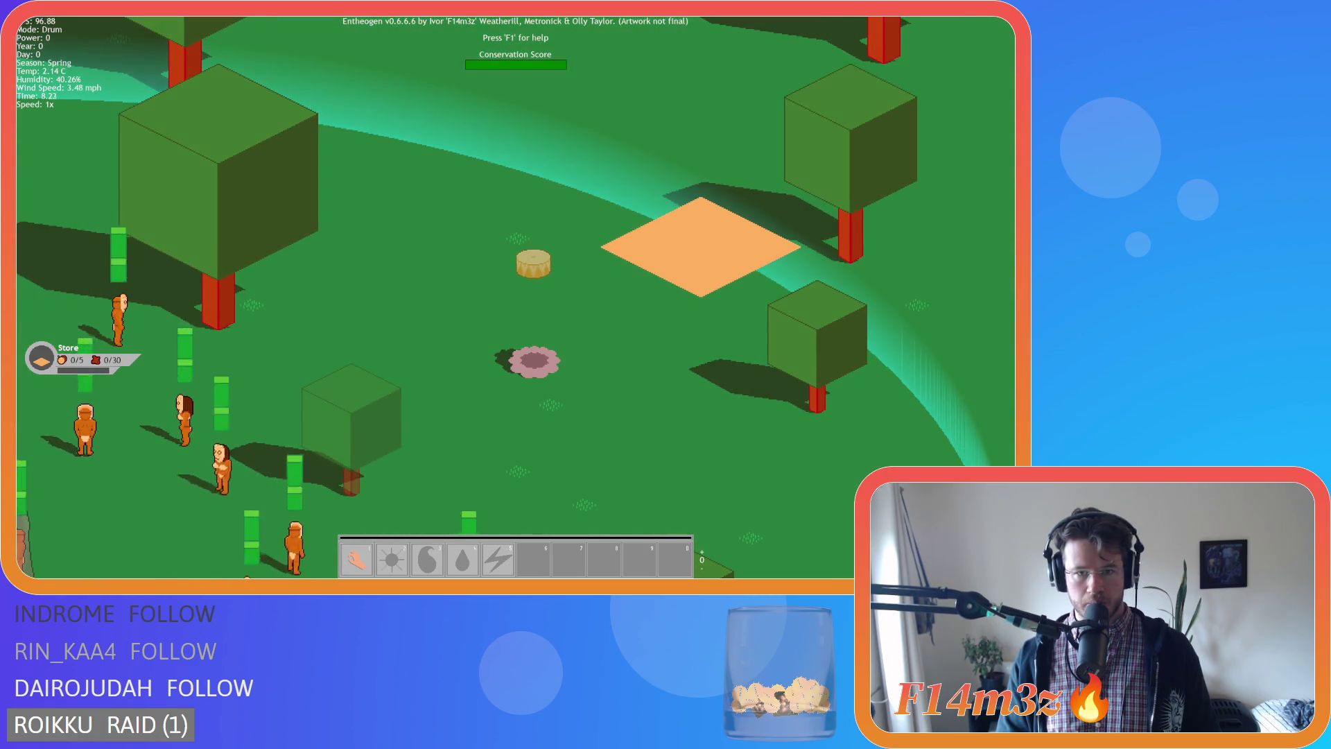
key(1)
key(a)
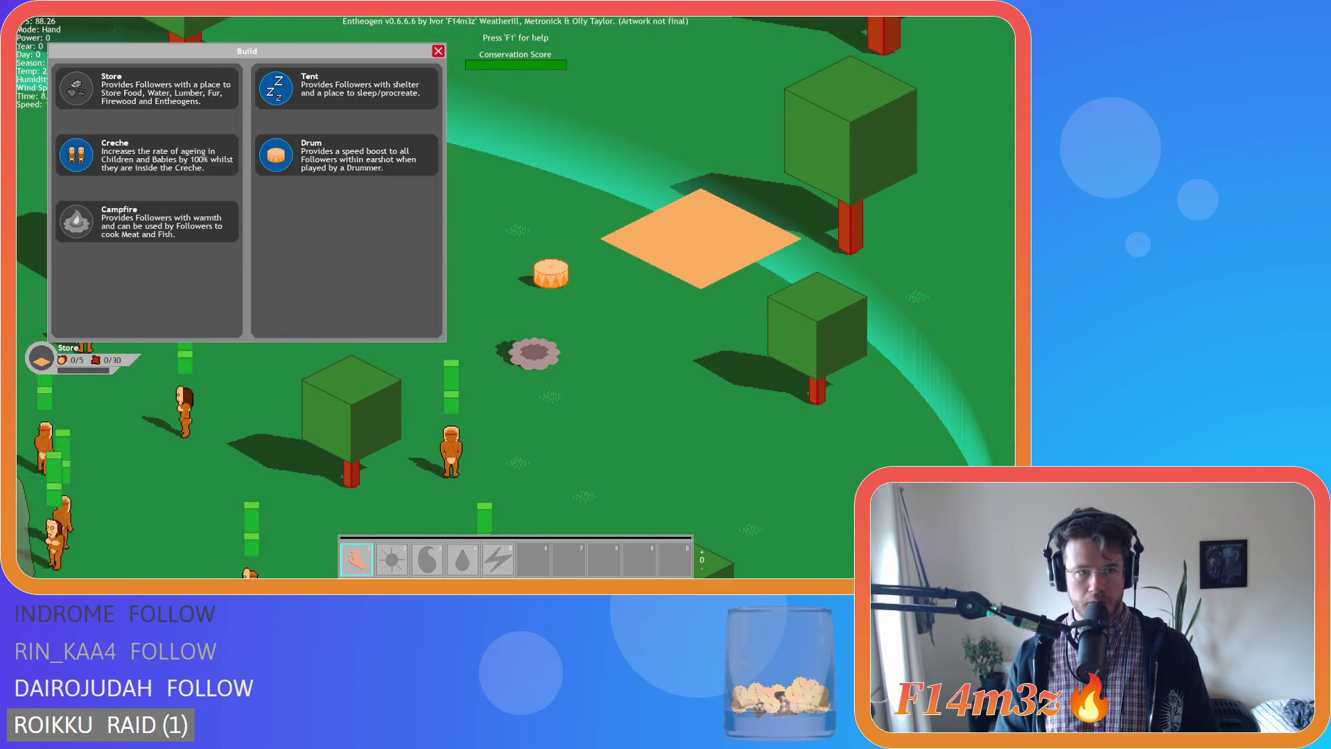
key(Escape)
key(space)
key(space)
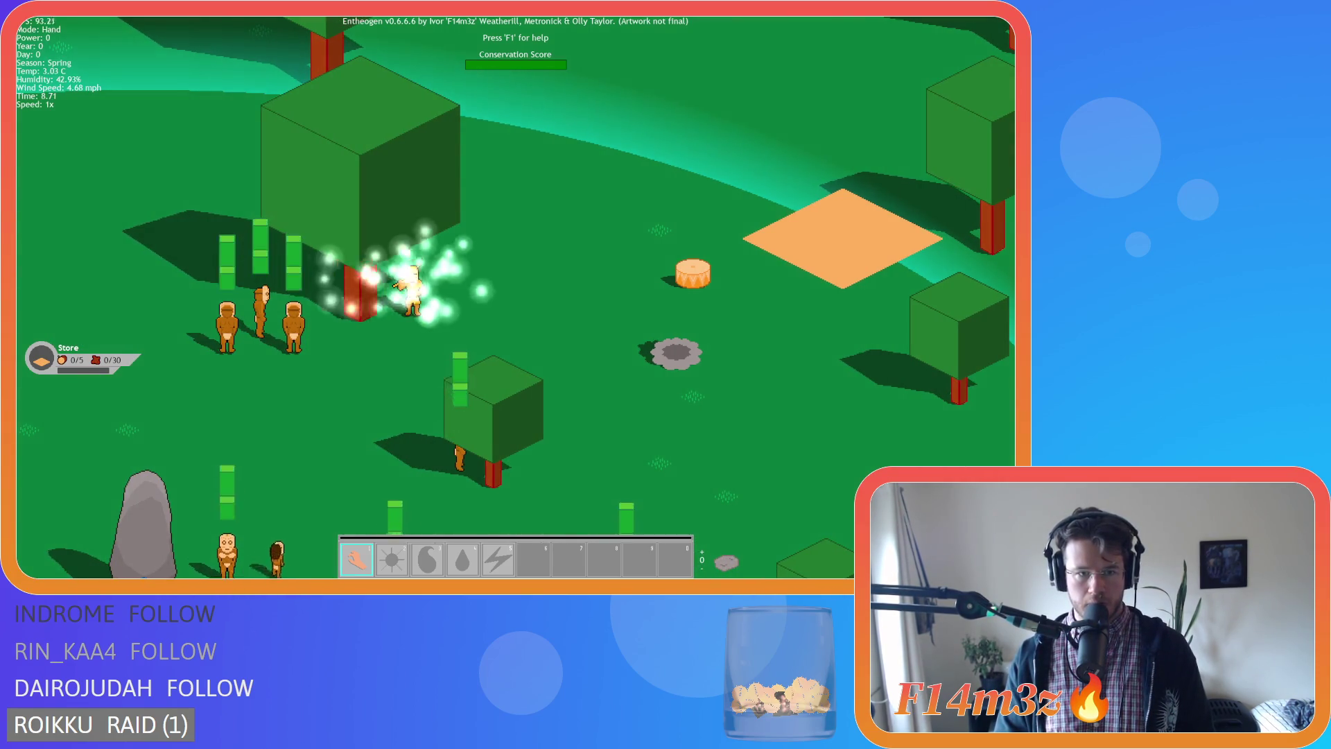
Pan the camera around the village, the grey stone, the deer group and the campfire.
key(s)
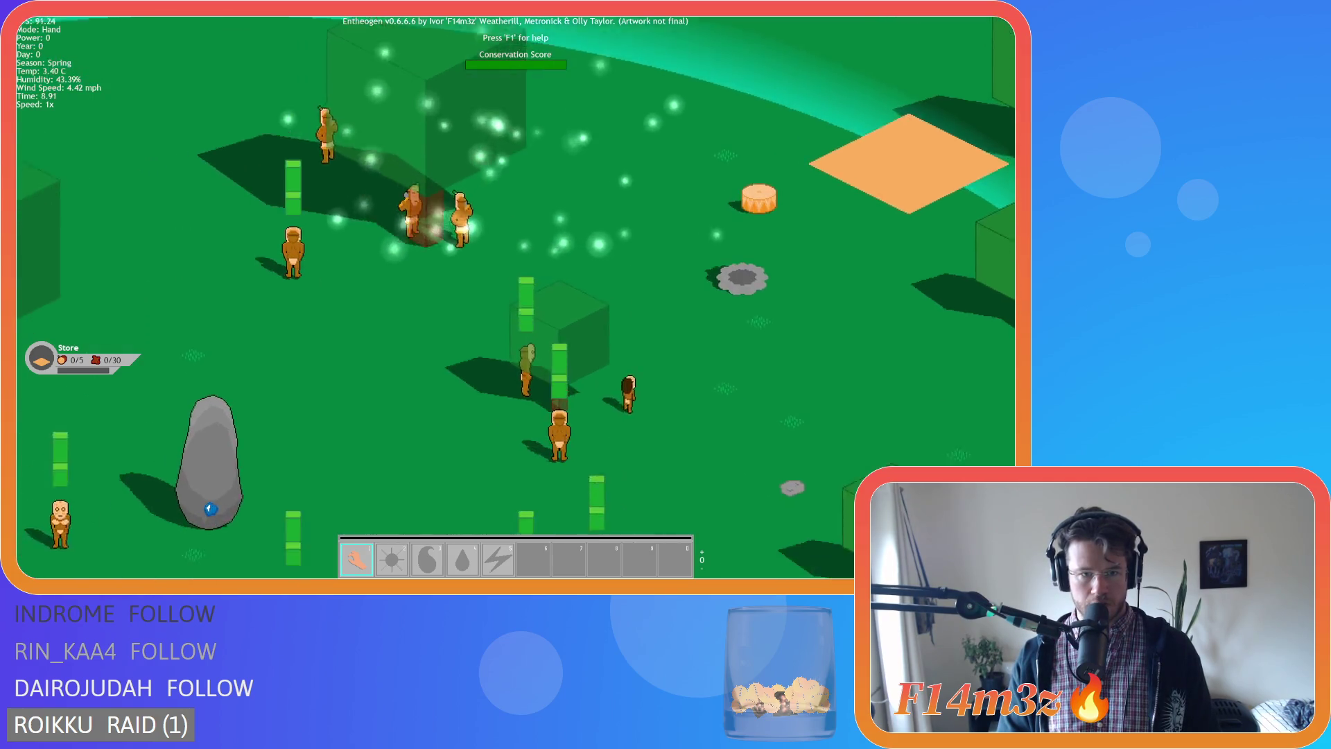
key(d)
key(w)
key(s)
key(w)
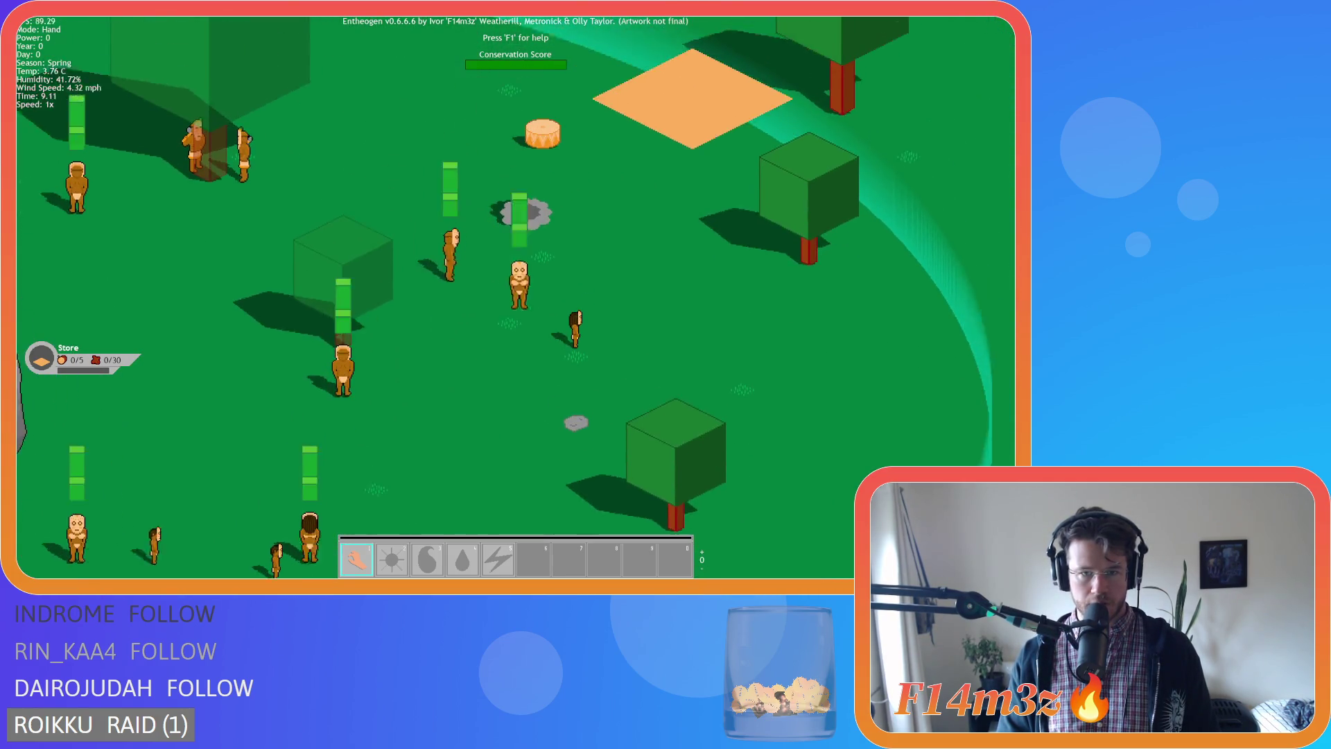
key(a)
key(d)
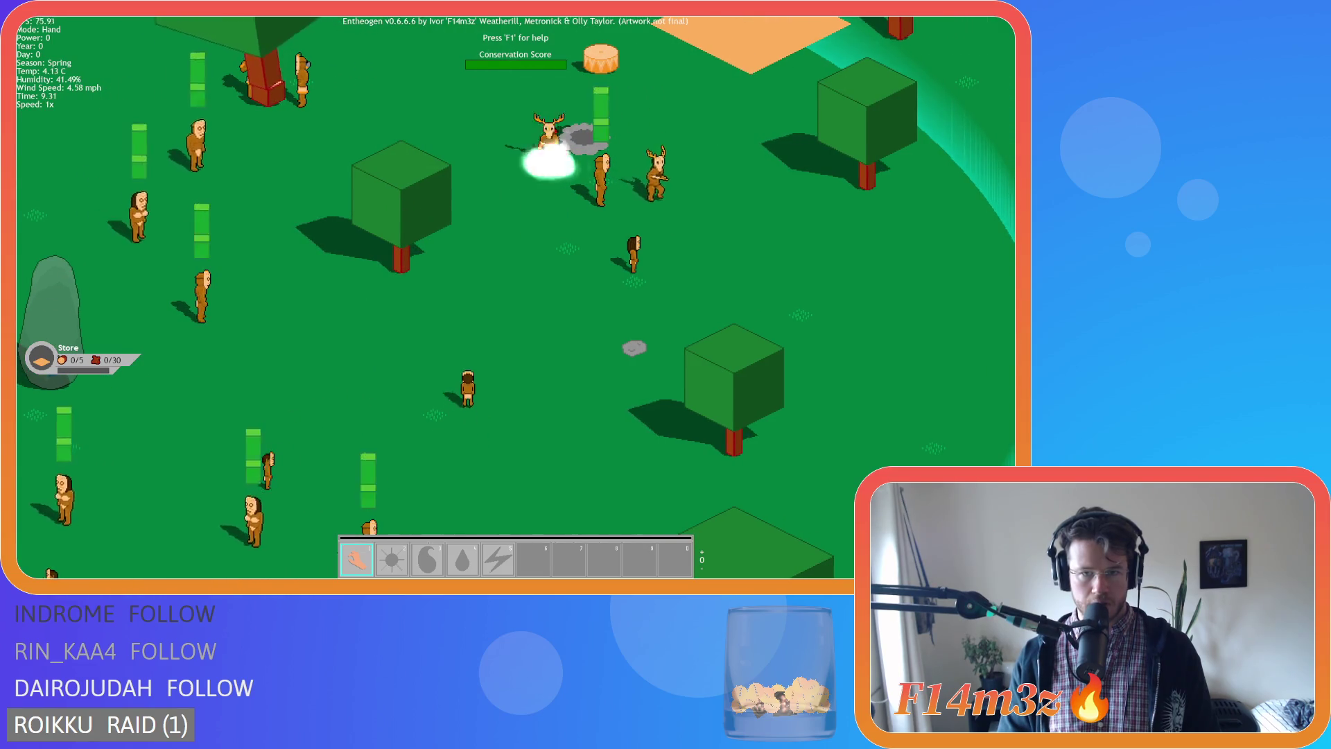
key(w)
key(a)
key(s)
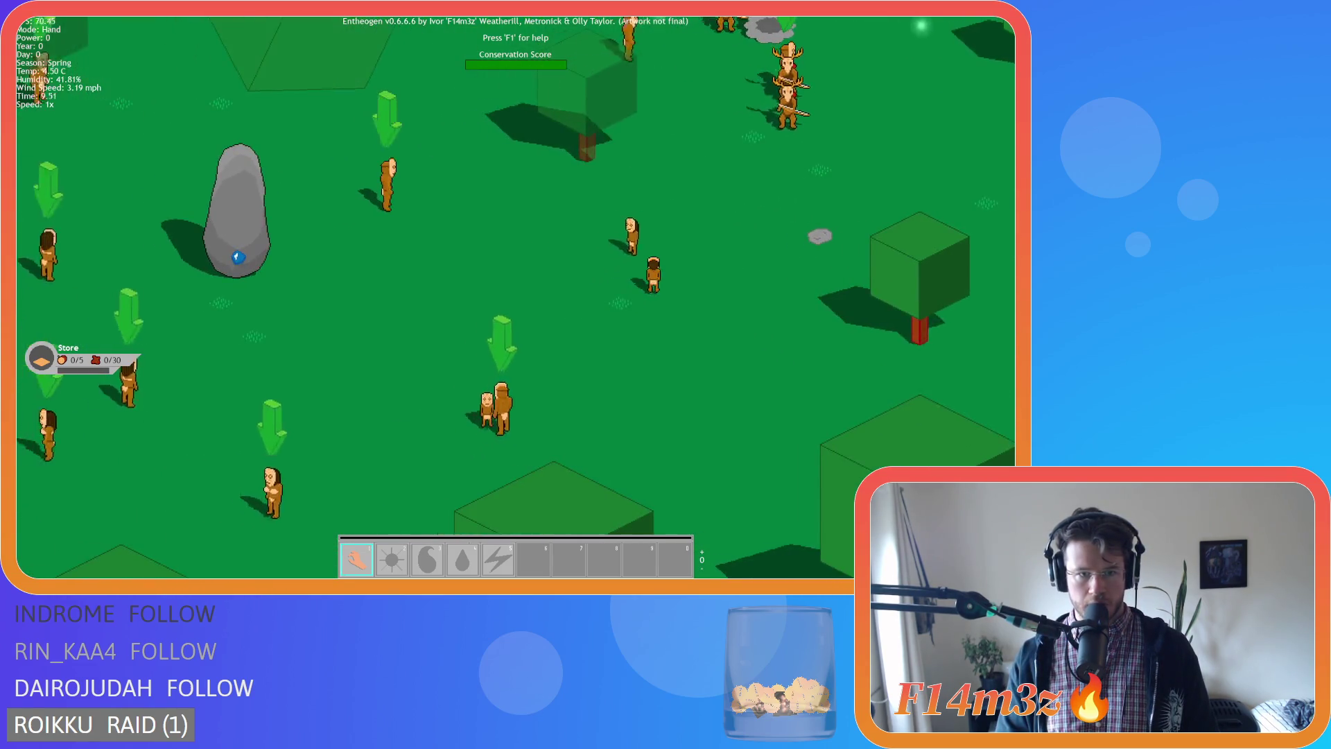
key(w)
key(s)
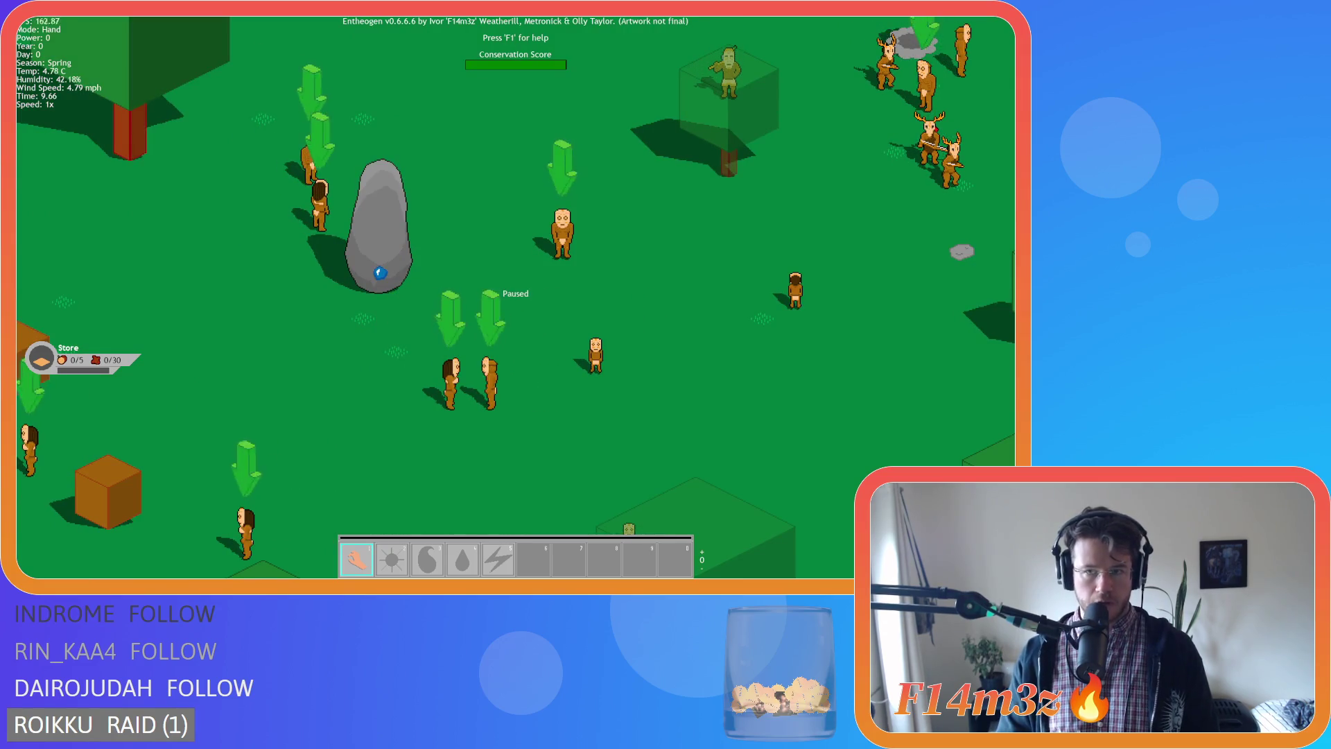
key(w)
key(d)
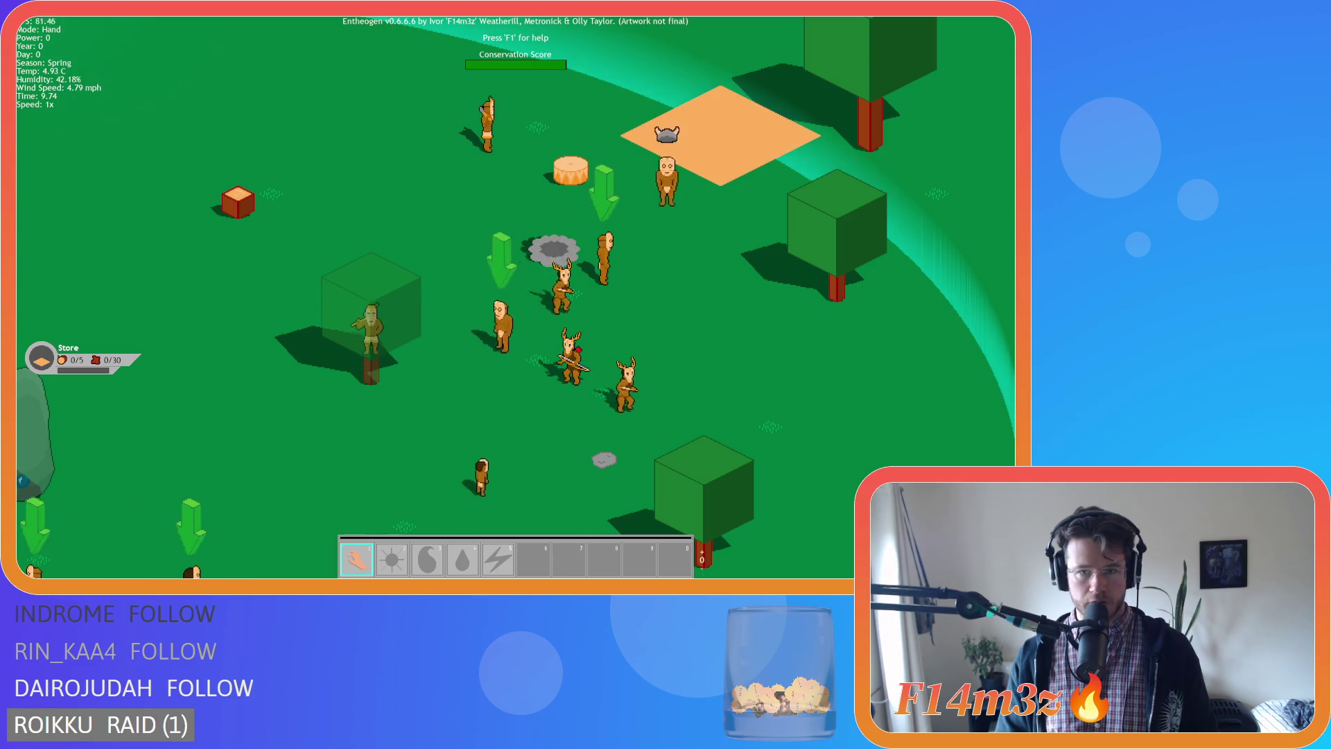
key(d)
key(s)
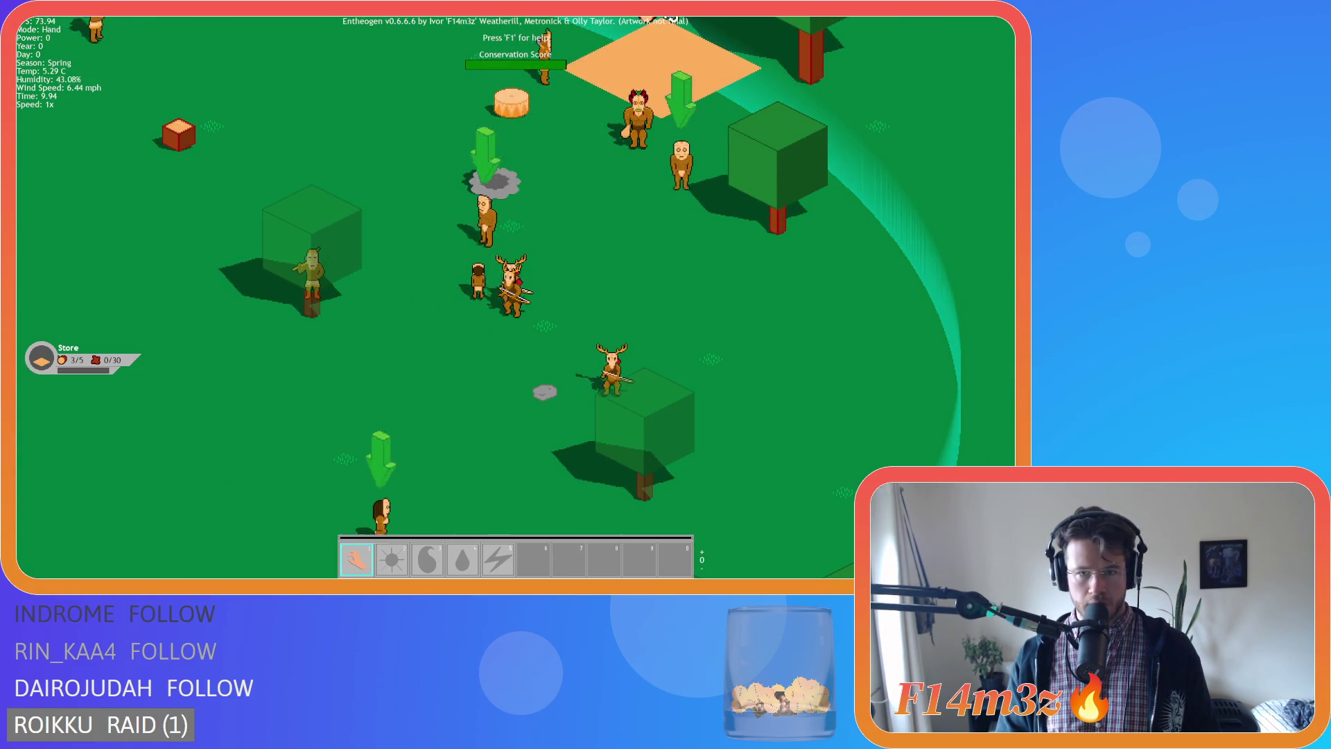
key(s)
key(w)
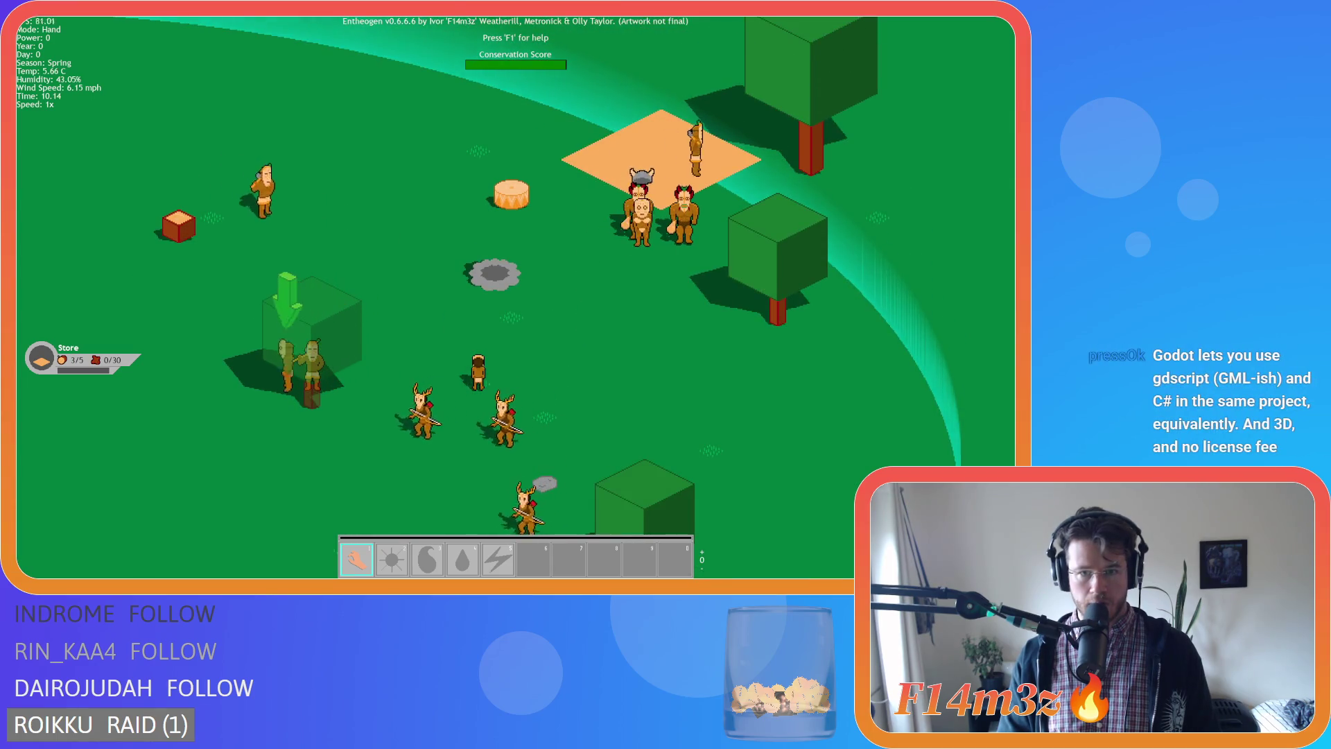
key(s)
key(space)
Pan and zoom back and forth between the forest and the settlement, ending centred on the settlement.
key(a)
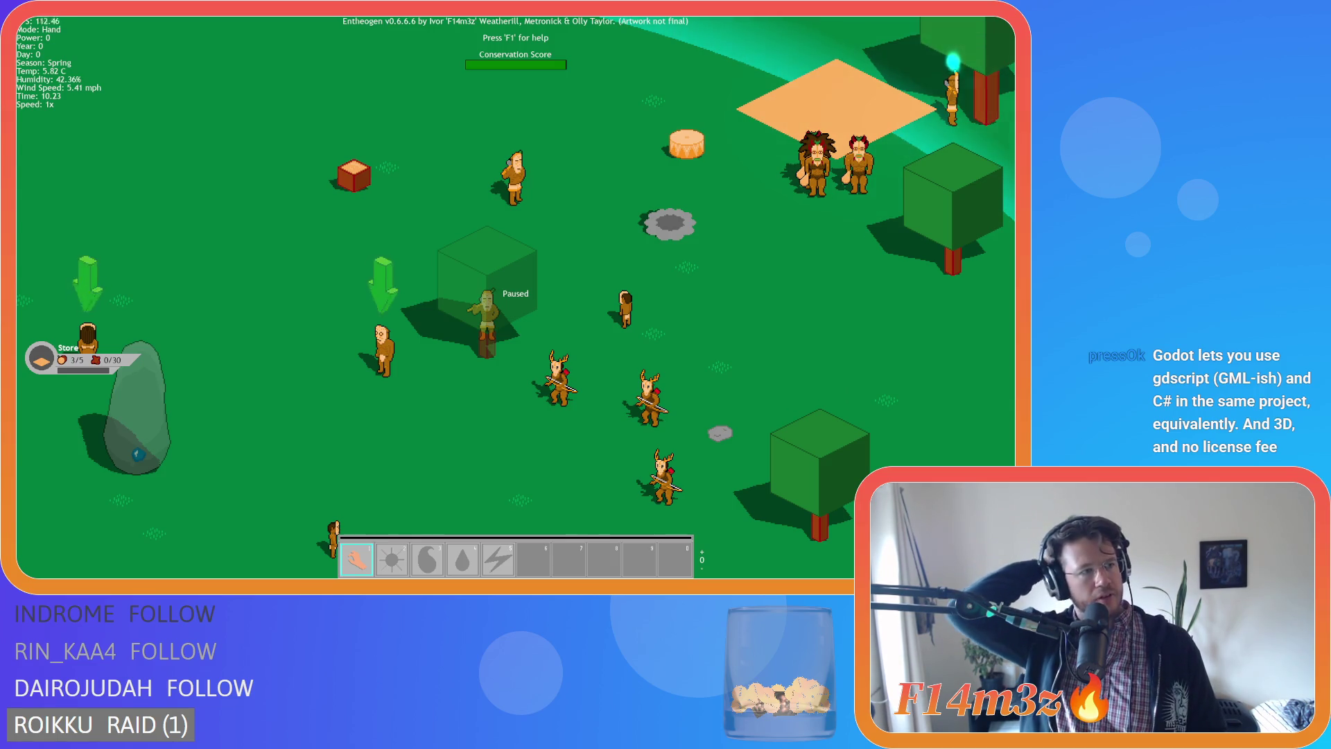
key(d)
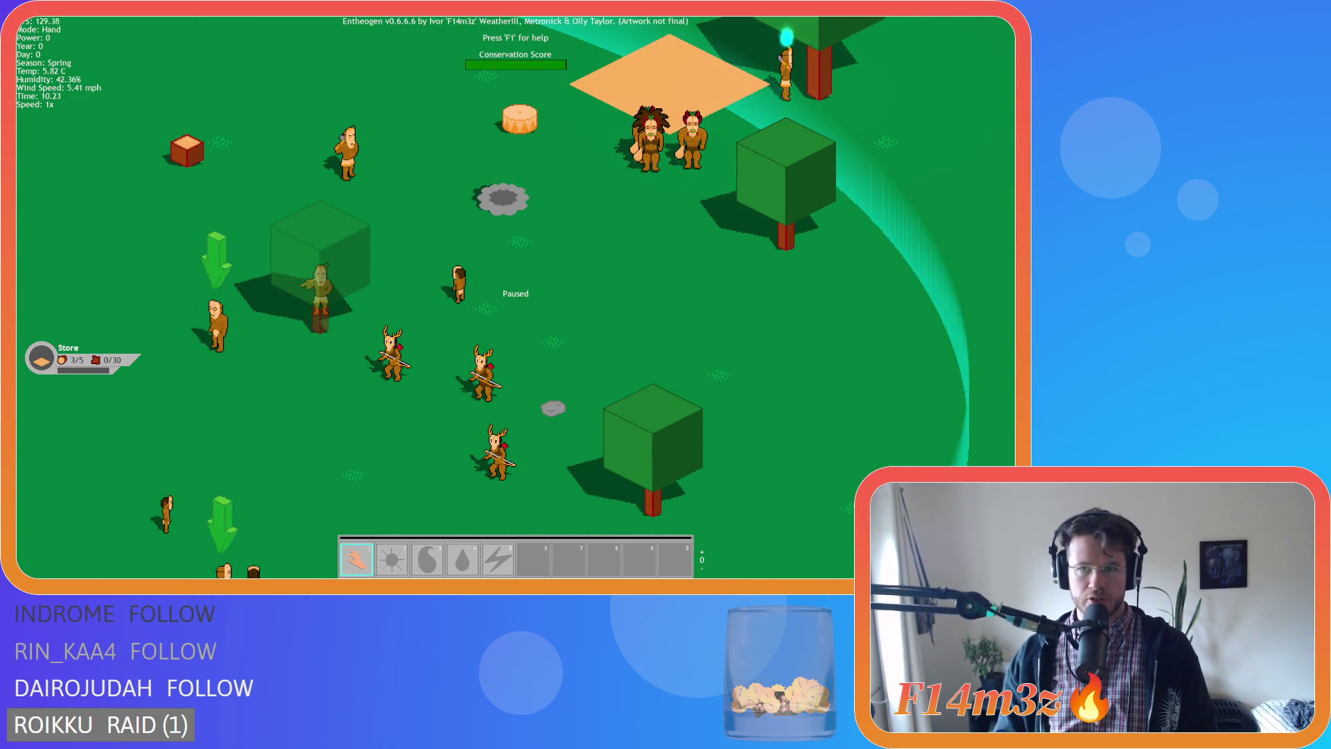
key(a)
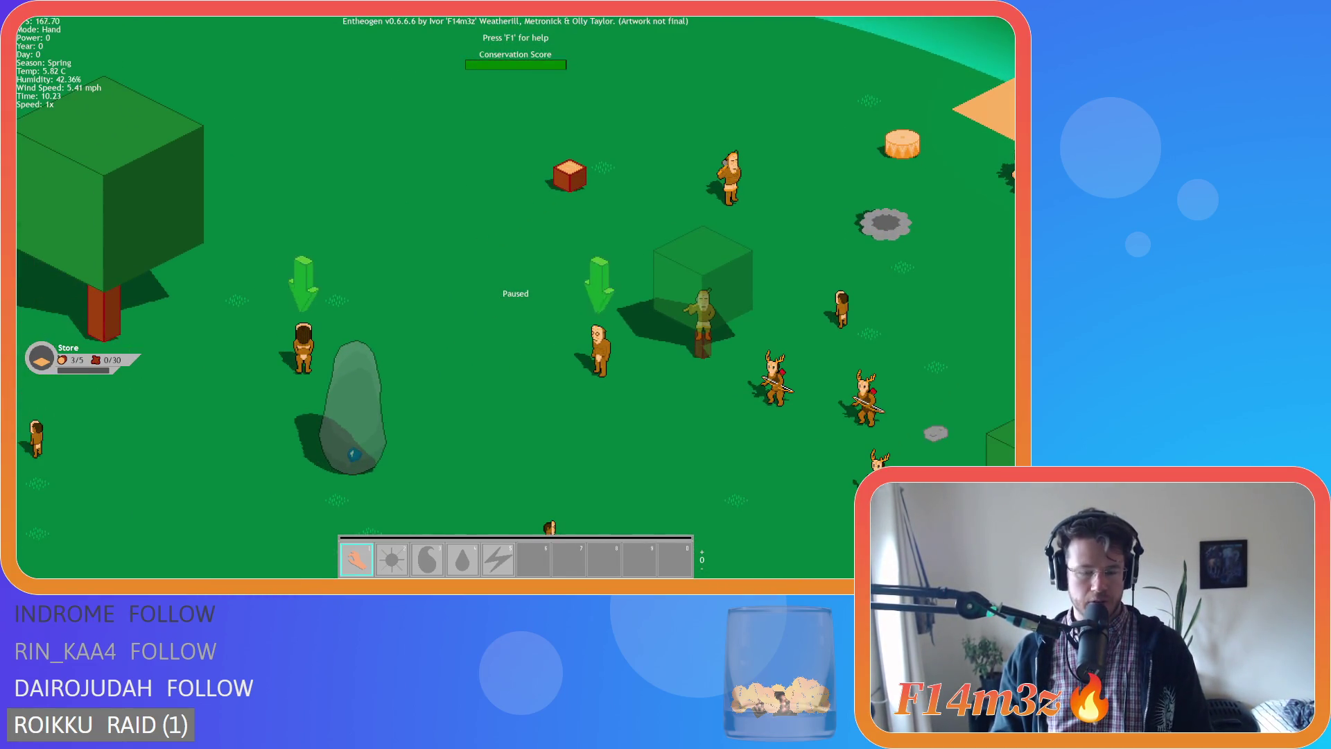
scroll(down, 3)
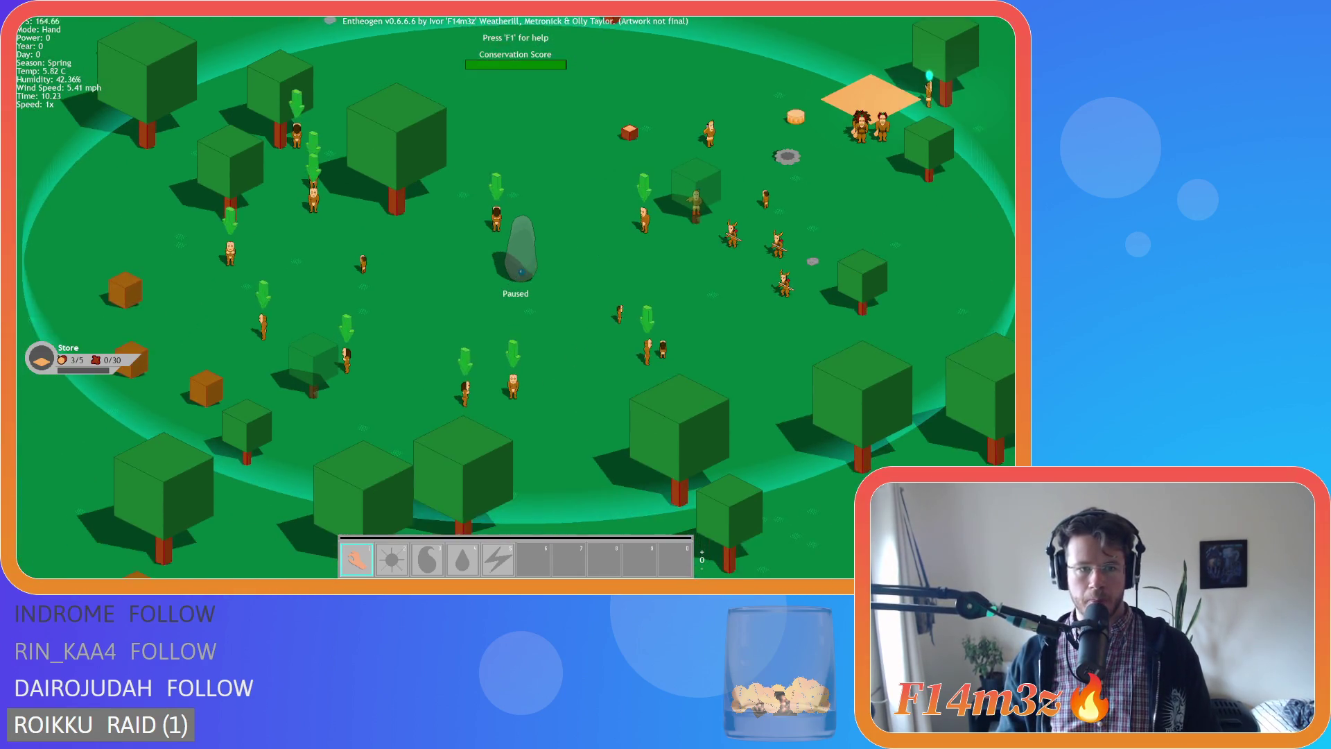
key(d)
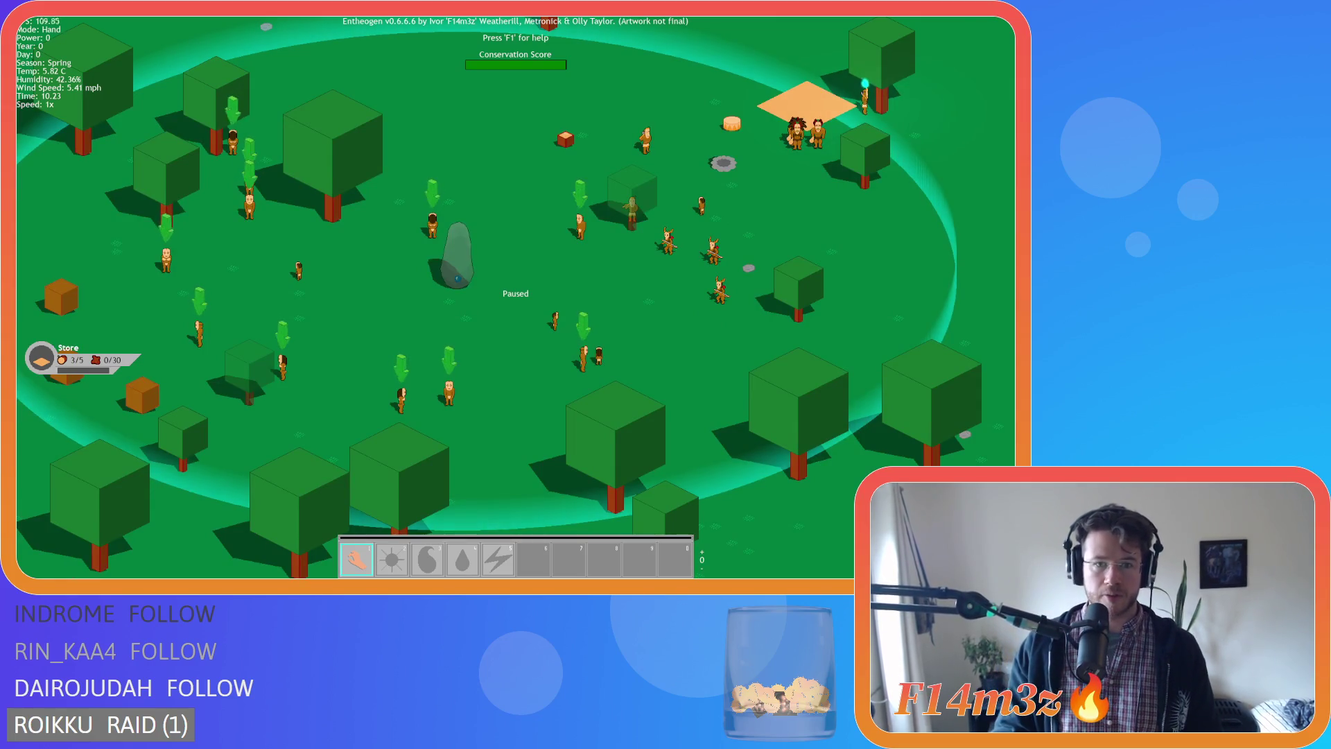
key(a)
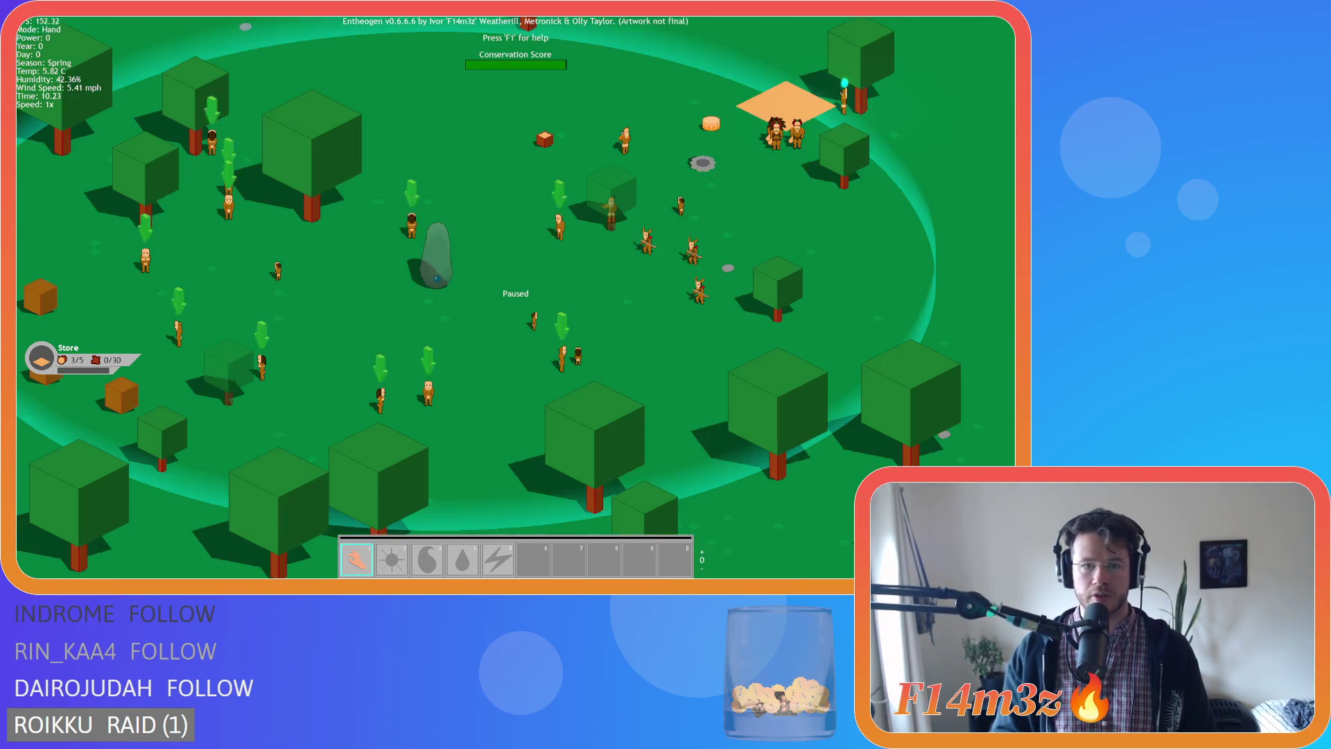
scroll(up, 3)
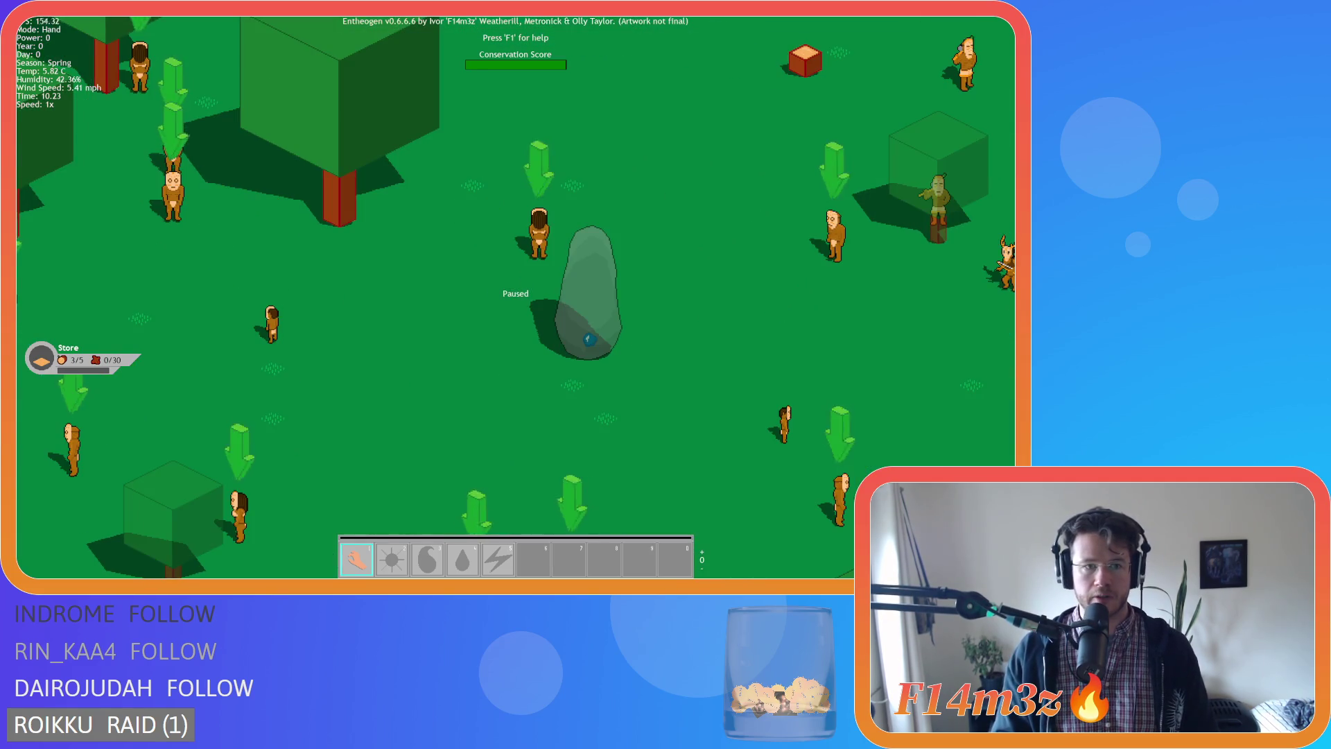
key(d)
key(s)
scroll(down, 3)
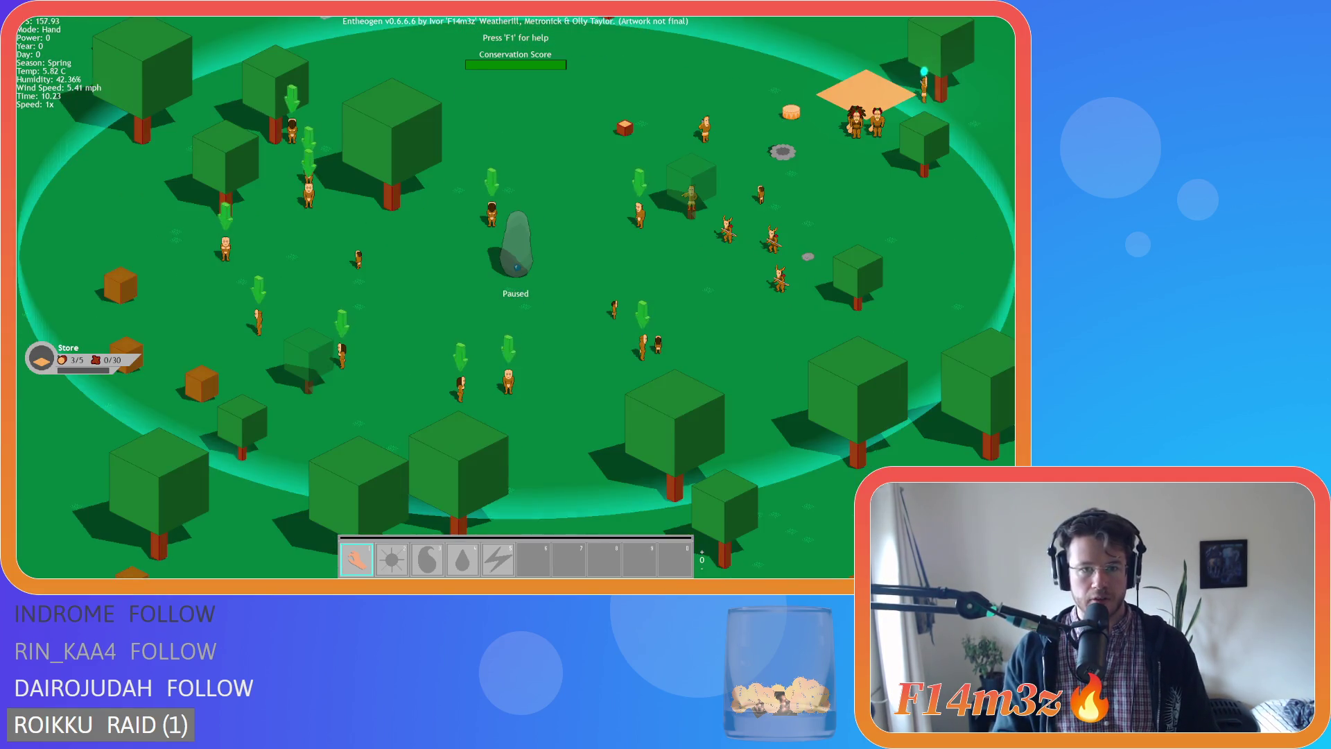
scroll(down, 3)
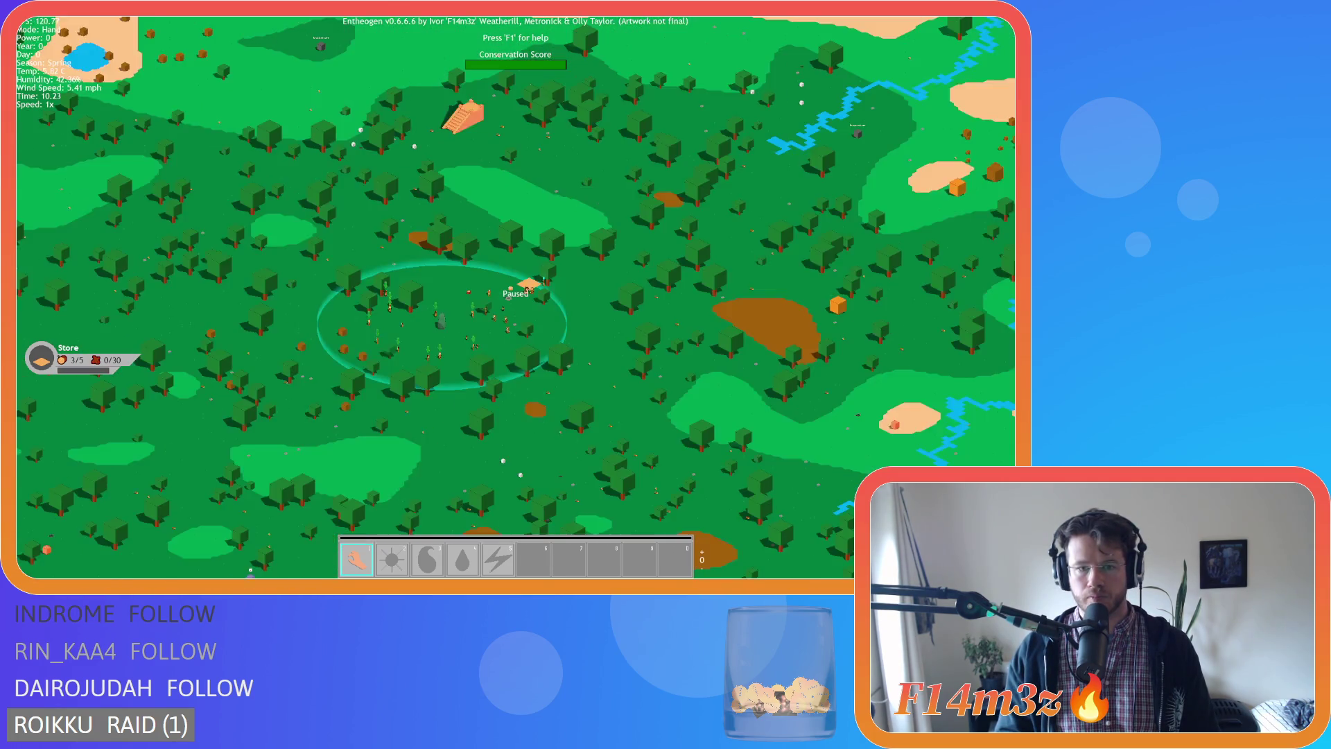
scroll(up, 3)
key(w)
key(d)
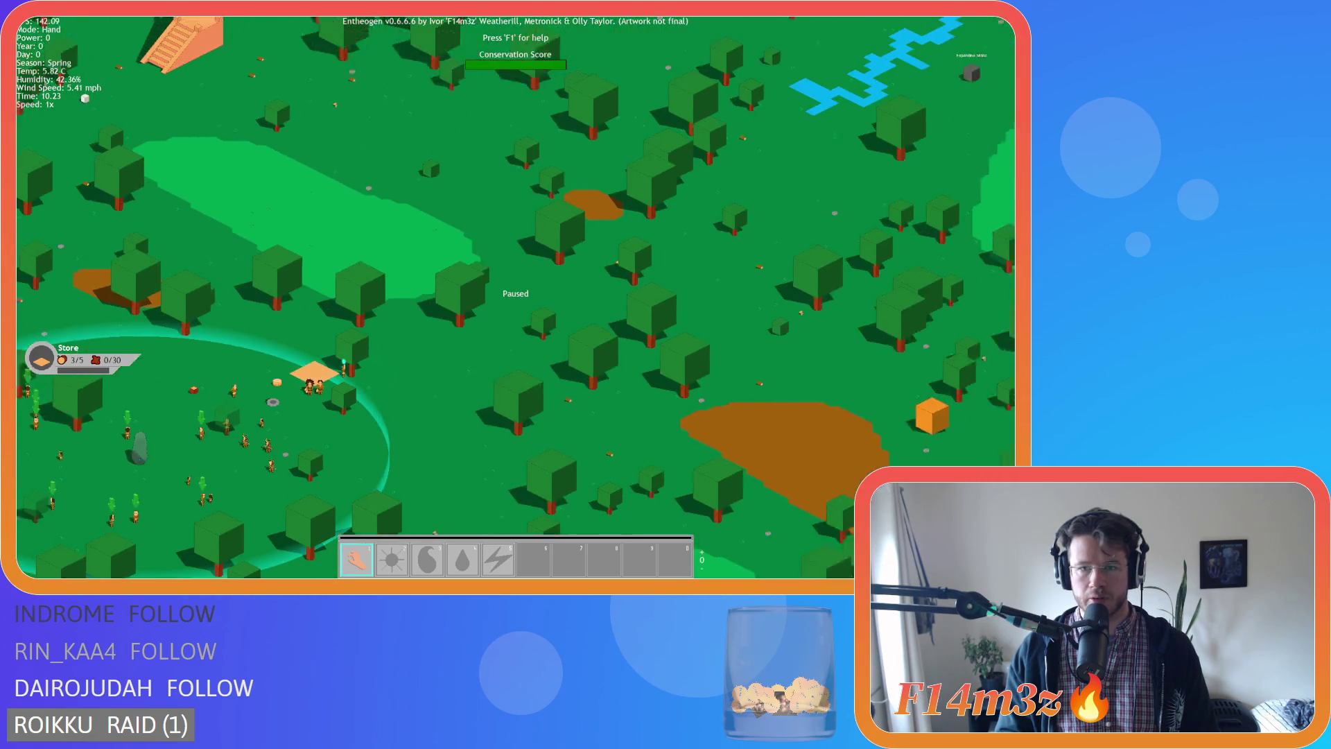
key(s)
key(a)
scroll(up, 3)
scroll(down, 3)
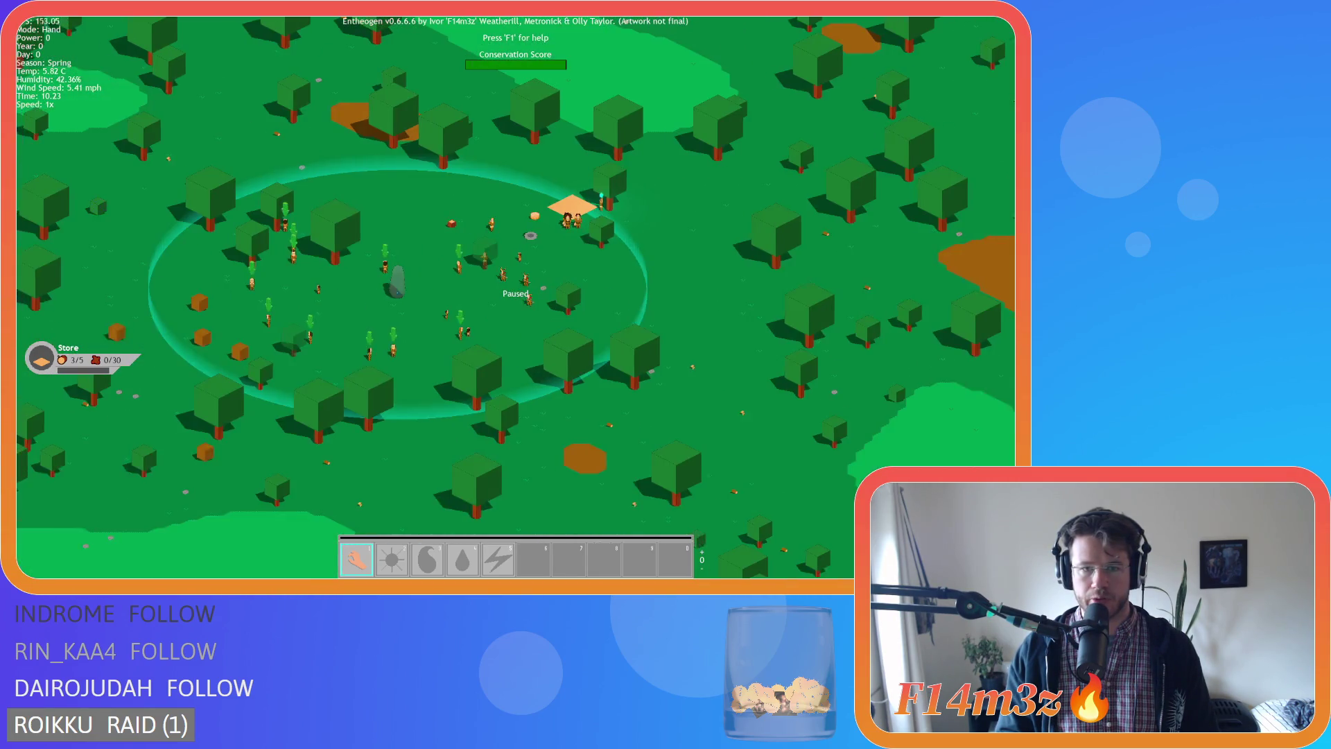
key(w)
scroll(up, 3)
key(s)
key(a)
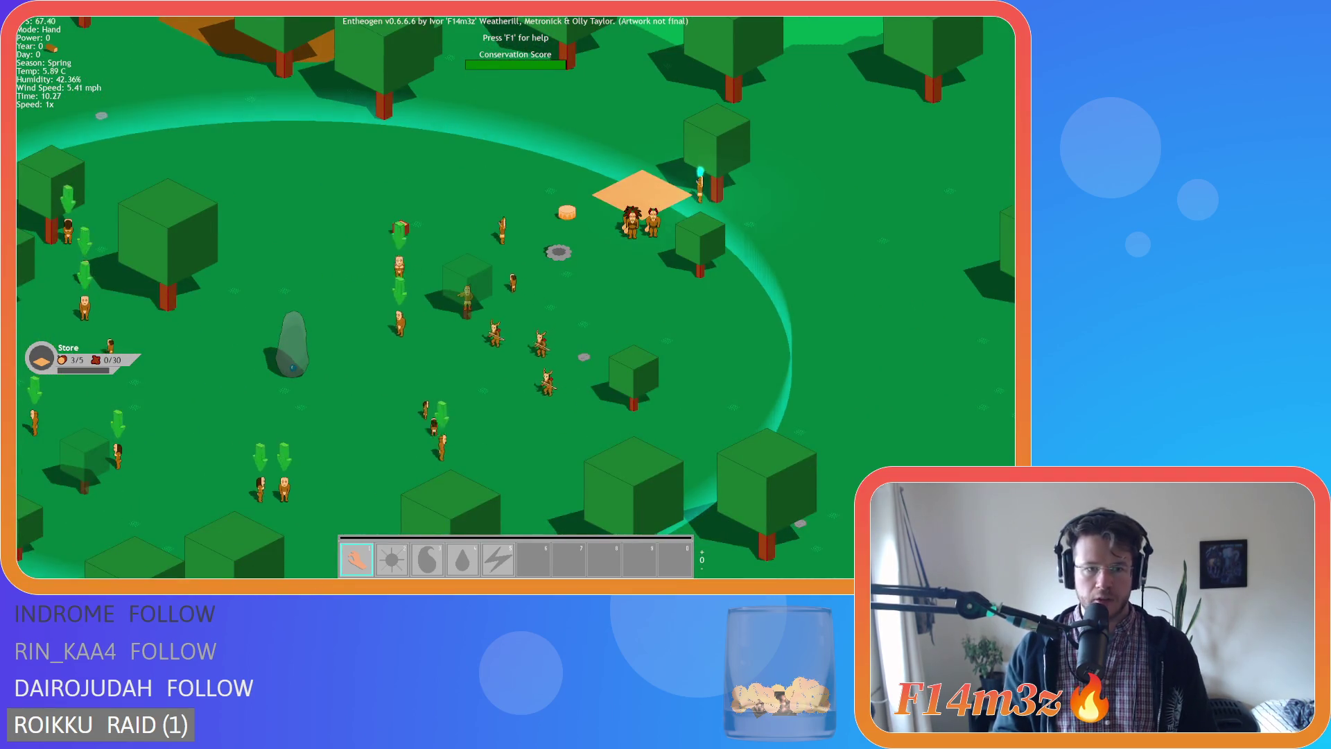
scroll(down, 3)
key(w)
key(d)
key(s)
key(a)
scroll(down, 3)
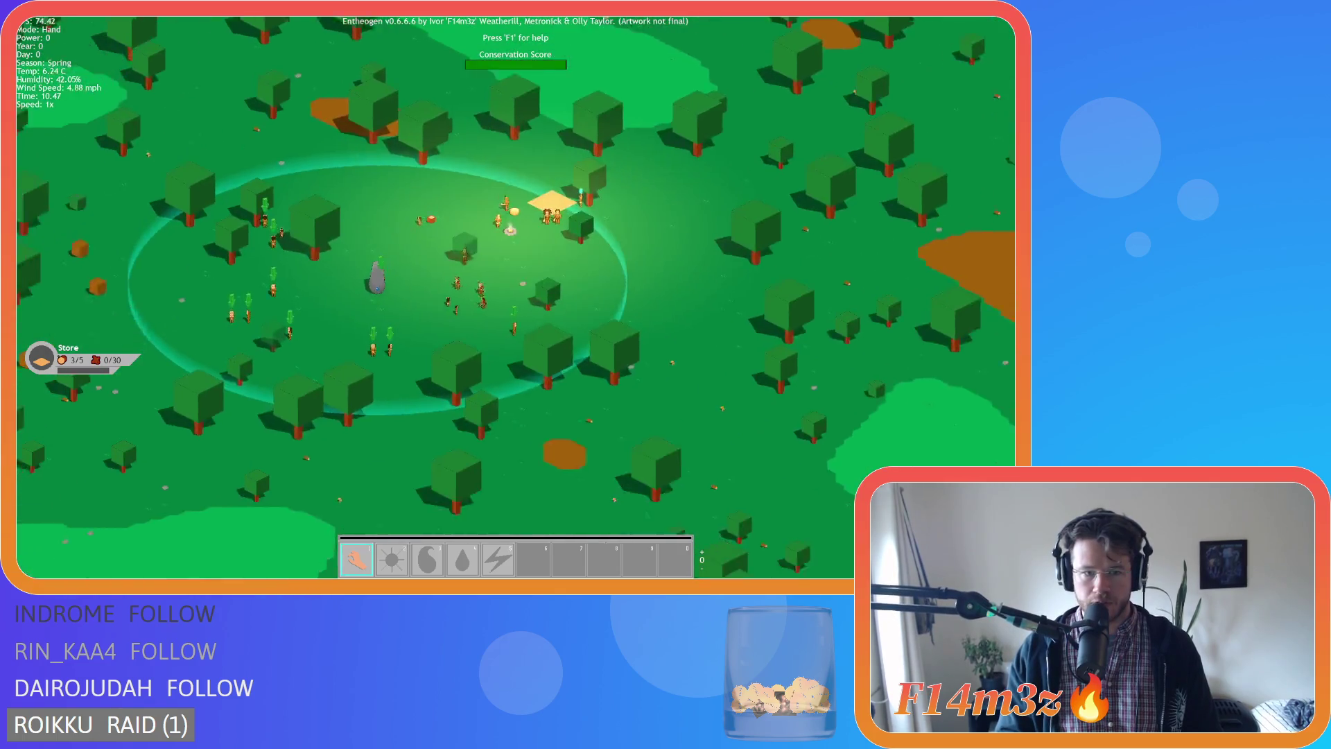
scroll(up, 3)
scroll(down, 3)
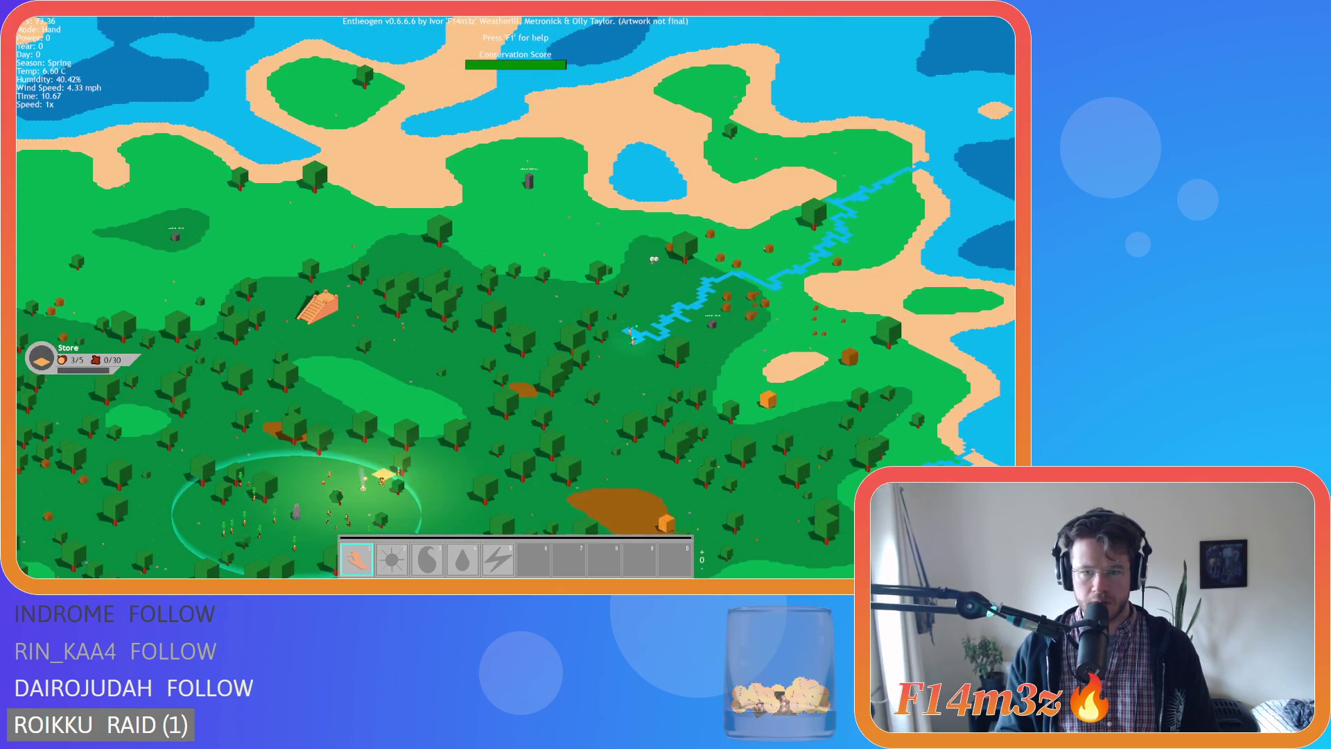
scroll(up, 3)
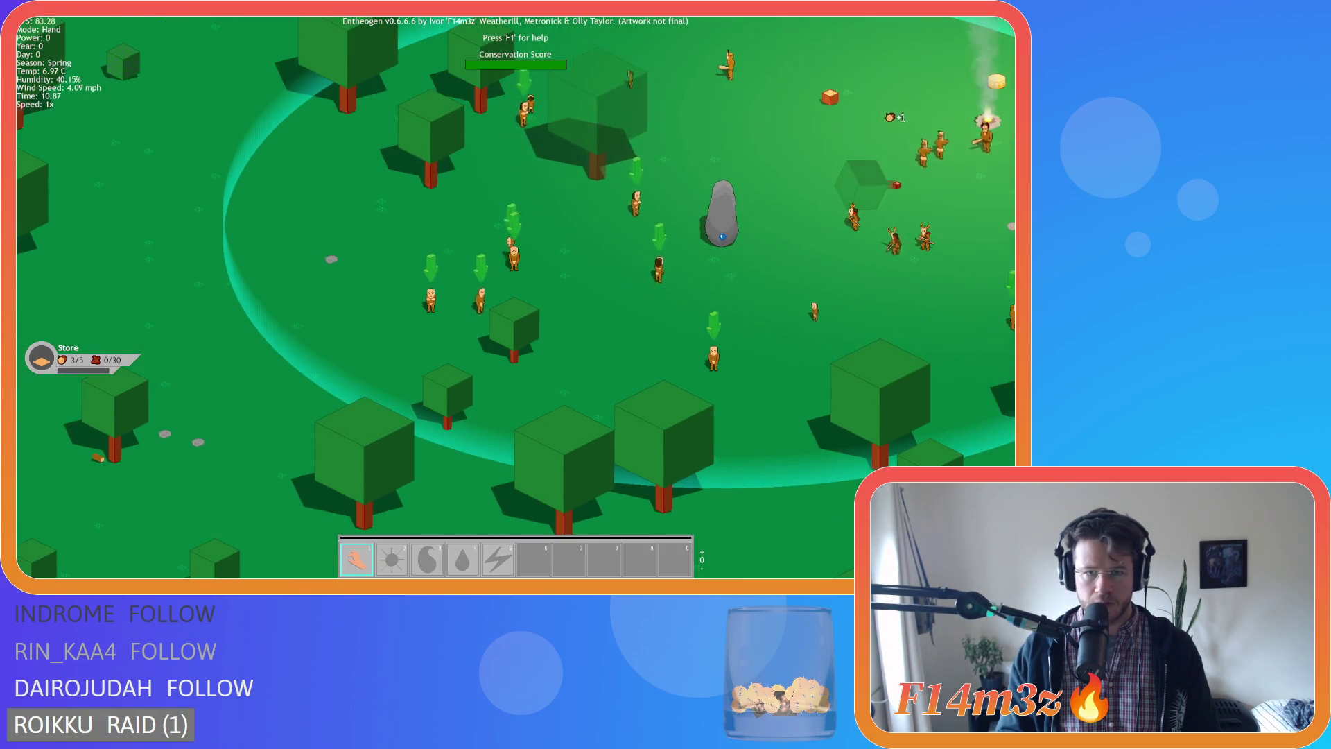
scroll(down, 3)
key(w)
key(d)
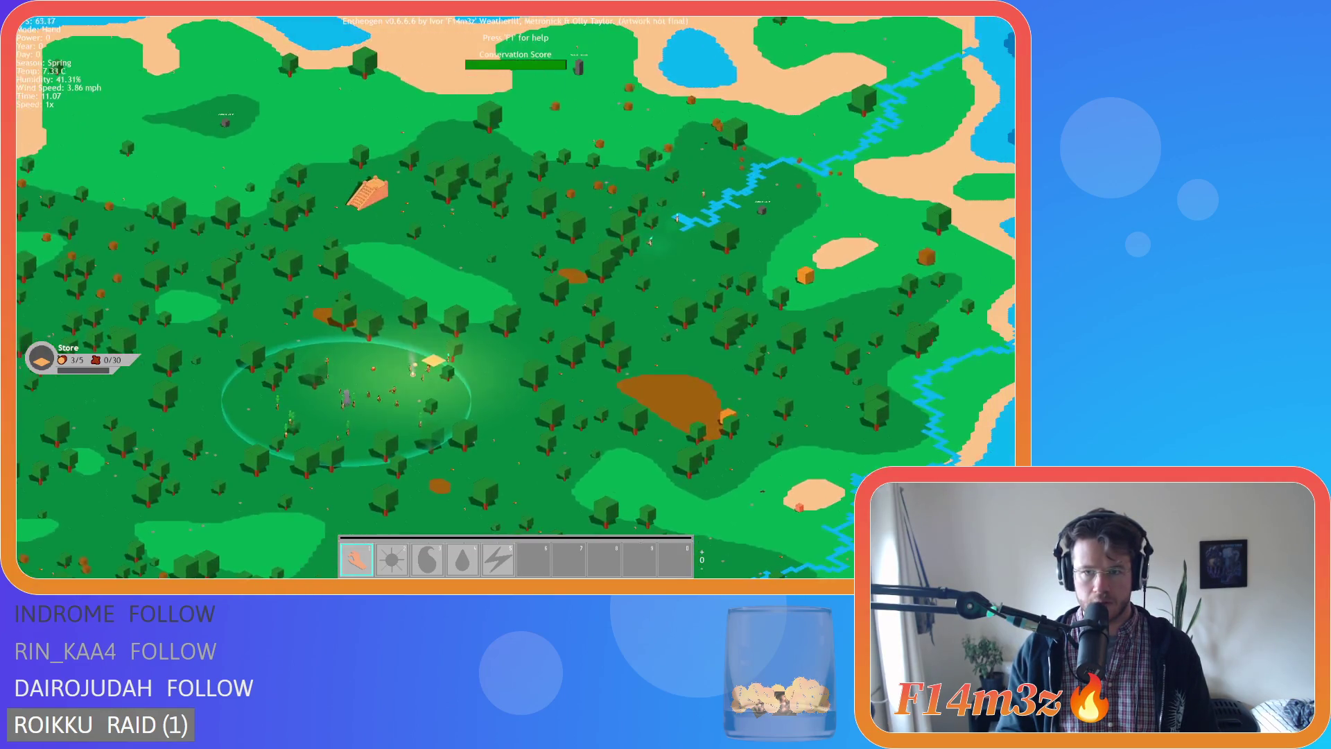
scroll(up, 3)
key(s)
key(a)
scroll(up, 3)
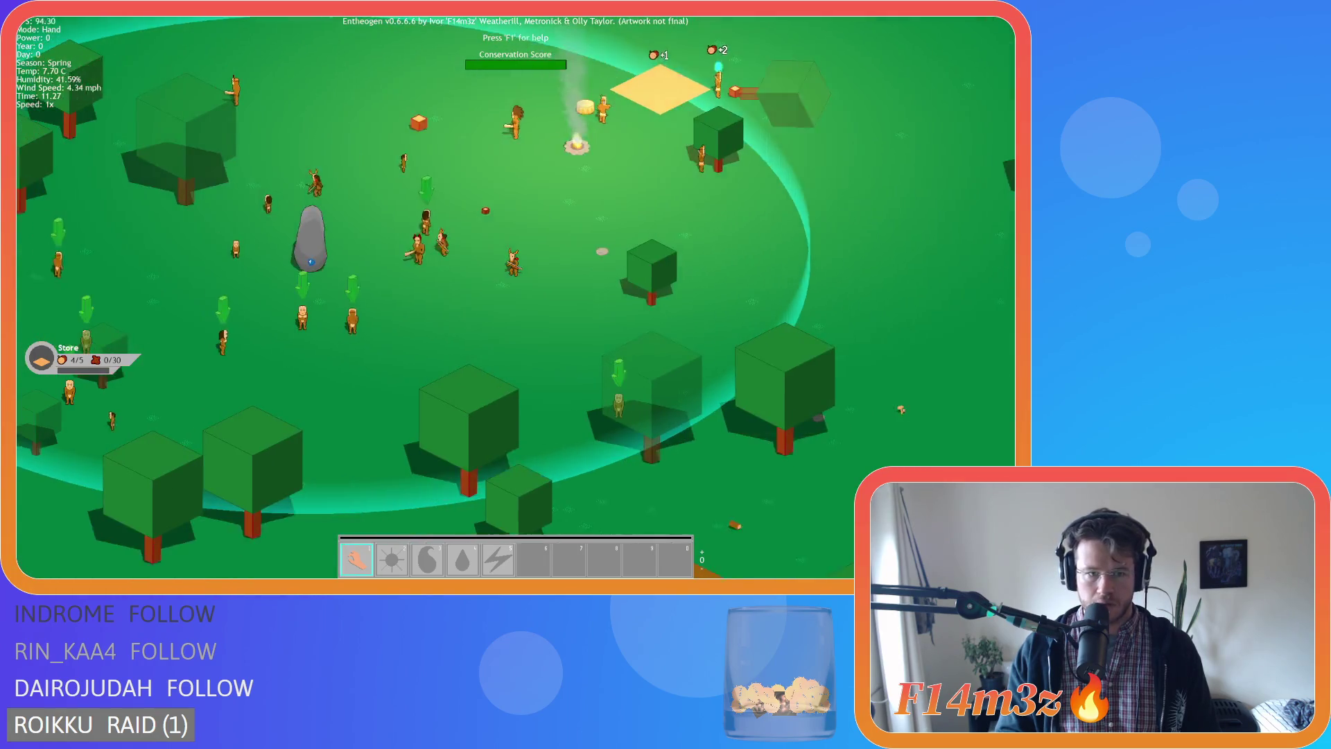
Pause and resume the game, then bring up the Build panel with B.
key(space)
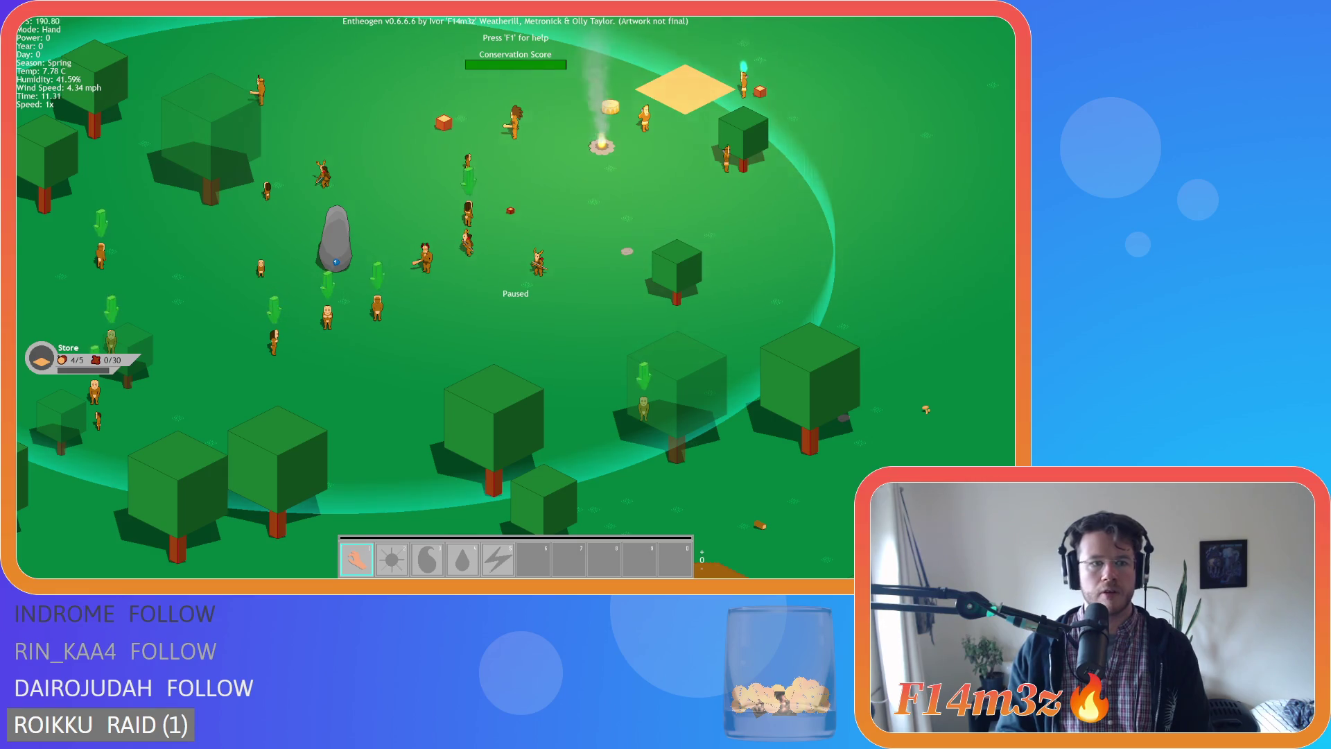
key(space)
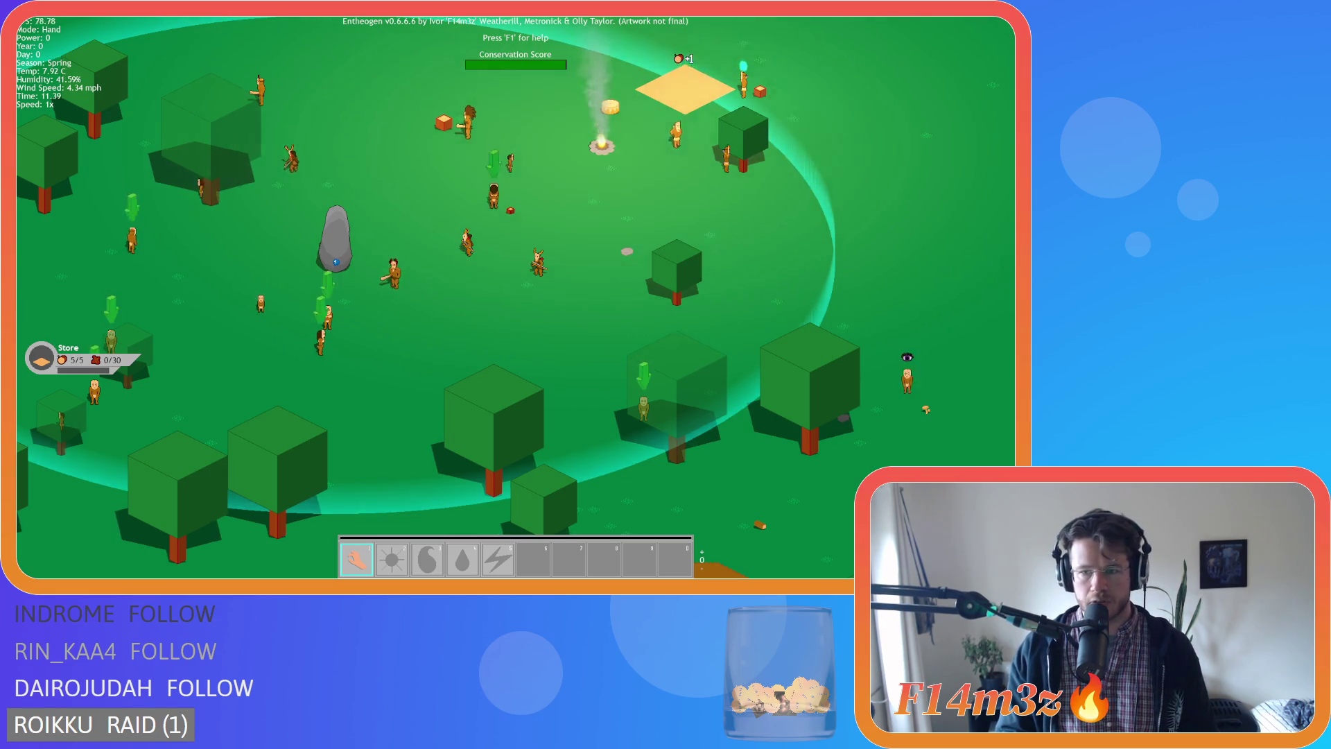
key(d)
key(w)
key(a)
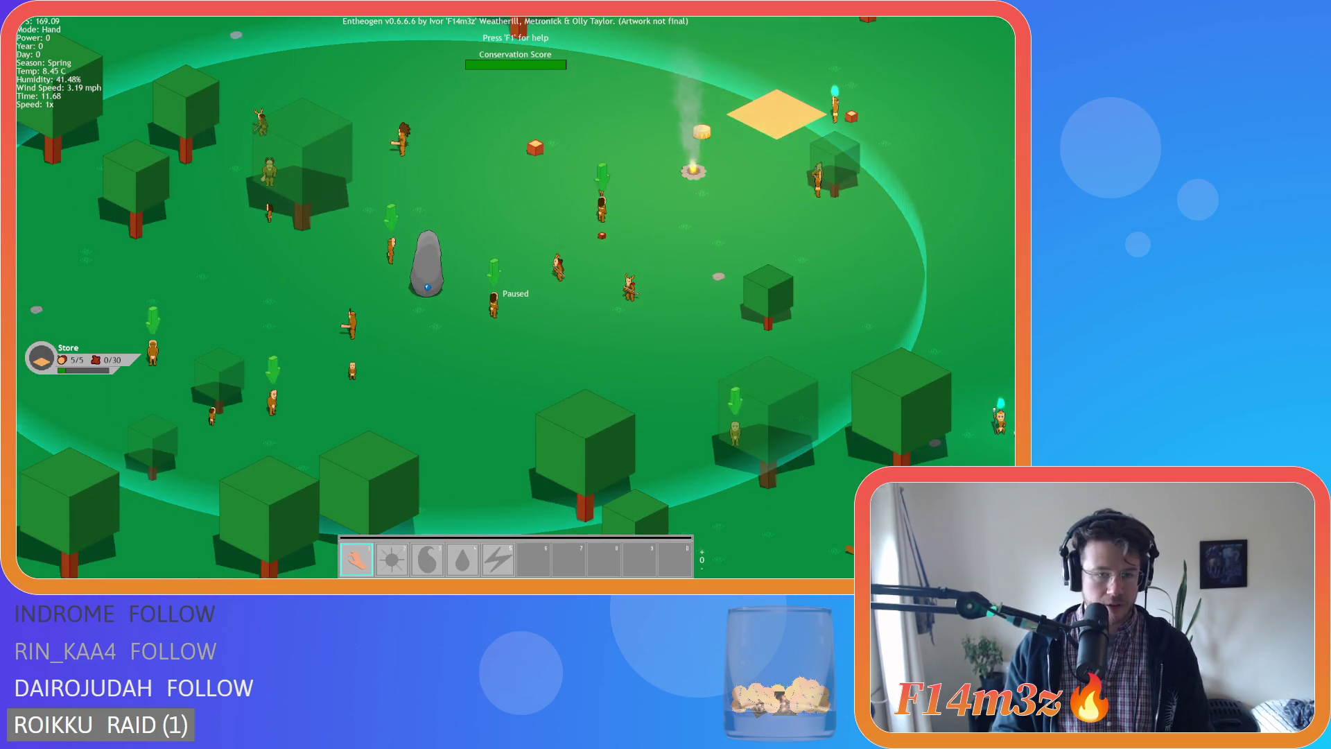
key(b)
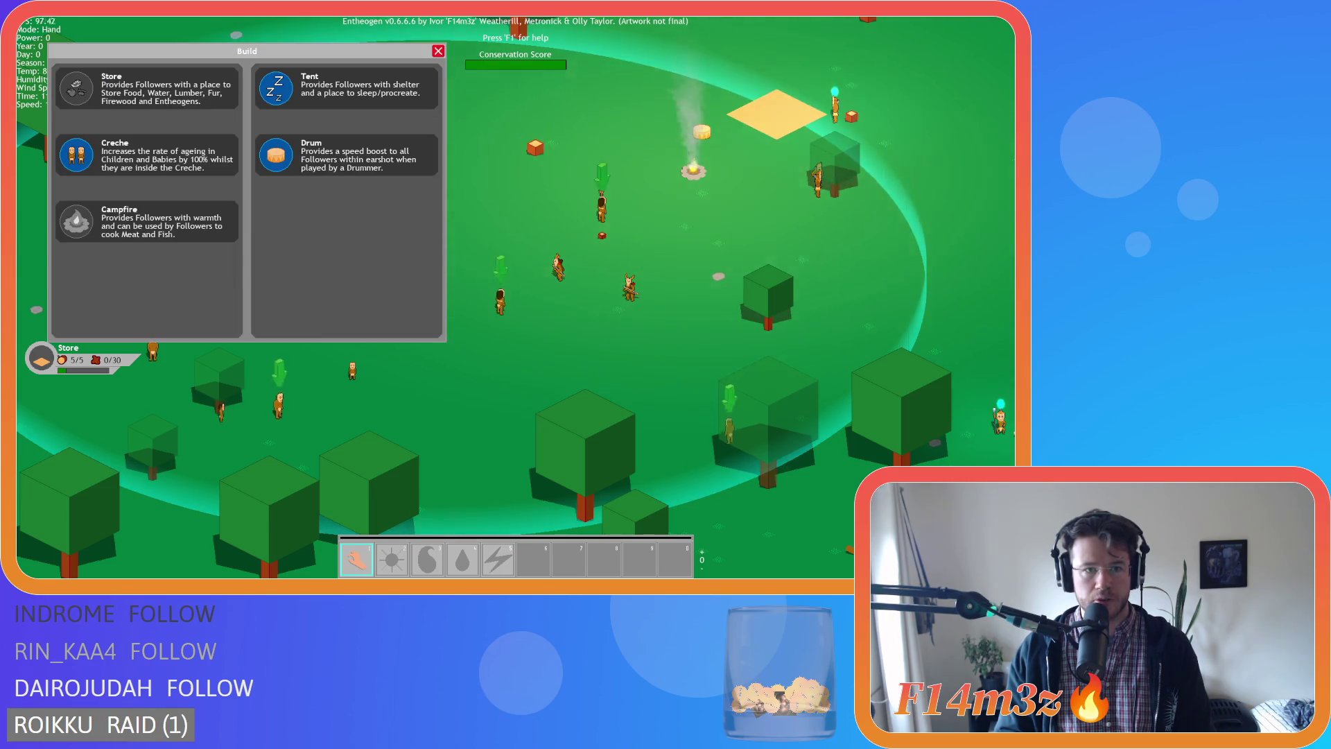
click(346, 87)
key(w)
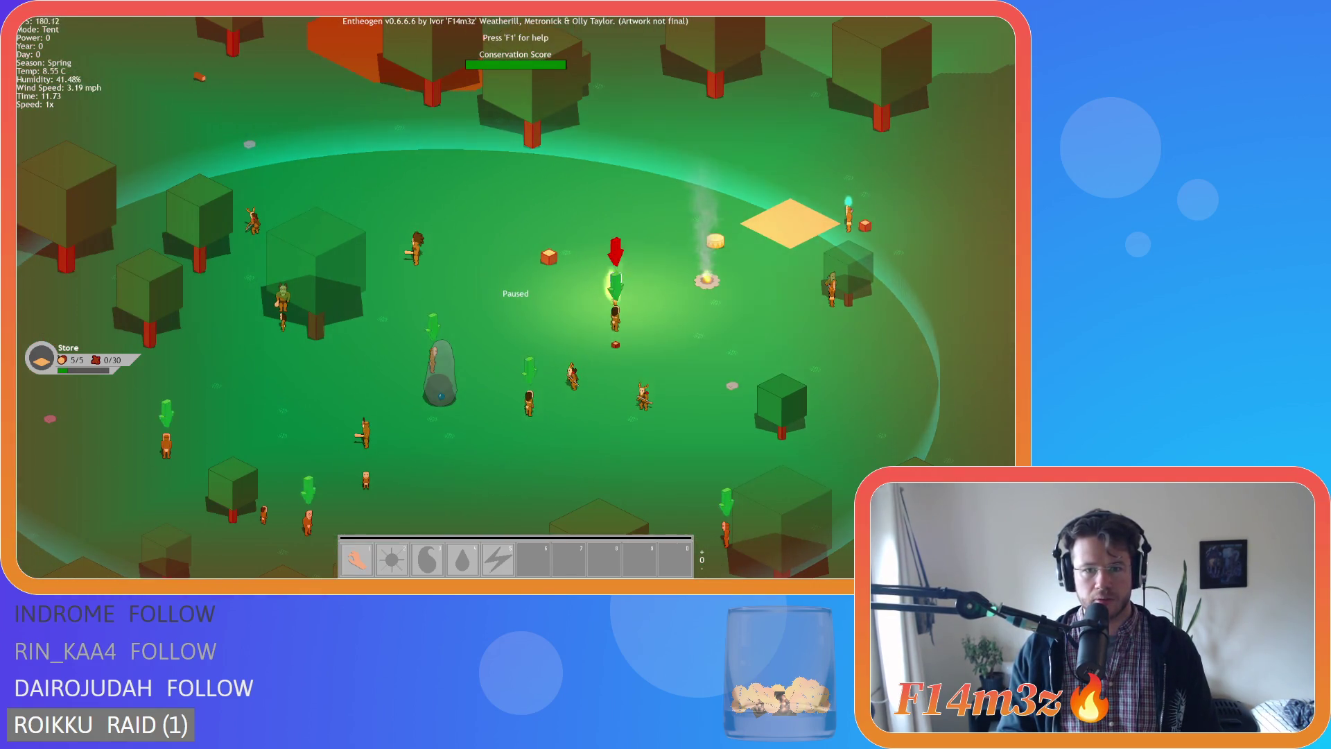
key(d)
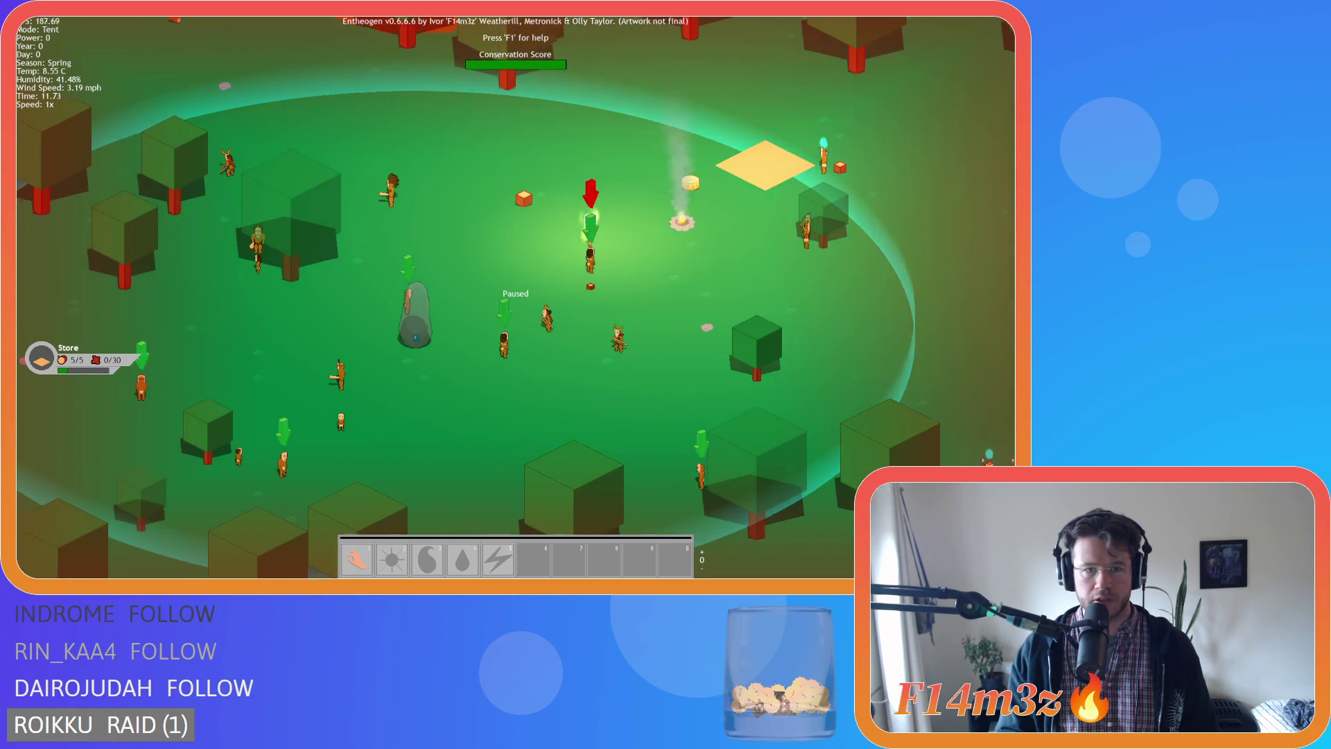
key(s)
key(d)
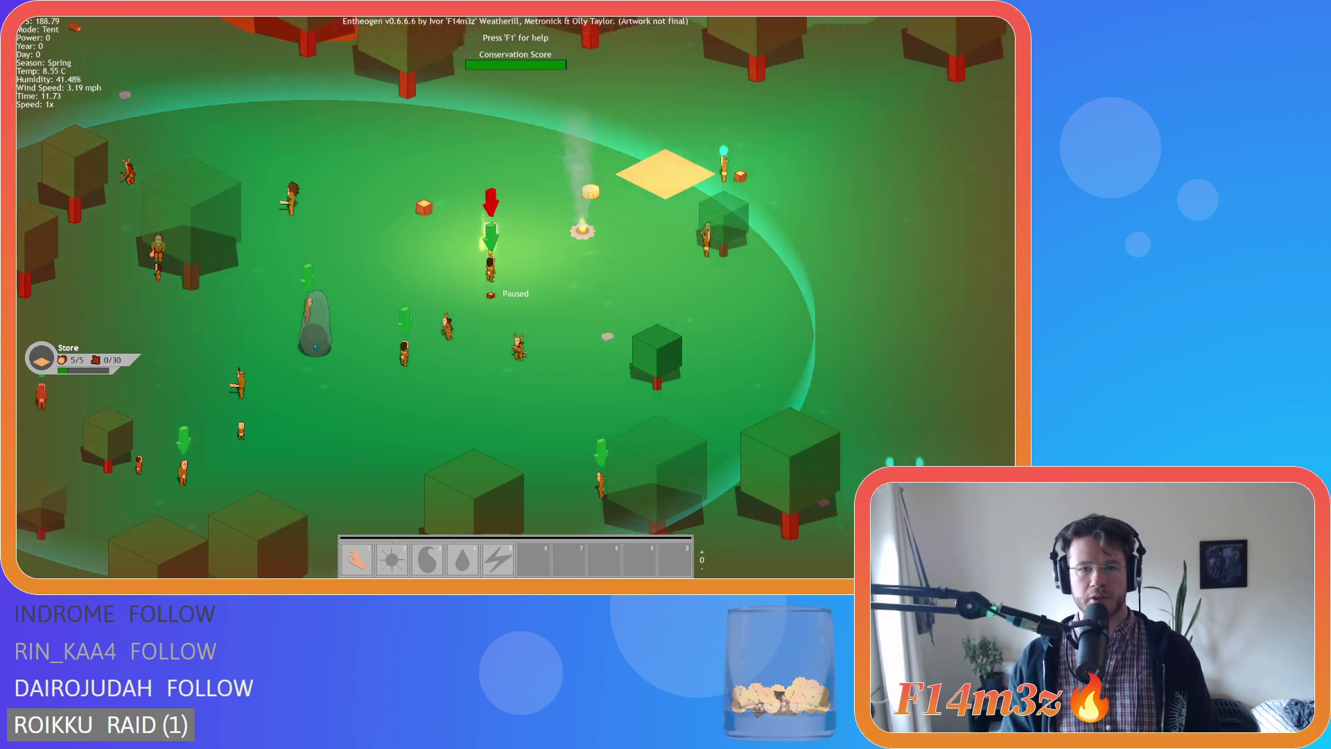
scroll(up, 3)
key(a)
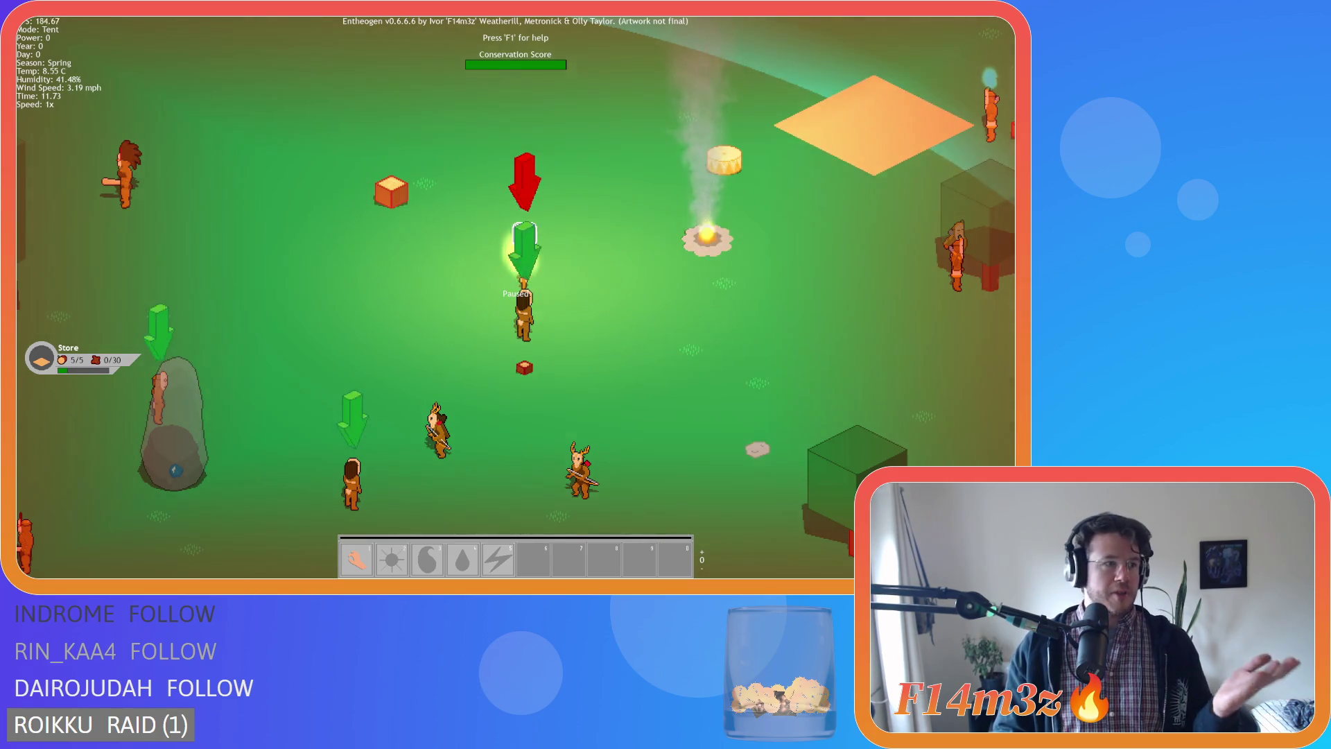
key(w)
key(d)
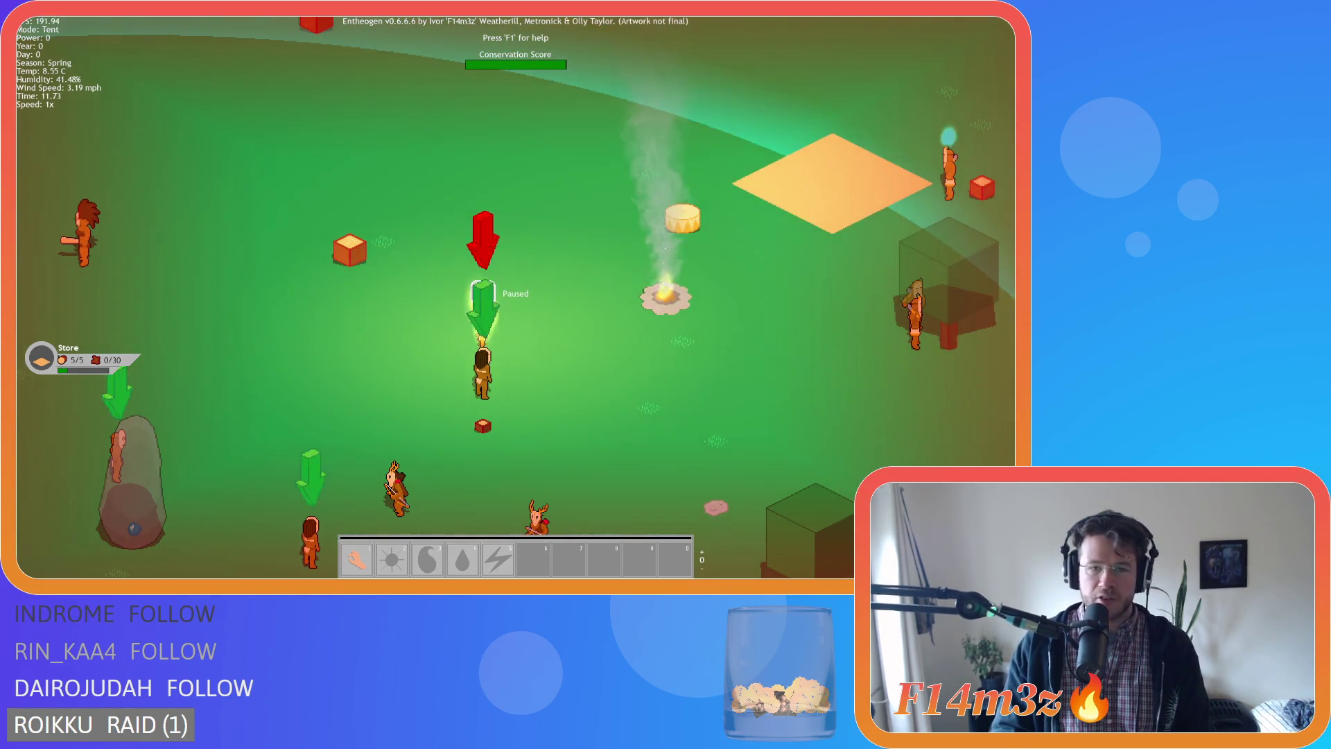
scroll(up, 3)
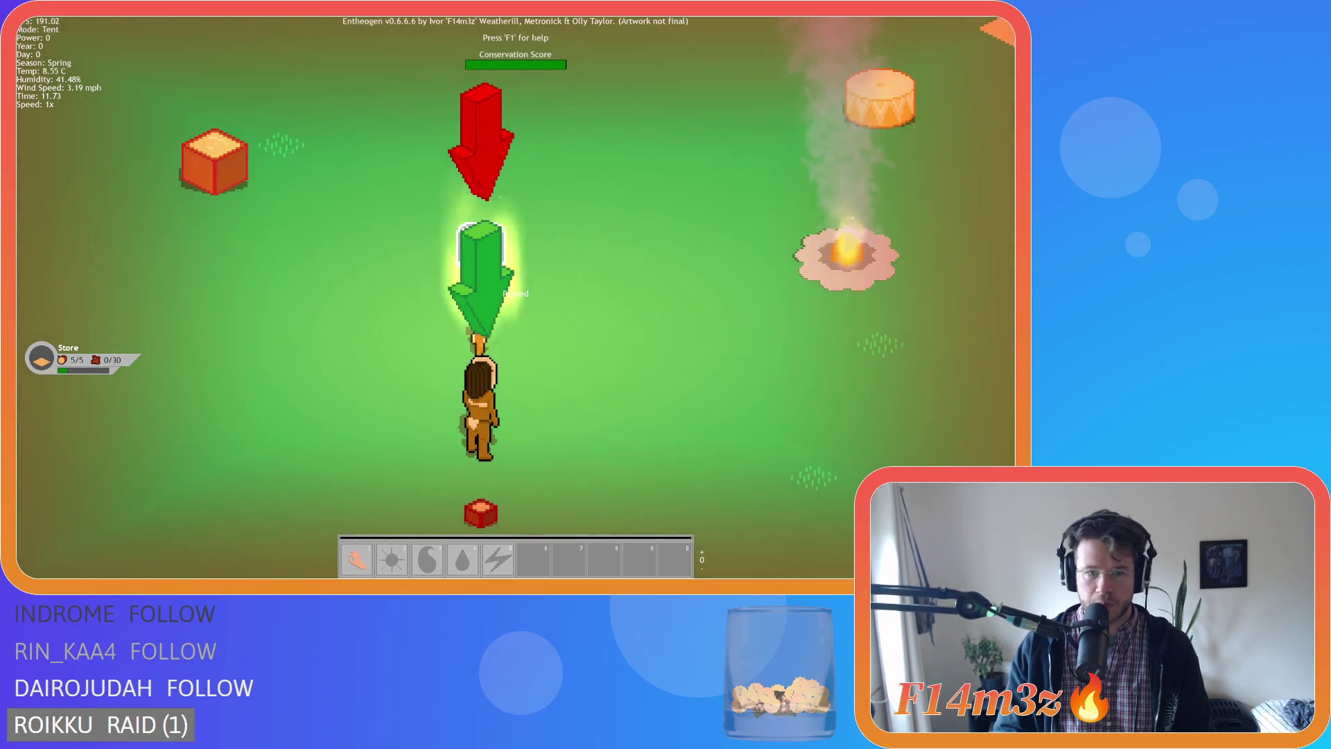
key(space)
key(d)
key(s)
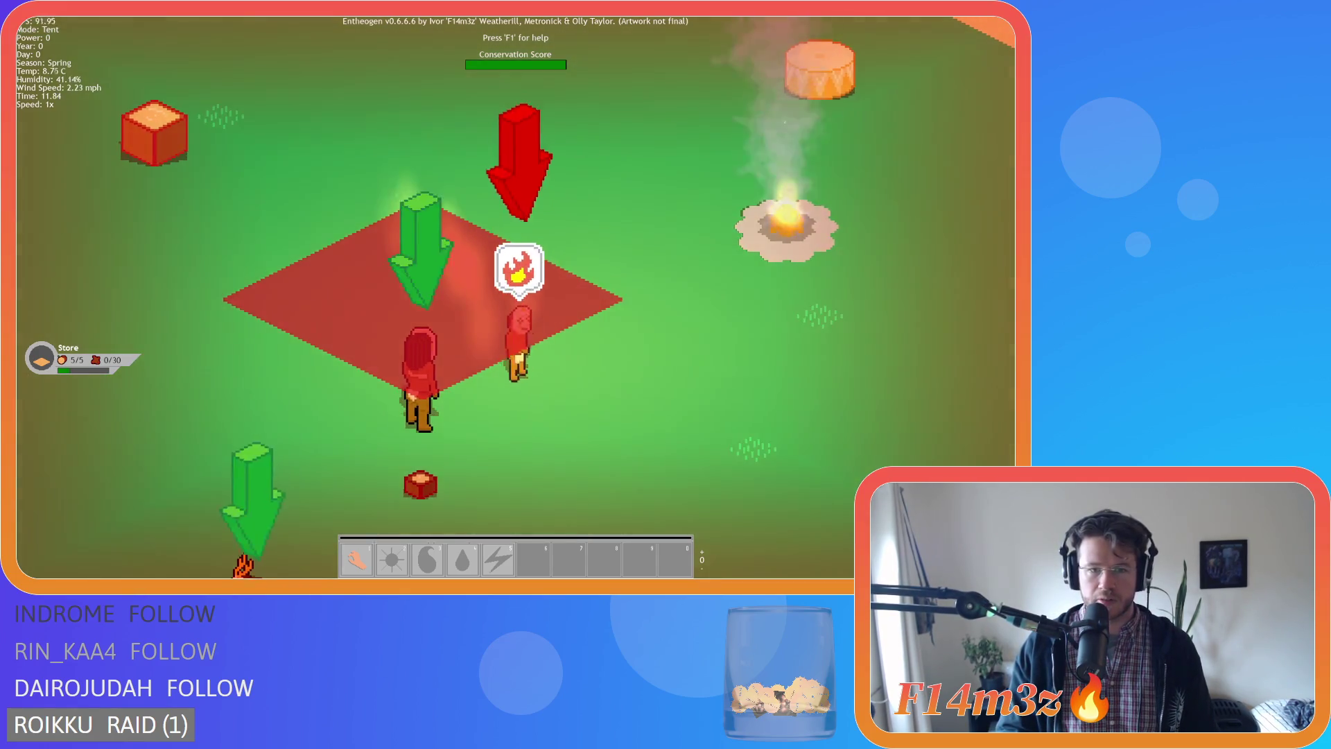
key(Escape)
scroll(down, 3)
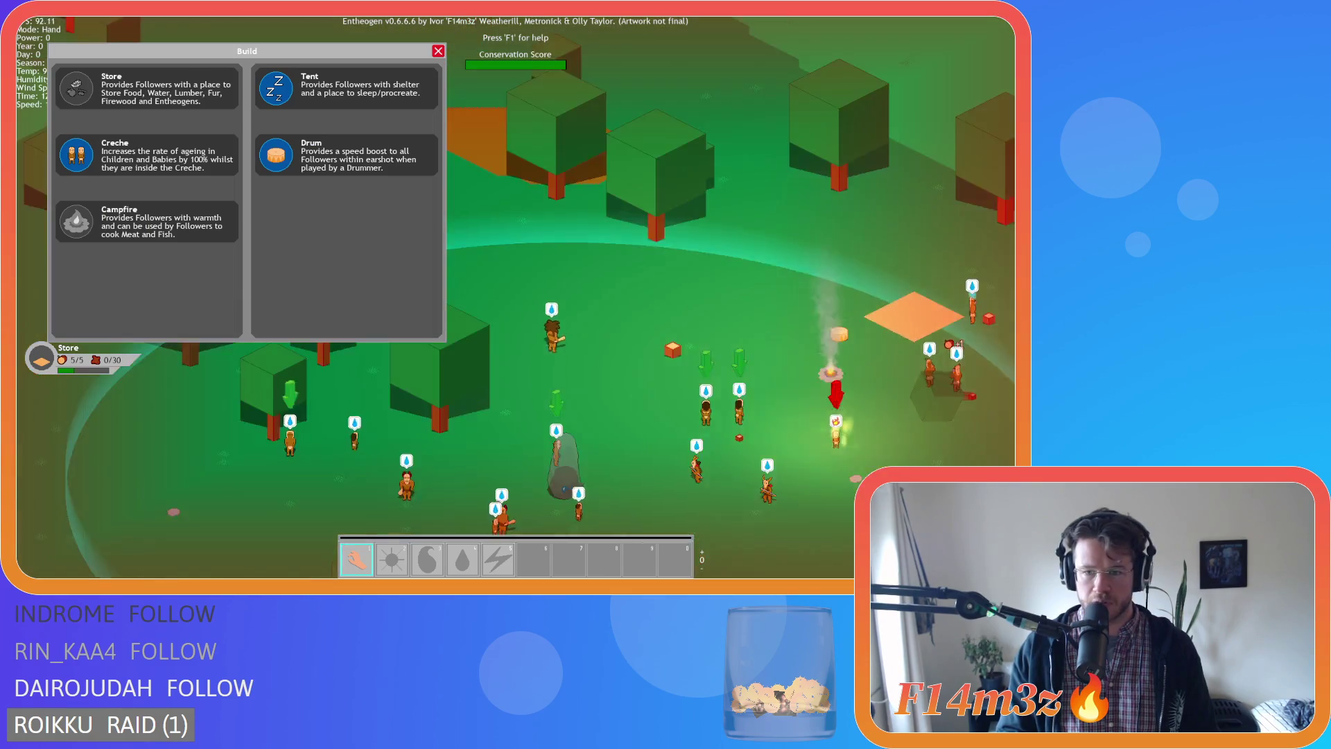
scroll(down, 3)
key(d)
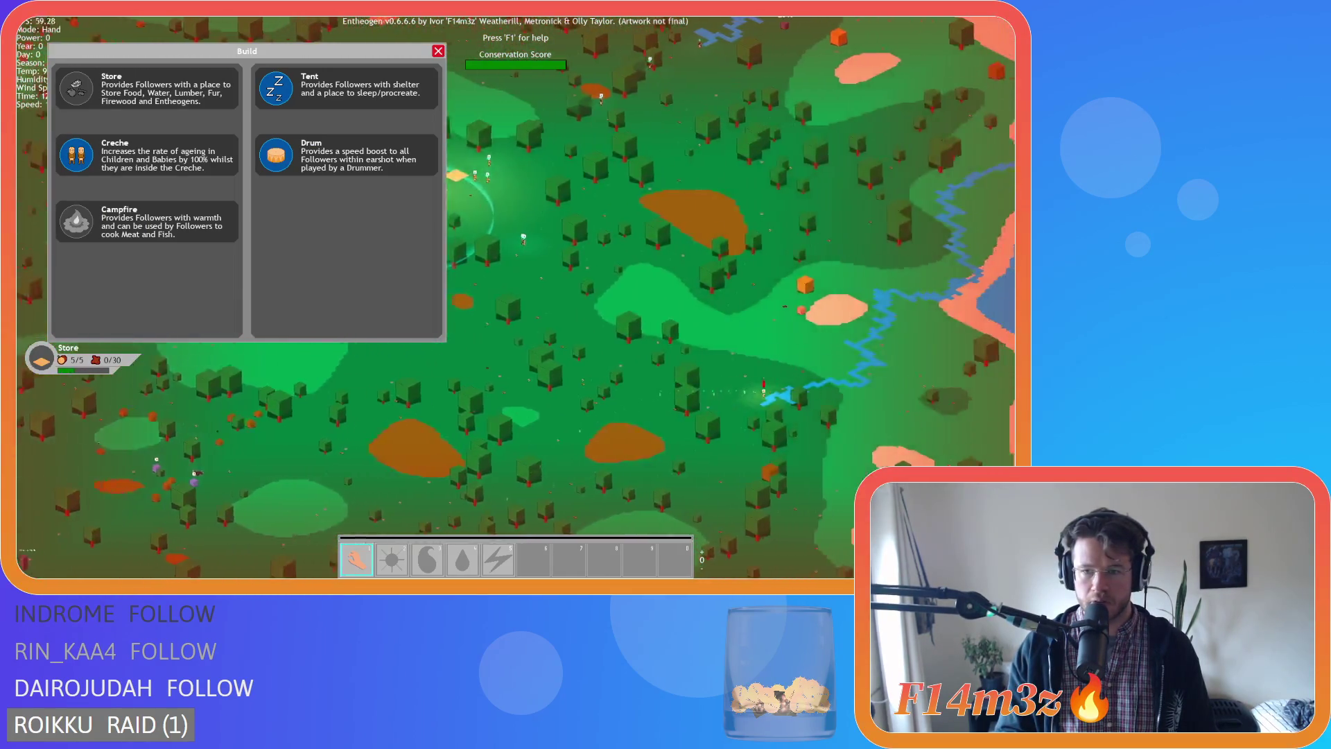
scroll(up, 3)
scroll(down, 3)
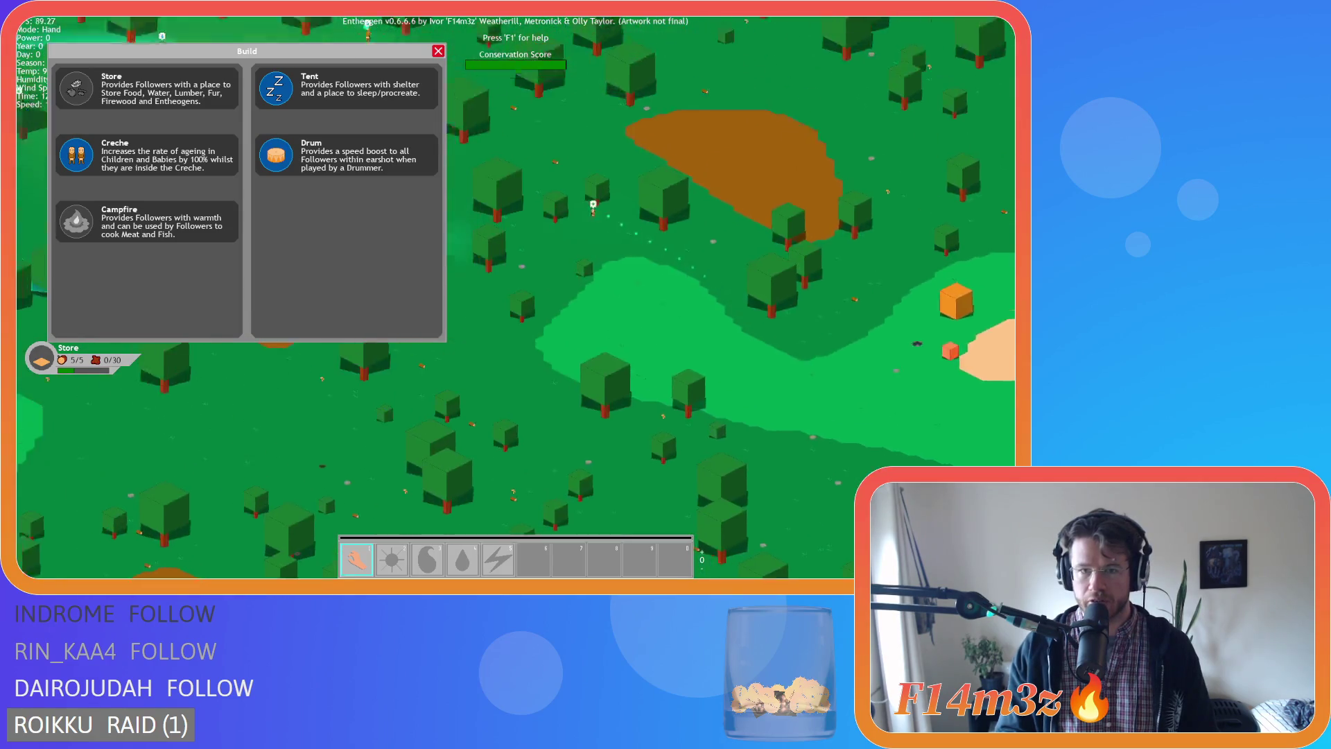
scroll(up, 3)
scroll(up, 3)
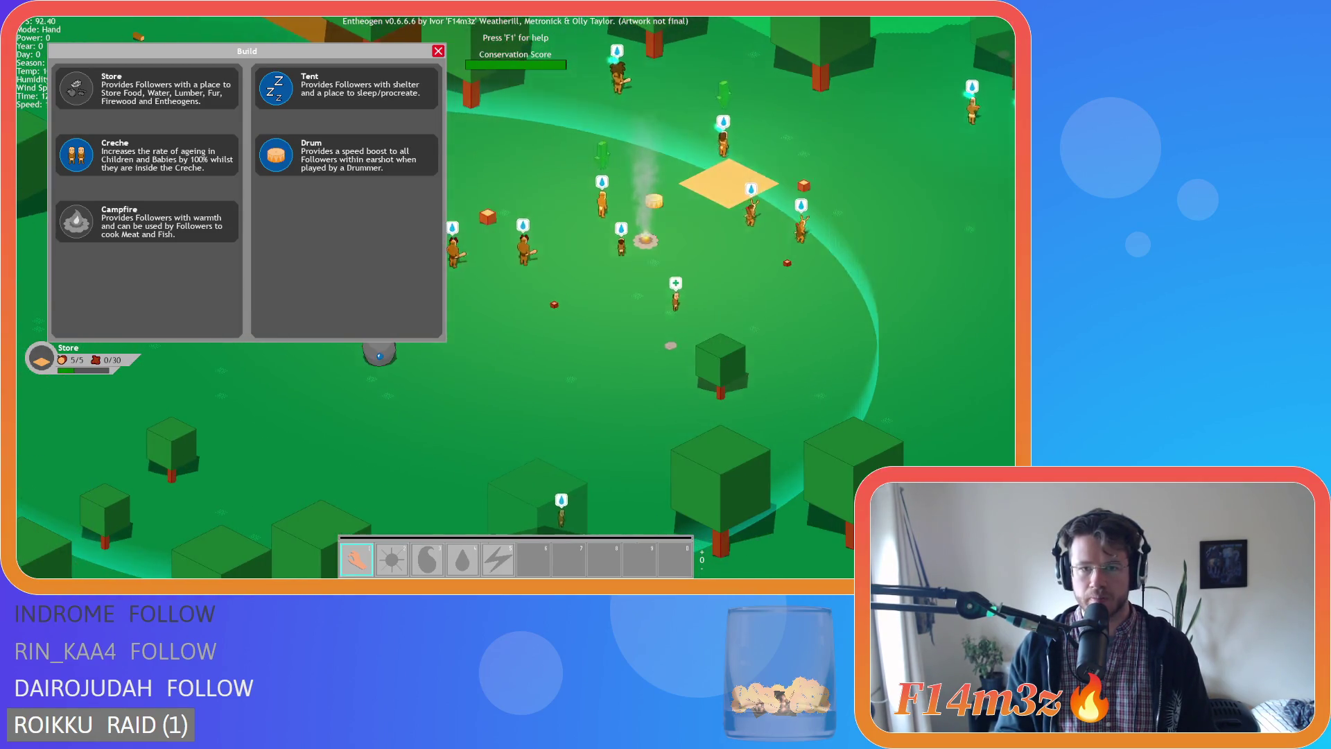
click(276, 88)
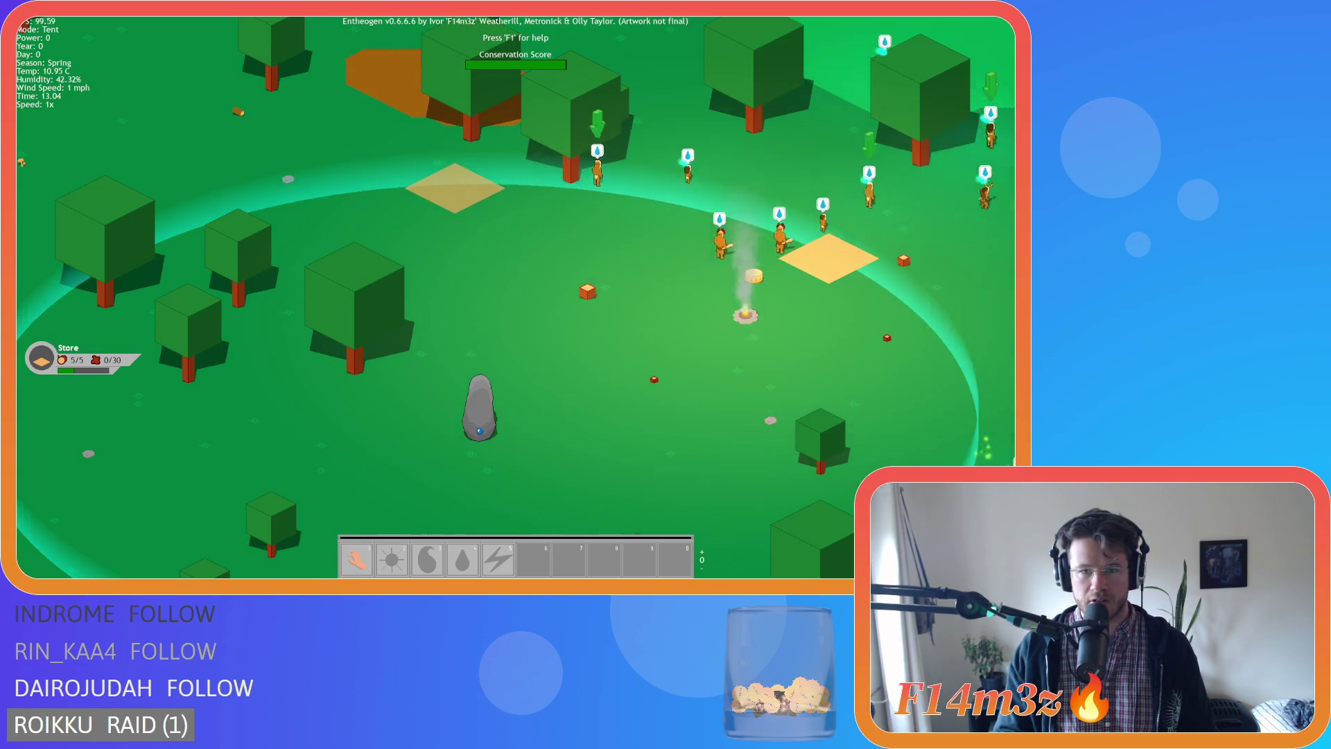
Place five more tents on the grass inside the campfire ring.
click(454, 188)
click(322, 149)
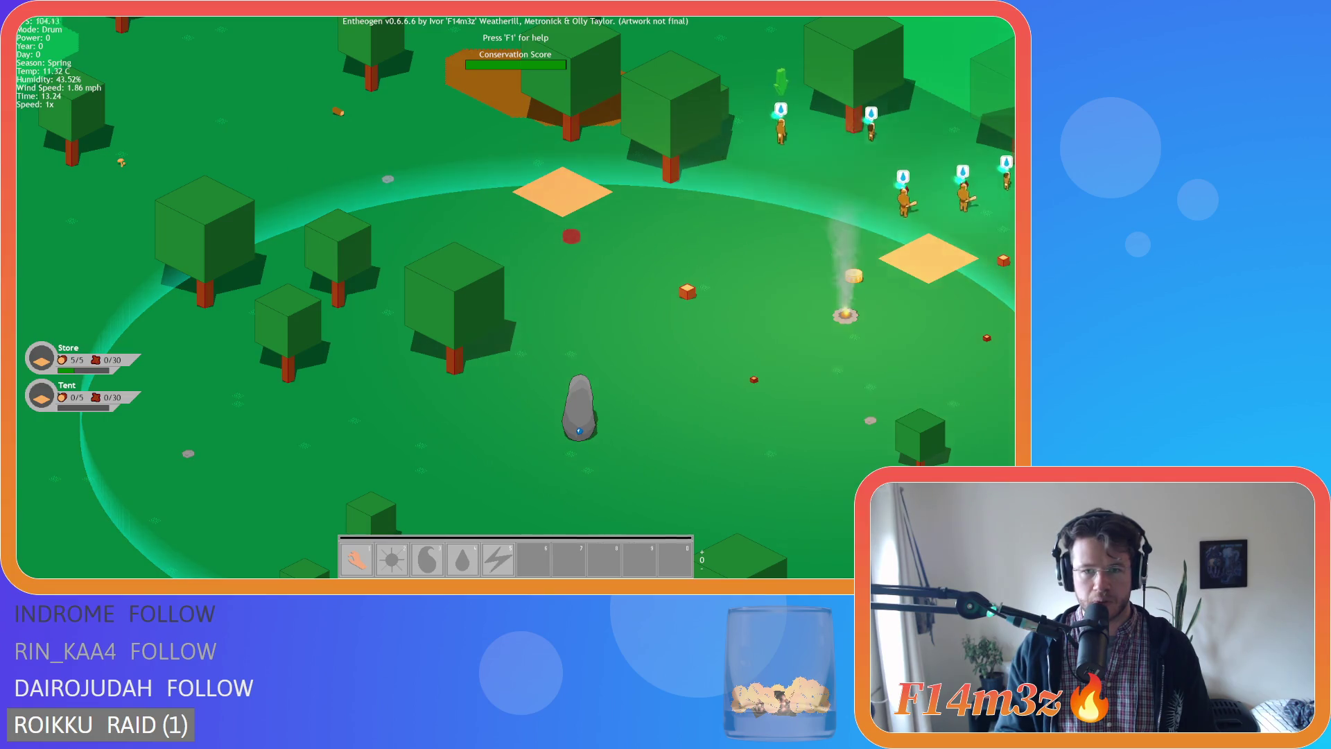
right_click(571, 235)
click(276, 88)
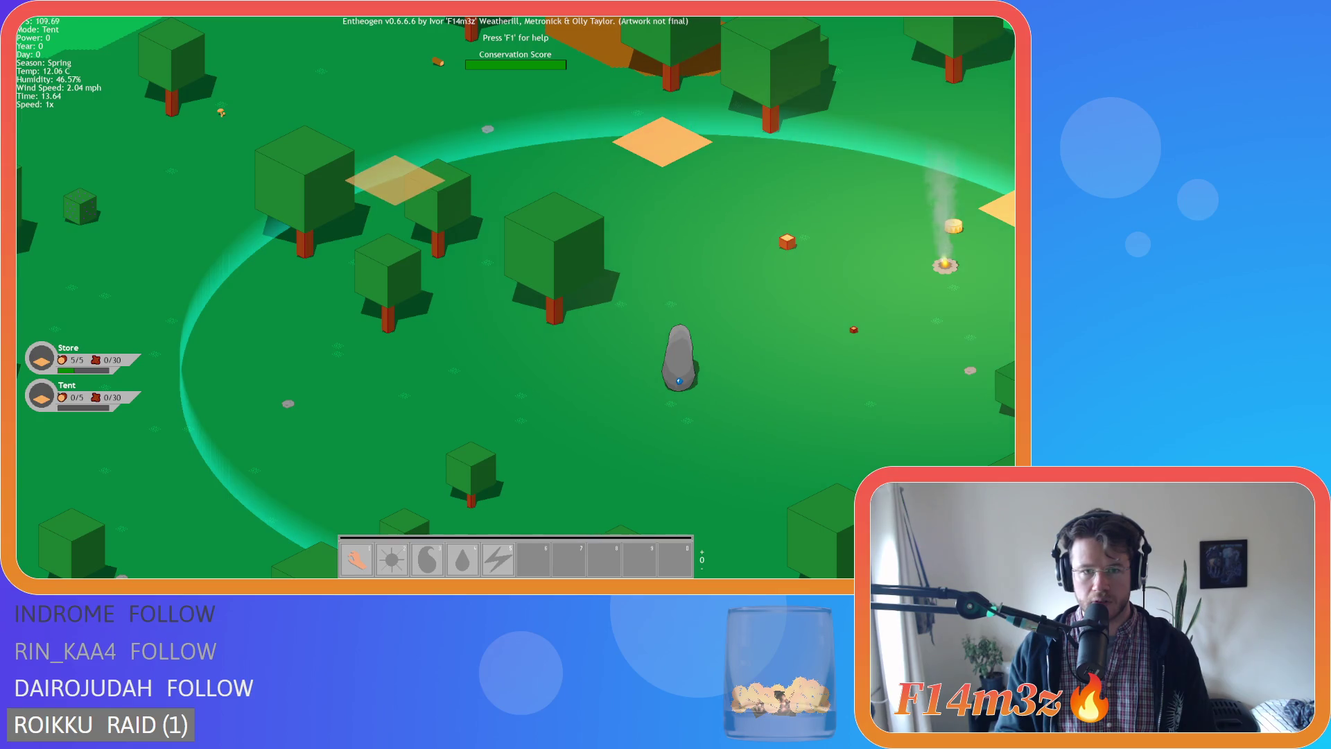
click(395, 180)
click(311, 86)
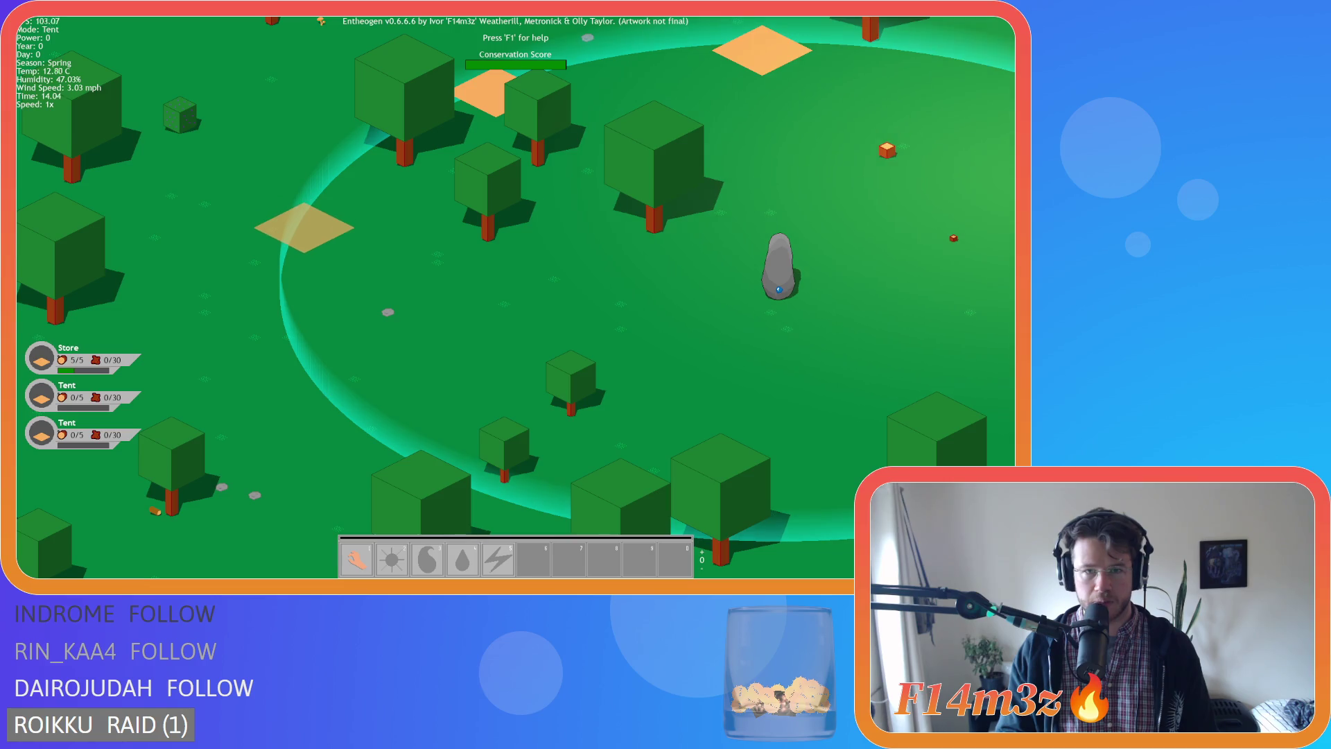
click(303, 228)
click(312, 86)
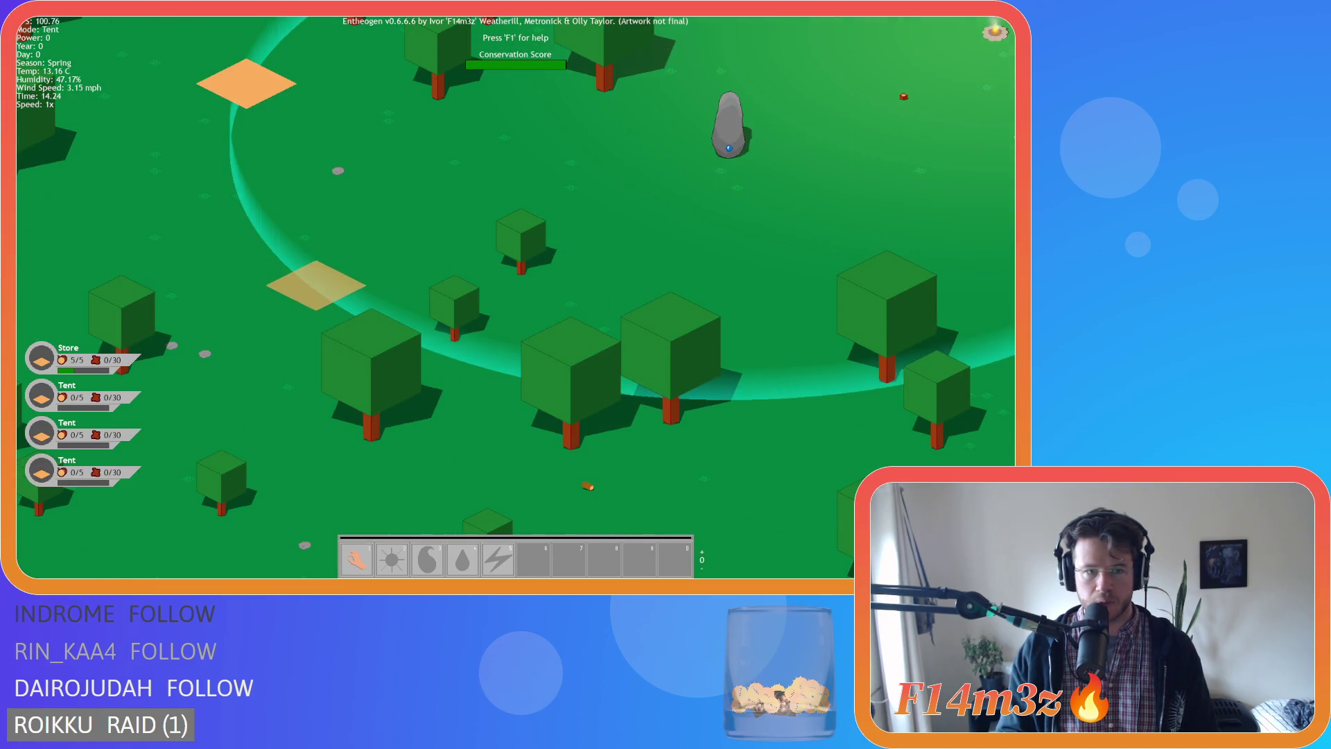
click(315, 284)
click(312, 87)
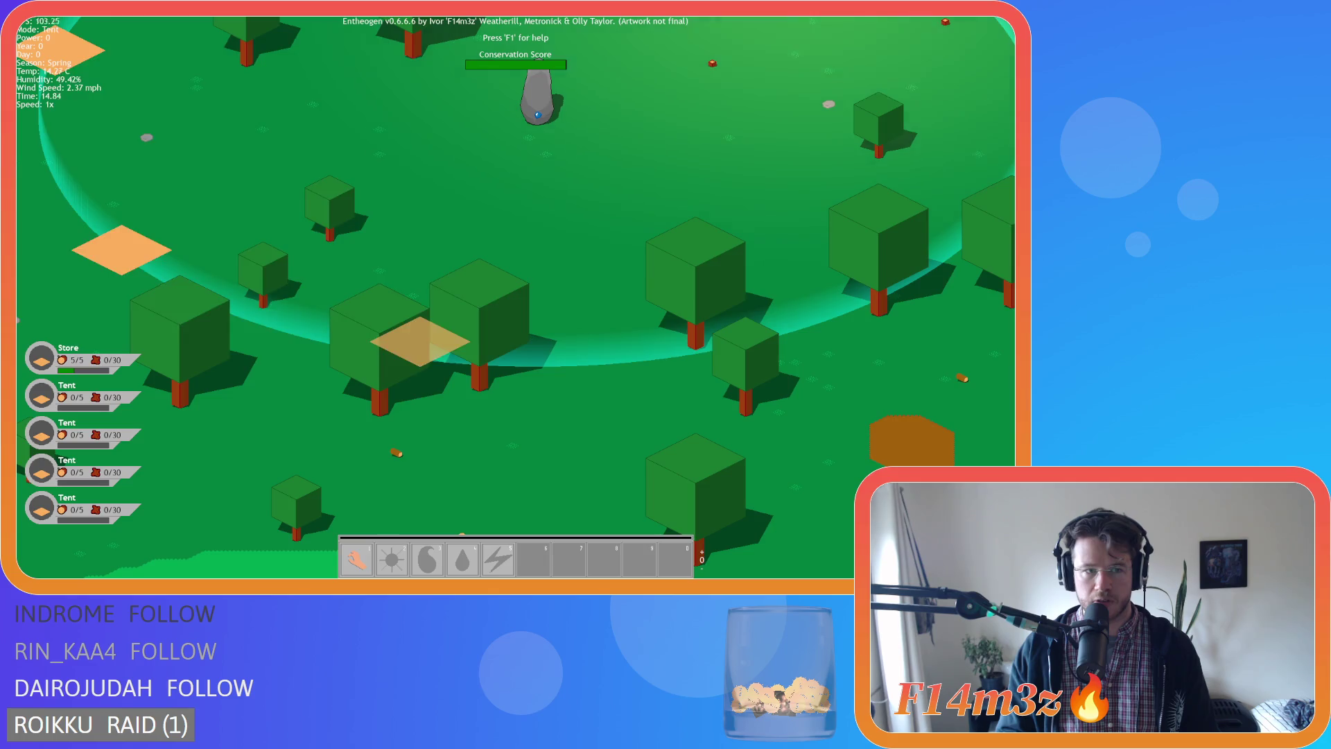
click(420, 340)
Build a creche in the clearing beside the camp.
click(125, 144)
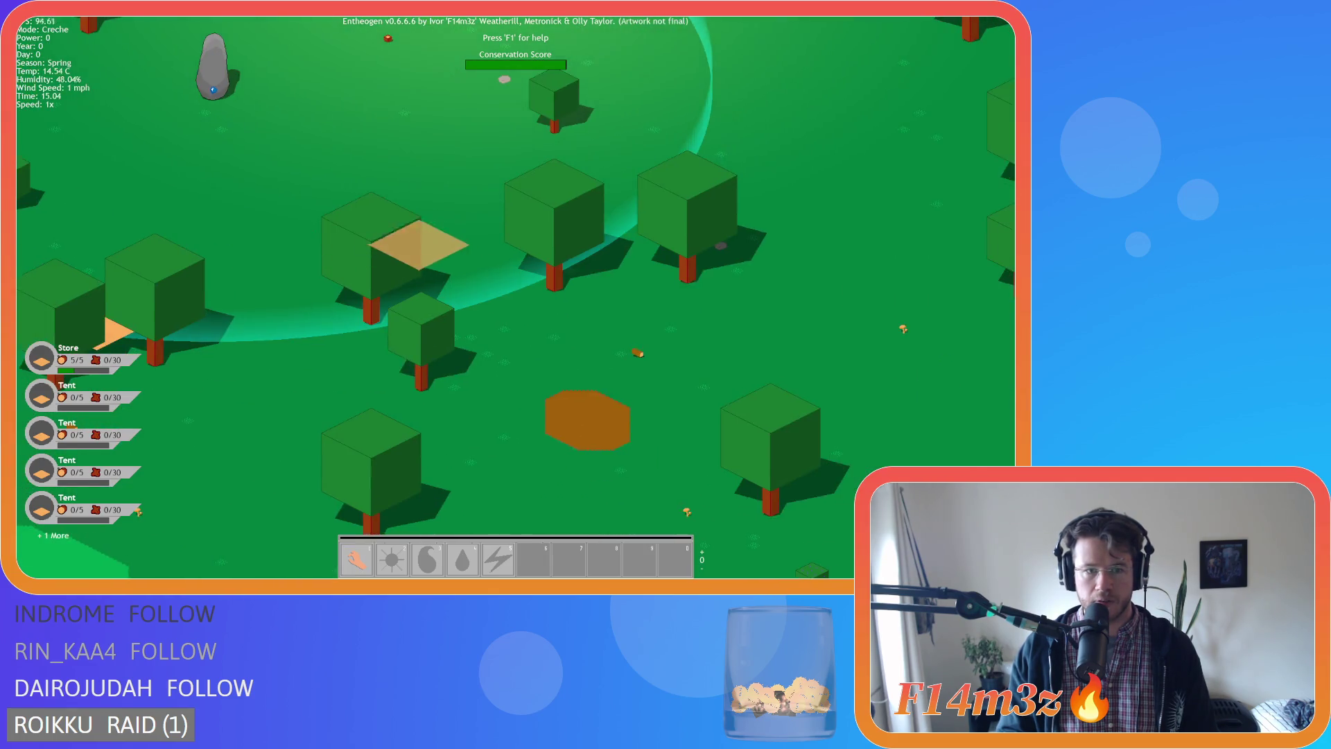
key(d)
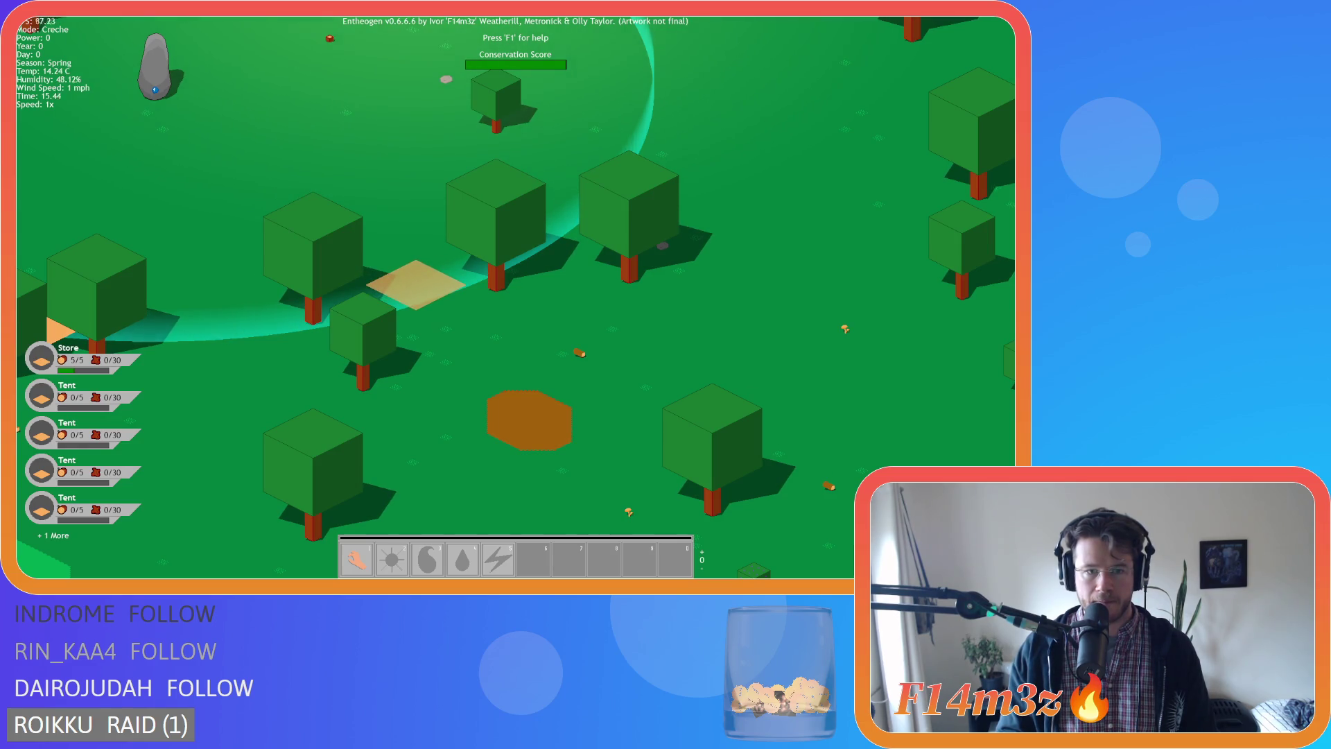
click(416, 284)
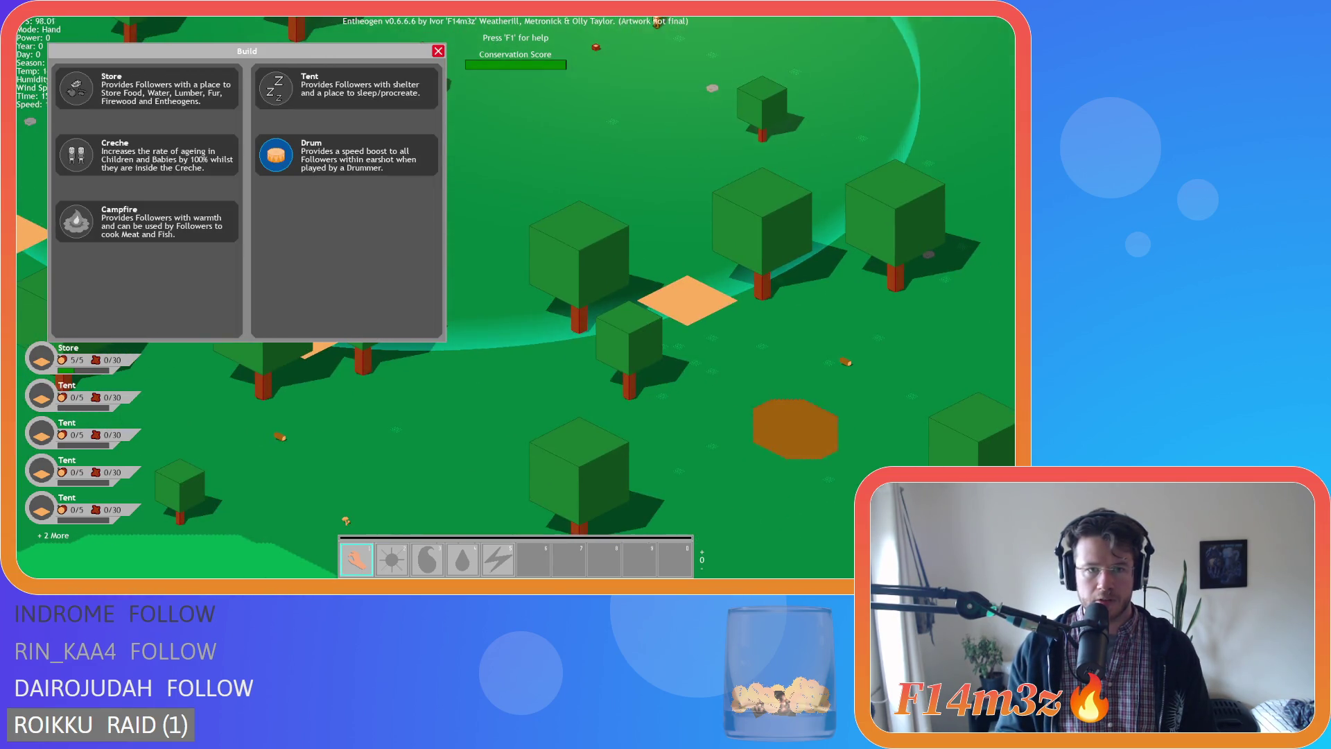
Check the building list, then zoom out and back in over the forest.
scroll(down, 3)
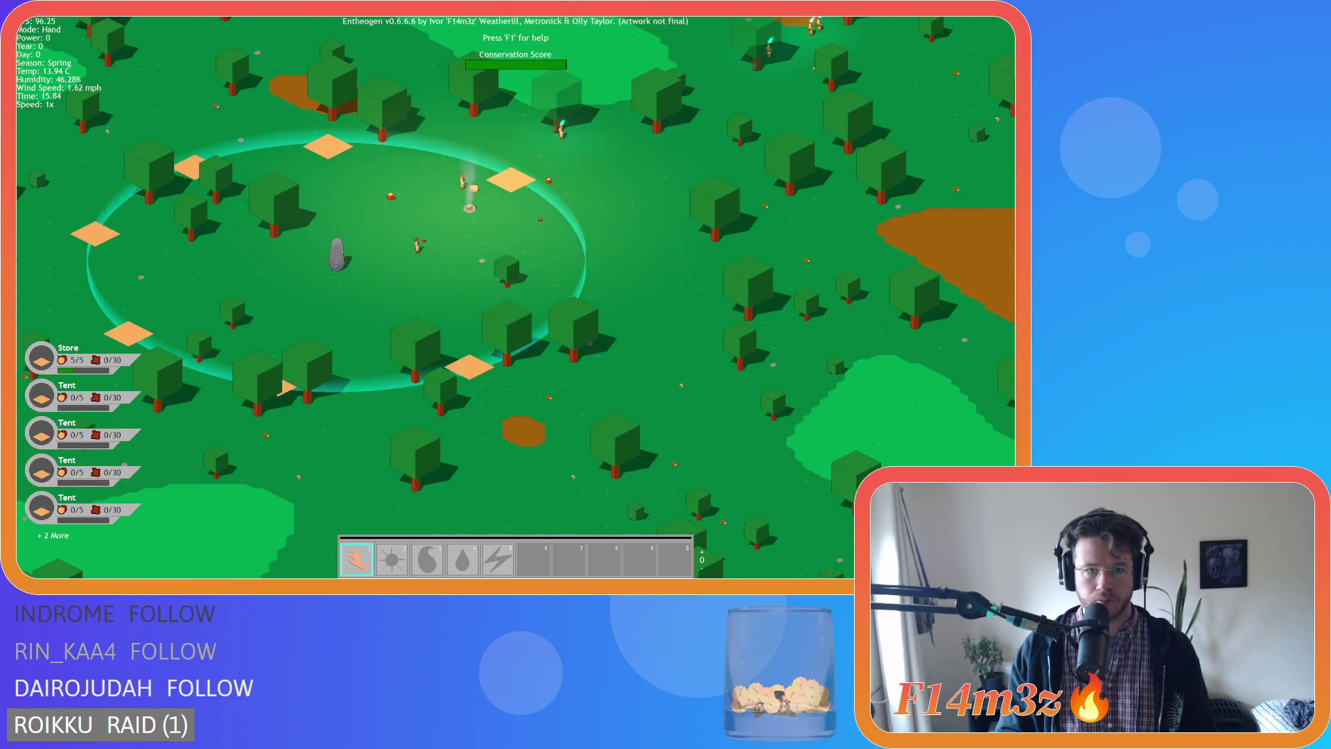
scroll(up, 3)
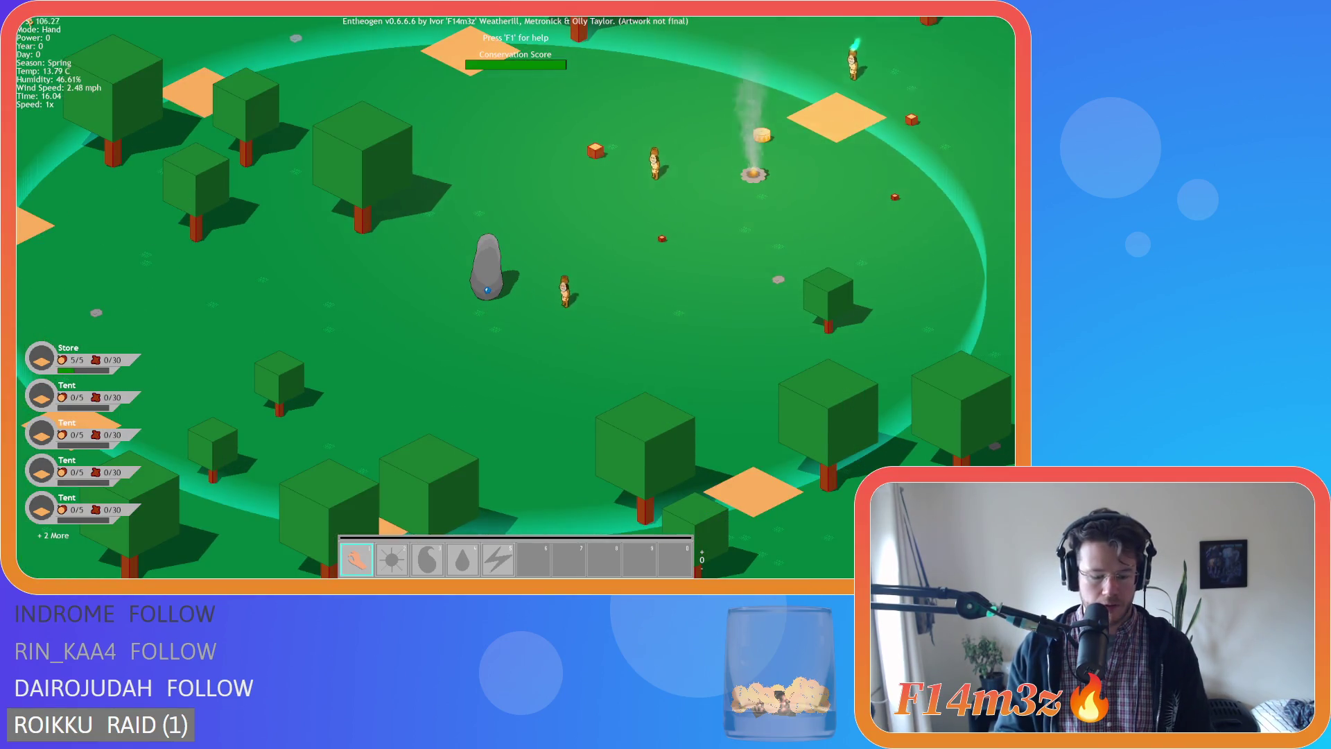
key(b)
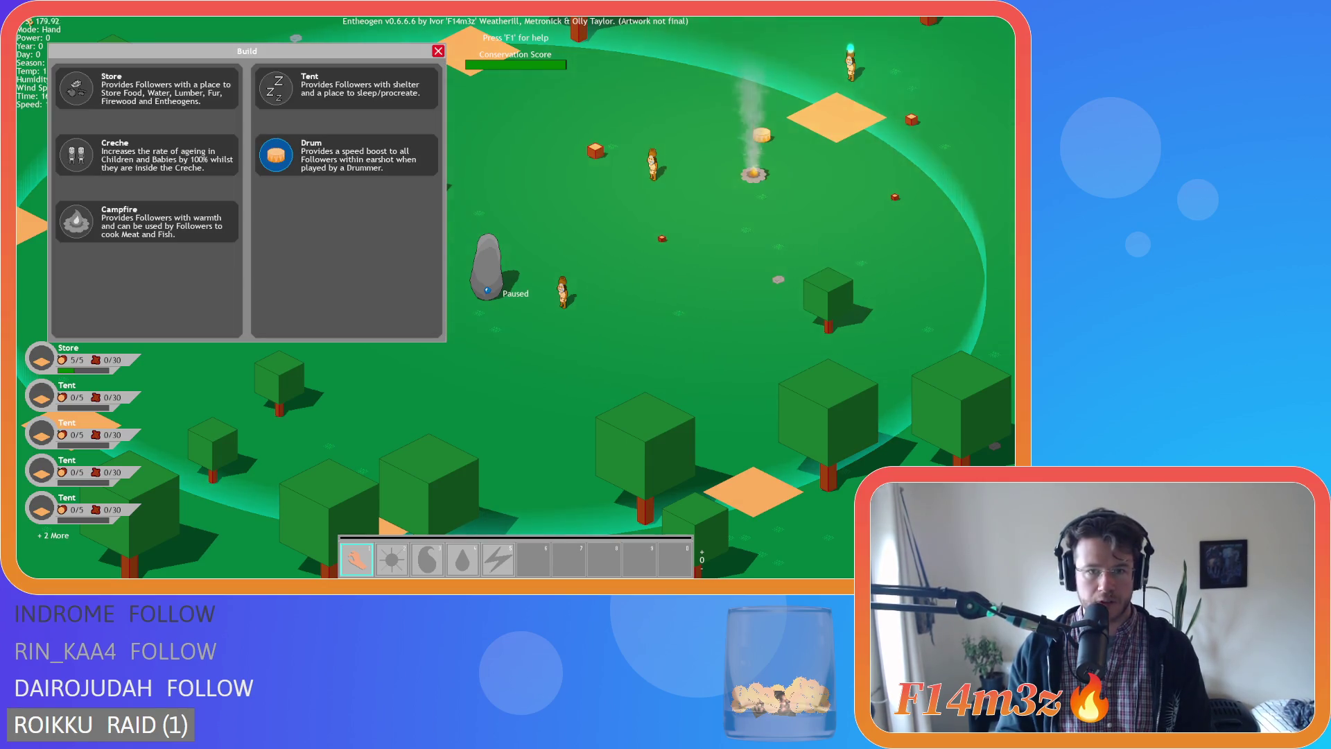
key(b)
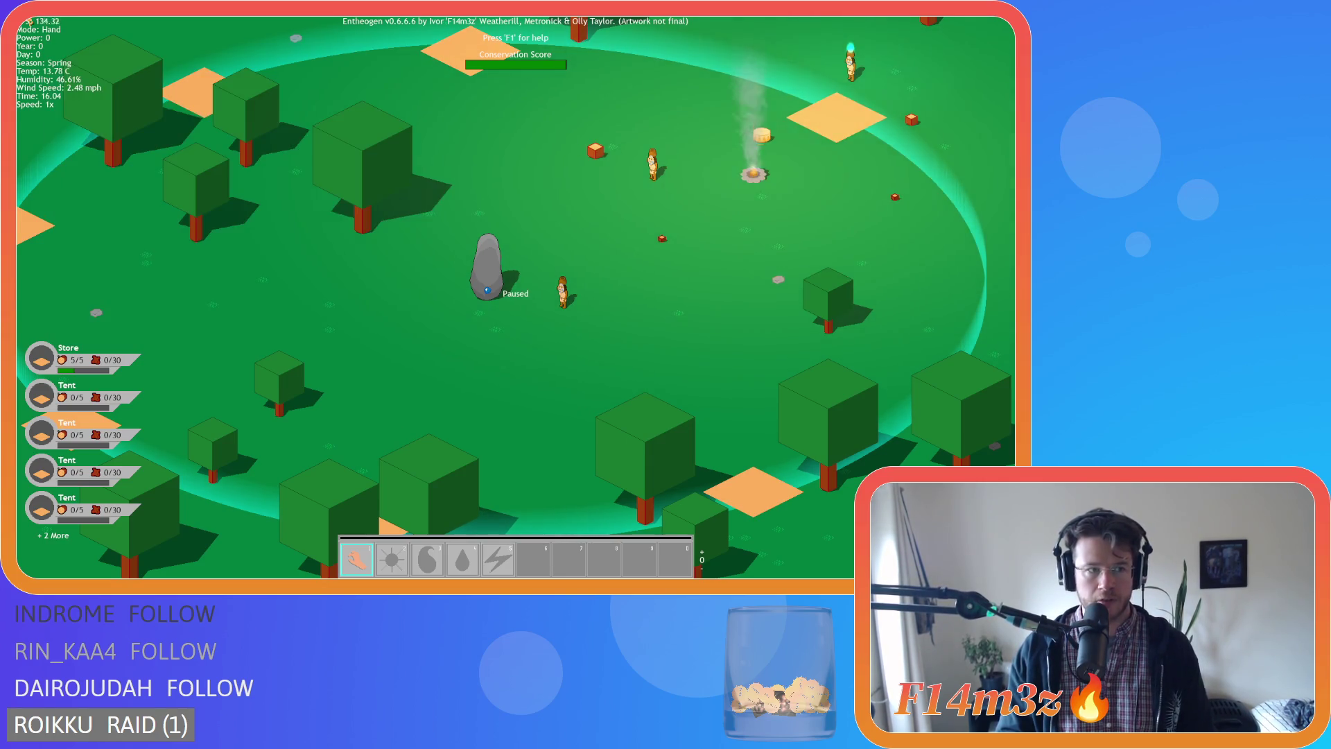
scroll(down, 3)
scroll(up, 3)
scroll(down, 3)
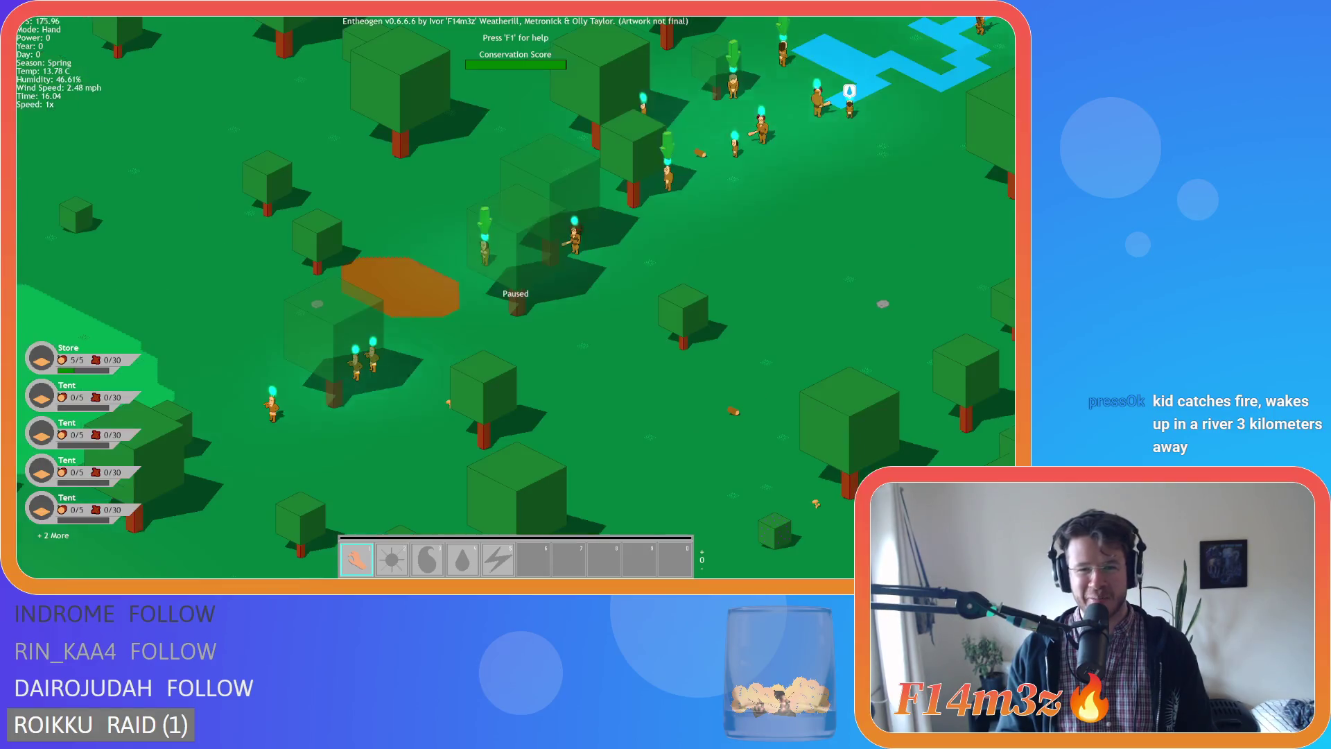
Pan right and zoom in and out over the forest east of the camp.
scroll(up, 3)
key(d)
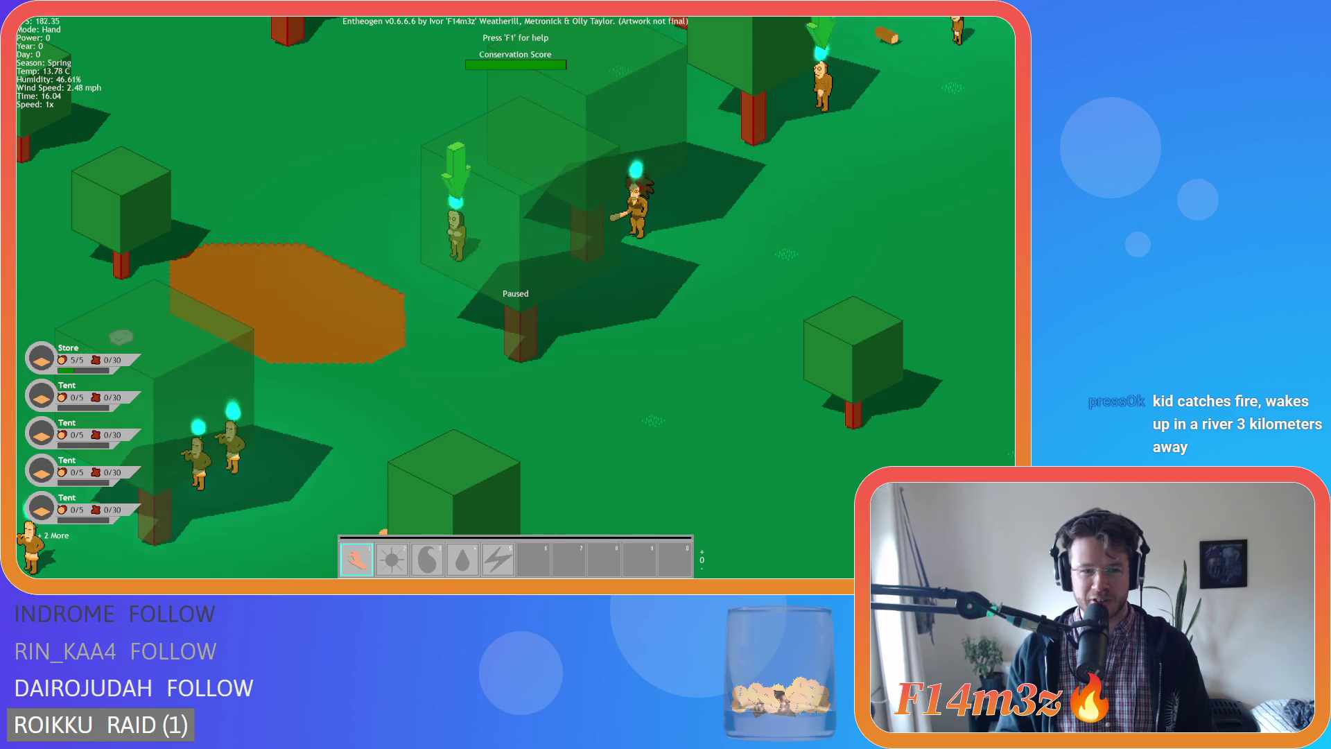
scroll(down, 3)
scroll(up, 3)
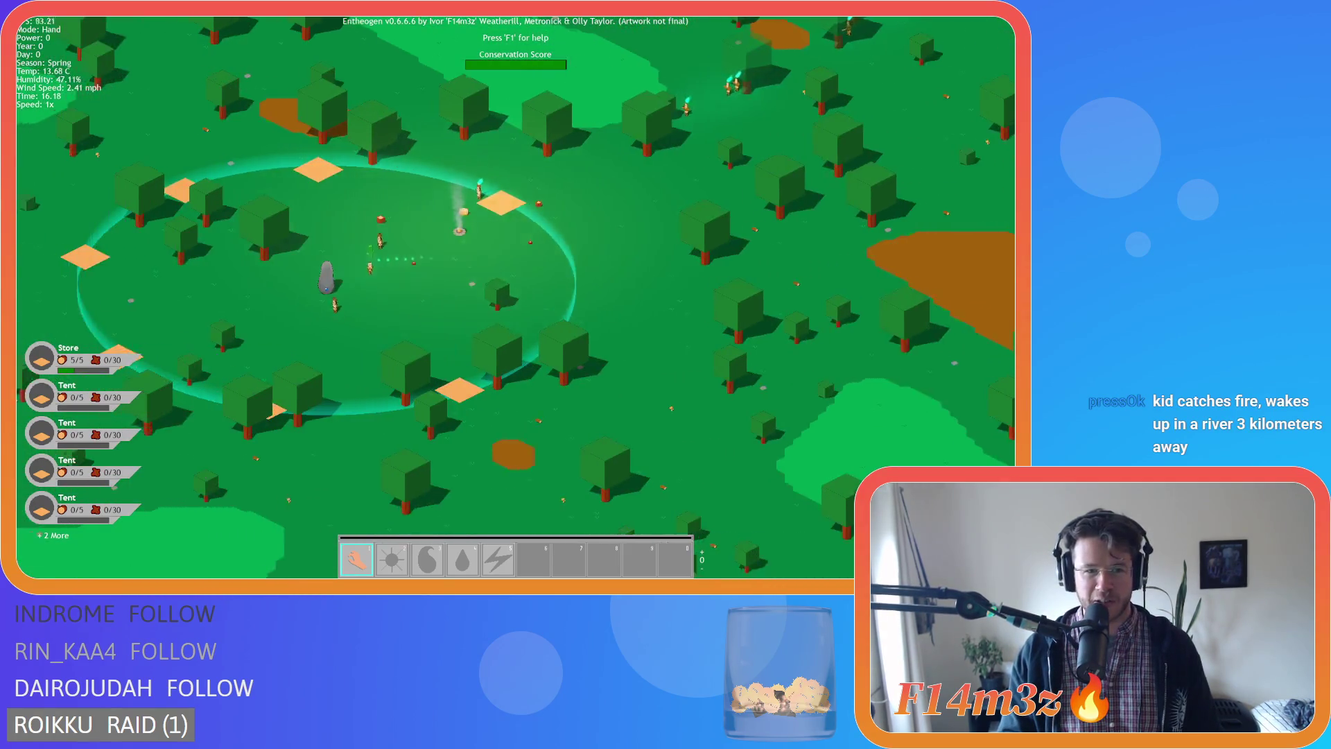
scroll(down, 3)
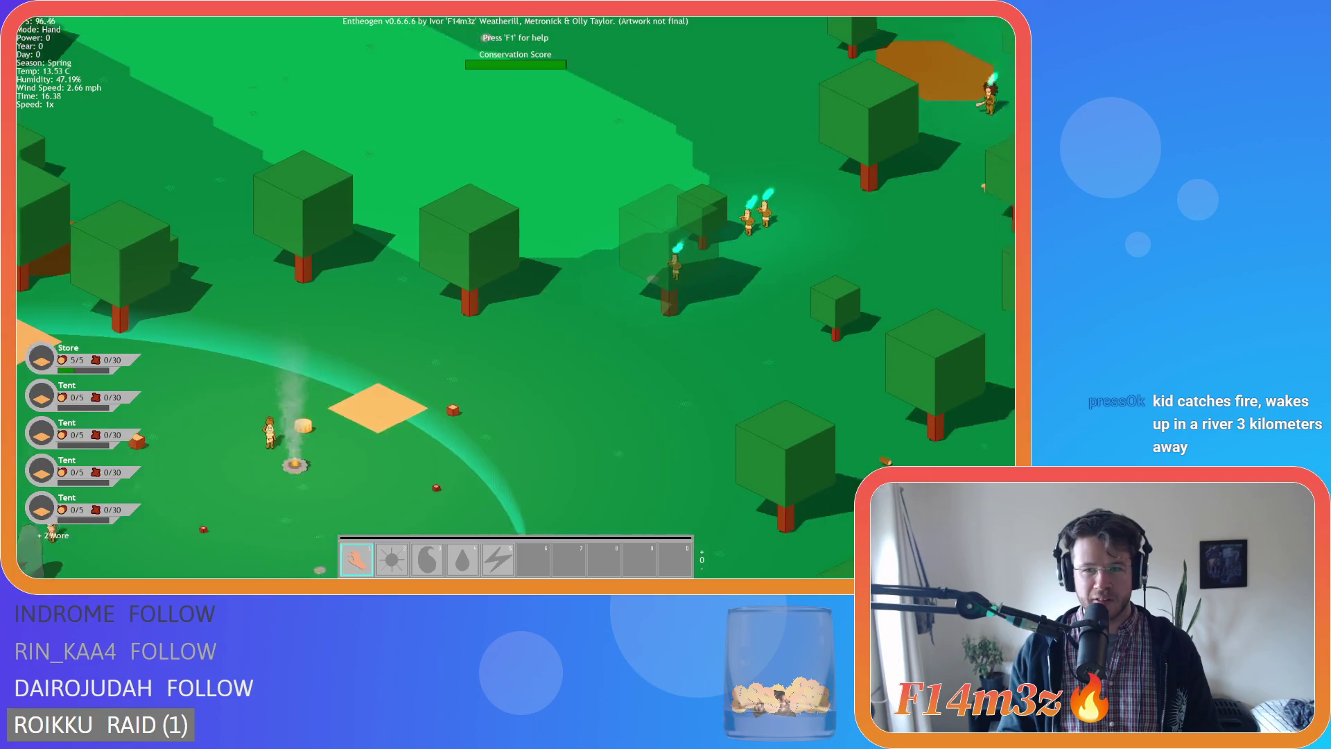
scroll(down, 3)
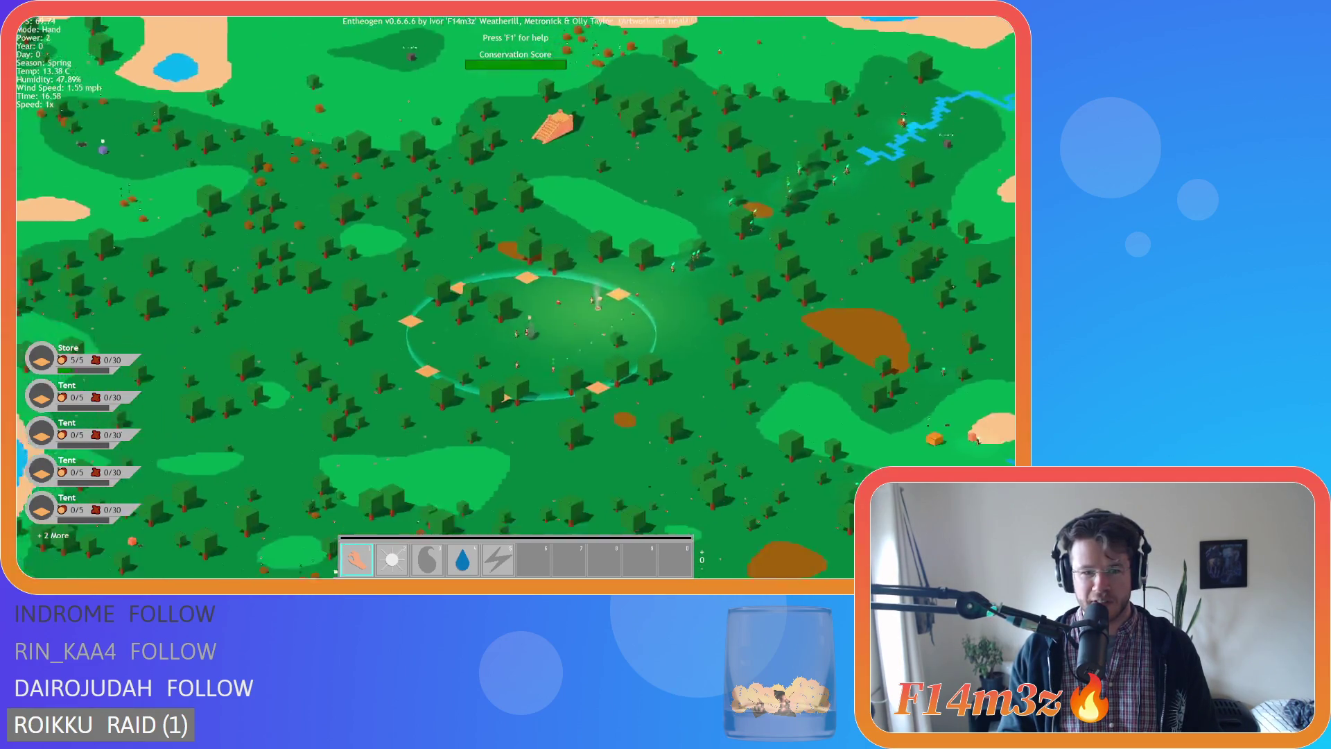
scroll(up, 3)
scroll(down, 3)
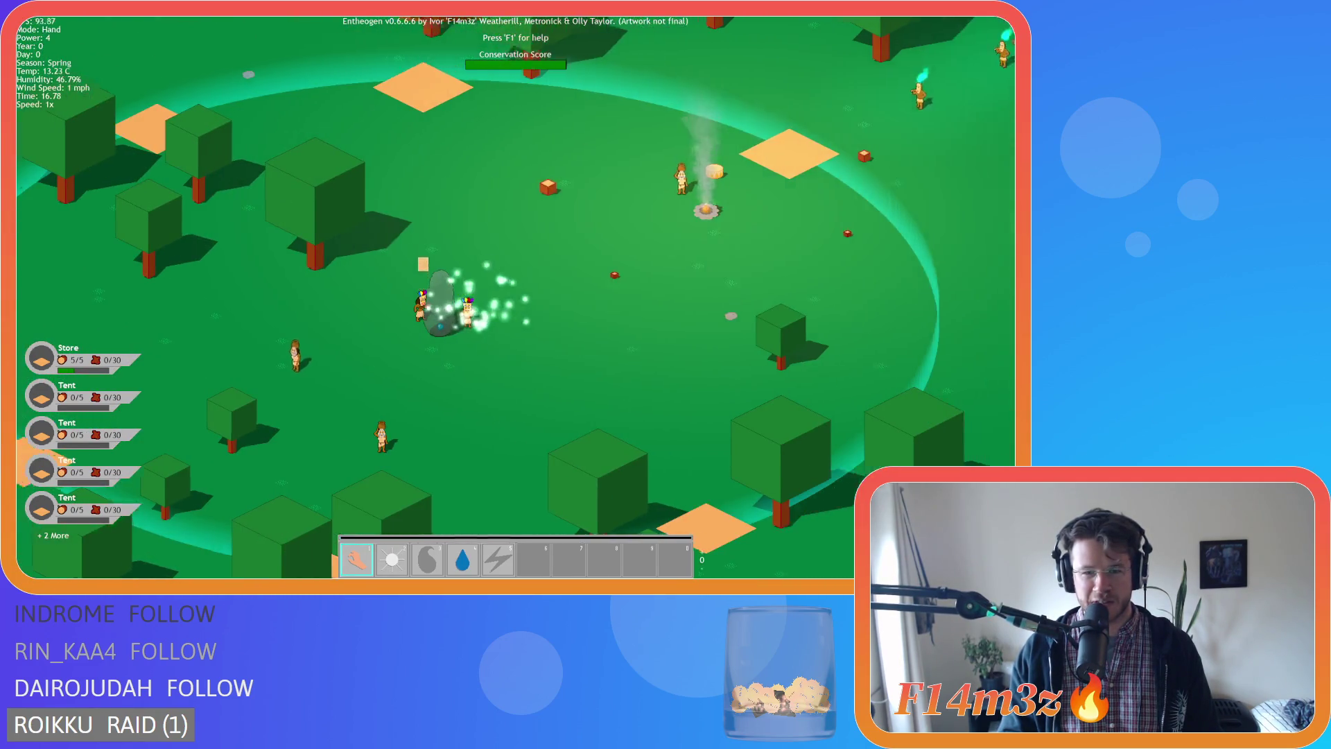
Pan up-right past the campfire and back, then open the Tribe overview showing 24 followers.
key(w)
key(d)
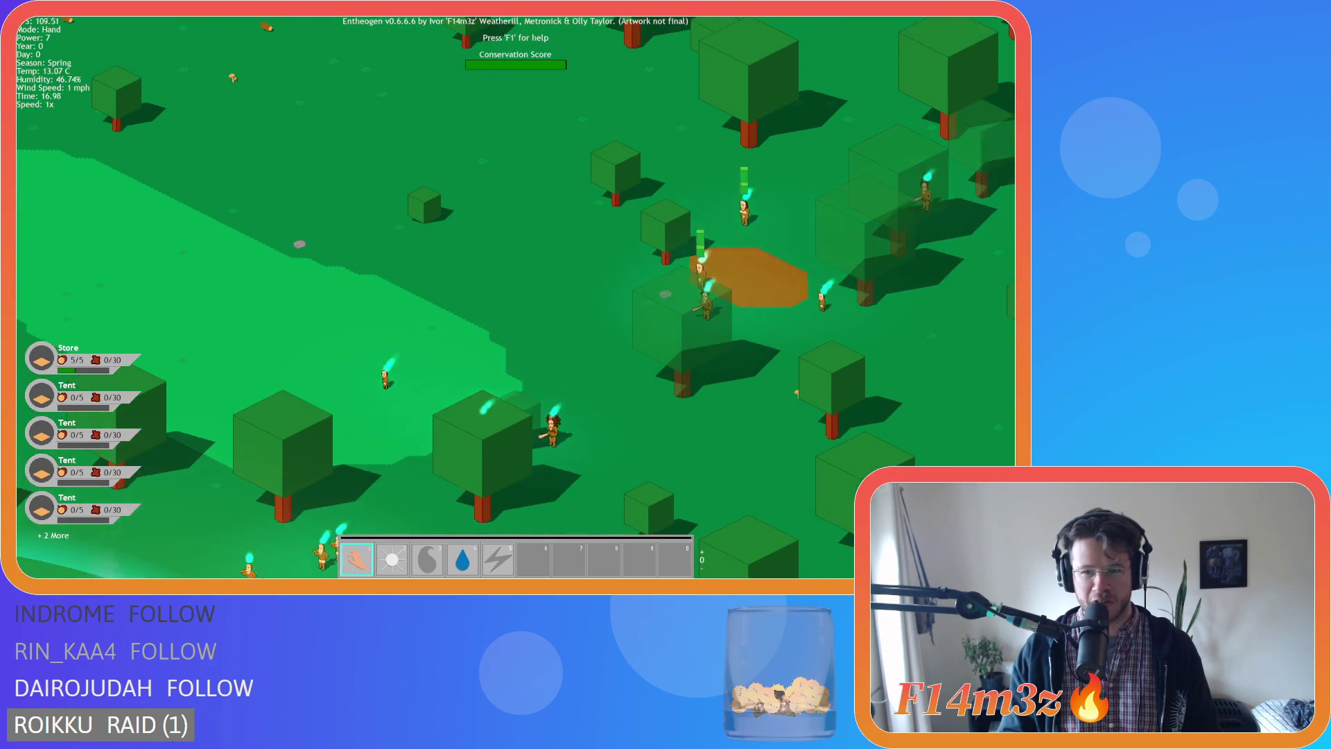
scroll(down, 3)
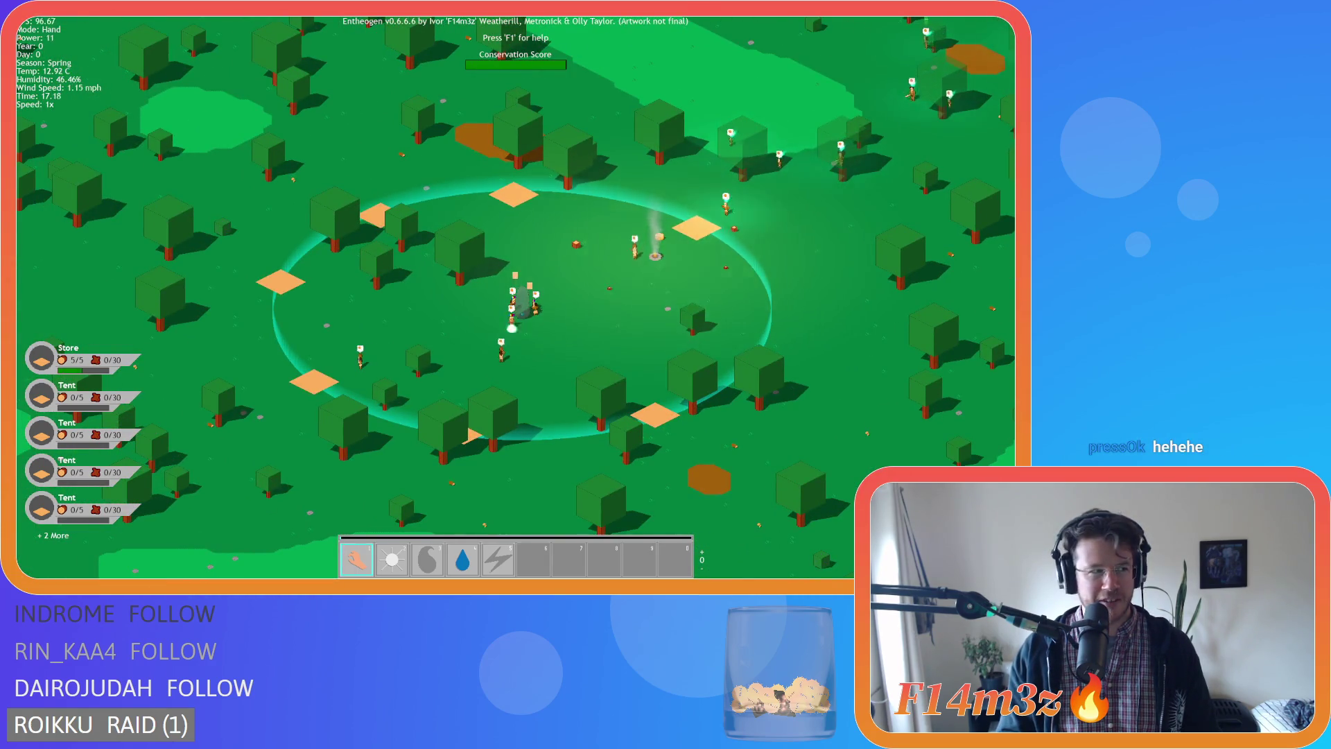
scroll(up, 3)
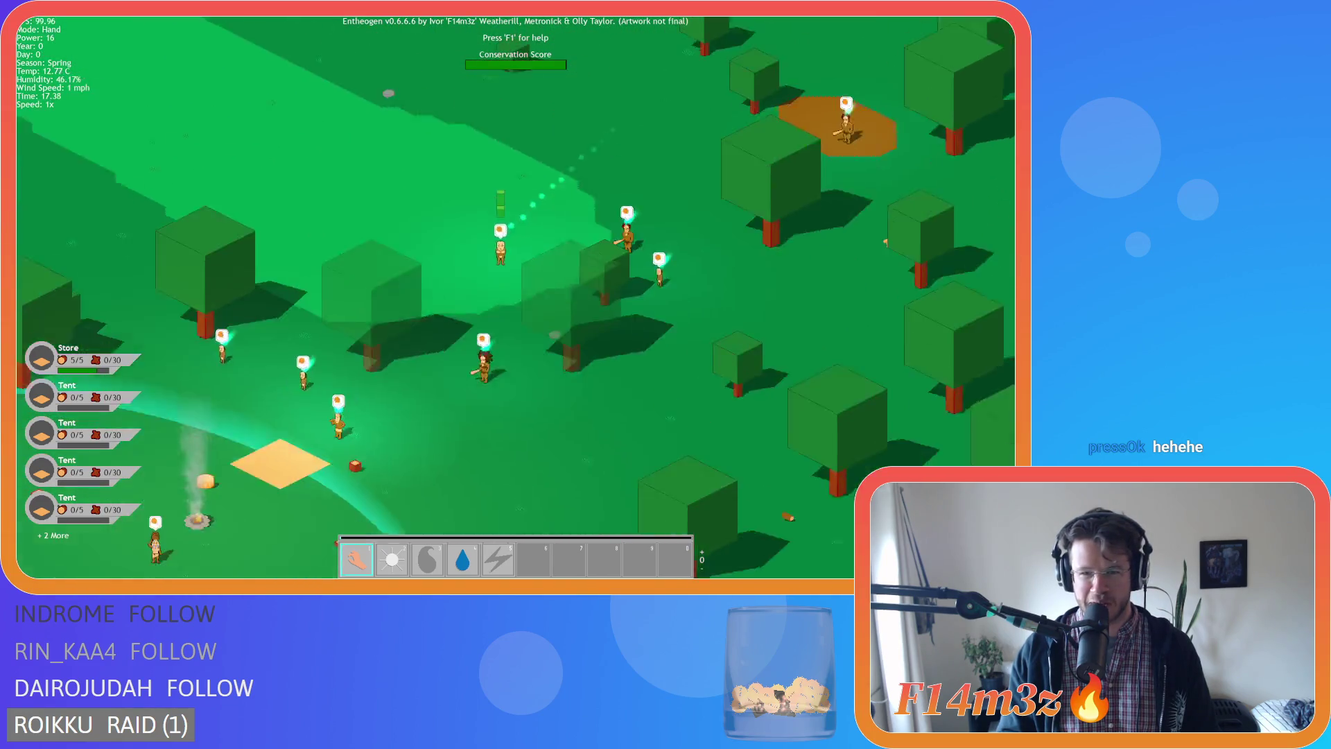
scroll(down, 3)
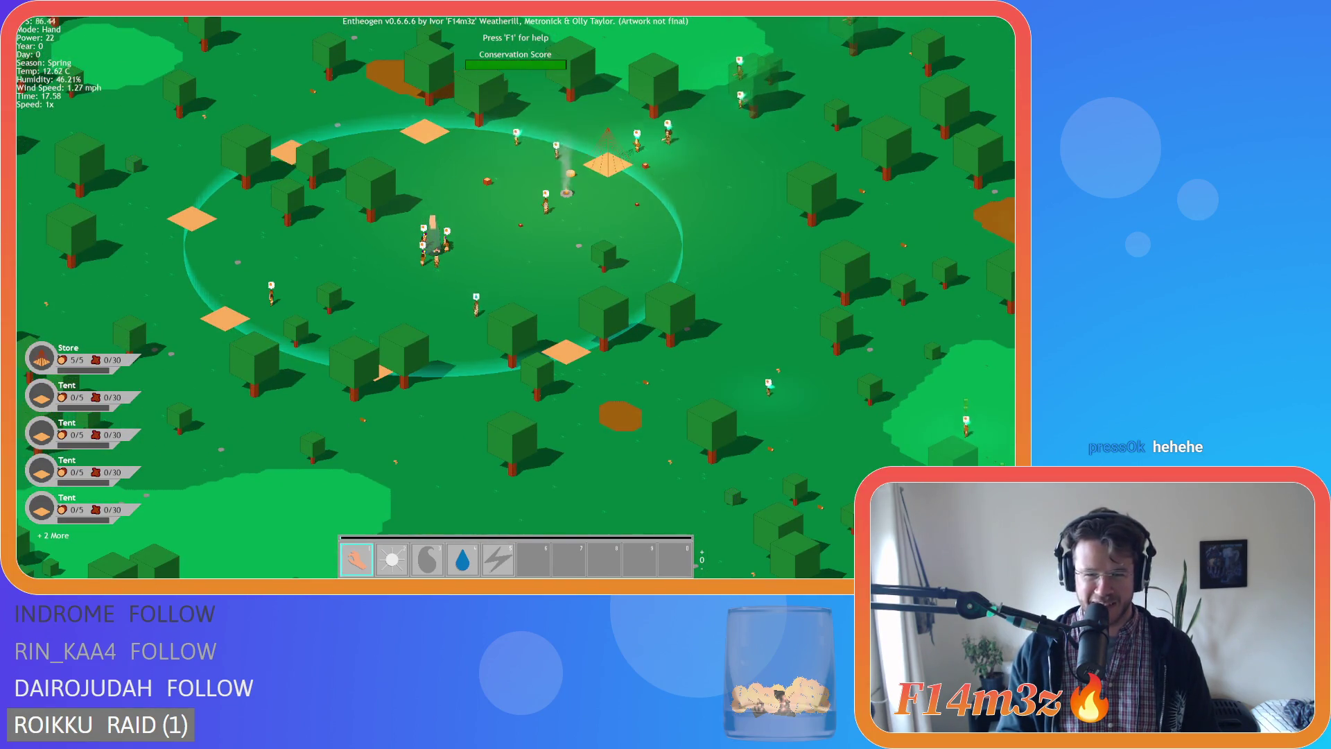
key(w)
key(d)
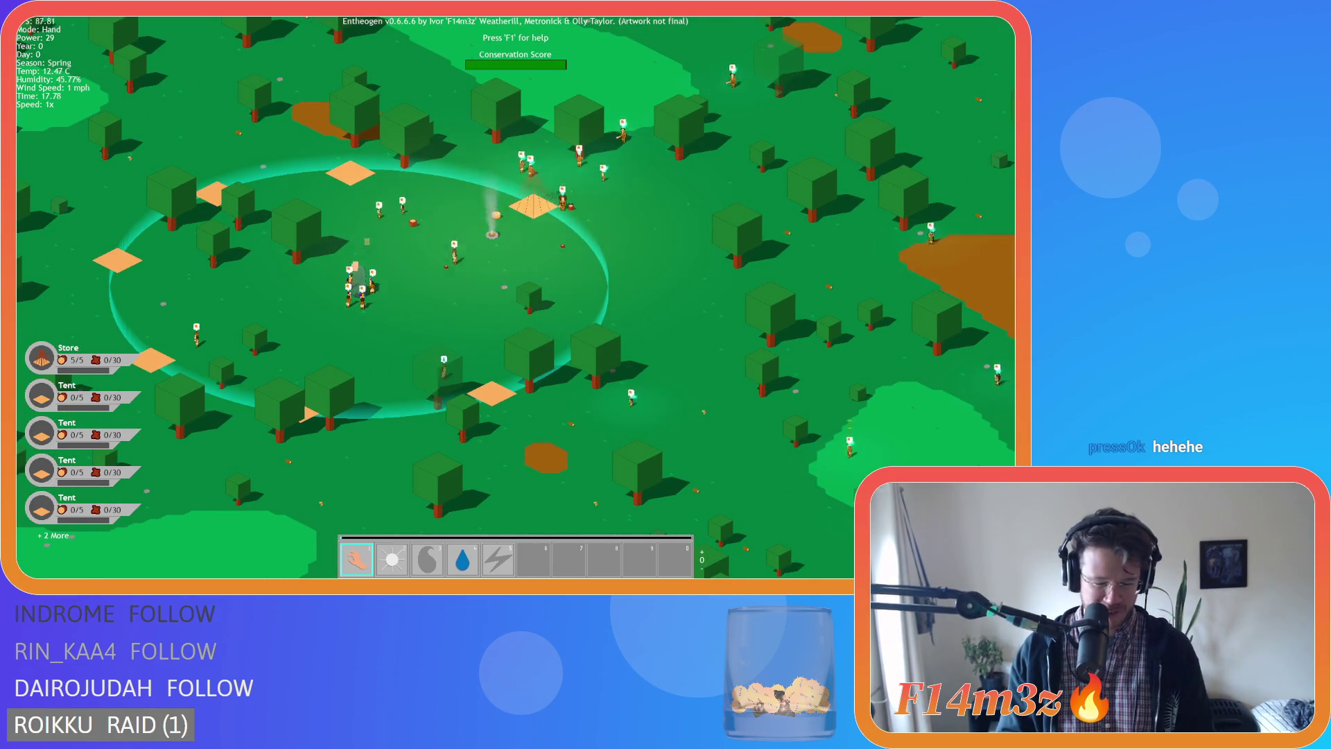
key(s)
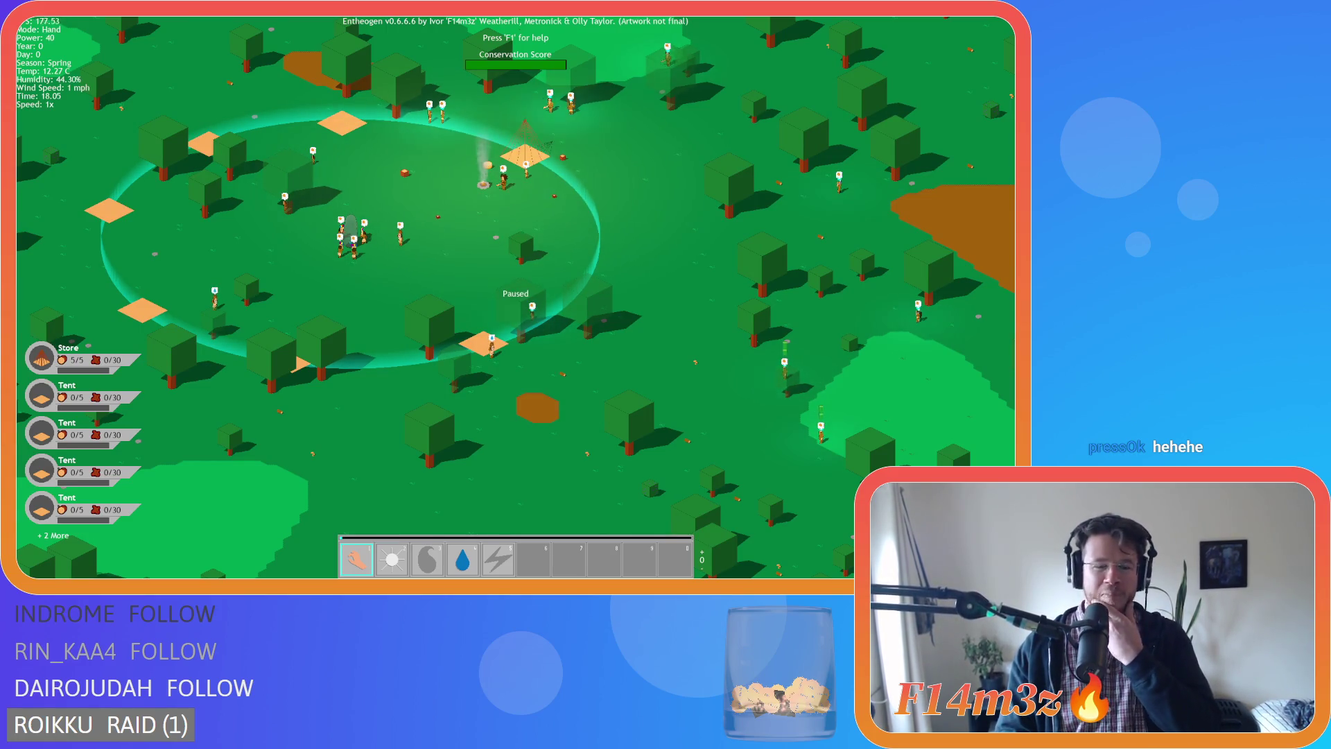
key(b)
key(b)
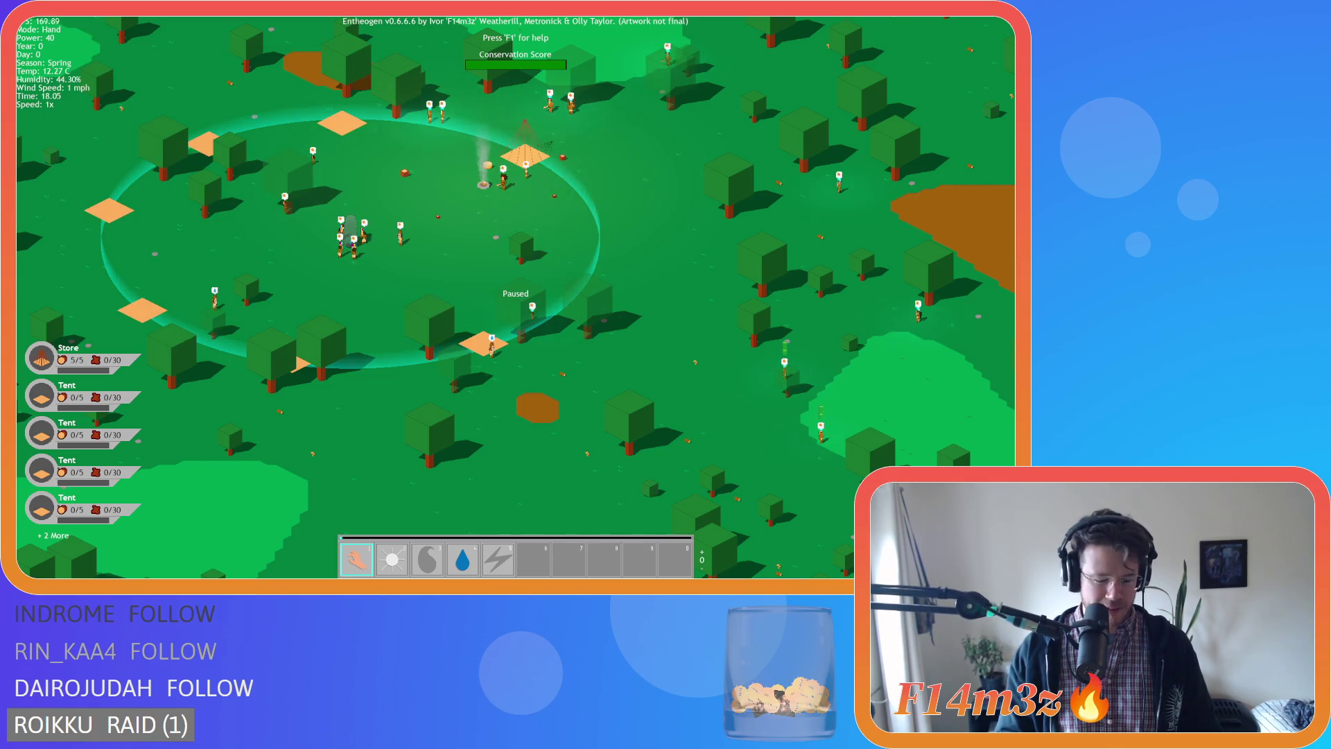
key(t)
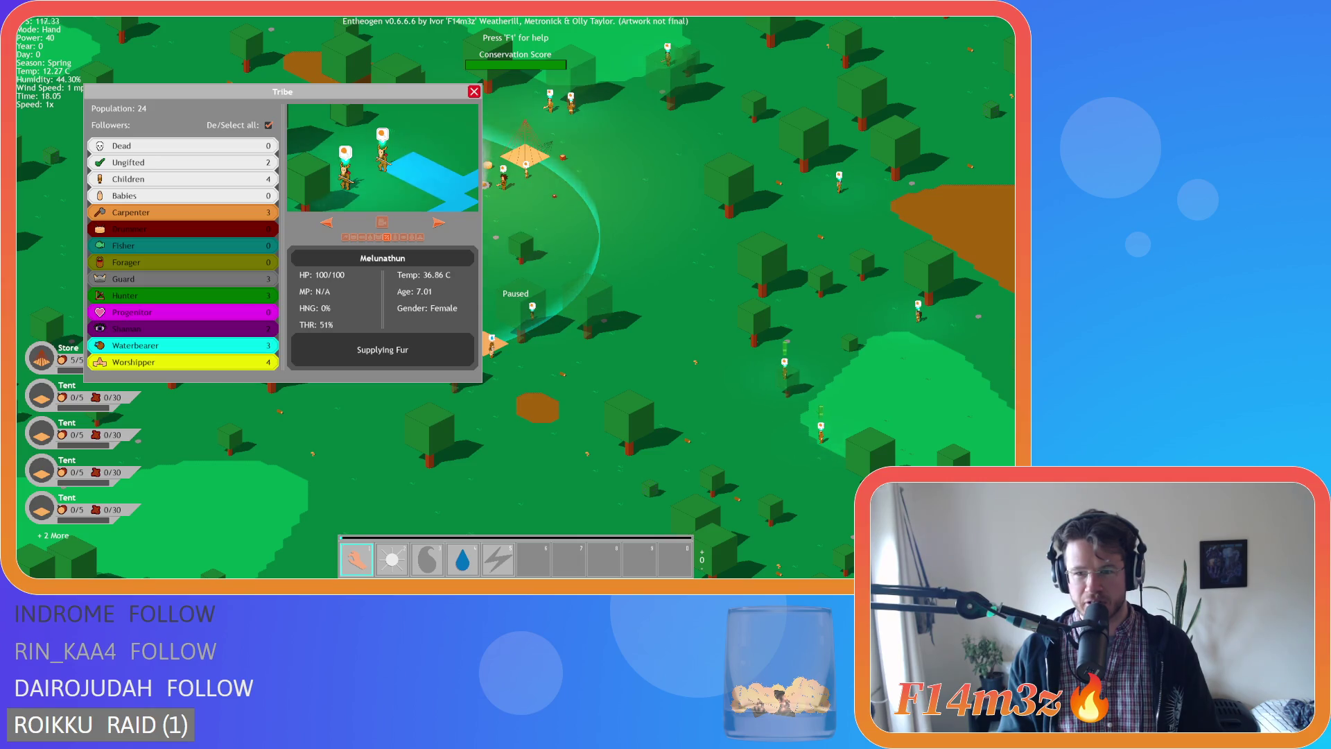
Close the Tribe overview and pan and zoom around the tents and village.
key(t)
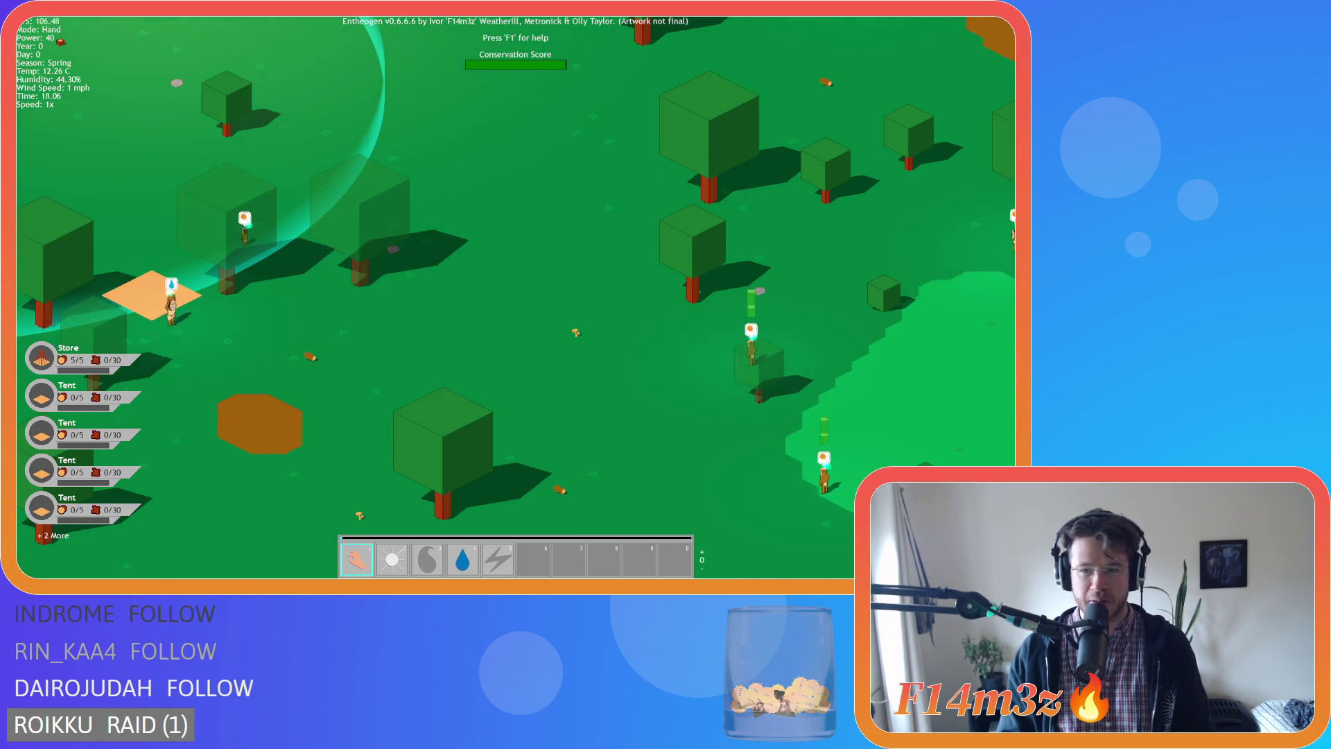
key(a)
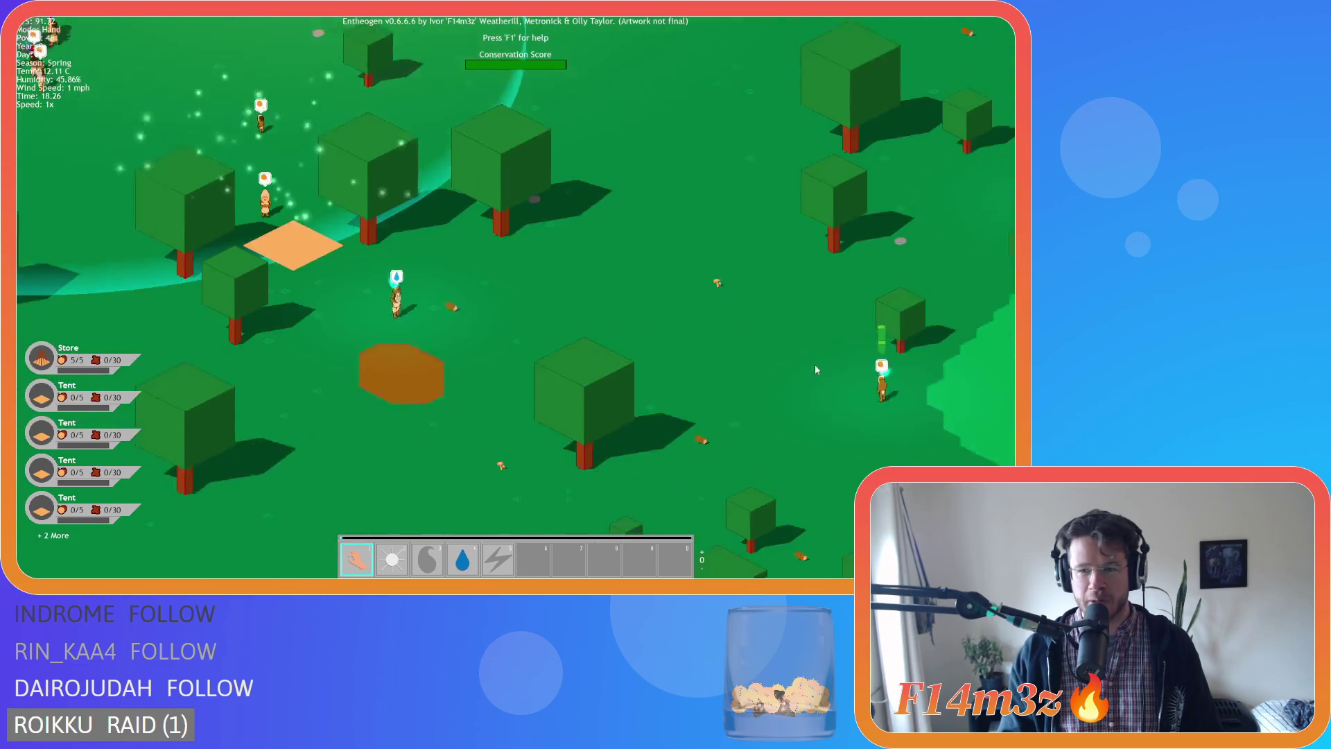
key(a)
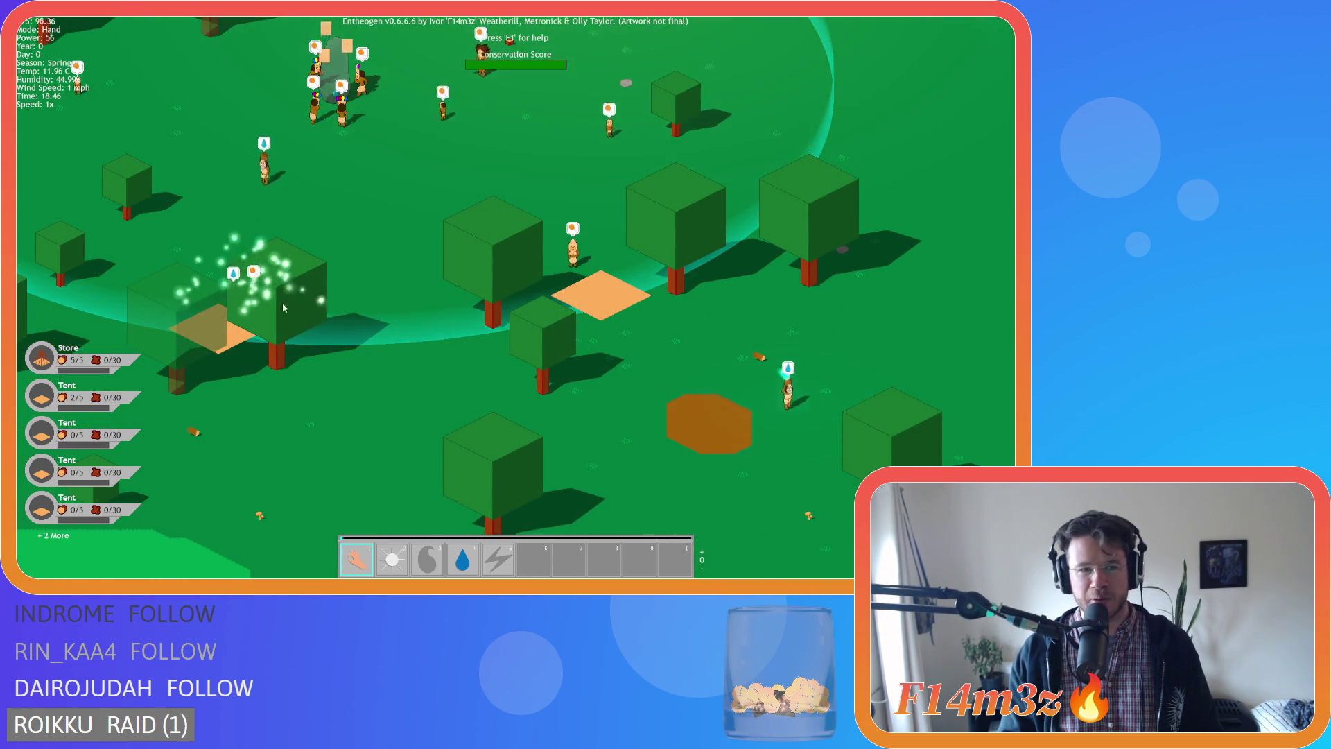
scroll(down, 3)
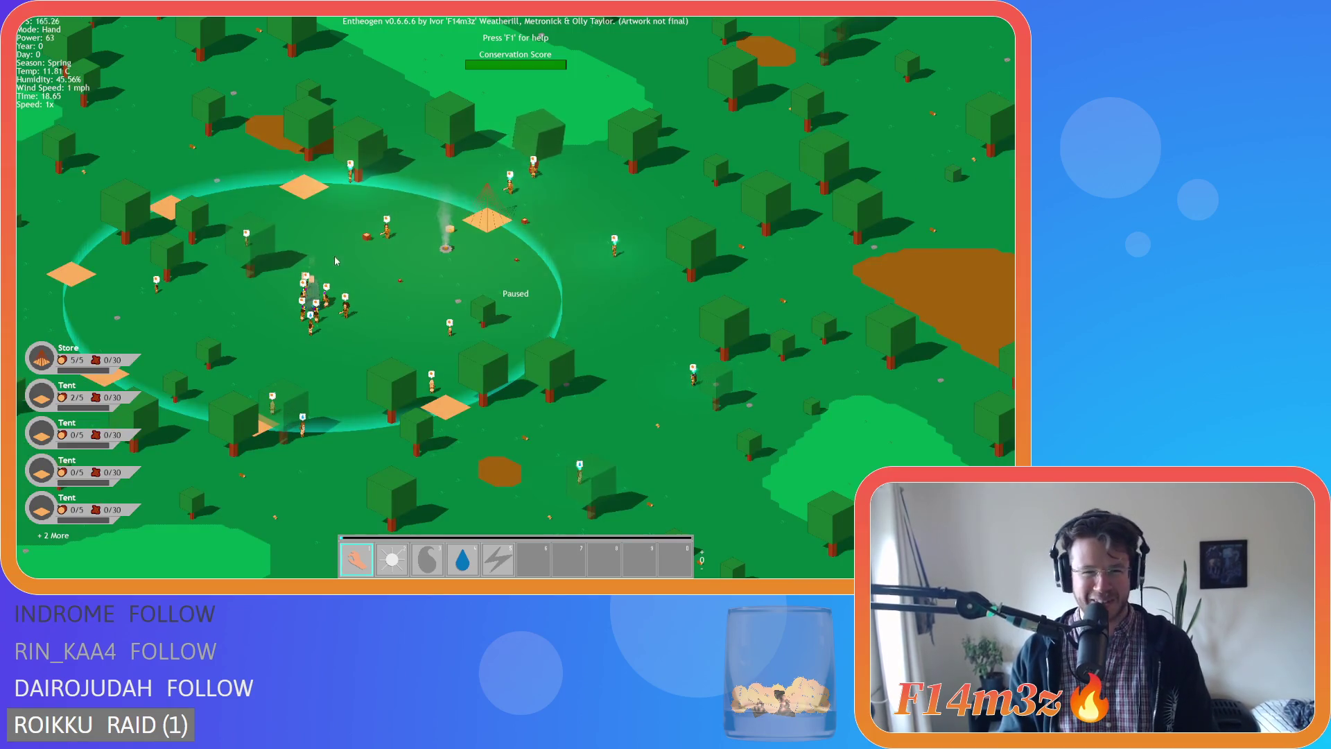
key(w)
scroll(up, 3)
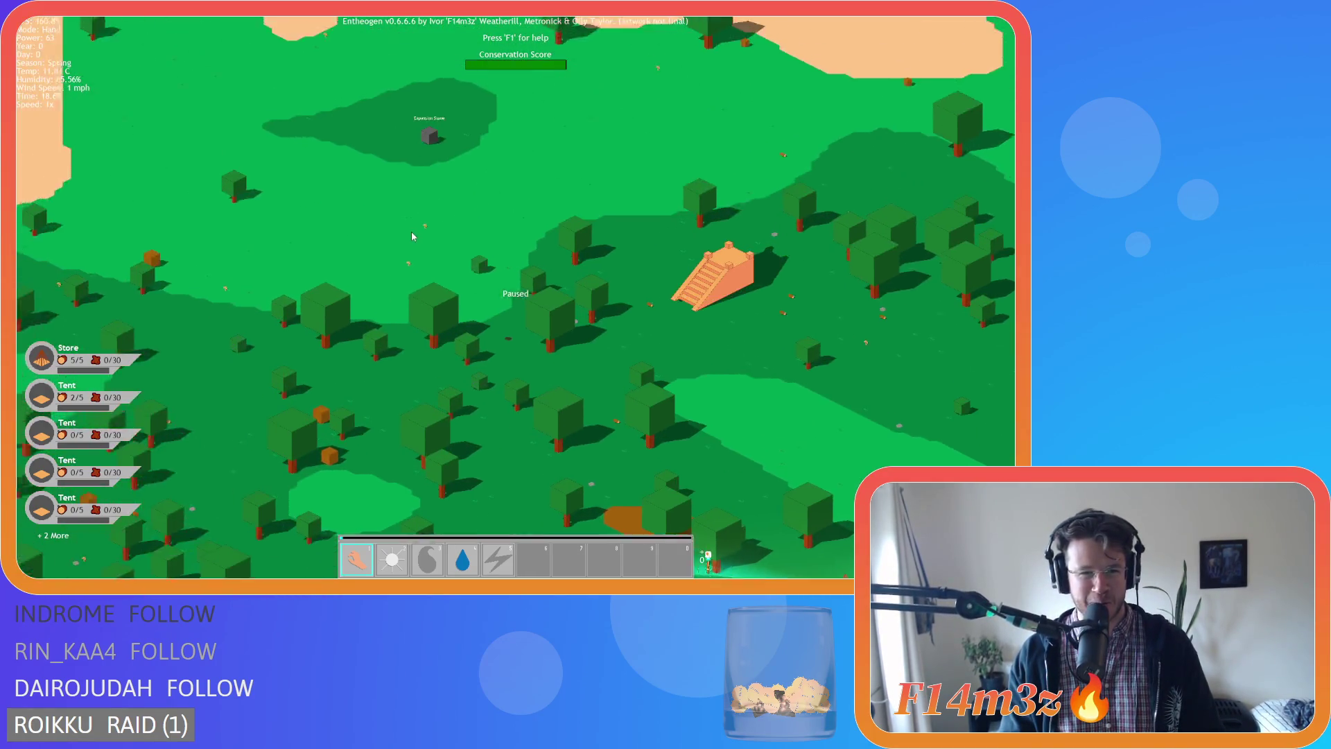
scroll(down, 3)
key(s)
scroll(up, 3)
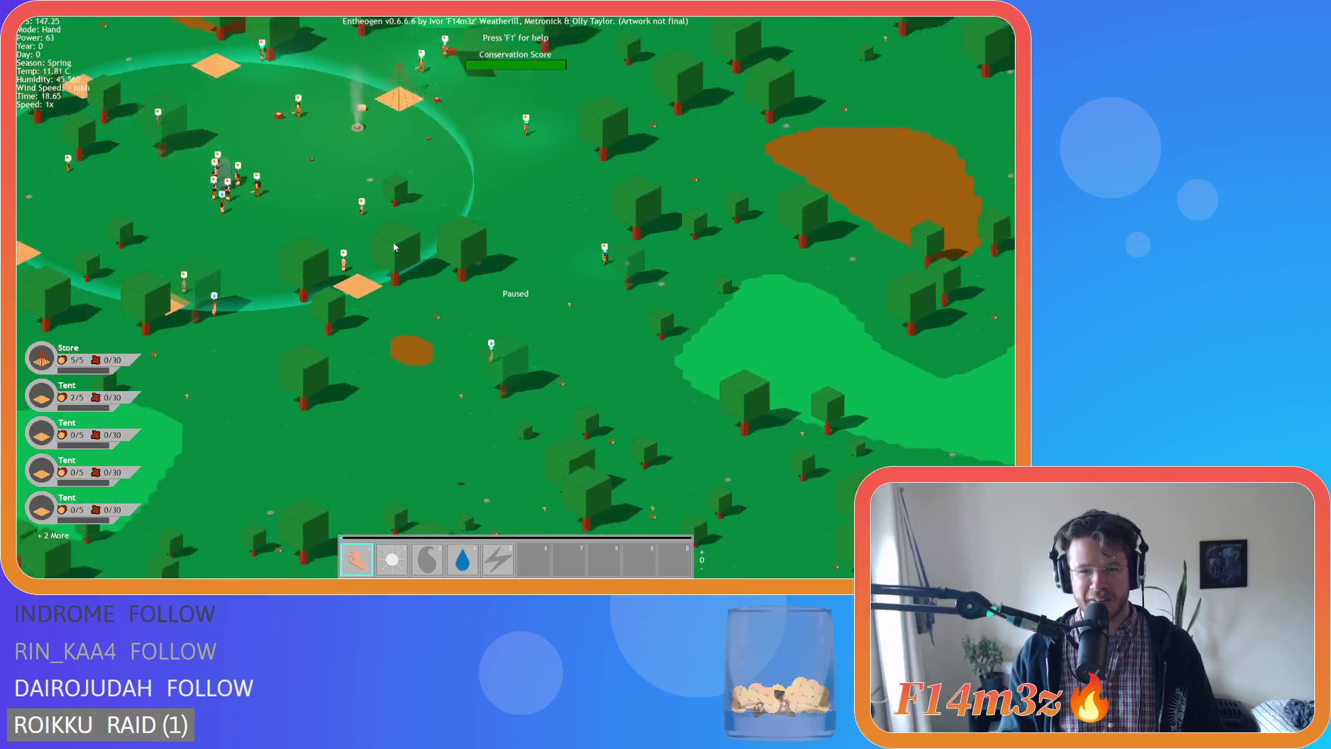
scroll(up, 3)
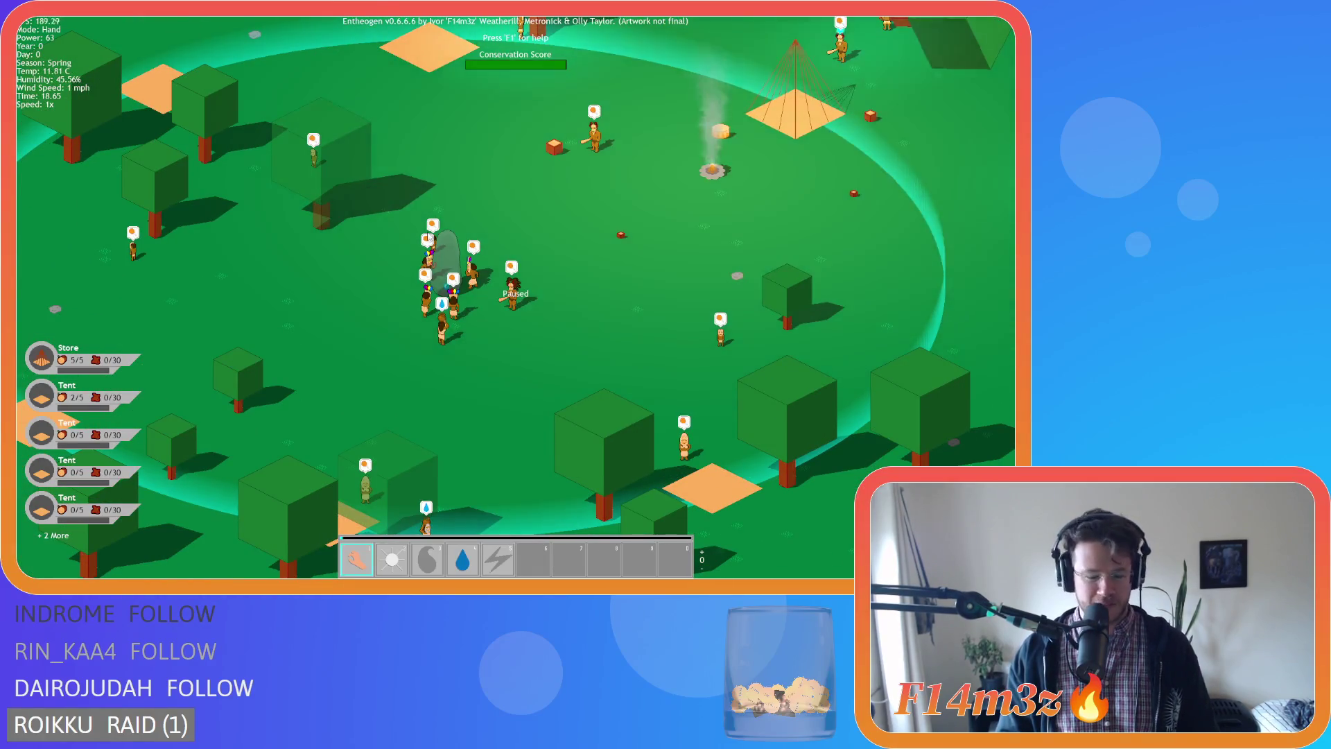
Open a villager's tribe details in the campfire cluster, close them, and zoom out.
click(428, 237)
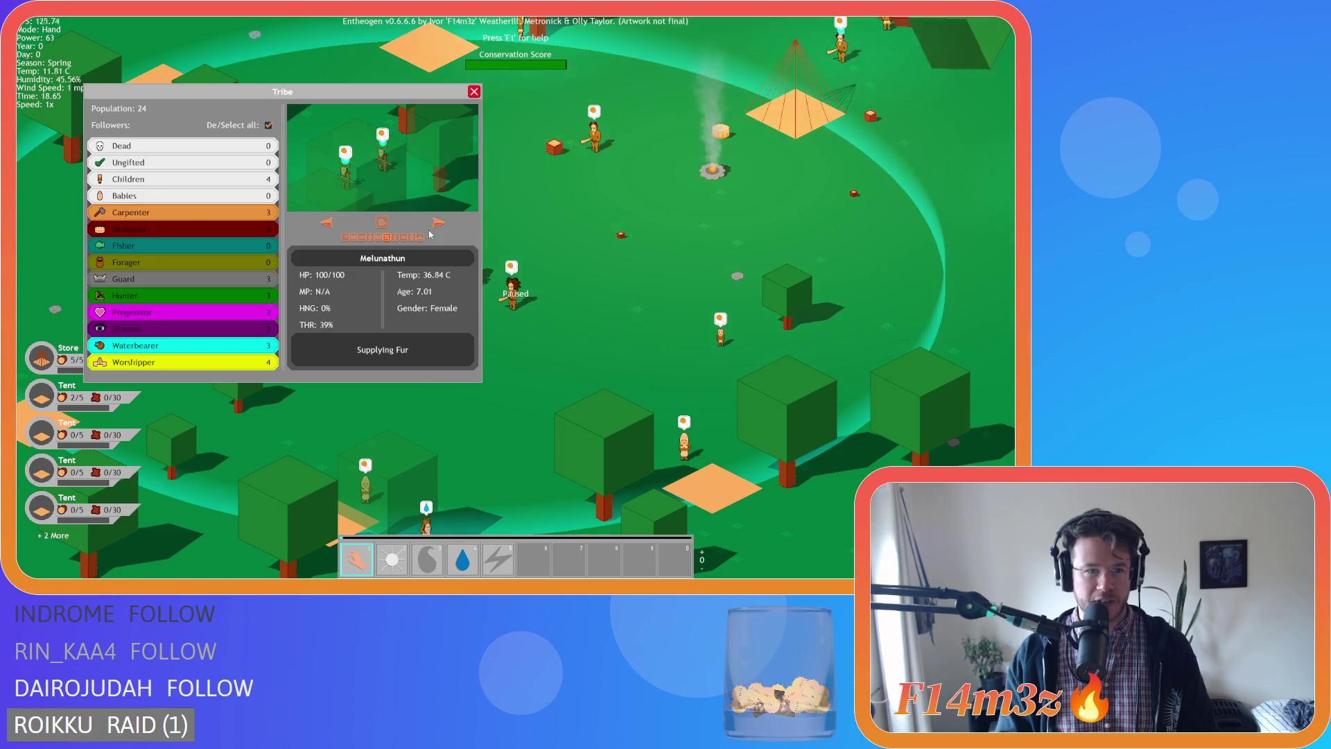
key(Escape)
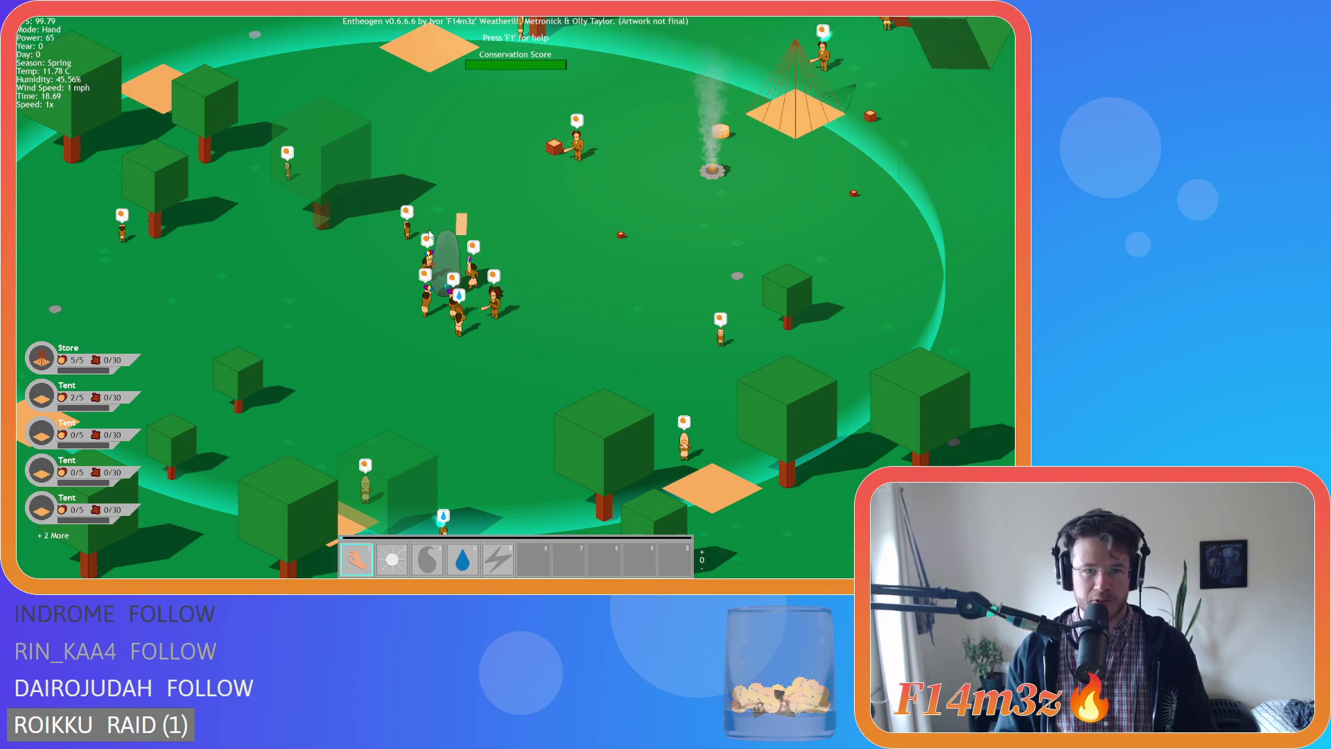
scroll(down, 3)
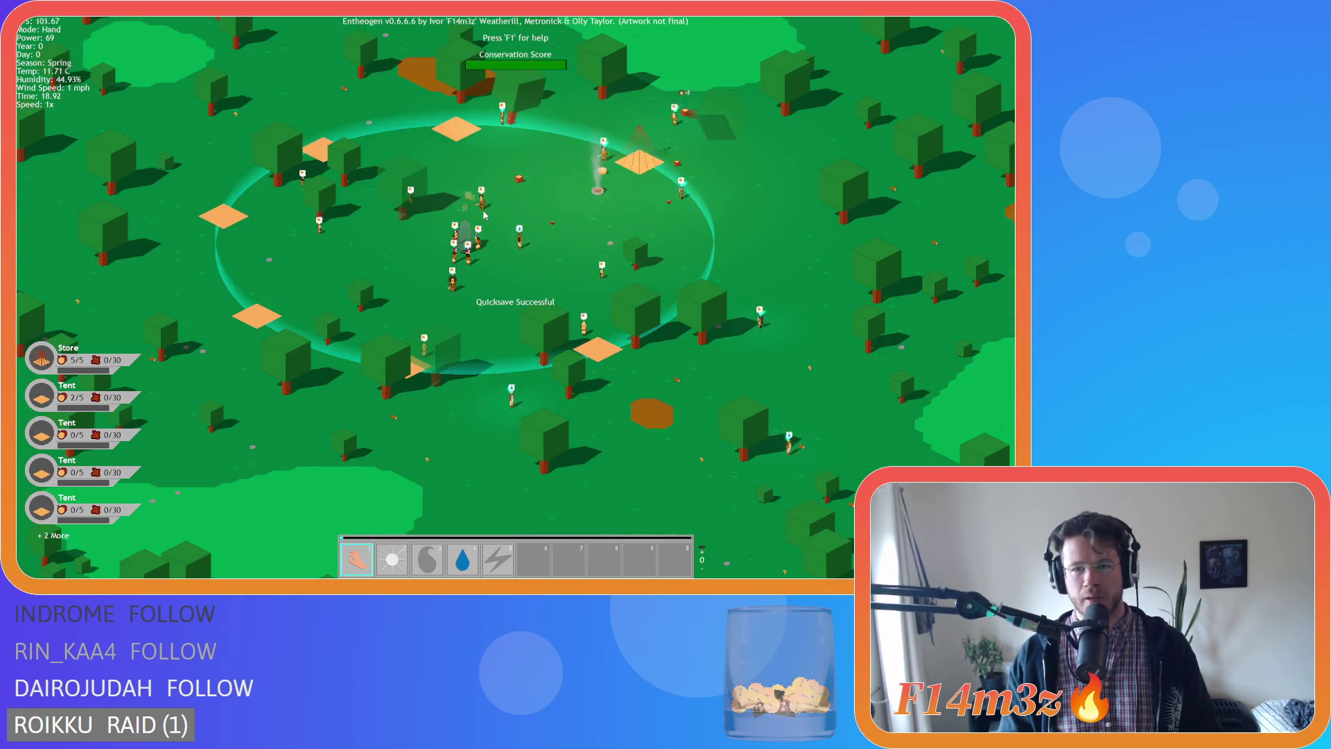
scroll(down, 3)
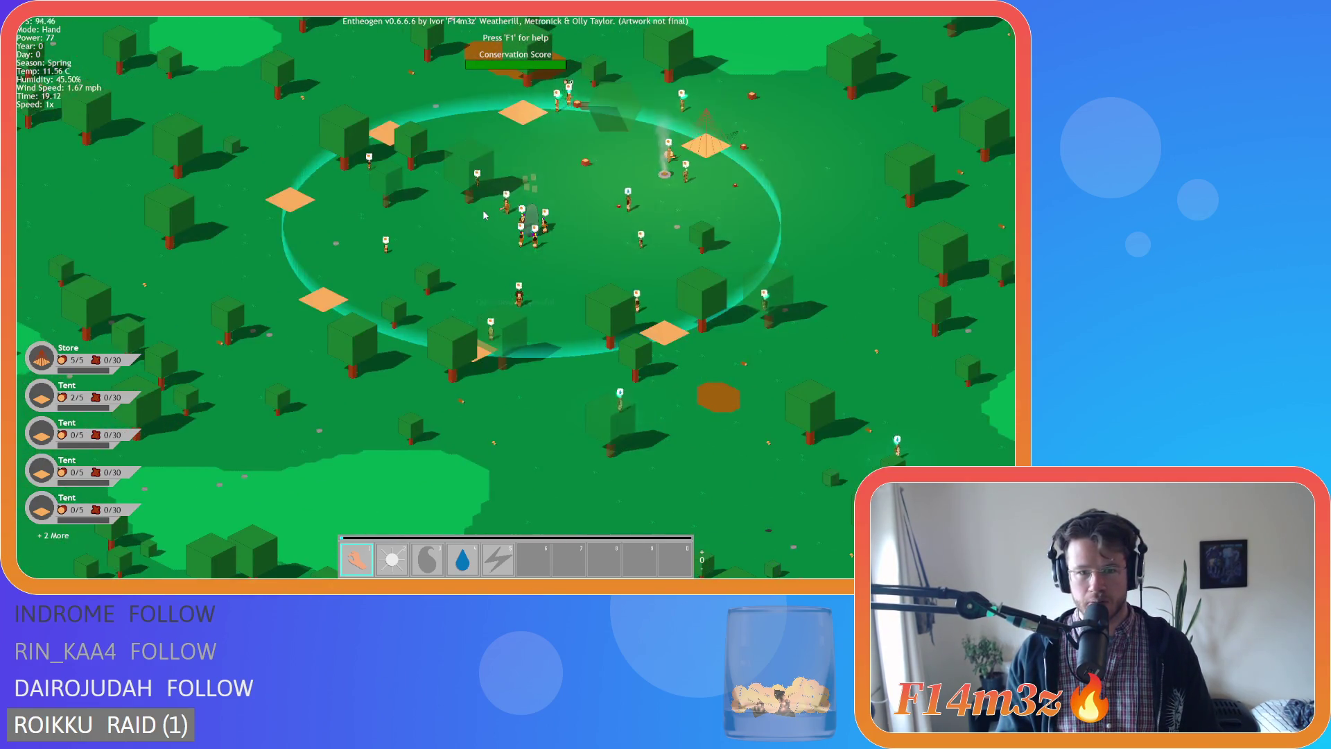
Pull the view back and zoom in and out over the island and forest.
key(space)
scroll(down, 3)
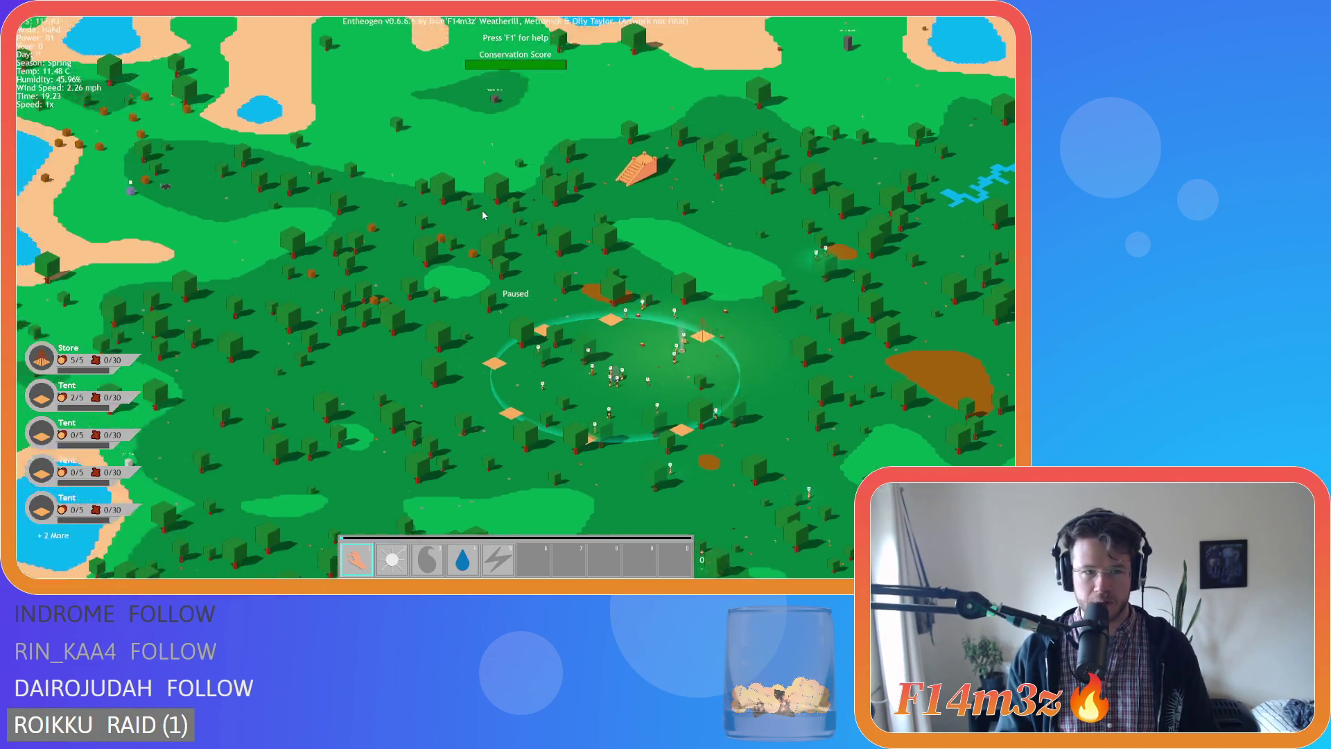
scroll(up, 3)
scroll(down, 3)
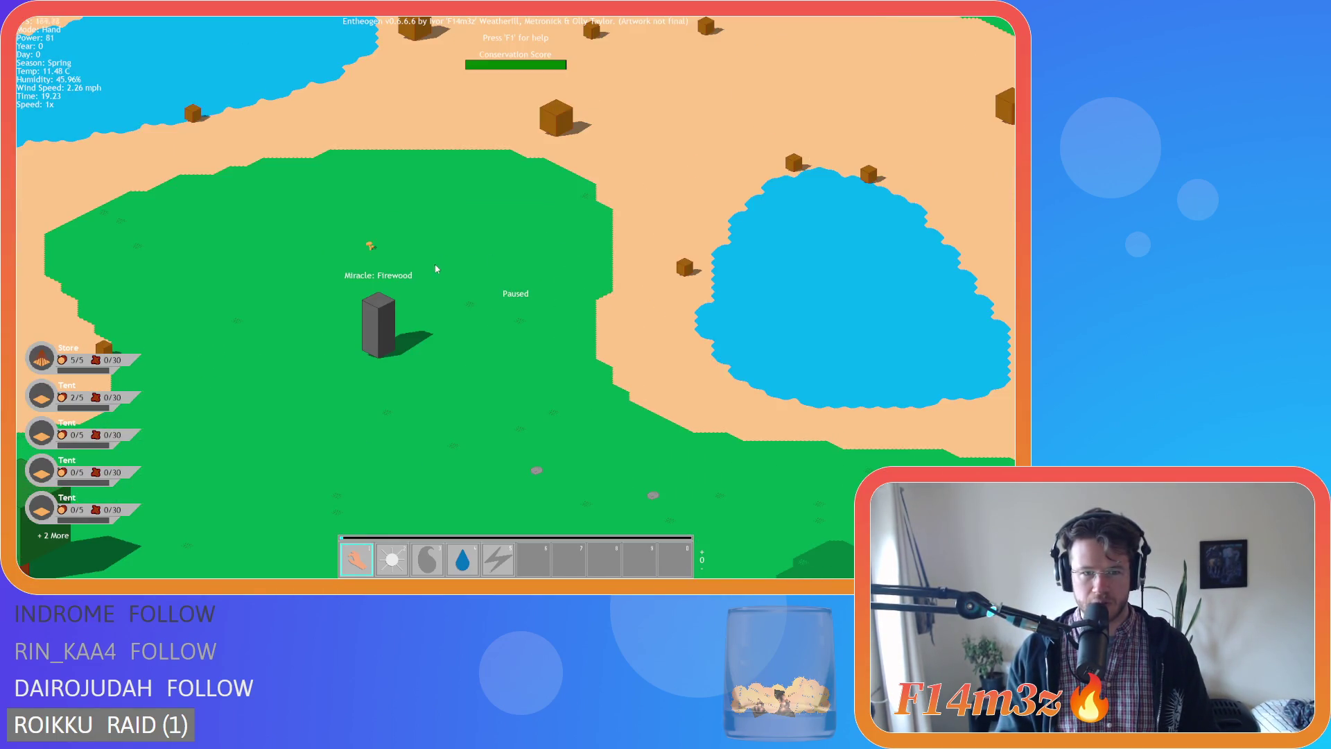
scroll(down, 3)
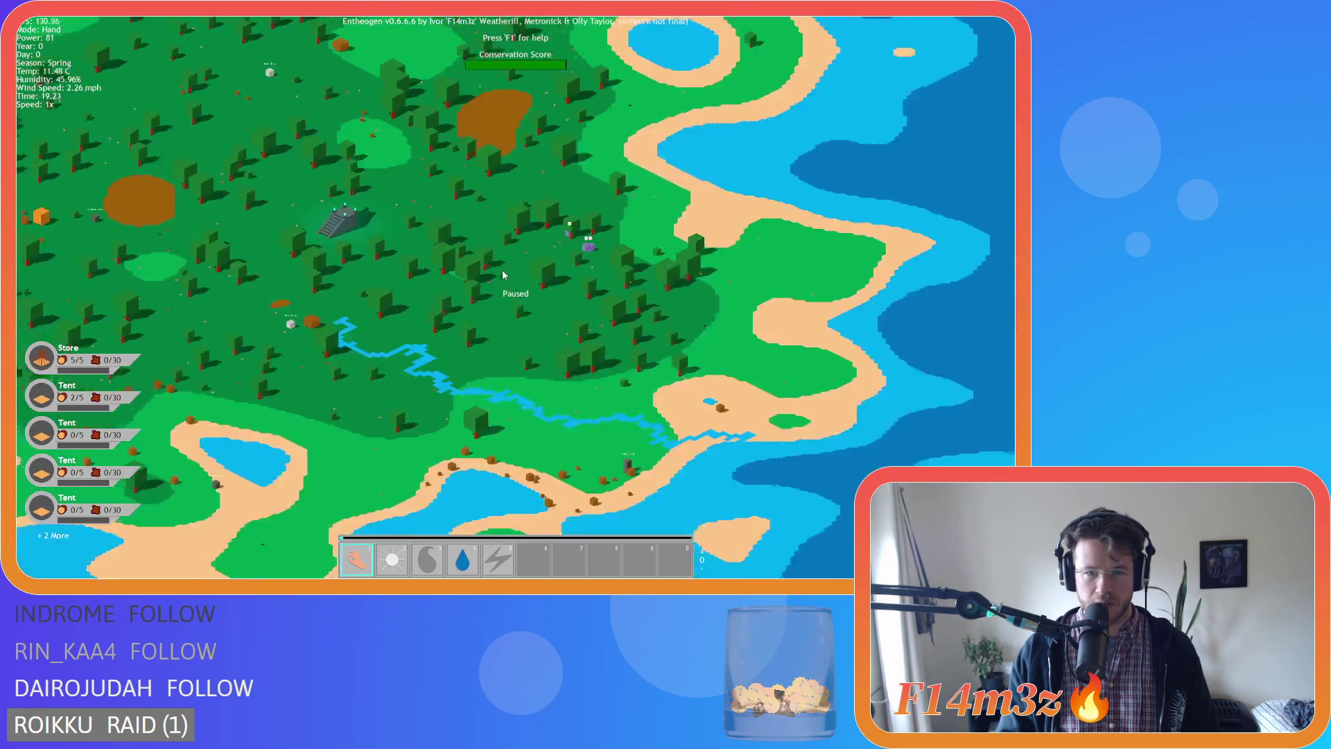
scroll(up, 3)
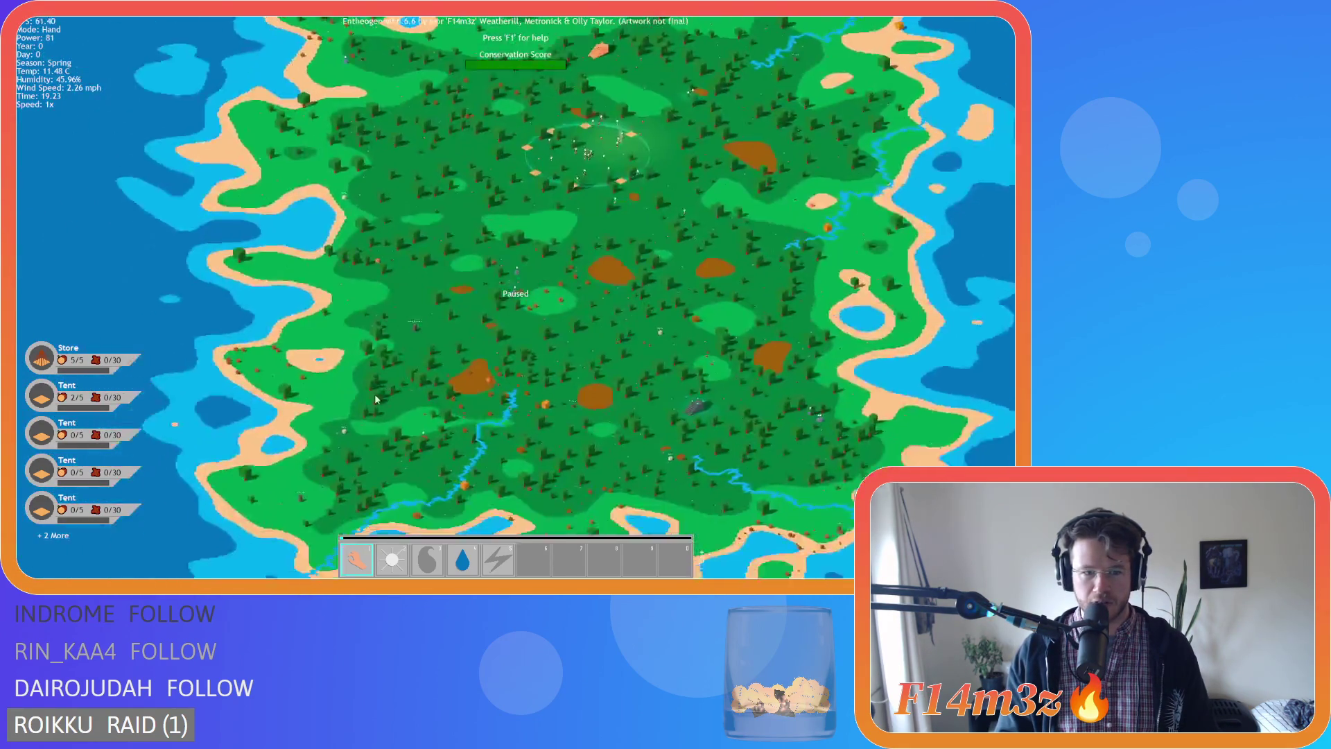
scroll(up, 3)
scroll(down, 3)
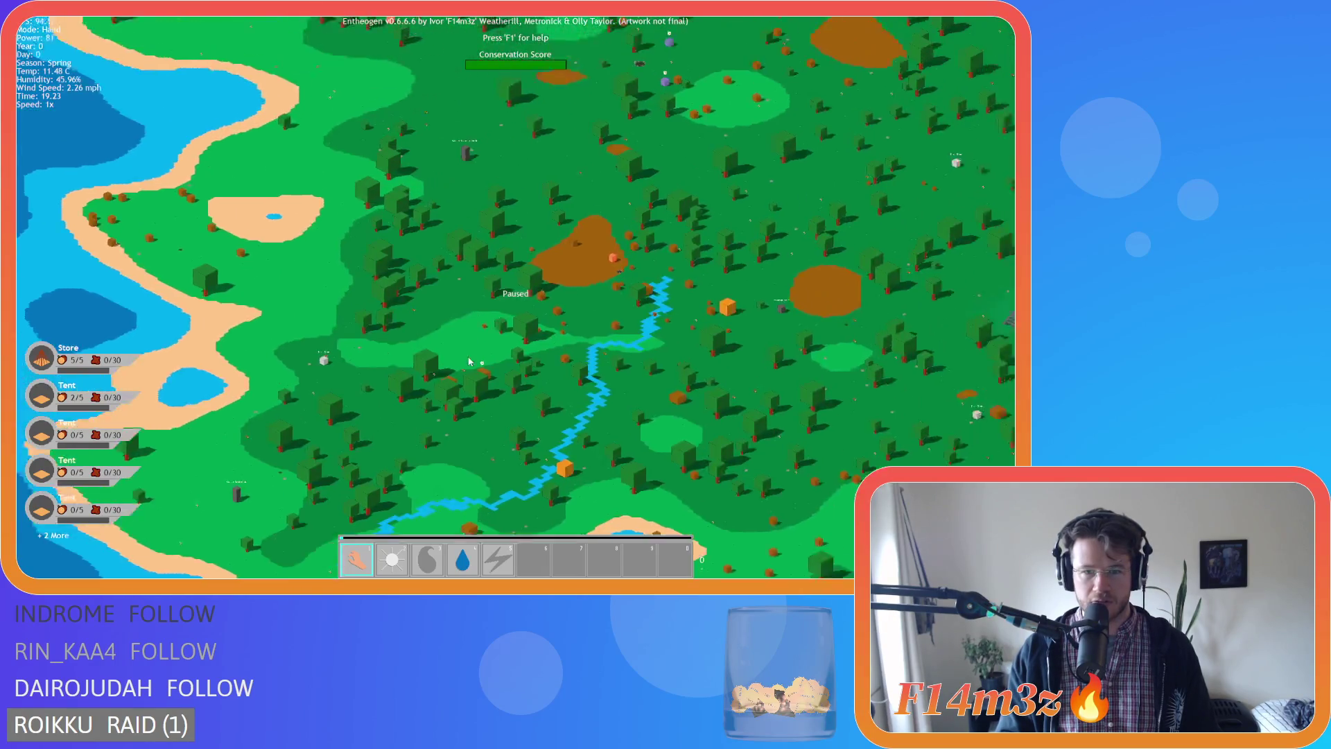
scroll(up, 3)
scroll(down, 3)
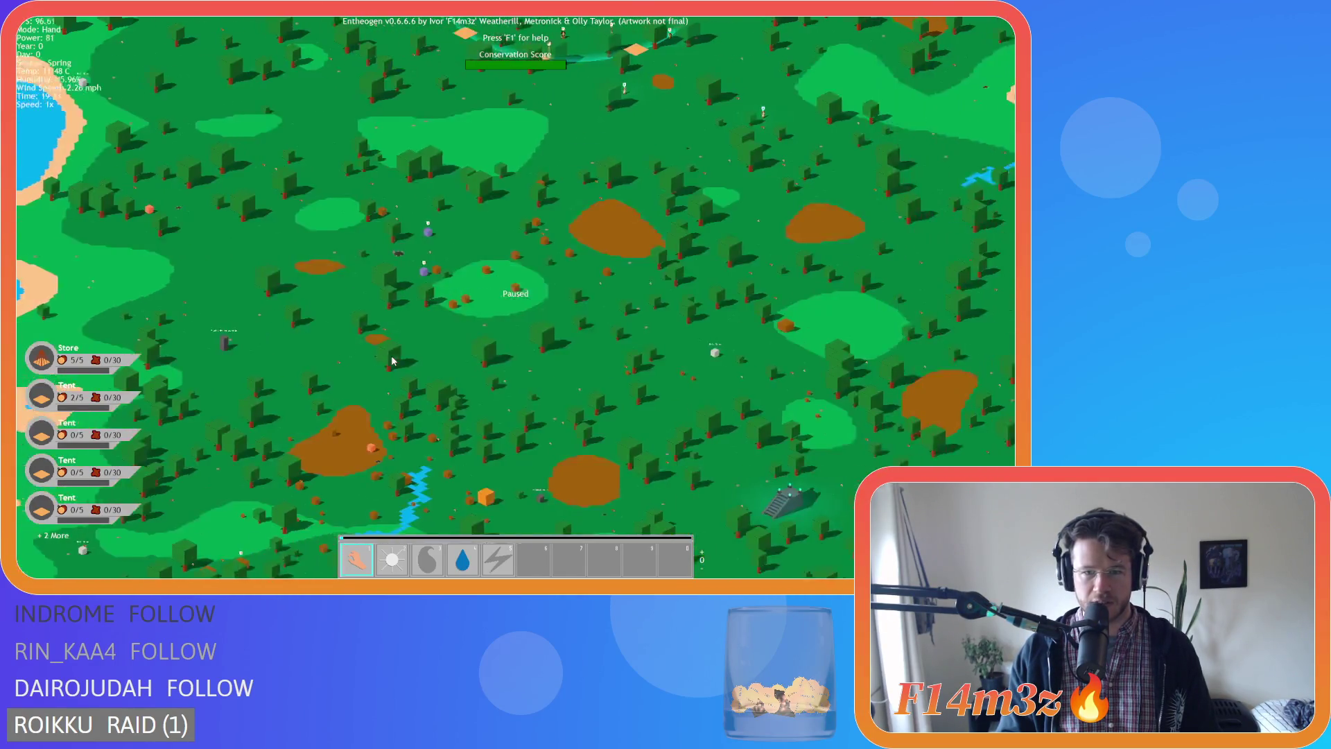
scroll(up, 3)
scroll(up, 3)
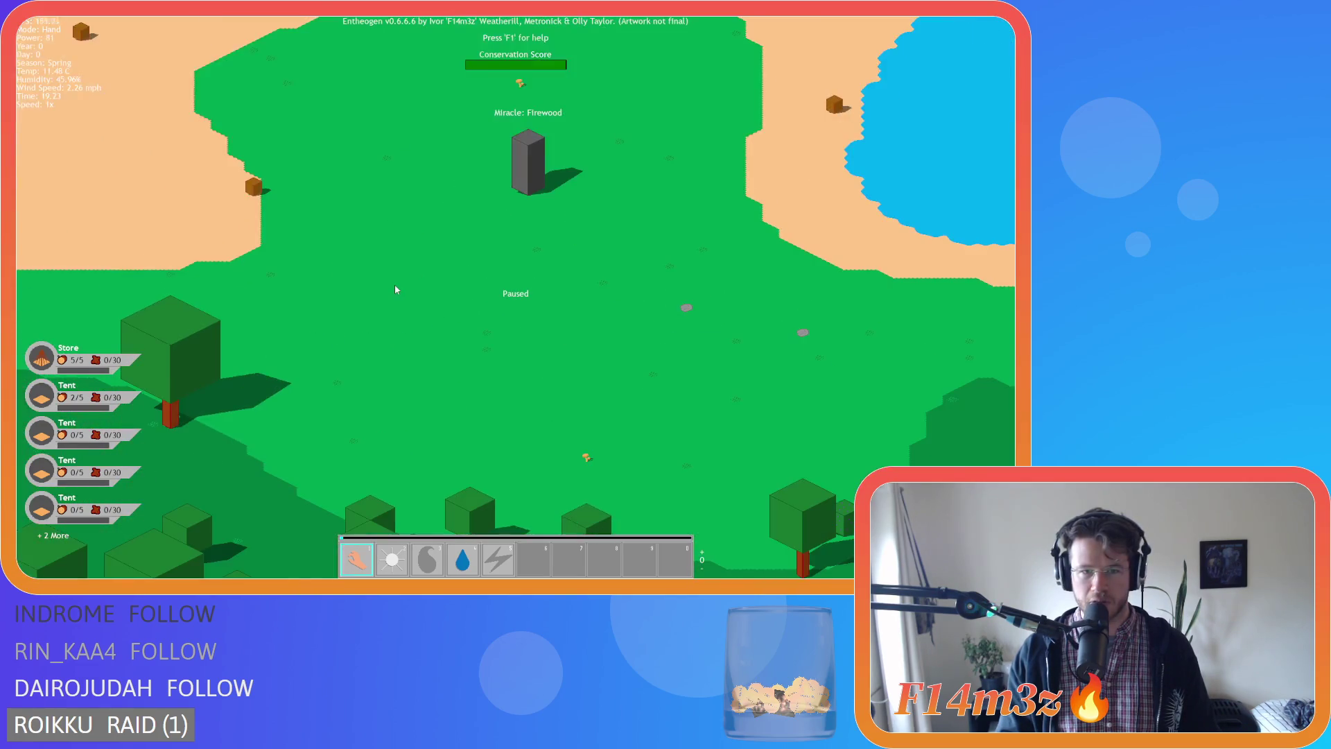
scroll(down, 3)
scroll(down, 3)
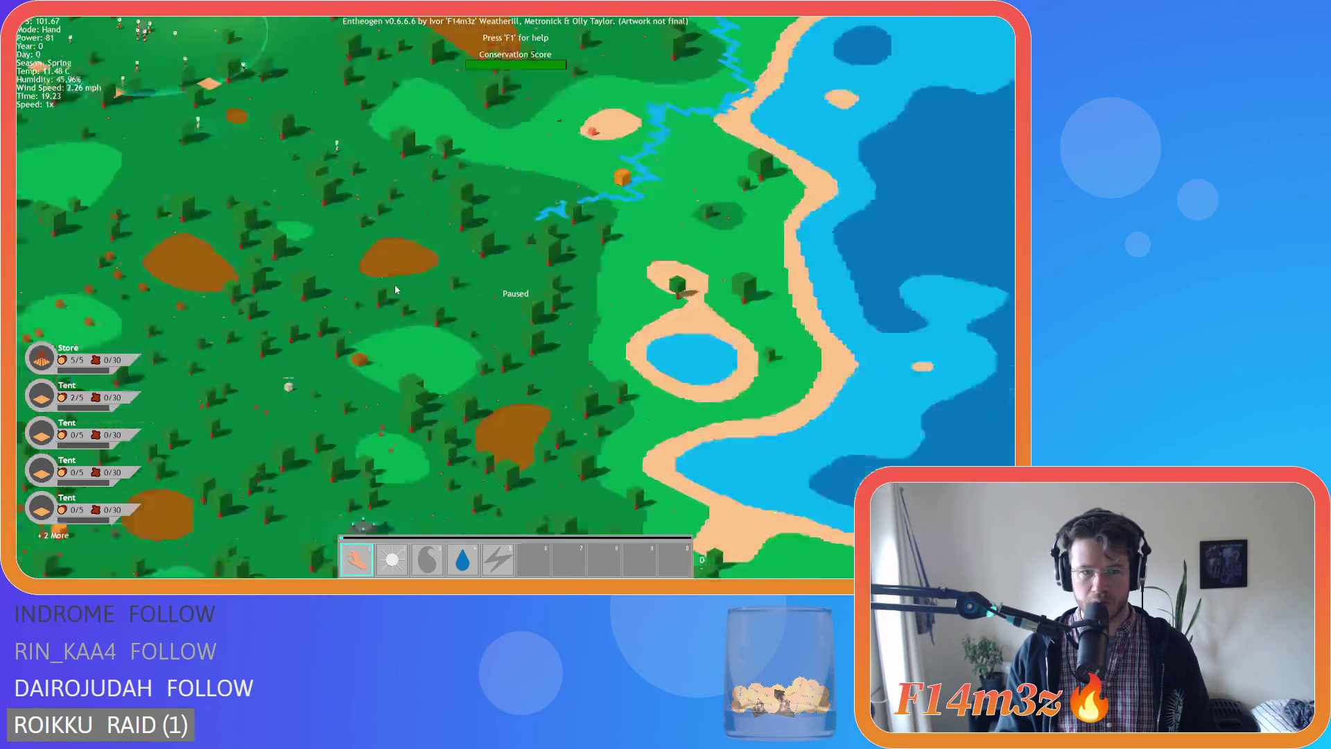
scroll(up, 3)
scroll(up, 3)
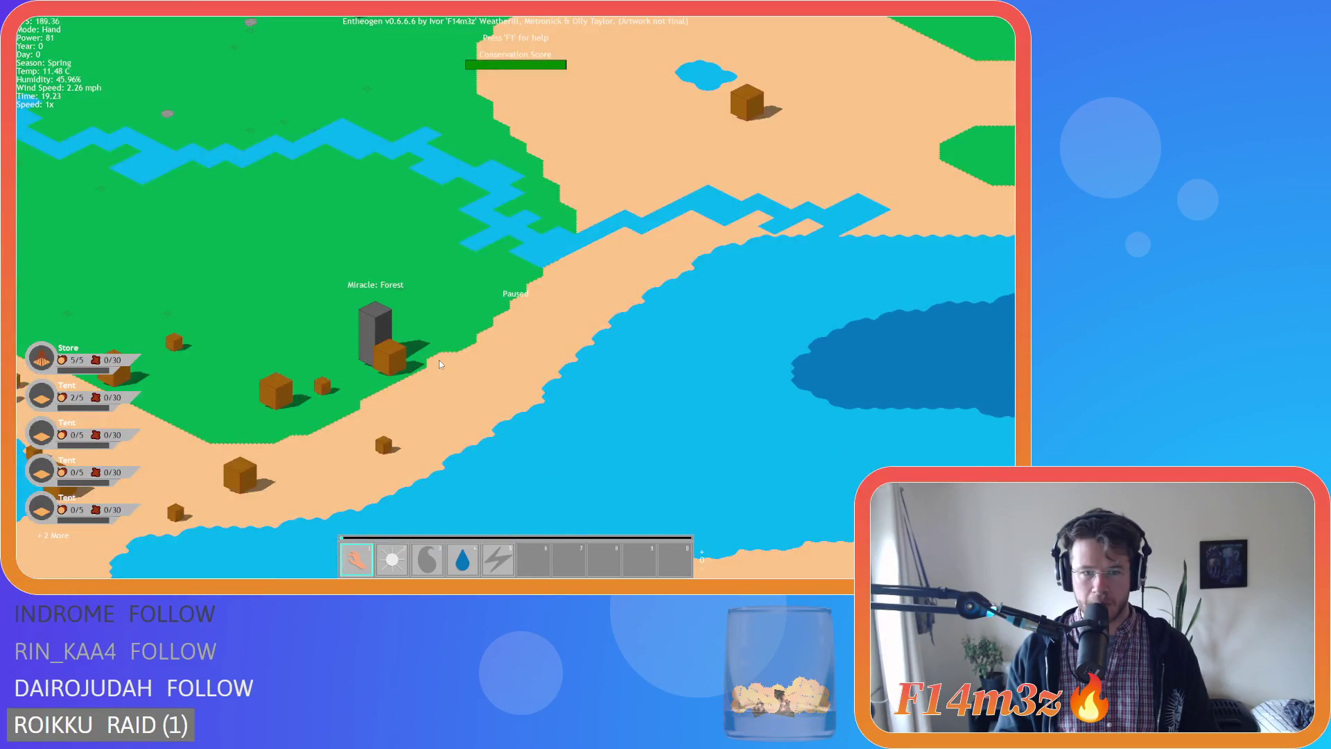
scroll(down, 3)
Zoom around the settlement, then open the Tribe overview showing a female follower heading to the campfire.
scroll(up, 3)
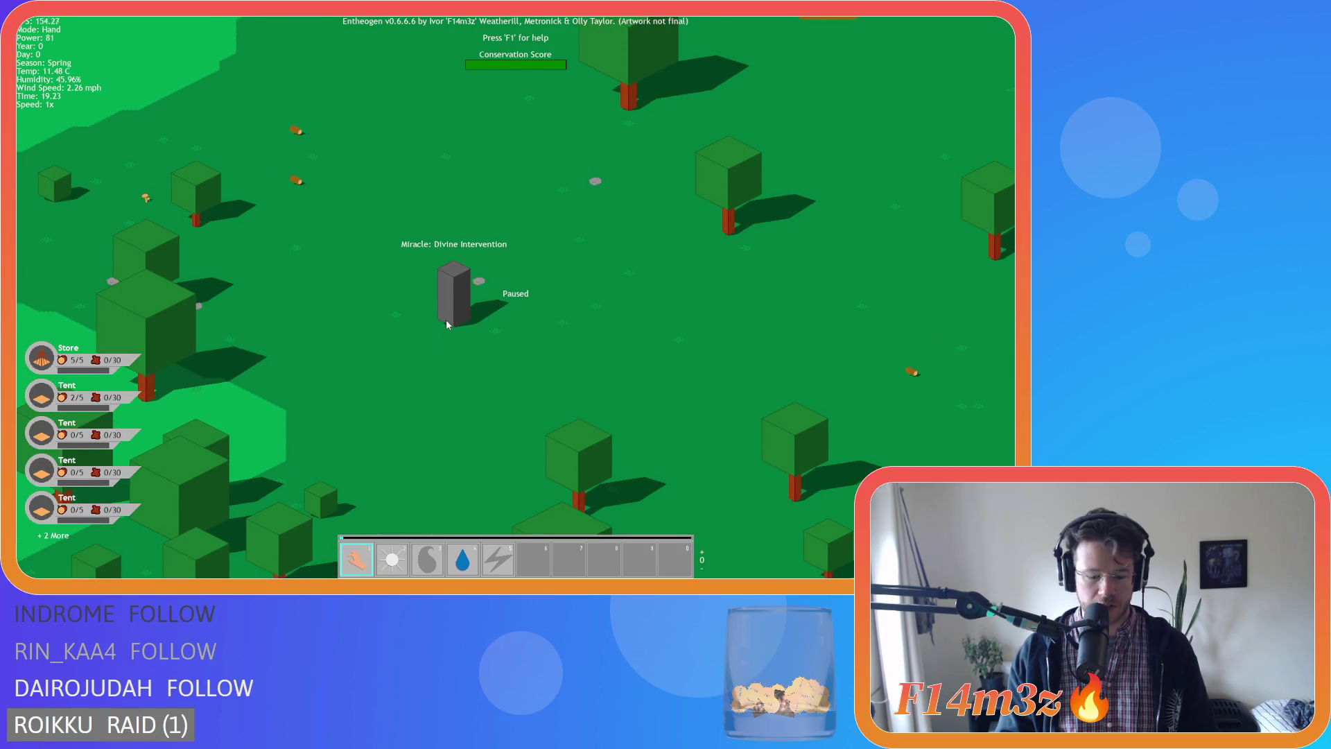
scroll(down, 3)
scroll(up, 3)
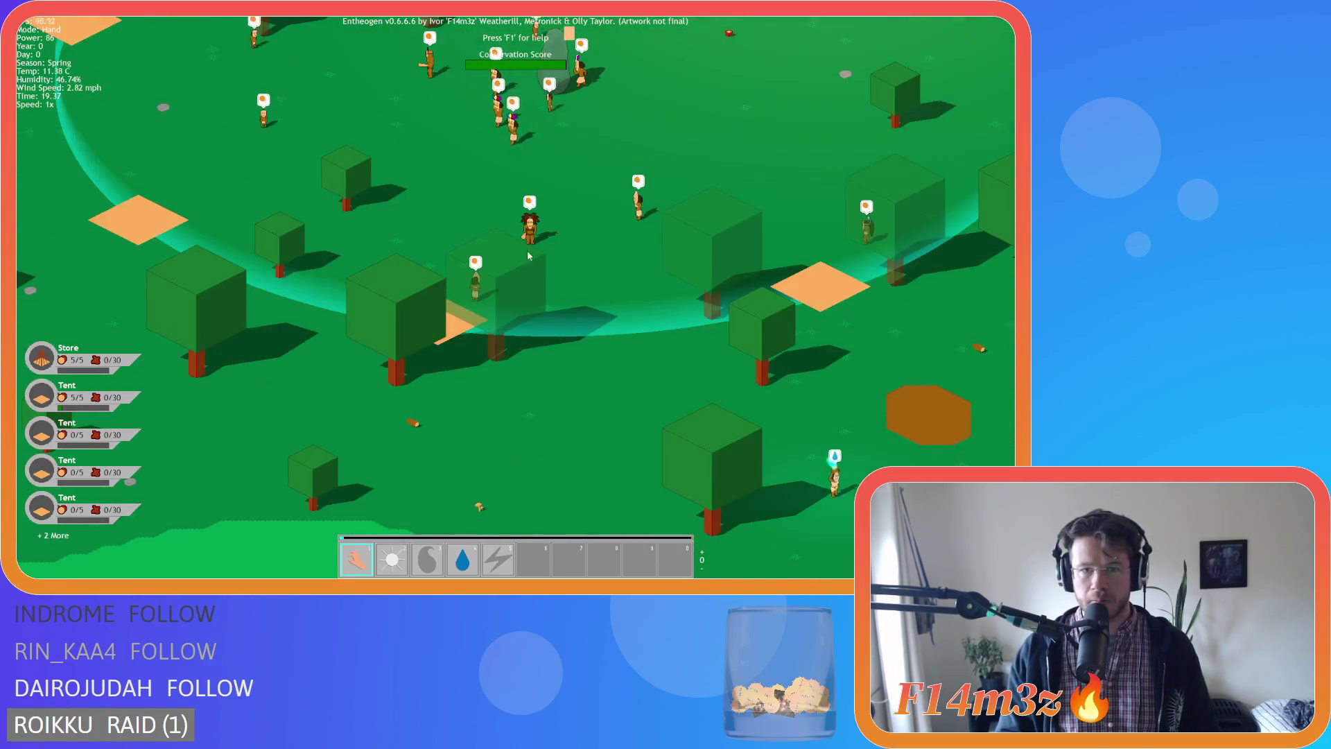
scroll(down, 3)
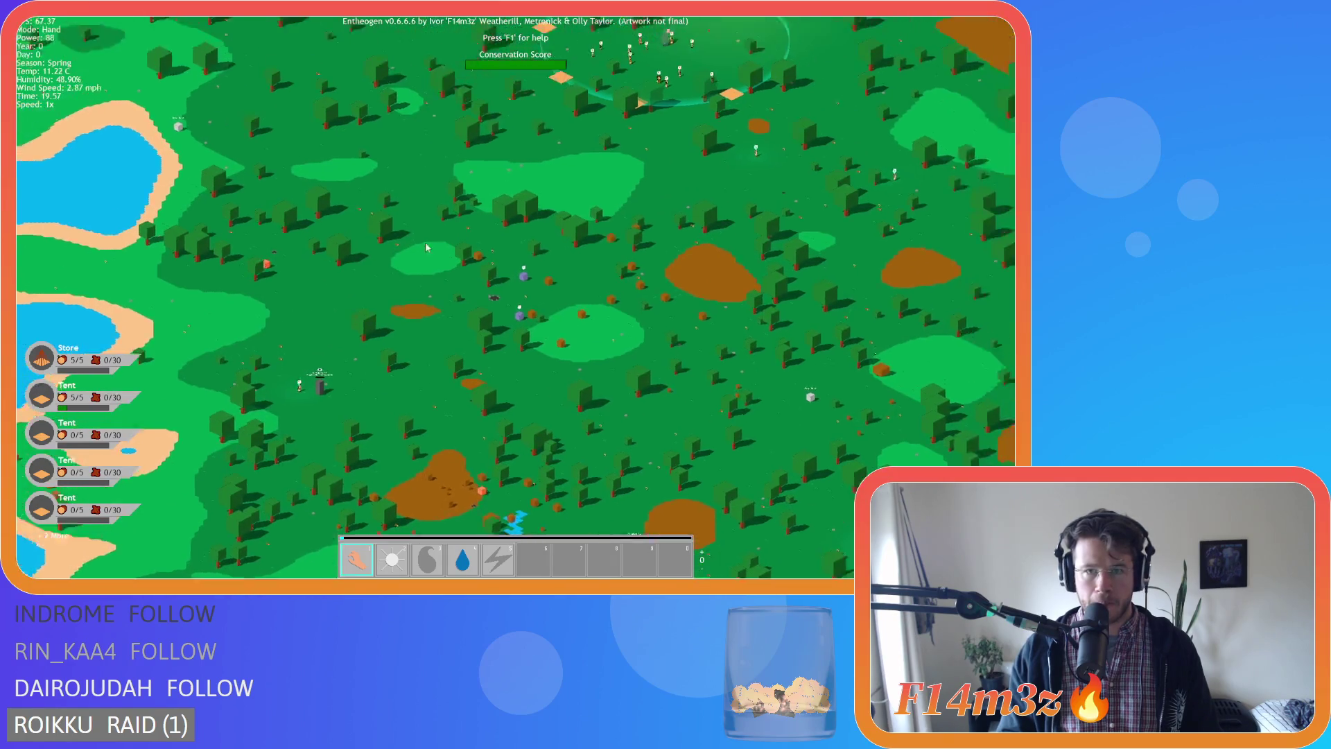
scroll(up, 3)
scroll(down, 3)
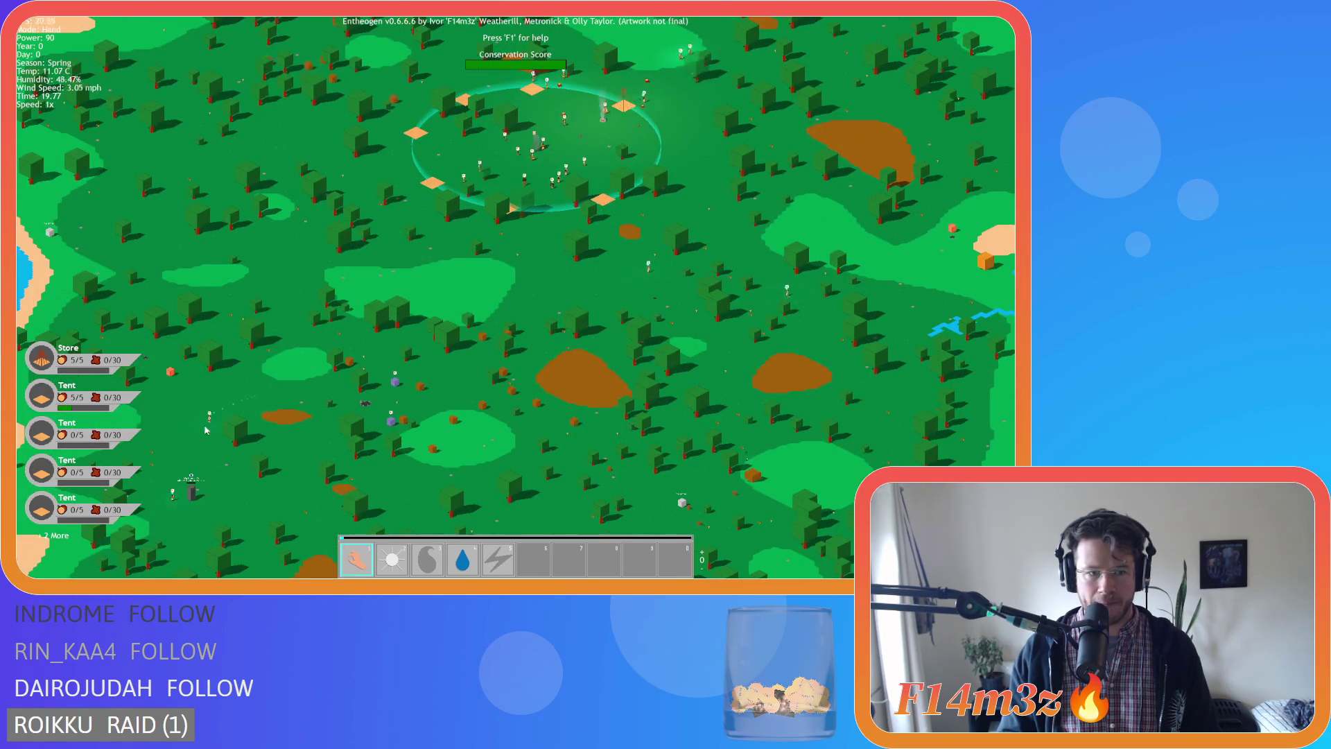
scroll(up, 3)
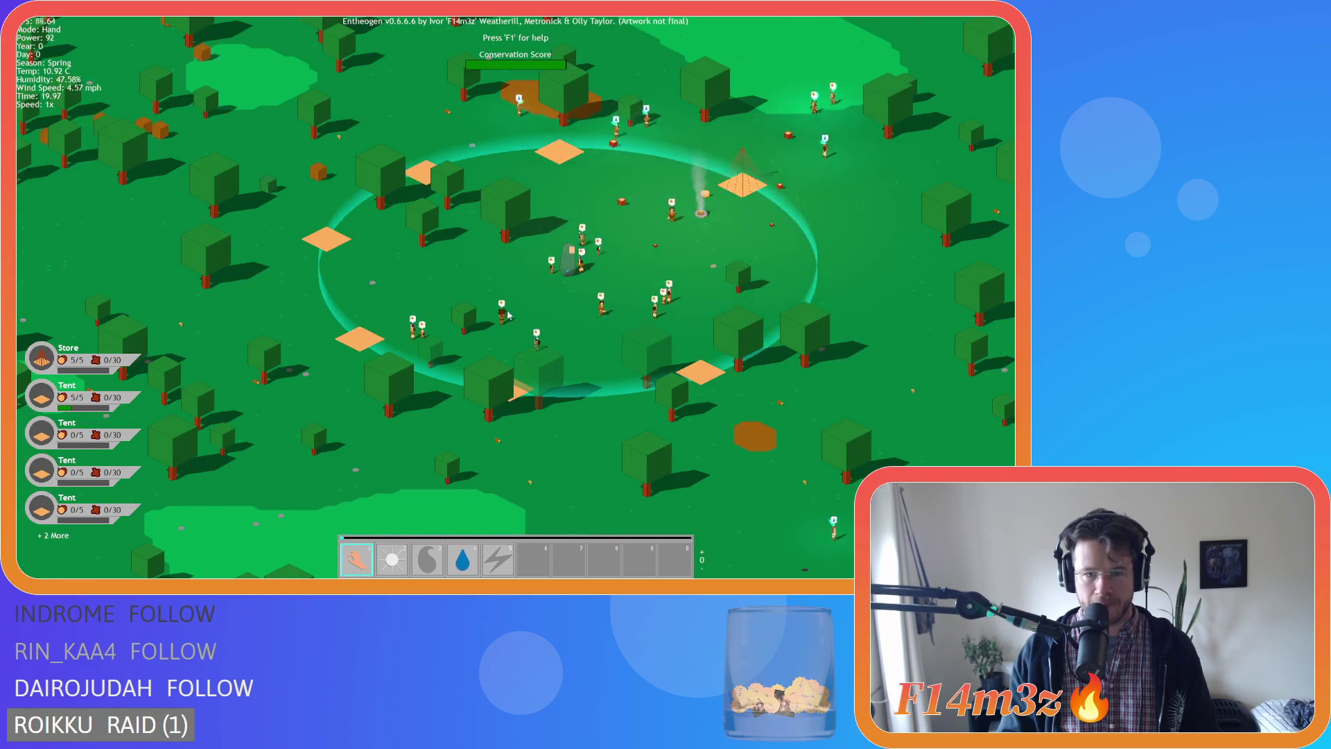
scroll(down, 3)
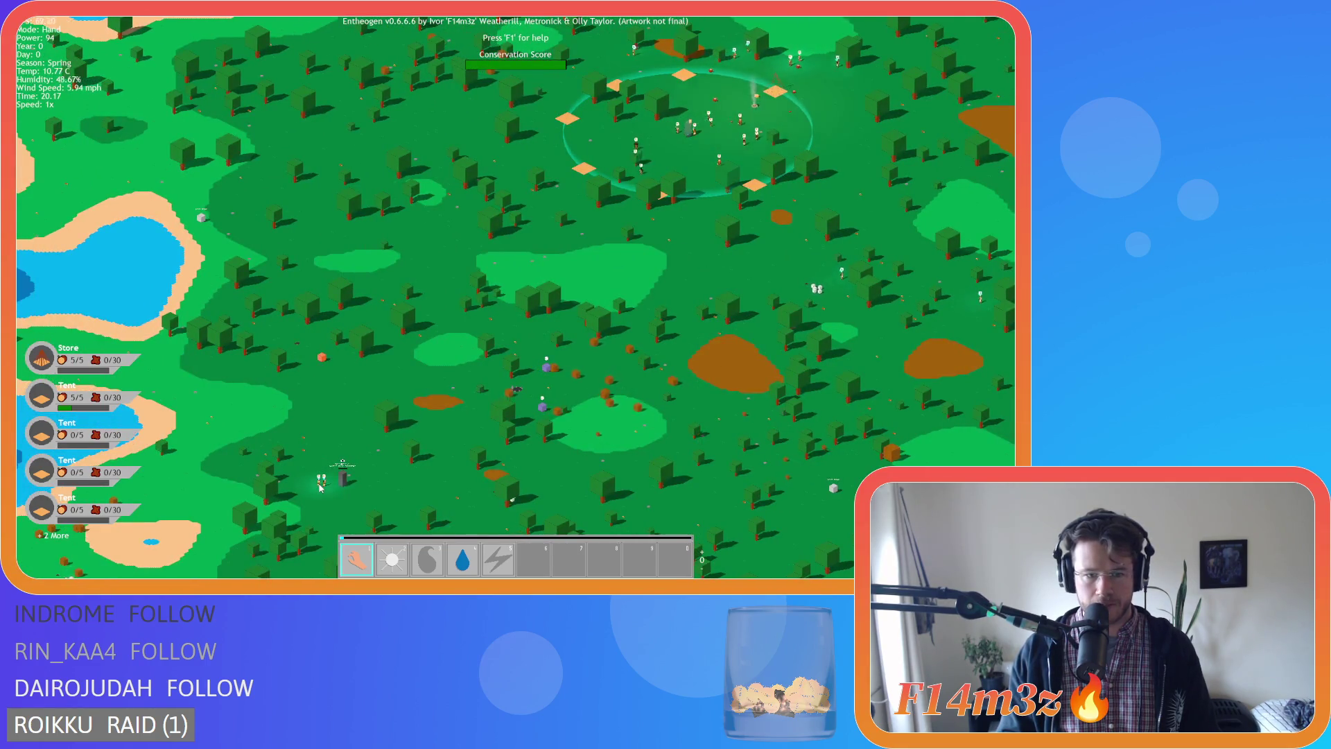
scroll(up, 3)
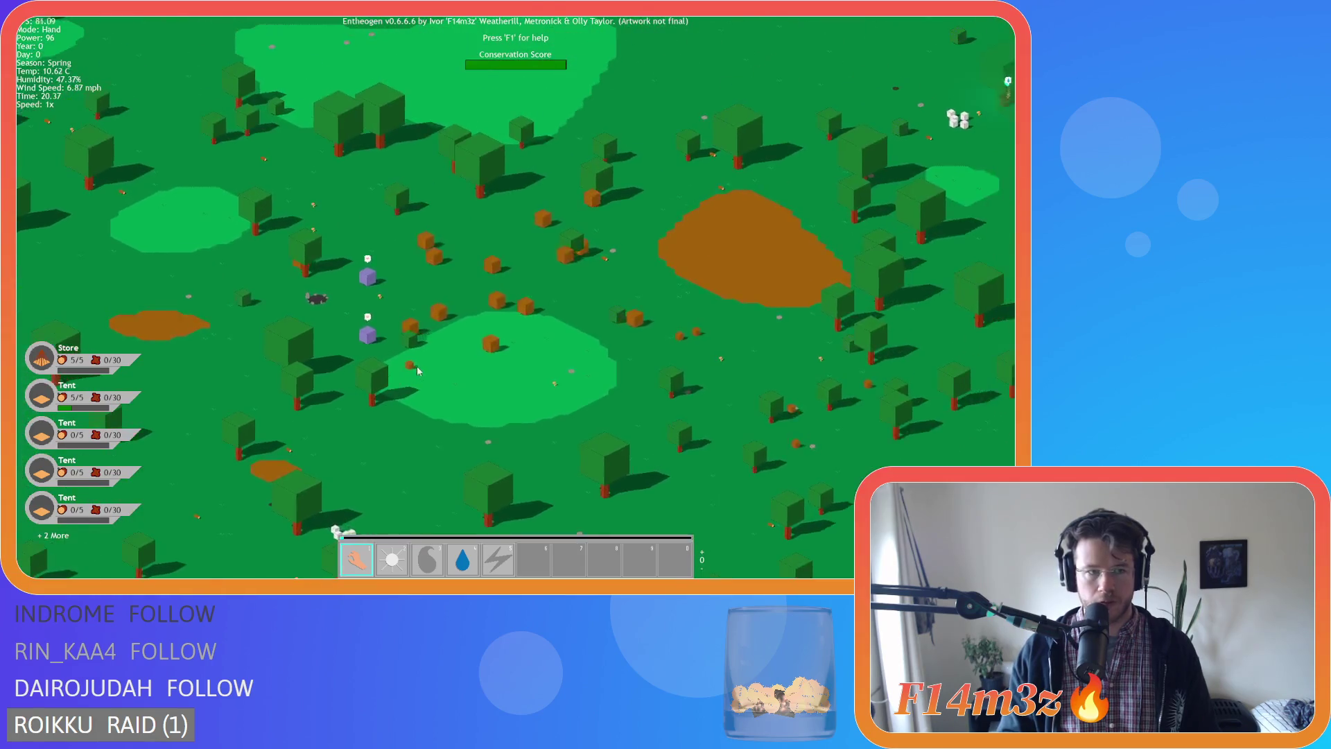
scroll(down, 3)
scroll(up, 3)
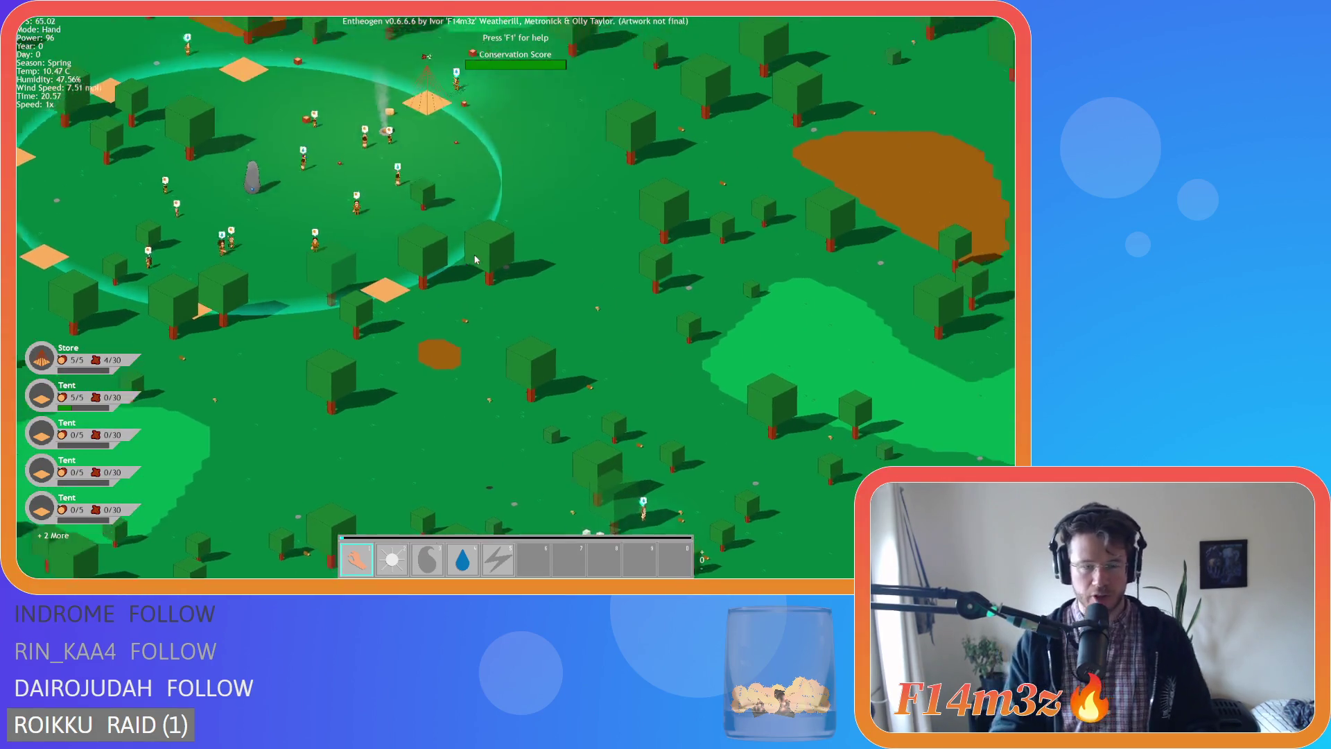
scroll(up, 3)
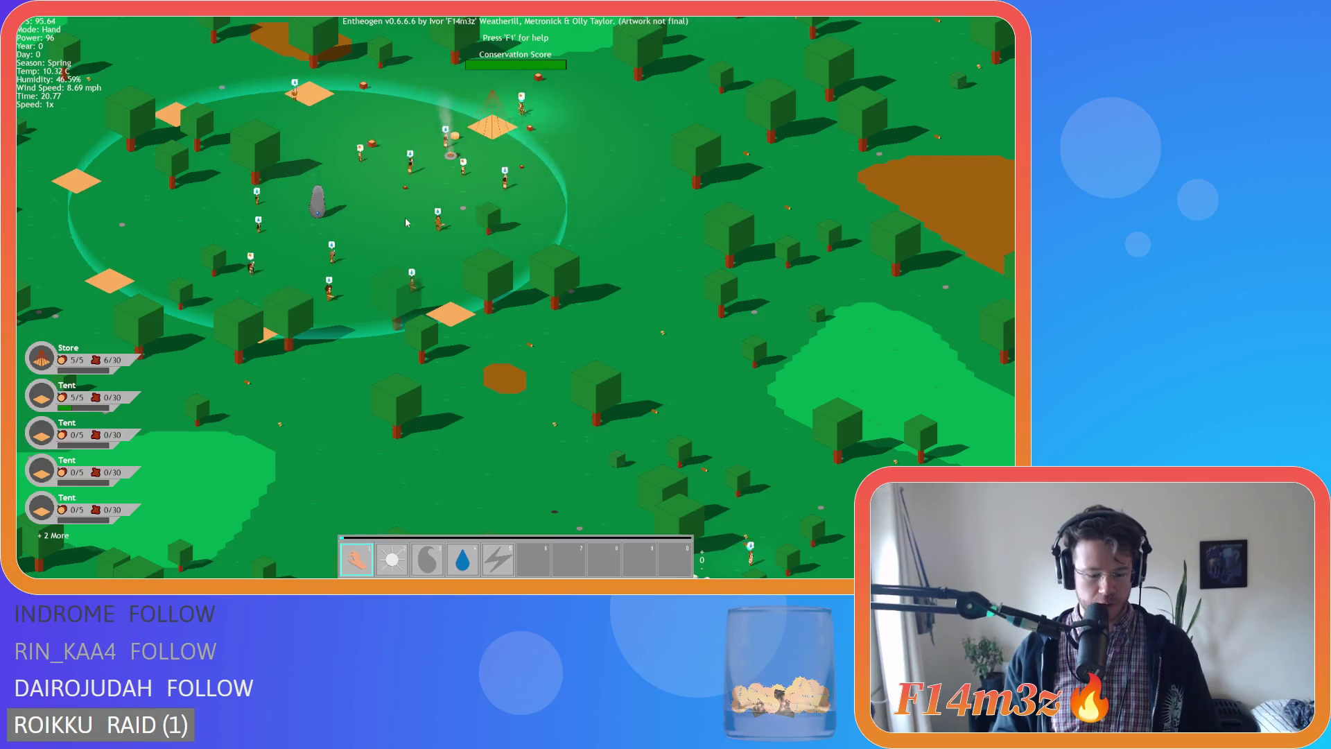
key(t)
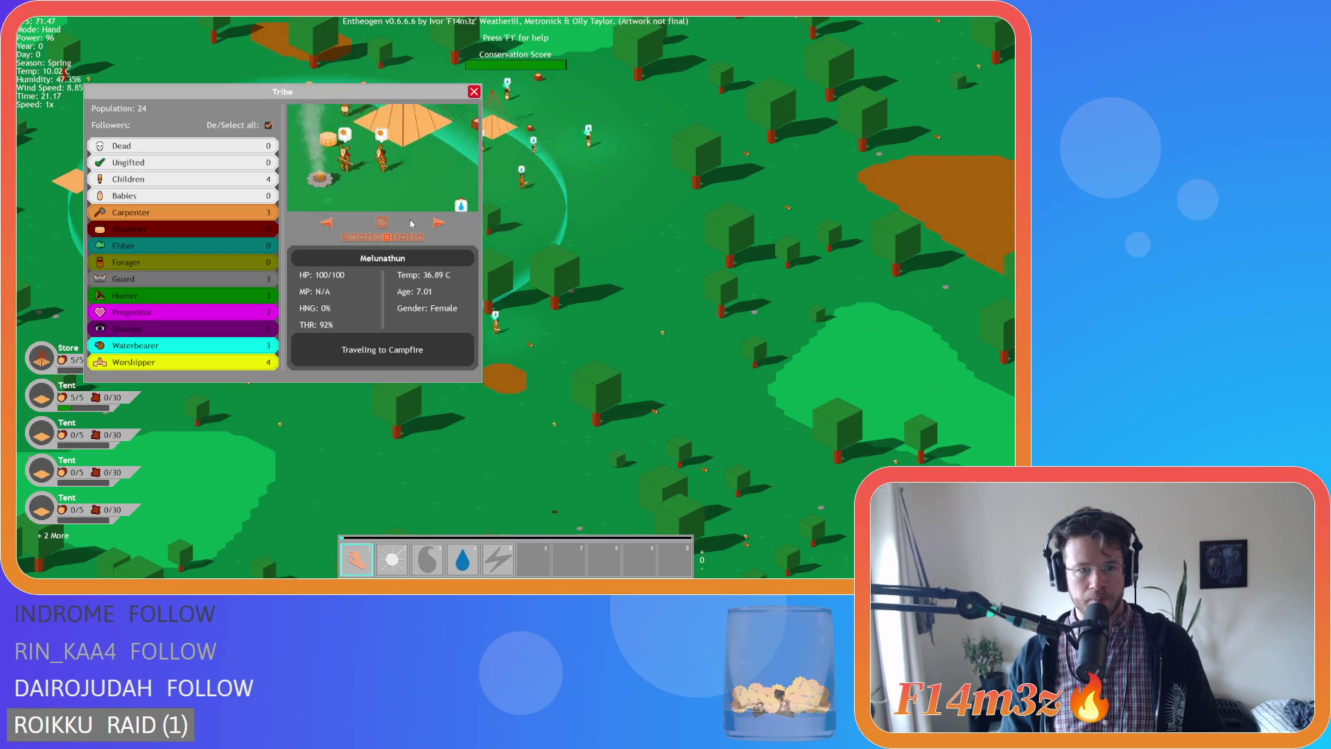
Close the Tribe overview, check the Inventory, and pan and zoom back over the village ring.
key(Escape)
scroll(down, 3)
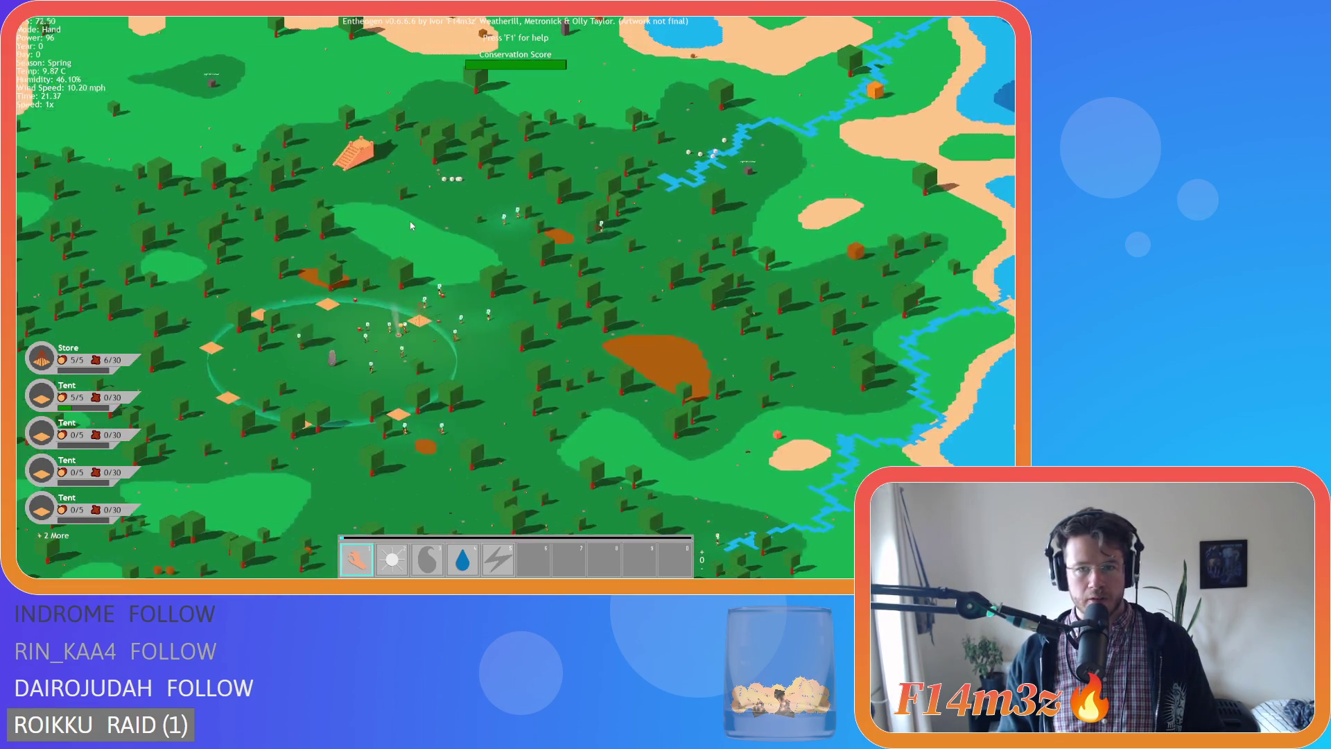
key(s)
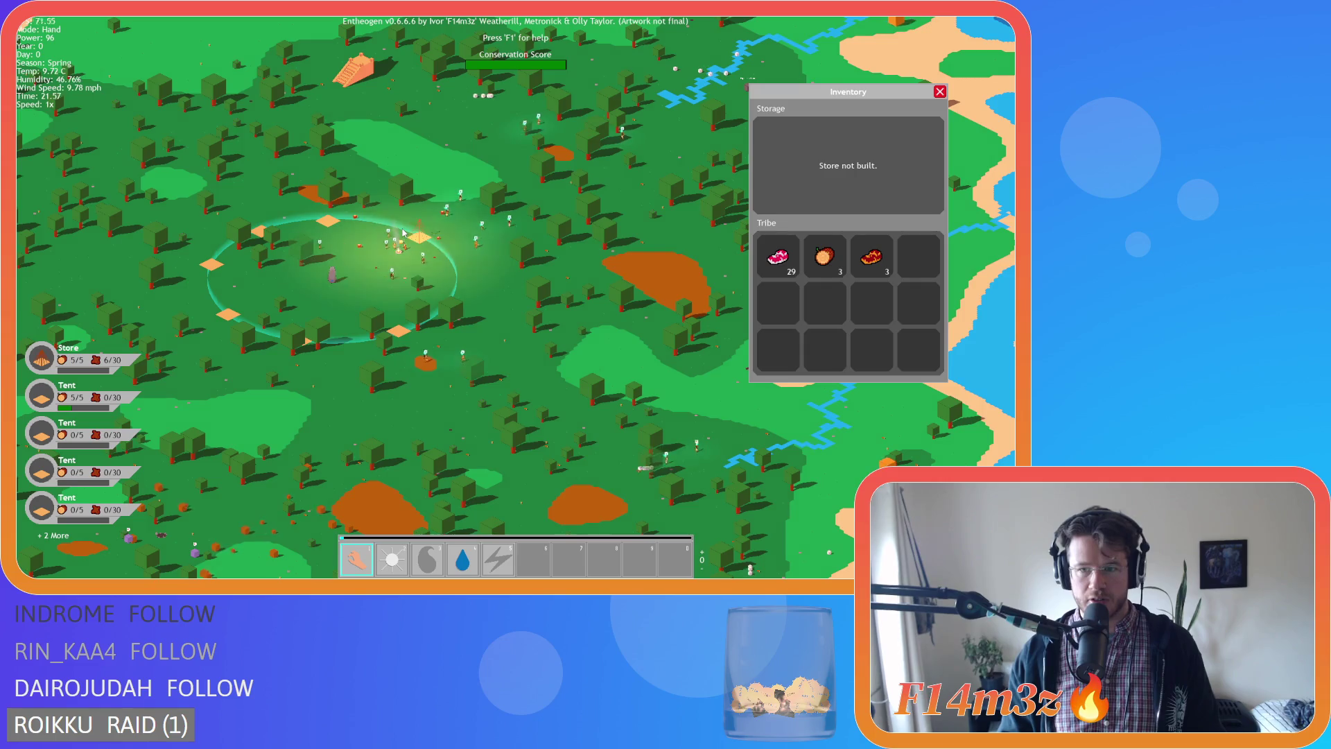
key(Escape)
key(a)
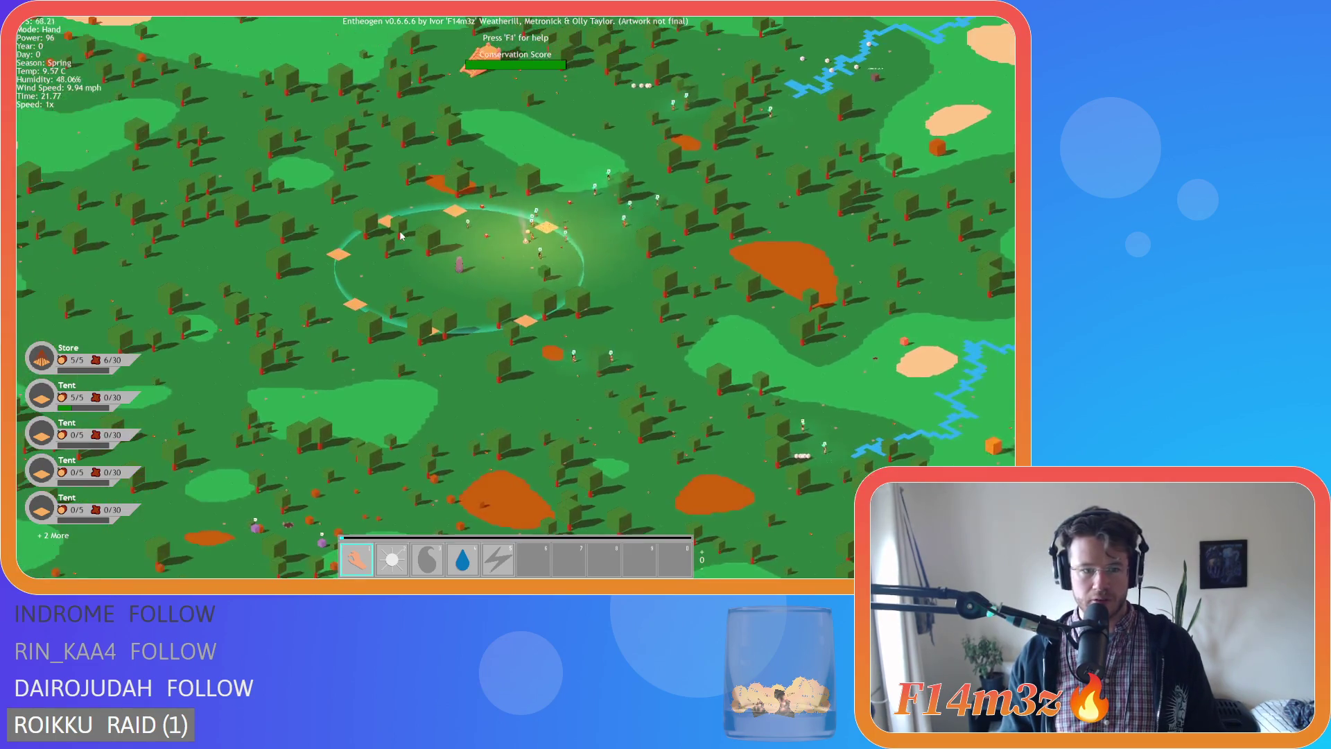
key(i)
key(i)
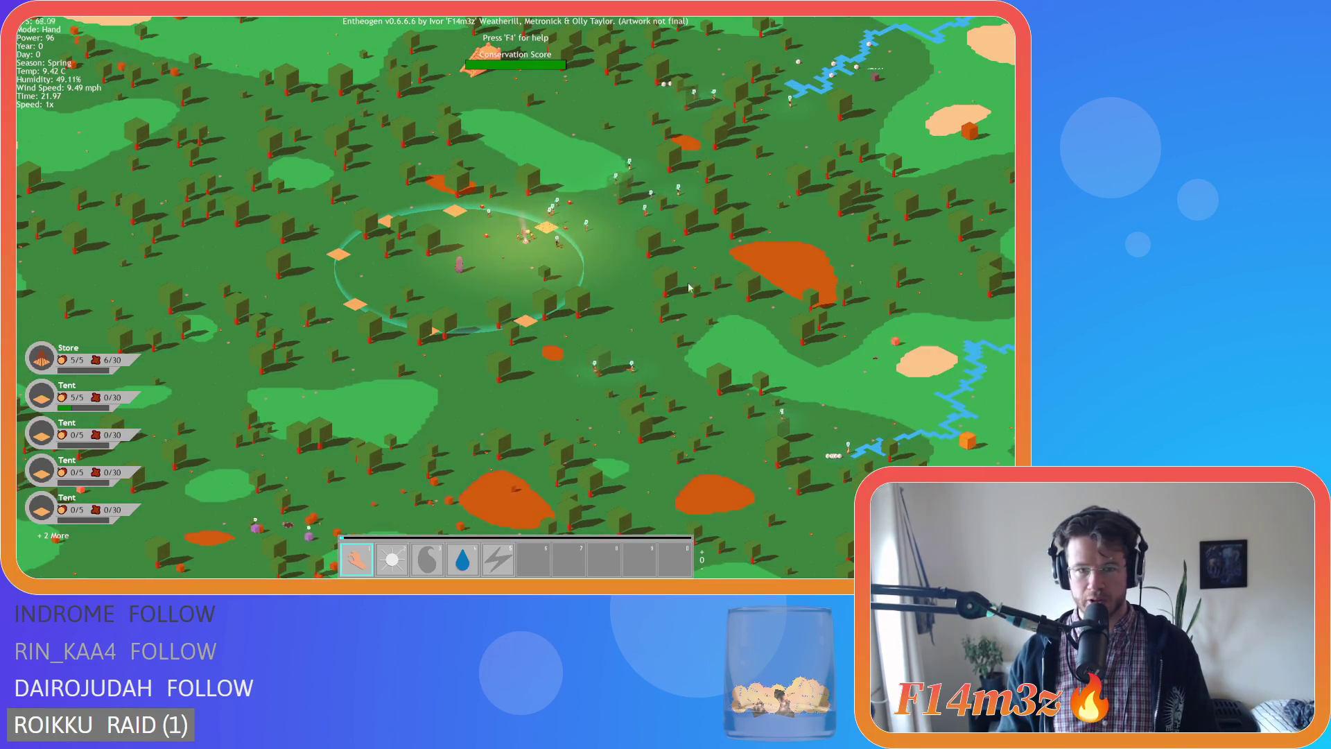
scroll(up, 3)
scroll(up, 3)
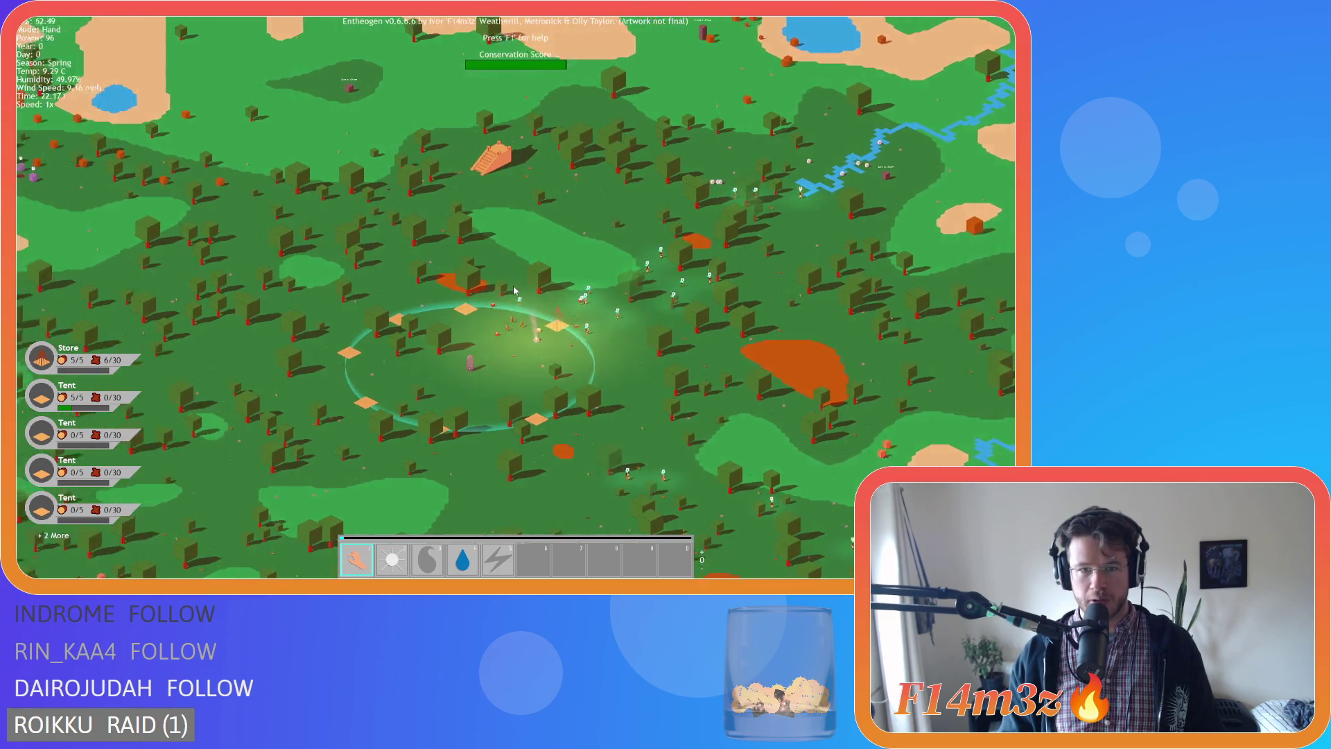
scroll(down, 3)
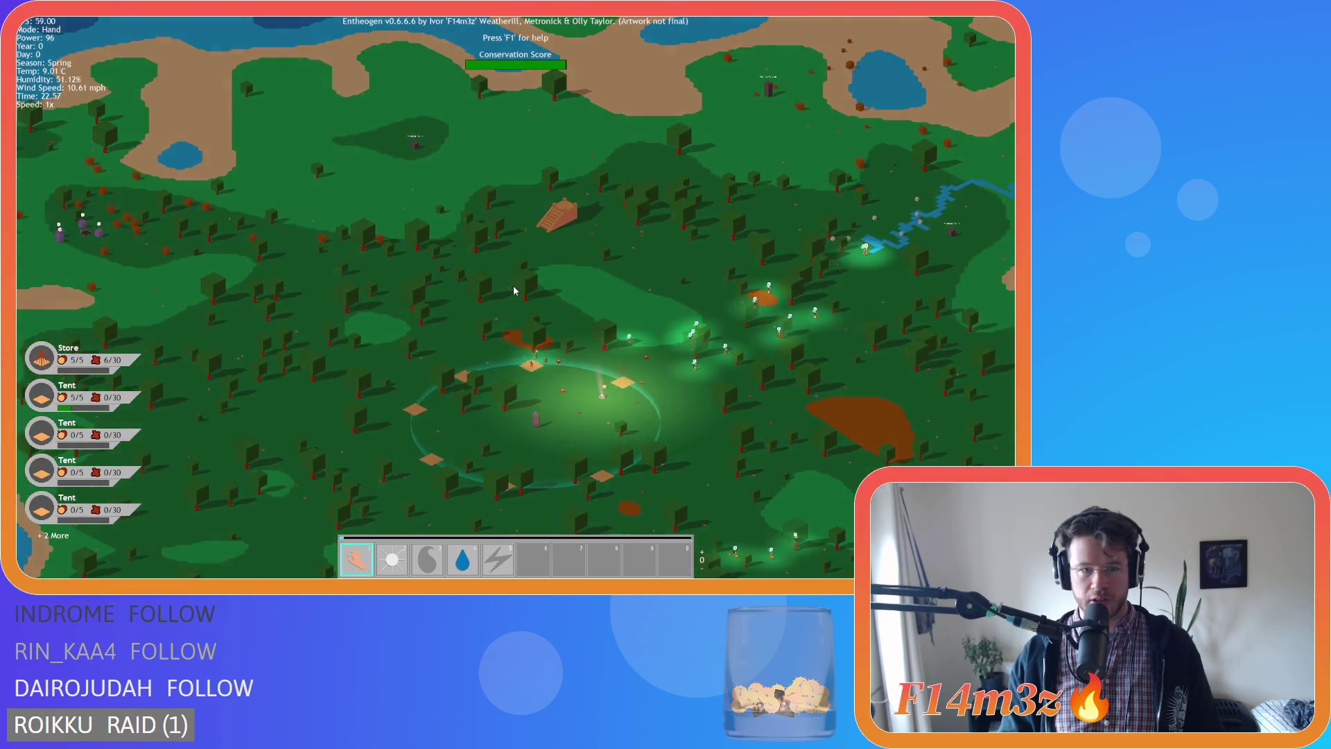
scroll(up, 3)
key(d)
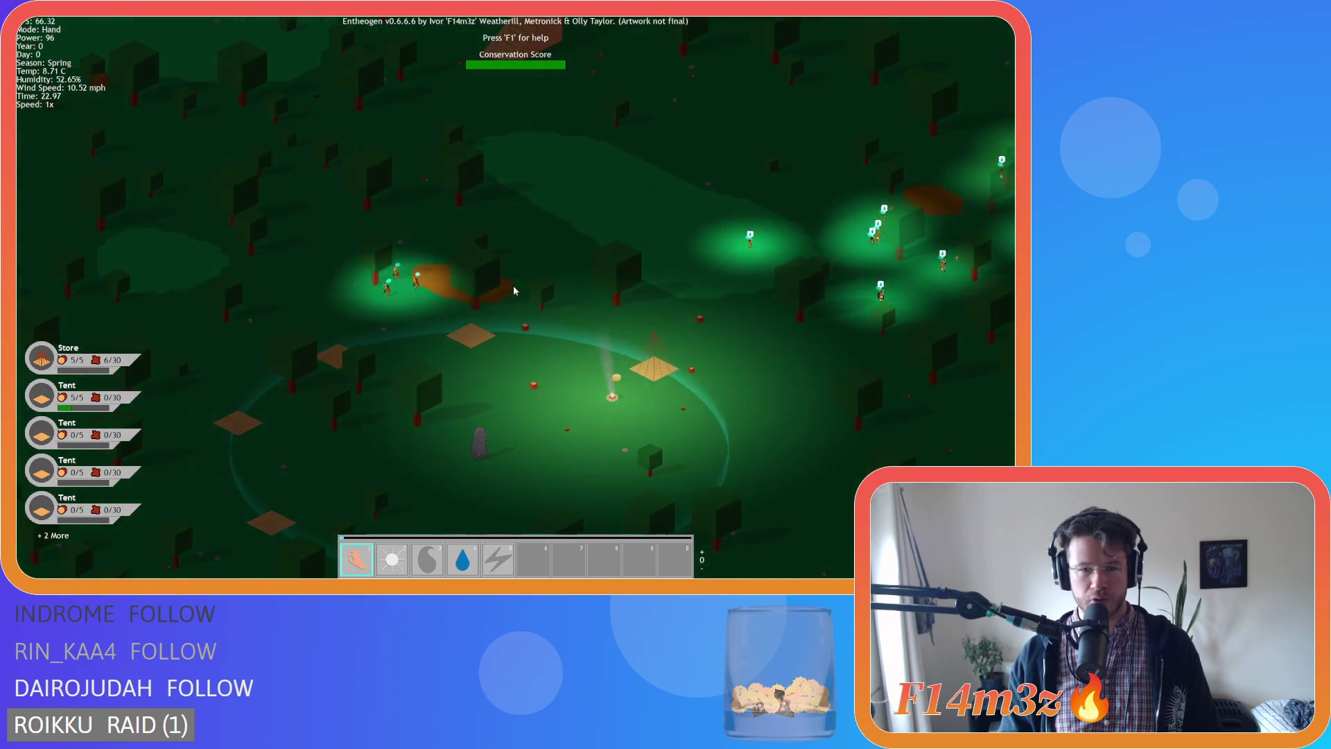
Pan around the village to view the stairway structure and the glowing villagers.
key(w)
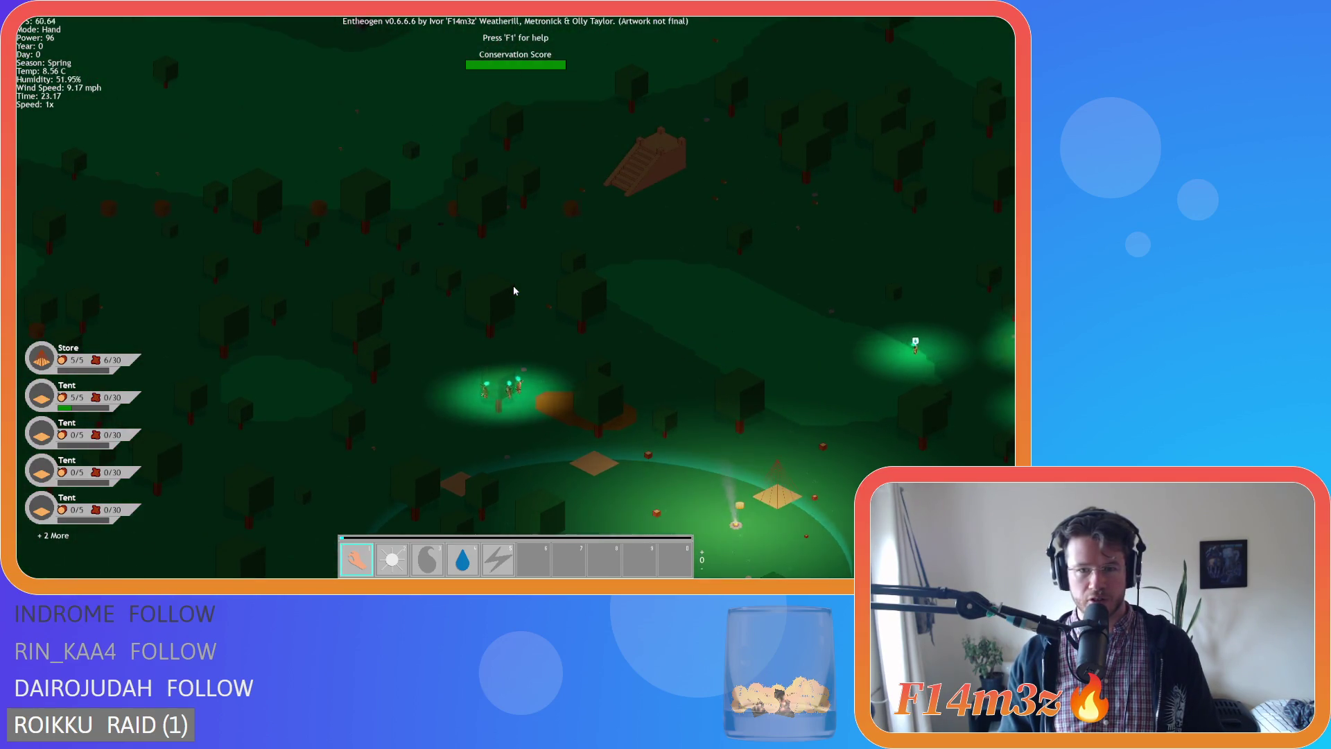
key(s)
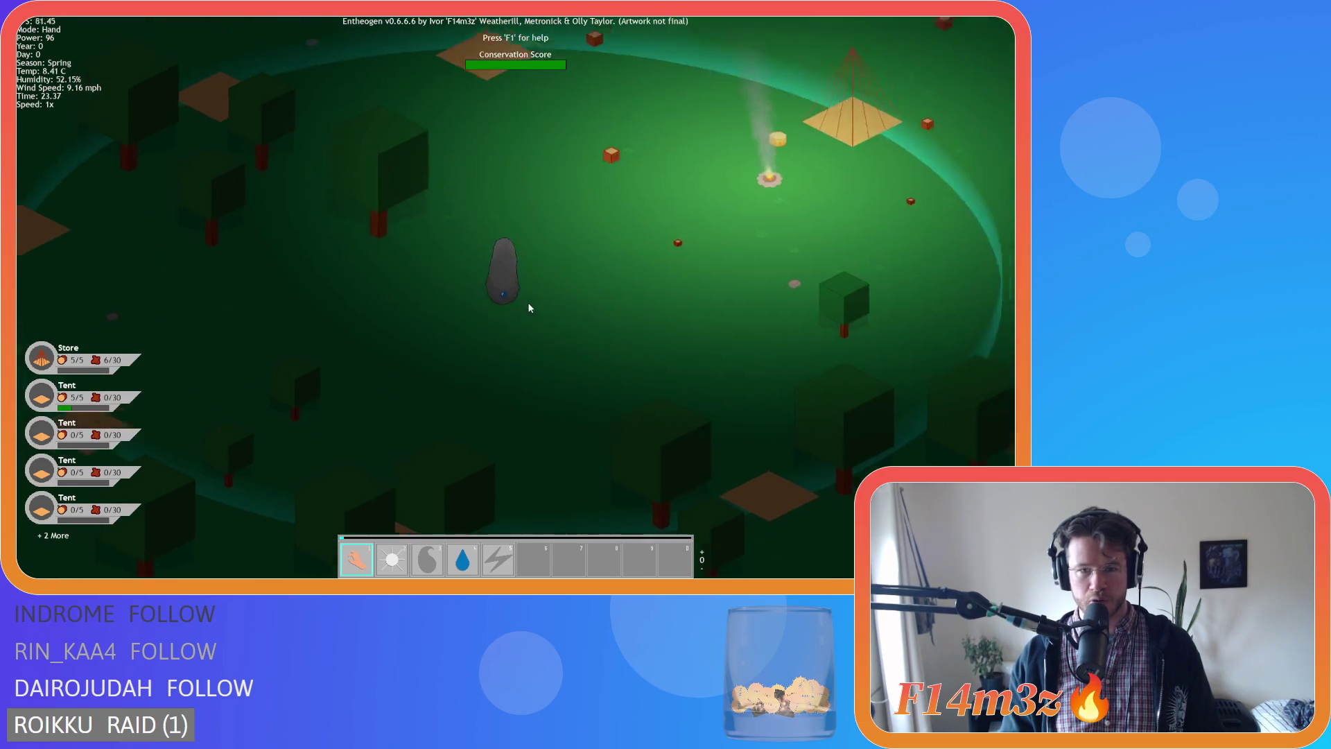
key(w)
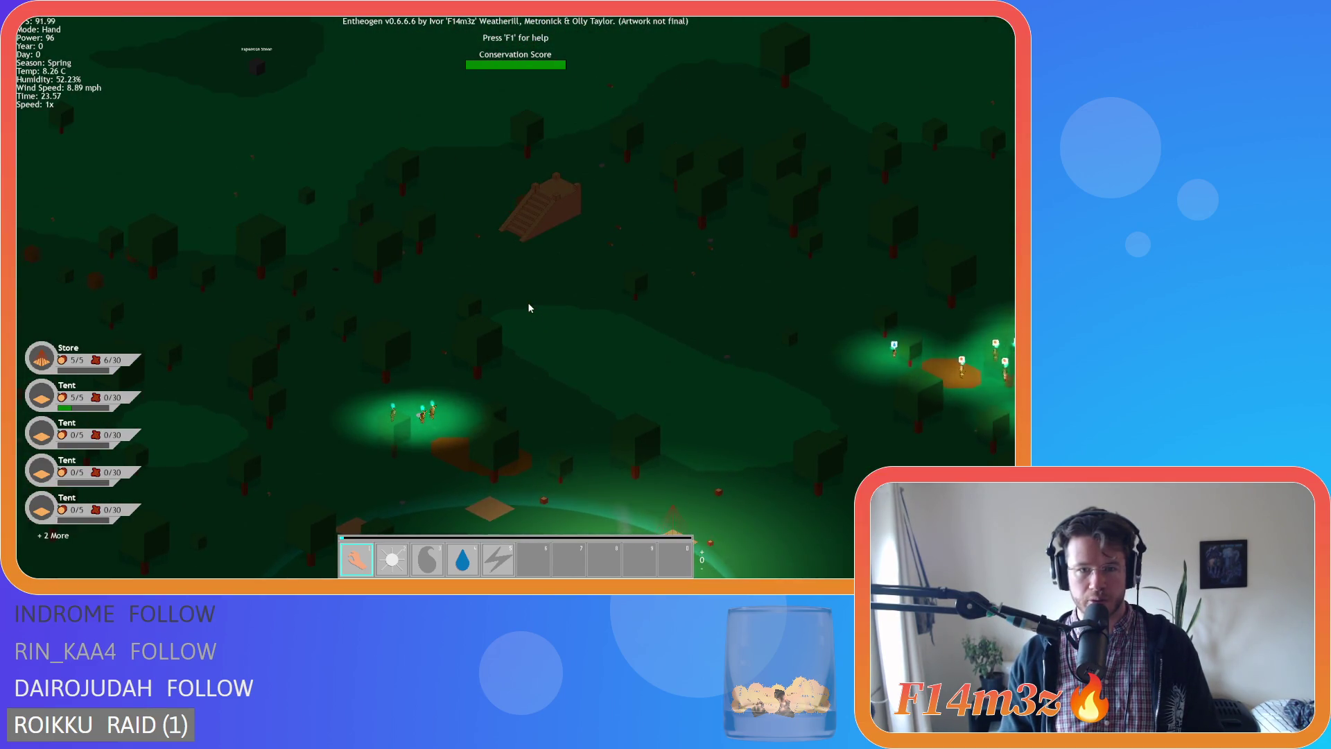
key(s)
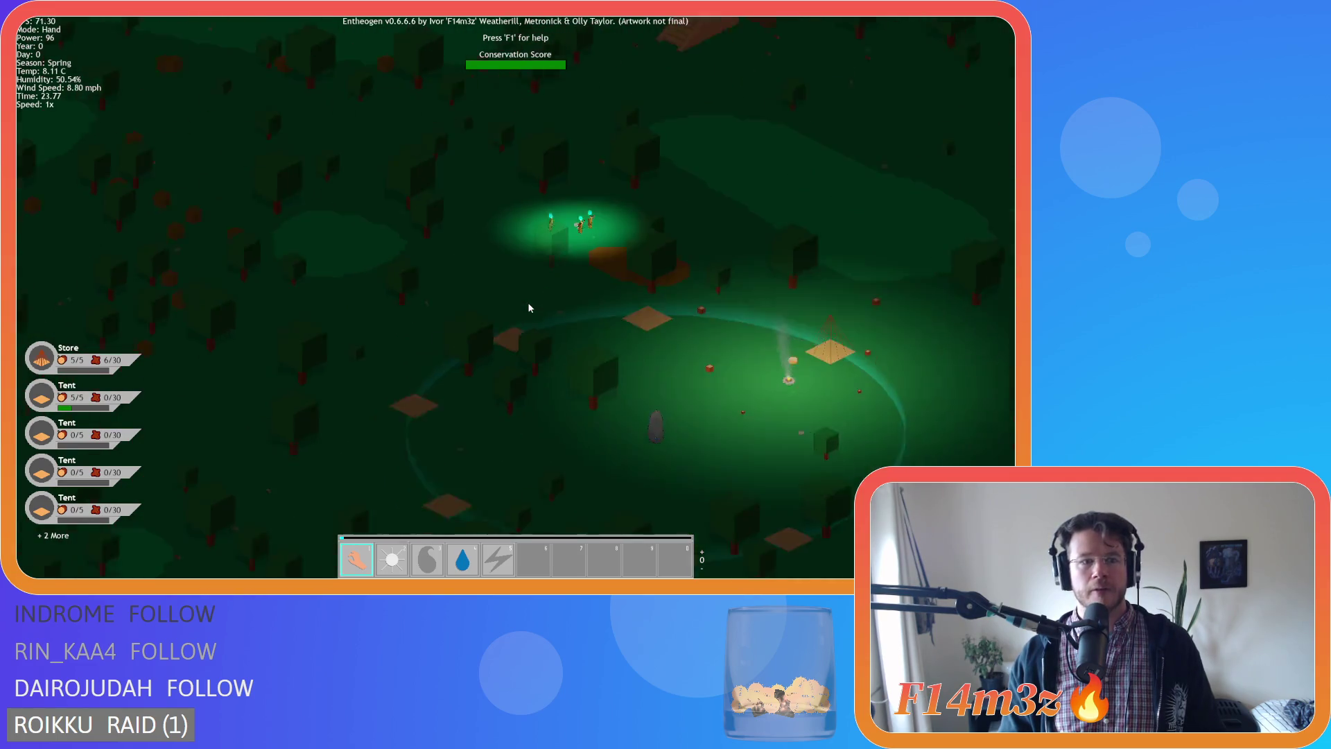
key(a)
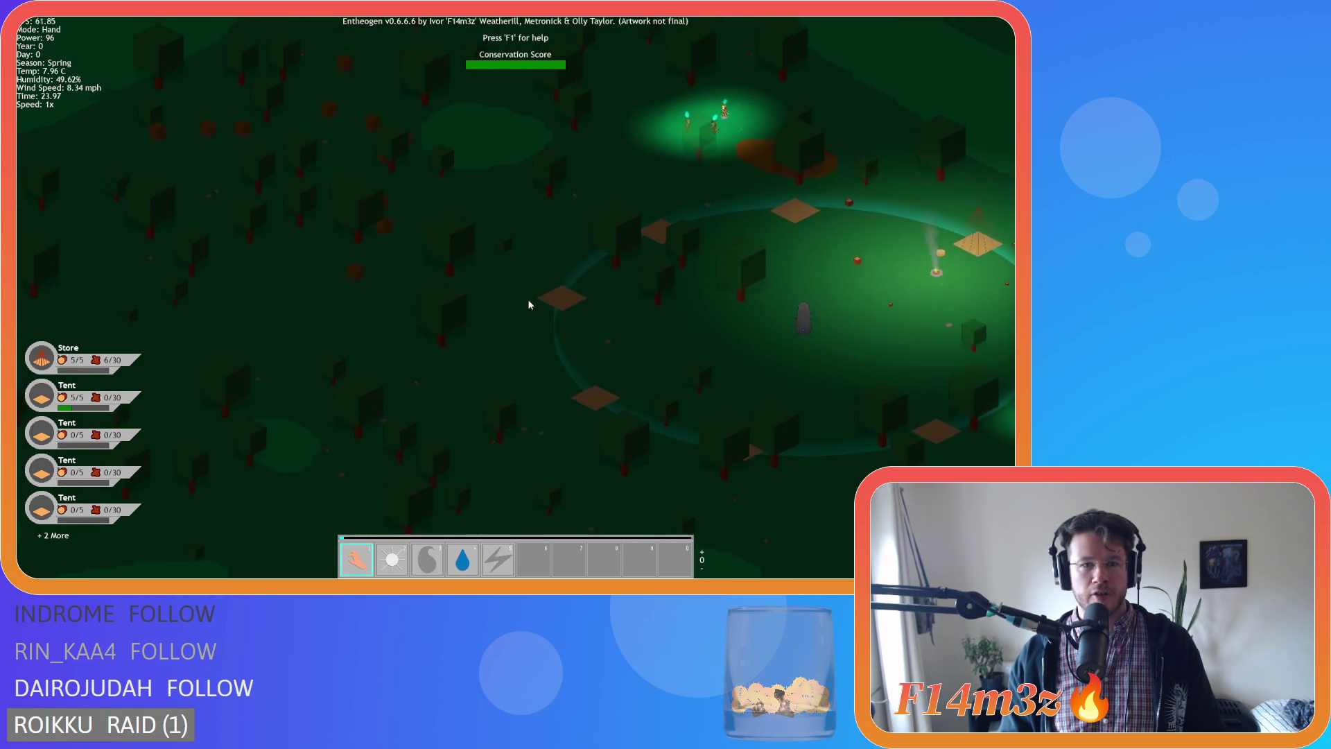
key(s)
key(a)
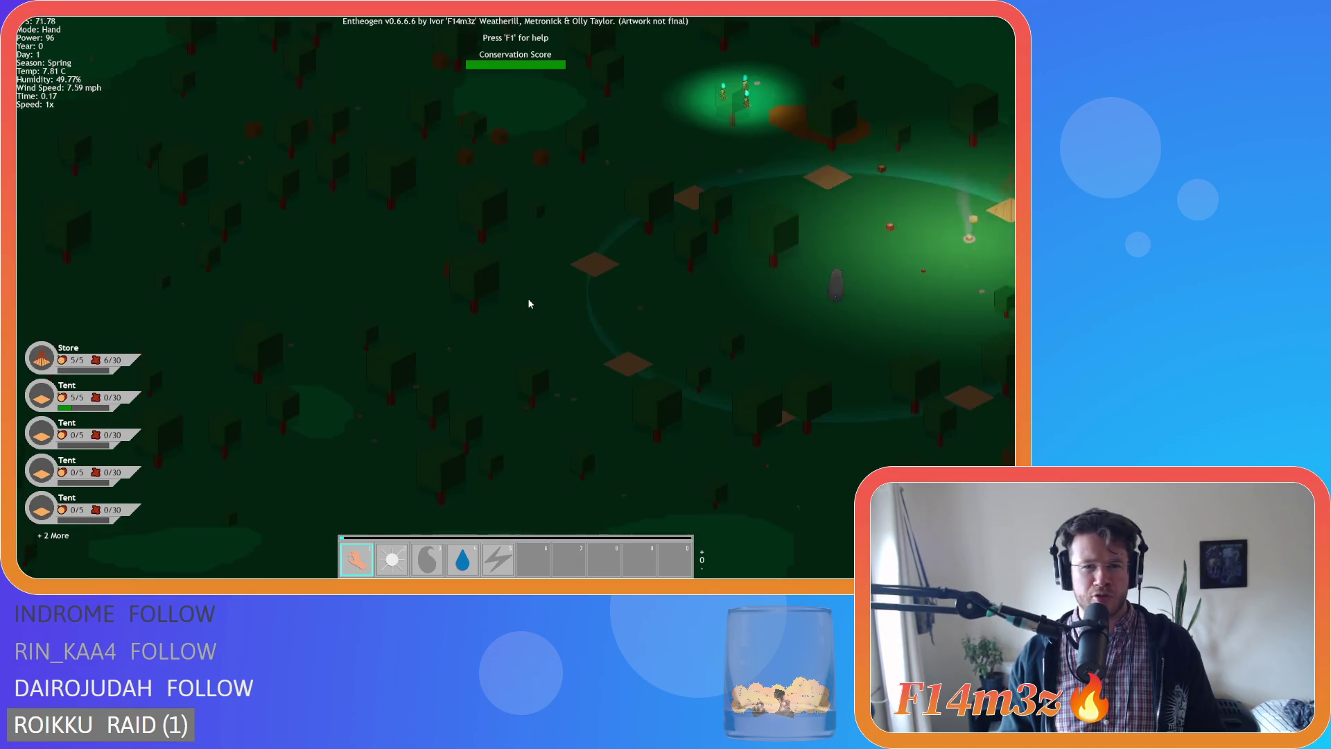
key(d)
key(w)
scroll(up, 3)
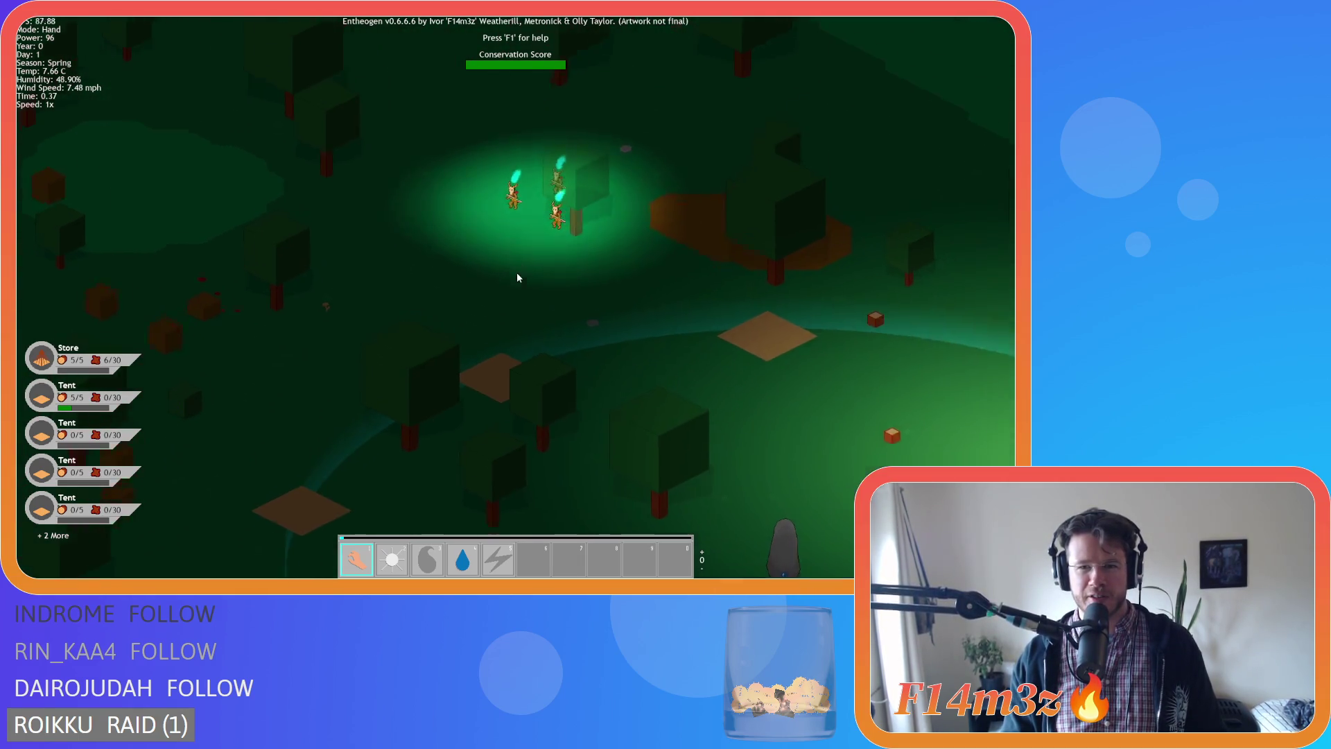
key(s)
key(a)
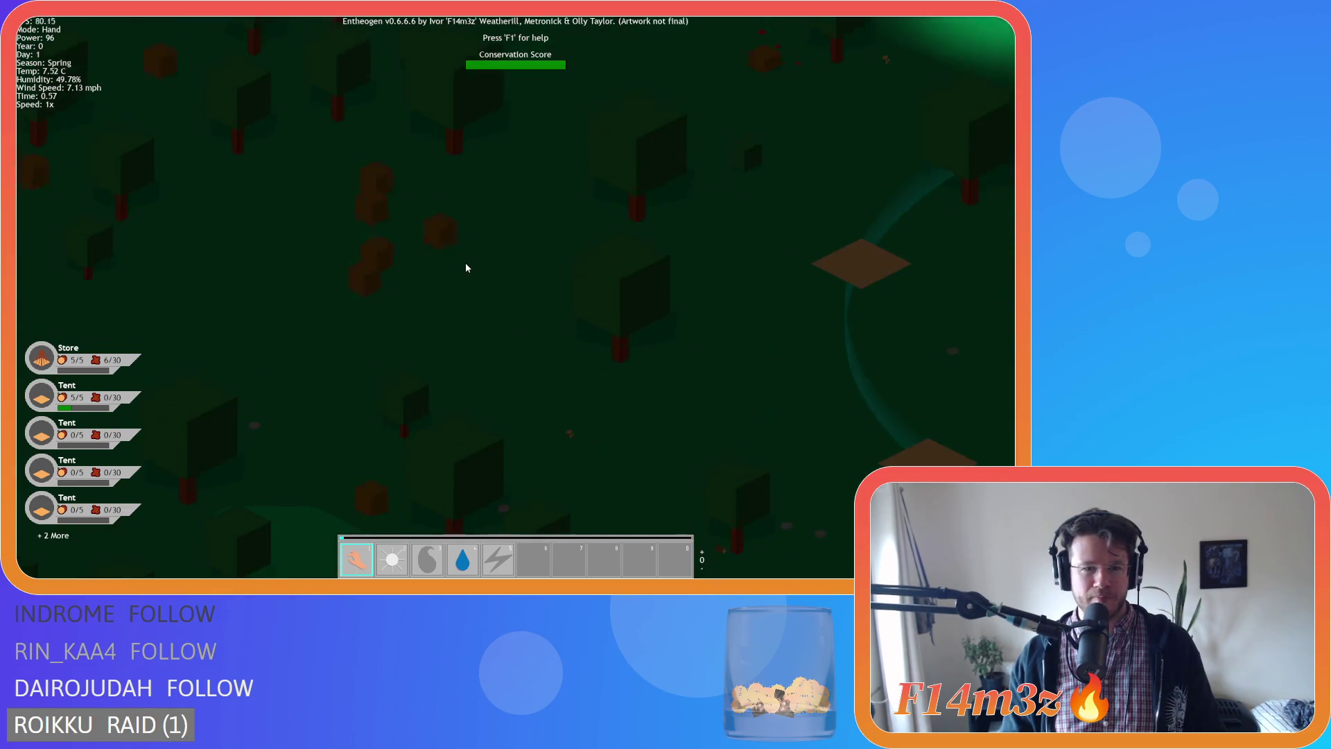
scroll(down, 3)
key(d)
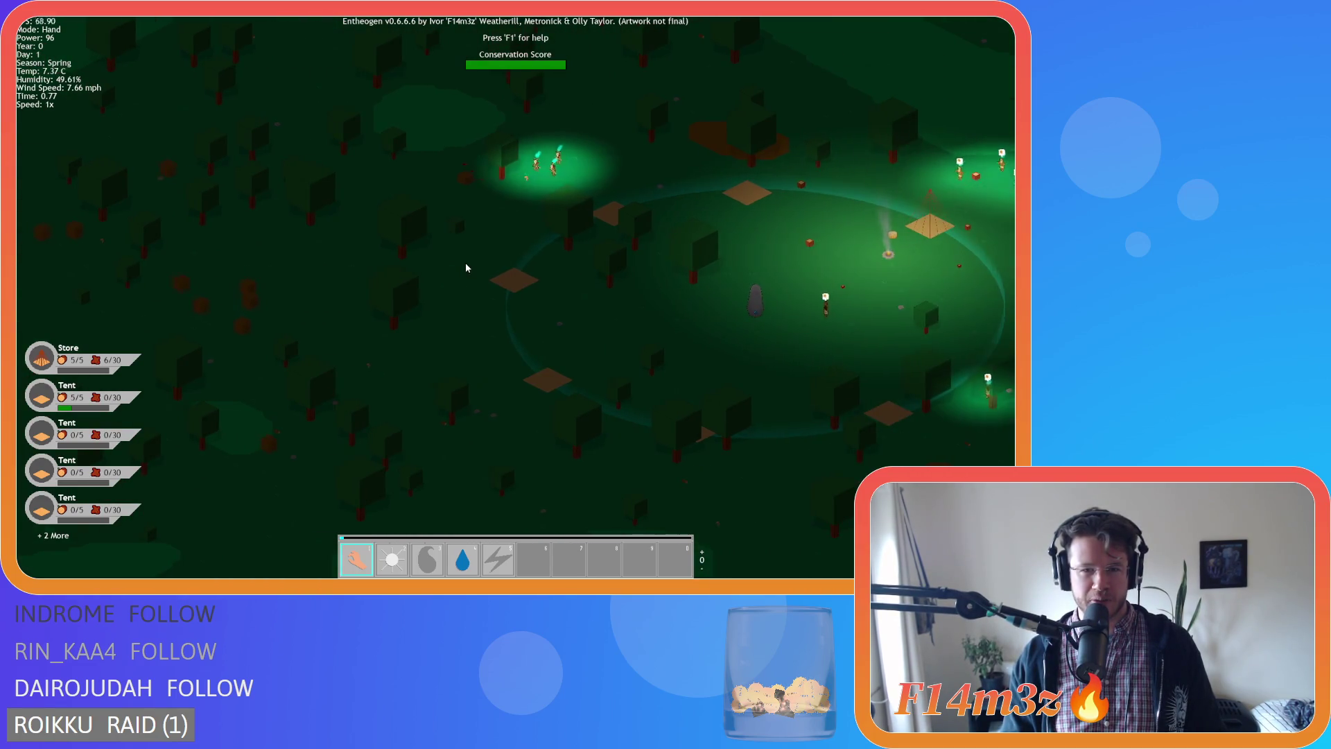
key(d)
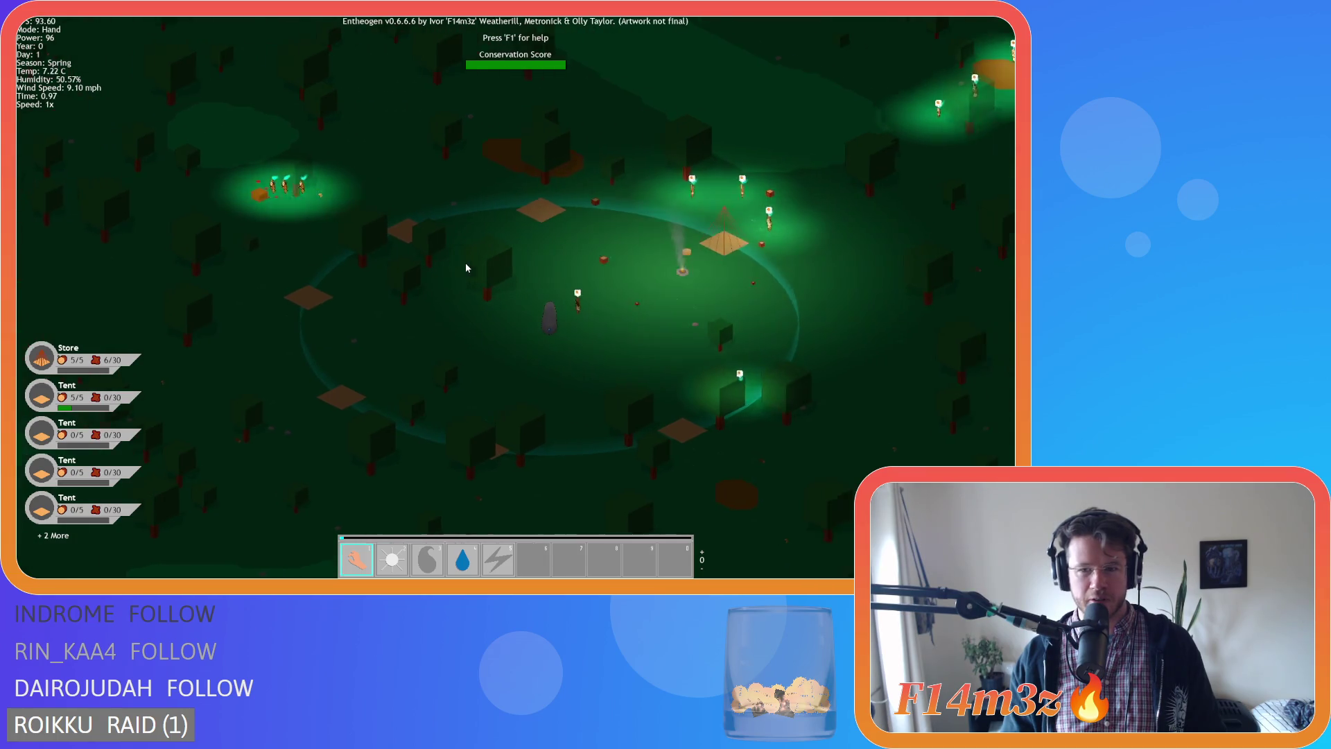
key(a)
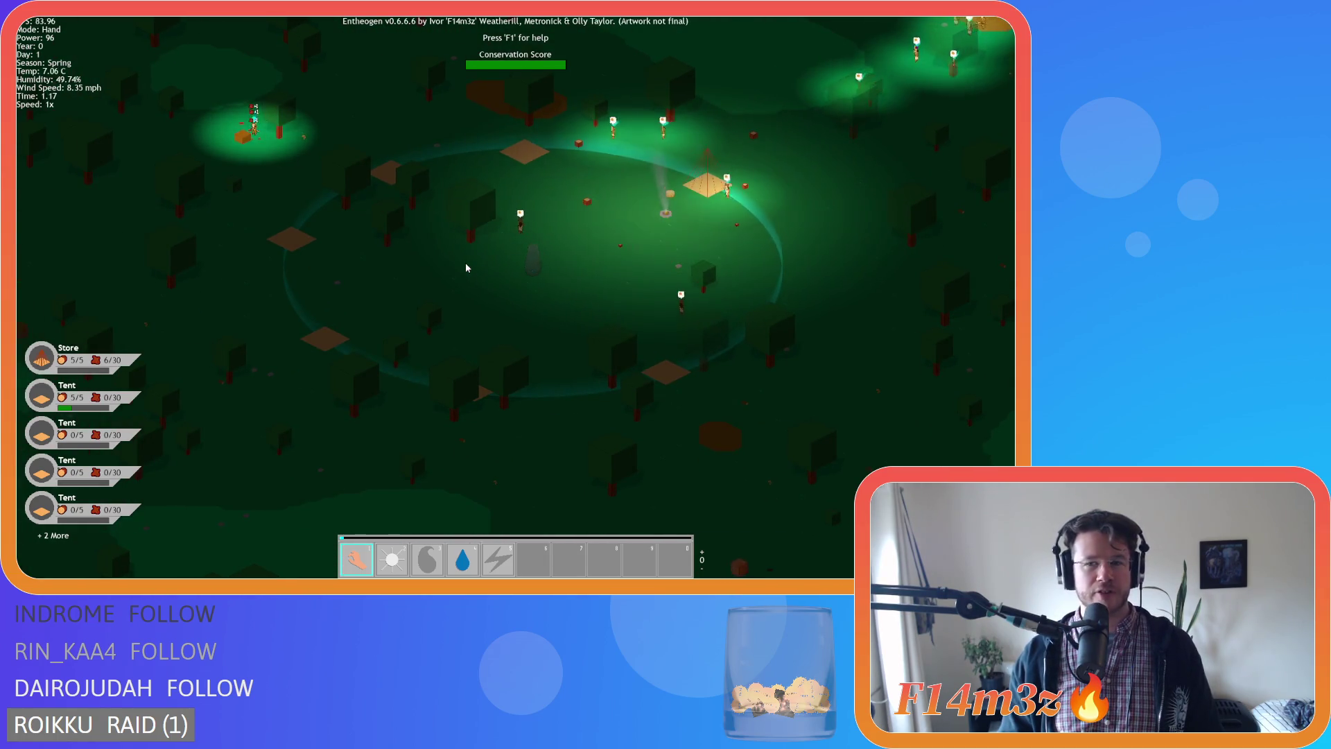
key(s)
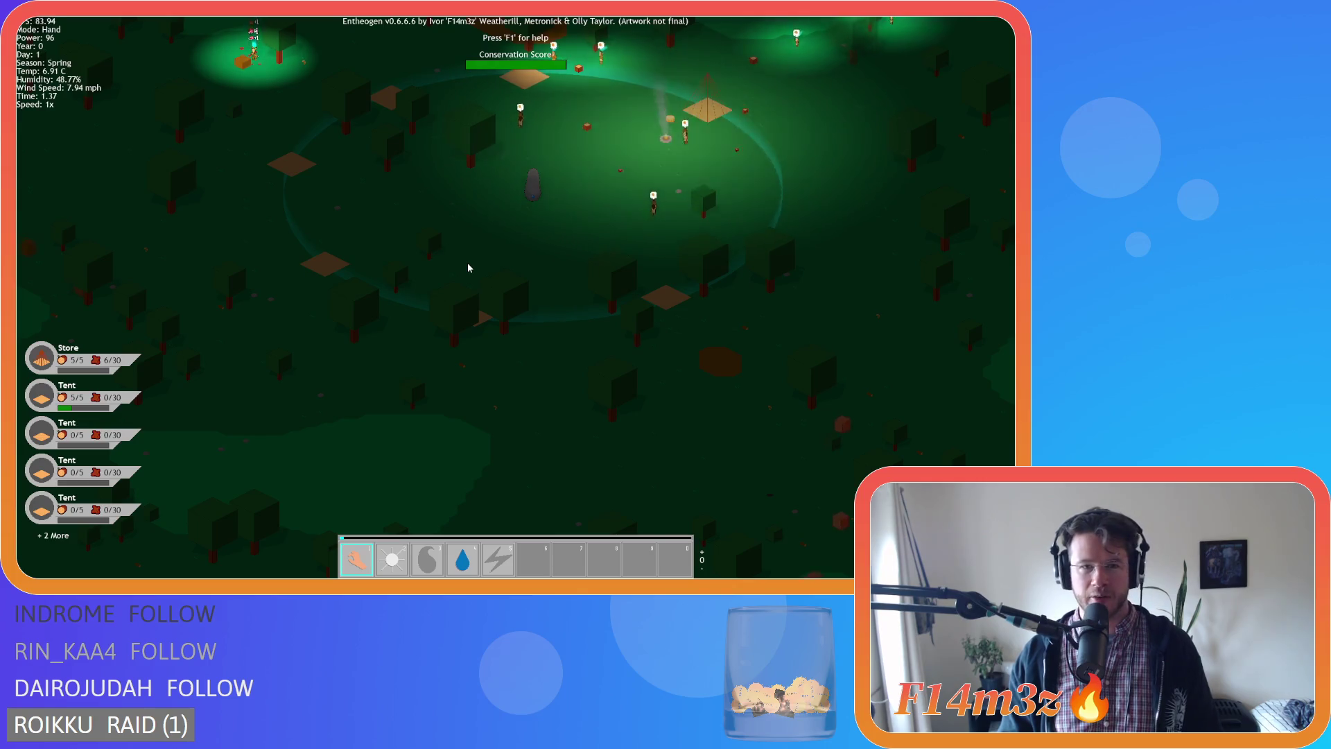
Scan the wider map to the Expansion Stone by the lake, then zoom in on the campfire camp.
scroll(down, 3)
scroll(up, 3)
scroll(up, 3)
scroll(down, 3)
scroll(up, 3)
scroll(down, 3)
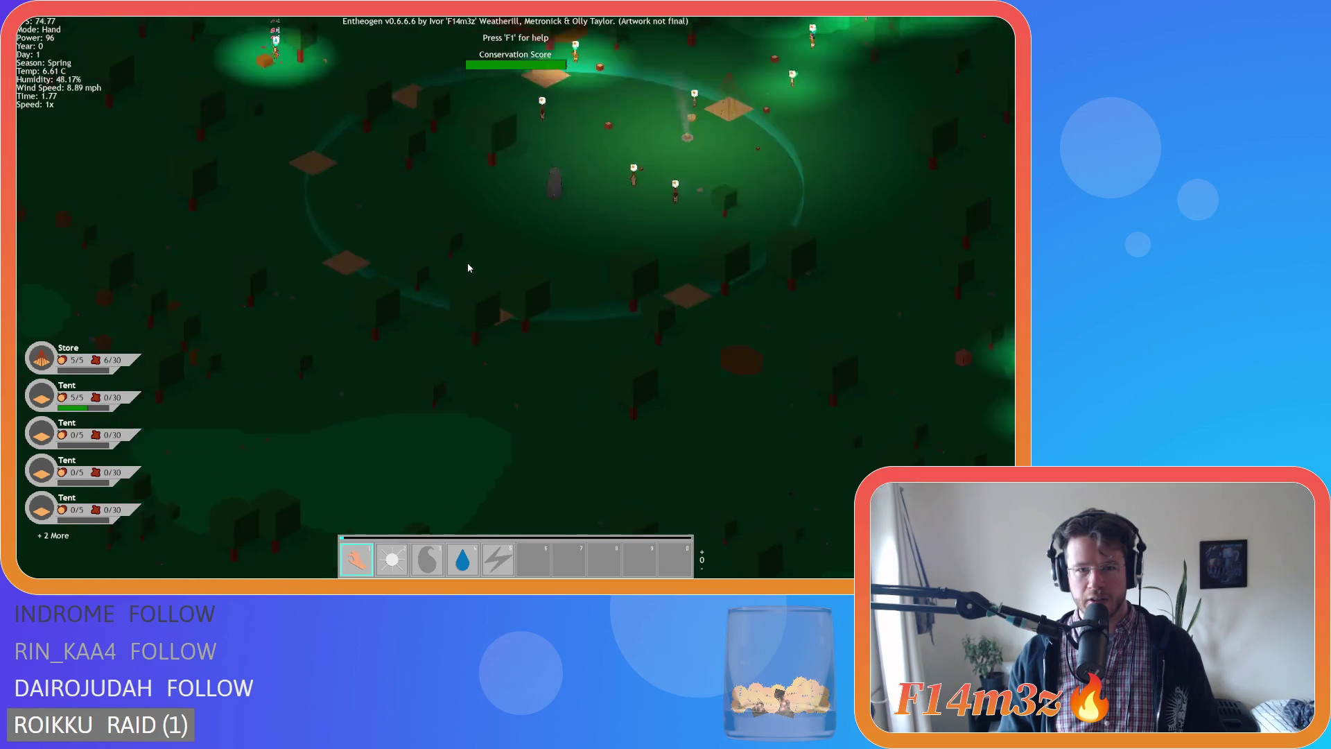
scroll(down, 3)
key(w)
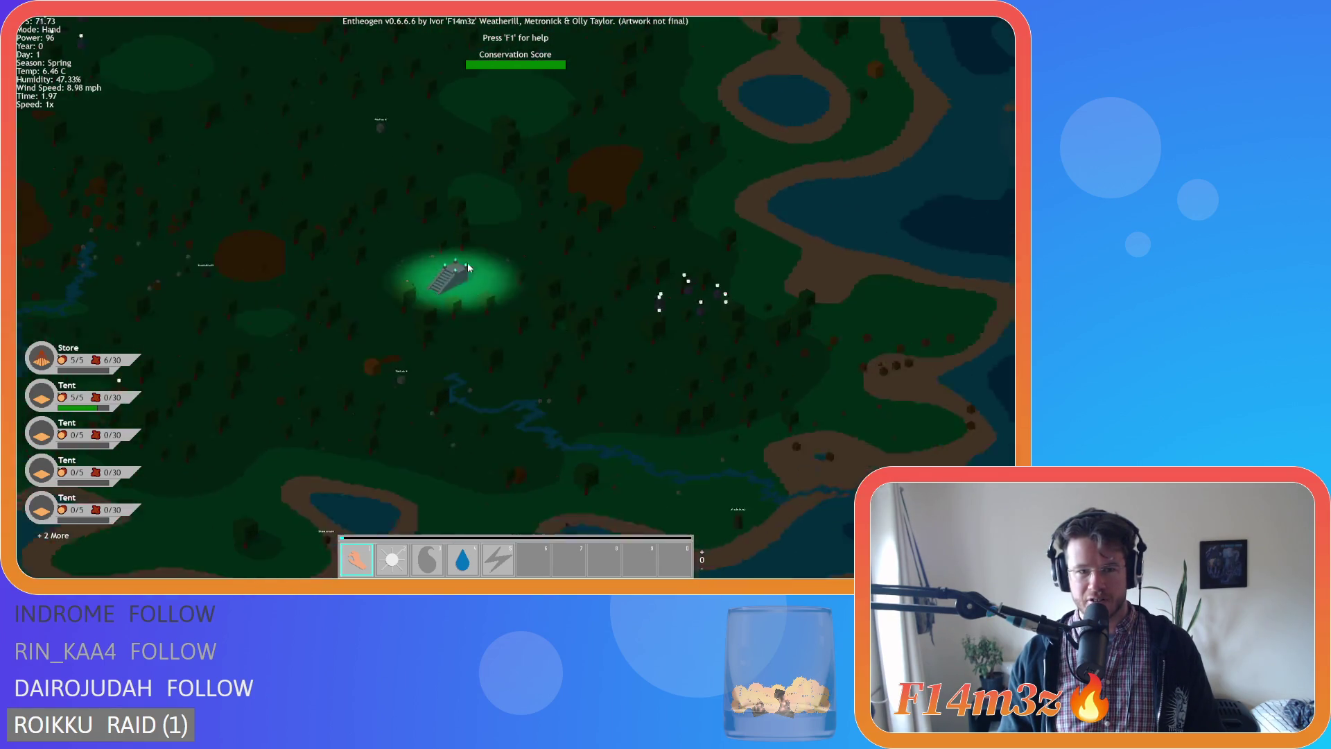
key(s)
scroll(up, 3)
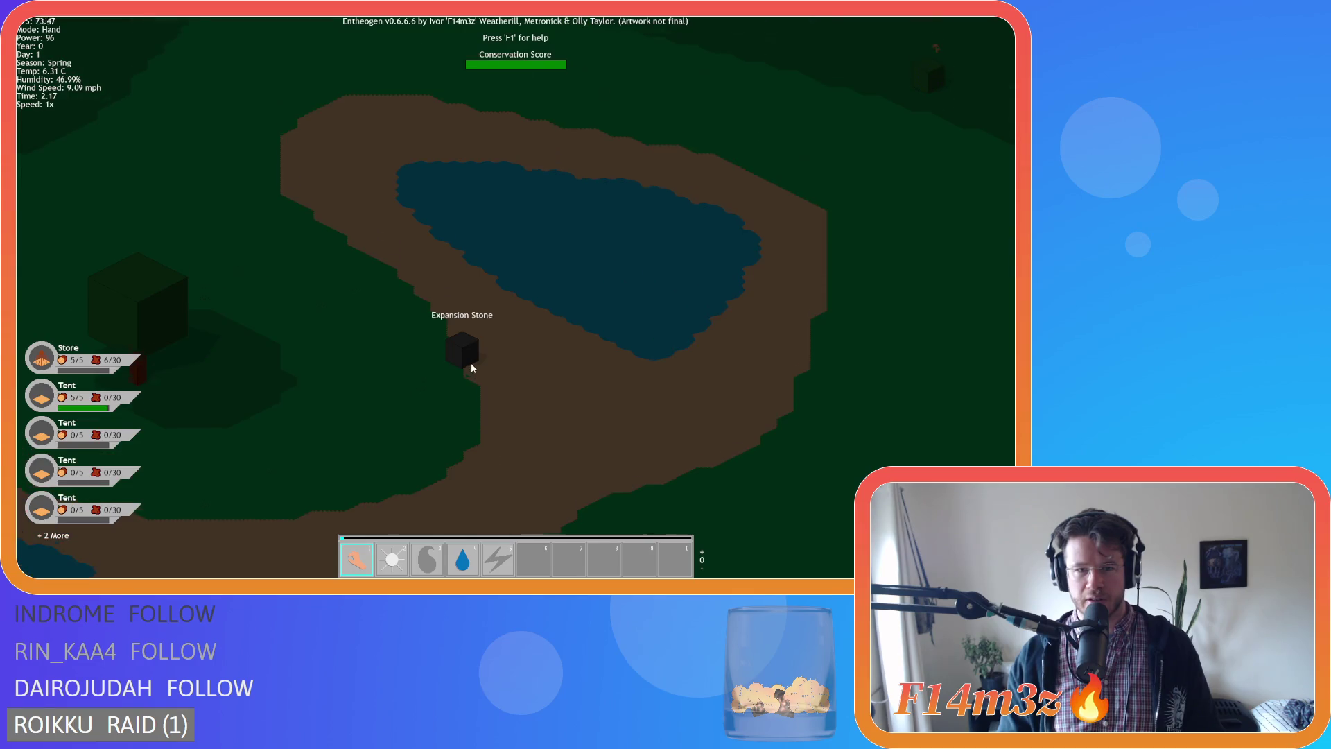
scroll(up, 3)
scroll(down, 3)
scroll(up, 3)
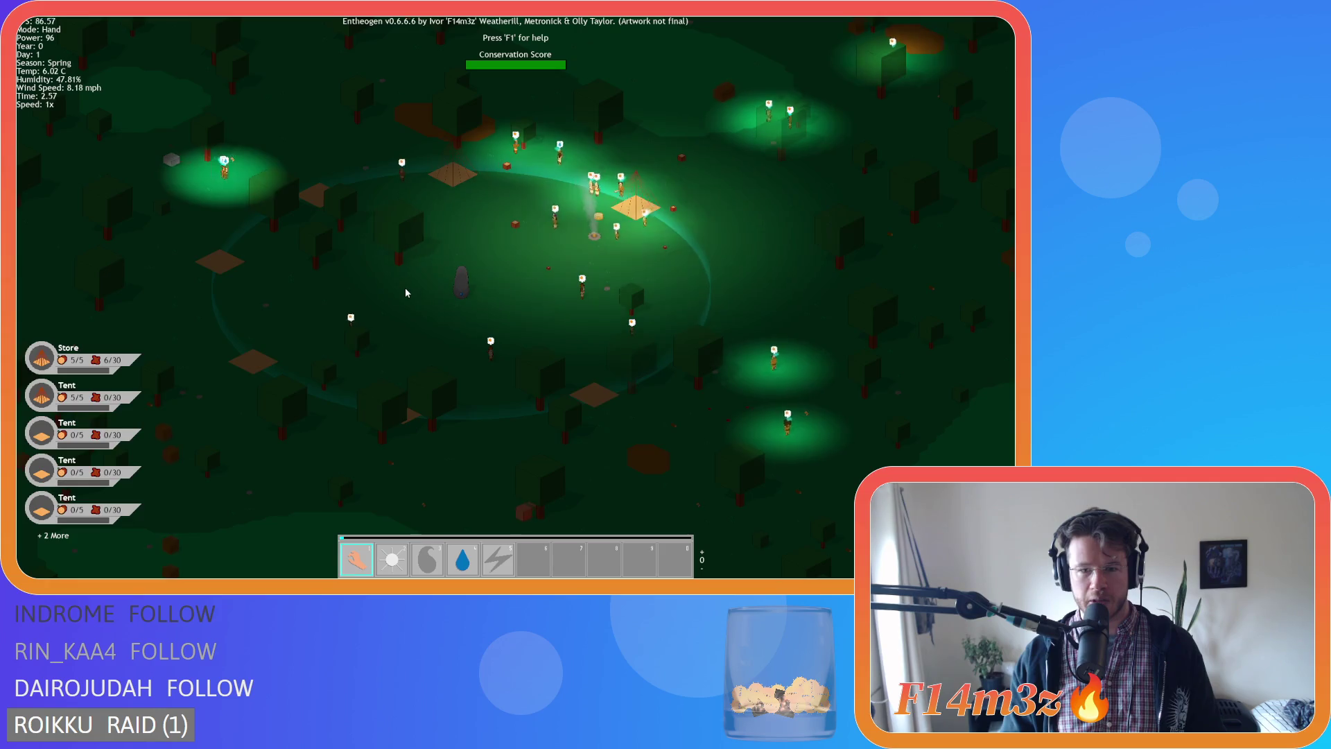
key(s)
key(a)
key(d)
key(w)
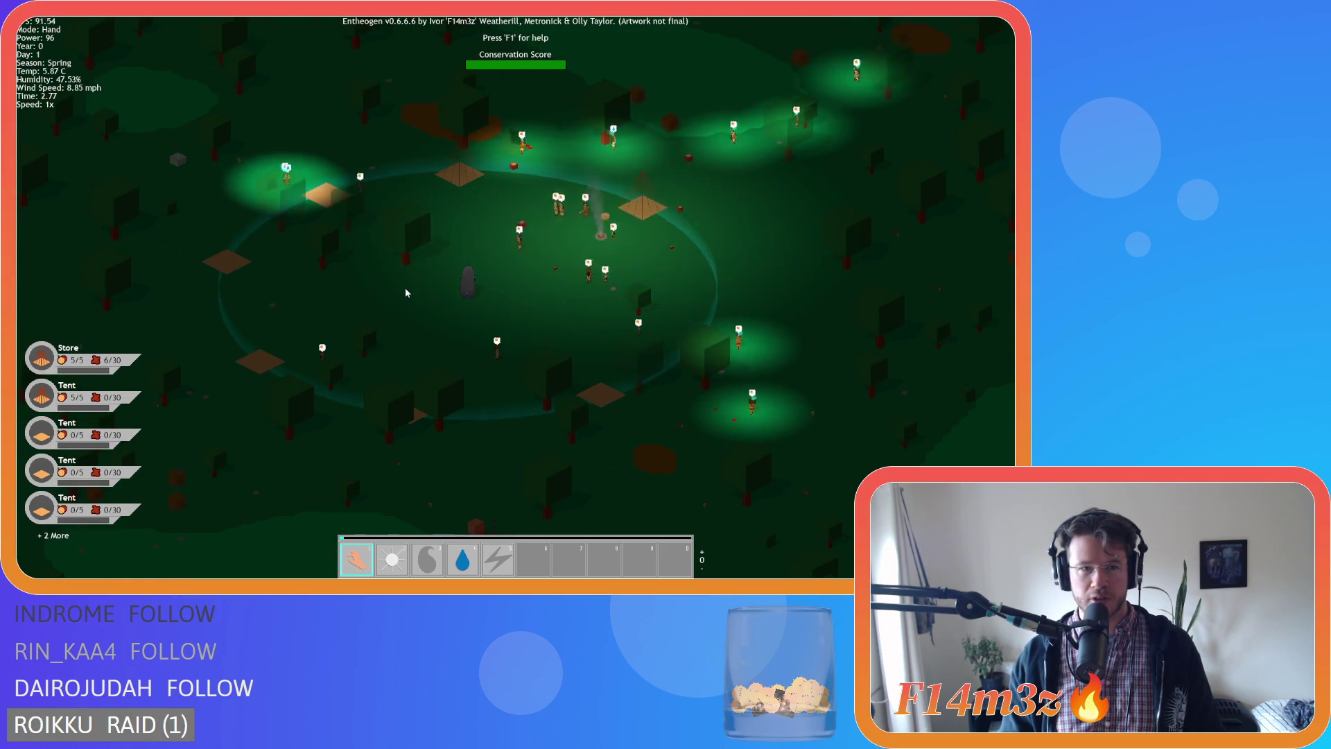
key(w)
key(d)
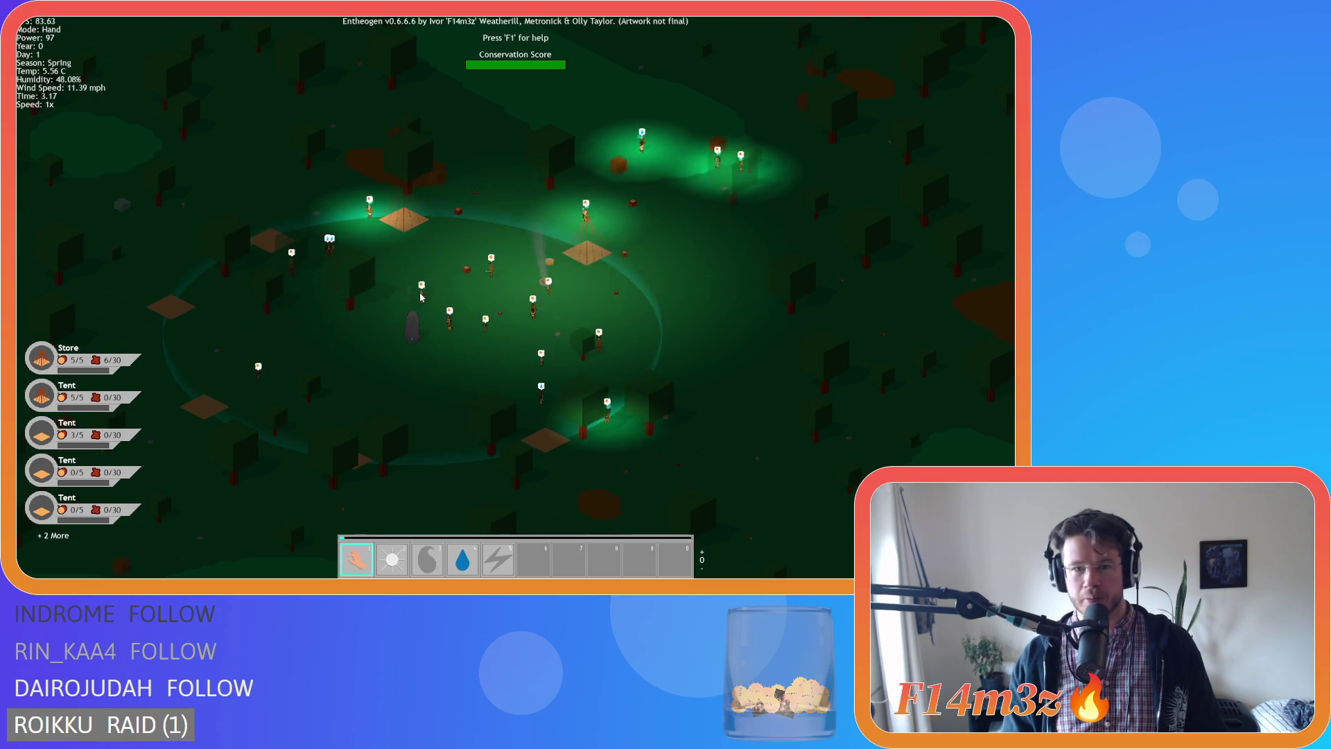
key(a)
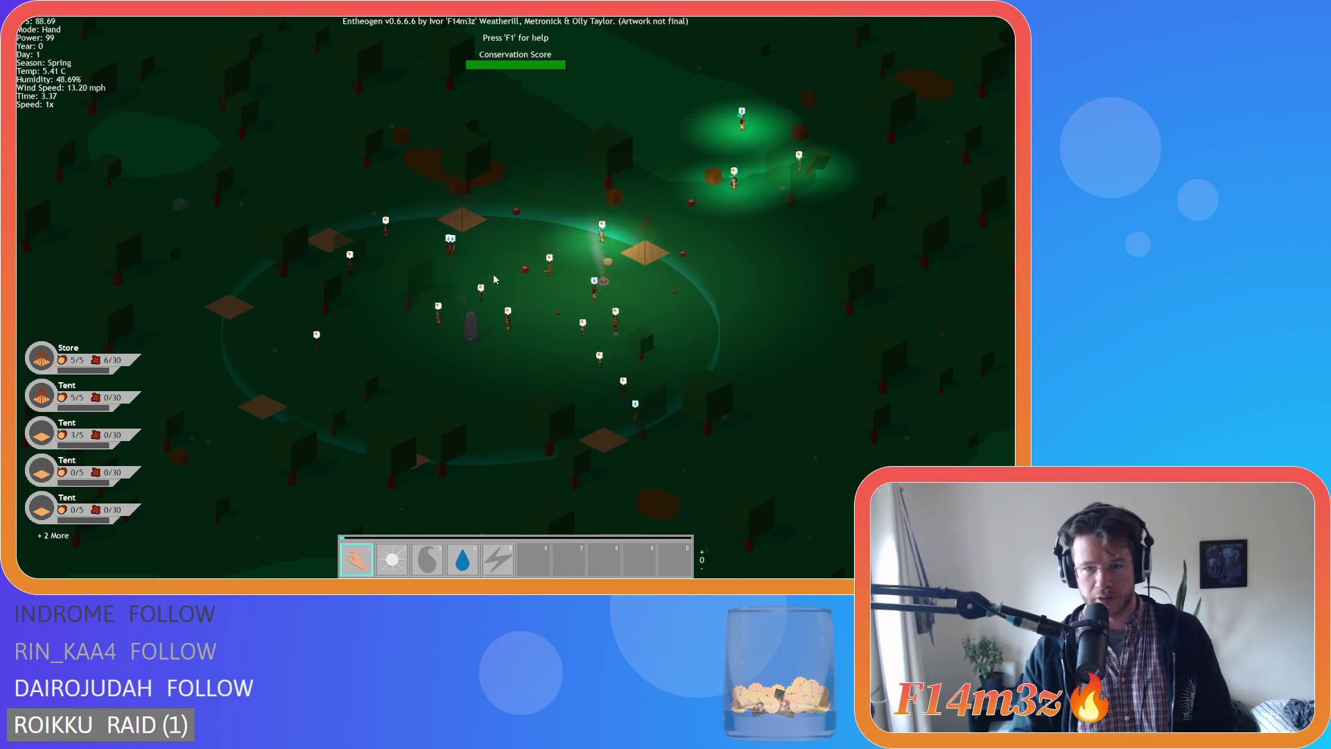
scroll(up, 3)
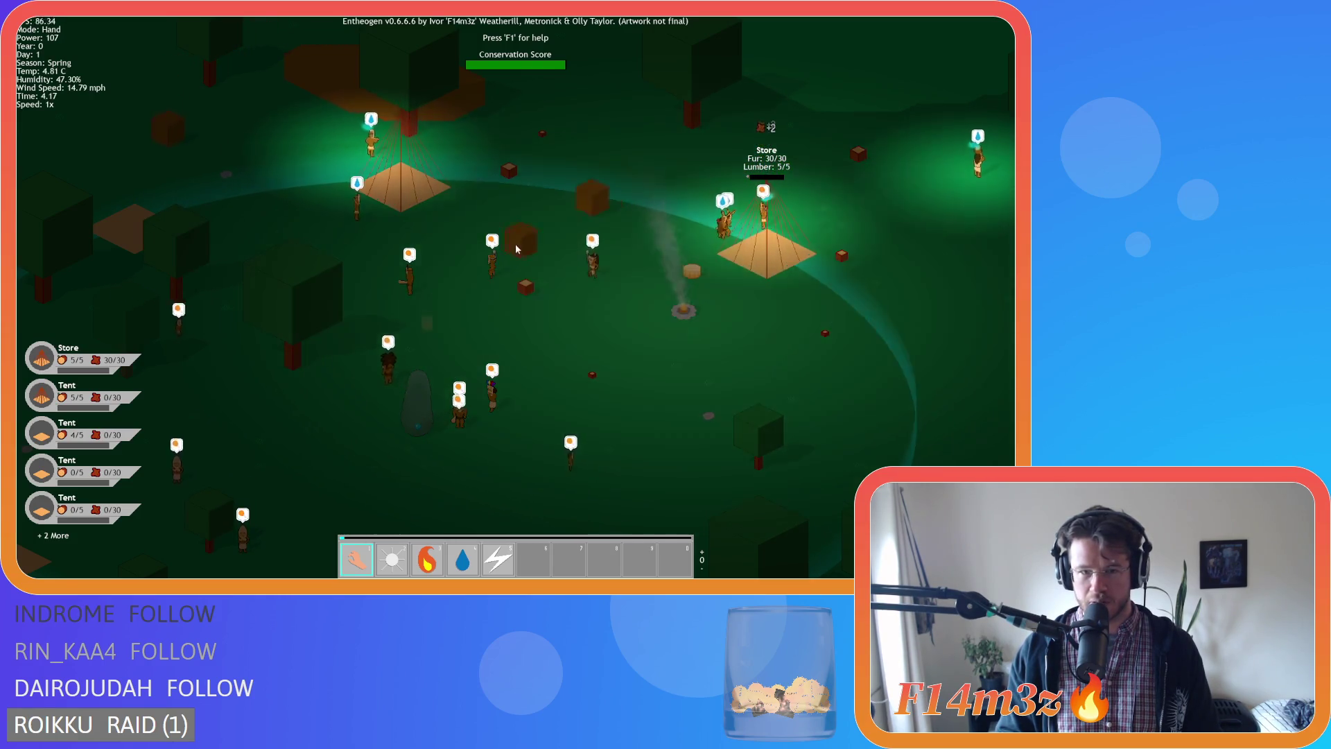
Pan over the village, then drag the brown fur cubes and the lone cube toward the grey stone.
key(w)
key(a)
key(s)
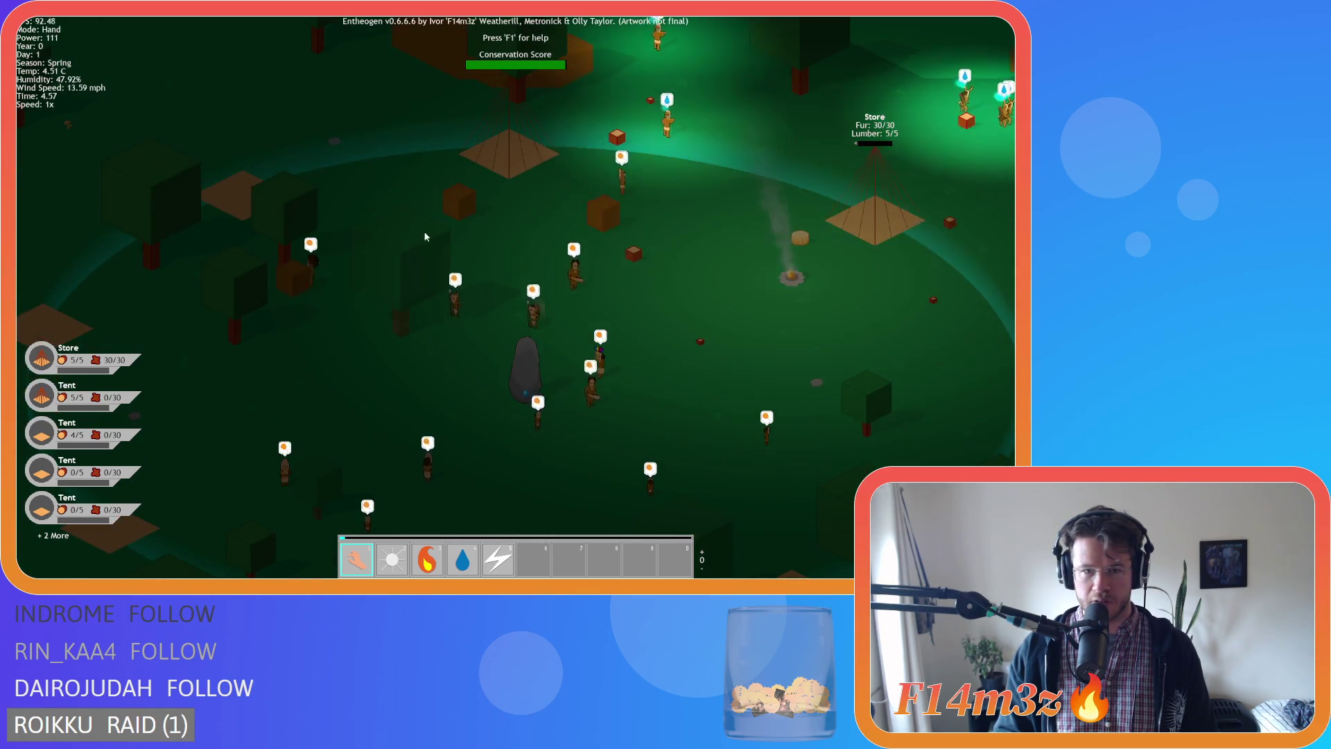
key(s)
key(d)
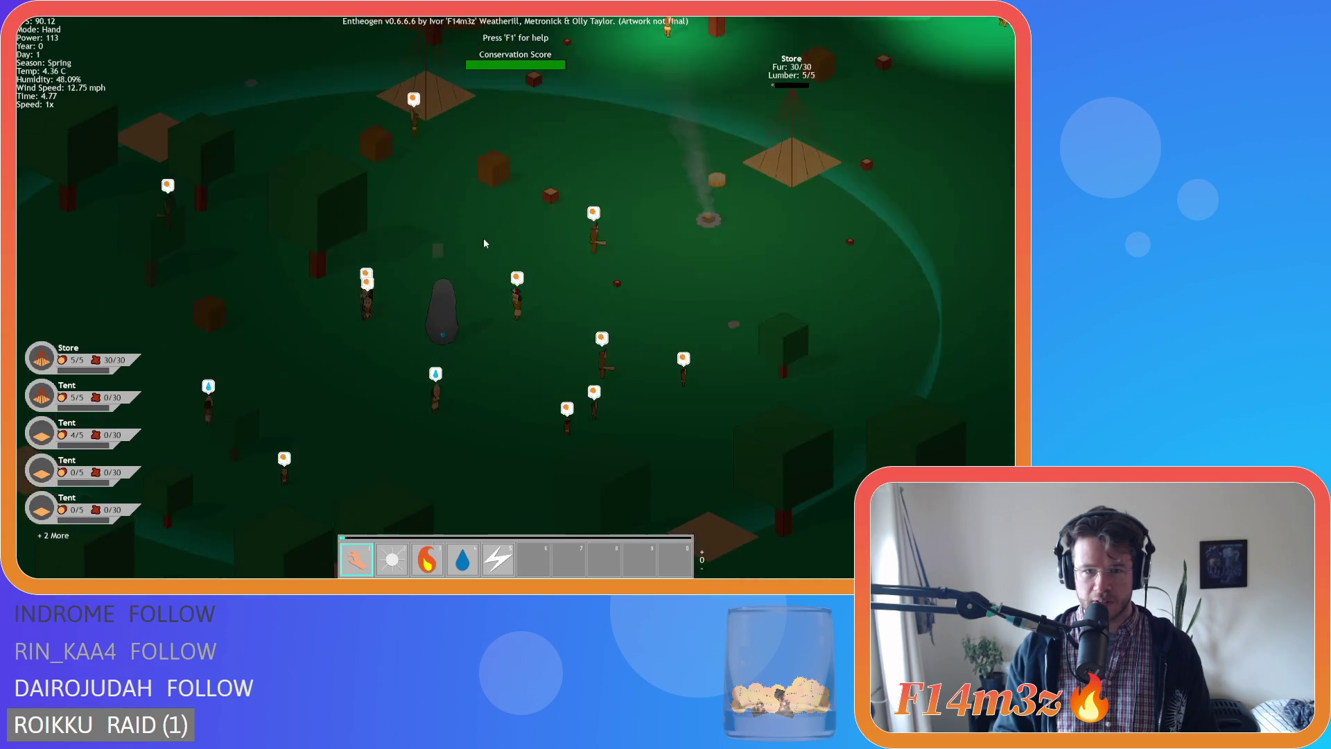
key(w)
key(a)
key(d)
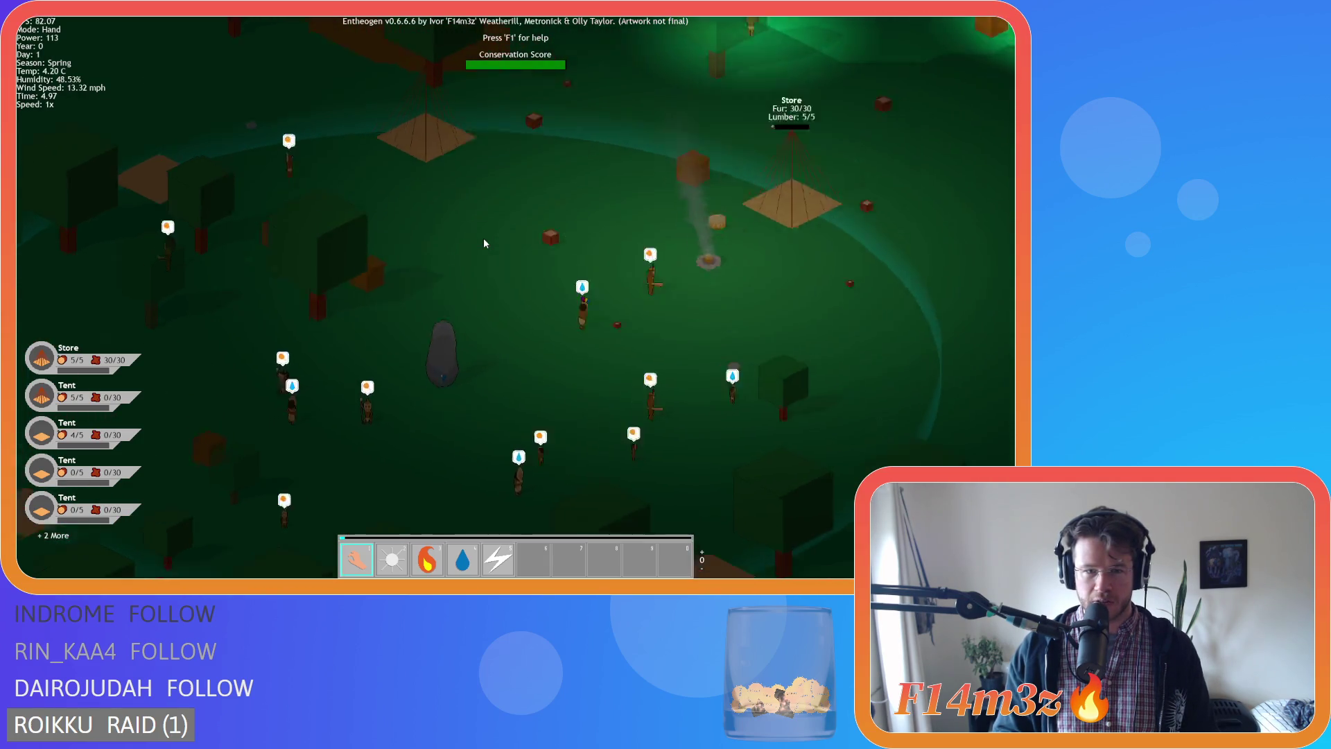
key(s)
key(a)
key(s)
key(a)
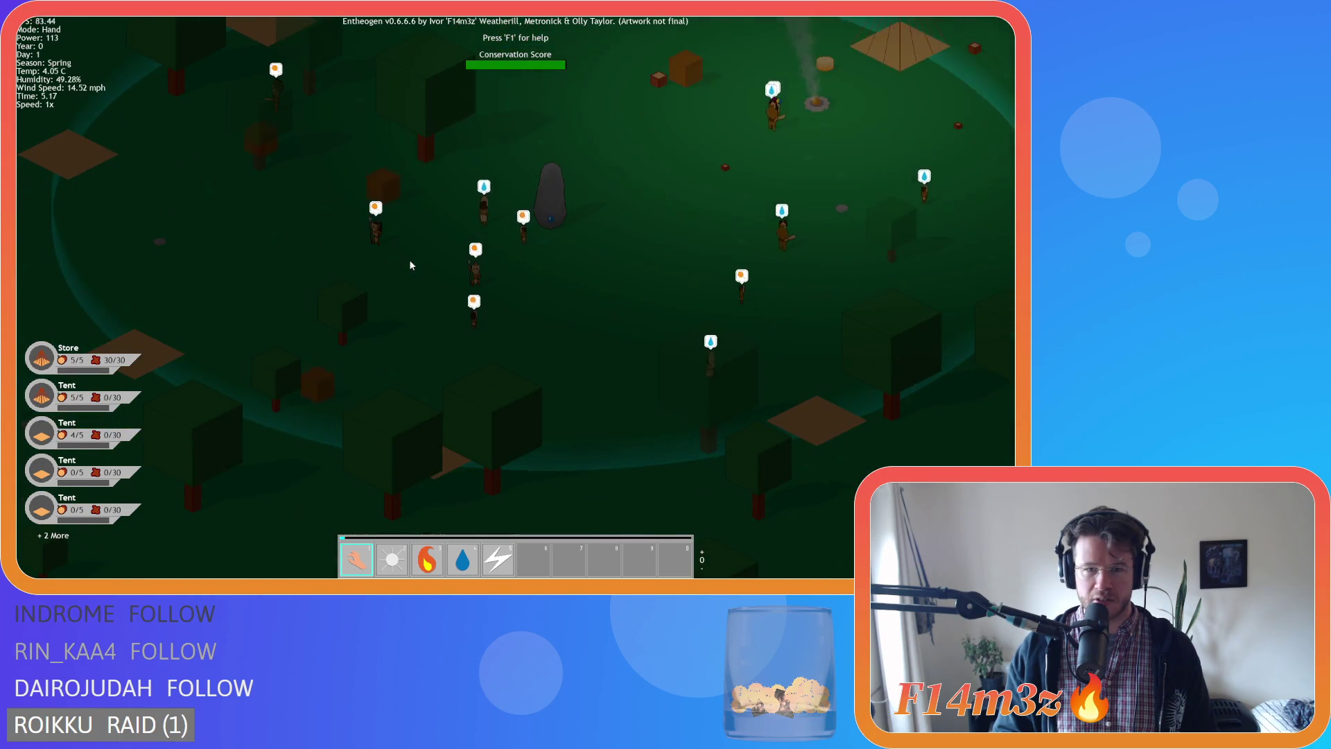
key(w)
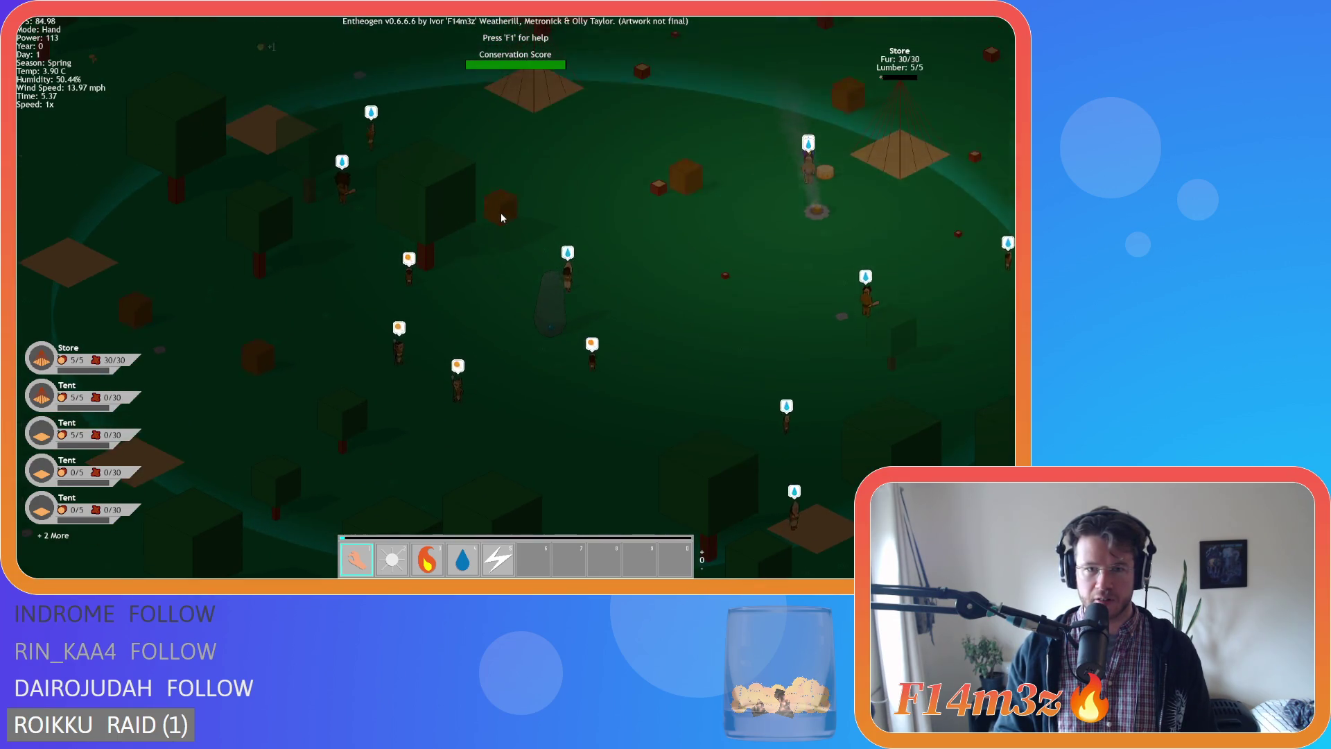
key(a)
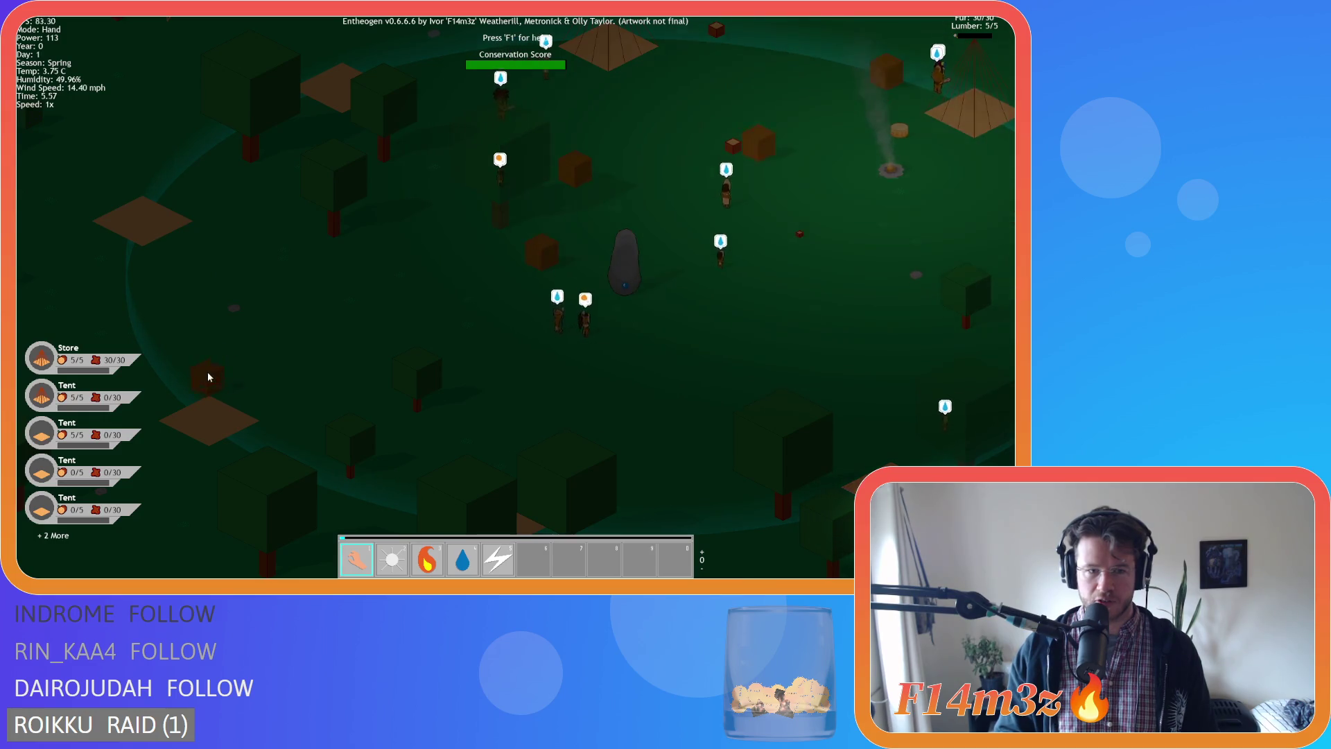
key(w)
key(d)
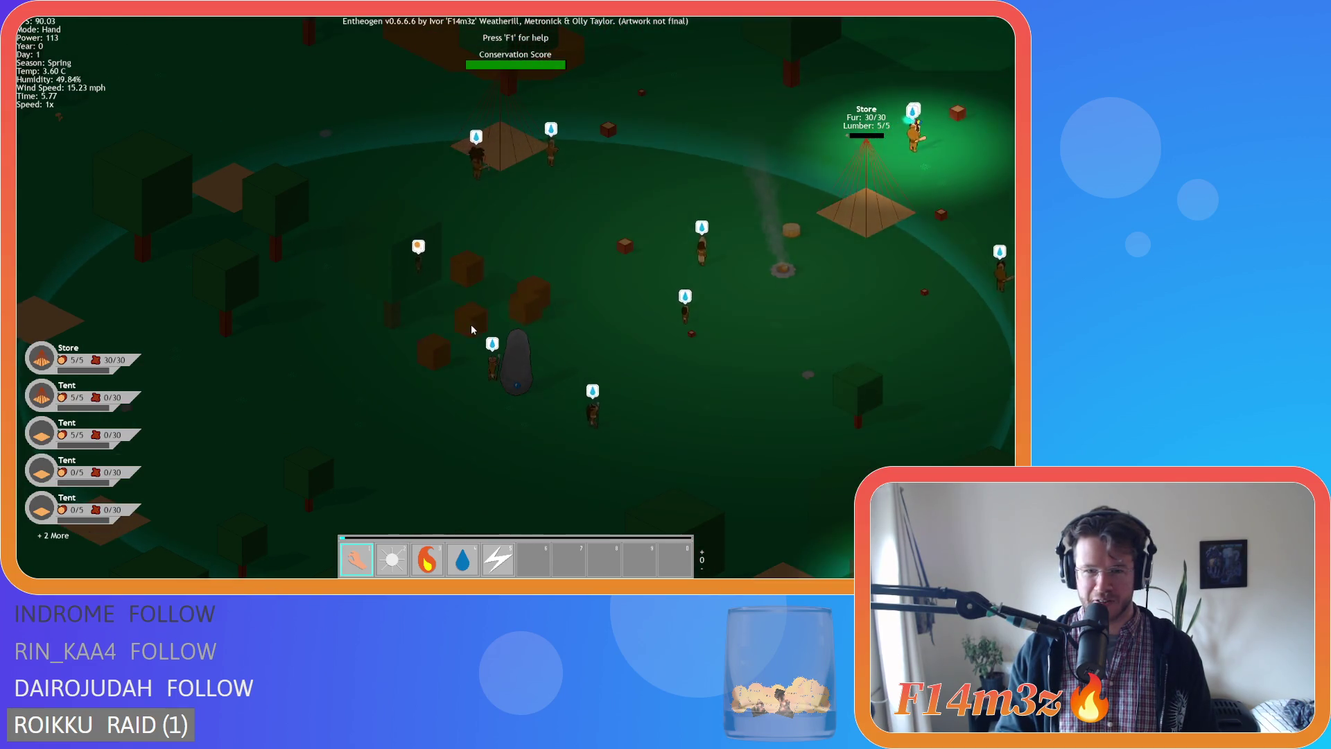
key(s)
key(a)
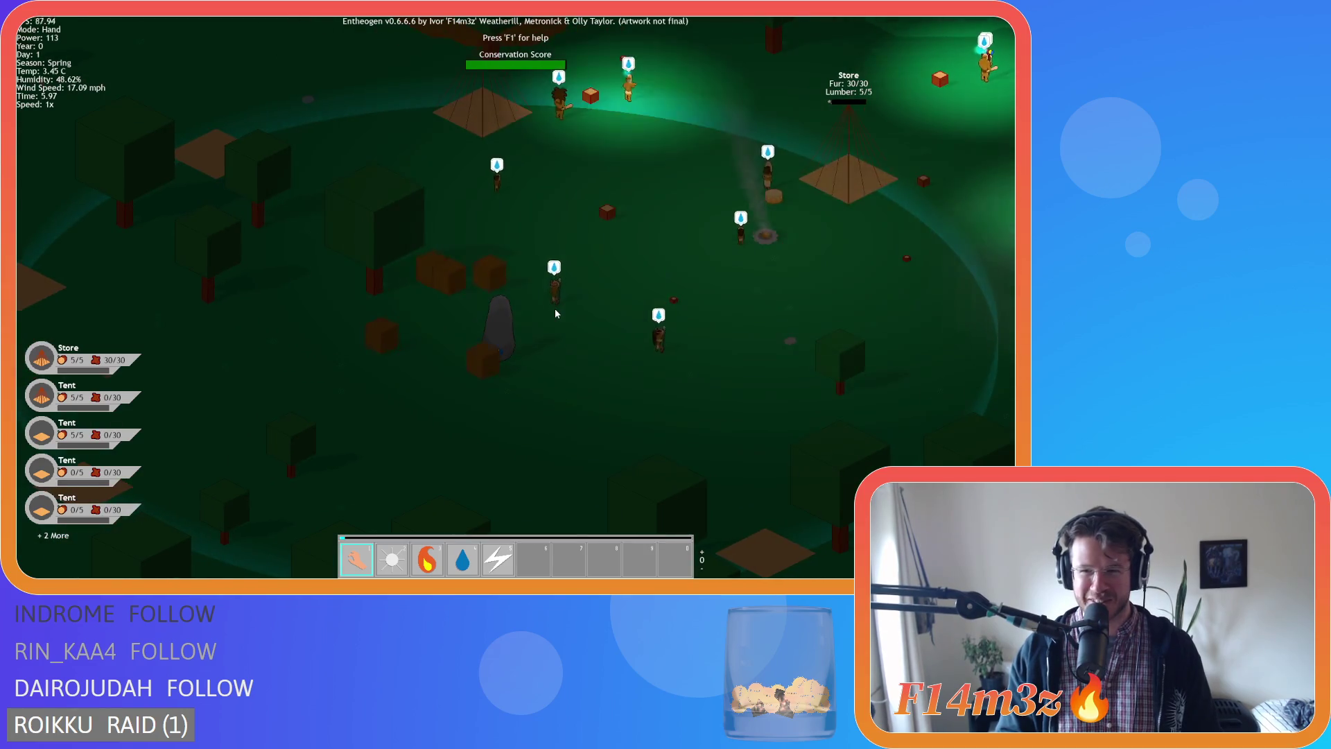
drag(556, 311, 440, 292)
drag(493, 330, 510, 243)
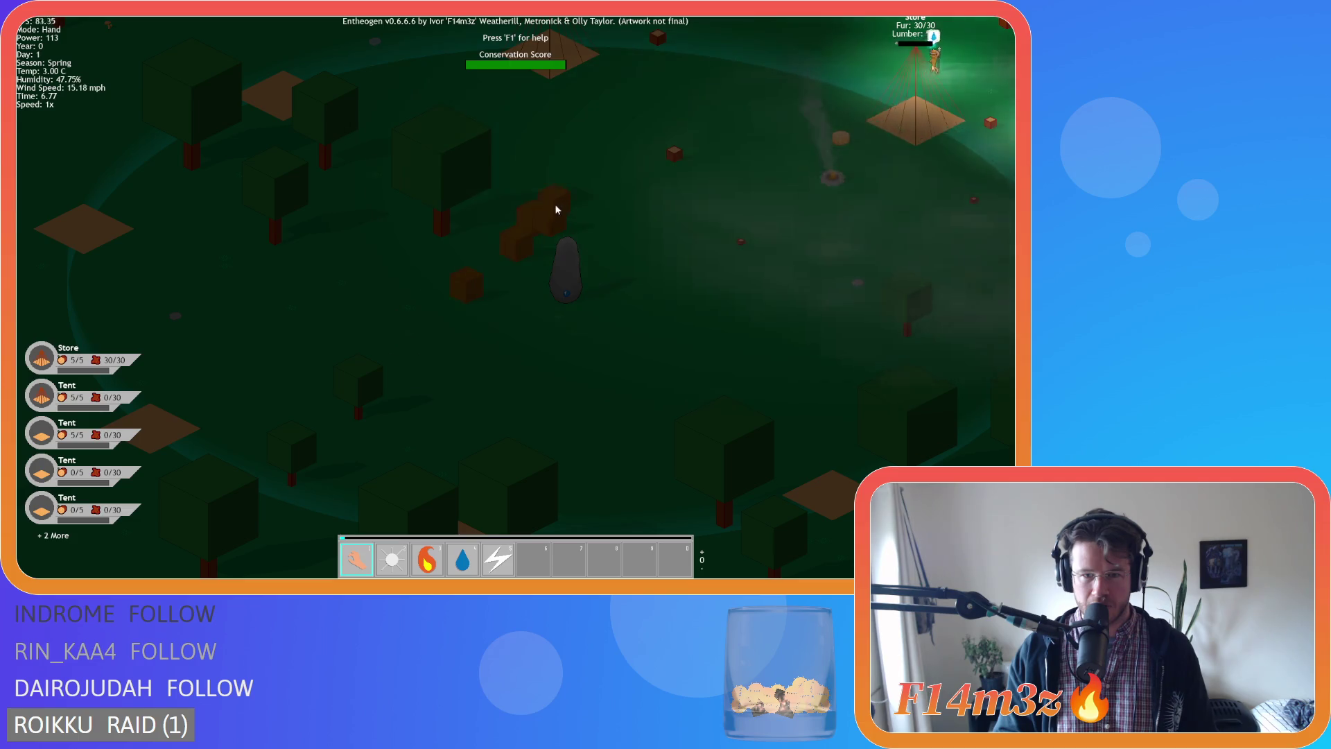
Set more brown cubes beside the stone's cluster and carry one off toward a tent.
key(d)
drag(361, 281, 392, 253)
drag(449, 209, 572, 297)
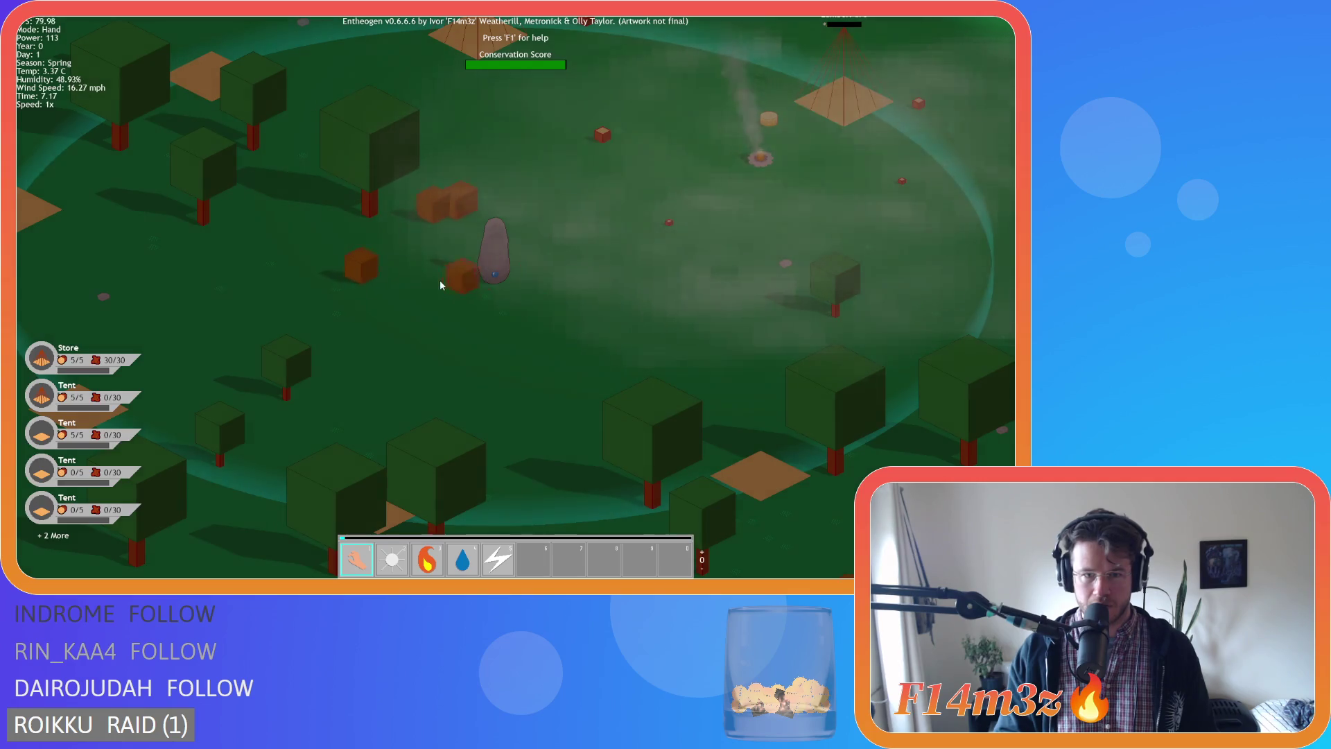
drag(441, 285, 403, 265)
drag(600, 313, 541, 256)
key(a)
key(w)
Pan and zoom around the village to bring the creche into view.
key(s)
key(a)
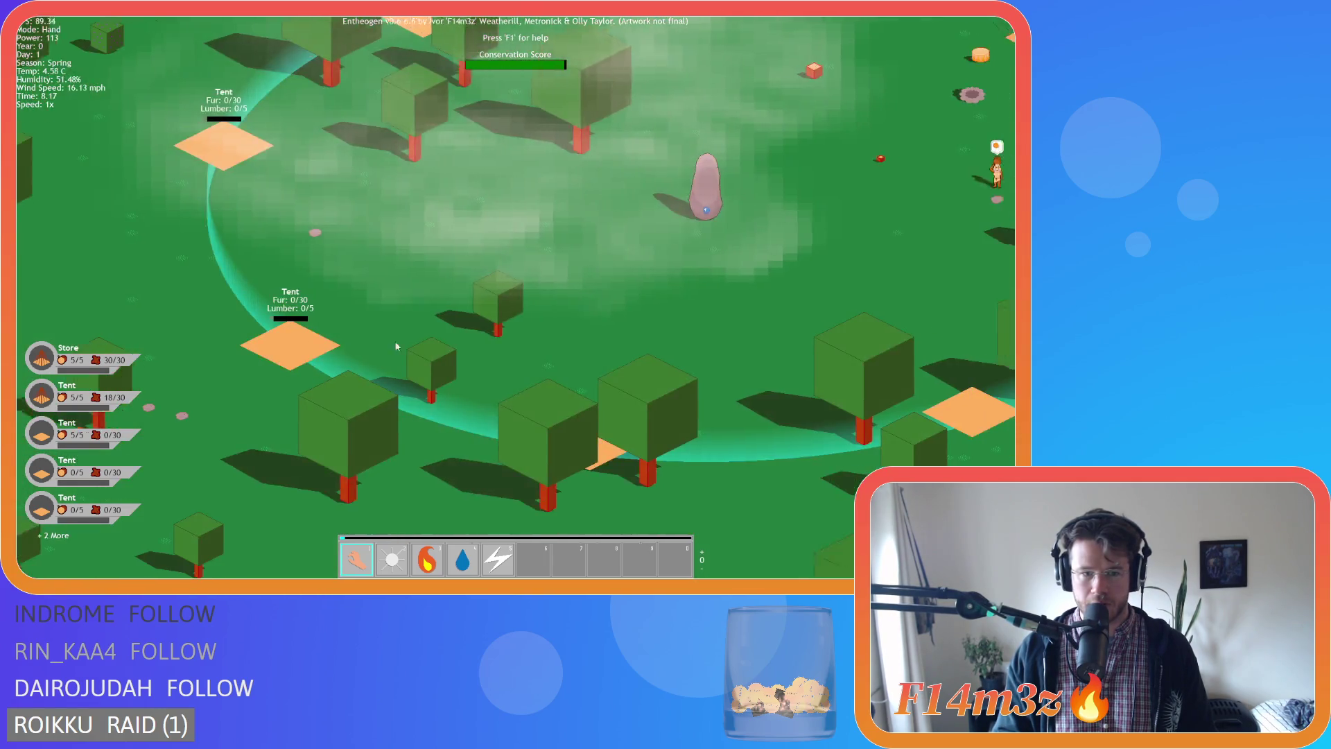
key(d)
key(w)
key(a)
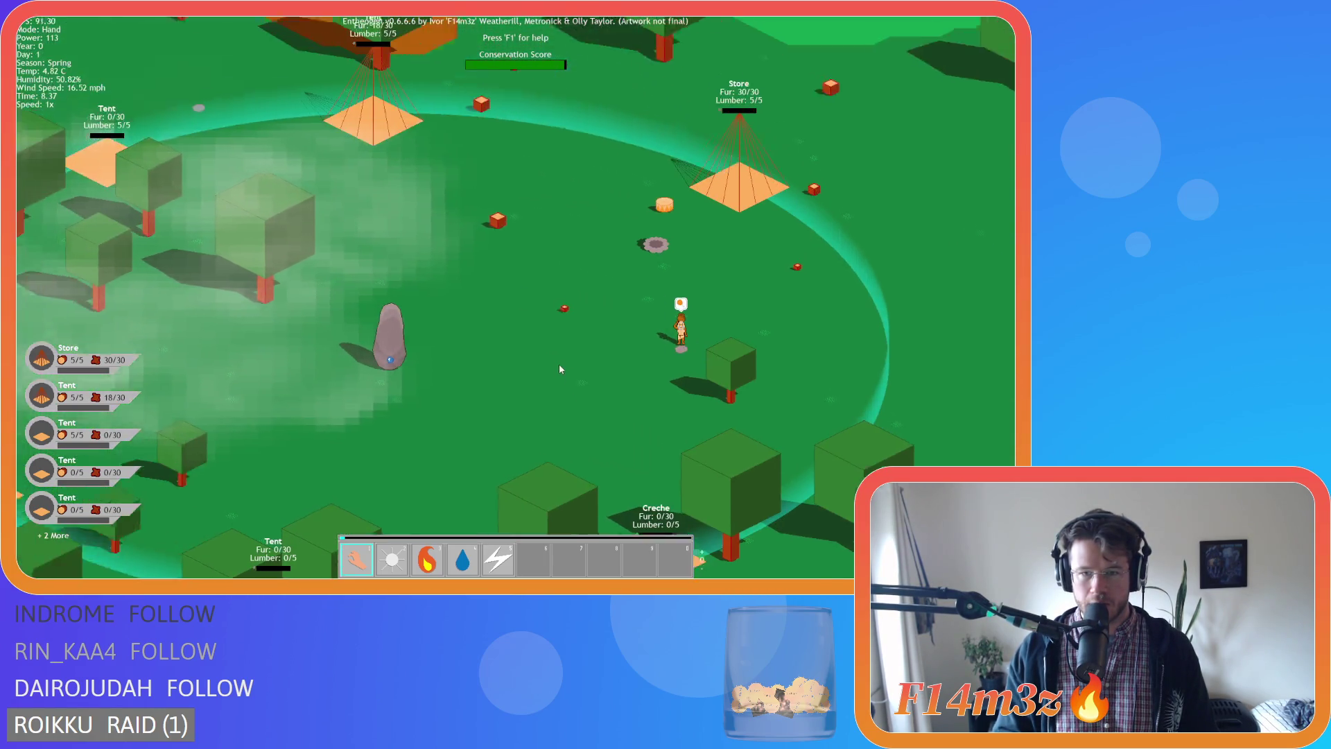
key(s)
scroll(down, 3)
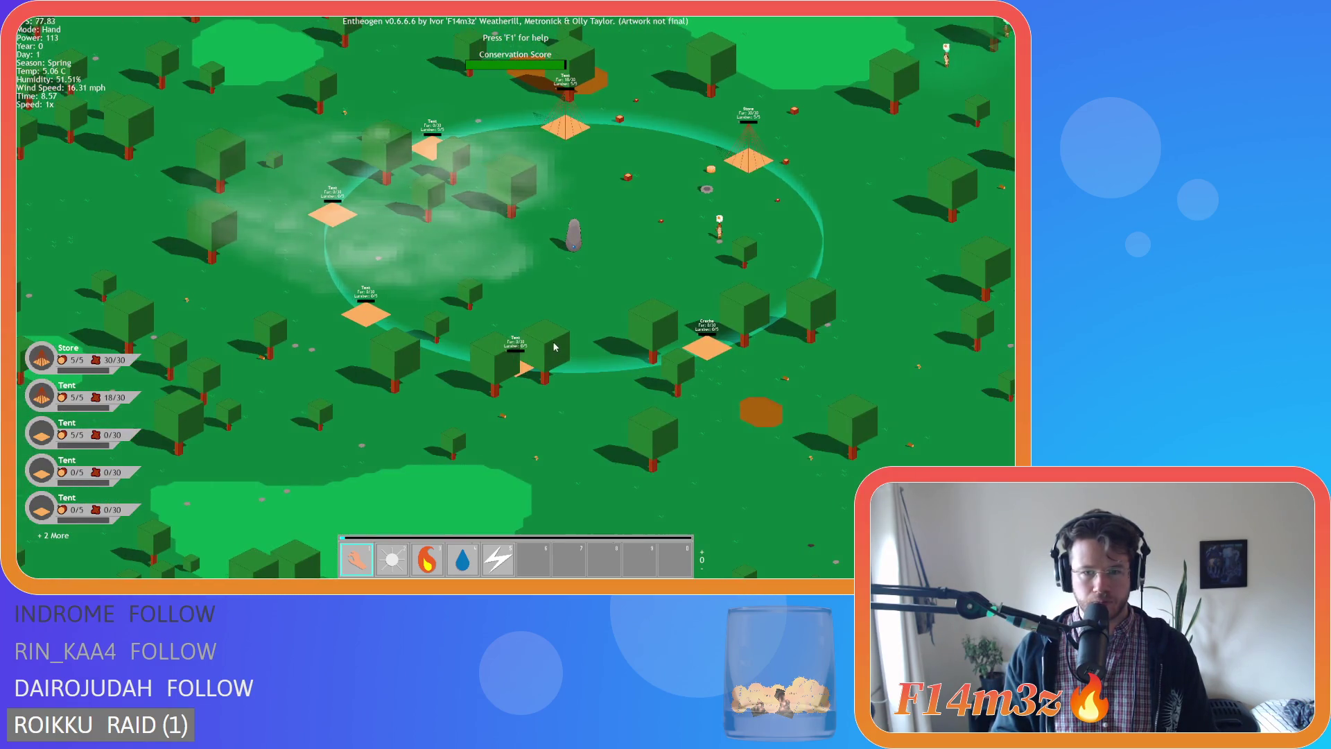
scroll(up, 3)
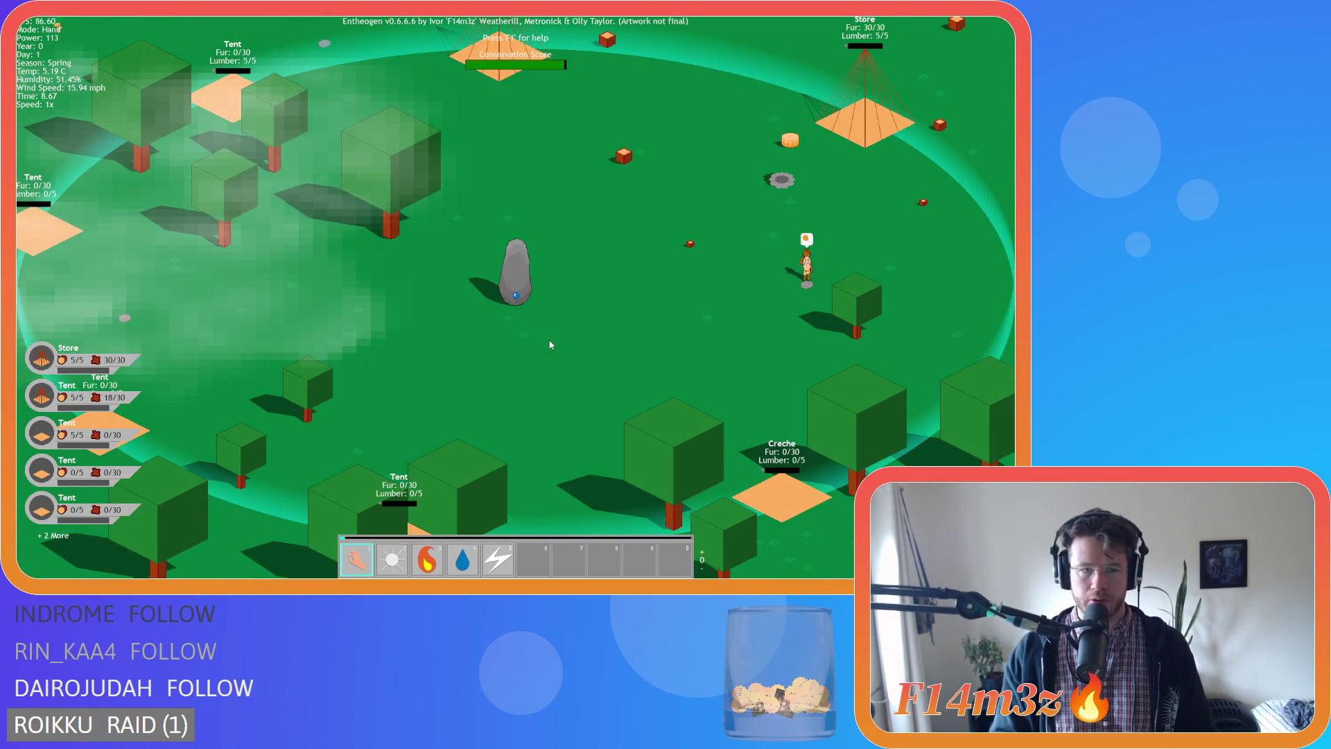
scroll(down, 3)
Pan back up the map onto the tents and store beside the campfire.
key(w)
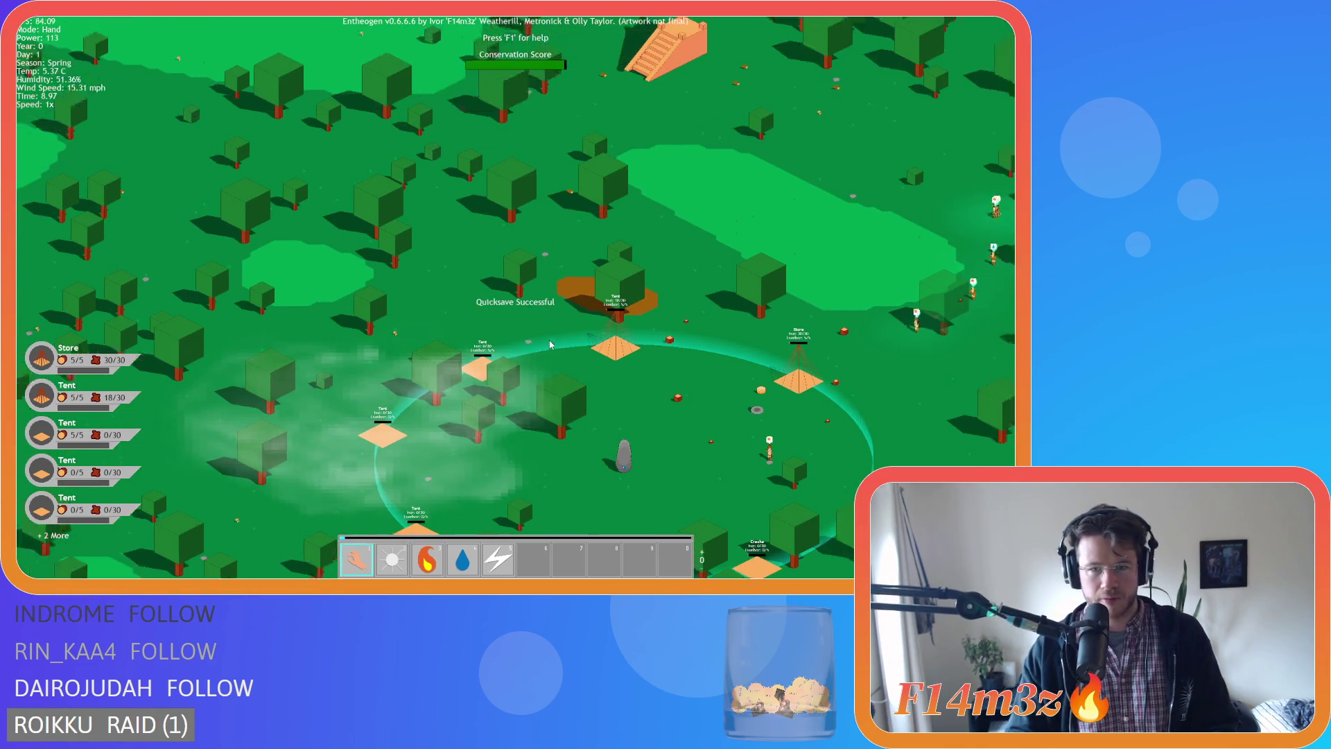
key(s)
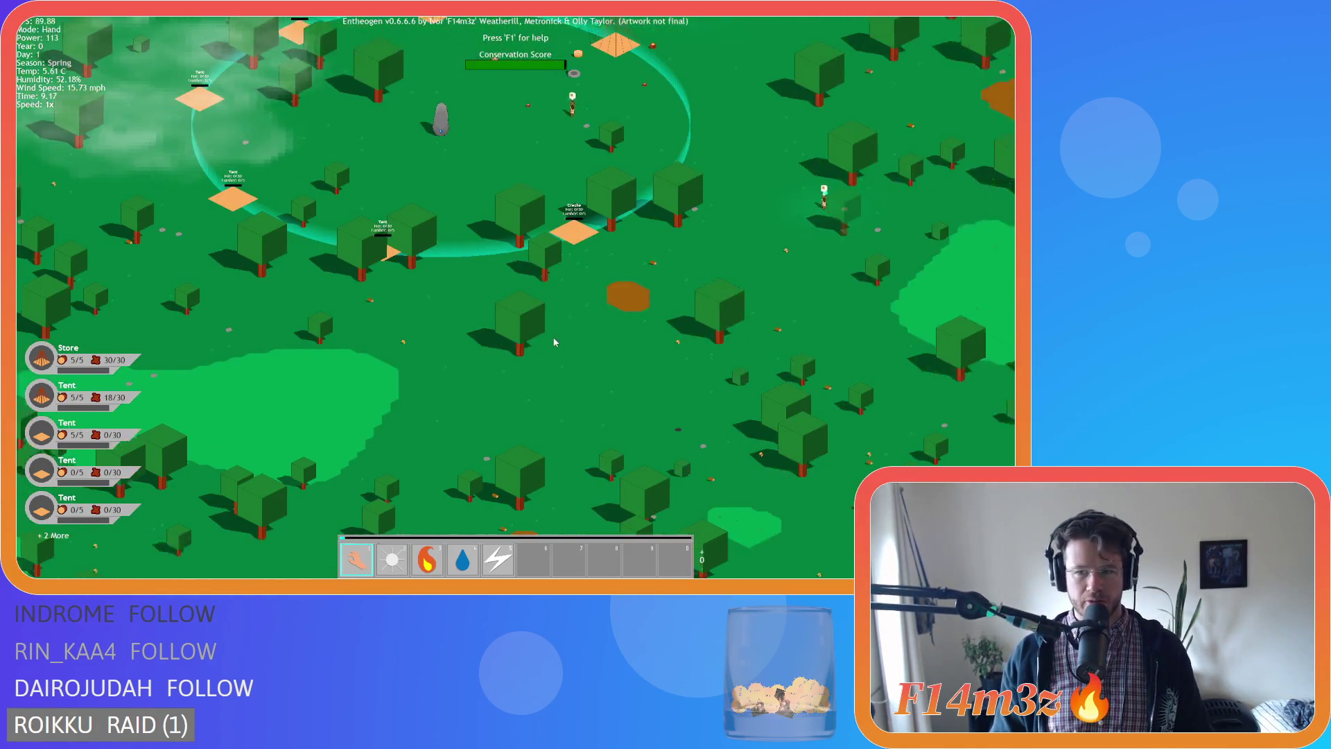
key(w)
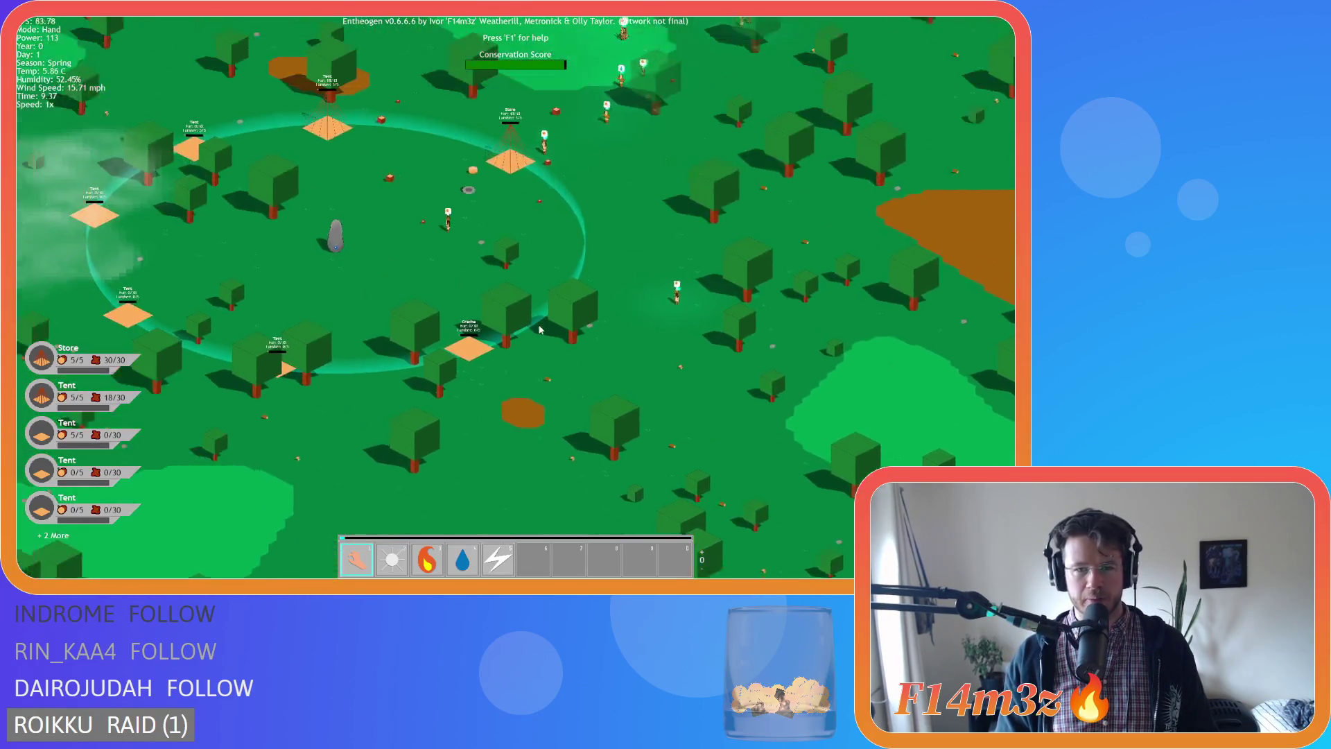
key(w)
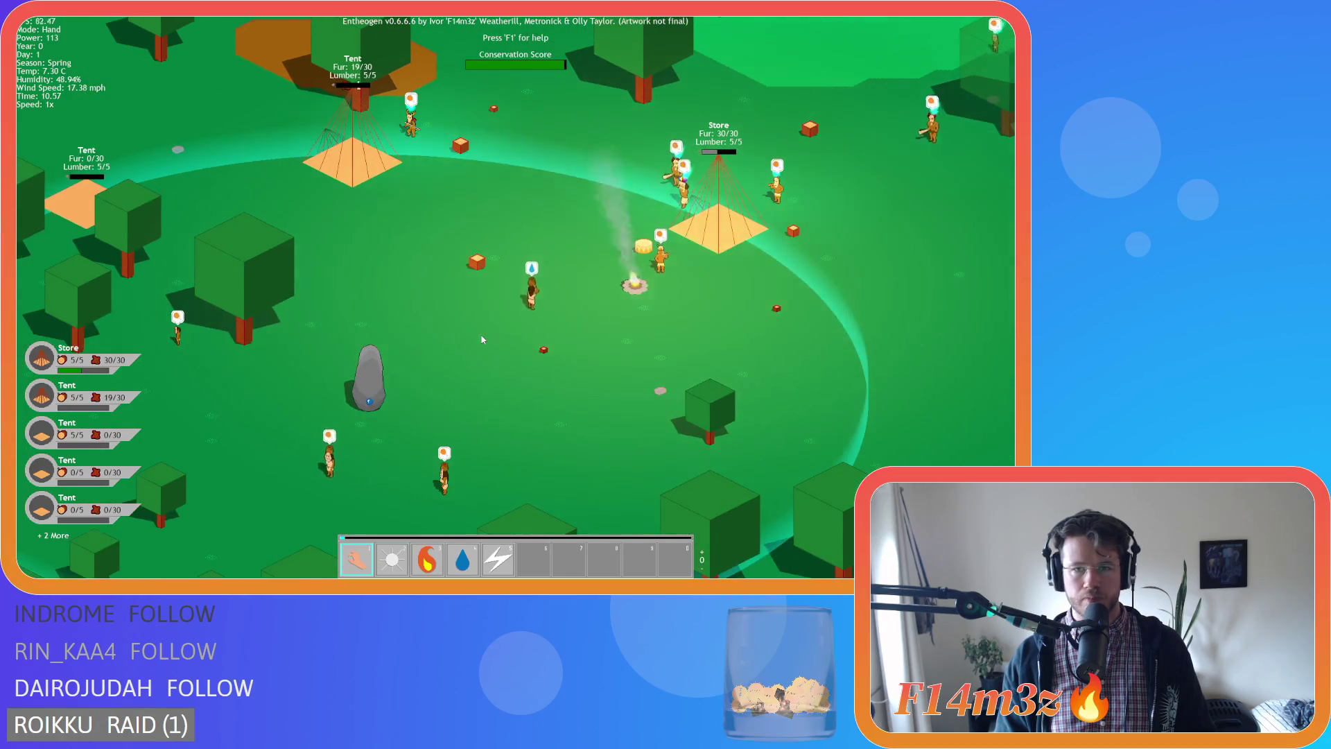
Zoom in and out repeatedly while shifting the view back and forth across the village.
key(s)
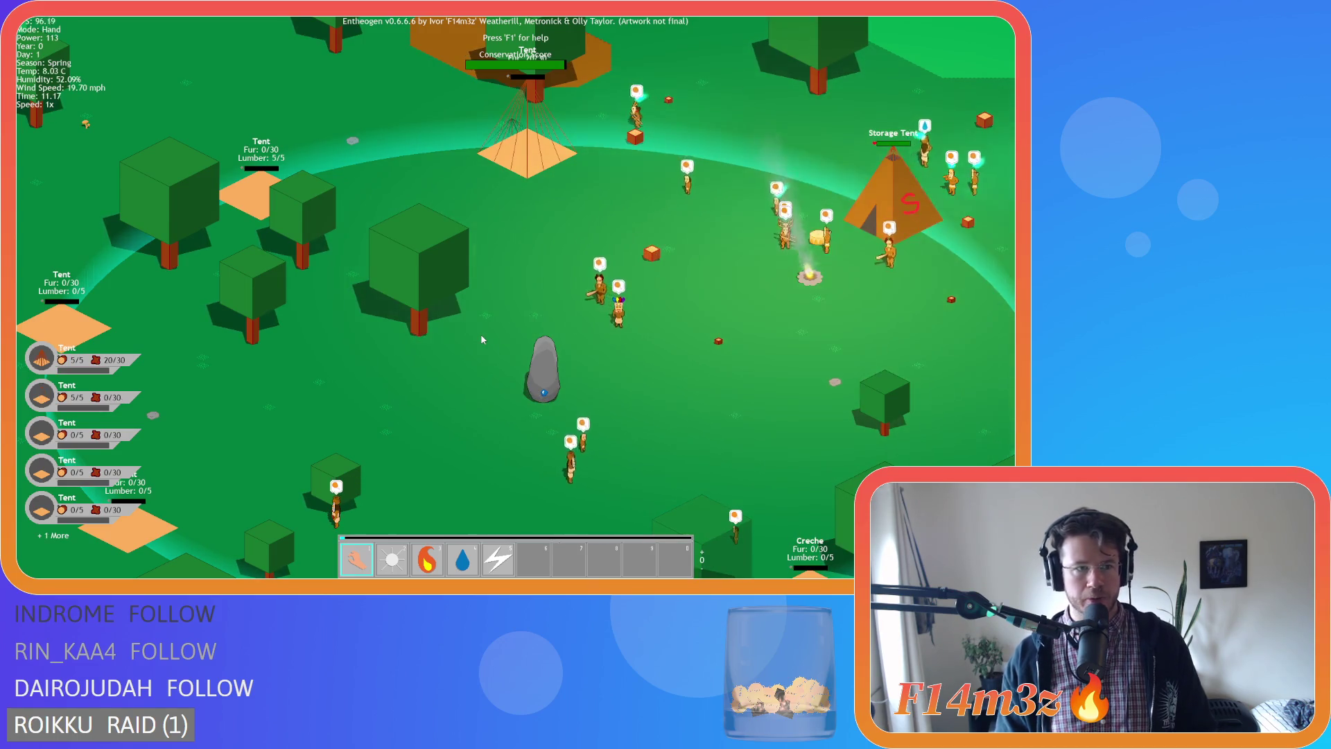
scroll(down, 3)
scroll(up, 3)
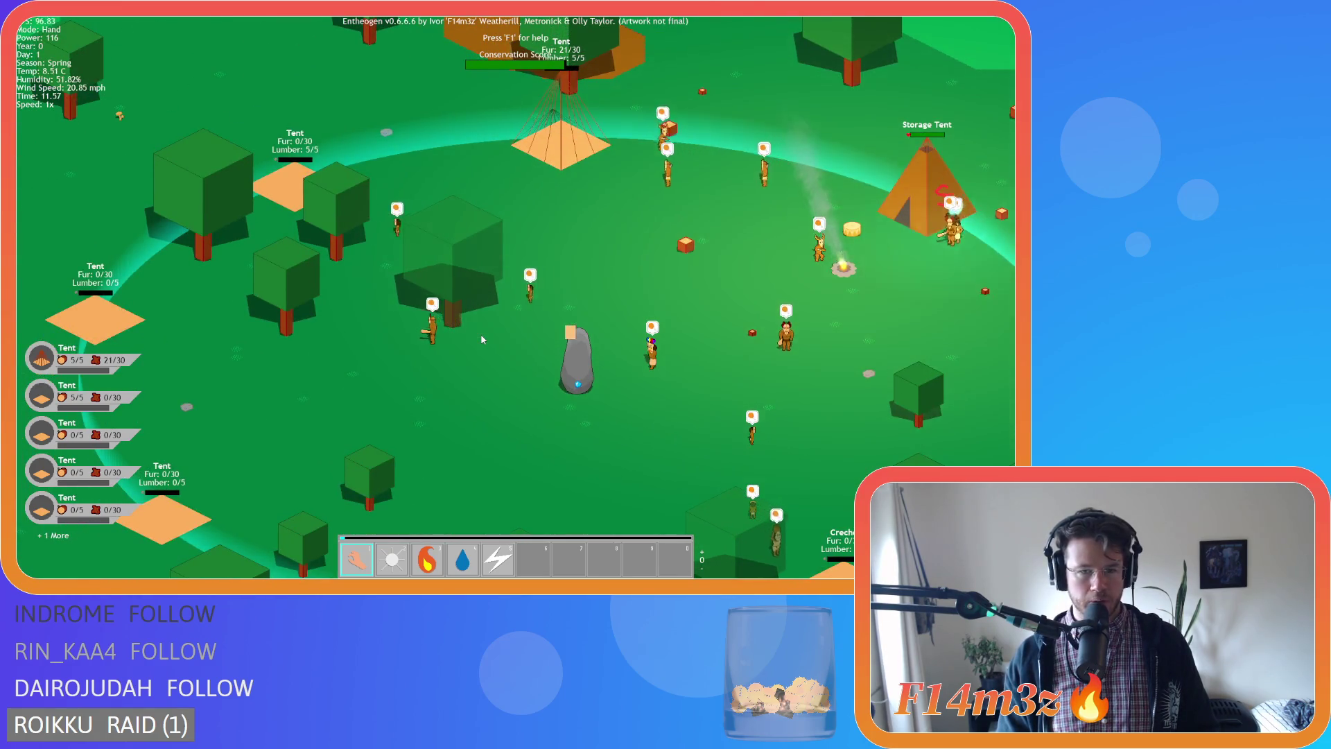
key(d)
key(a)
key(s)
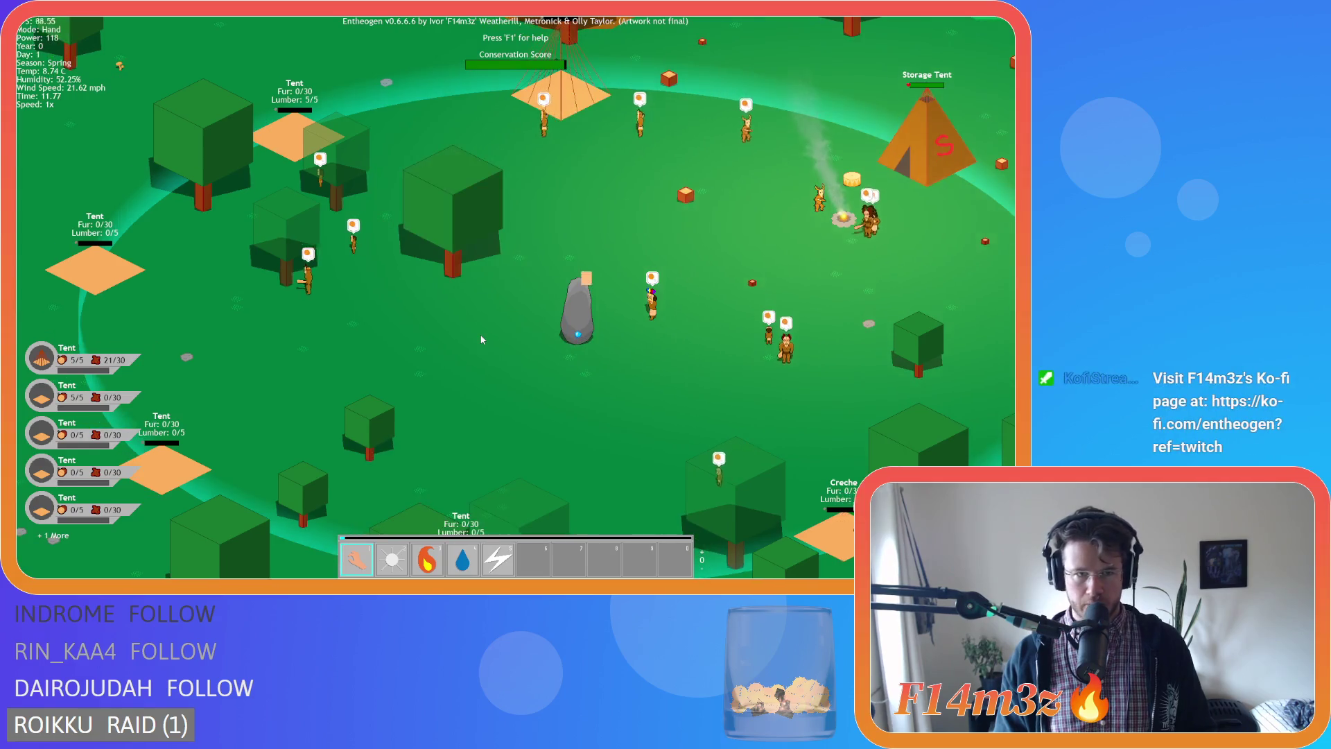
key(w)
key(d)
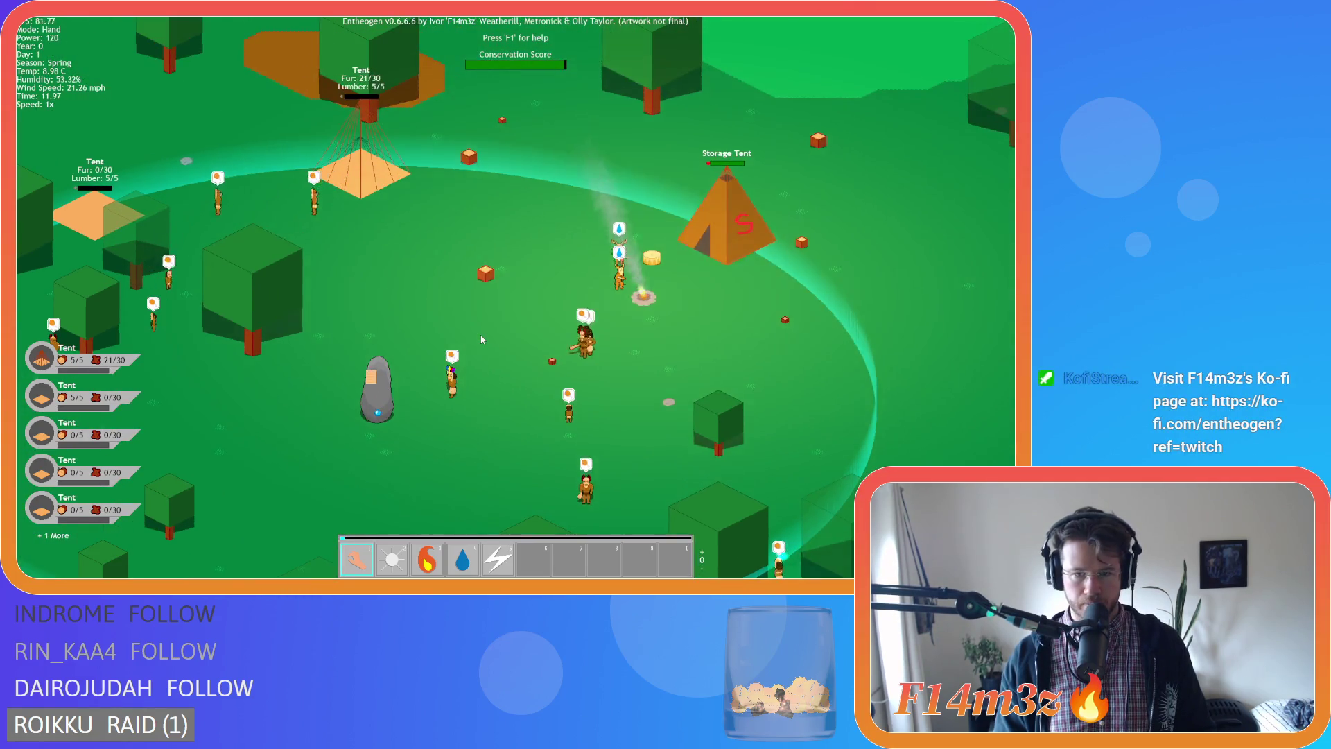
scroll(down, 3)
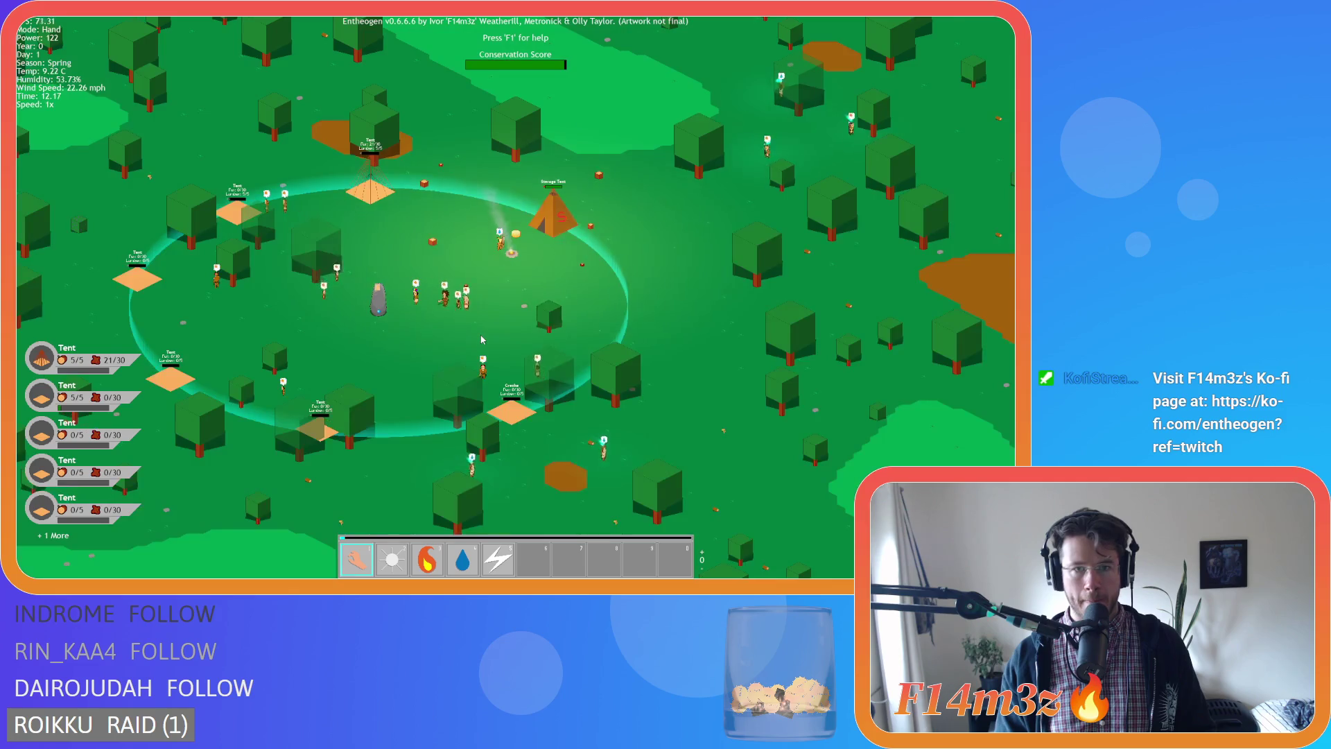
scroll(up, 3)
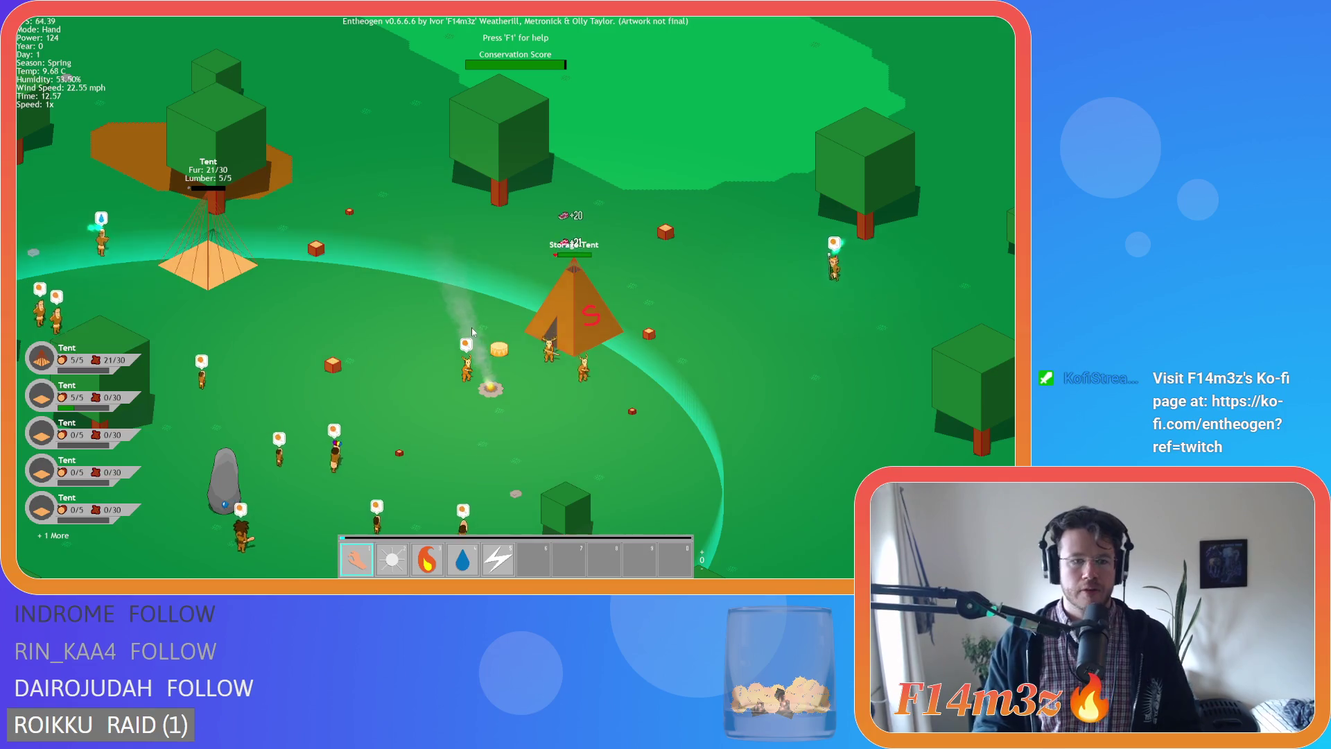
scroll(down, 3)
scroll(up, 3)
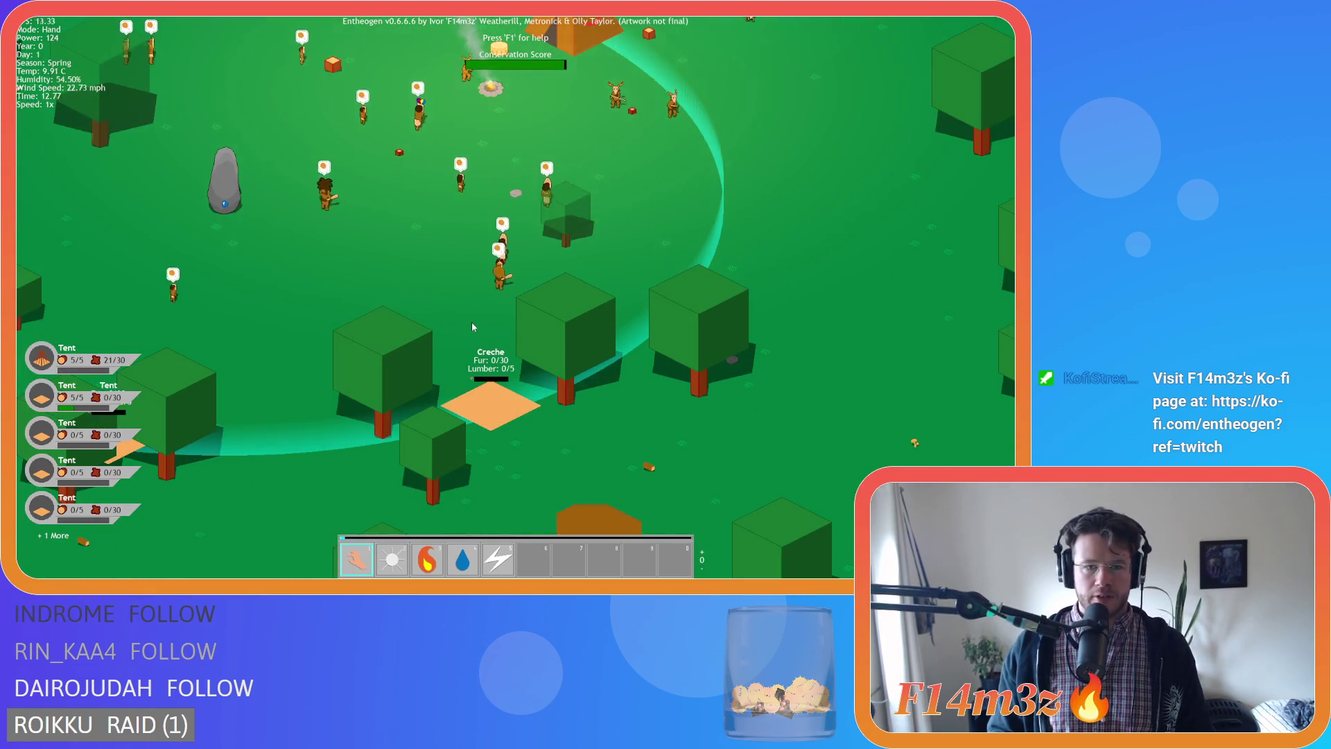
scroll(down, 3)
scroll(up, 3)
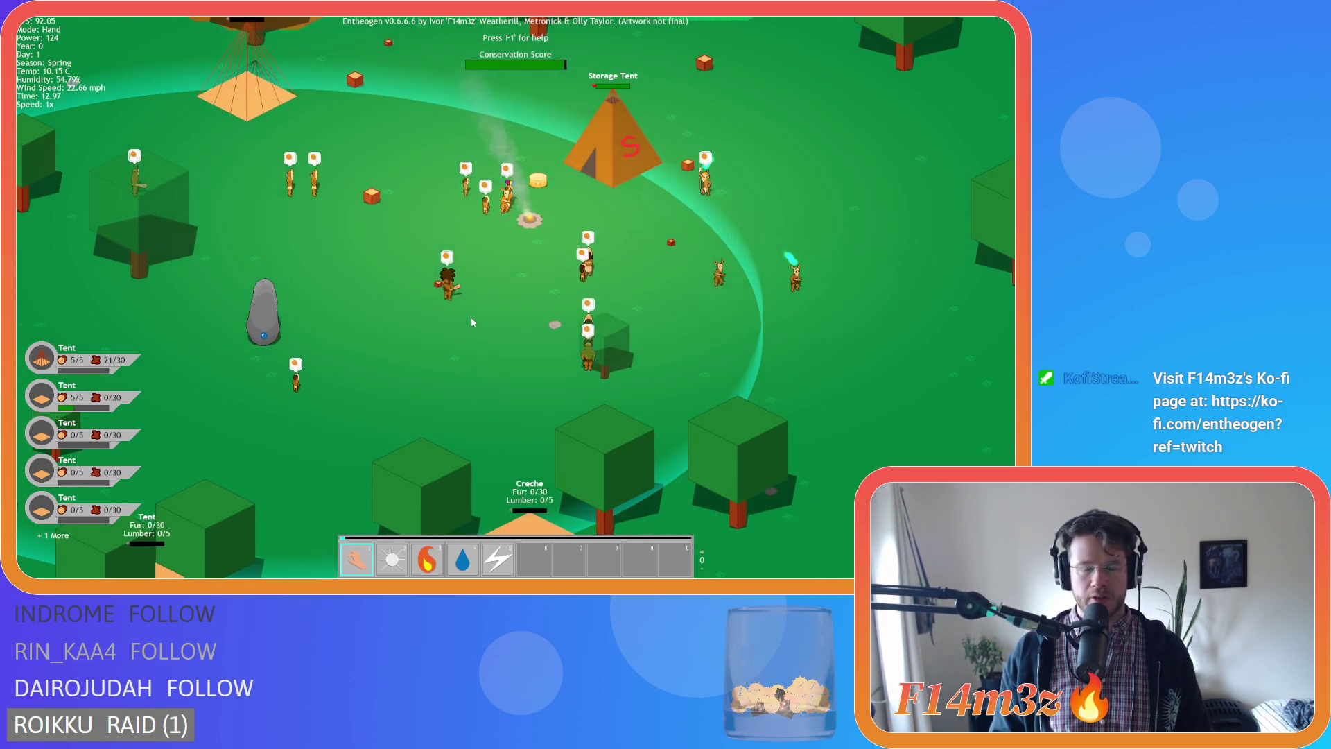
Pan toward the Storage Tent side, then recentre the view on the village centre.
key(d)
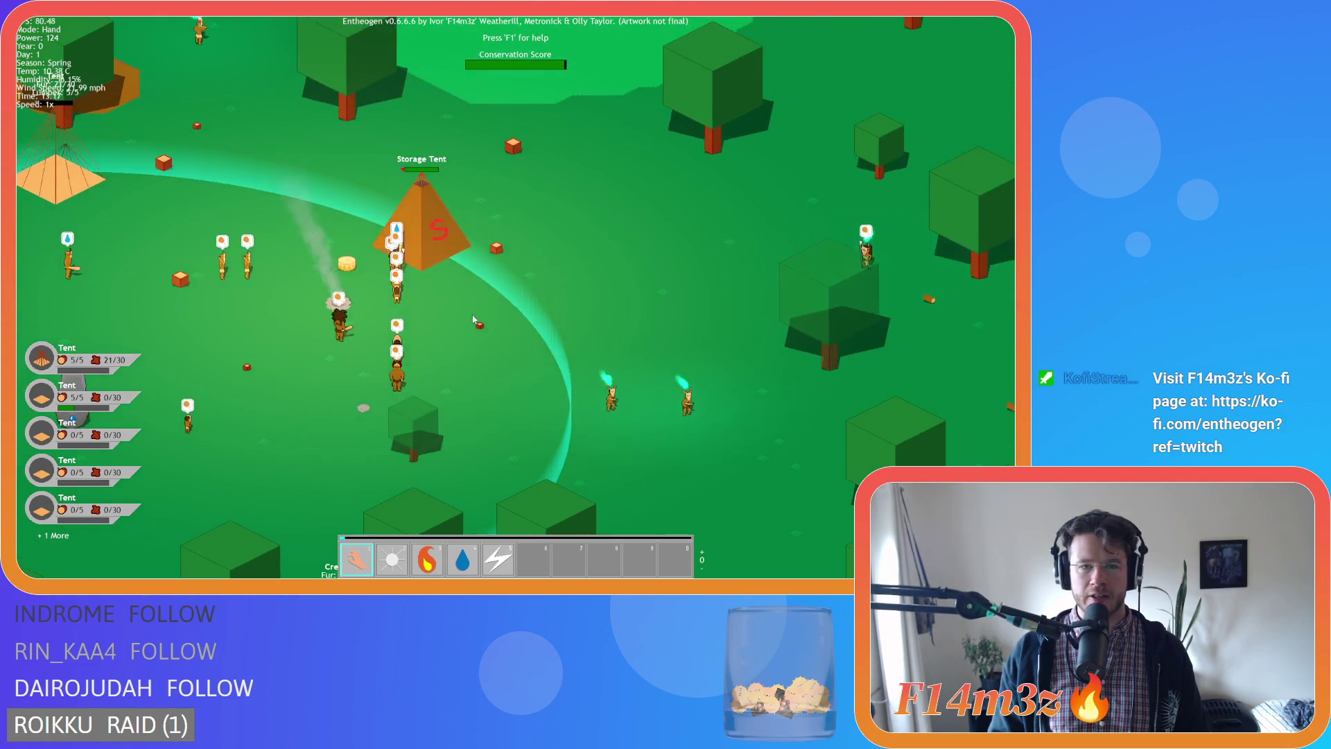
scroll(down, 3)
scroll(up, 3)
key(d)
key(s)
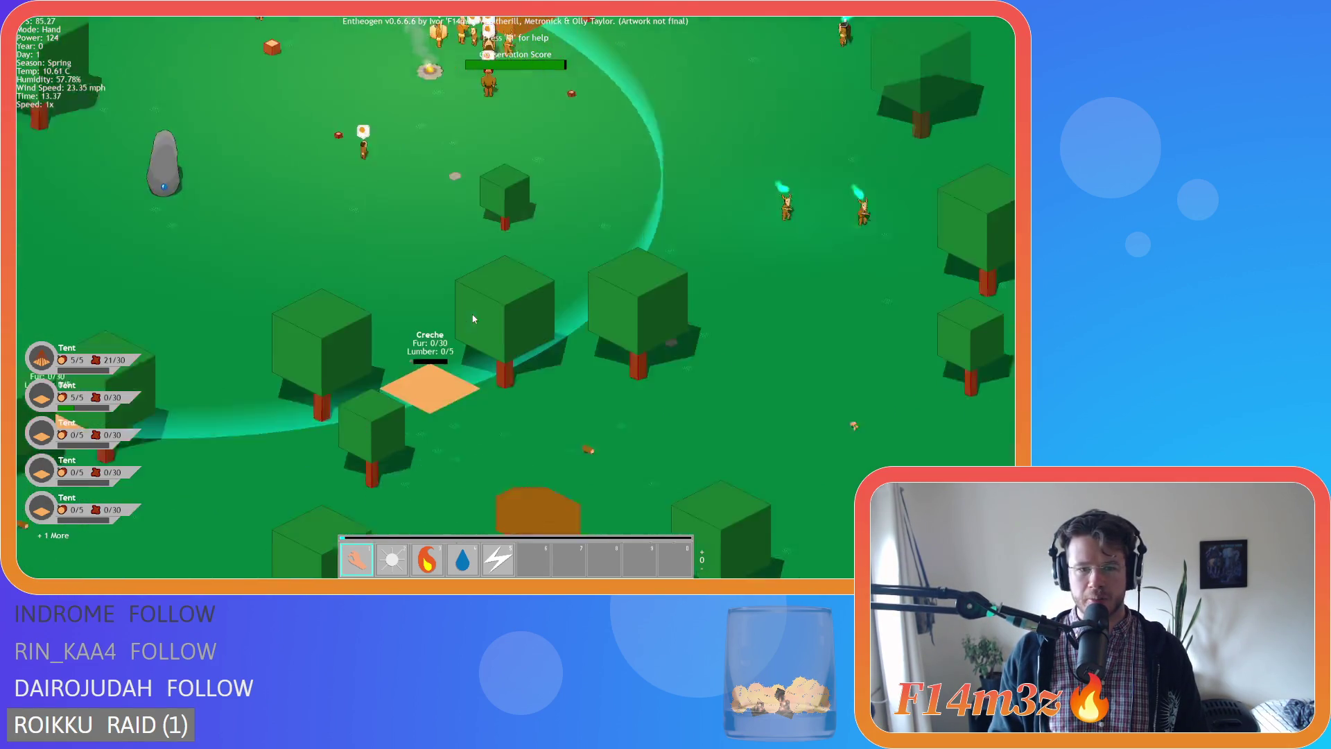
scroll(down, 3)
key(w)
scroll(up, 3)
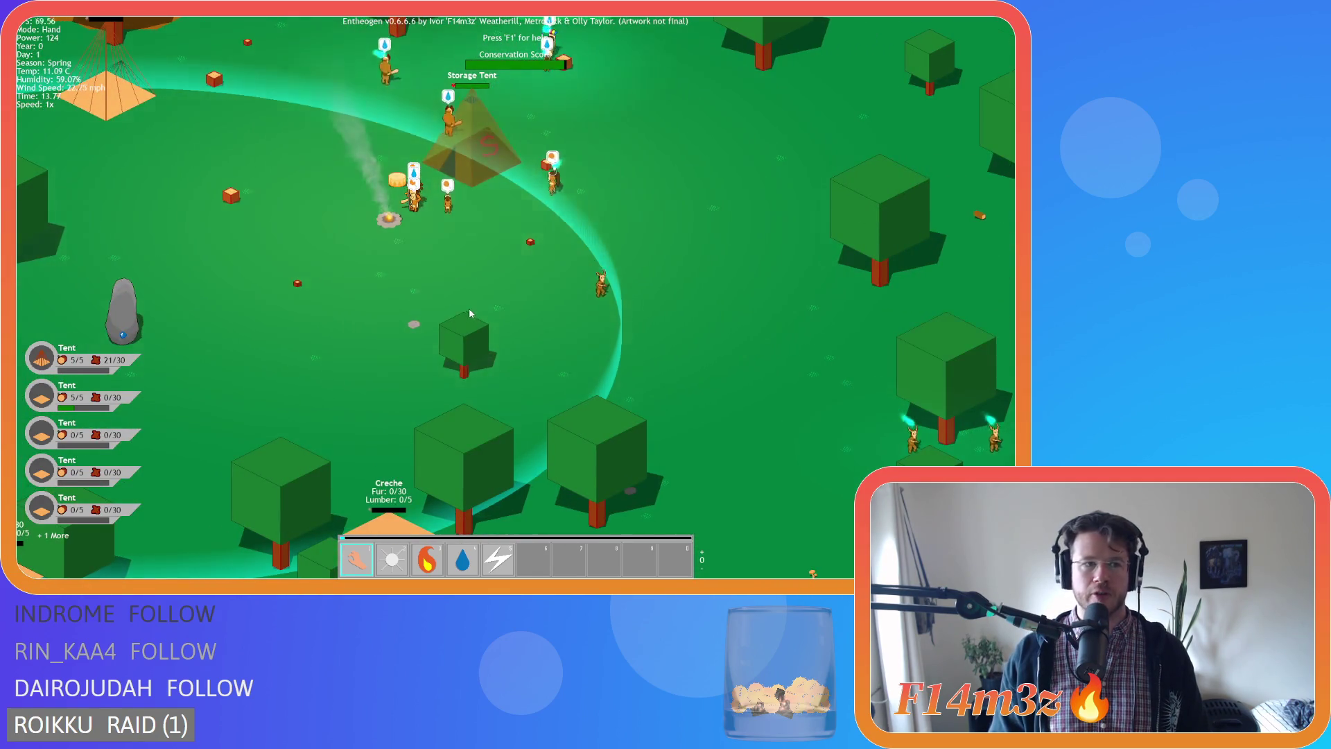
scroll(down, 3)
key(d)
key(s)
scroll(up, 3)
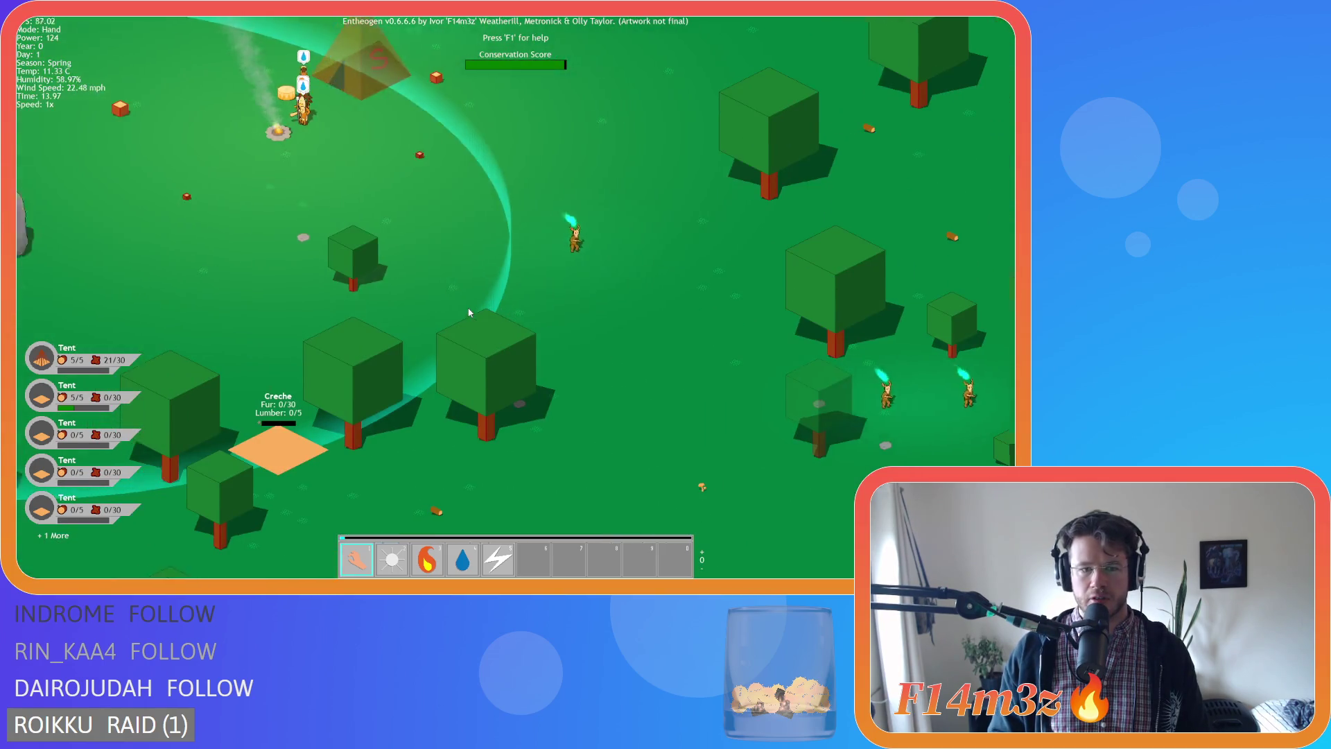
key(a)
key(w)
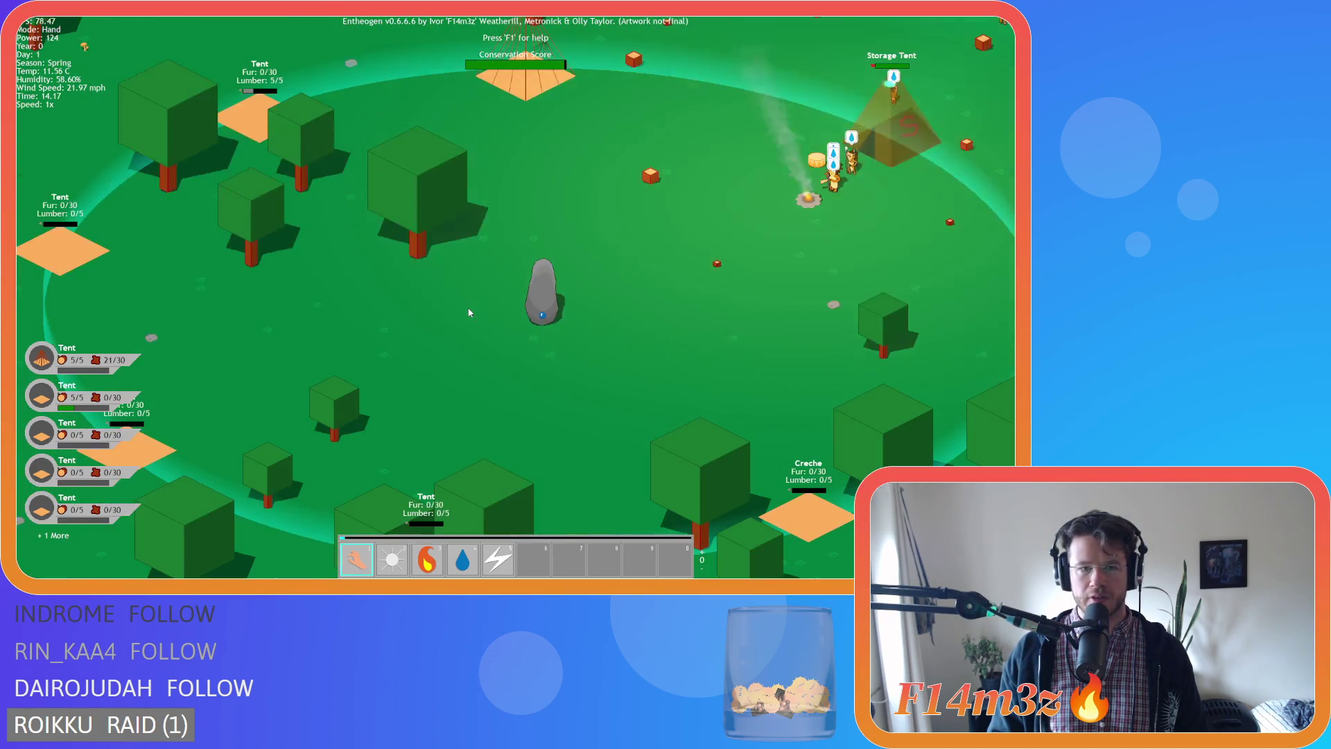
key(d)
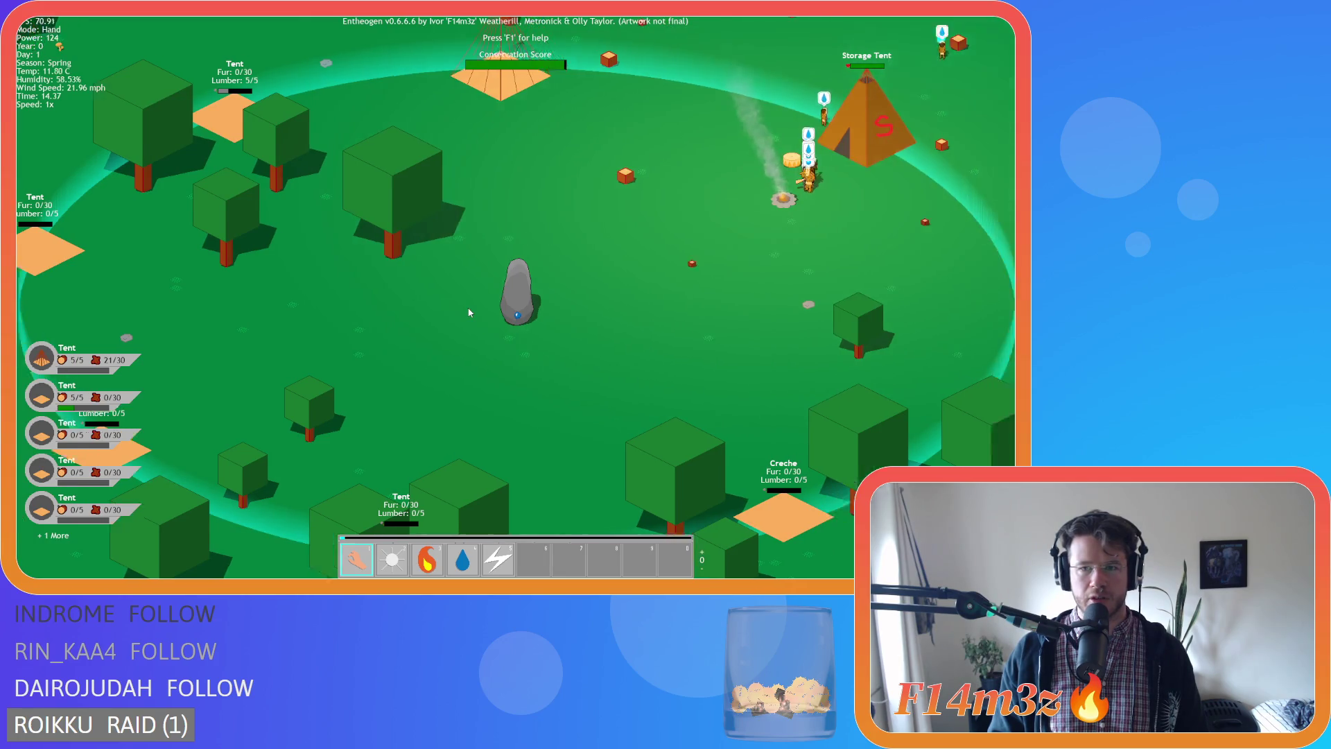
key(w)
key(d)
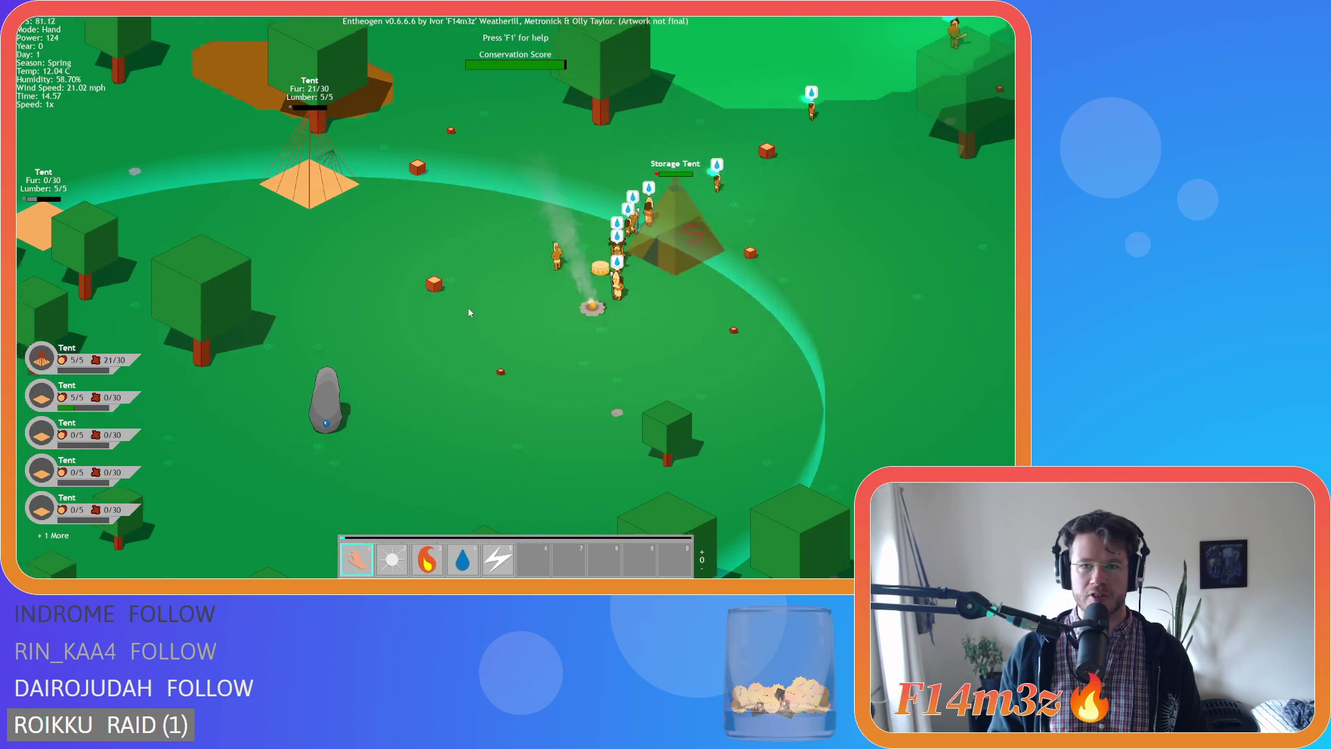
key(w)
key(s)
key(a)
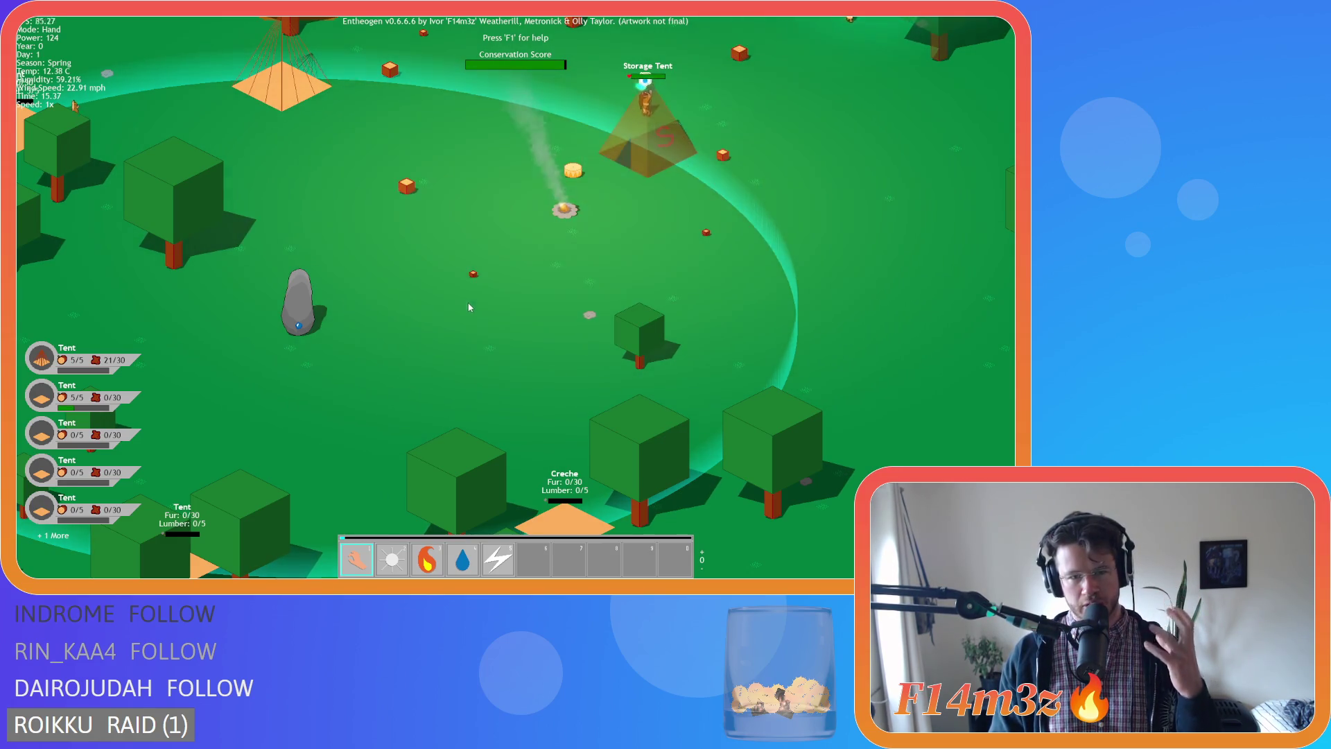
key(w)
key(a)
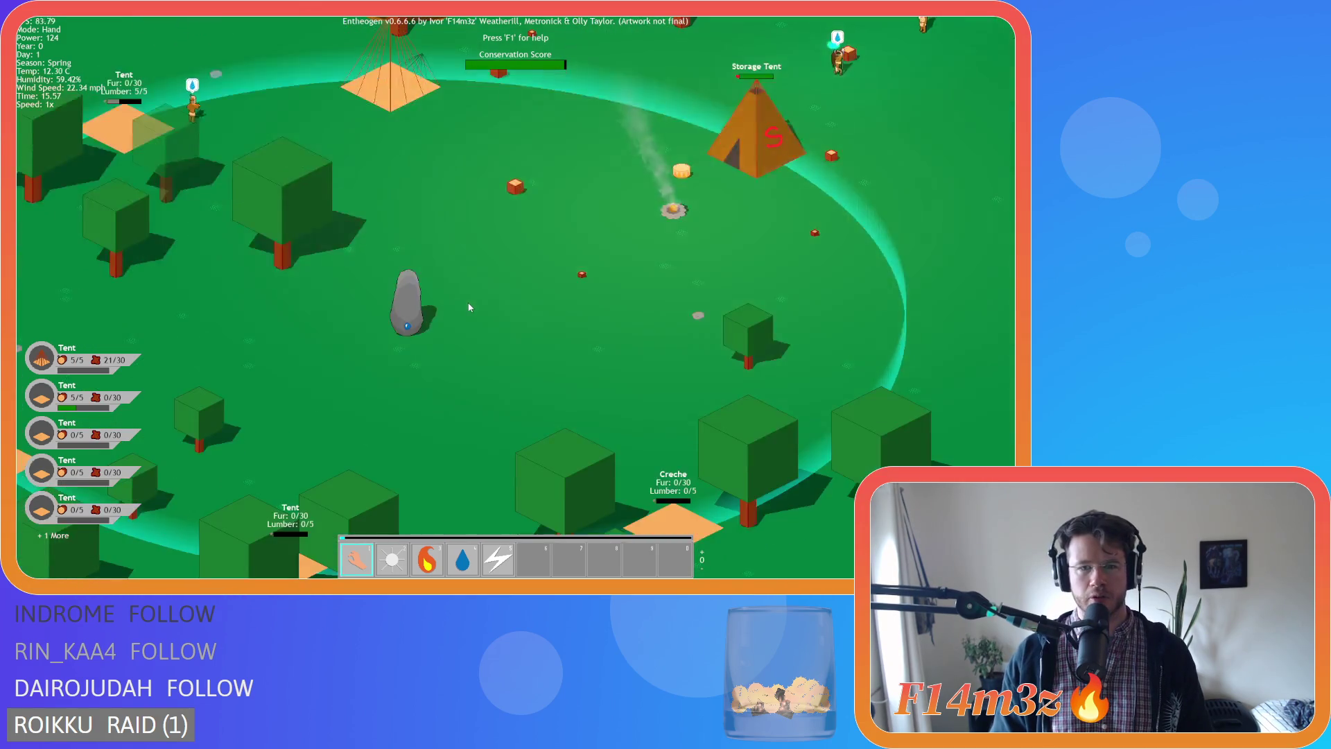
scroll(down, 3)
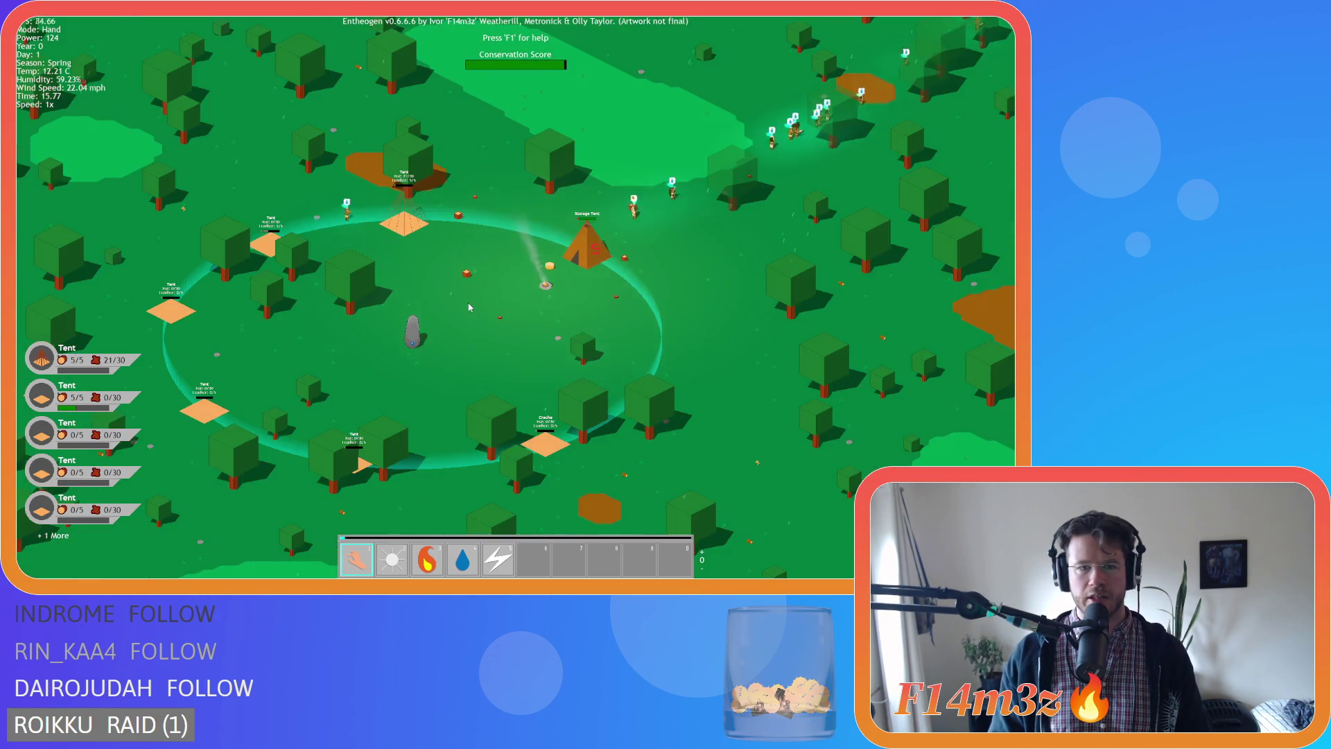
scroll(up, 3)
scroll(down, 3)
scroll(up, 3)
scroll(down, 3)
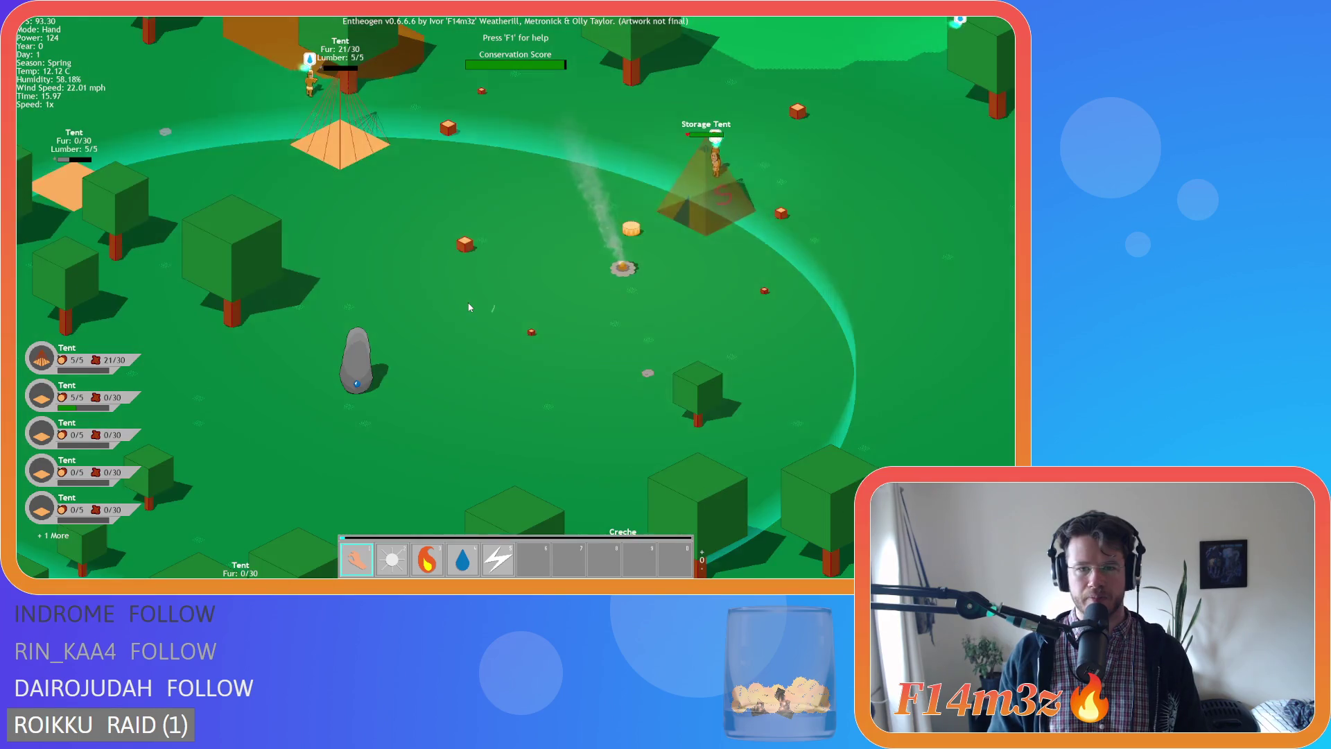
key(d)
scroll(up, 3)
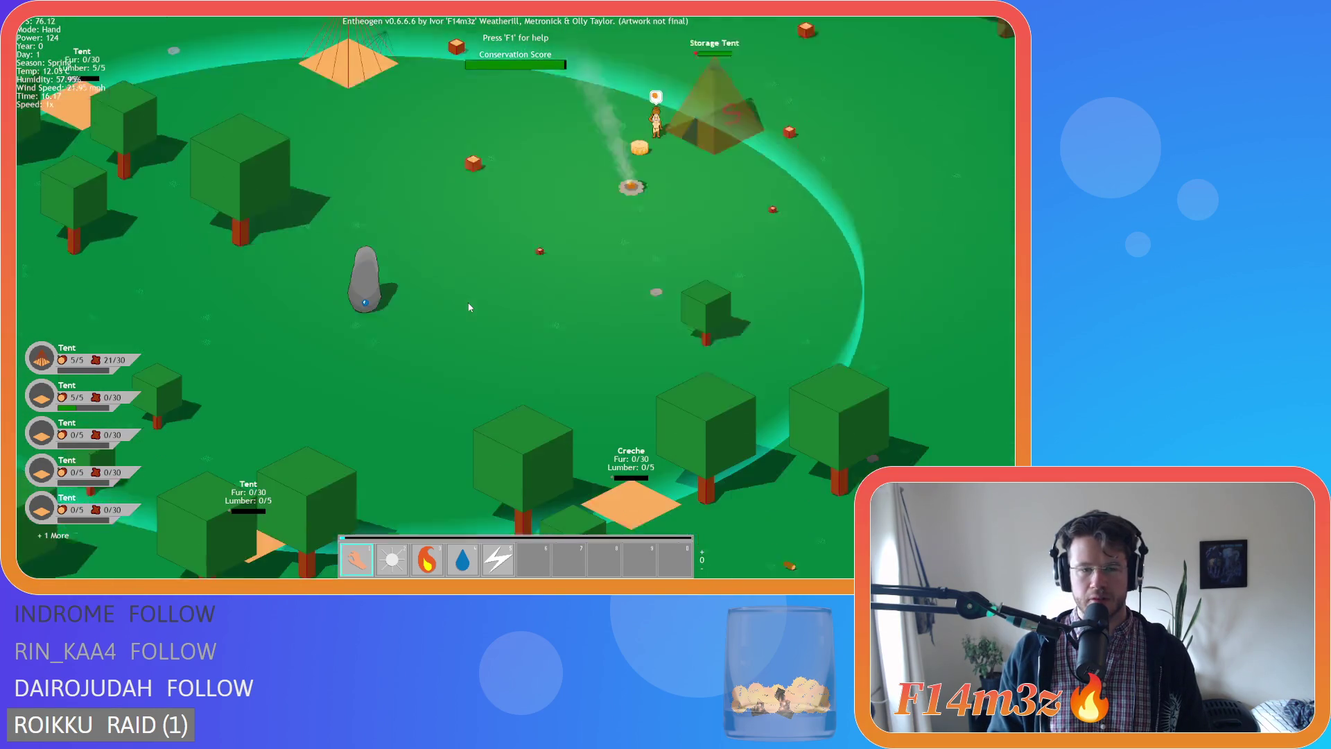
scroll(down, 3)
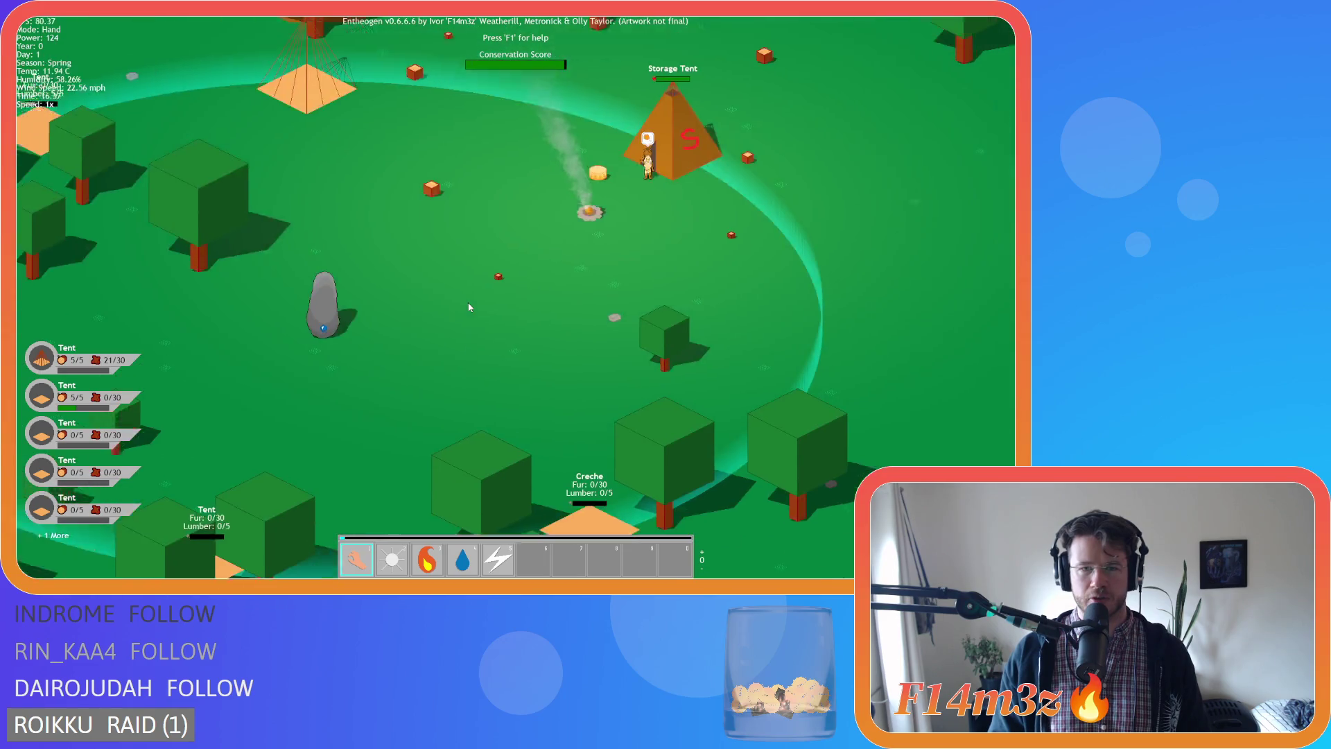
scroll(up, 3)
scroll(down, 3)
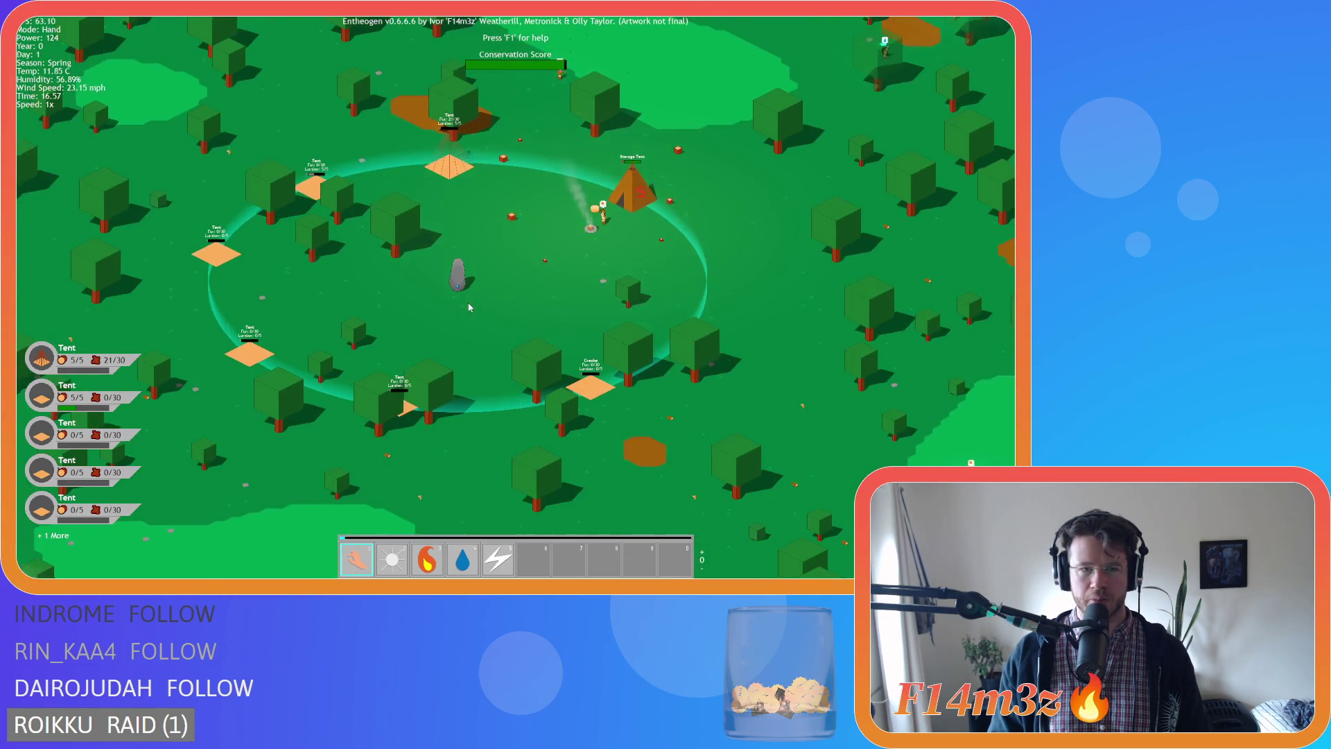
scroll(up, 3)
key(w)
key(s)
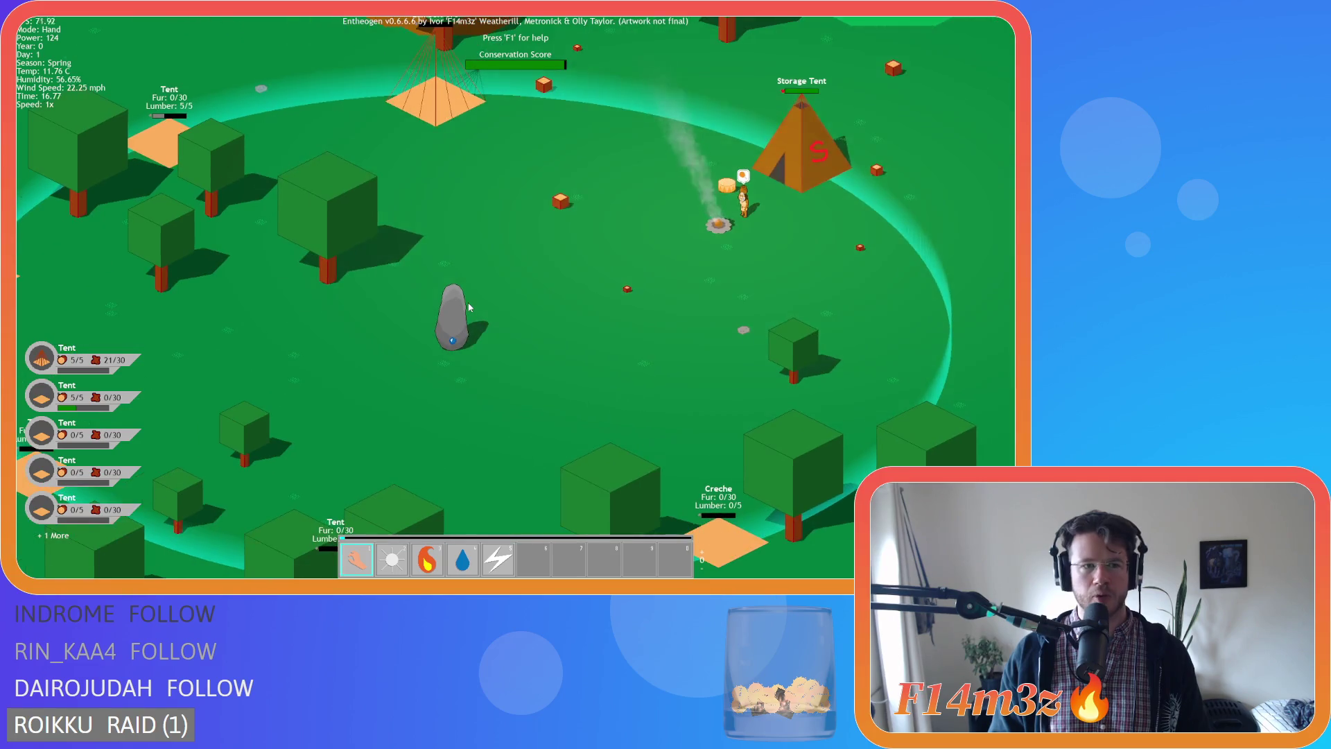
key(a)
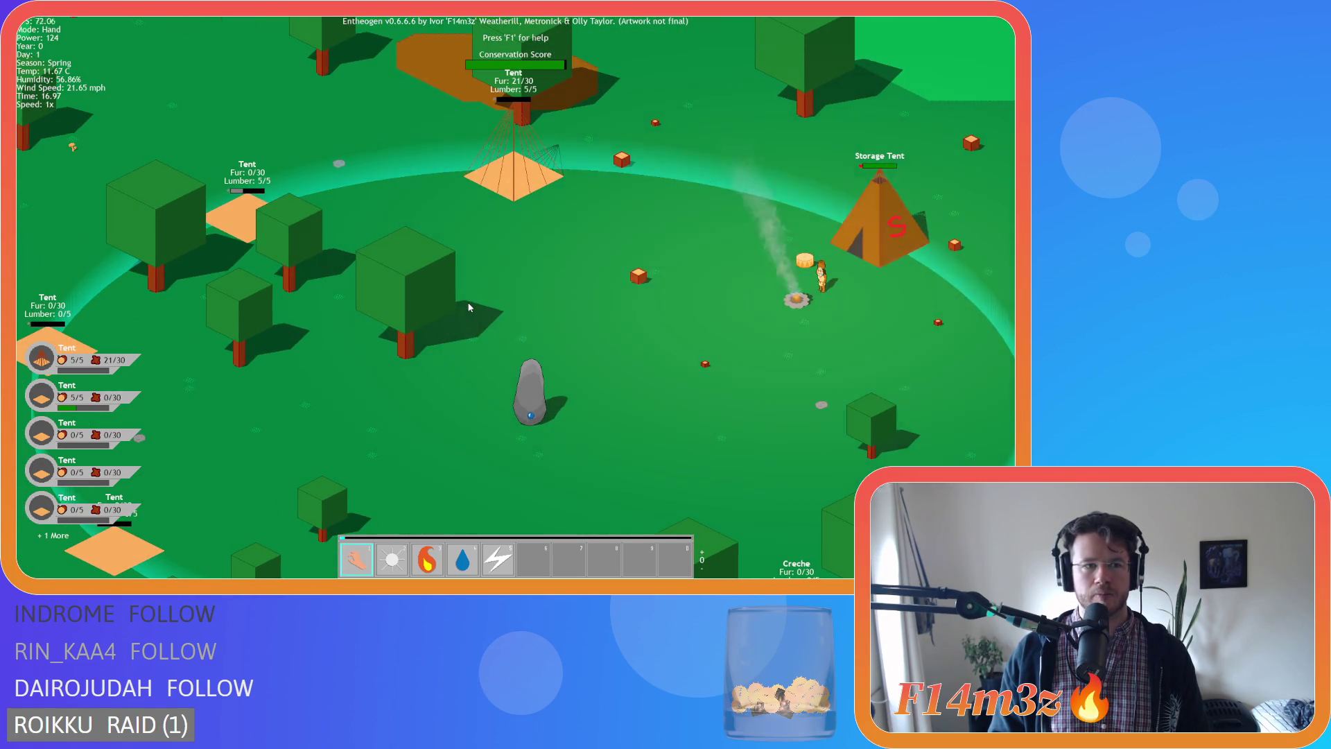
key(d)
key(w)
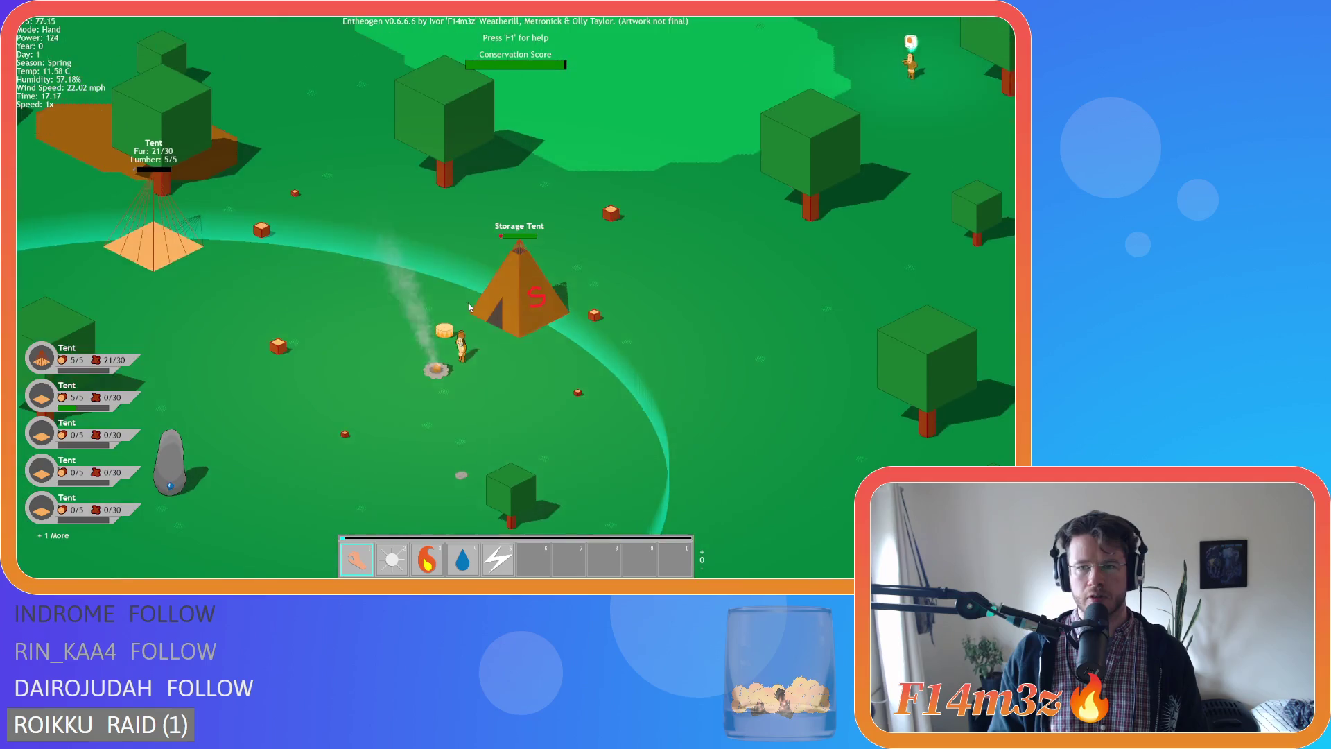
key(s)
key(d)
key(a)
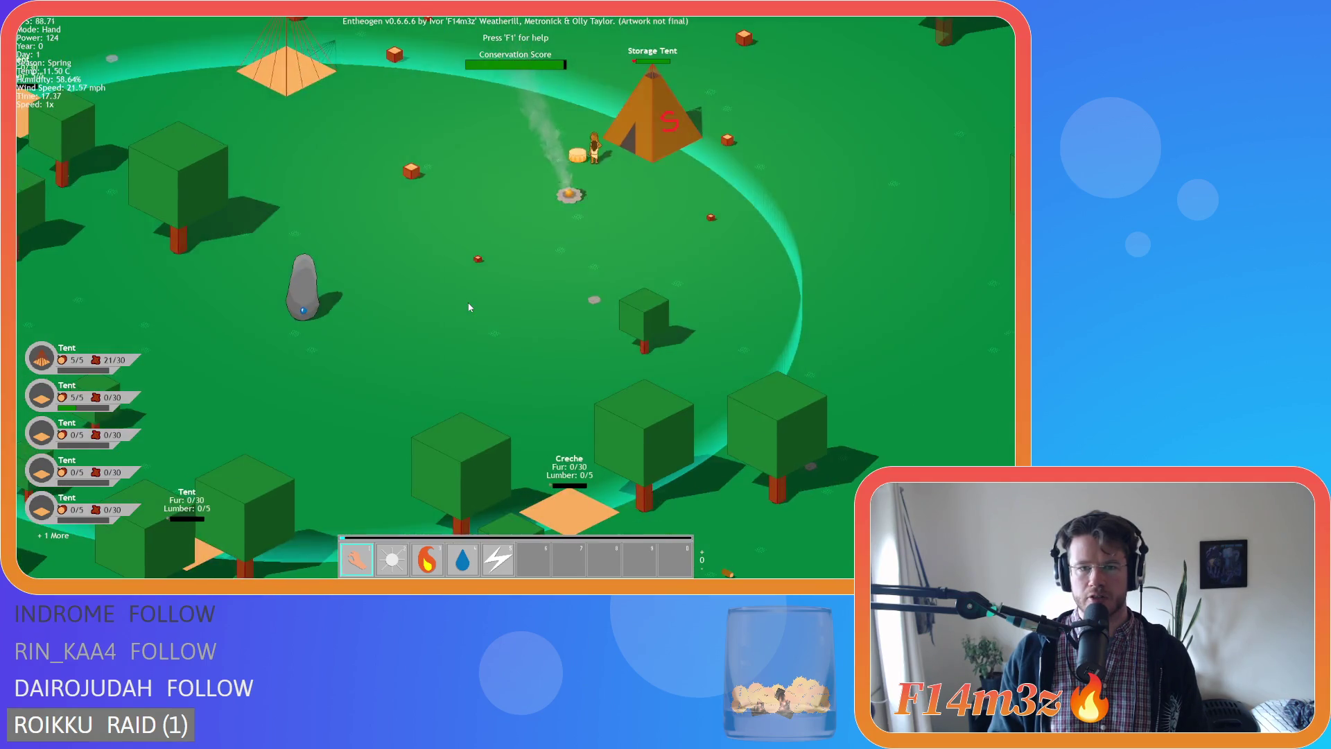
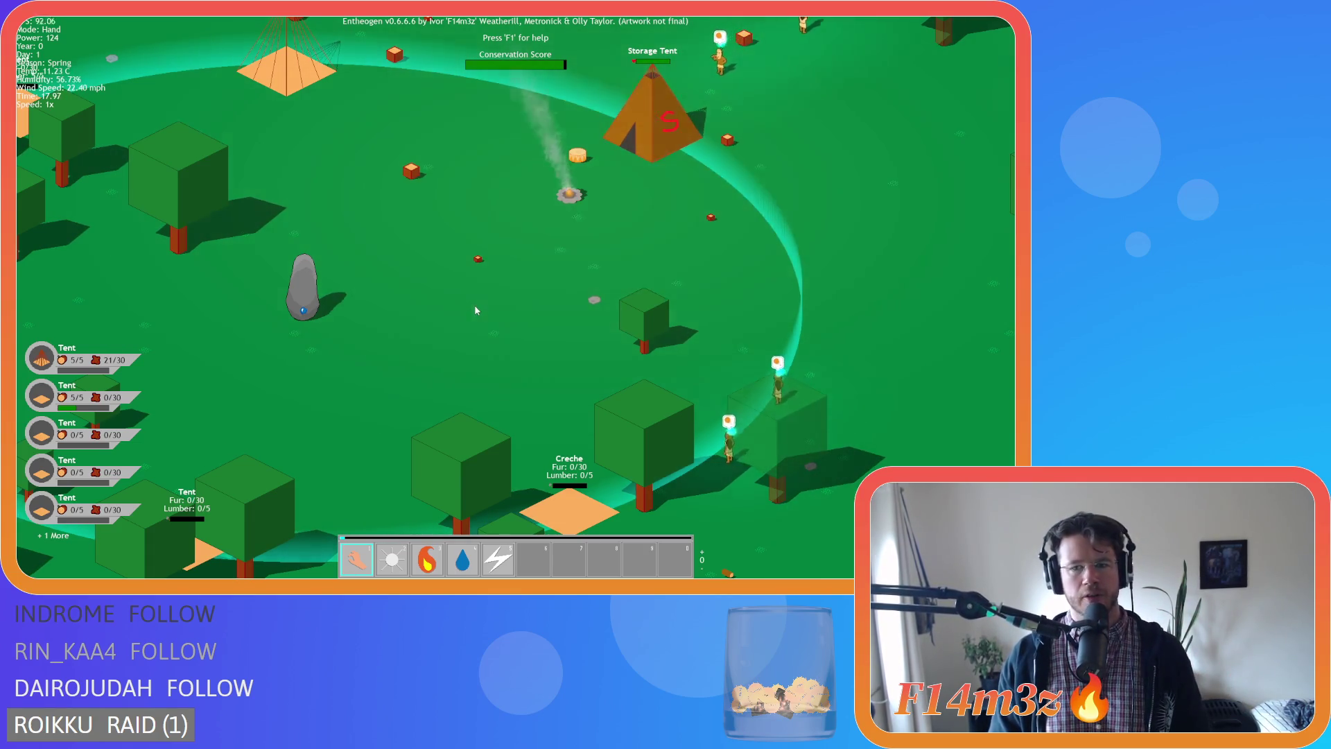
Pan and zoom the camera across the village, then bring it back into view.
key(w)
key(d)
key(a)
scroll(down, 3)
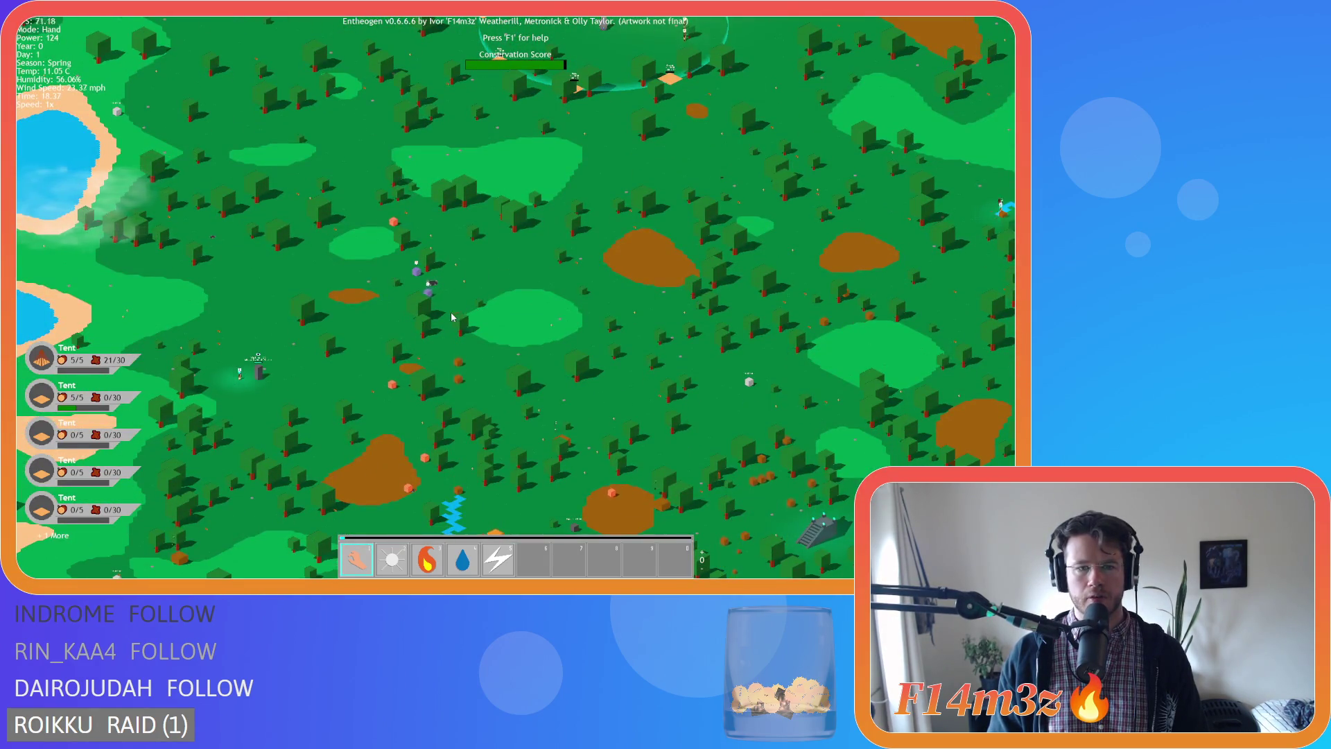
key(w)
scroll(up, 3)
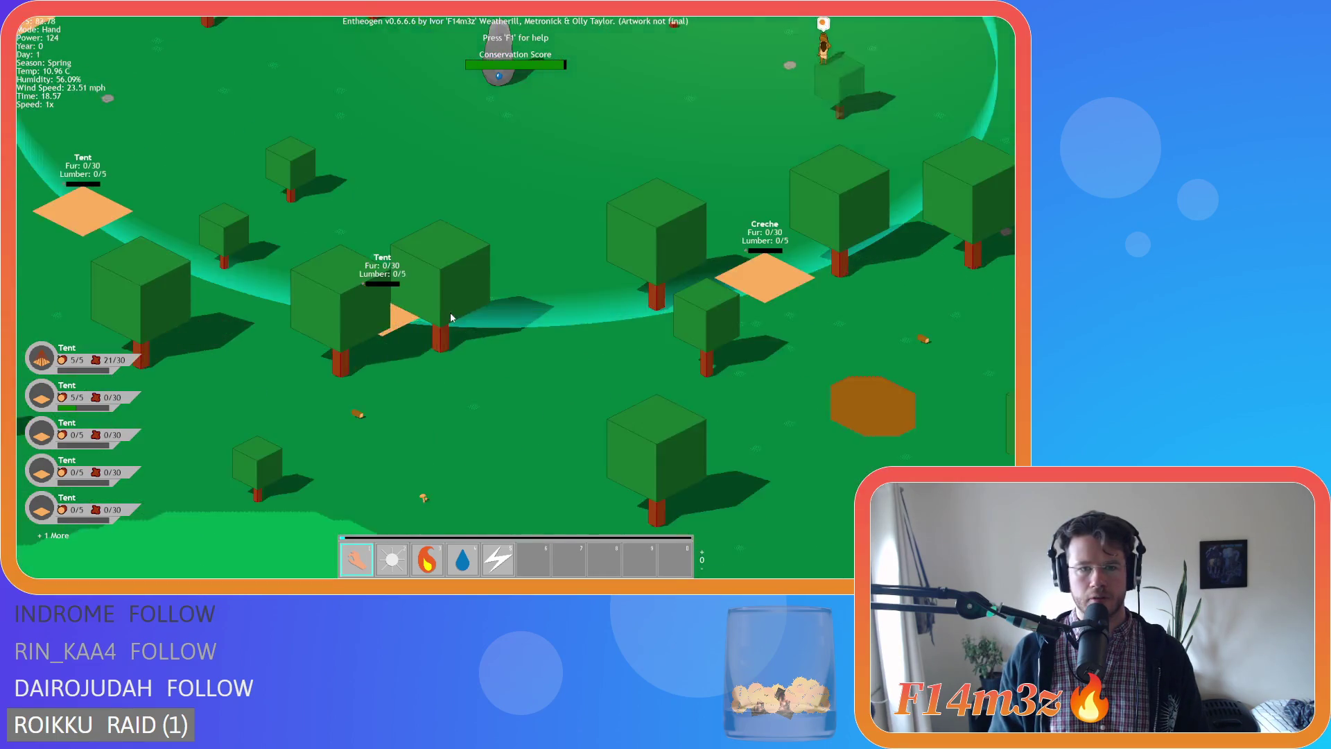
scroll(down, 3)
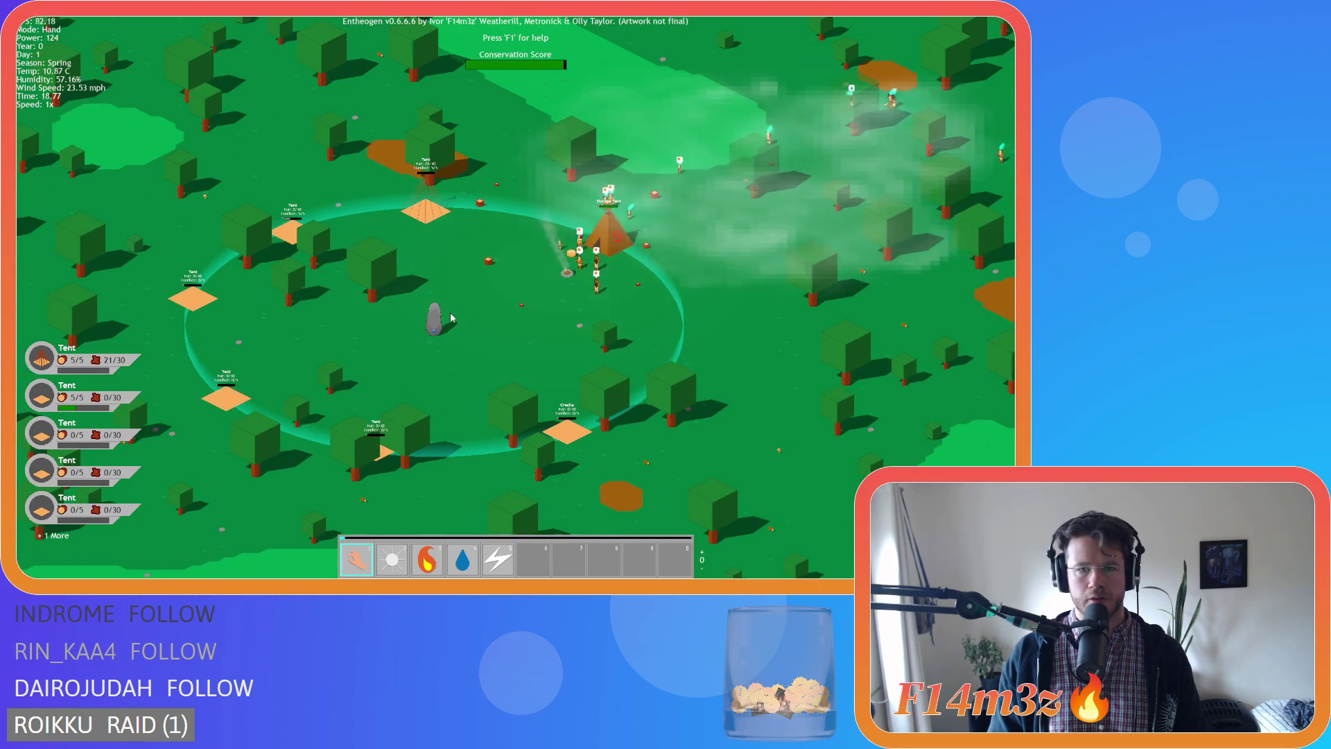
scroll(up, 3)
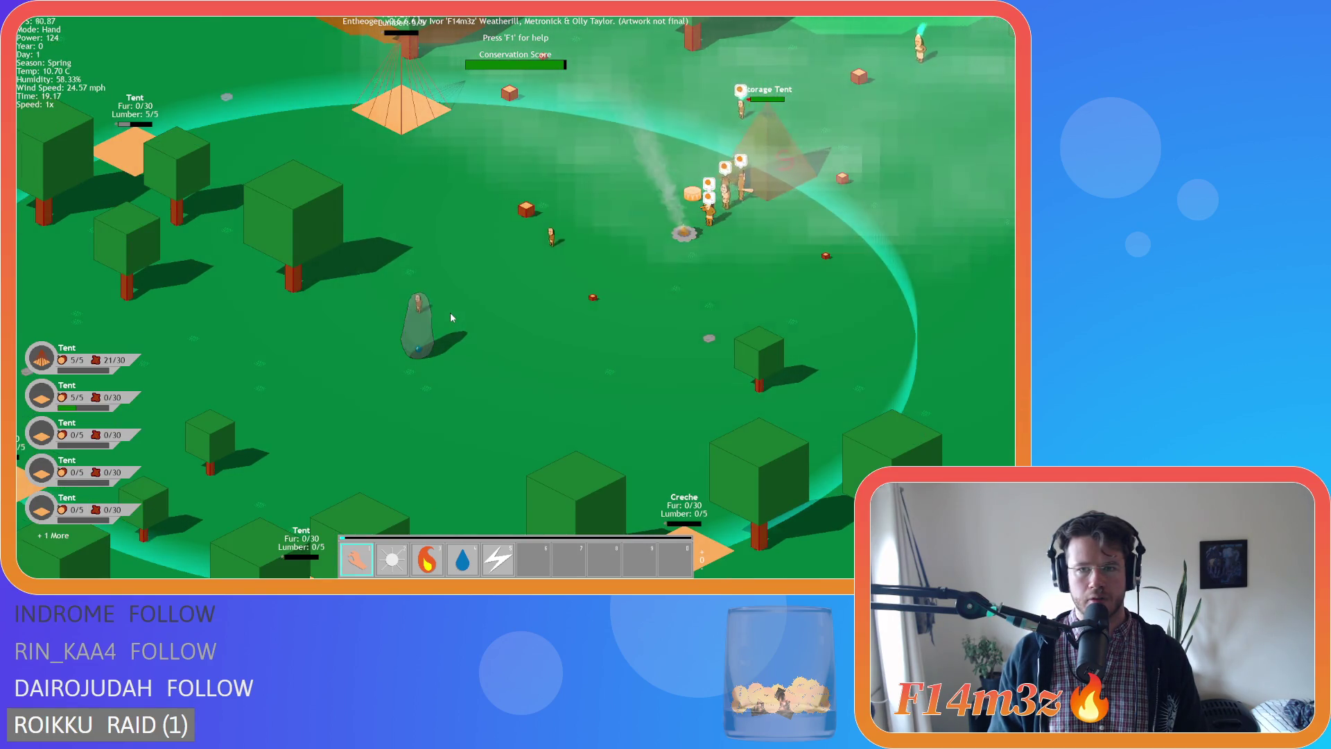
Watch the shrine and its worshipper until Divine Intervention unlocks.
key(d)
key(s)
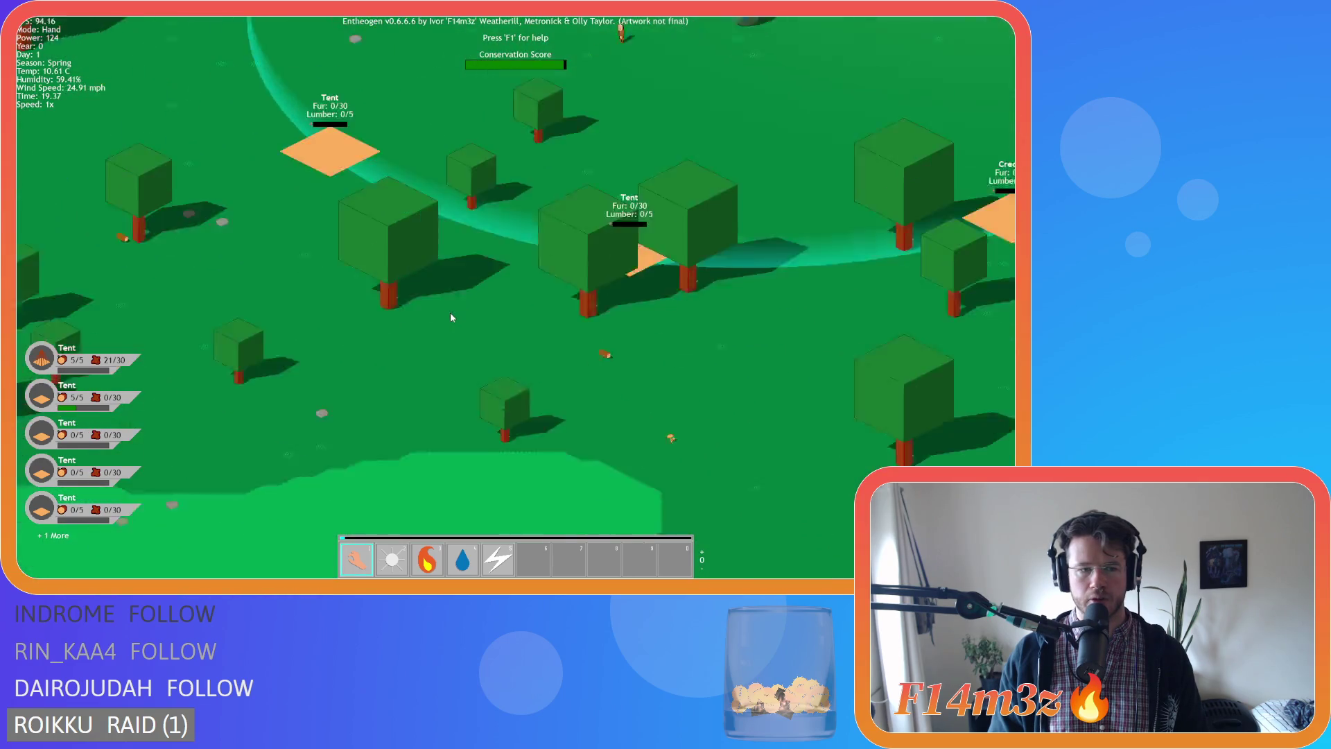
scroll(down, 3)
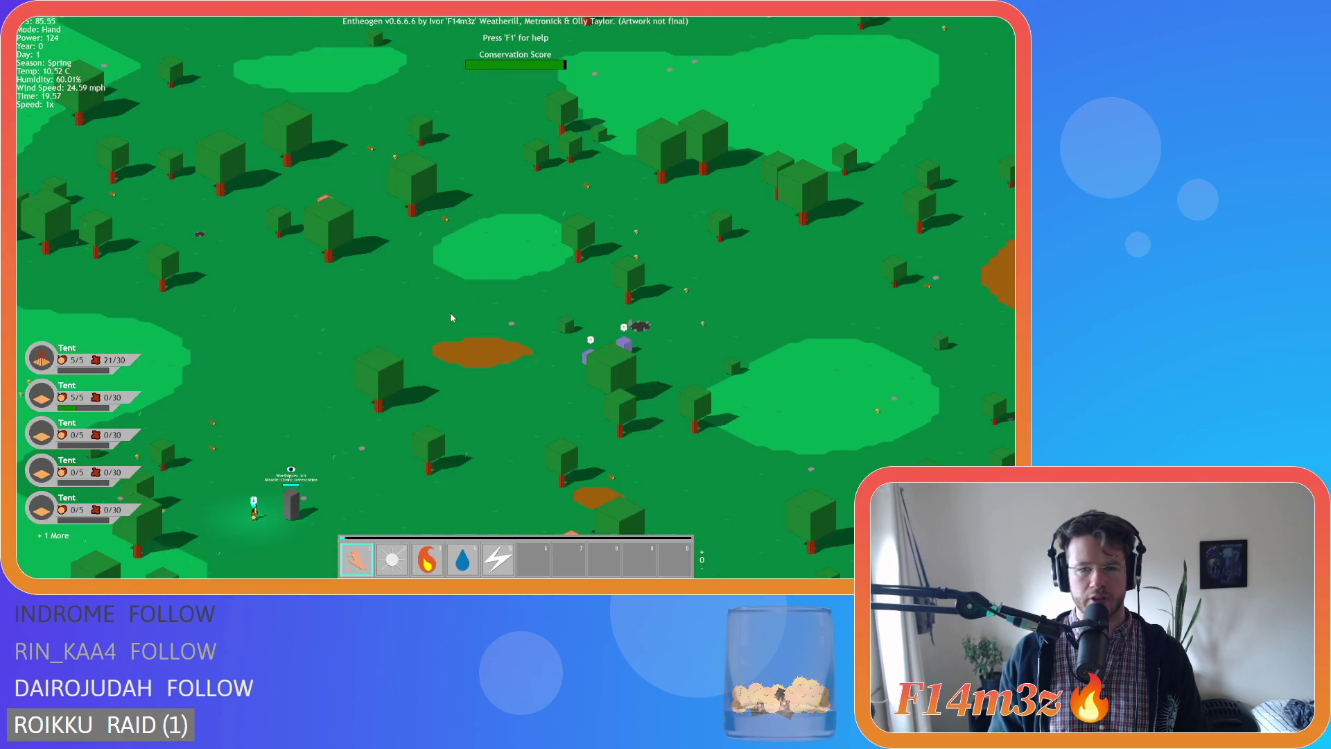
scroll(up, 3)
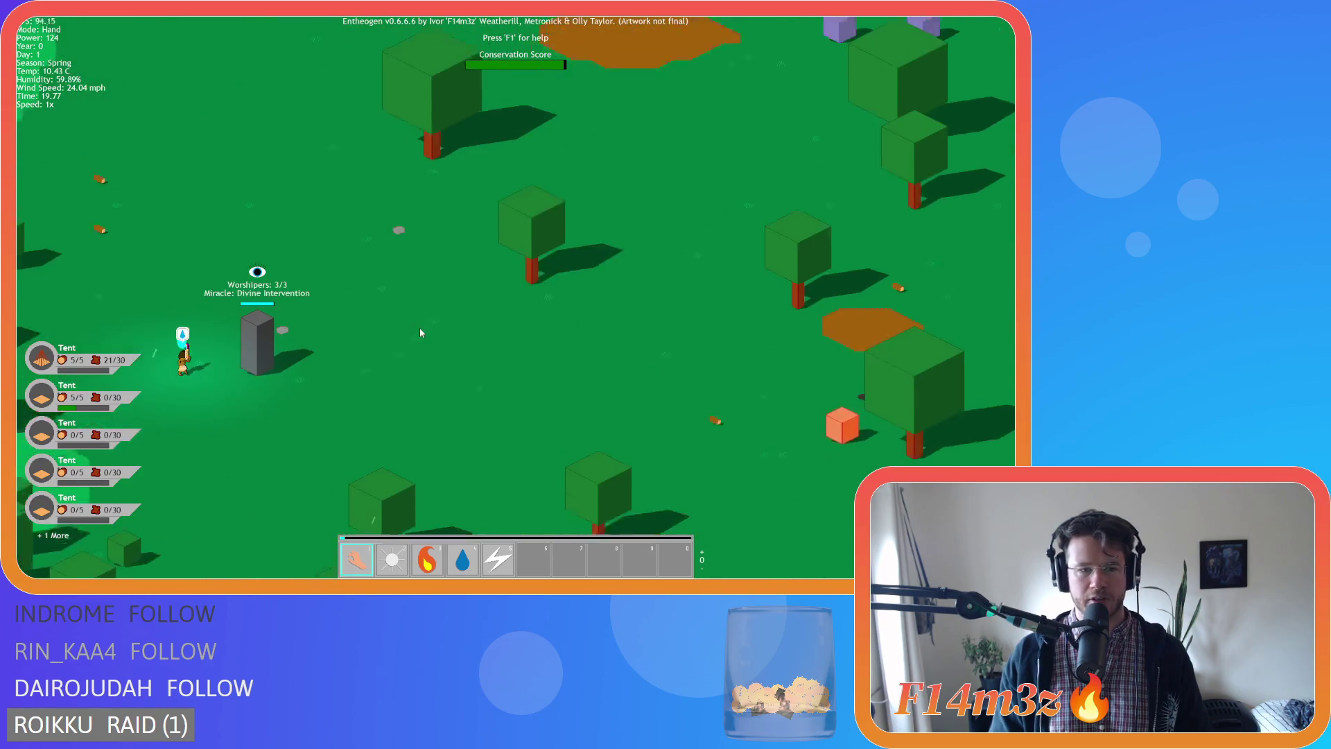
key(w)
key(a)
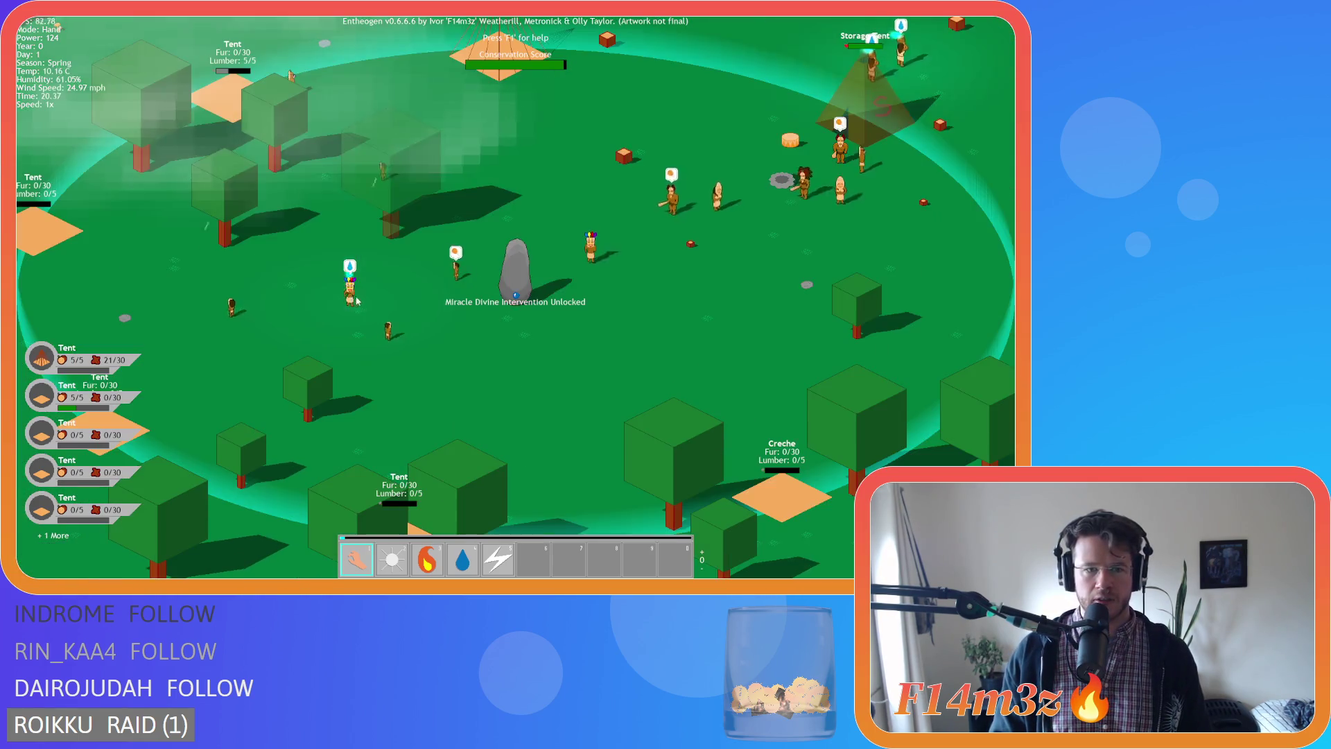
scroll(down, 3)
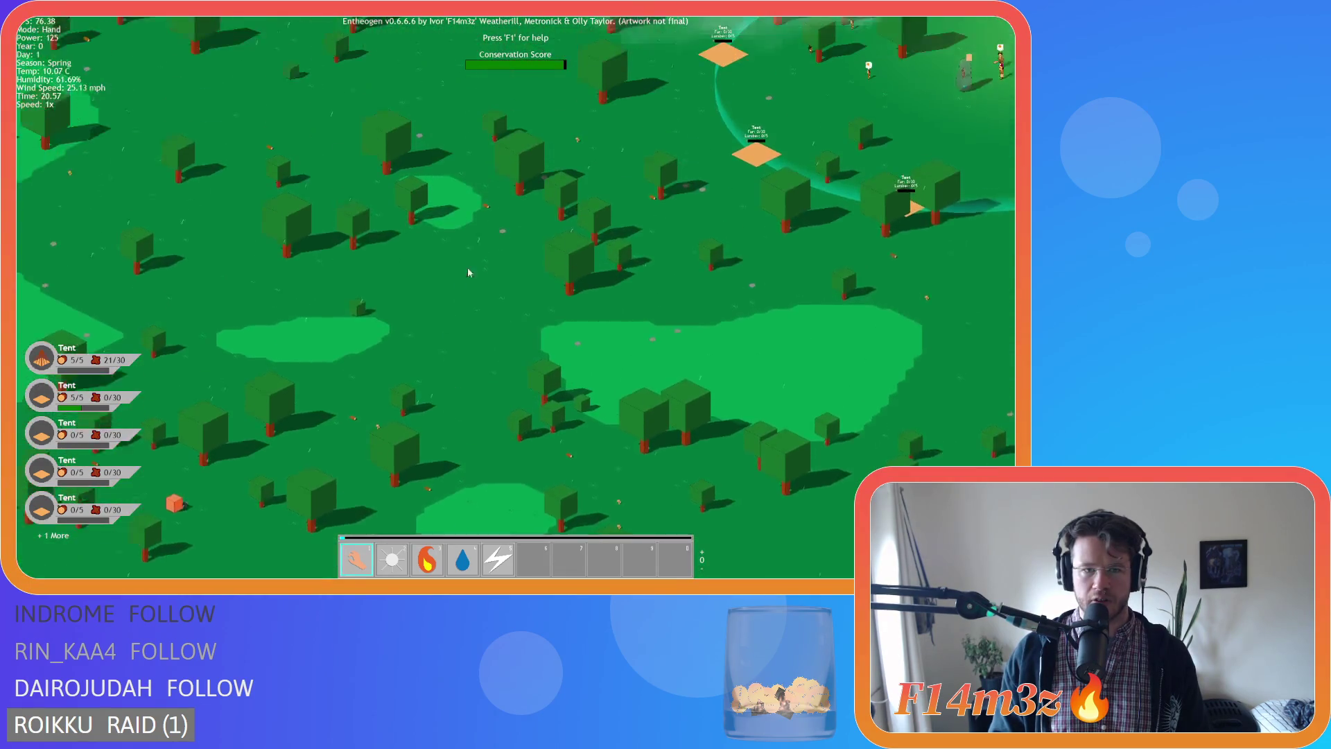
scroll(up, 3)
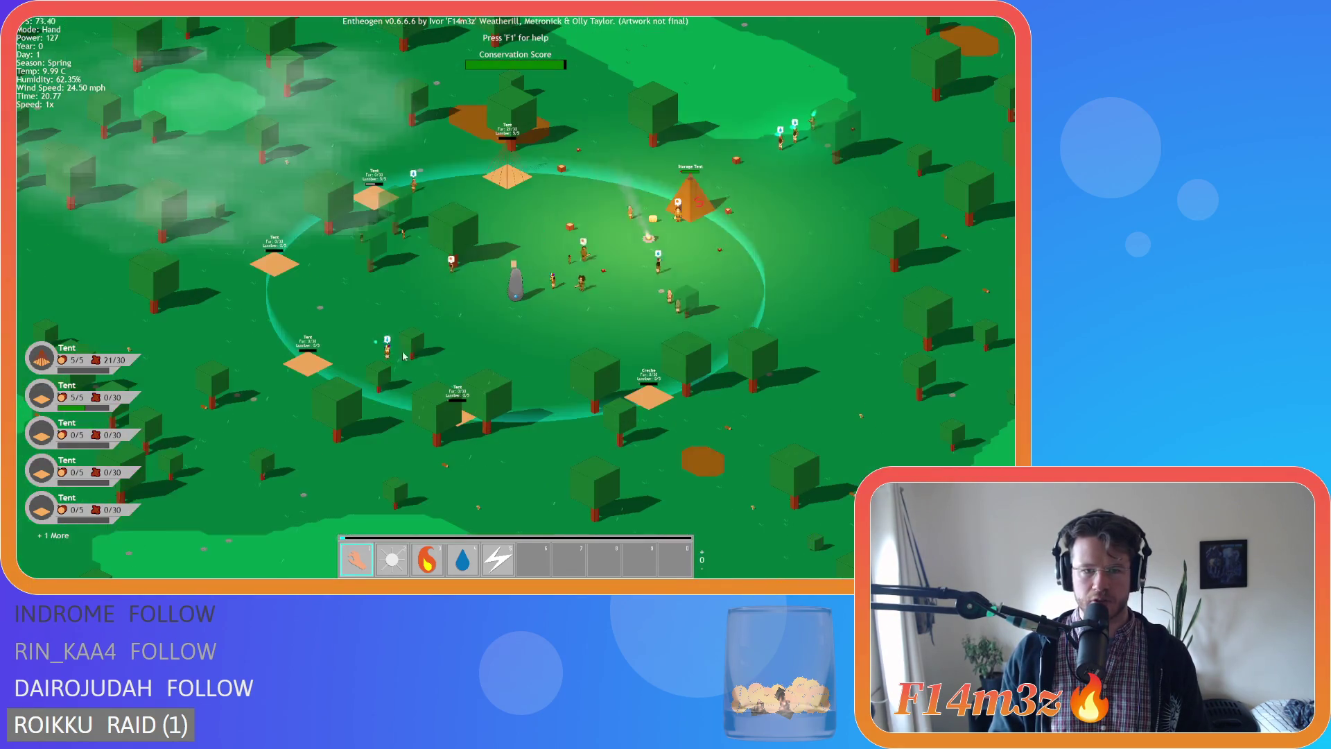
scroll(down, 3)
scroll(up, 3)
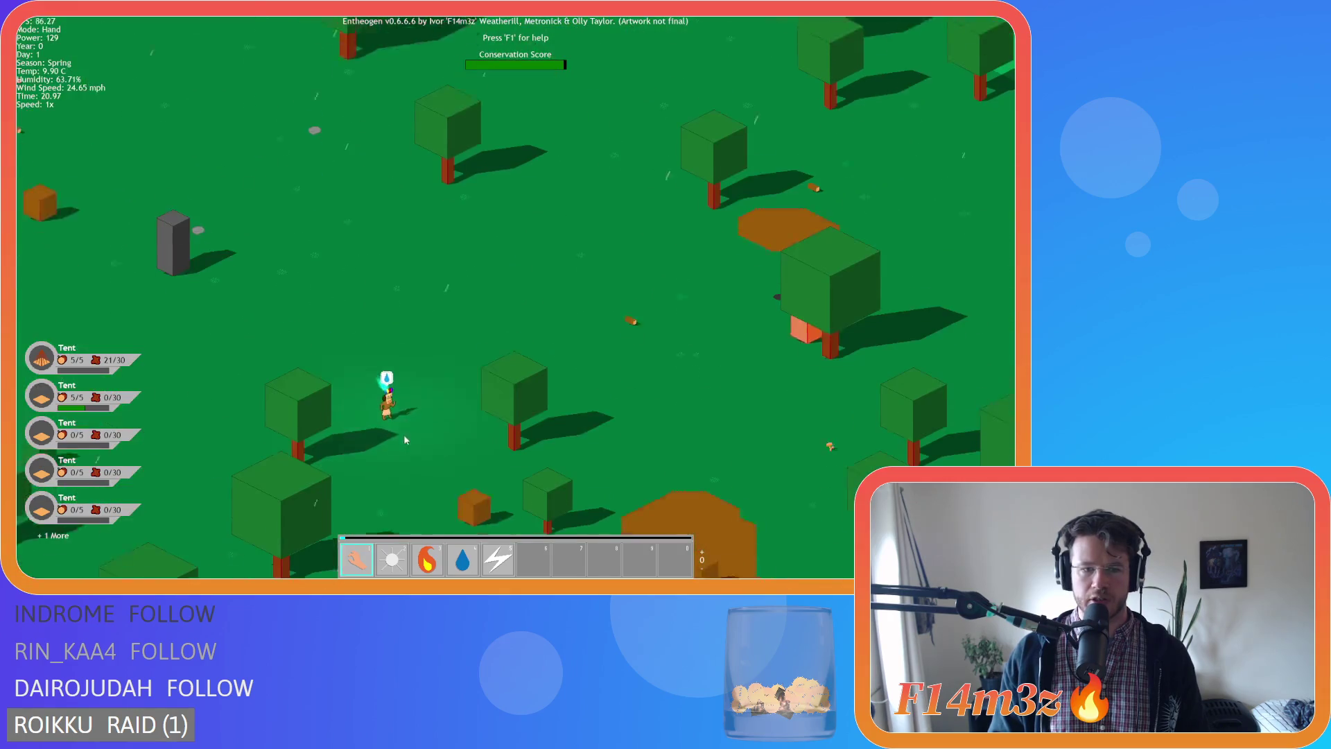
scroll(up, 3)
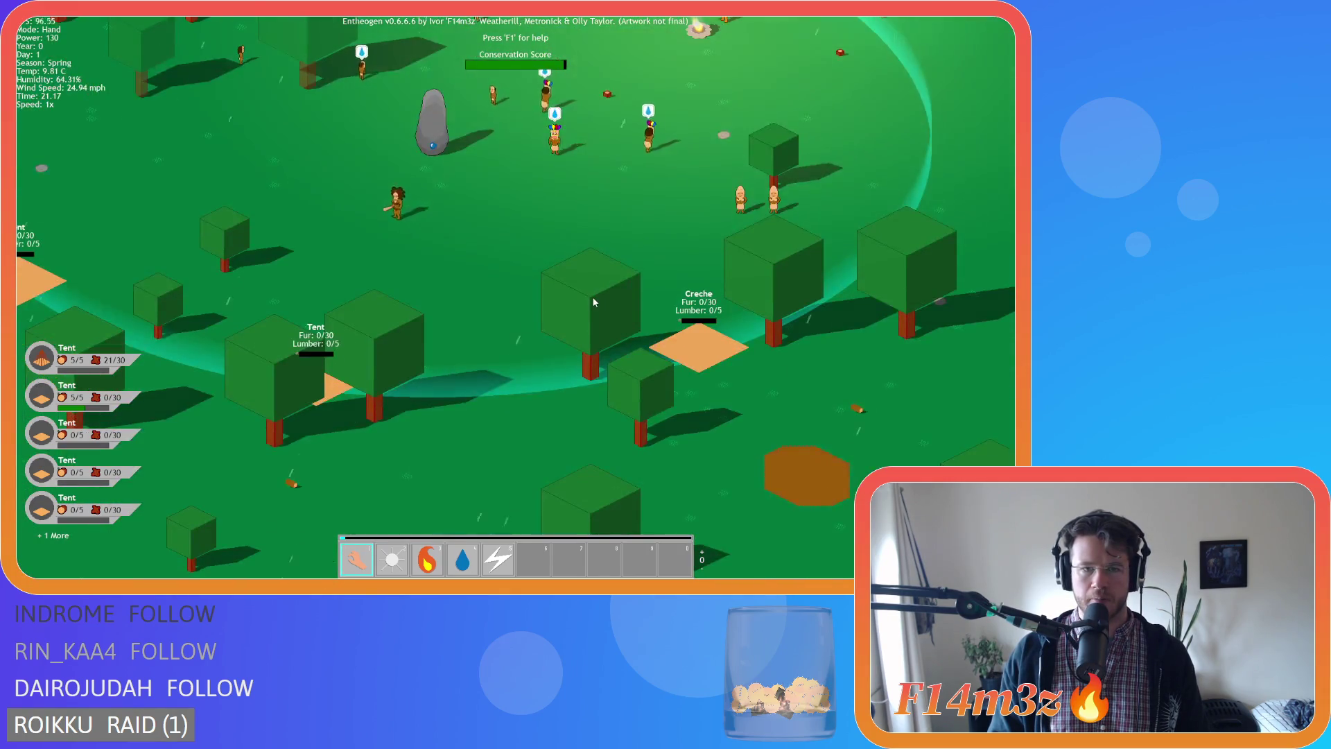
key(d)
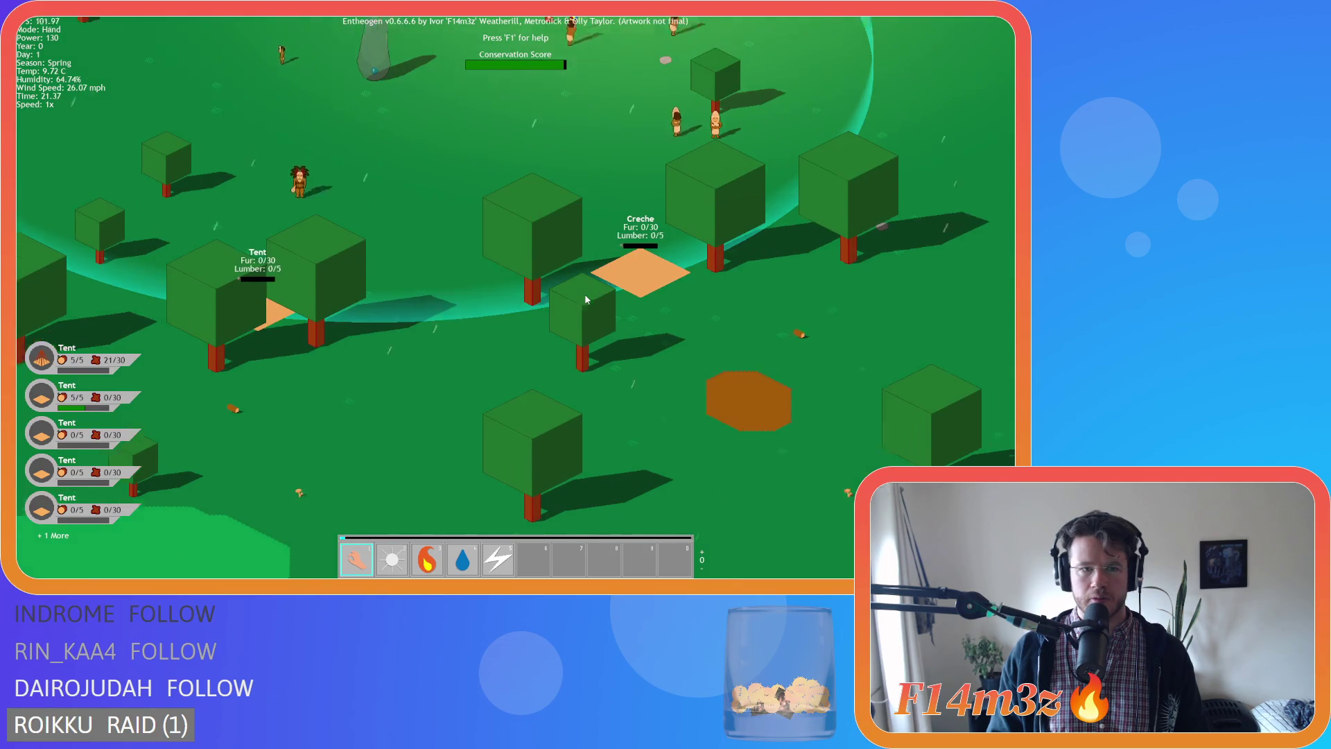
key(w)
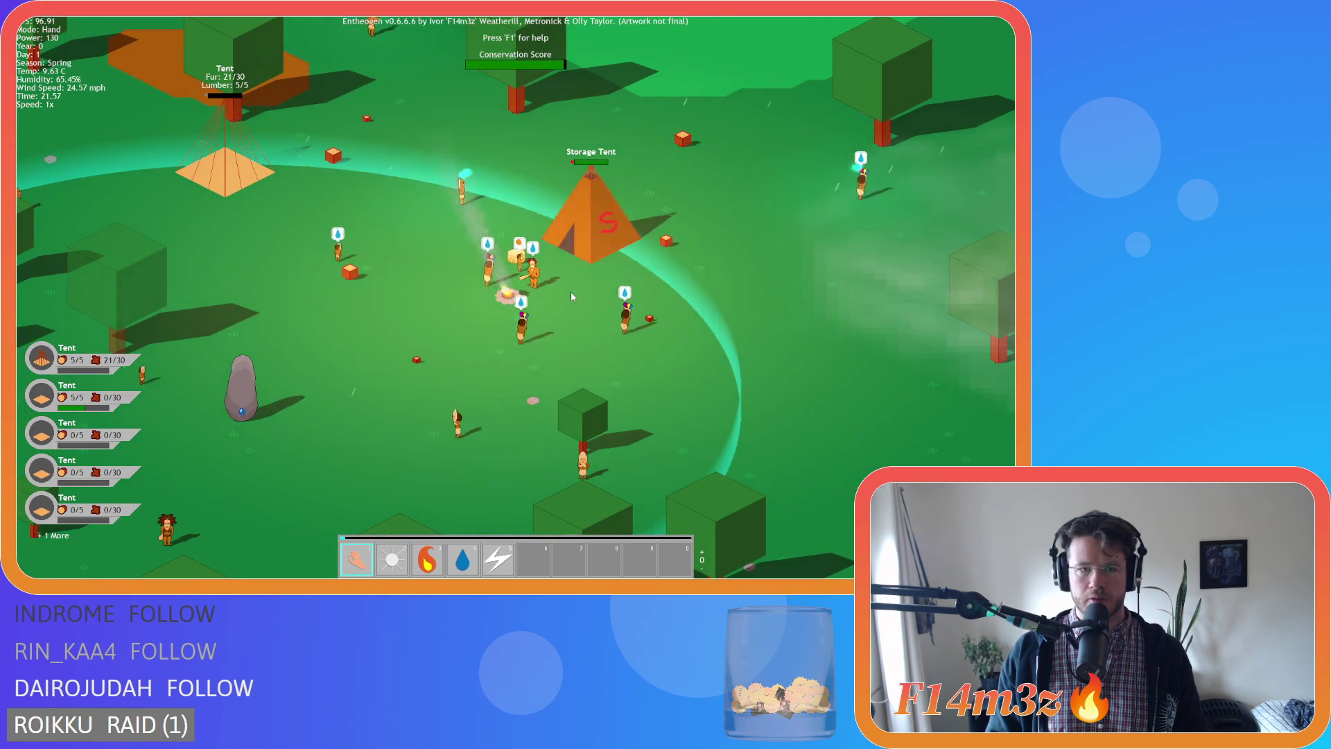
key(a)
key(s)
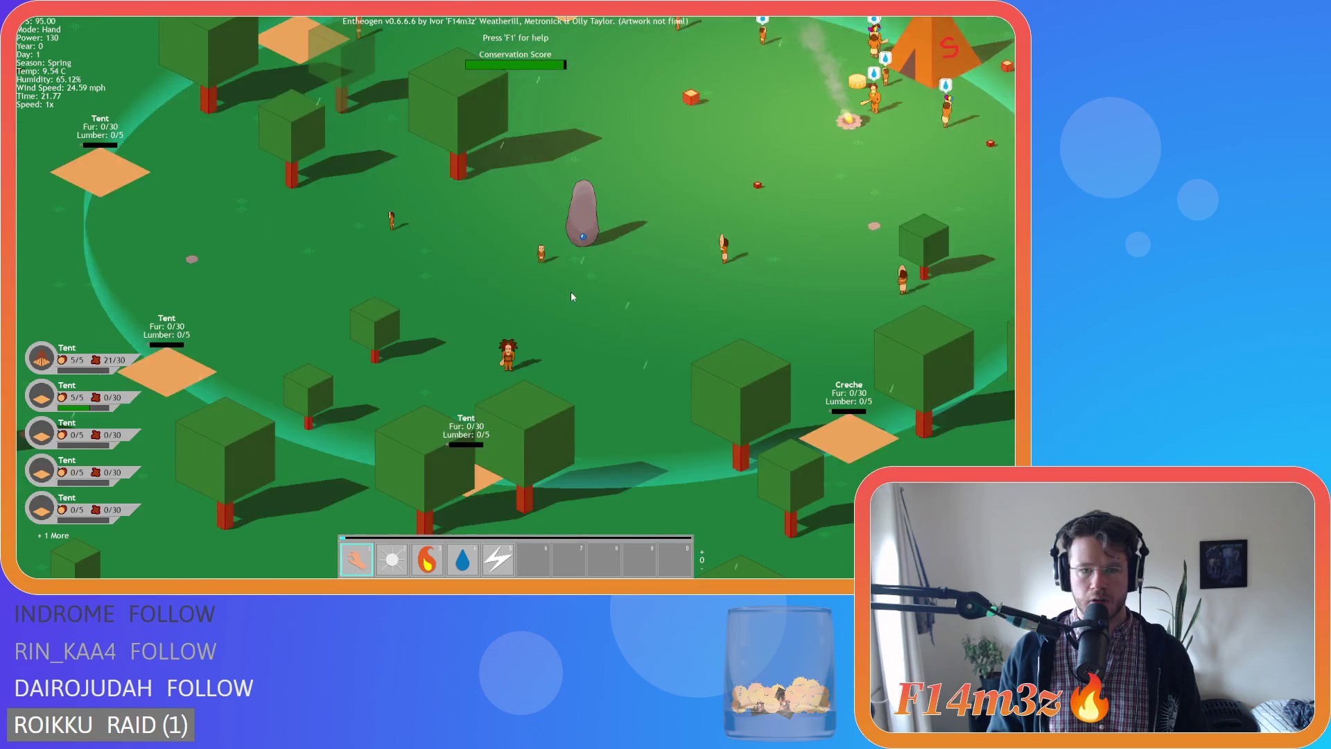
key(w)
scroll(down, 3)
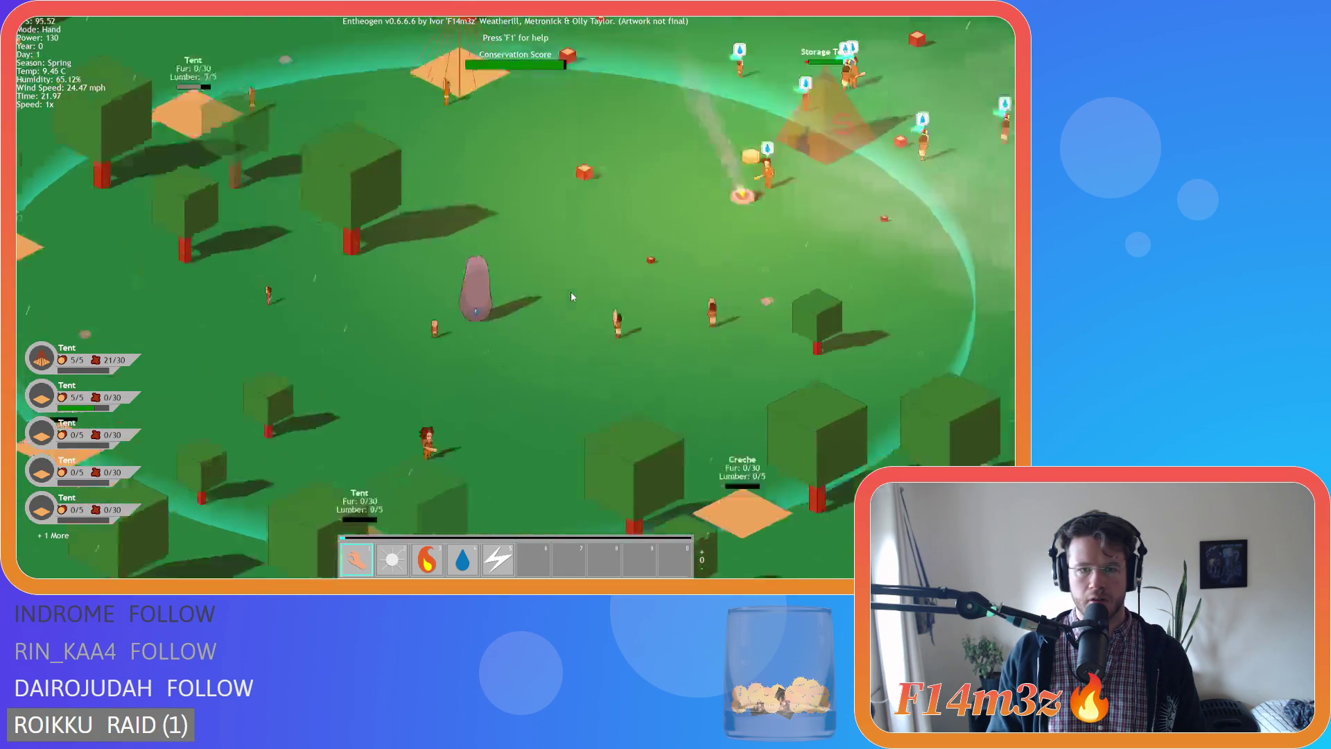
key(w)
key(d)
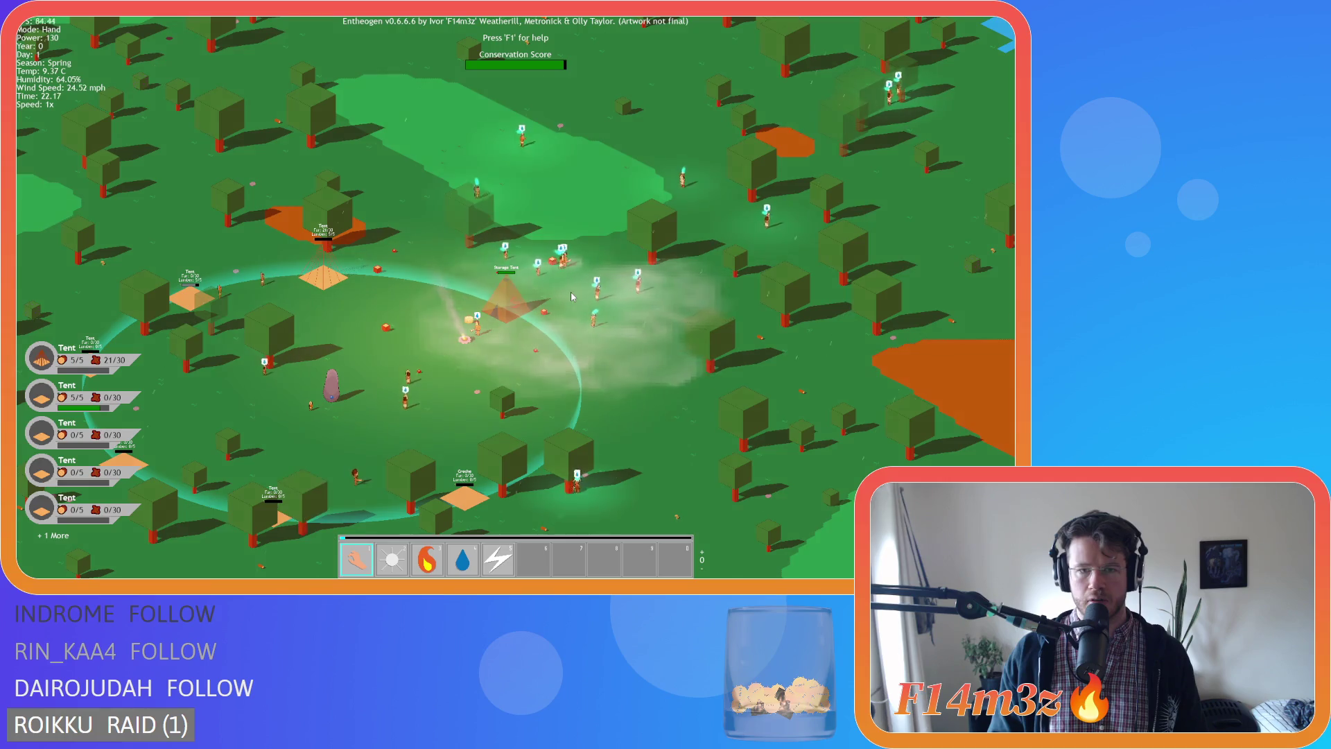
key(d)
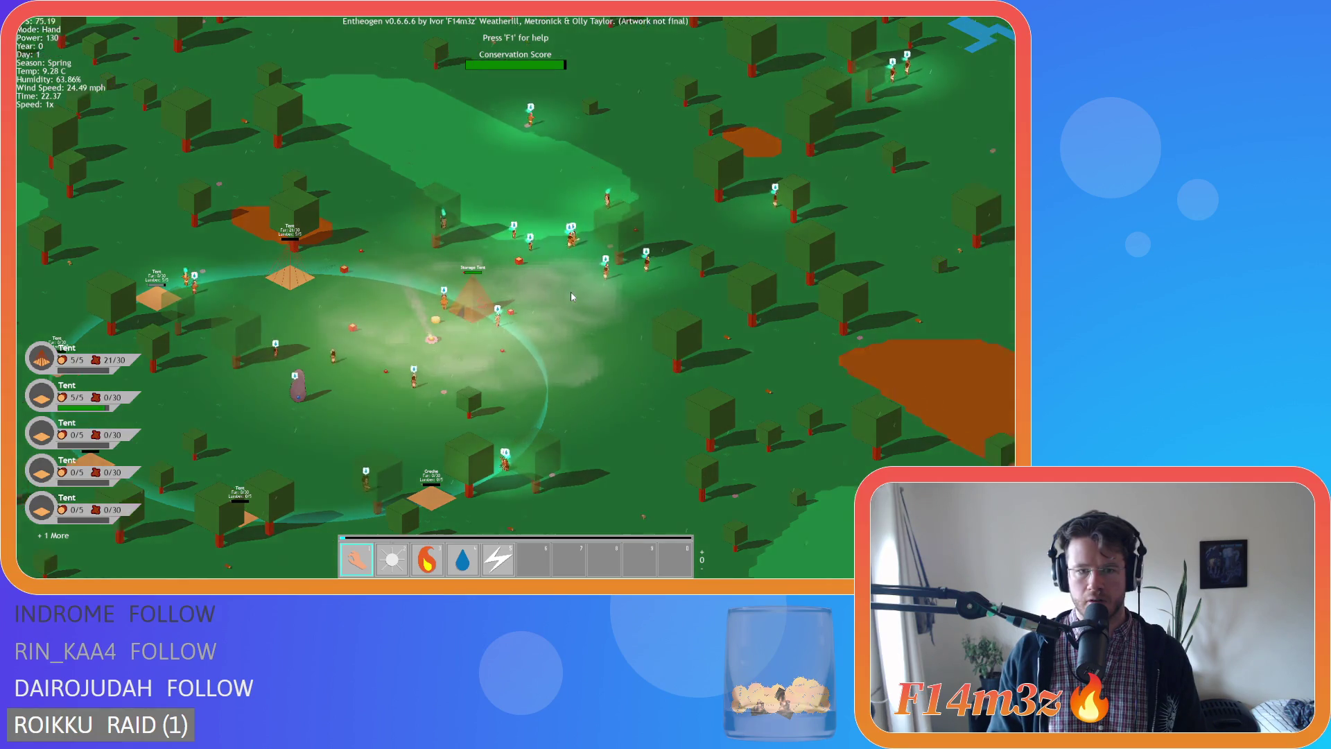
key(s)
key(w)
key(a)
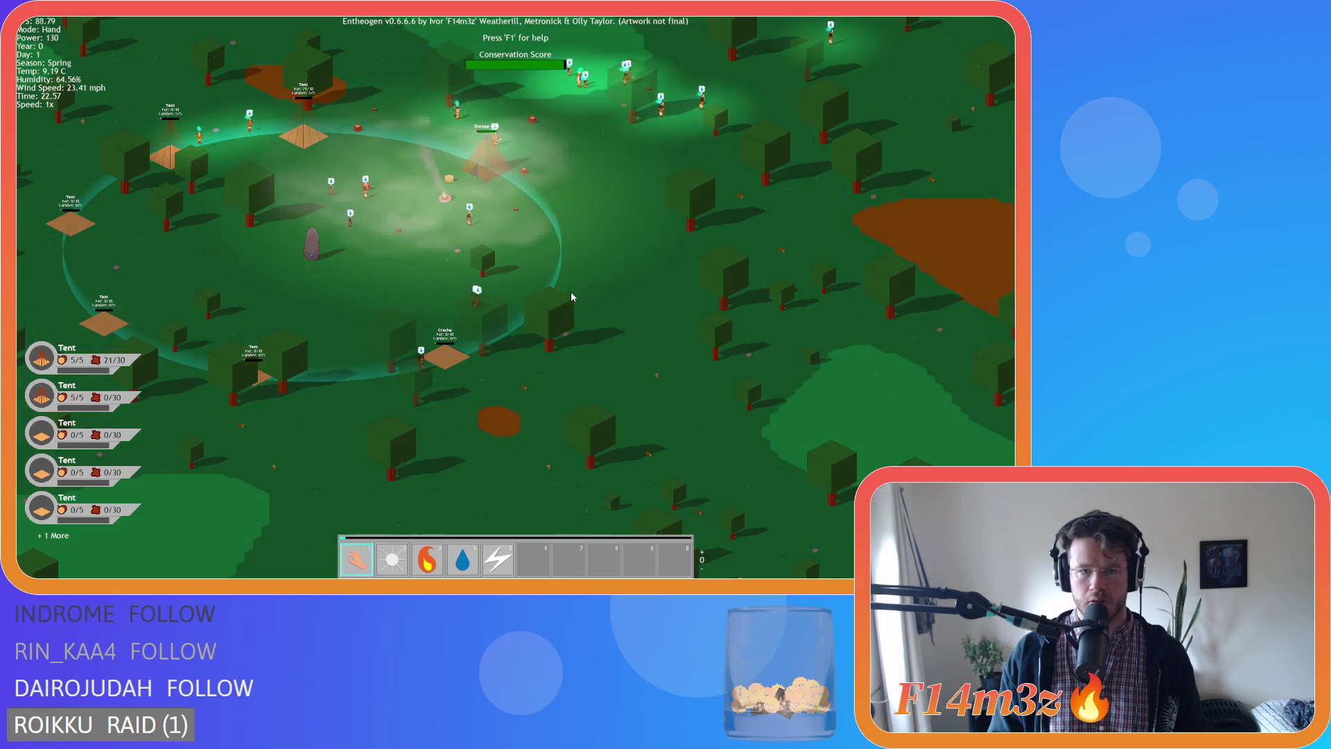
Pan the view around the village and back again.
key(d)
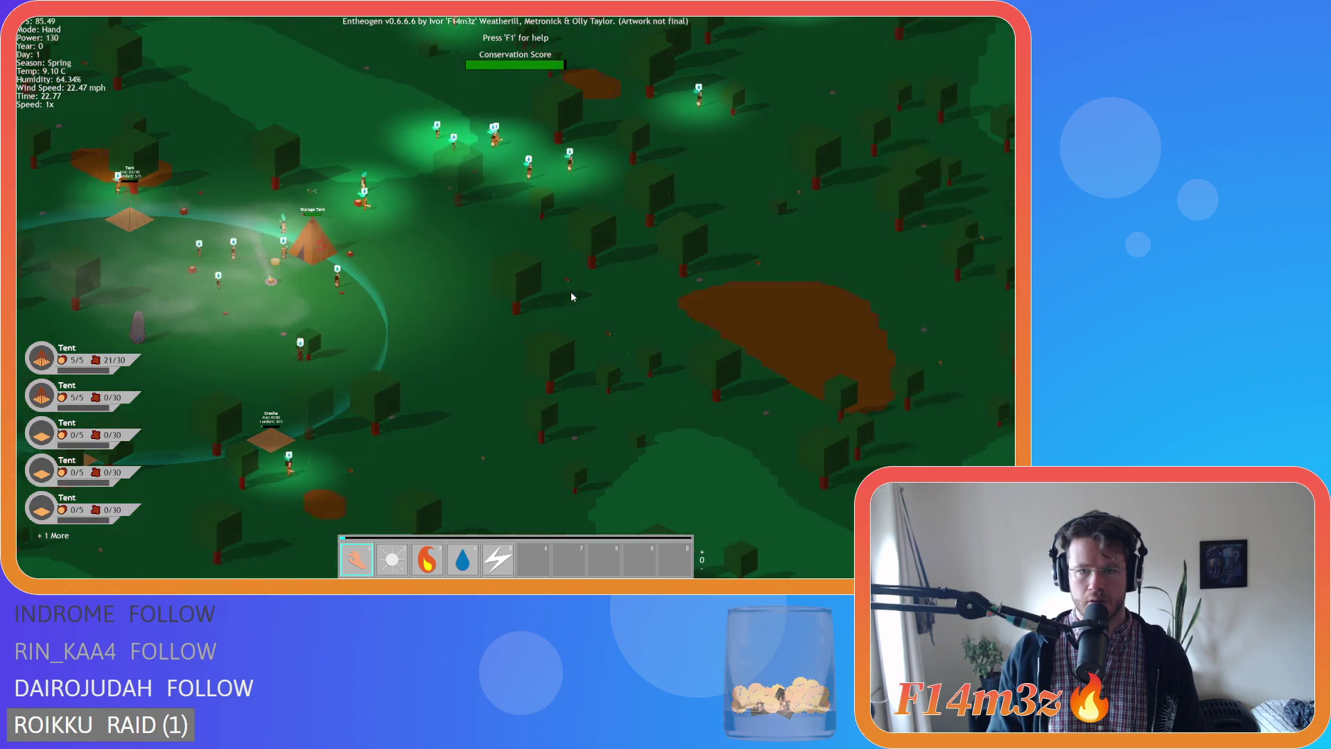
key(s)
key(d)
key(w)
key(a)
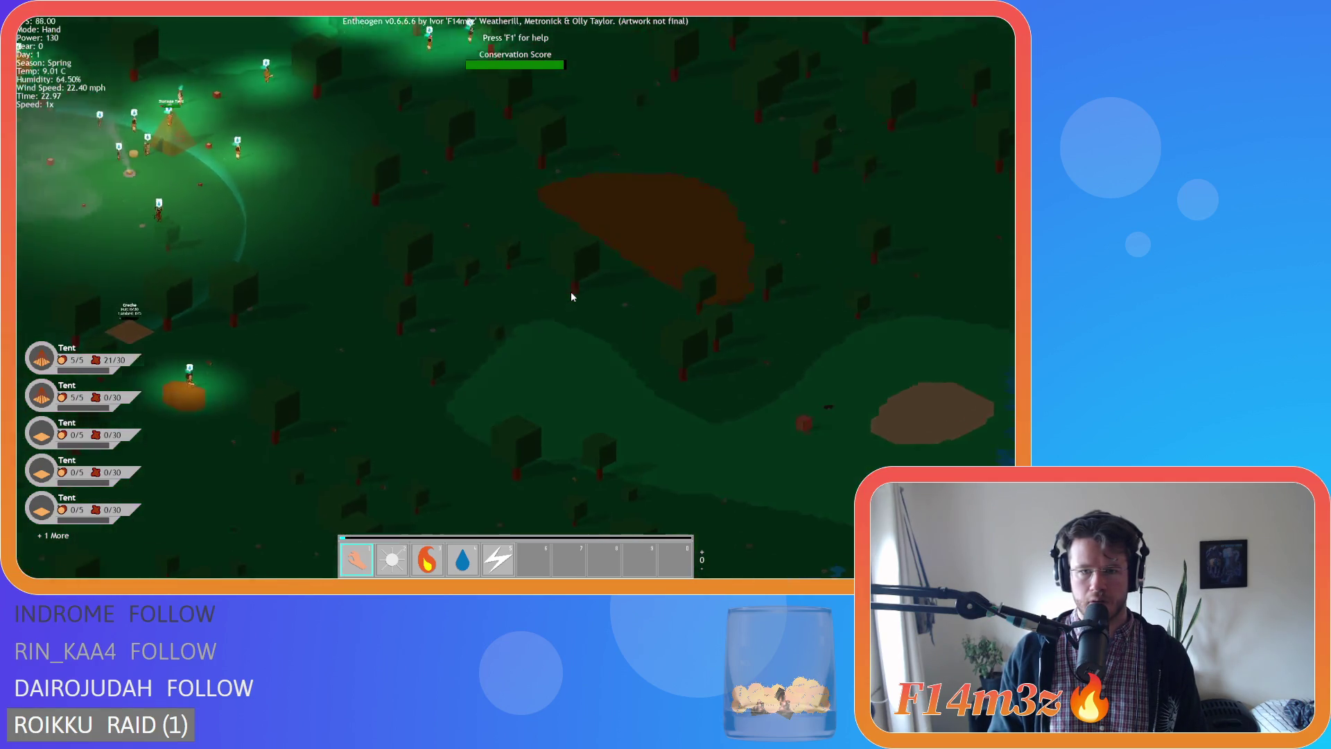
key(a)
key(w)
key(s)
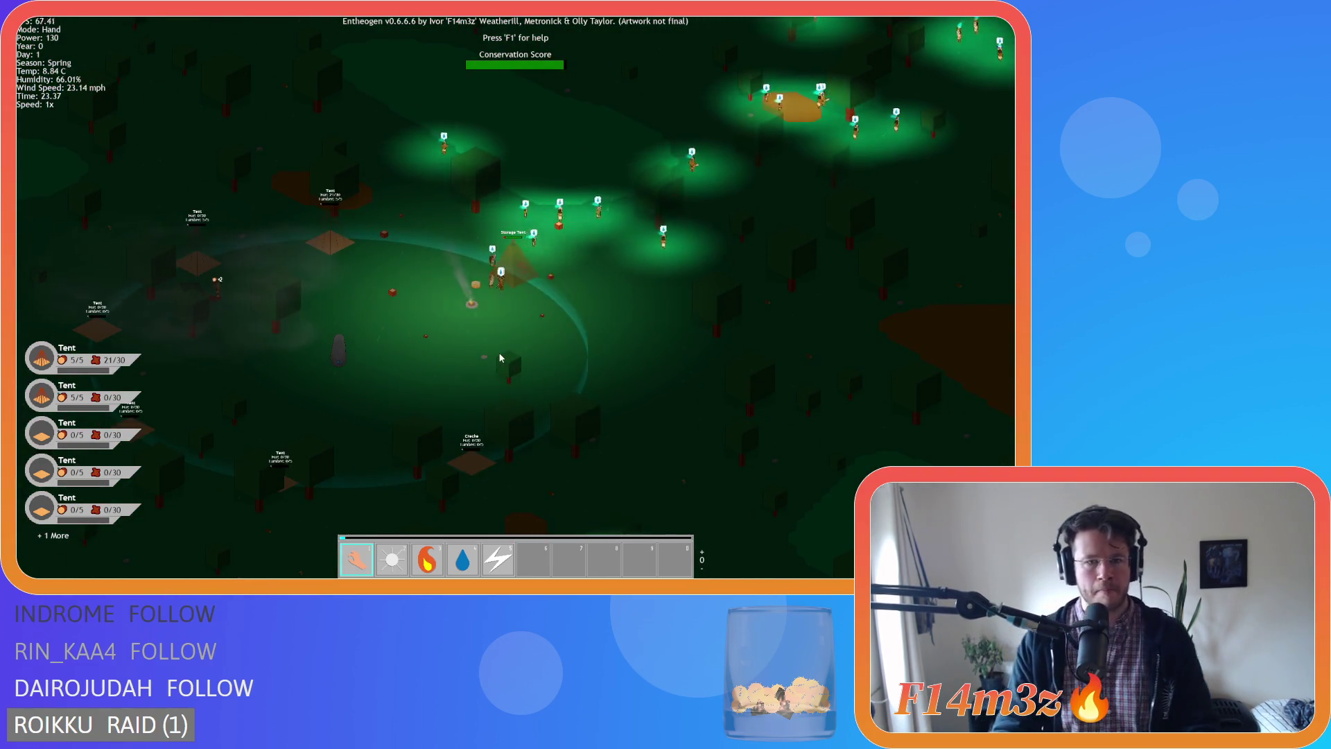
Follow the torch-lit villagers through the forest to the river, lake and Expansion Stone.
key(w)
key(d)
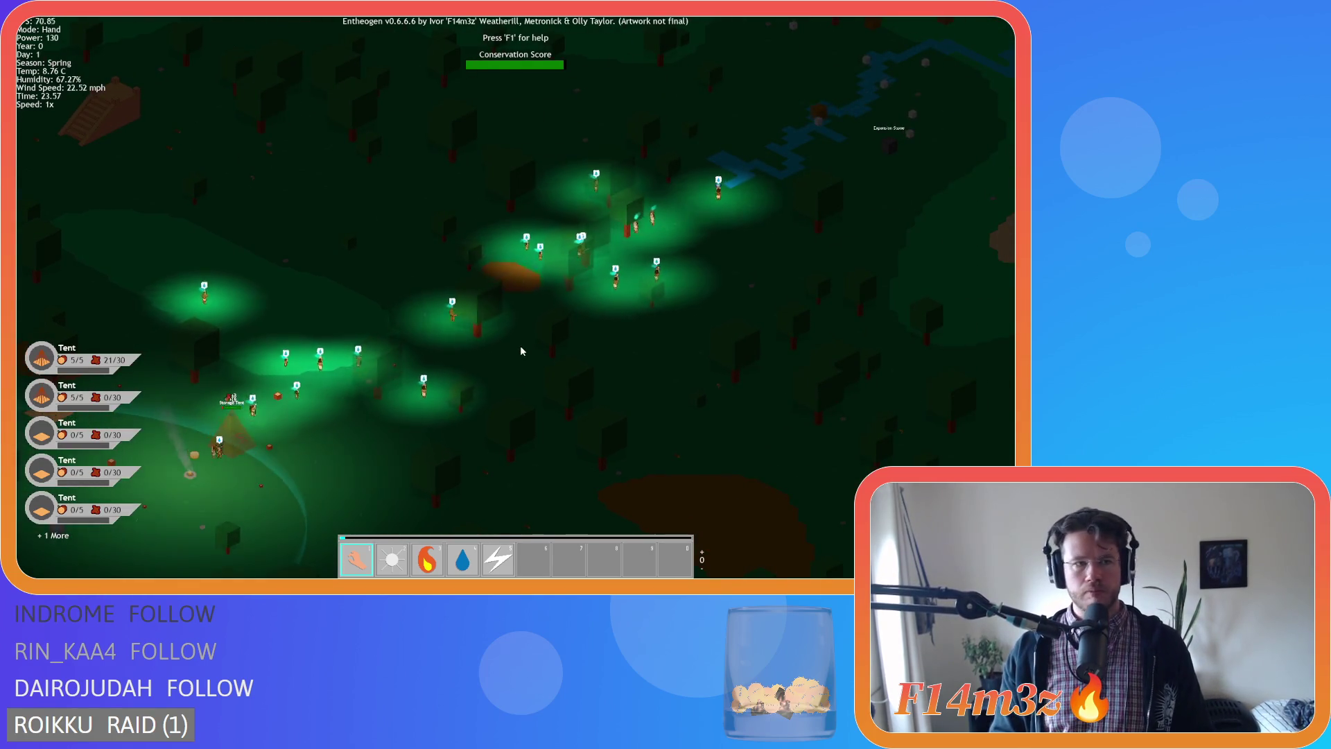
key(w)
key(d)
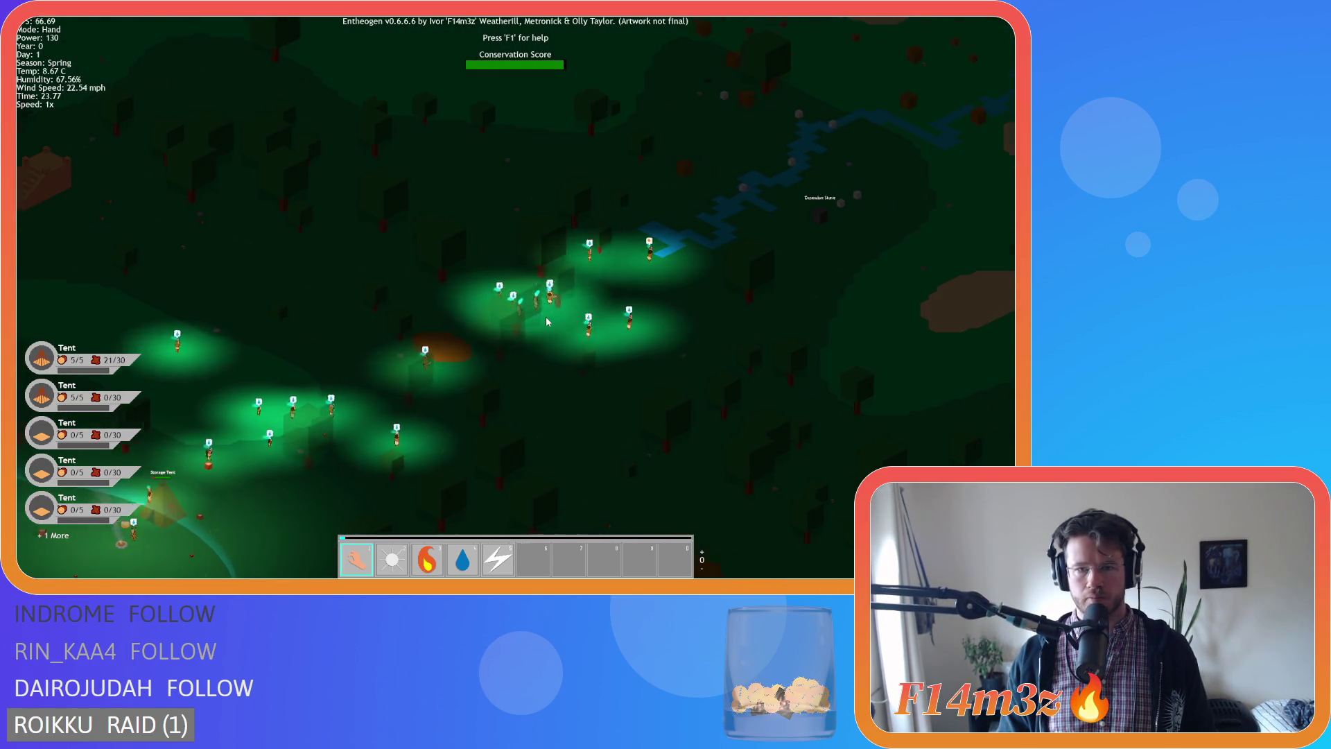
key(w)
key(d)
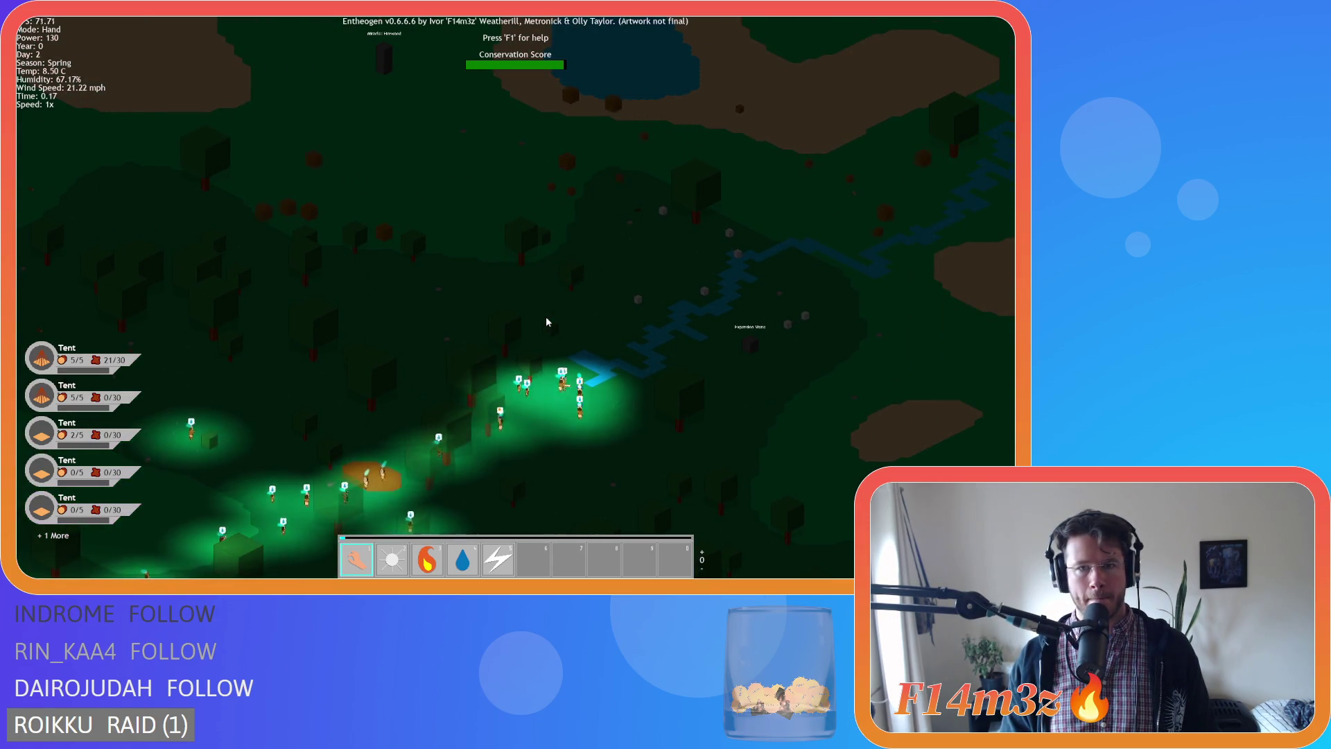
key(w)
key(a)
Return the view to the Storage Tent village and the Creche.
key(s)
key(a)
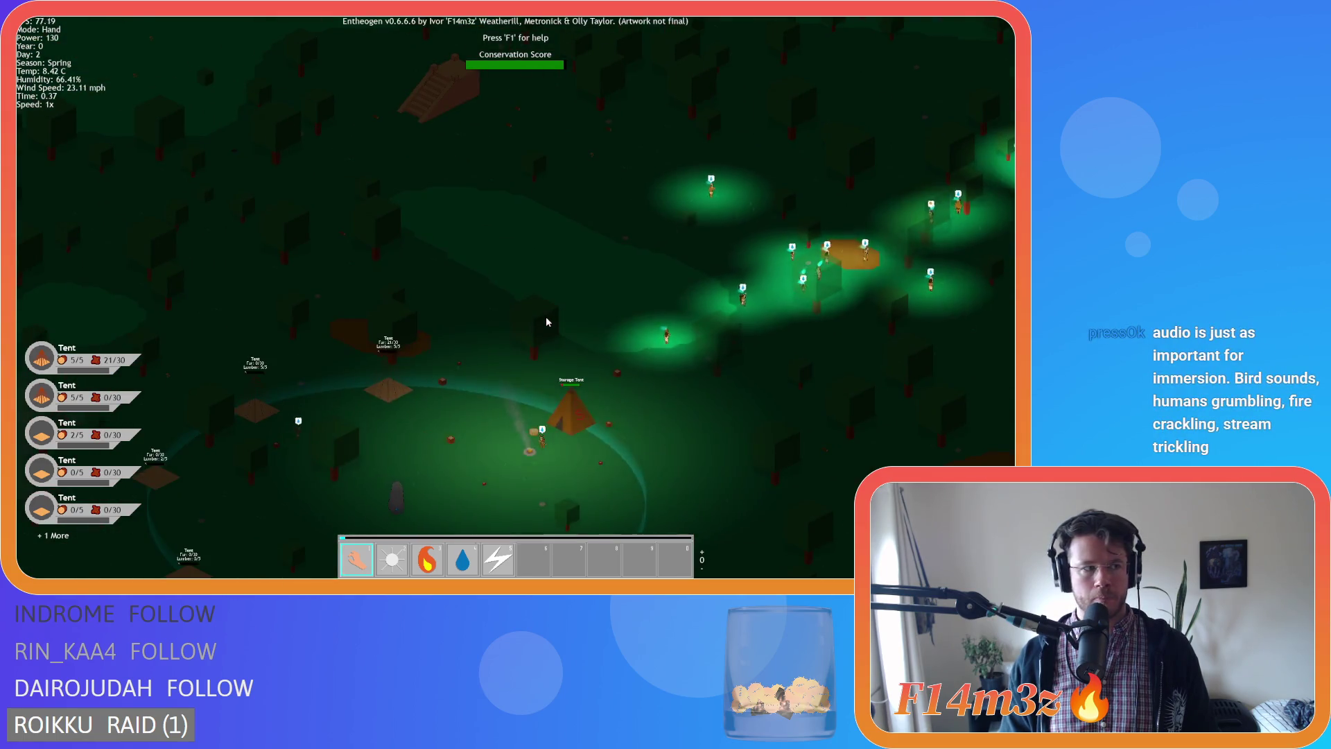
key(s)
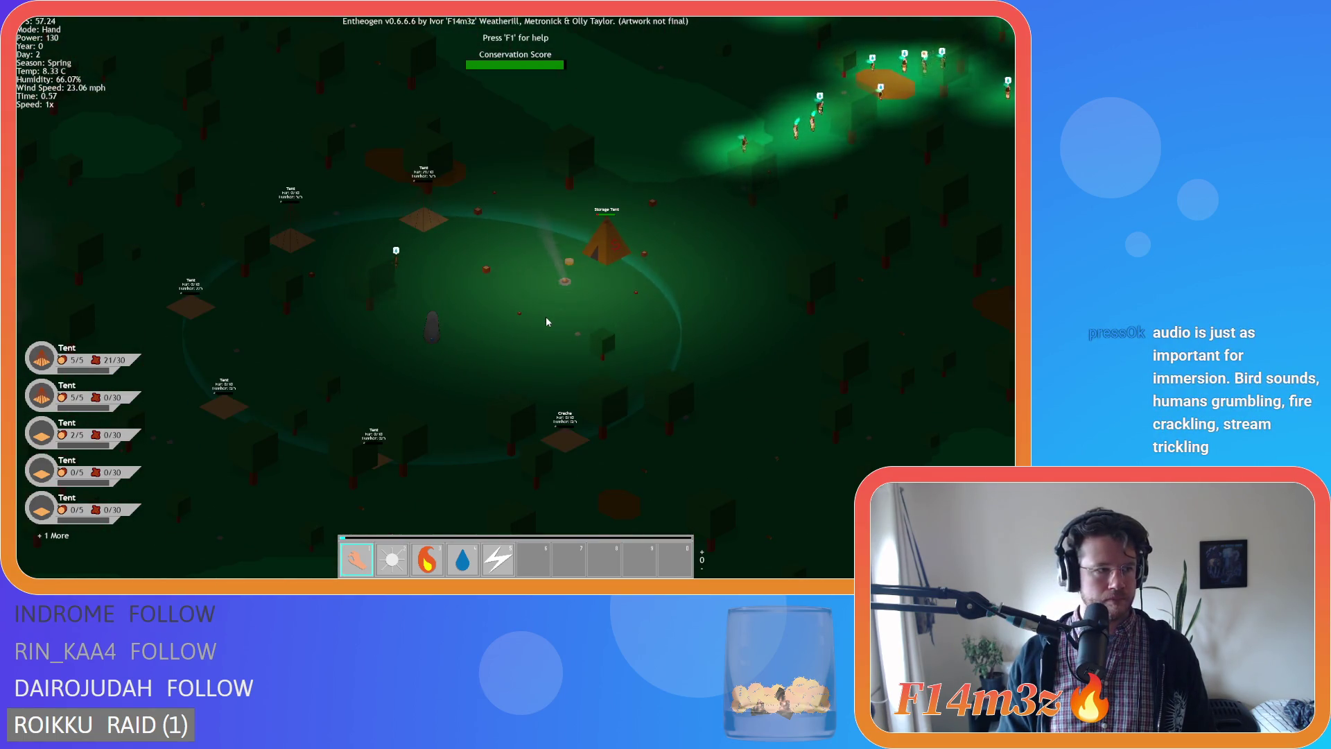
Follow the wandering villagers toward the river and Expansion Stone, adjusting the zoom.
key(w)
key(d)
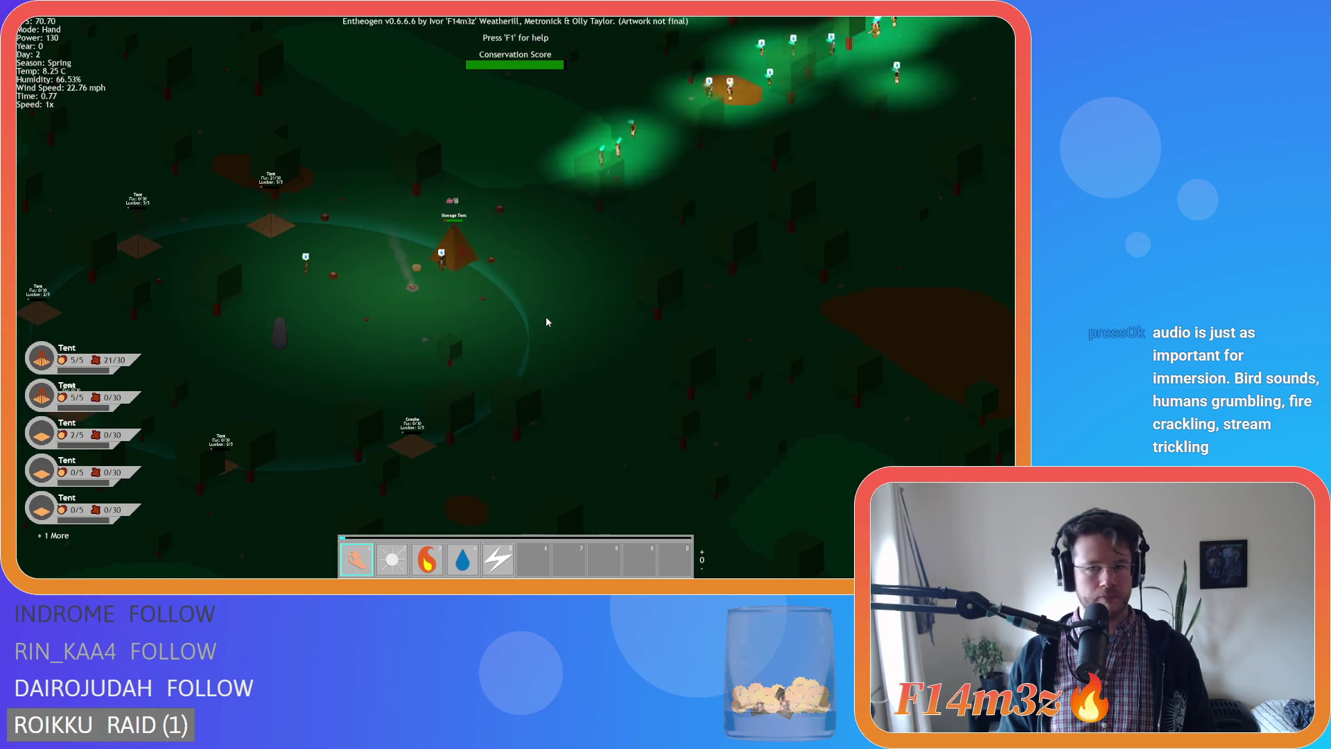
key(w)
key(d)
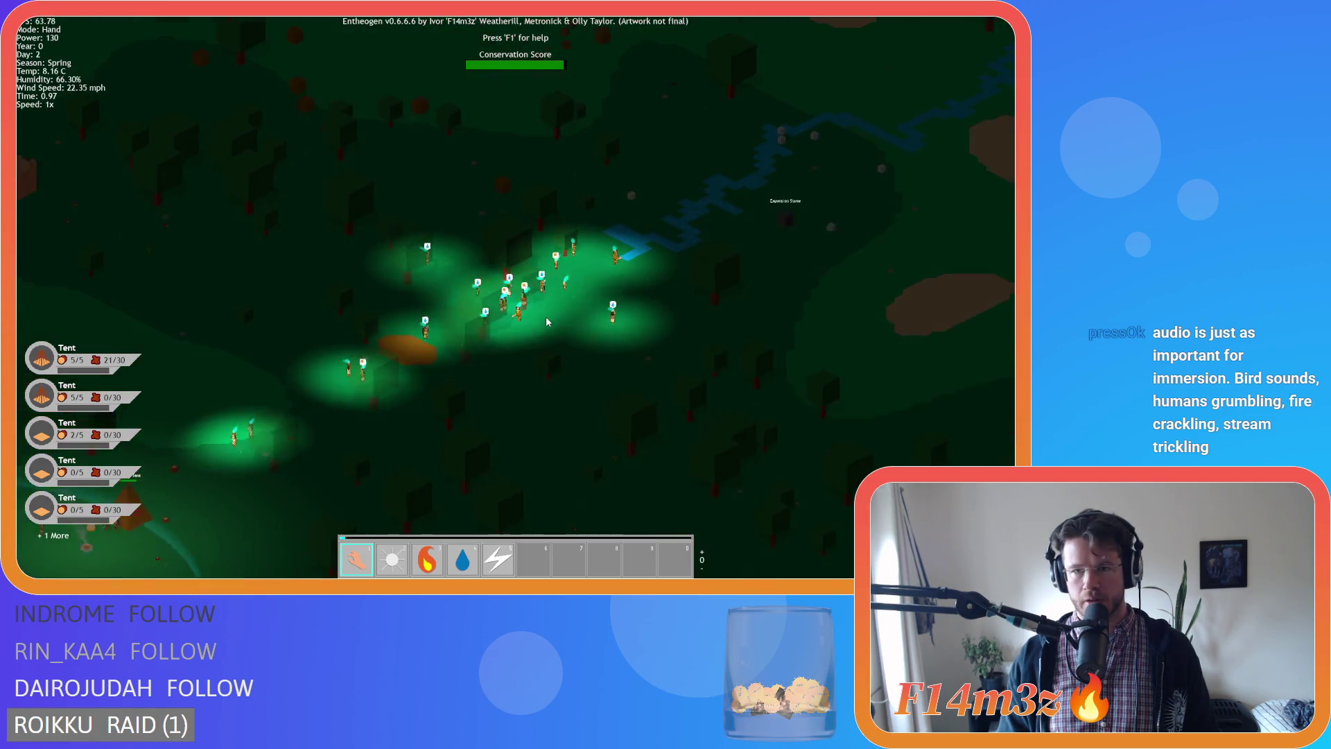
scroll(up, 3)
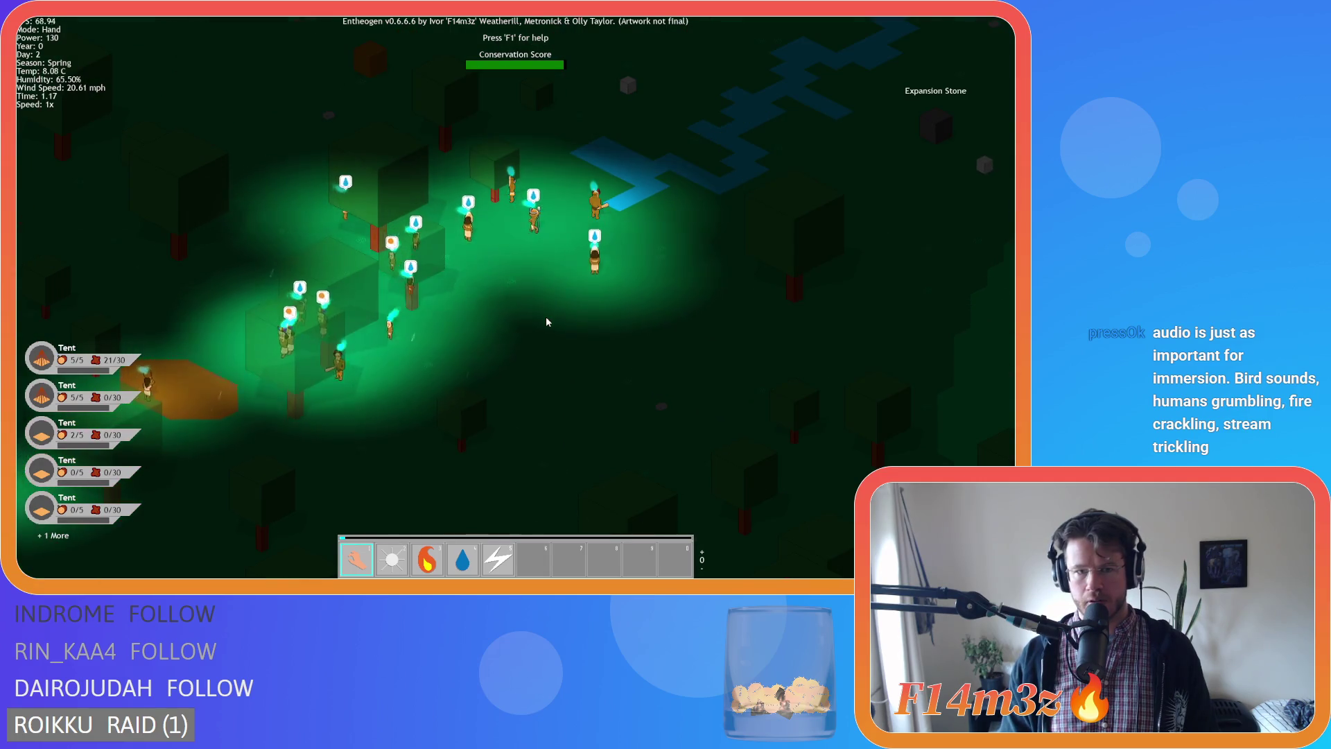
key(w)
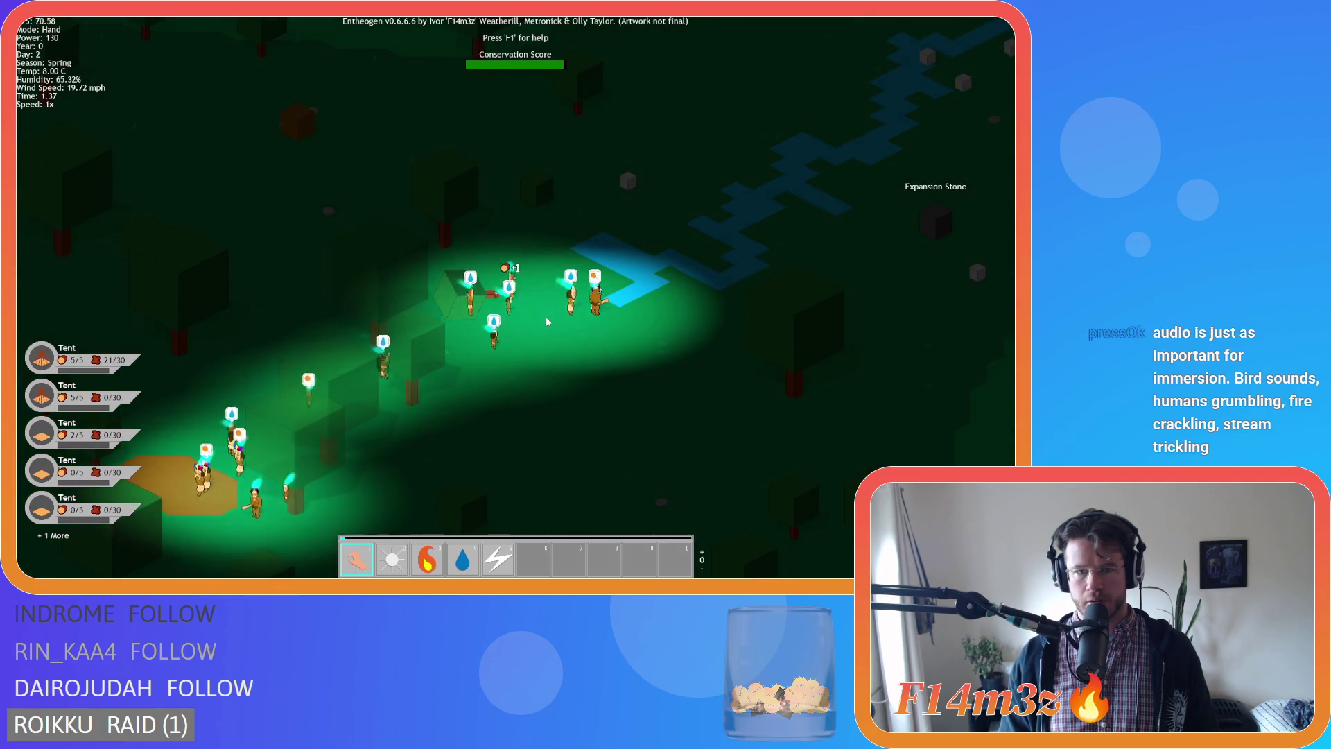
scroll(down, 3)
scroll(up, 3)
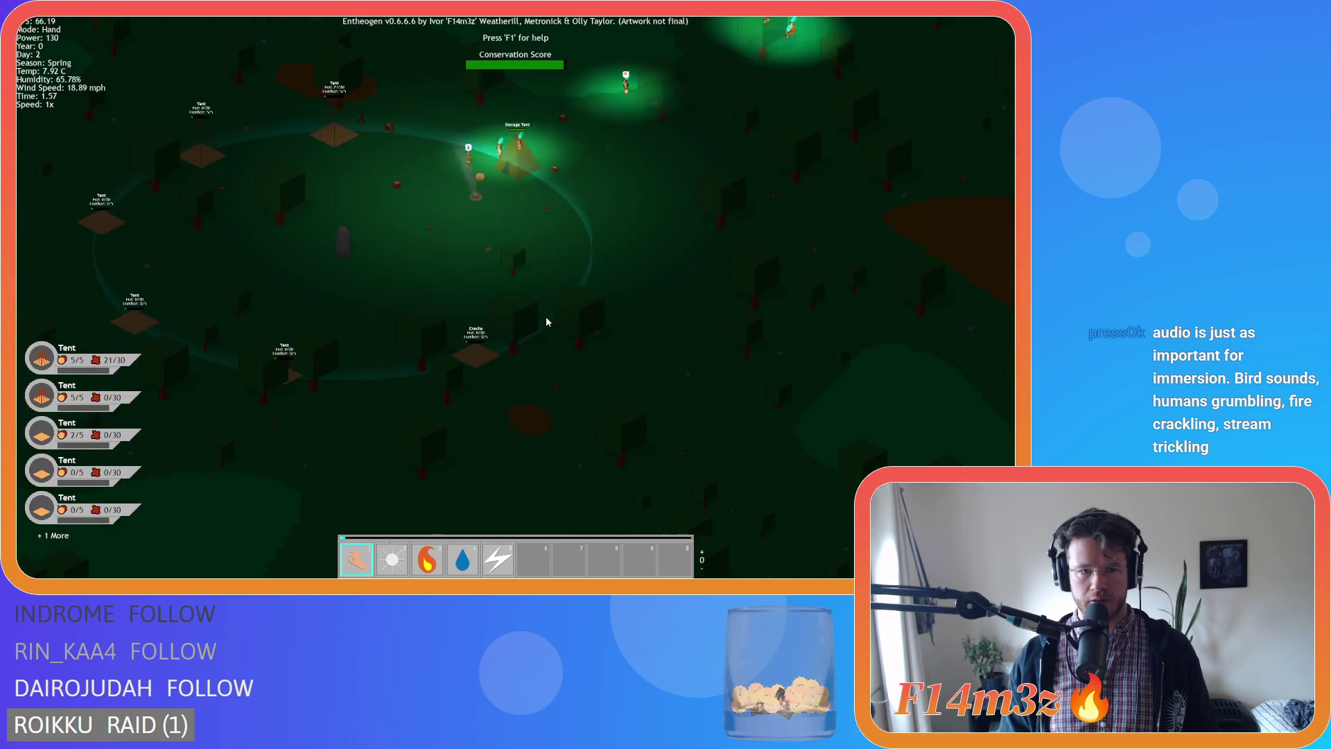
Move the view from the Creche to the Storage Tent and adjust the zoom.
key(w)
key(a)
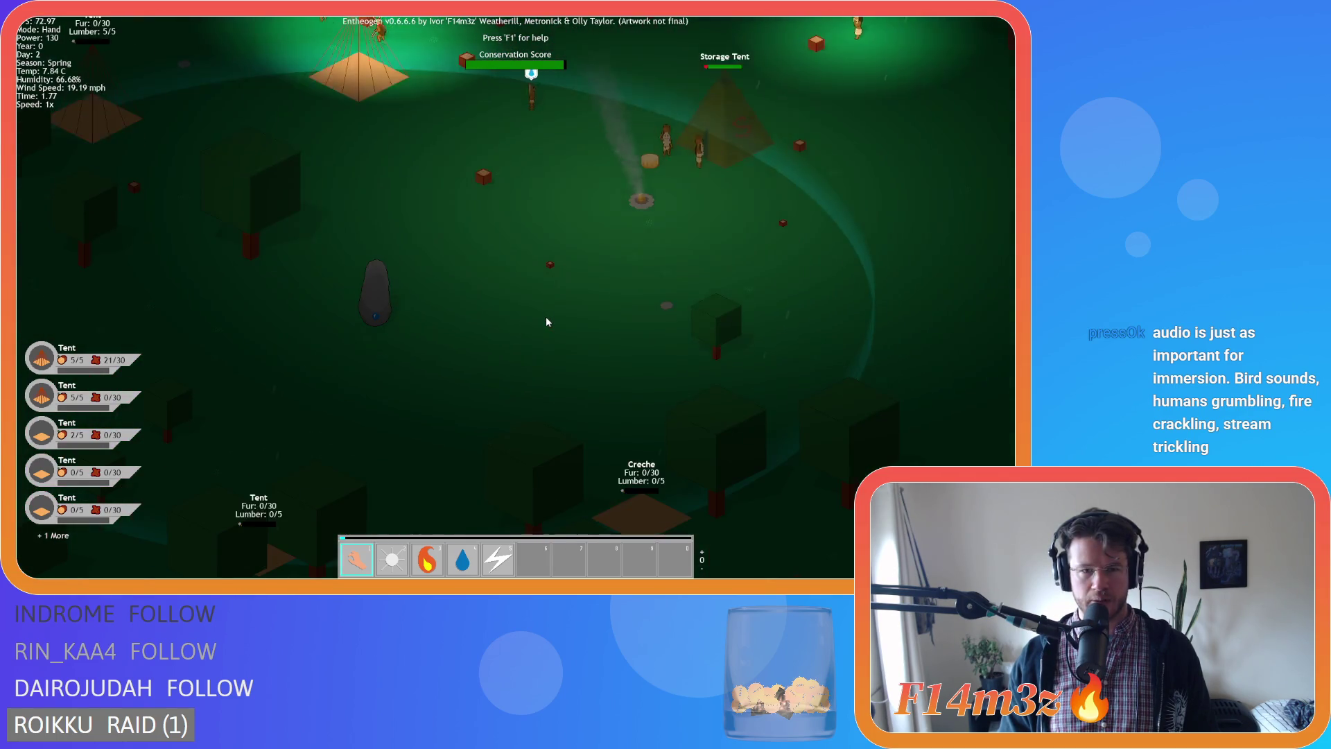
key(d)
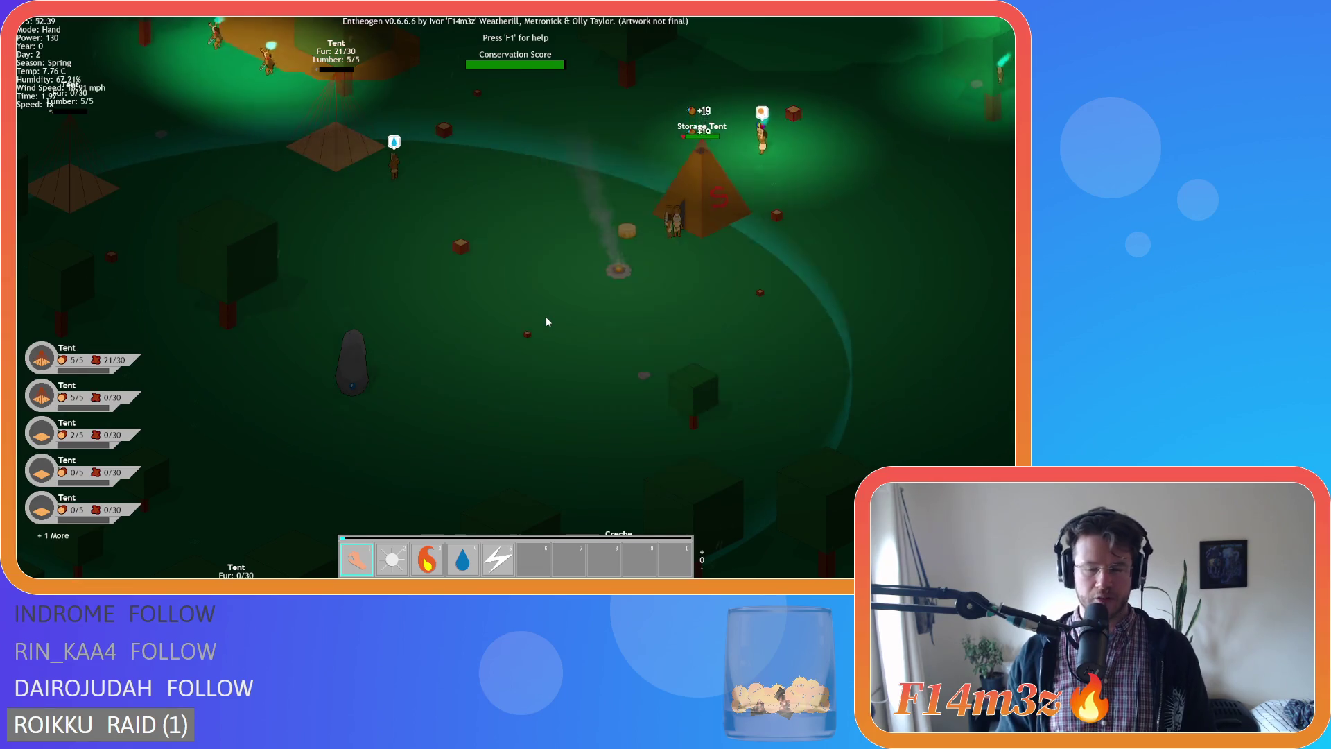
key(d)
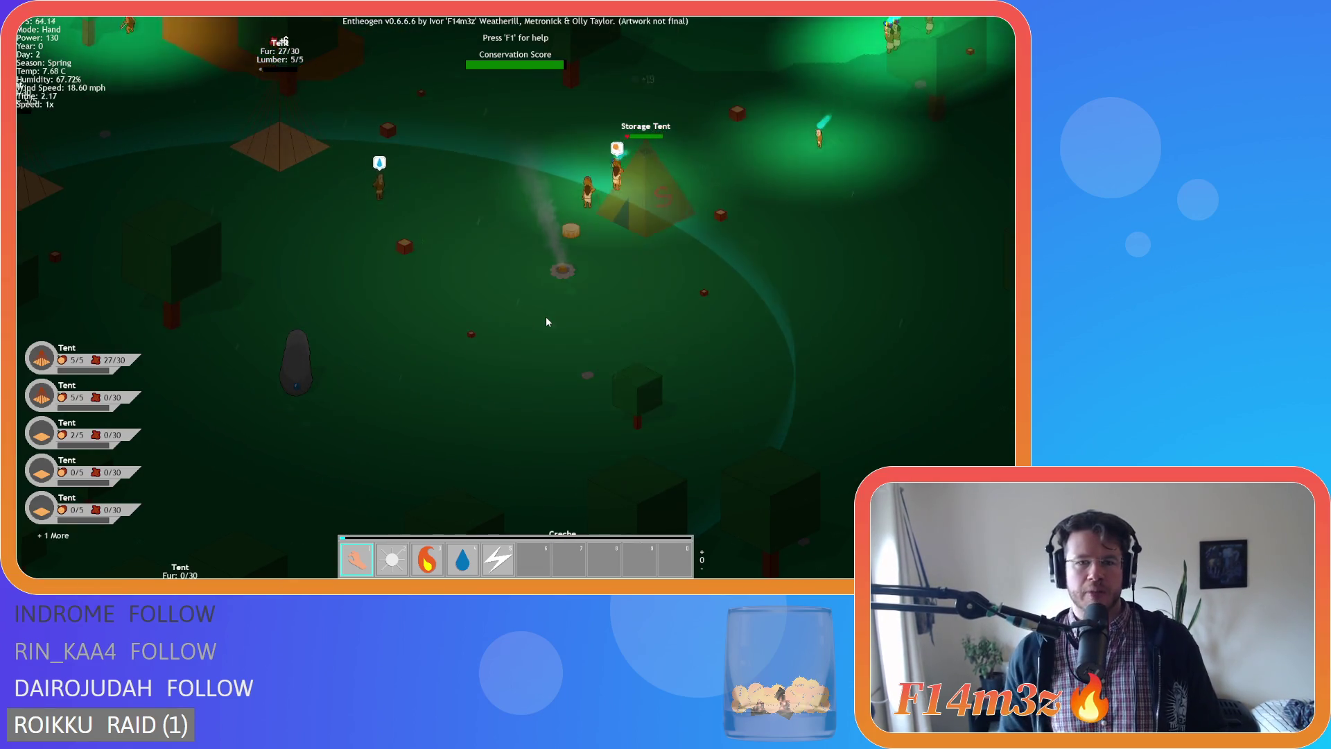
key(a)
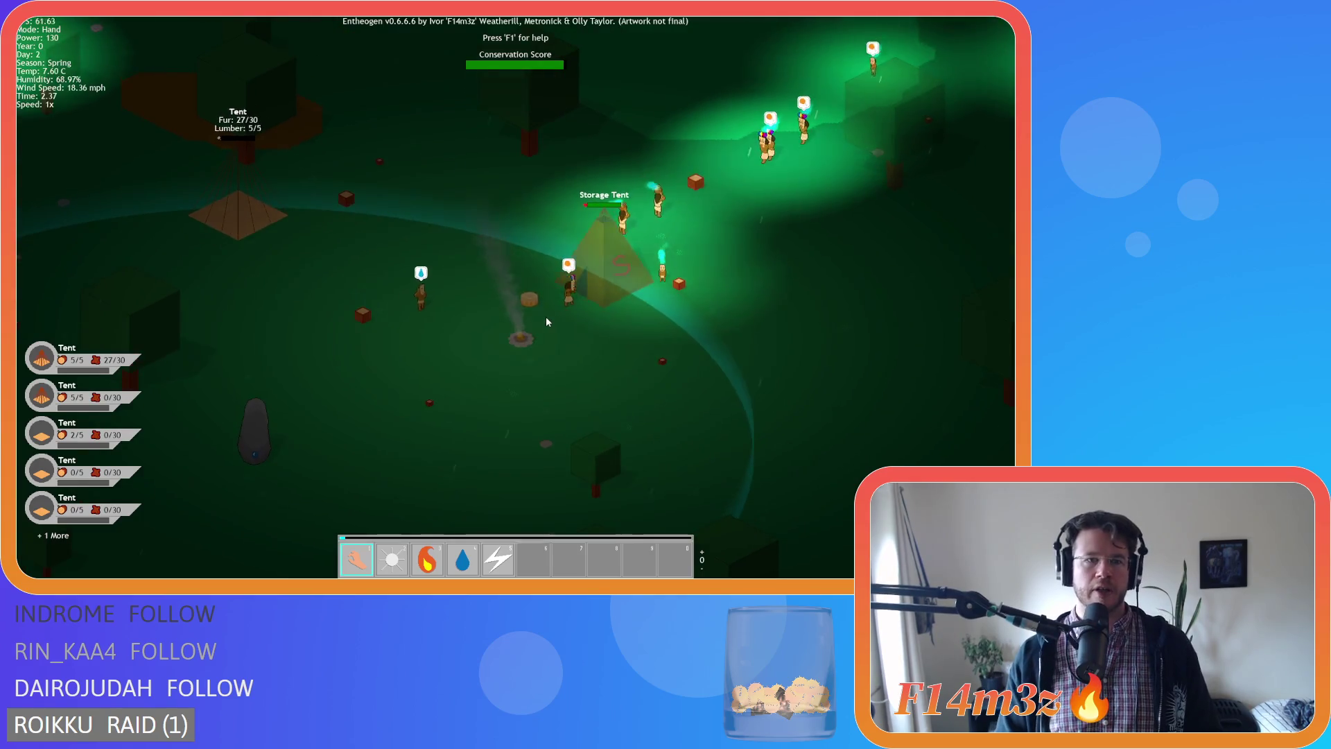
scroll(up, 3)
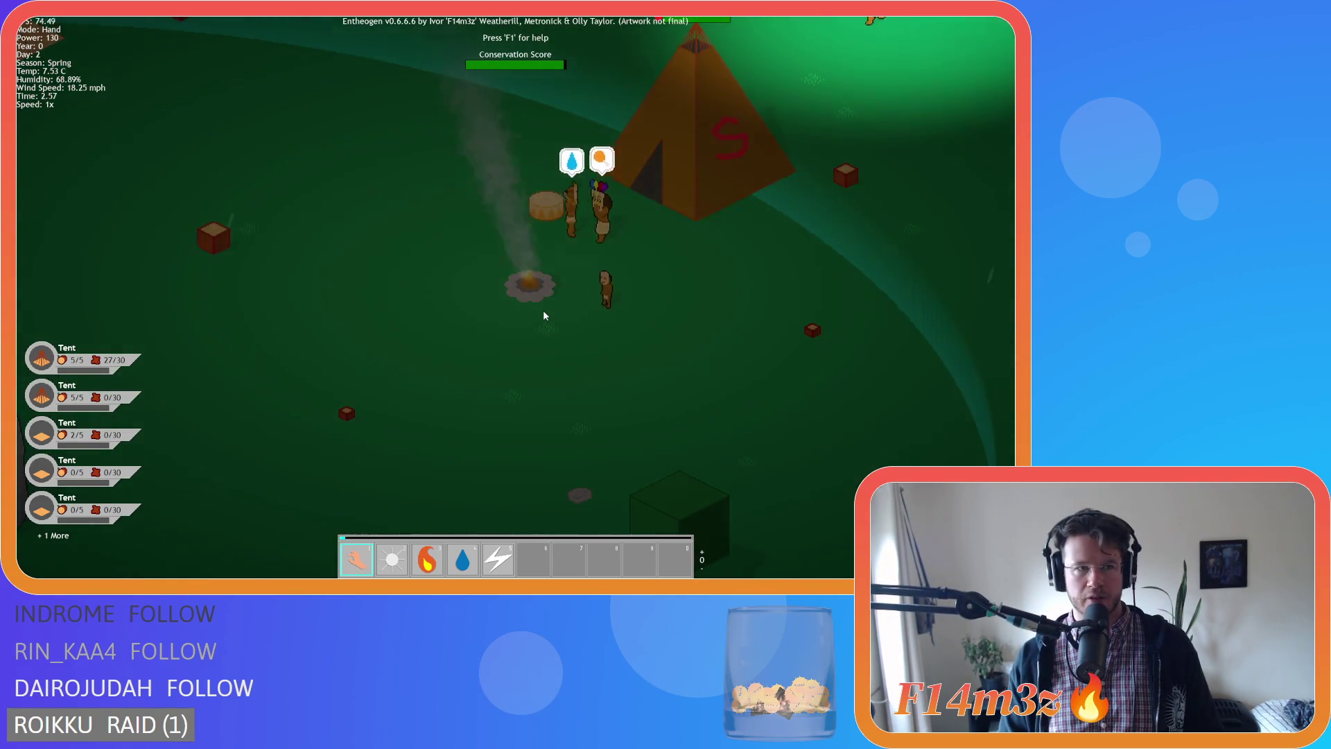
scroll(down, 3)
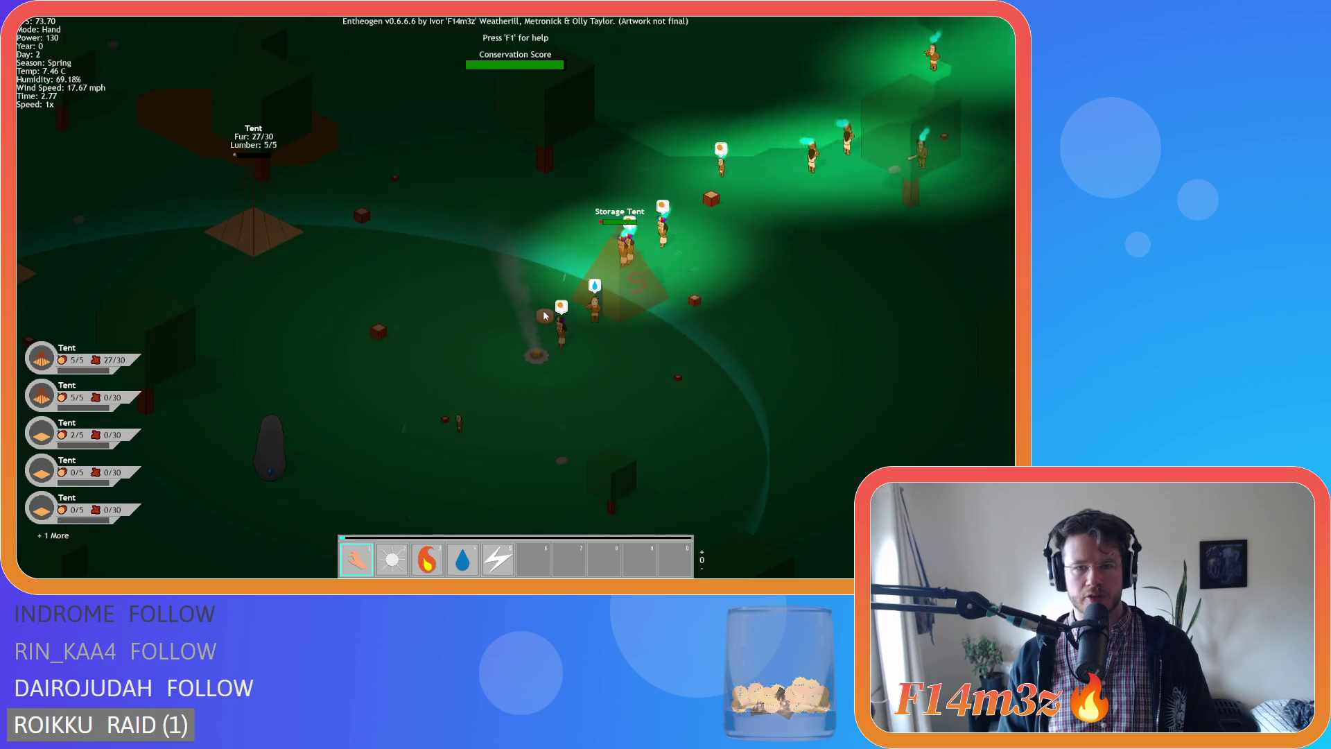
Look around the campfire and Storage Tent, following the nearby villagers.
key(d)
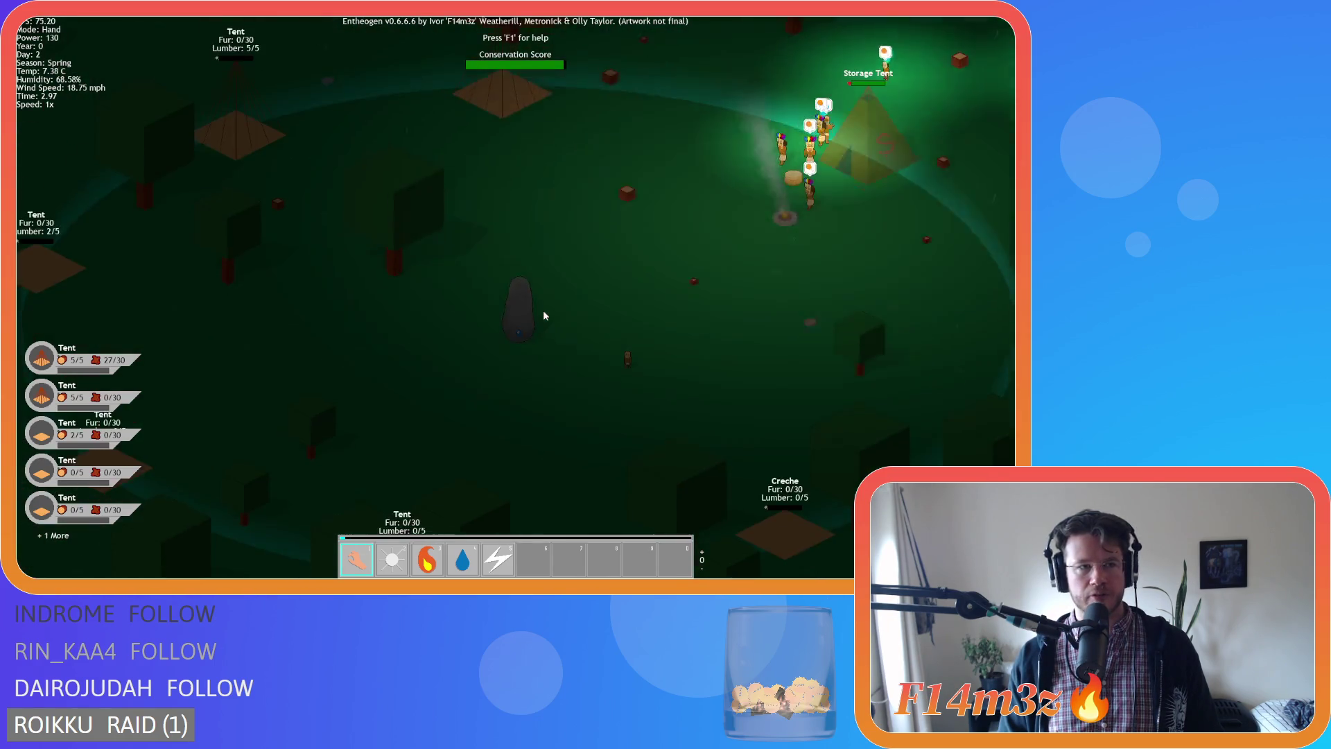
key(w)
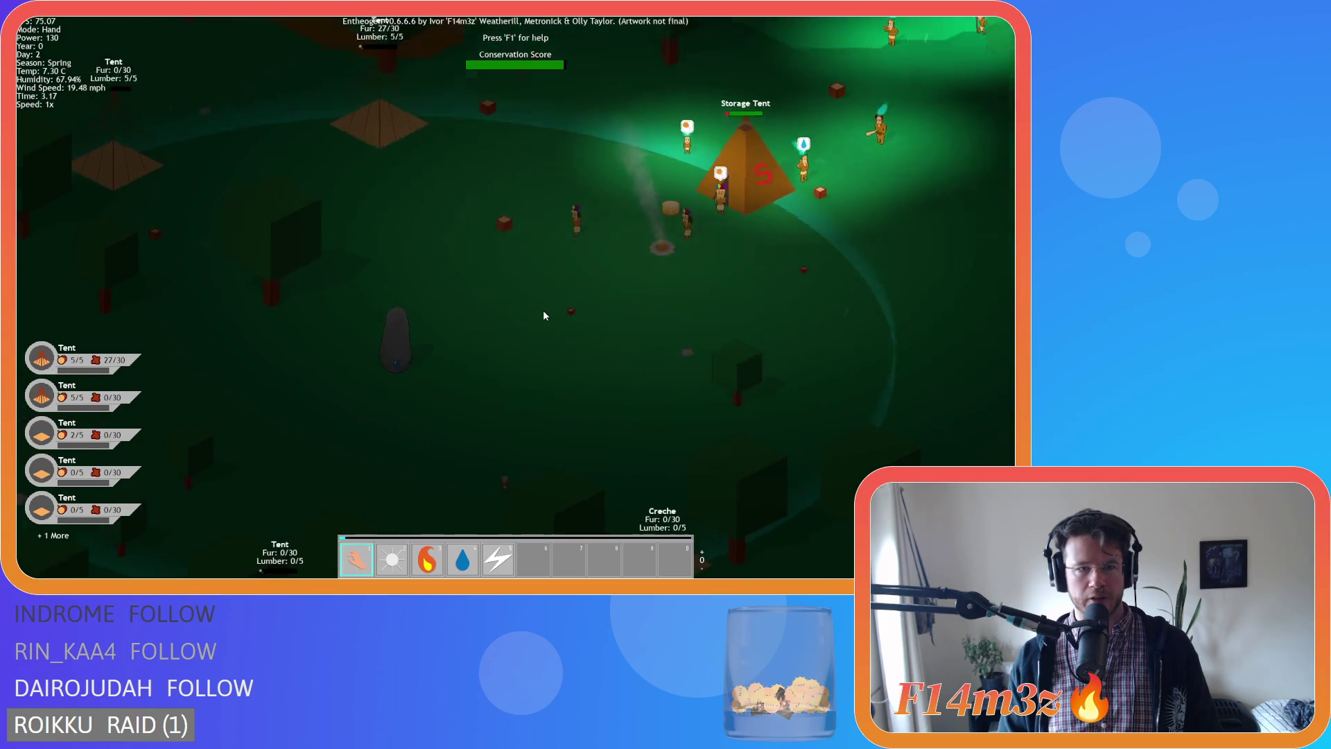
key(w)
key(s)
key(d)
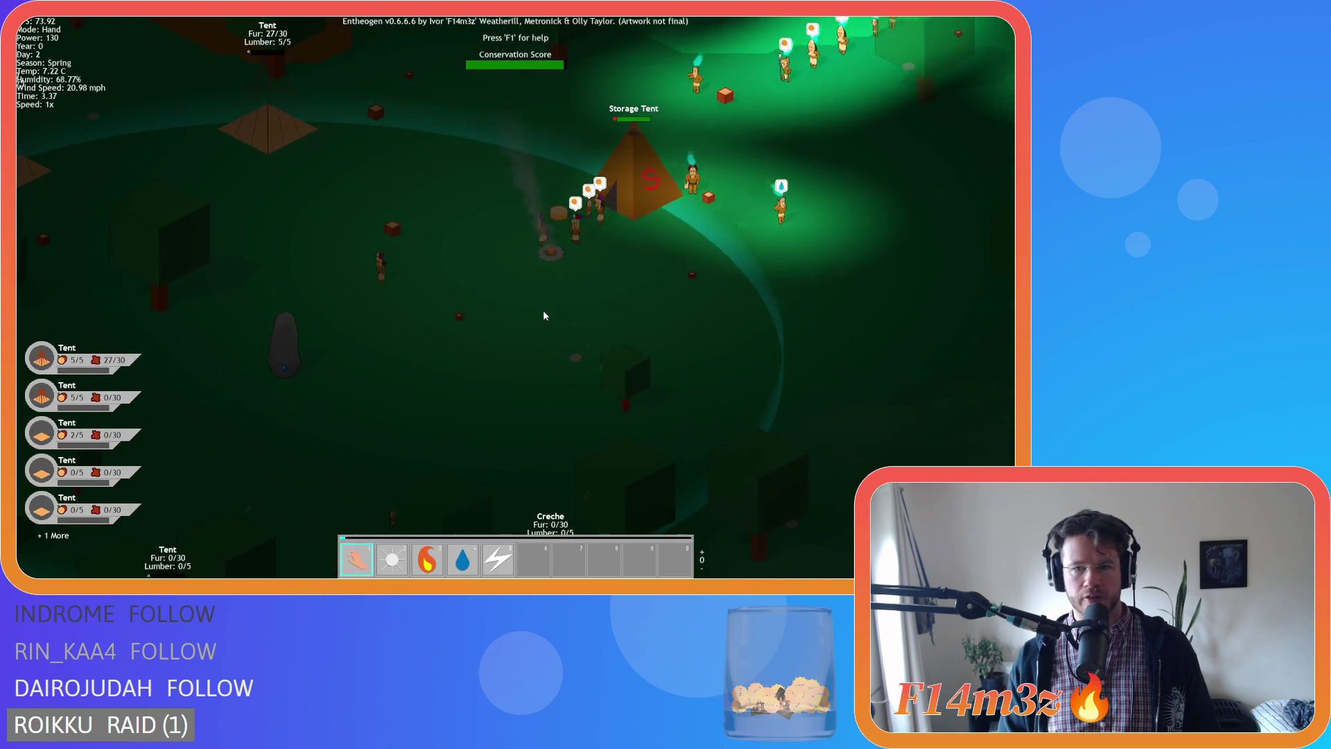
key(w)
key(d)
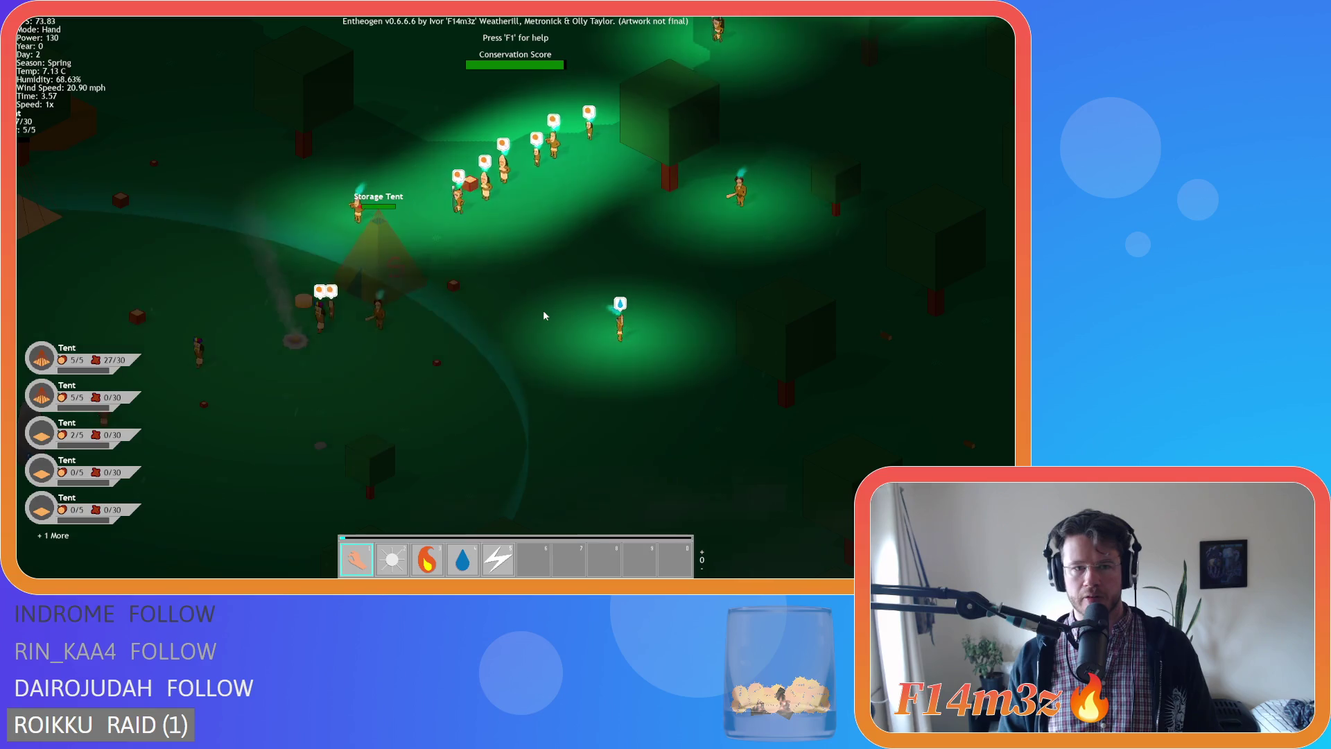
key(a)
key(s)
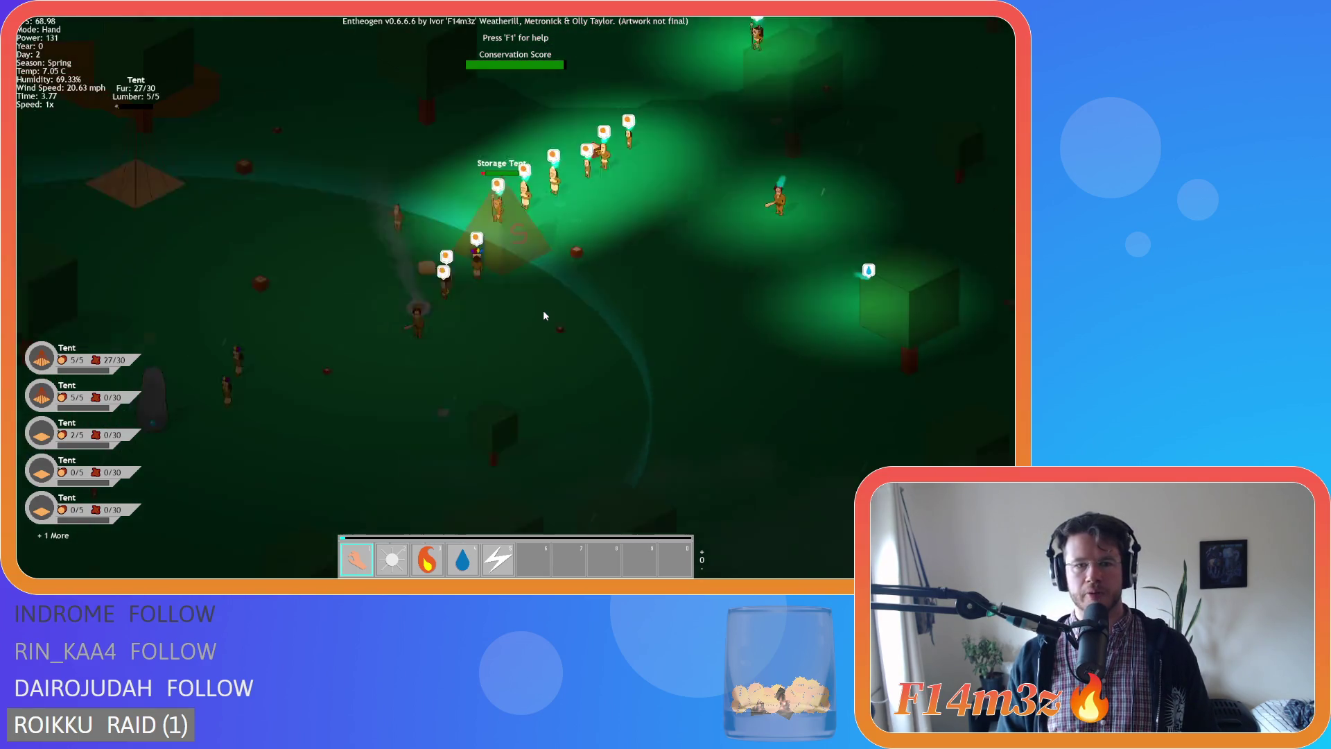
Sweep left across the camp, zoom out, and pause the game.
key(a)
key(w)
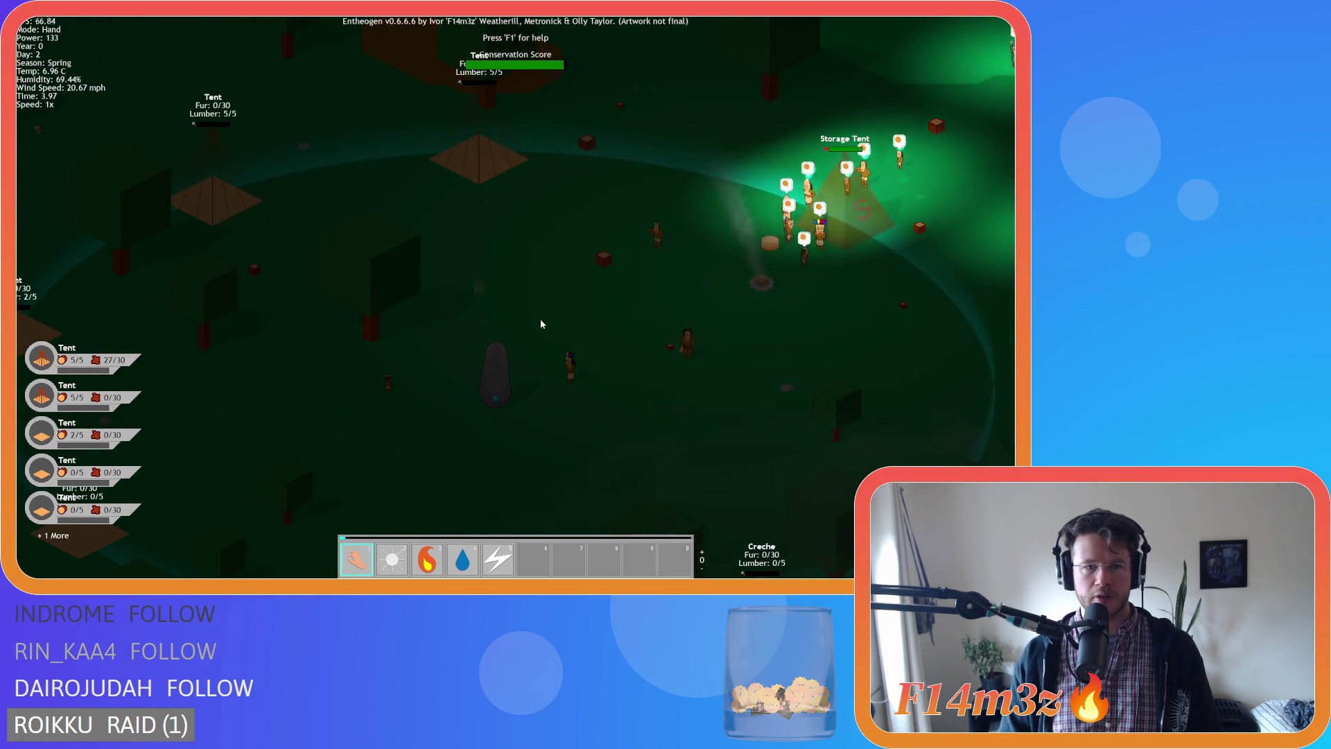
scroll(down, 3)
key(space)
Zoom in and centre the paused view on the grove of lit villagers.
key(d)
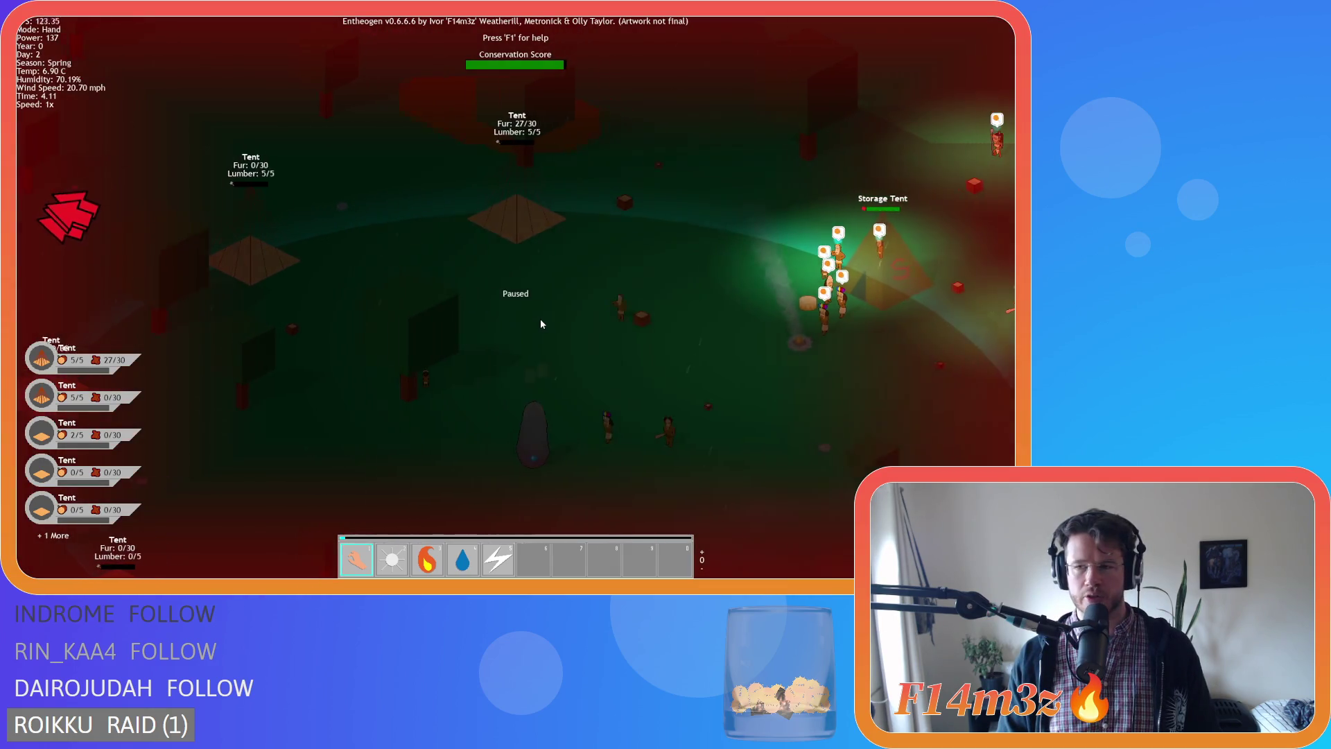
scroll(up, 3)
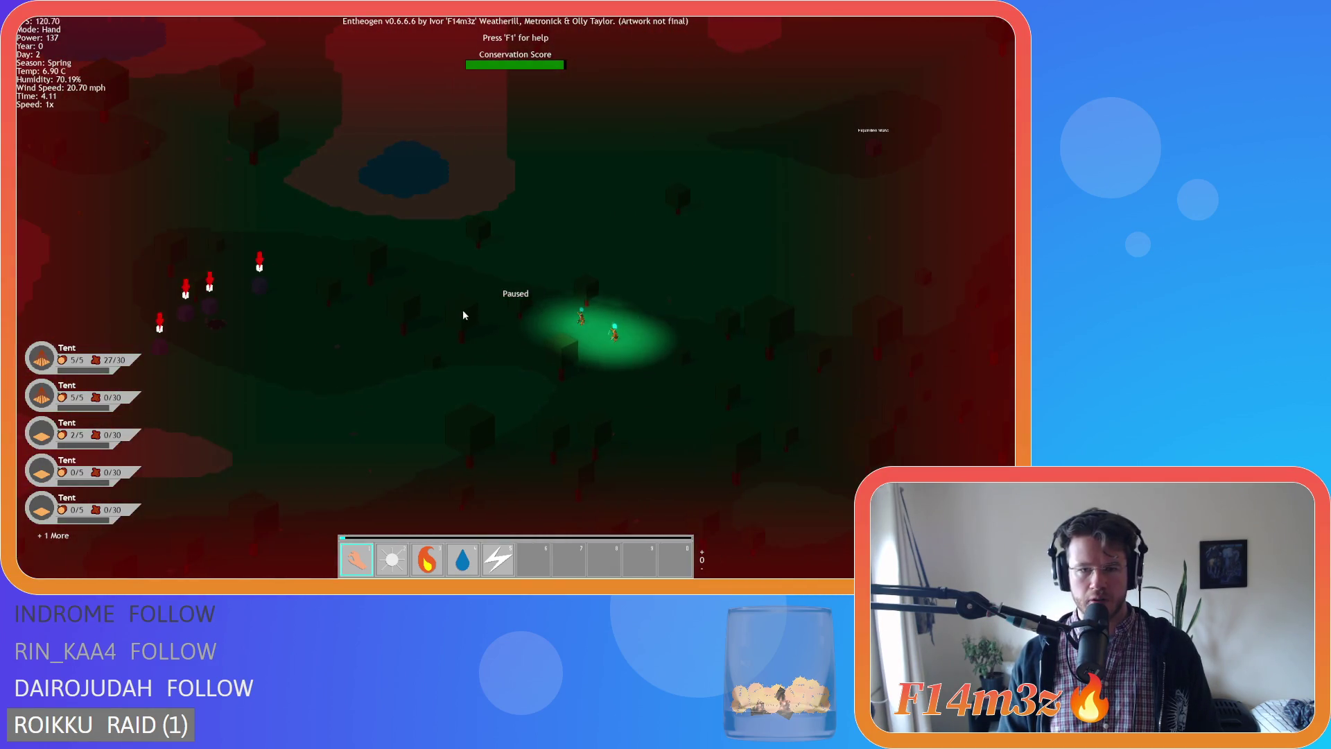
key(a)
key(s)
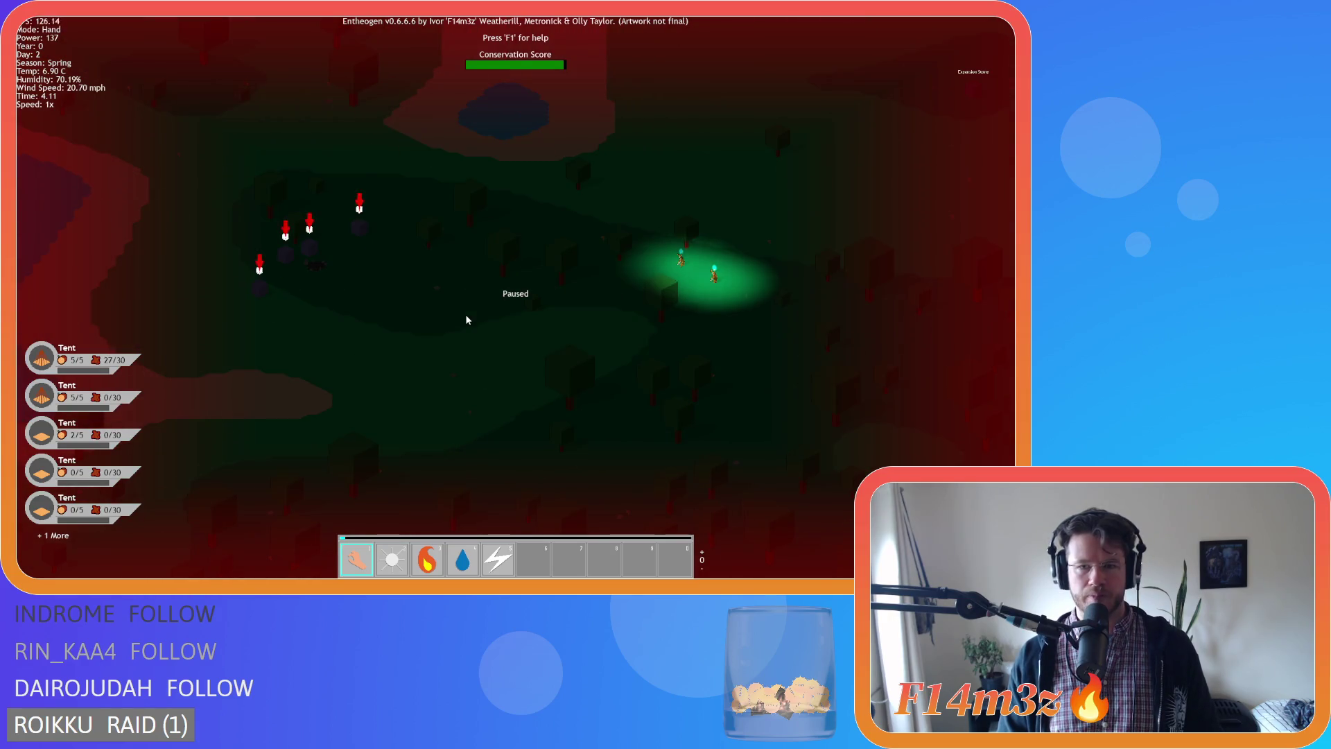
key(d)
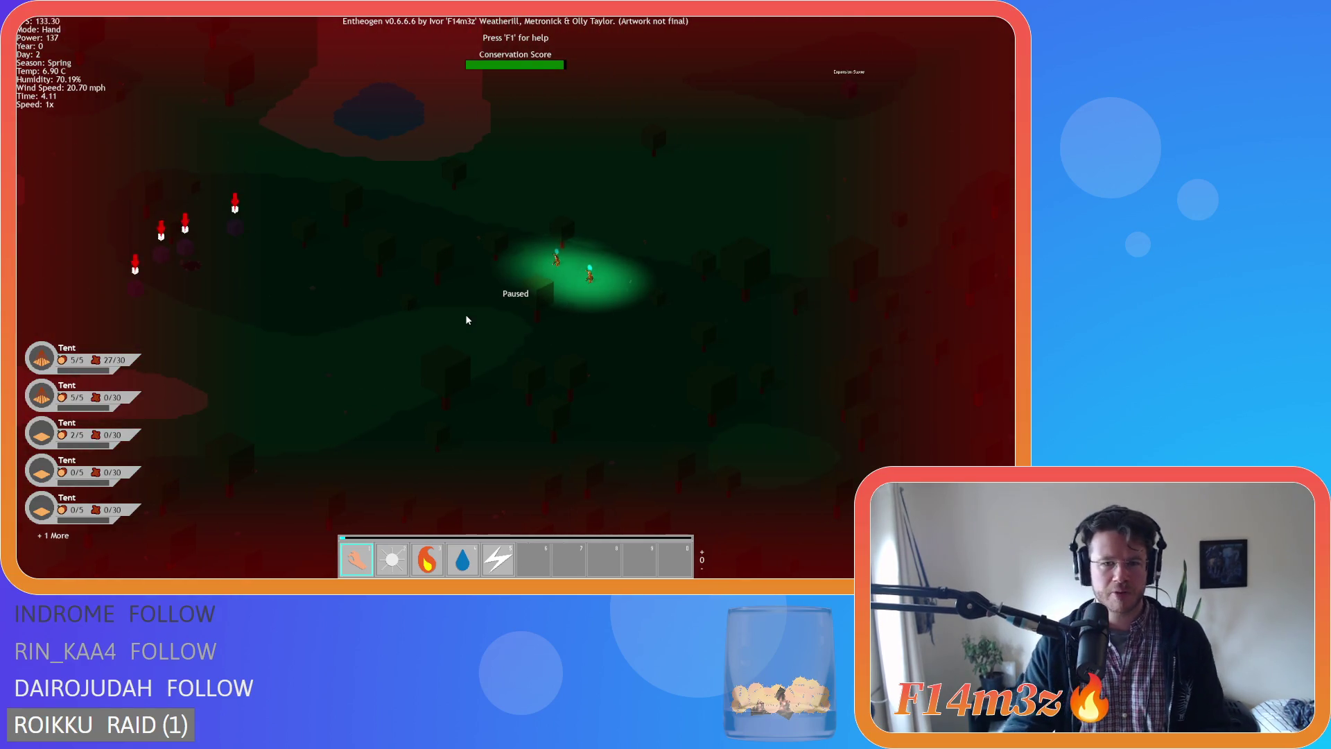
key(s)
key(a)
key(w)
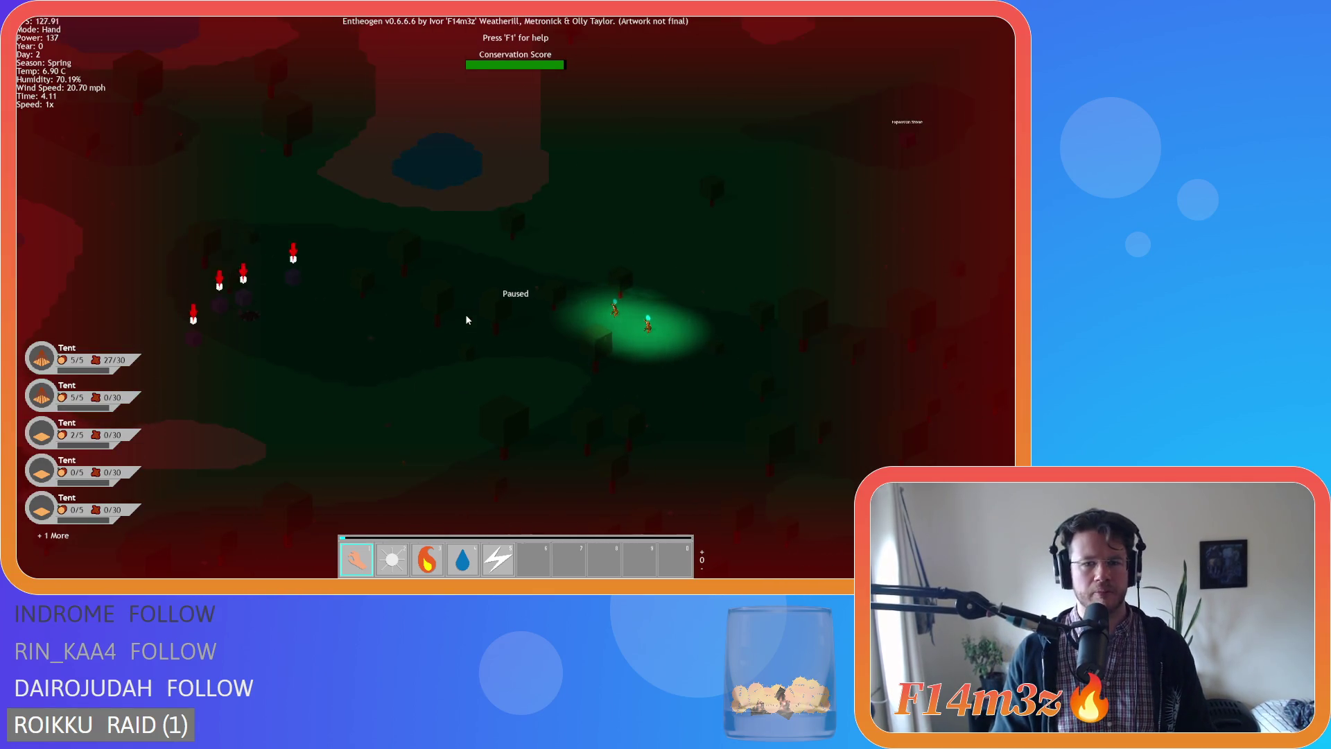
key(s)
key(d)
key(w)
key(a)
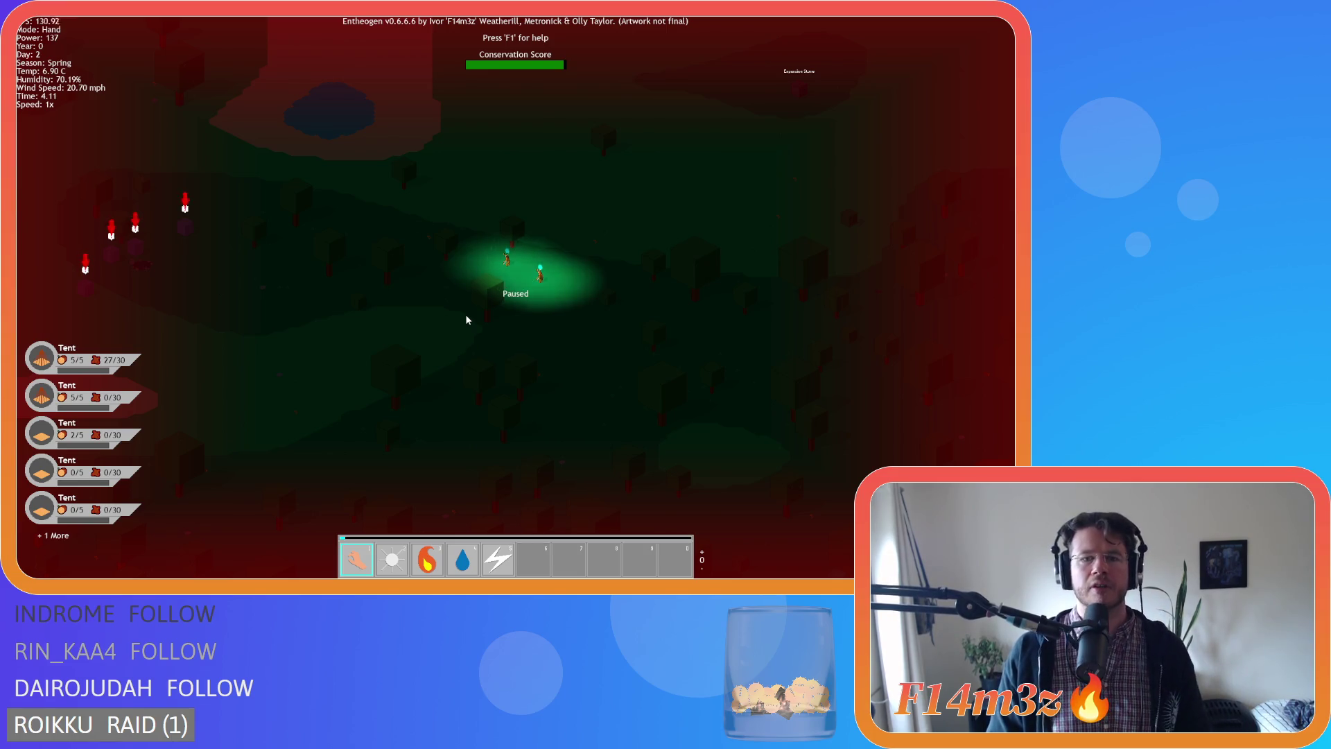
Explore the forest around the grove and return to the lit villagers.
key(a)
key(w)
key(s)
key(d)
key(a)
key(w)
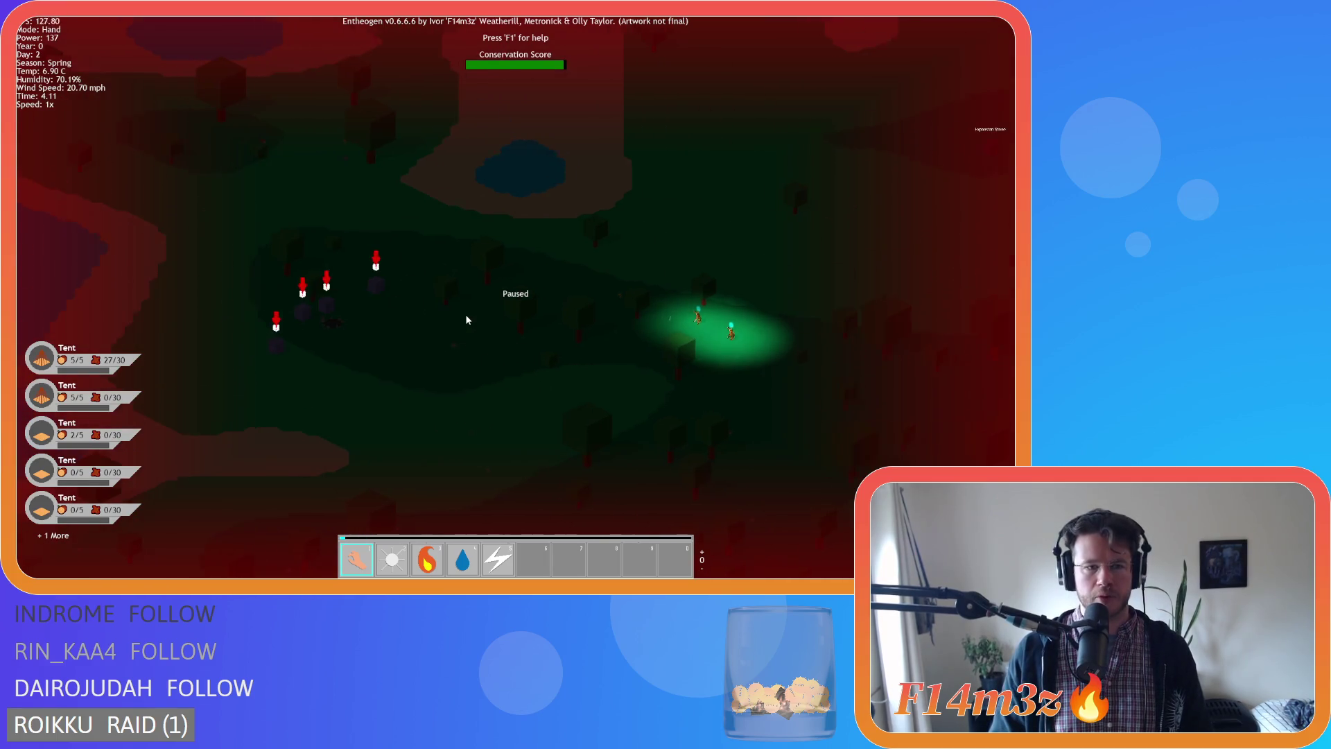
key(s)
key(d)
key(d)
key(s)
key(a)
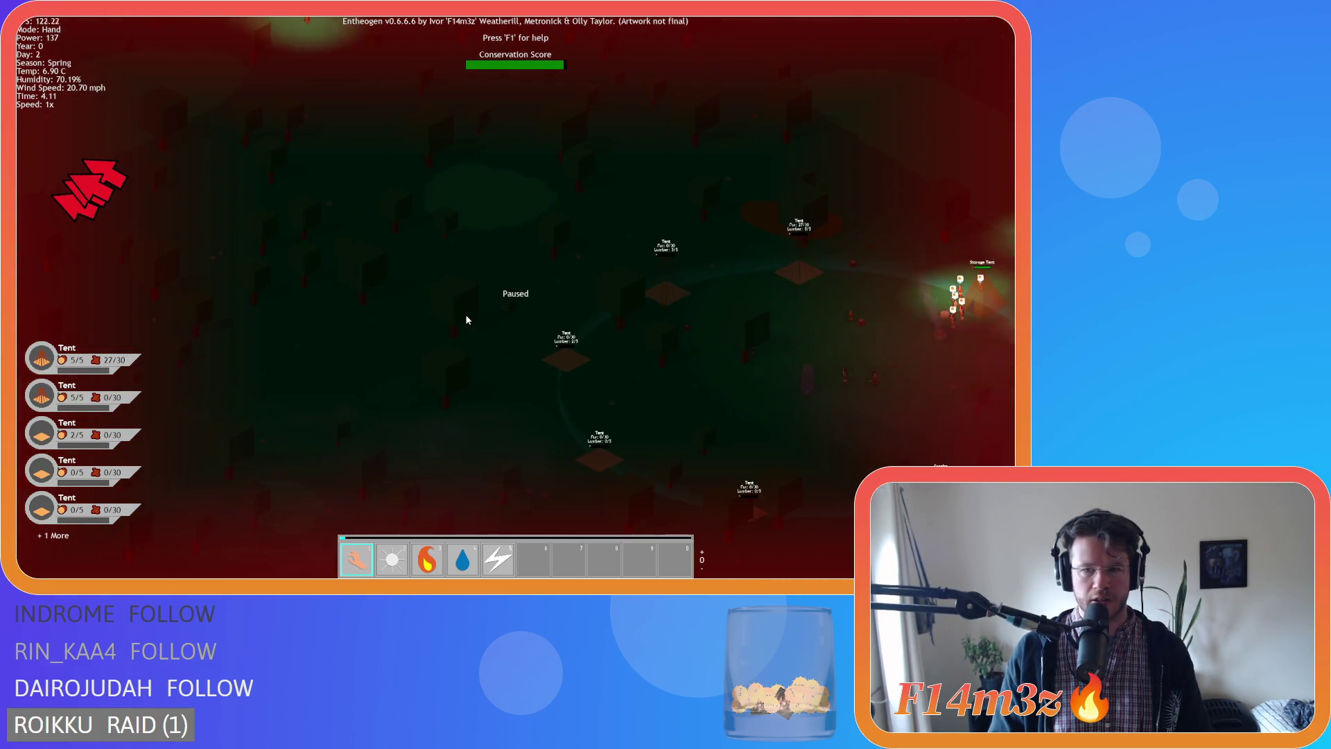
key(d)
key(w)
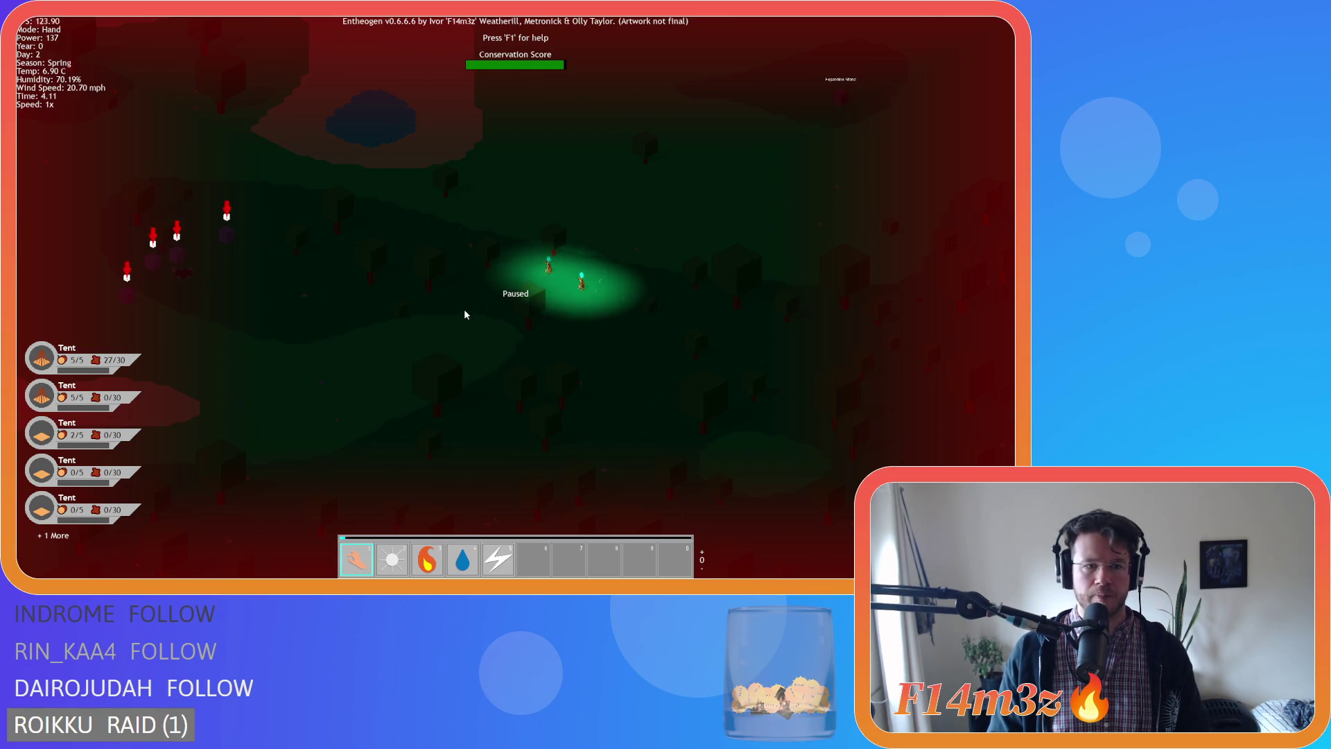
Scan down-right across the tent camp and glance at the red raiders.
key(s)
key(d)
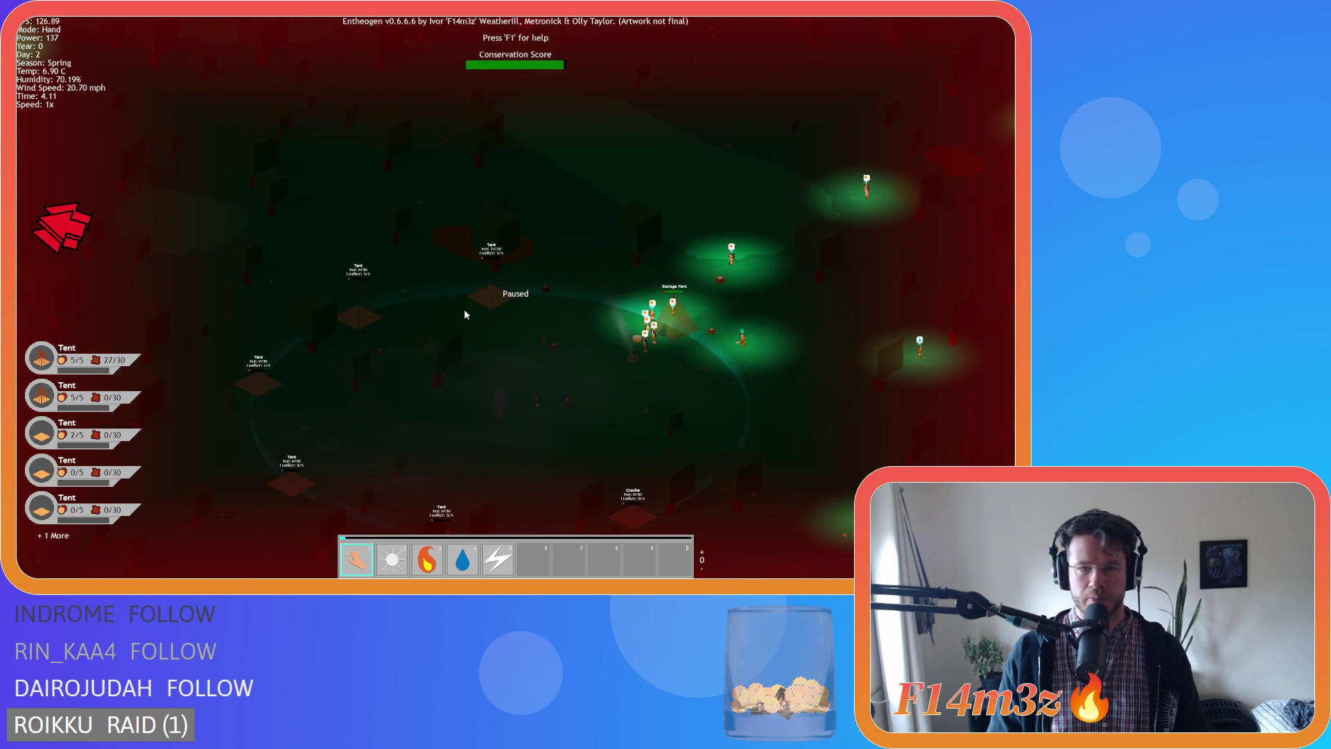
key(s)
key(d)
key(a)
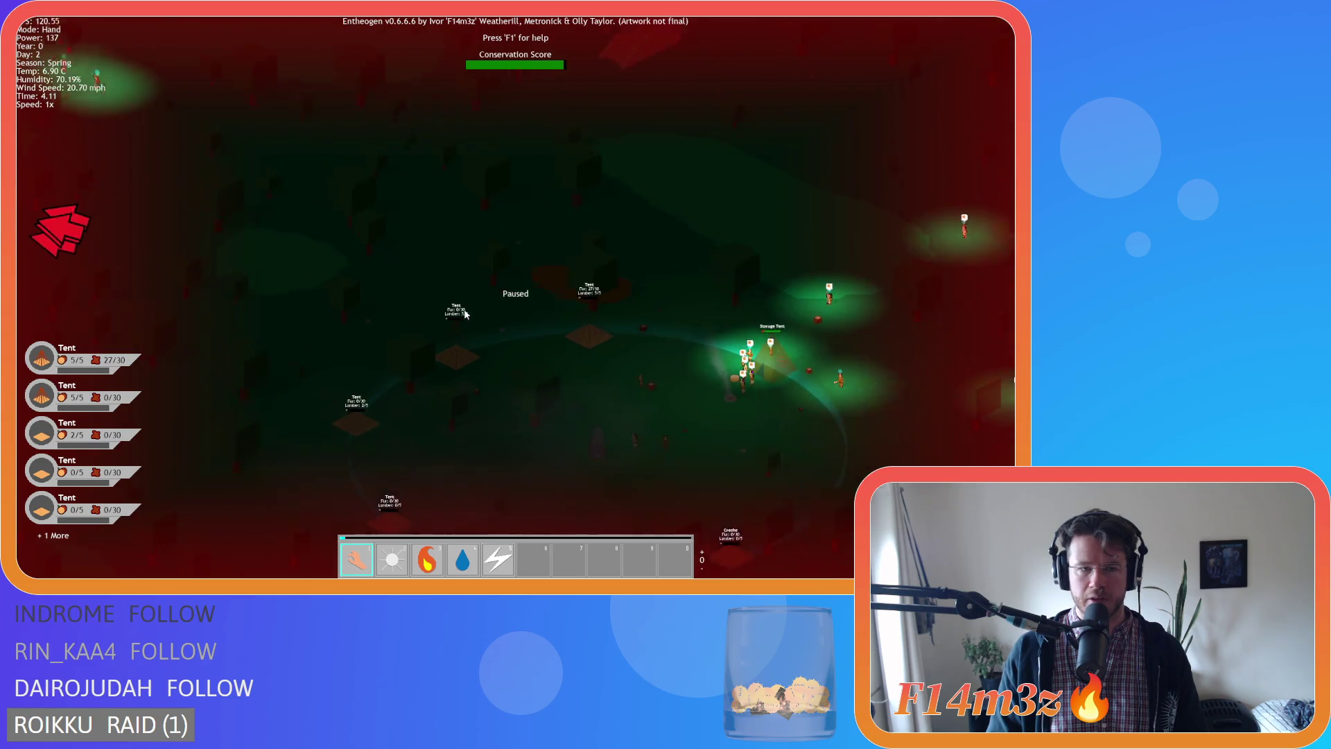
key(s)
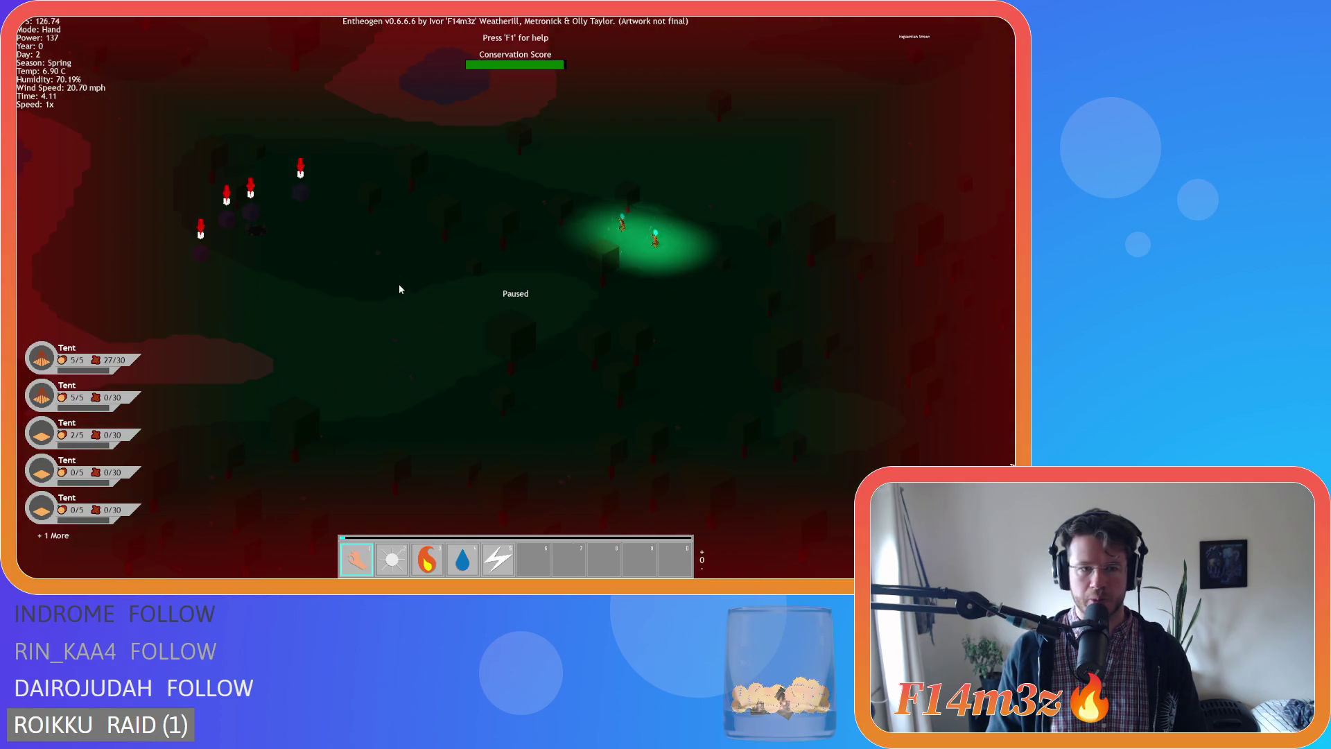
key(d)
Frame the tent camp together with the lake and raiders.
key(a)
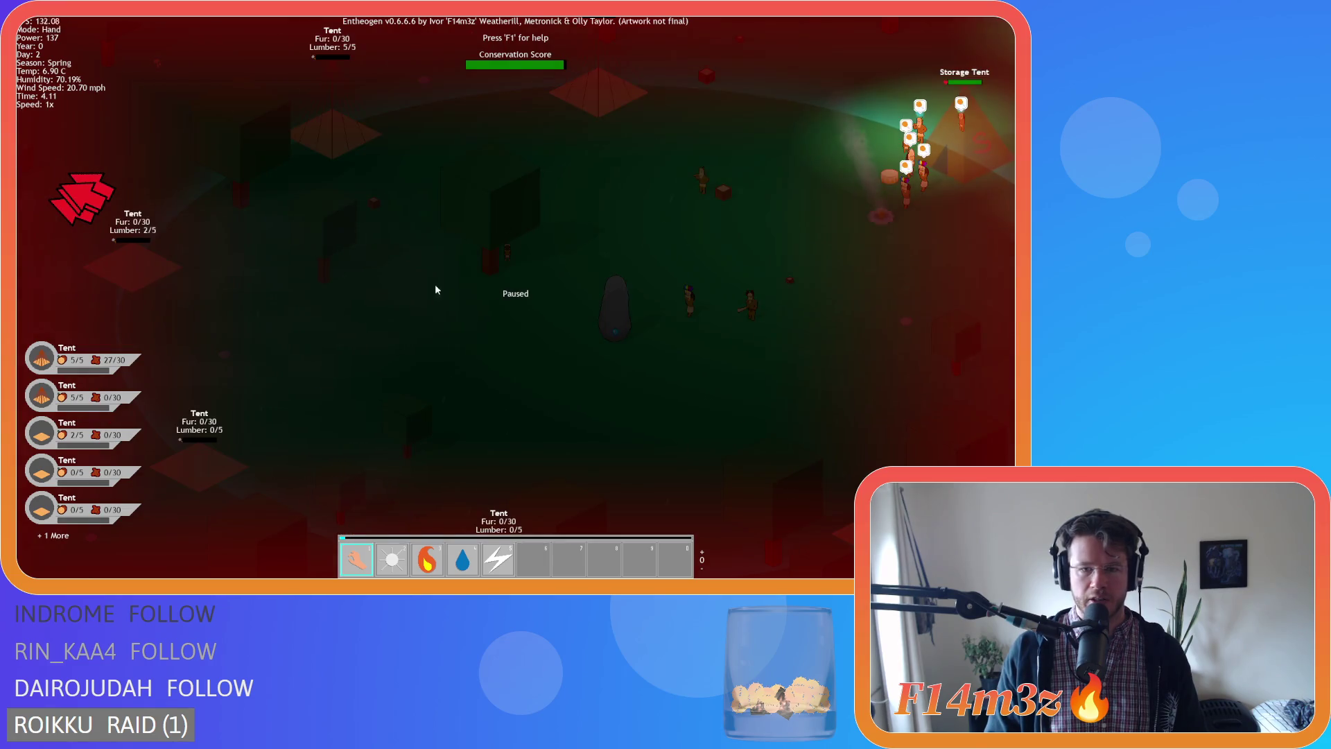
key(s)
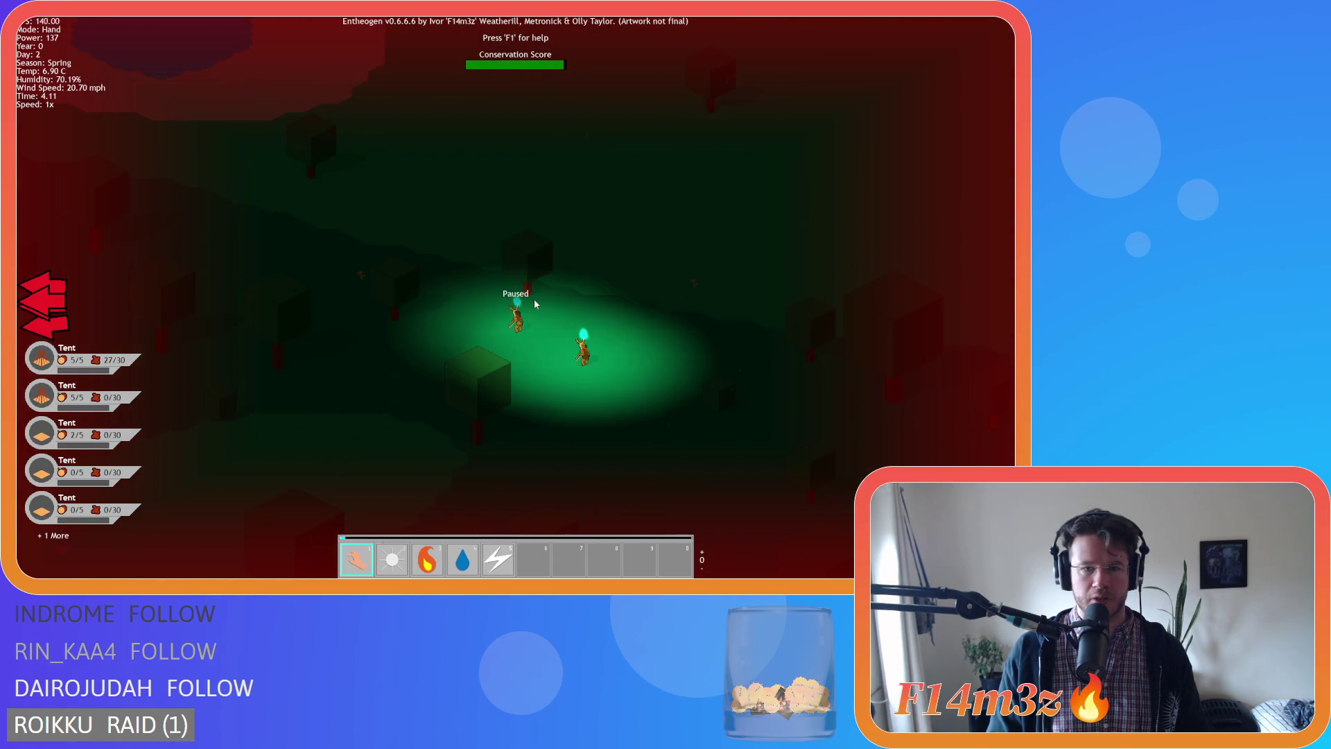
key(a)
key(w)
key(s)
key(d)
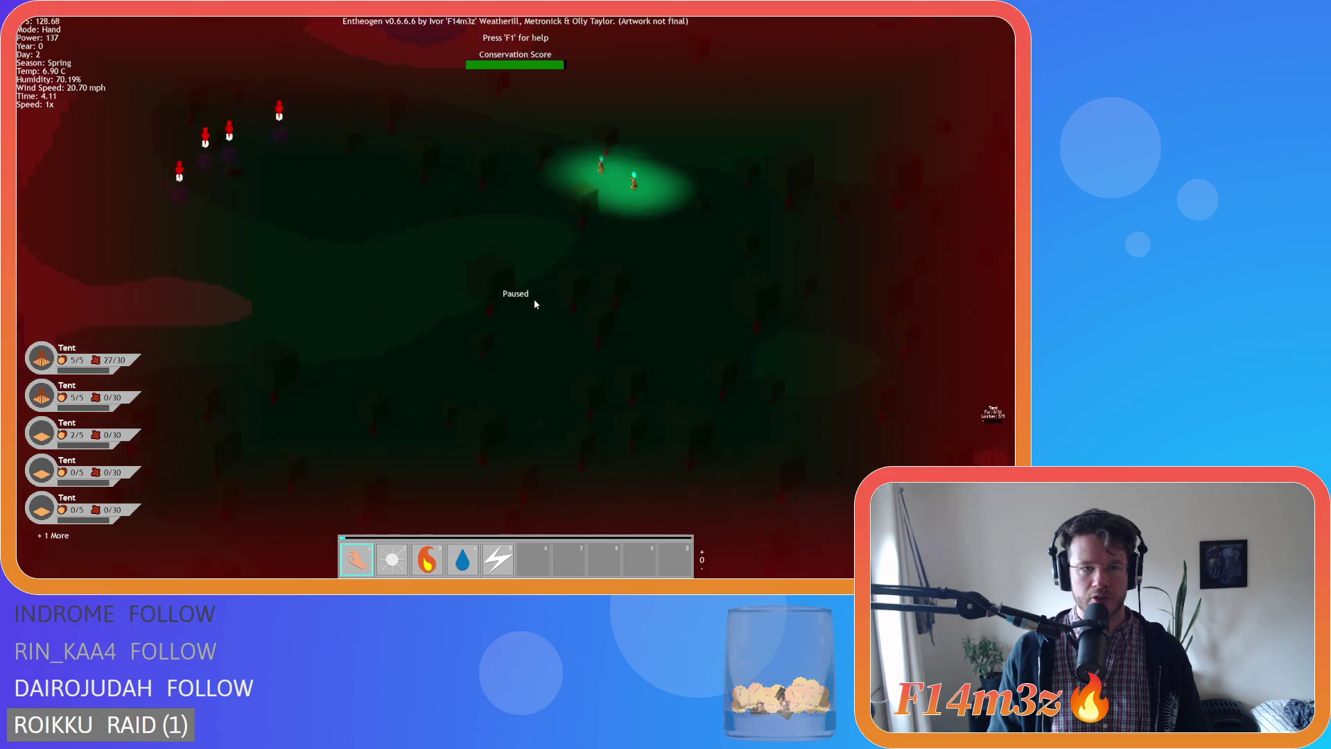
key(d)
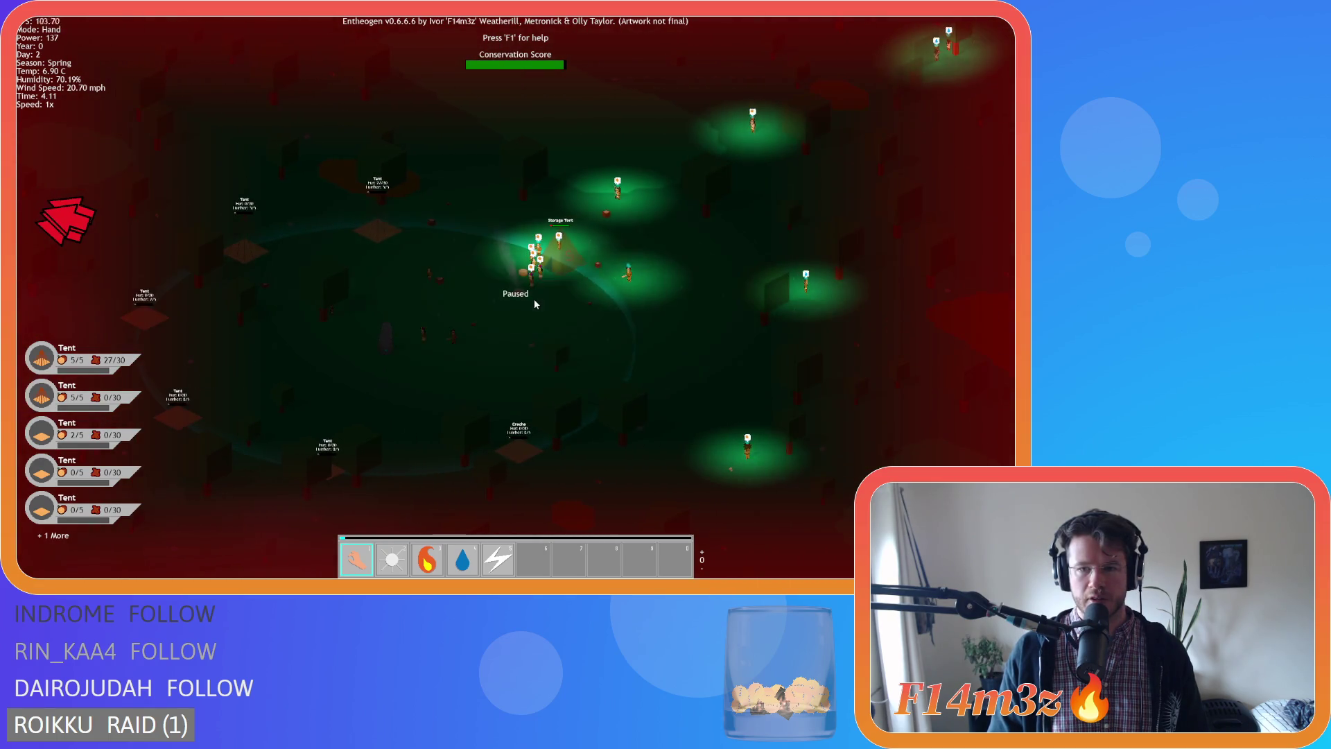
key(a)
key(a)
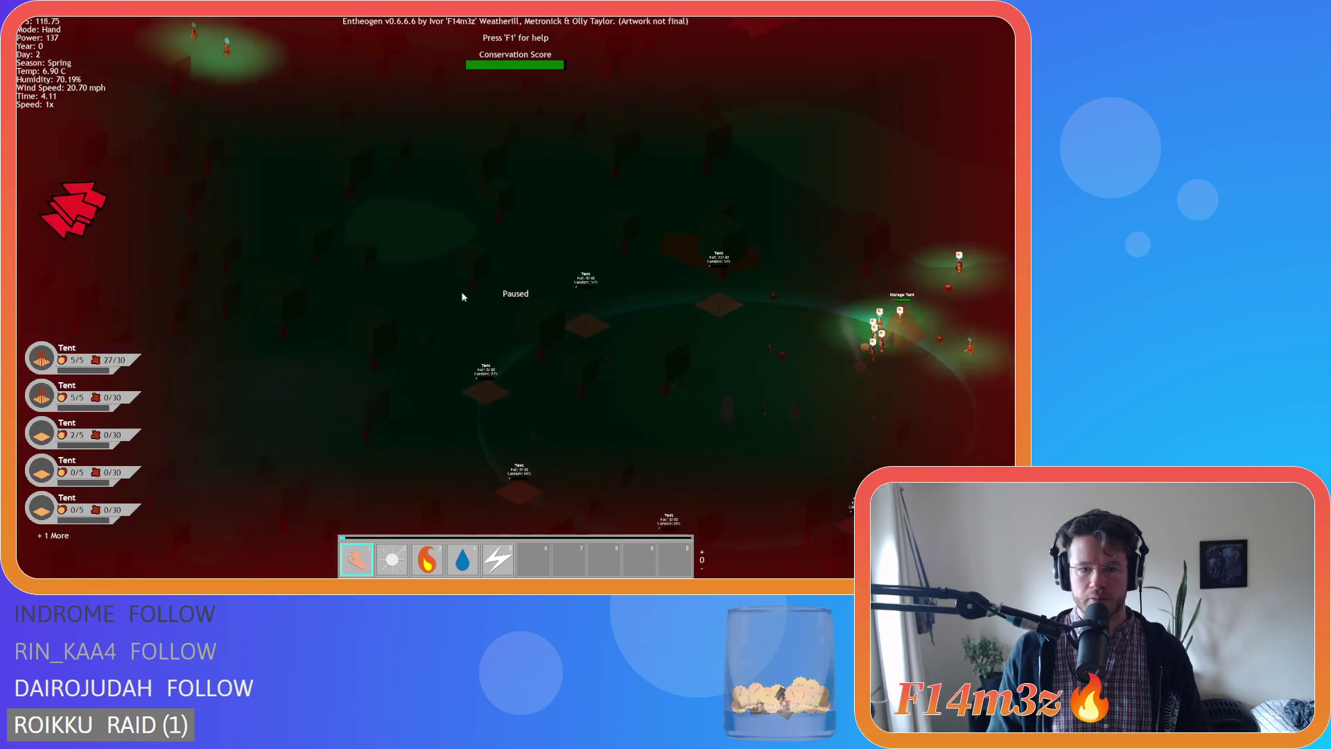
Zoom in and move up to reveal the fire.
scroll(up, 3)
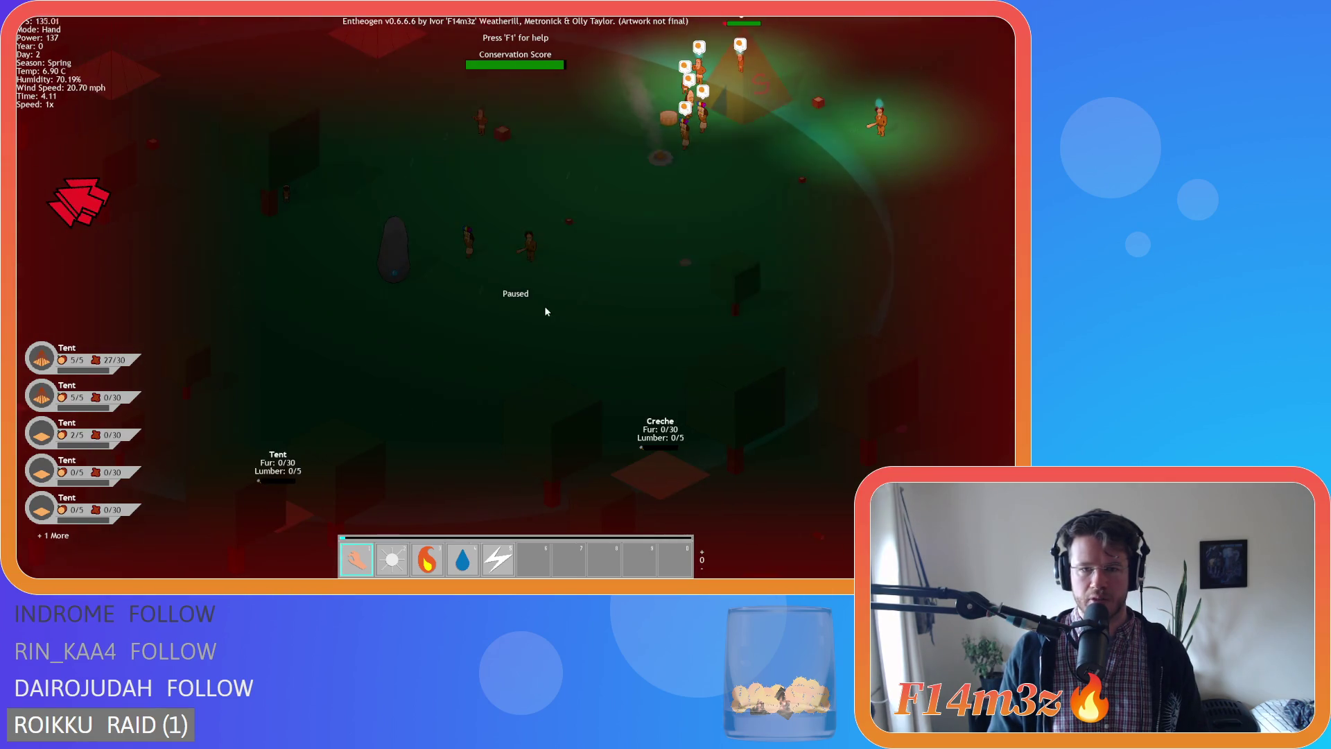
scroll(up, 3)
key(w)
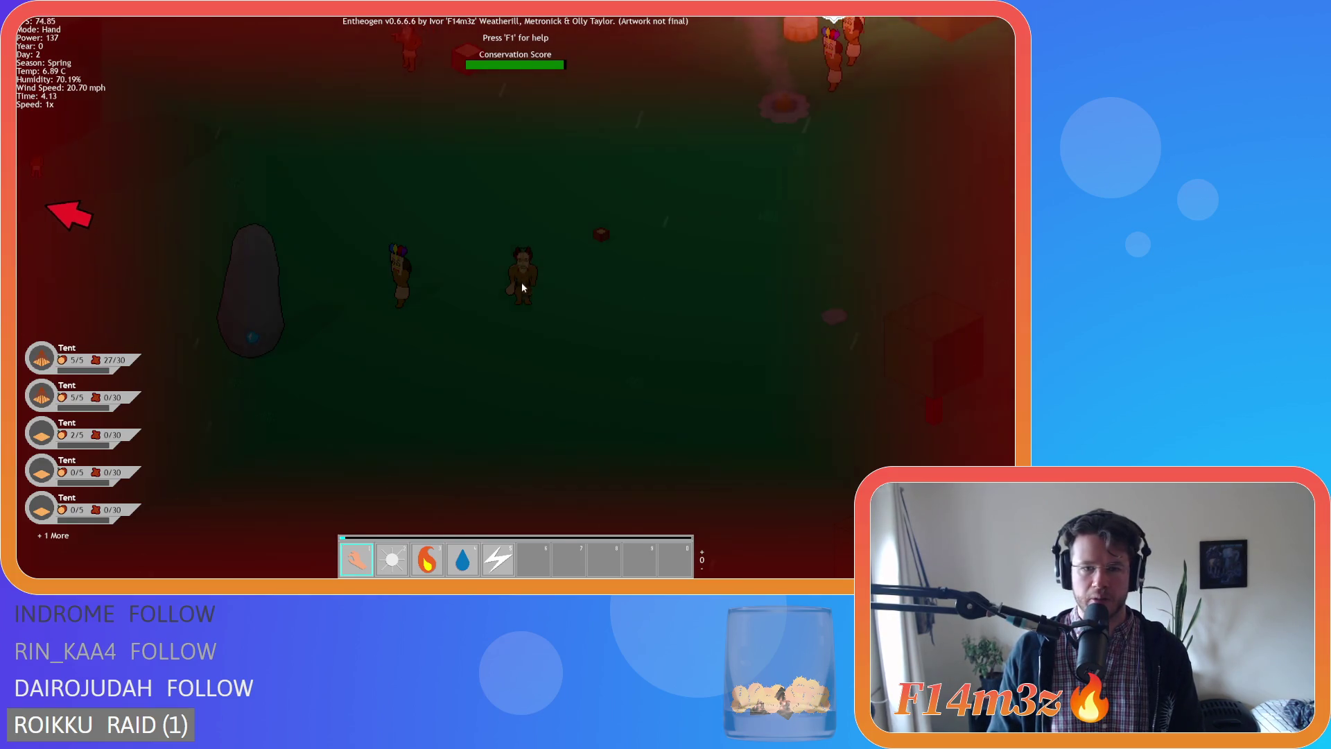
scroll(down, 3)
scroll(up, 3)
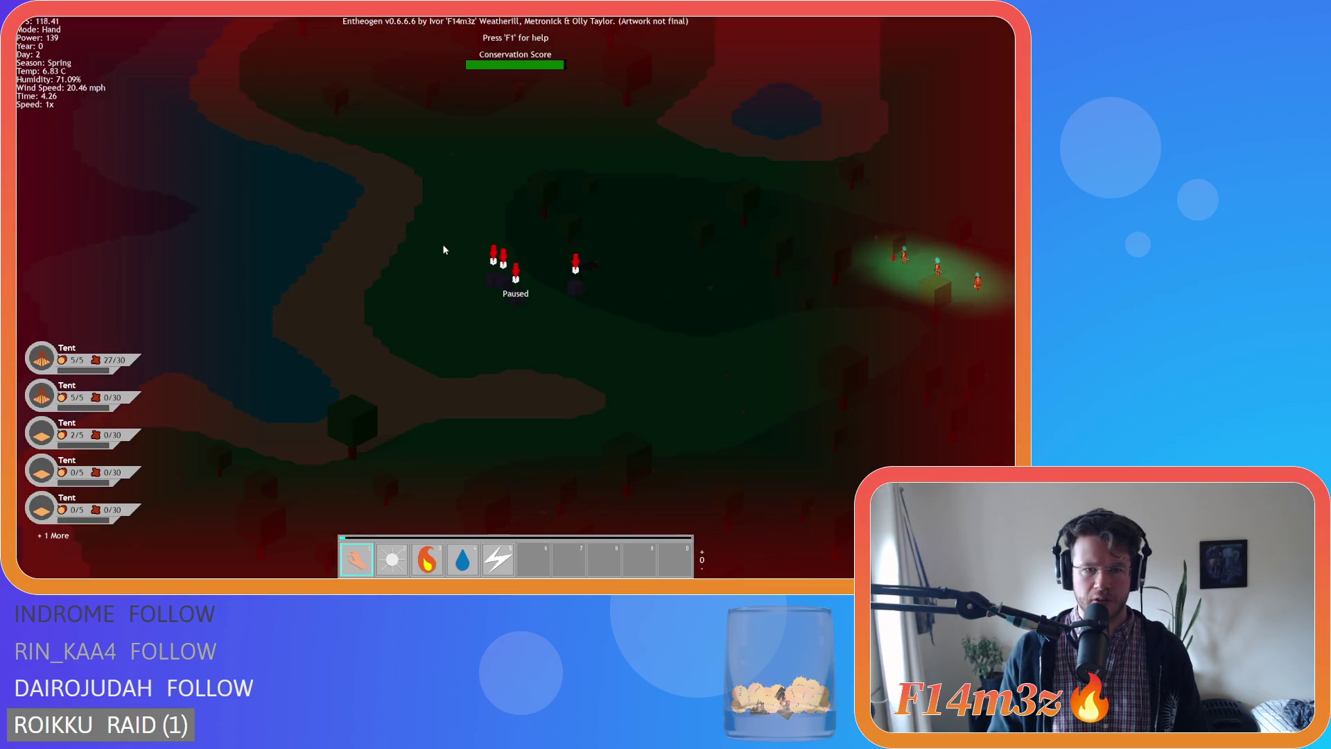
Pan the paused map around the lone villagers and over the lake.
key(d)
key(s)
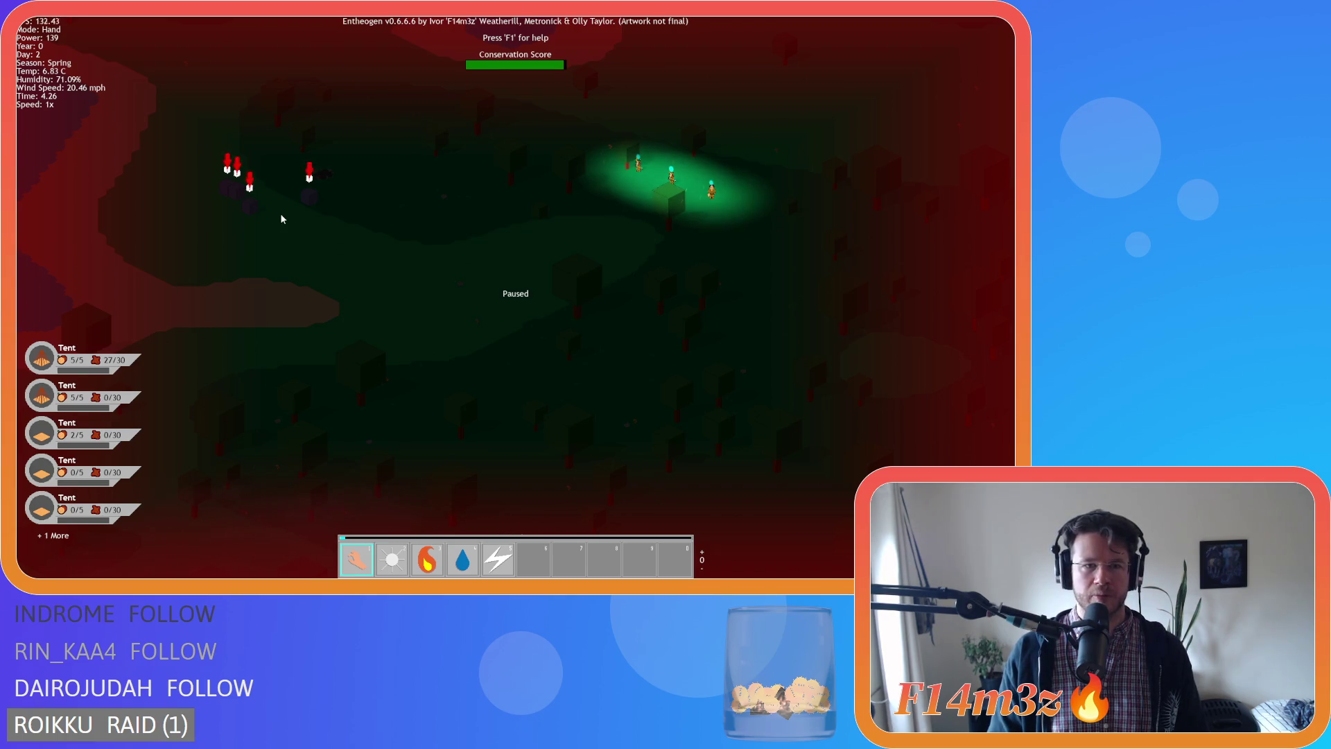
key(w)
key(a)
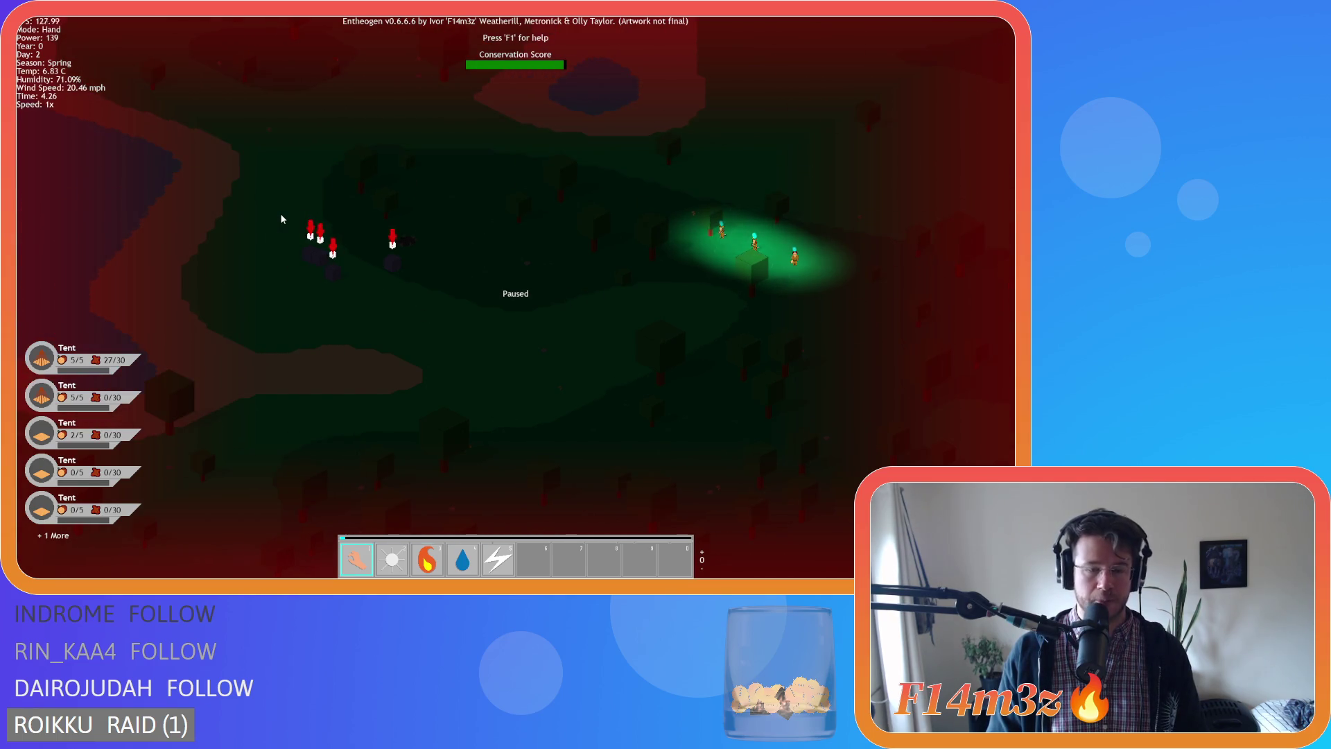
key(d)
key(a)
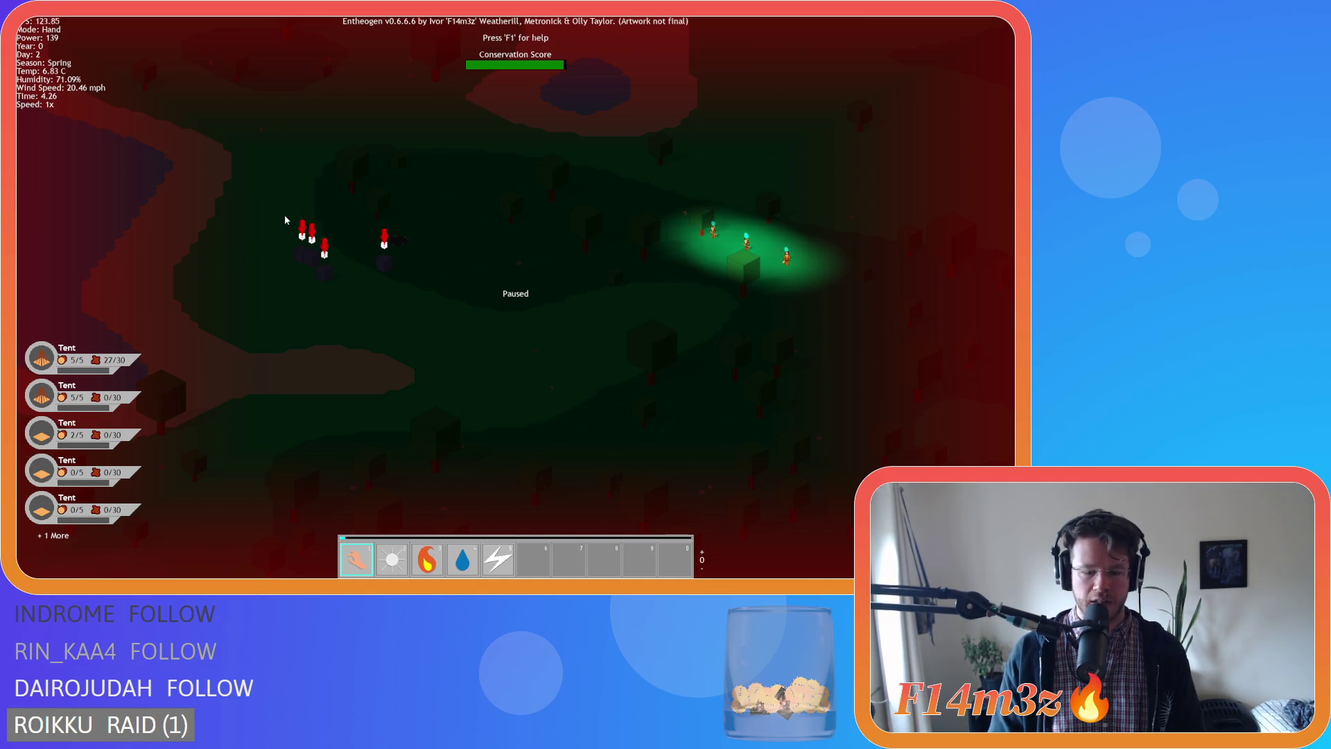
key(d)
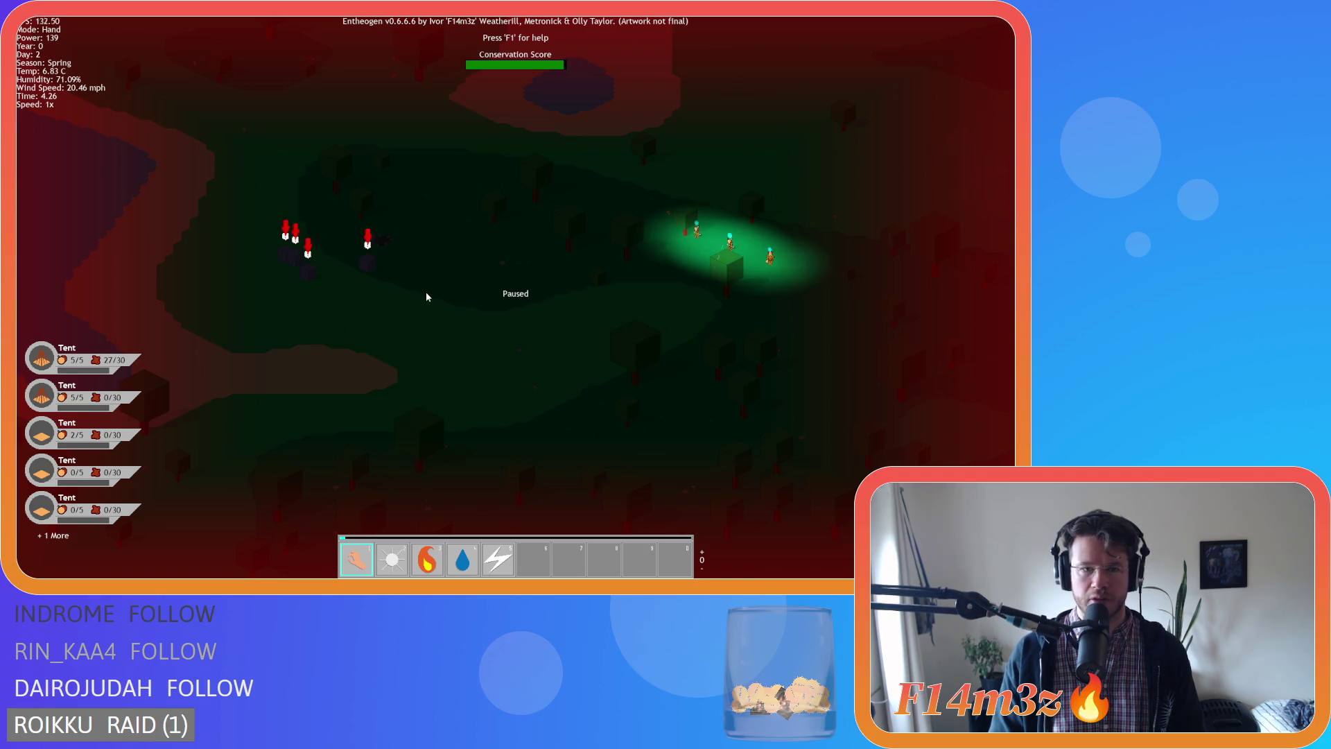
key(s)
key(w)
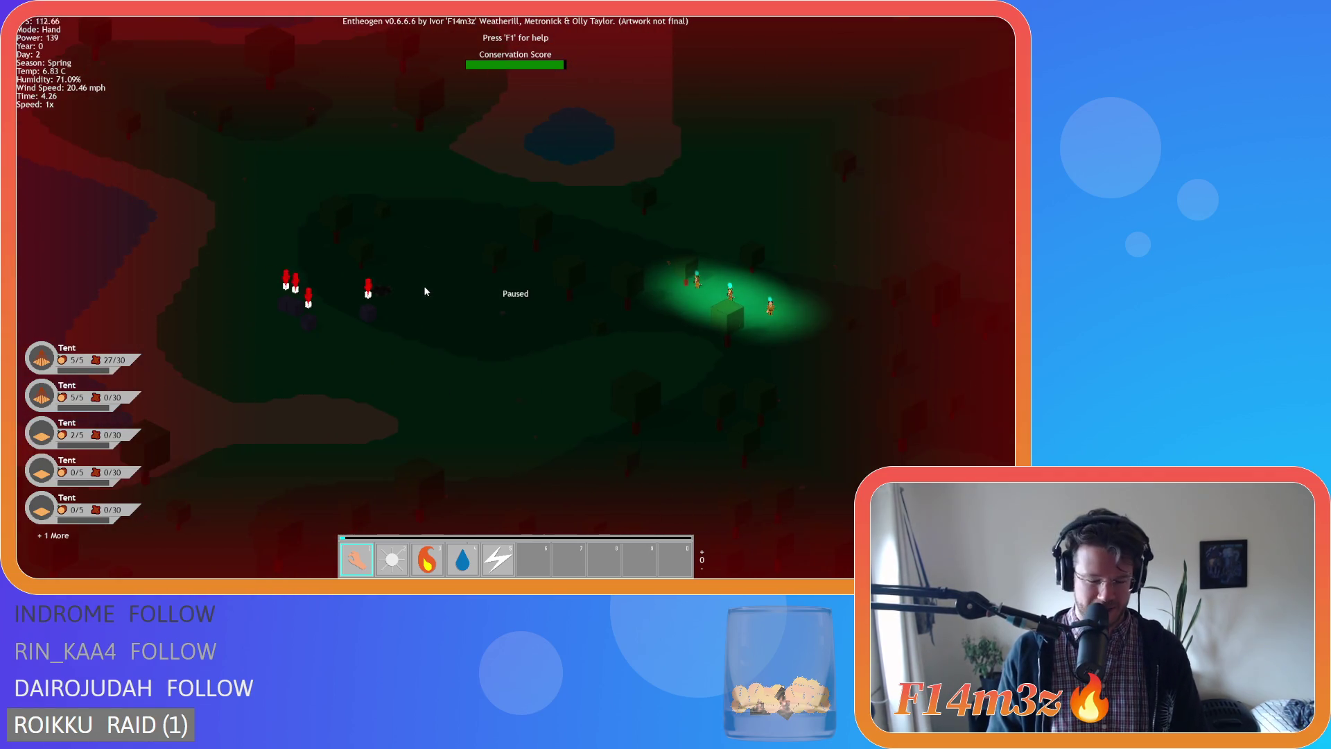
key(w)
key(d)
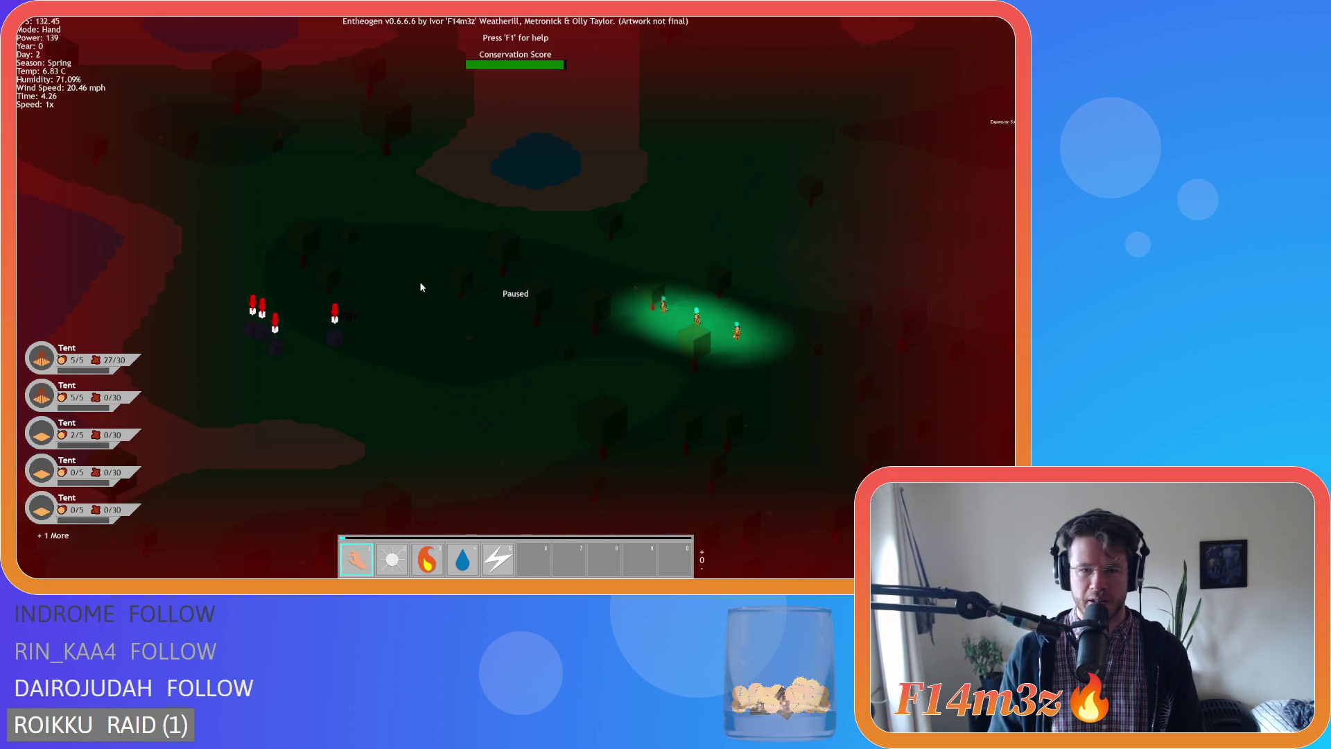
key(s)
key(d)
key(w)
key(a)
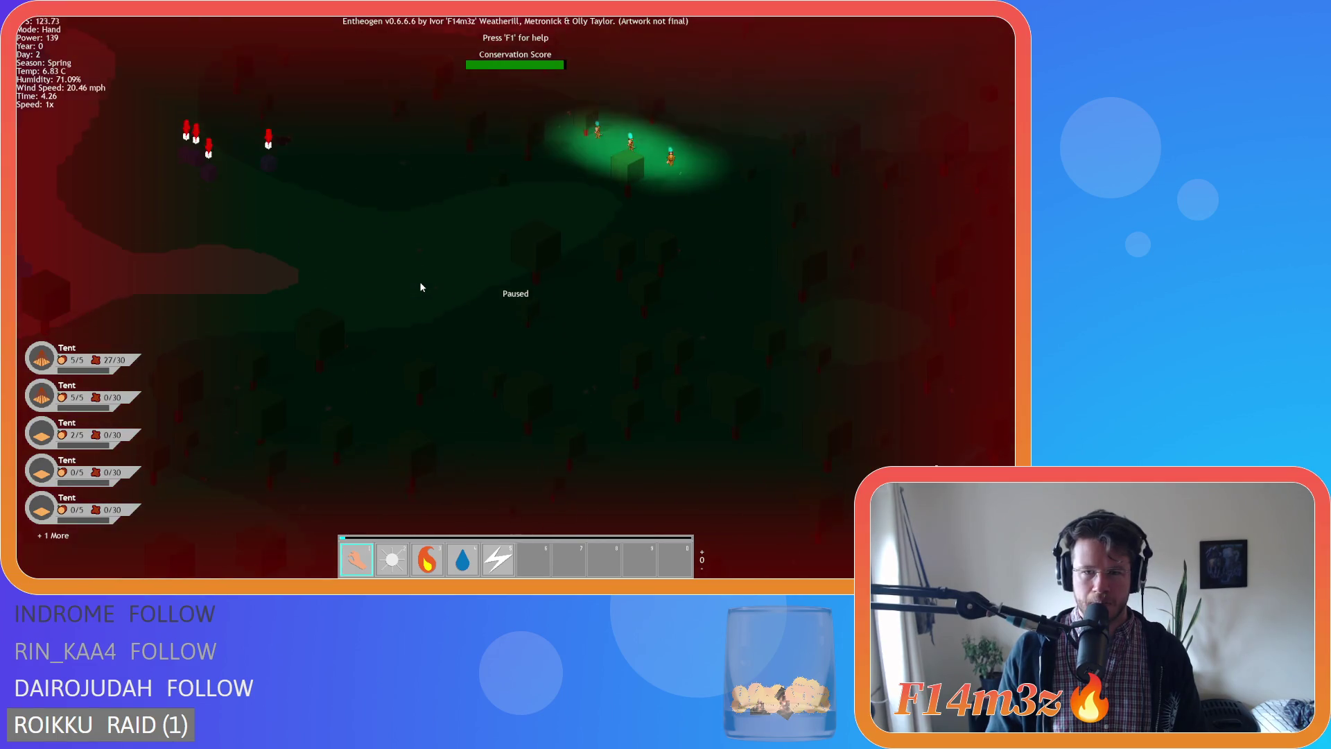
key(d)
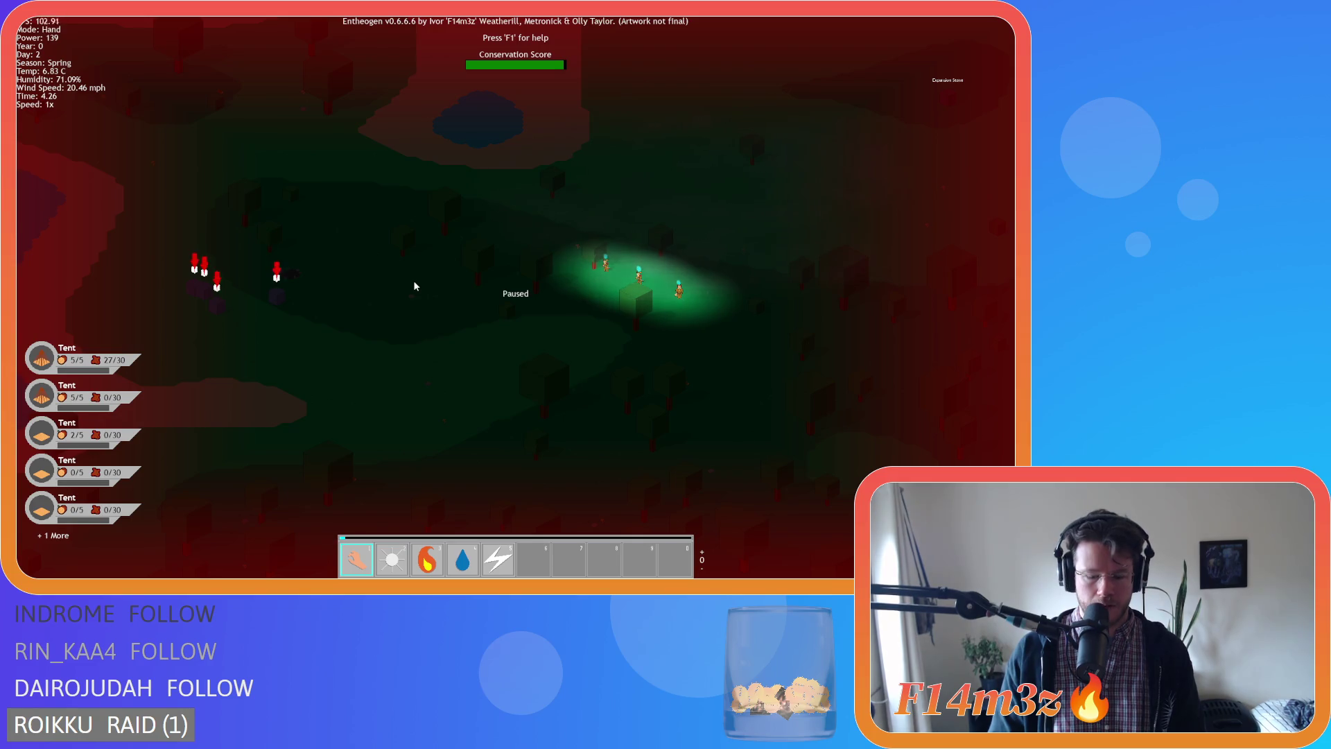
Raise the game speed to 4x, drop it to 2x, and centre the outlying villagers.
key(plus)
key(plus)
key(minus)
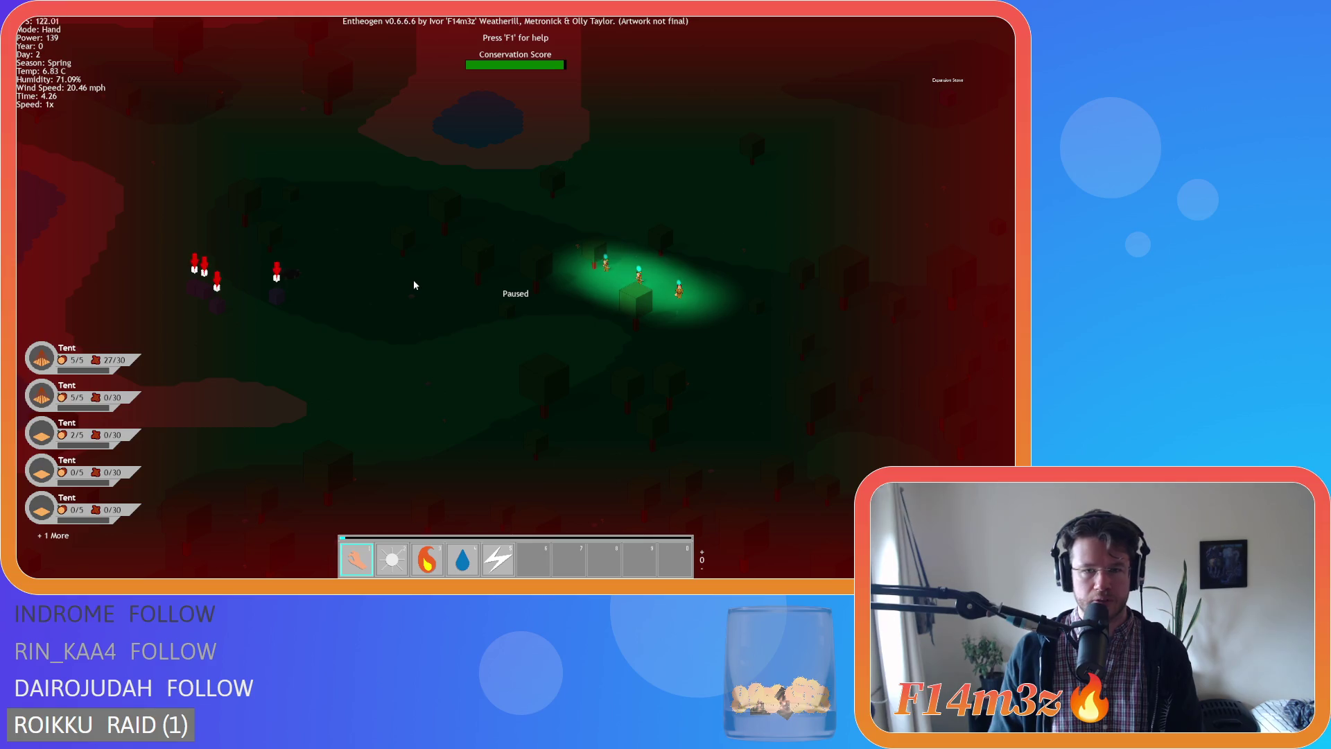
key(s)
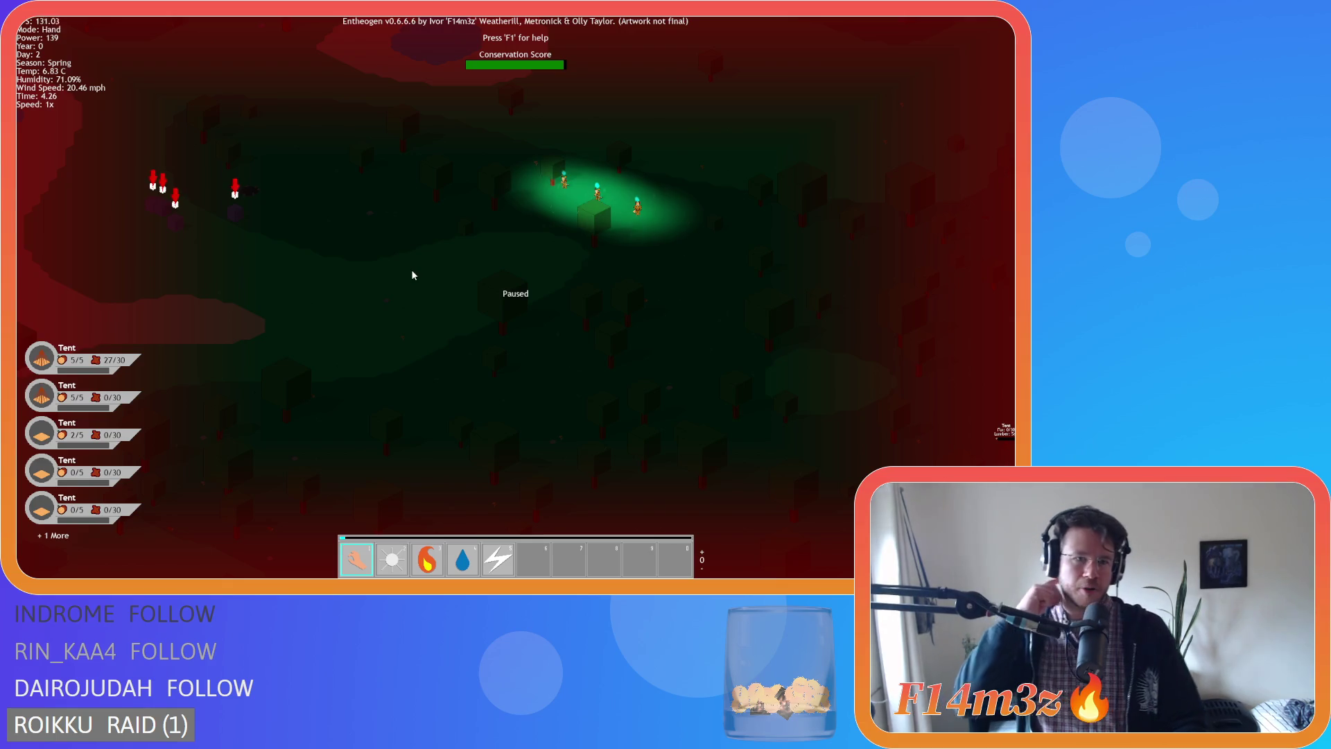
key(a)
key(w)
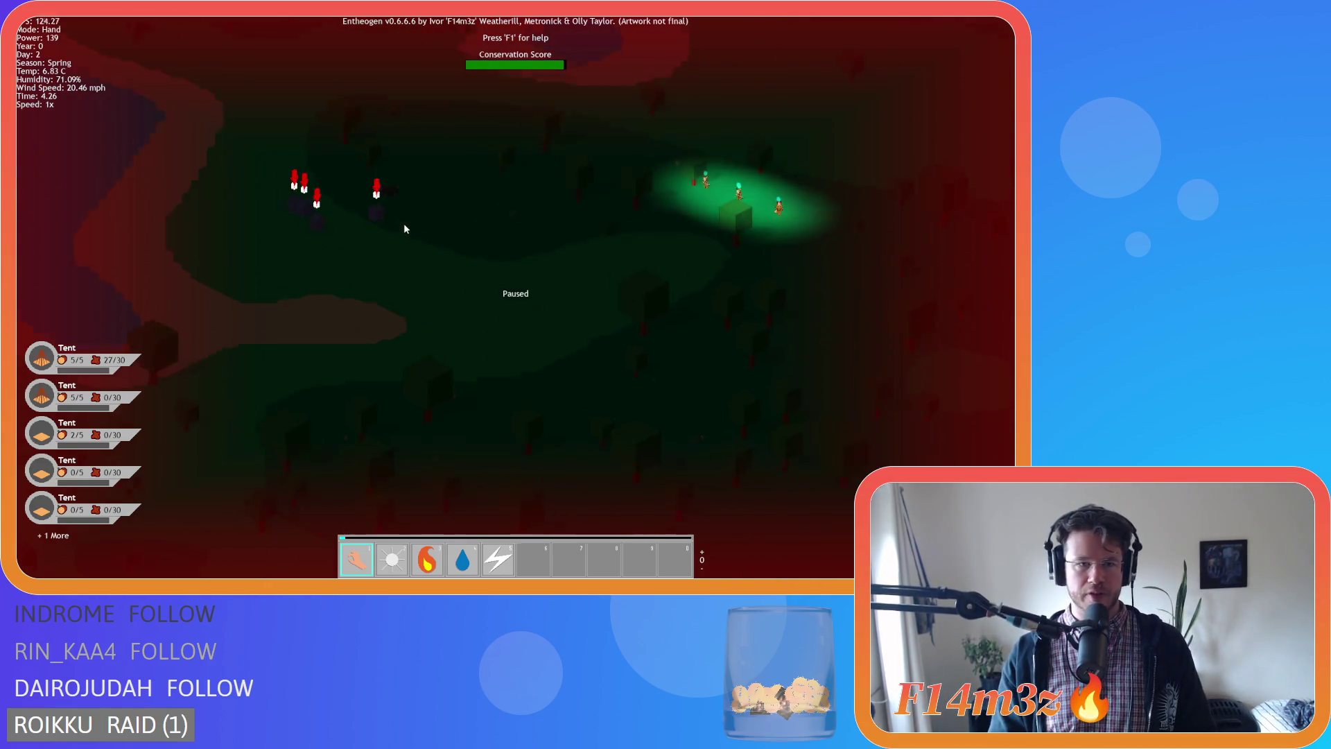
Zoom in and out while panning across the lit green area and the villagers.
scroll(up, 3)
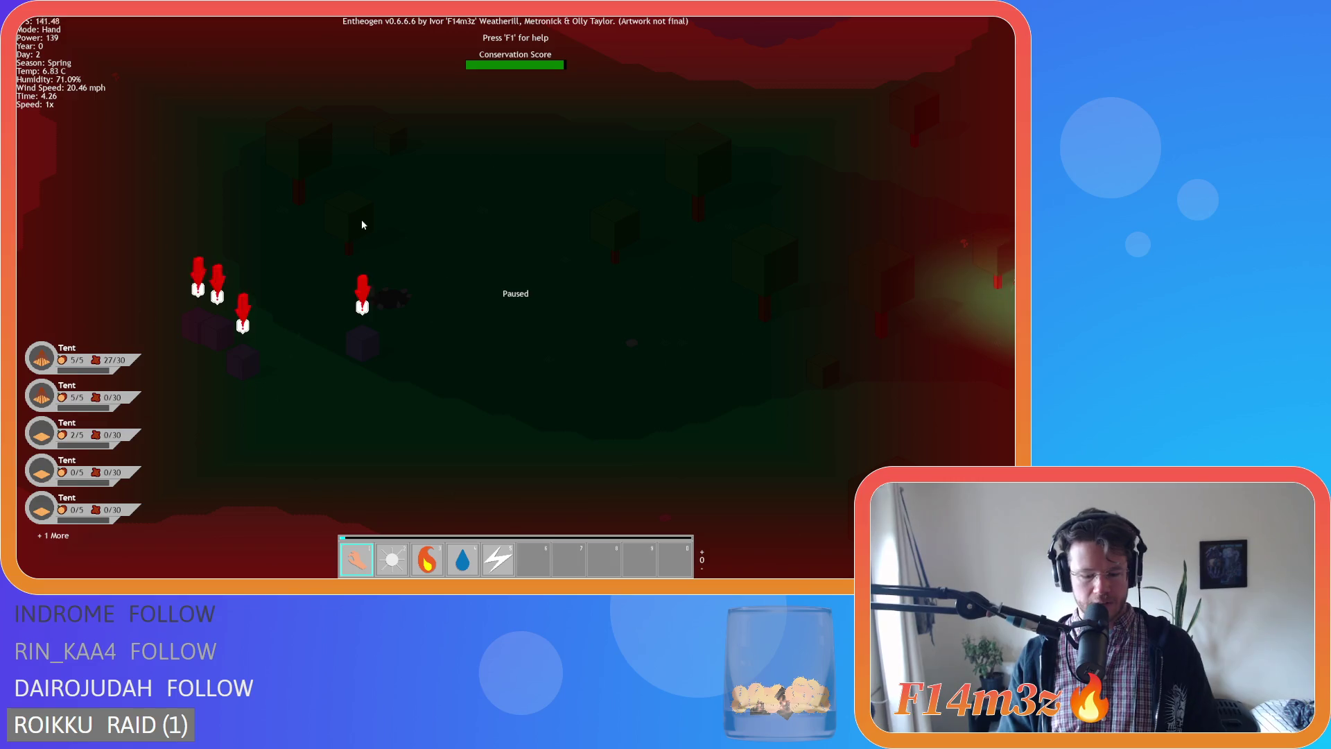
key(d)
key(s)
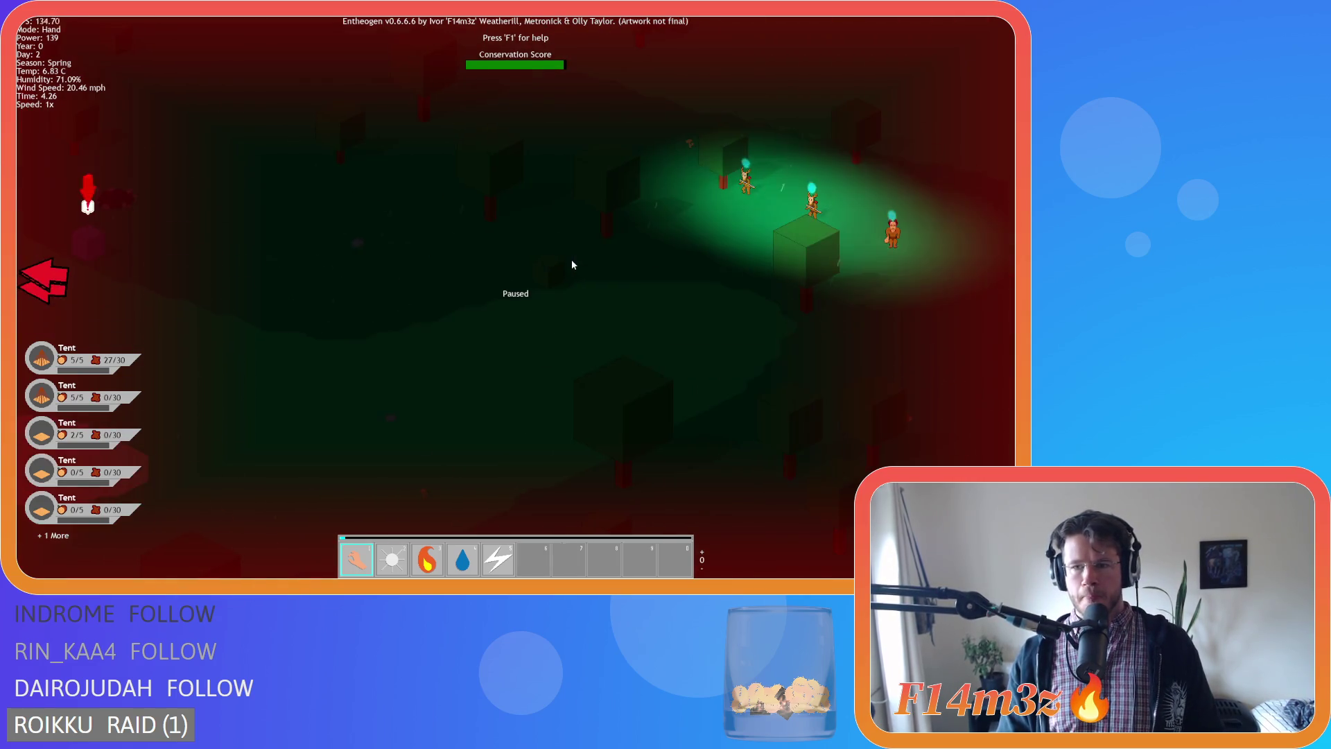
scroll(down, 3)
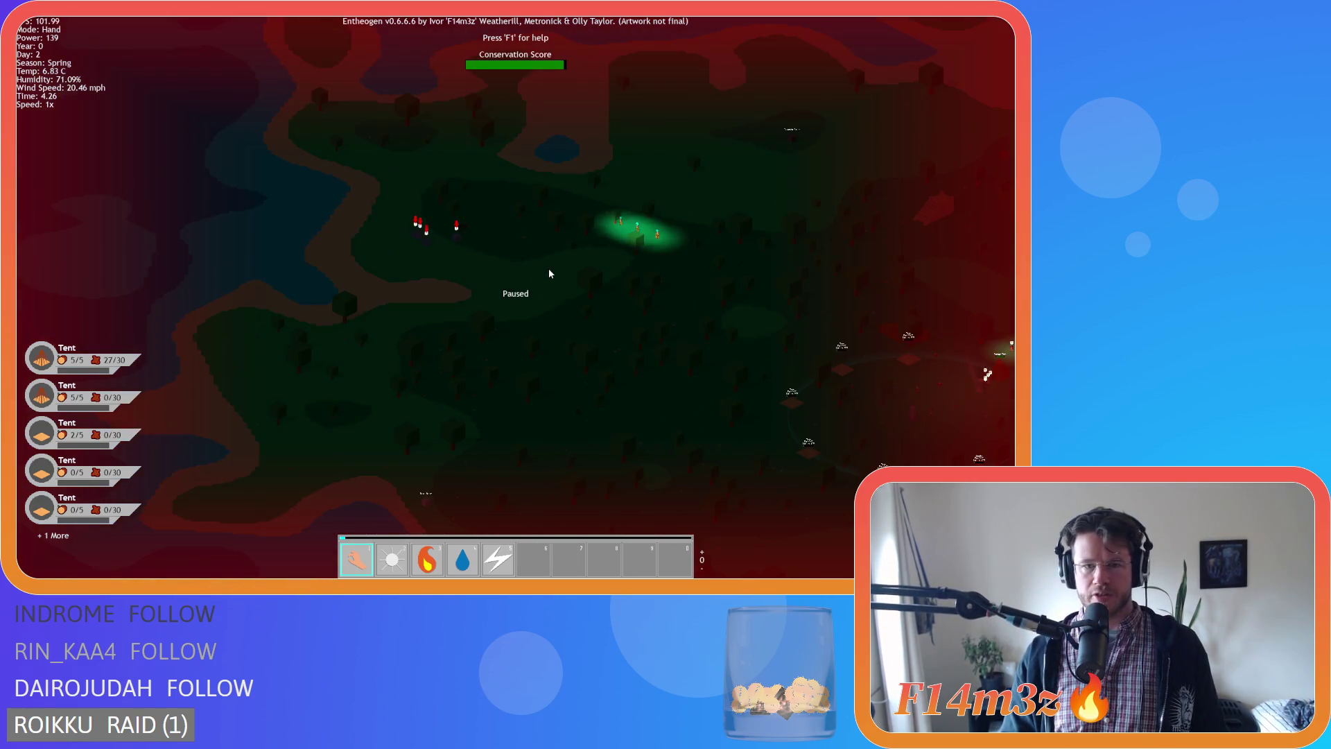
scroll(up, 3)
key(w)
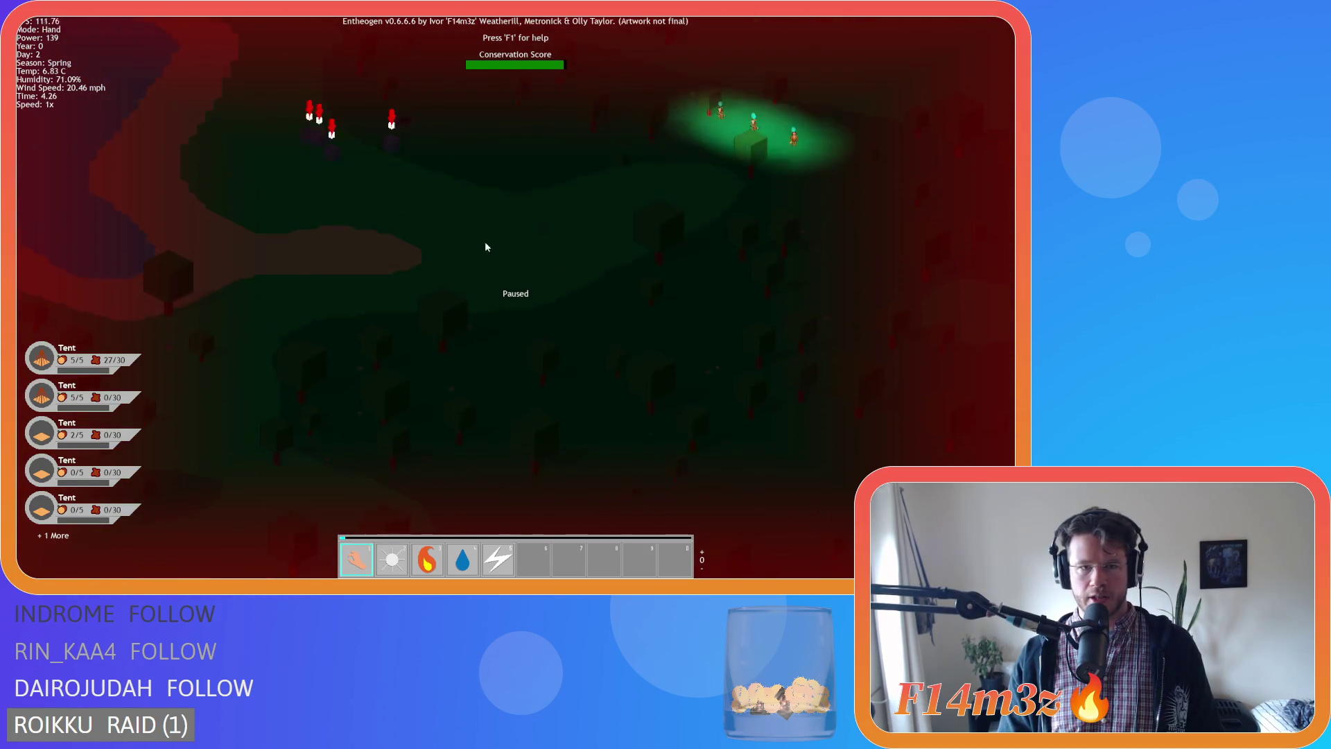
scroll(down, 3)
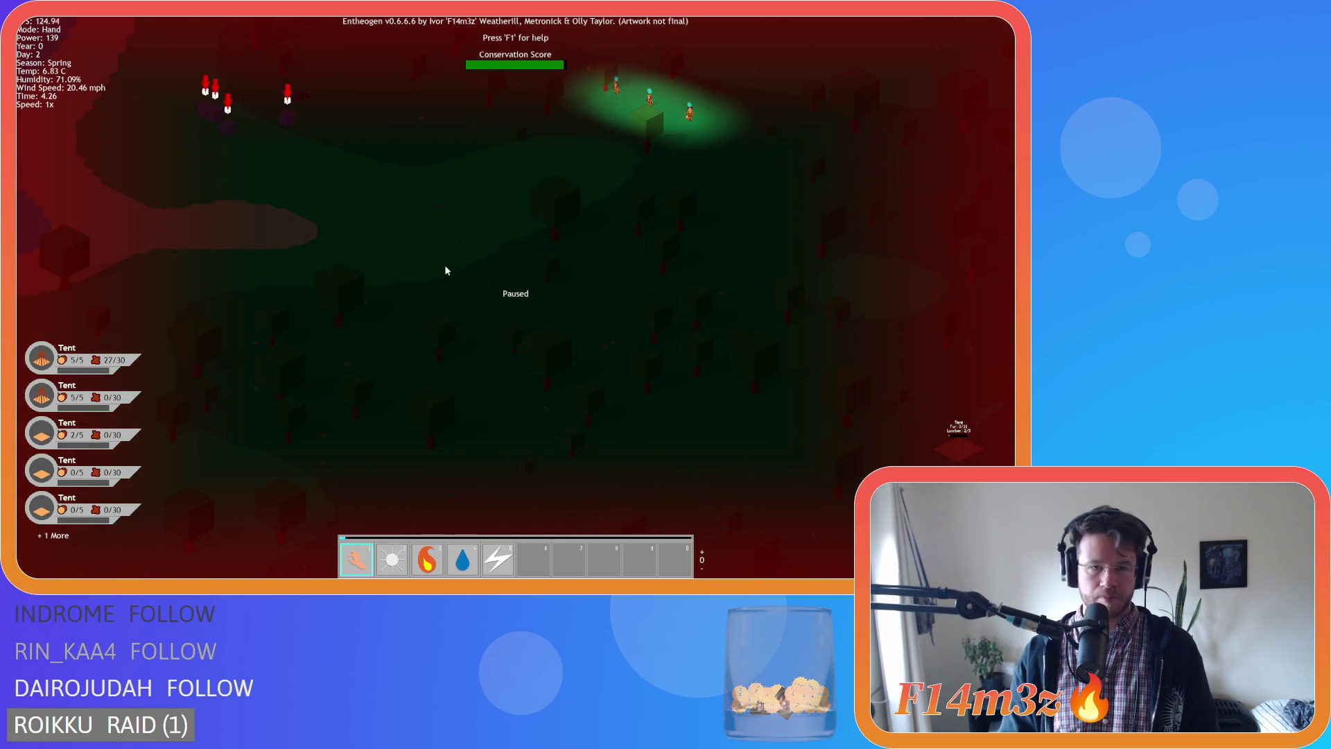
key(w)
key(a)
scroll(up, 3)
key(w)
key(a)
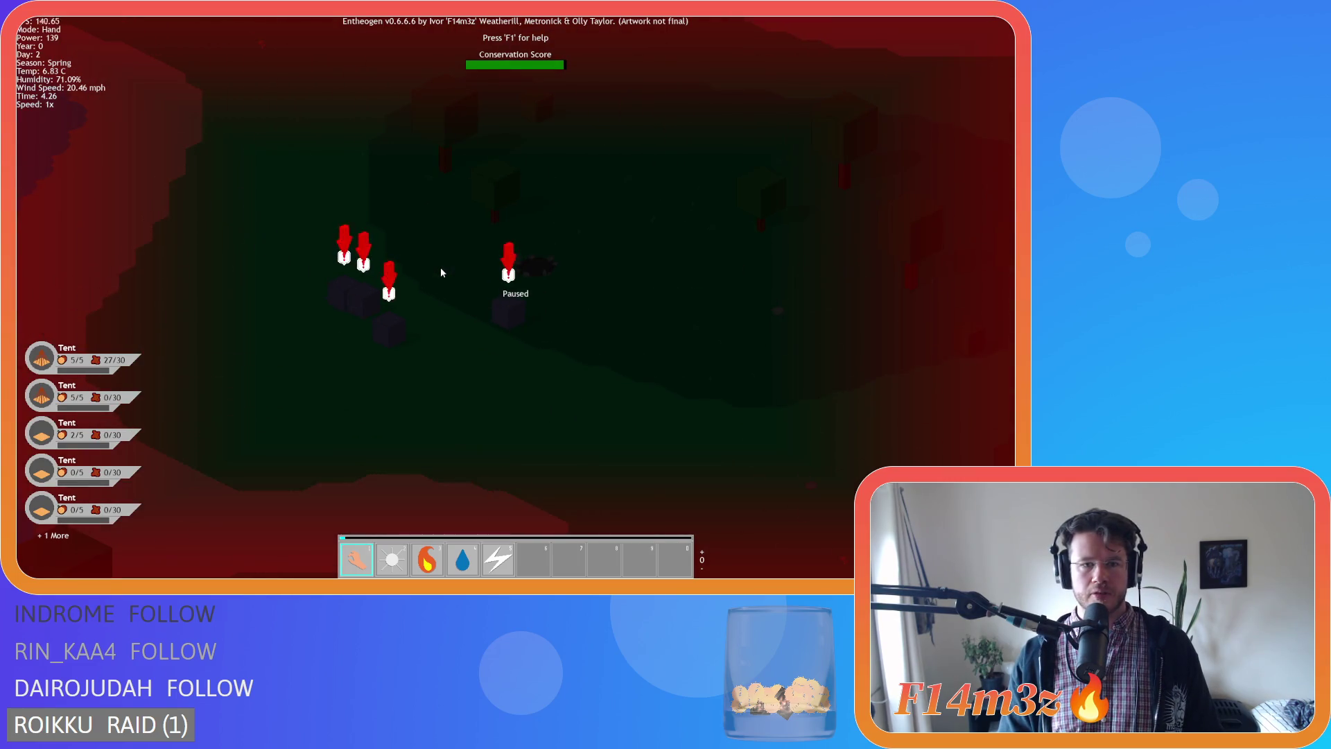
scroll(down, 3)
key(d)
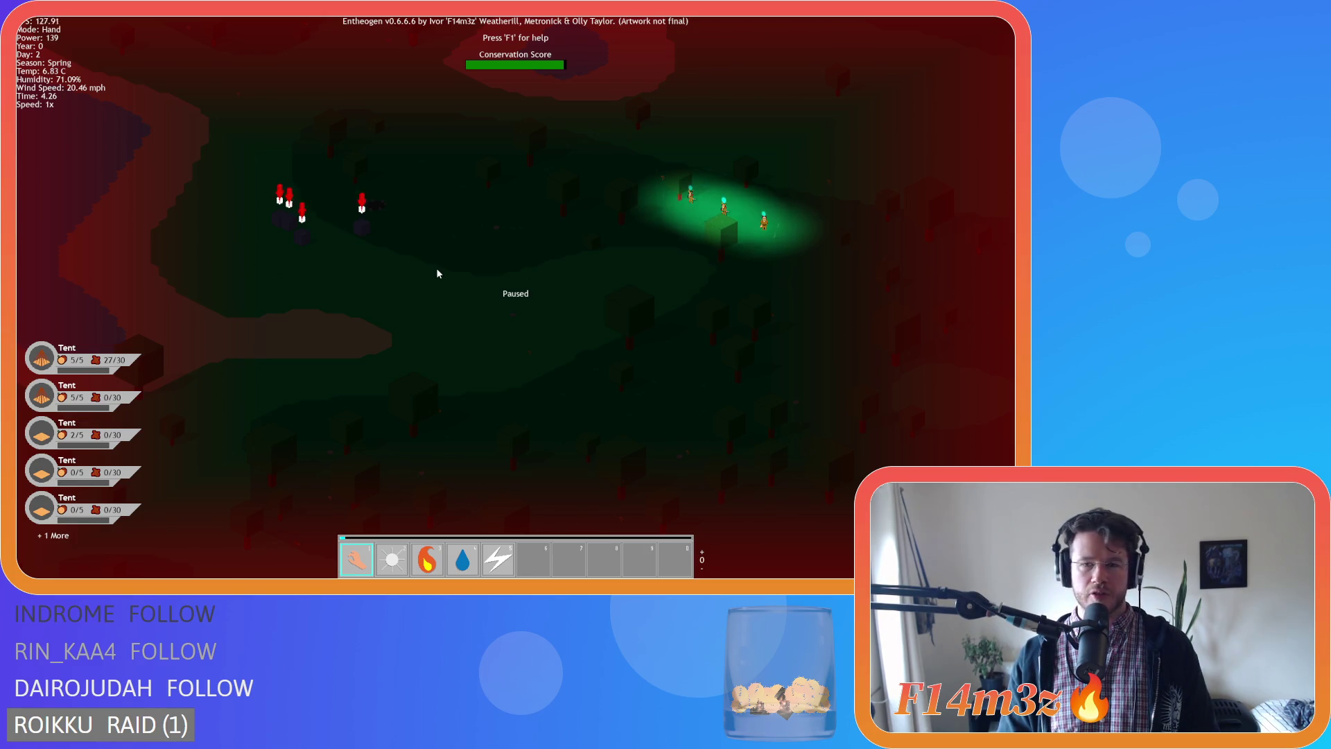
Circle the view around the villagers and camp, then bring up the quit prompt.
key(d)
key(s)
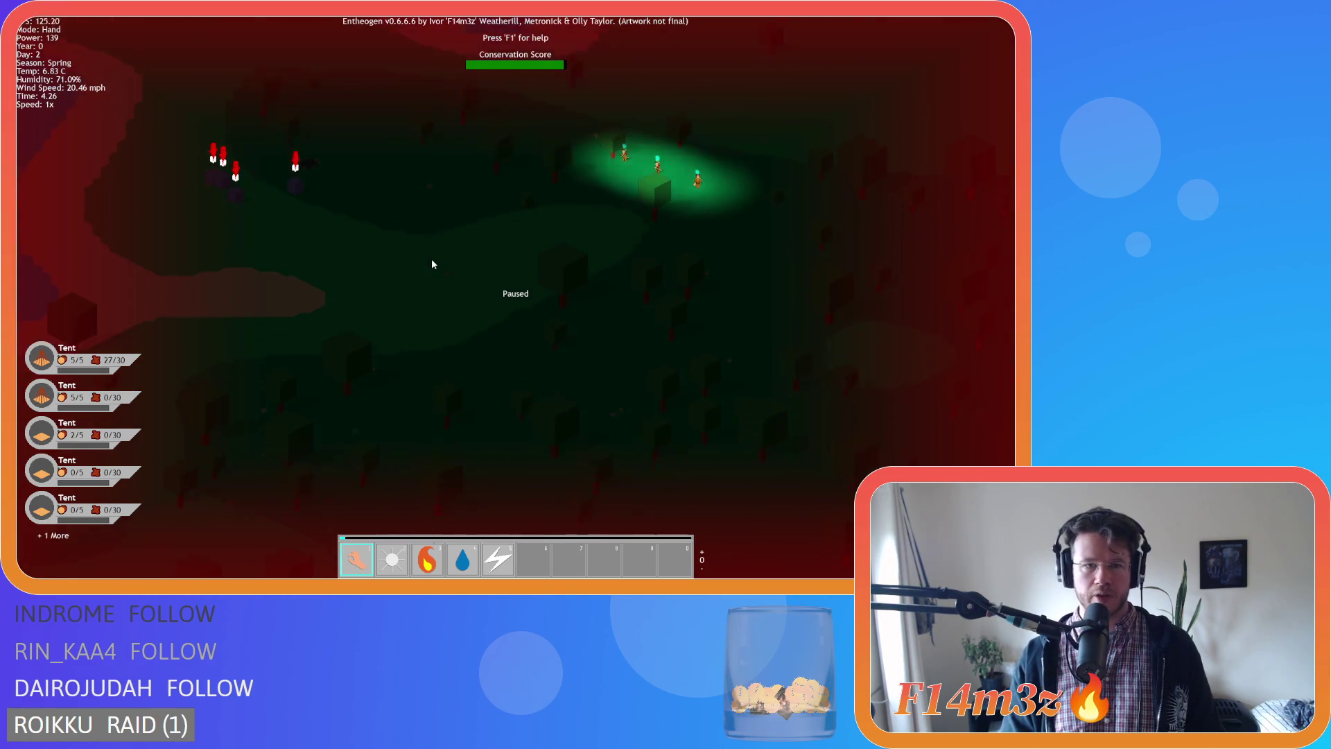
key(w)
key(a)
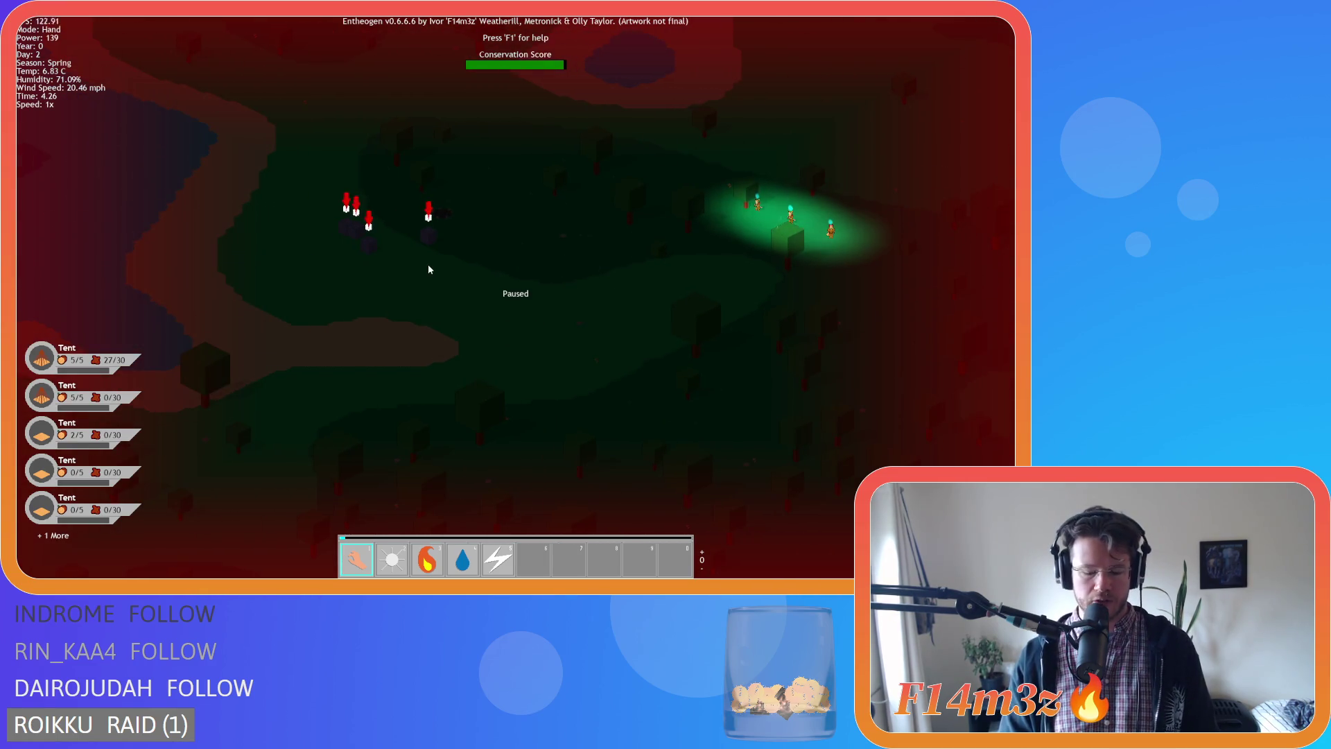
key(d)
key(s)
key(w)
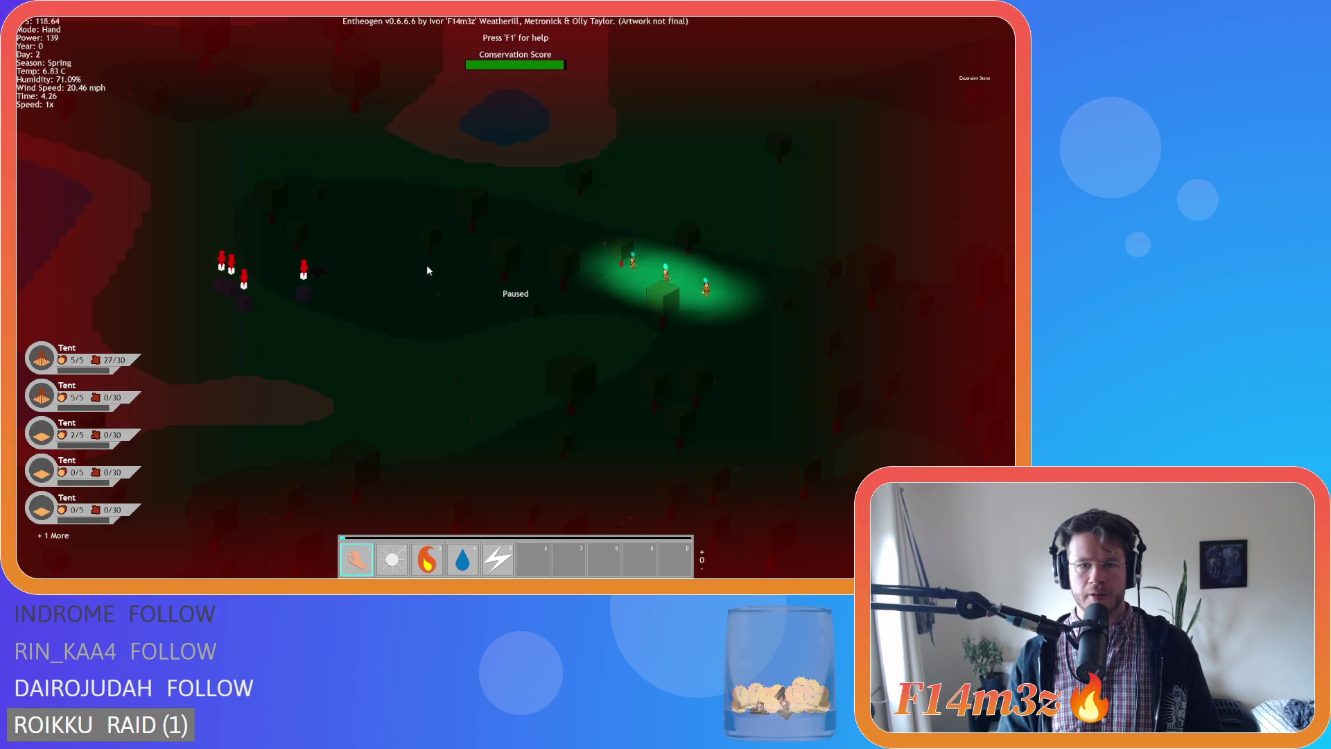
key(a)
scroll(down, 3)
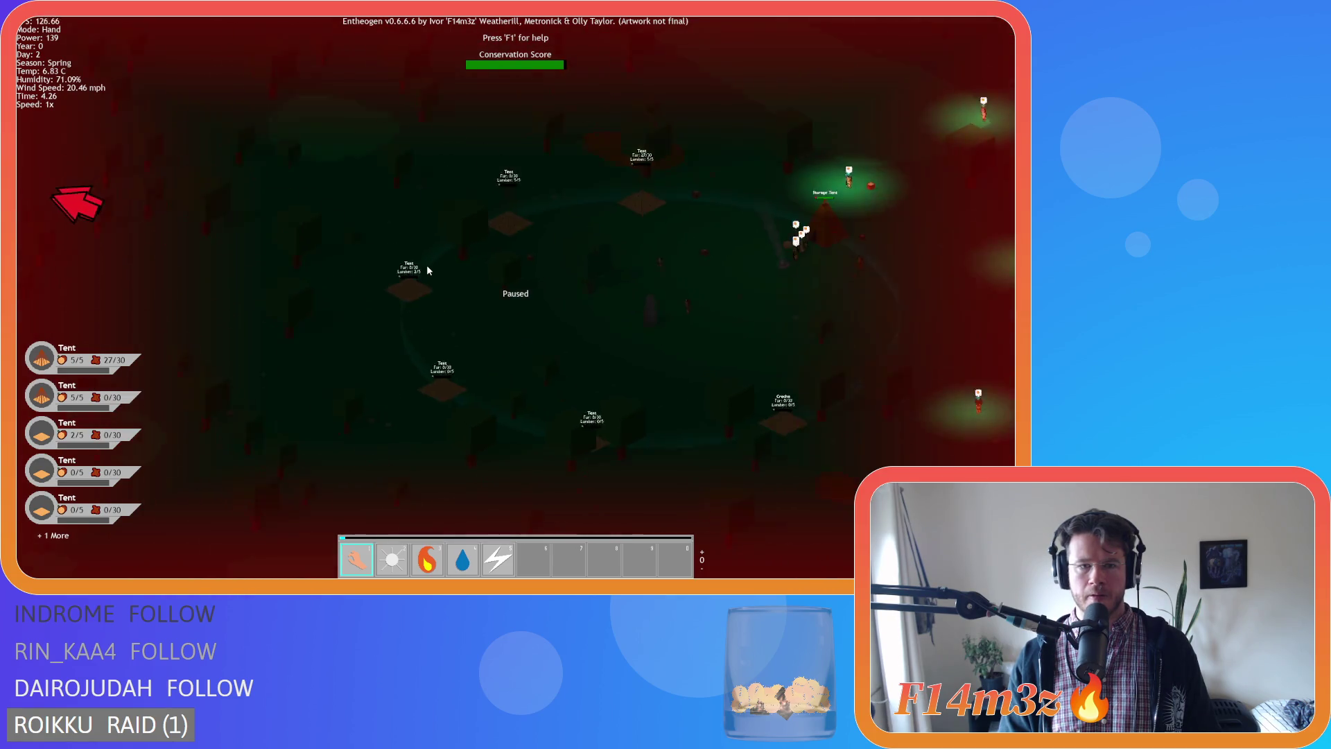
scroll(up, 3)
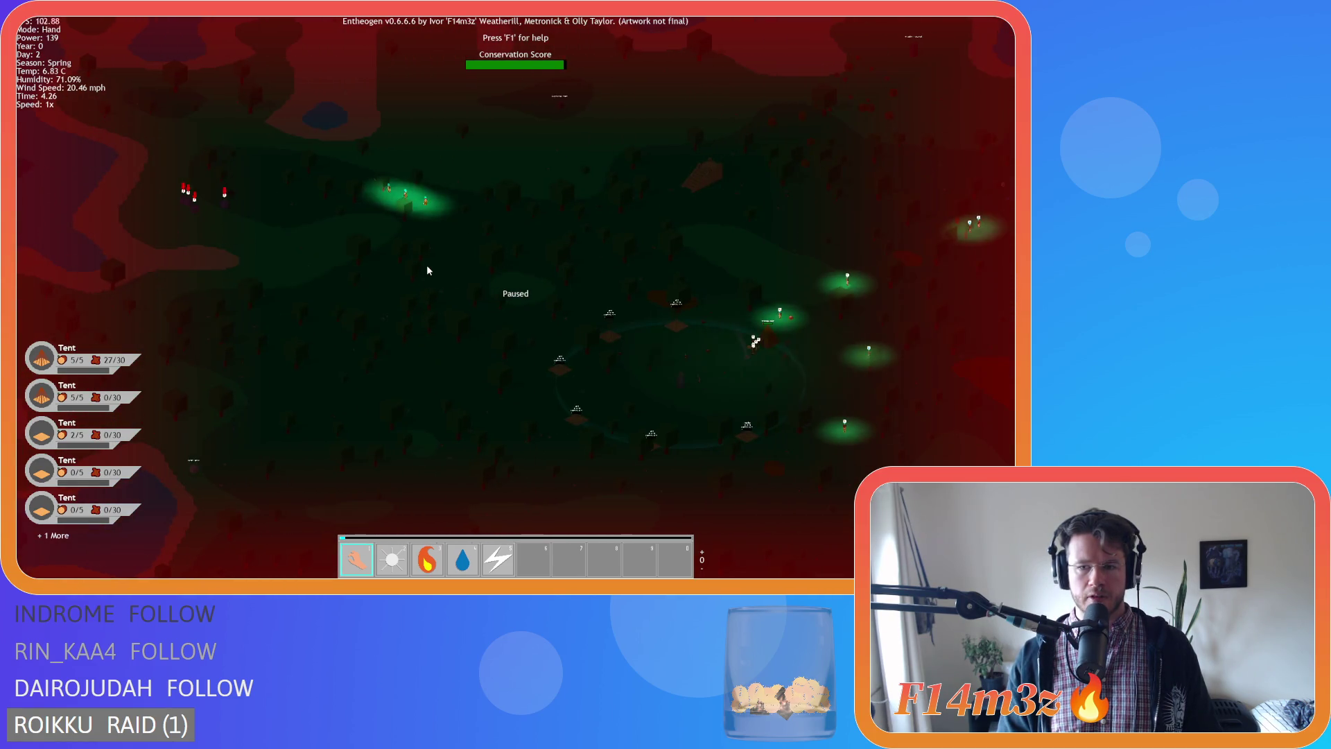
key(e)
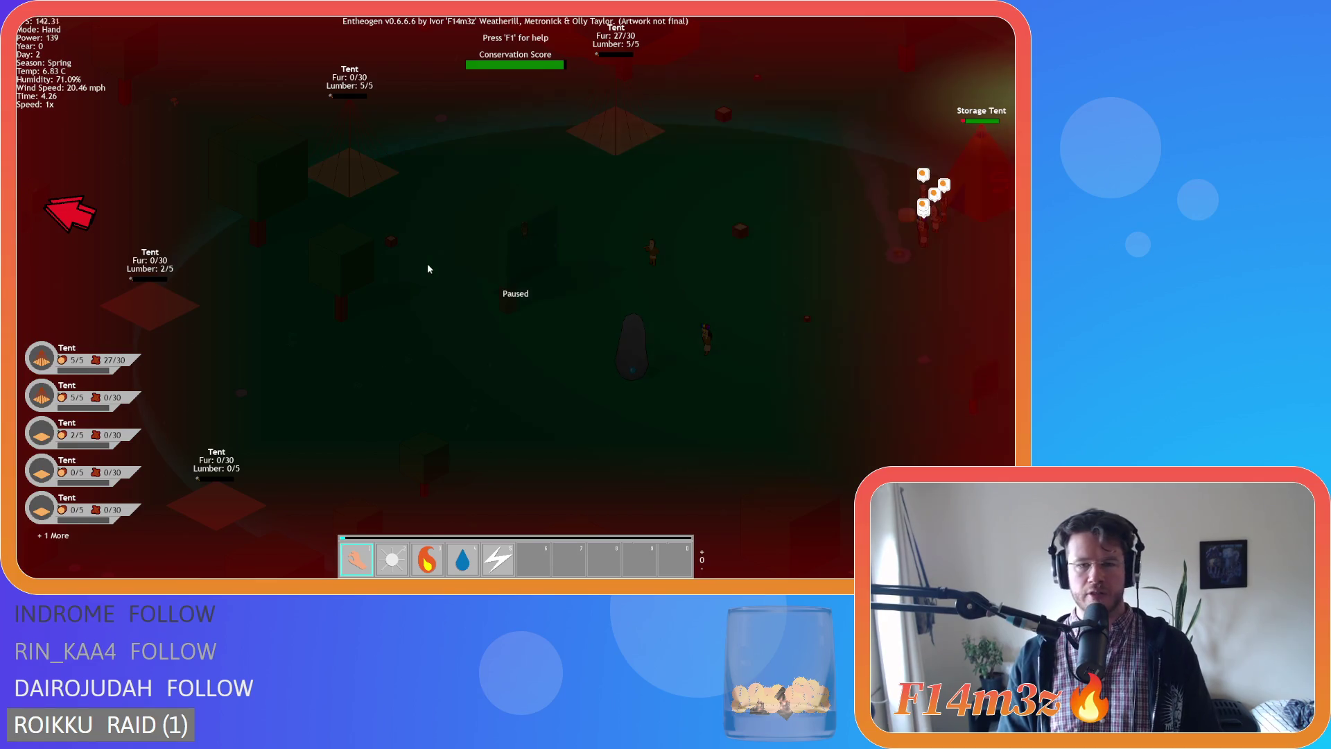
key(Escape)
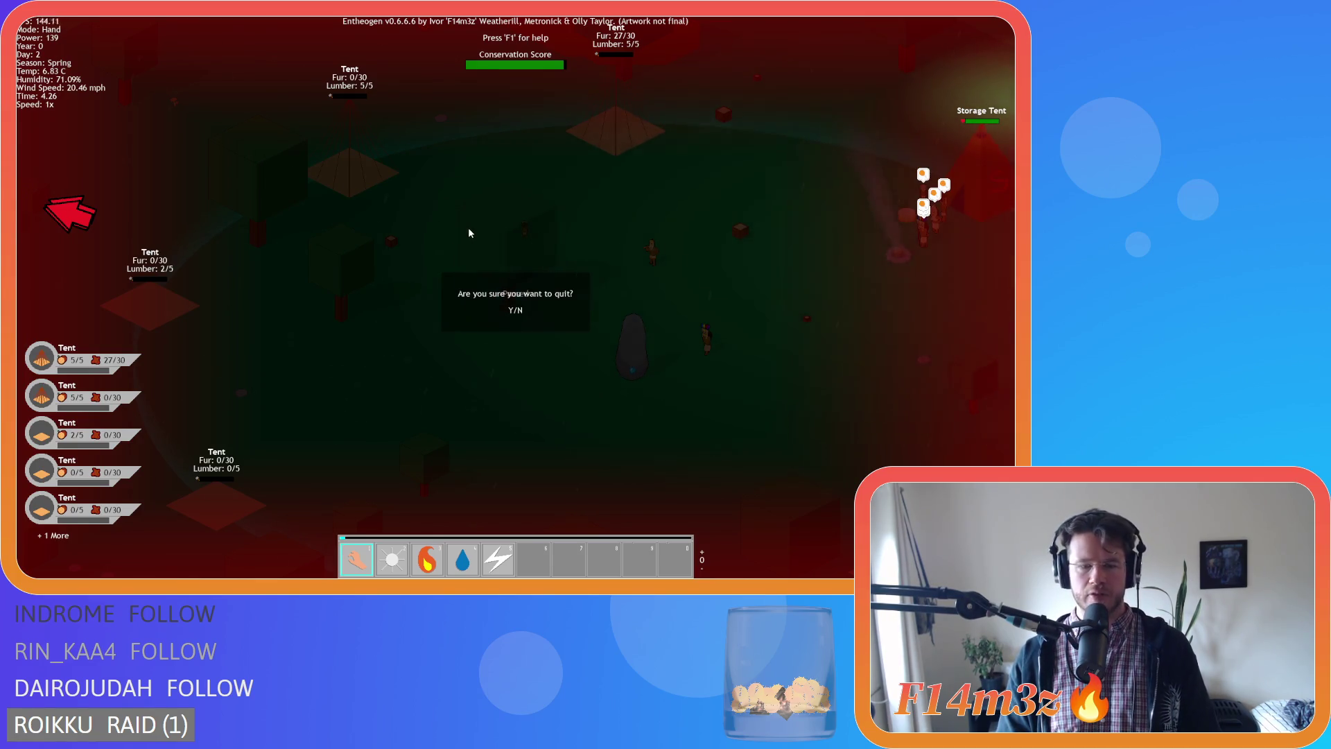
Quit Entheogen with Y, then open ob_menu from the Objects > Menu folder.
key(y)
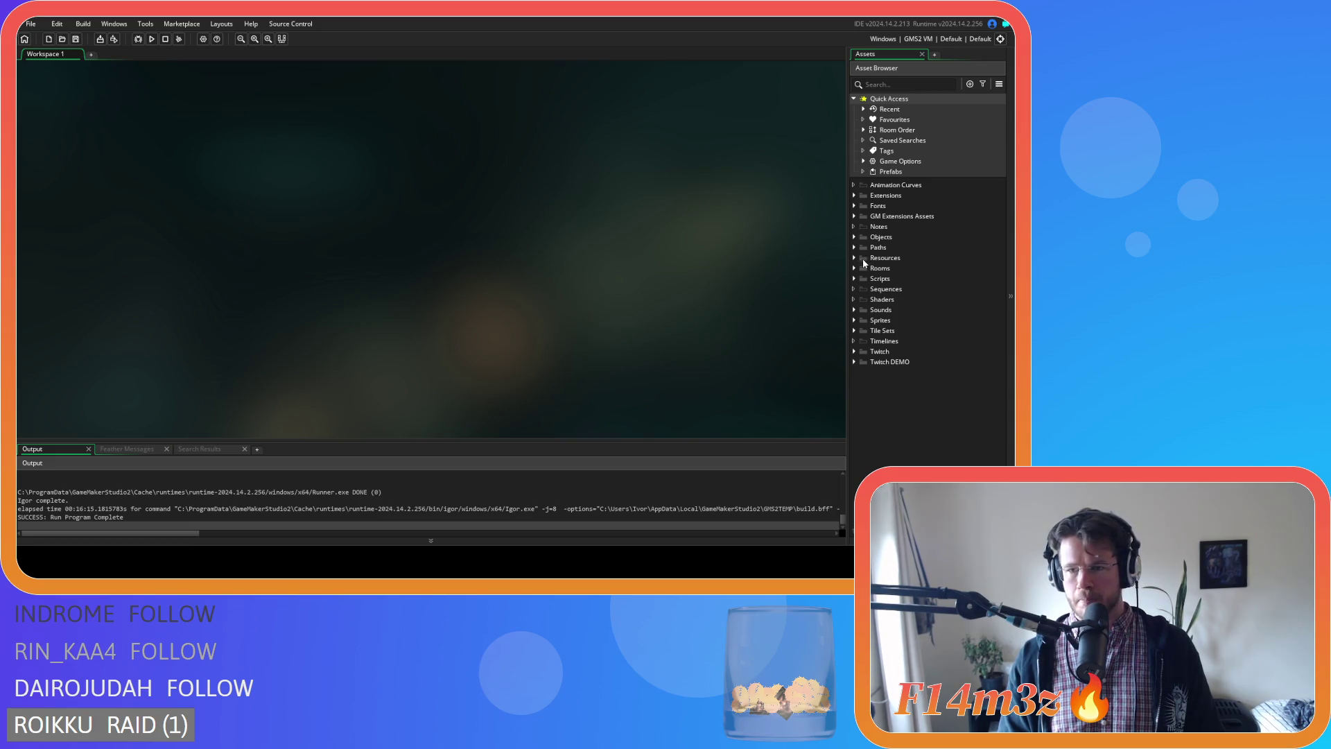
click(854, 238)
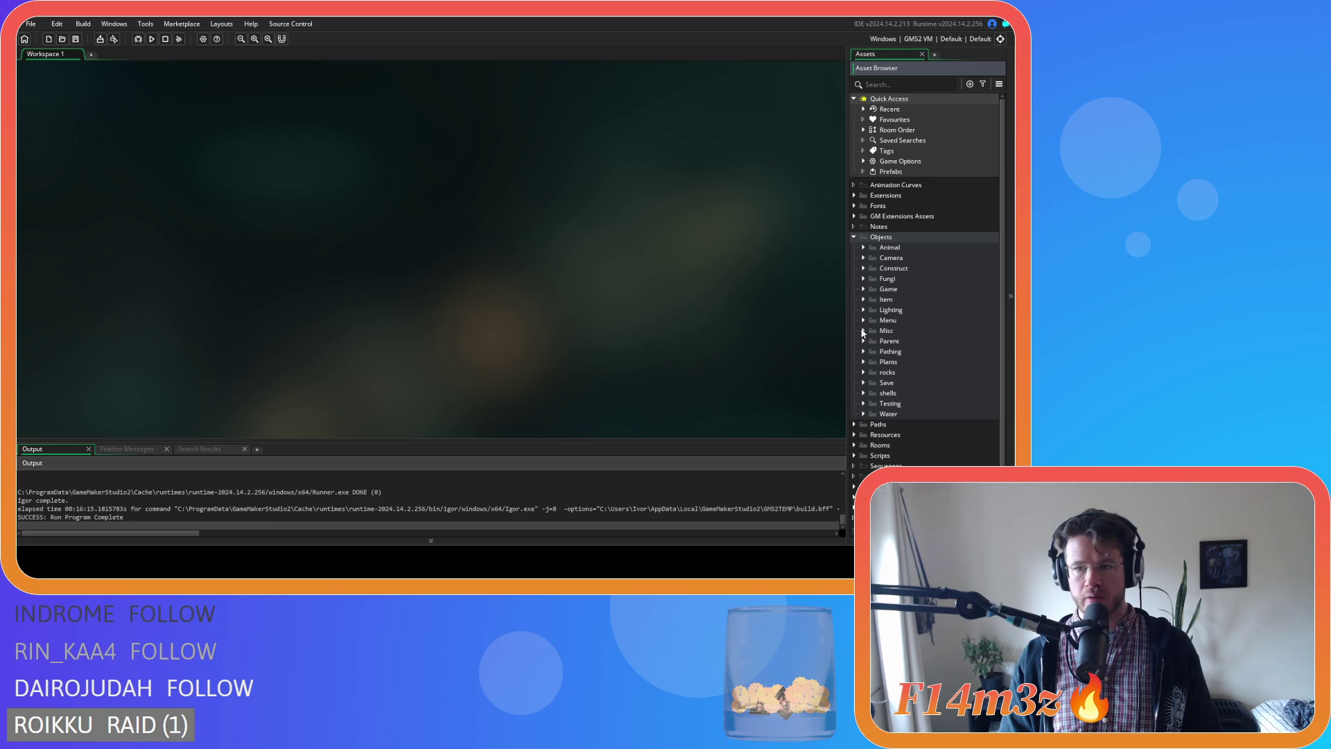
click(863, 320)
double_click(901, 361)
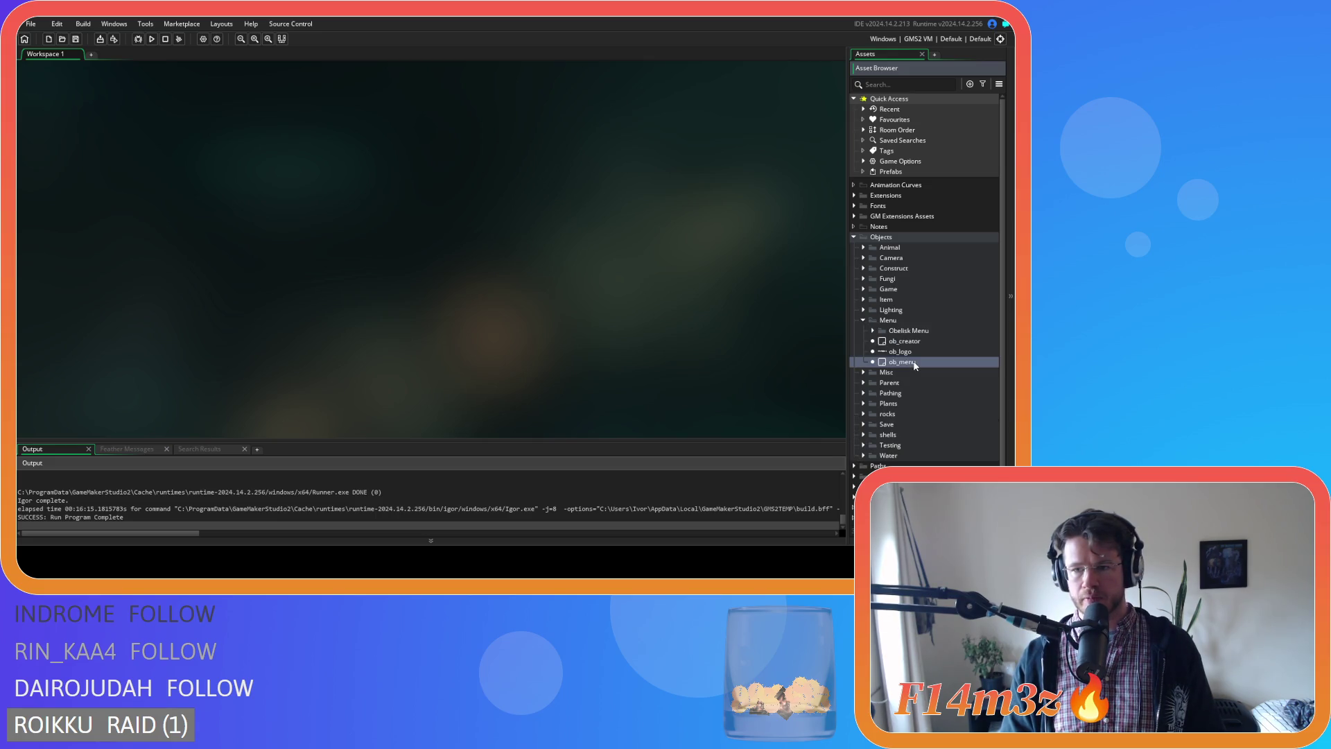
Add 'global.dangerCooldown = 0;' below dangerCam in ob_menu's Create event and save.
double_click(237, 151)
scroll(down, 3)
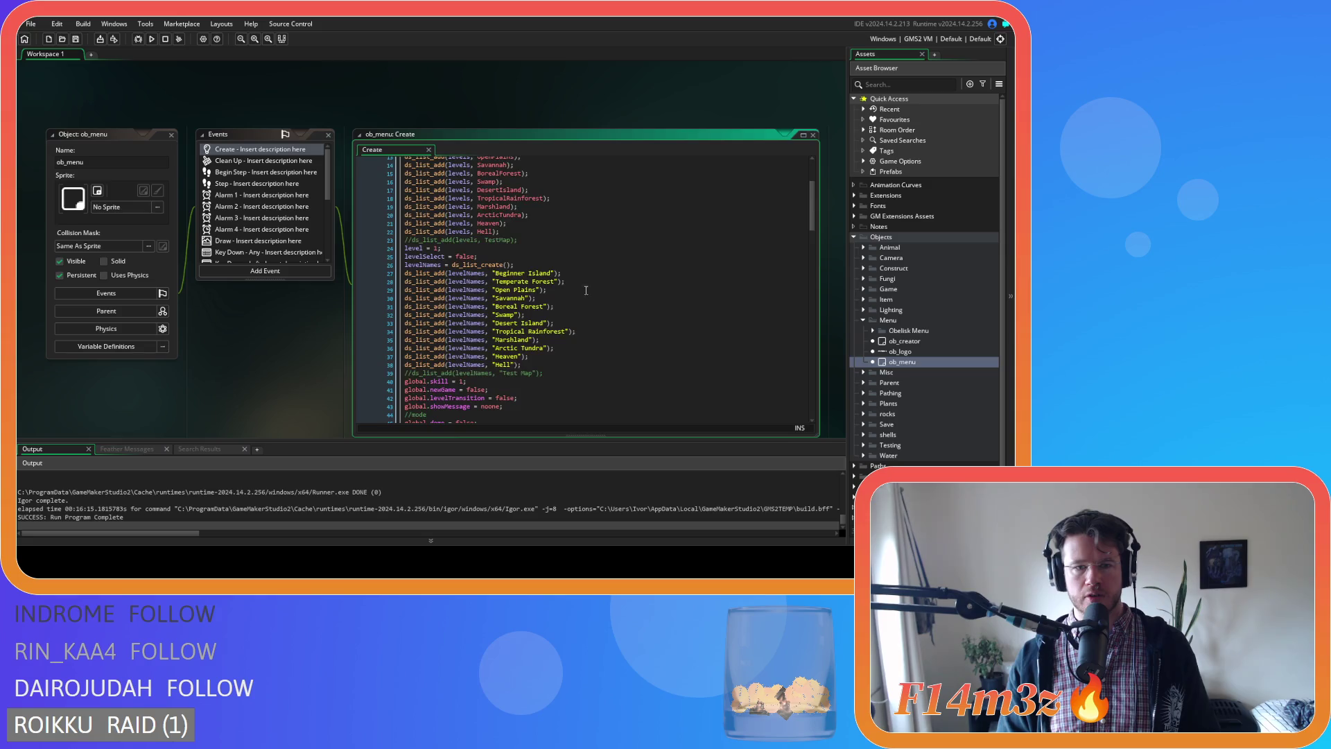
click(518, 340)
click(518, 334)
key(Return)
text(g)
text(lobal.dangerC)
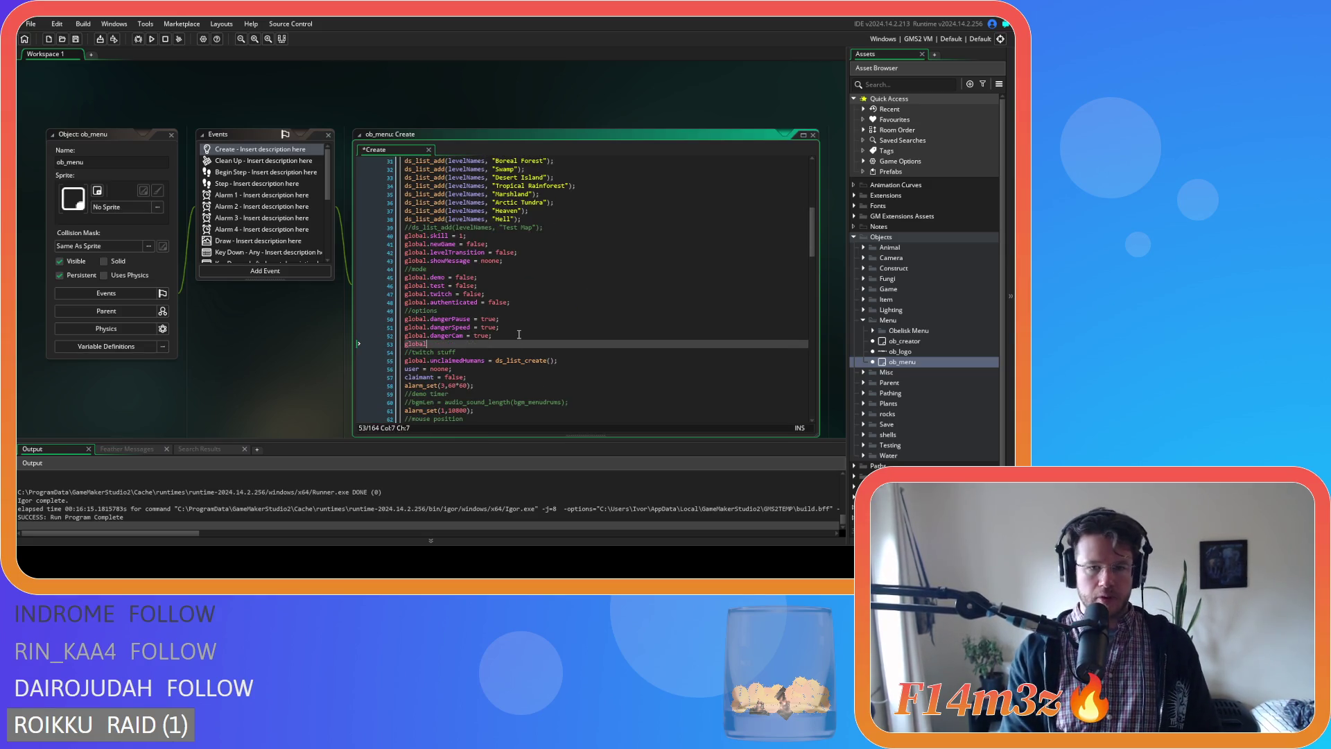
text(ooldown = 0;)
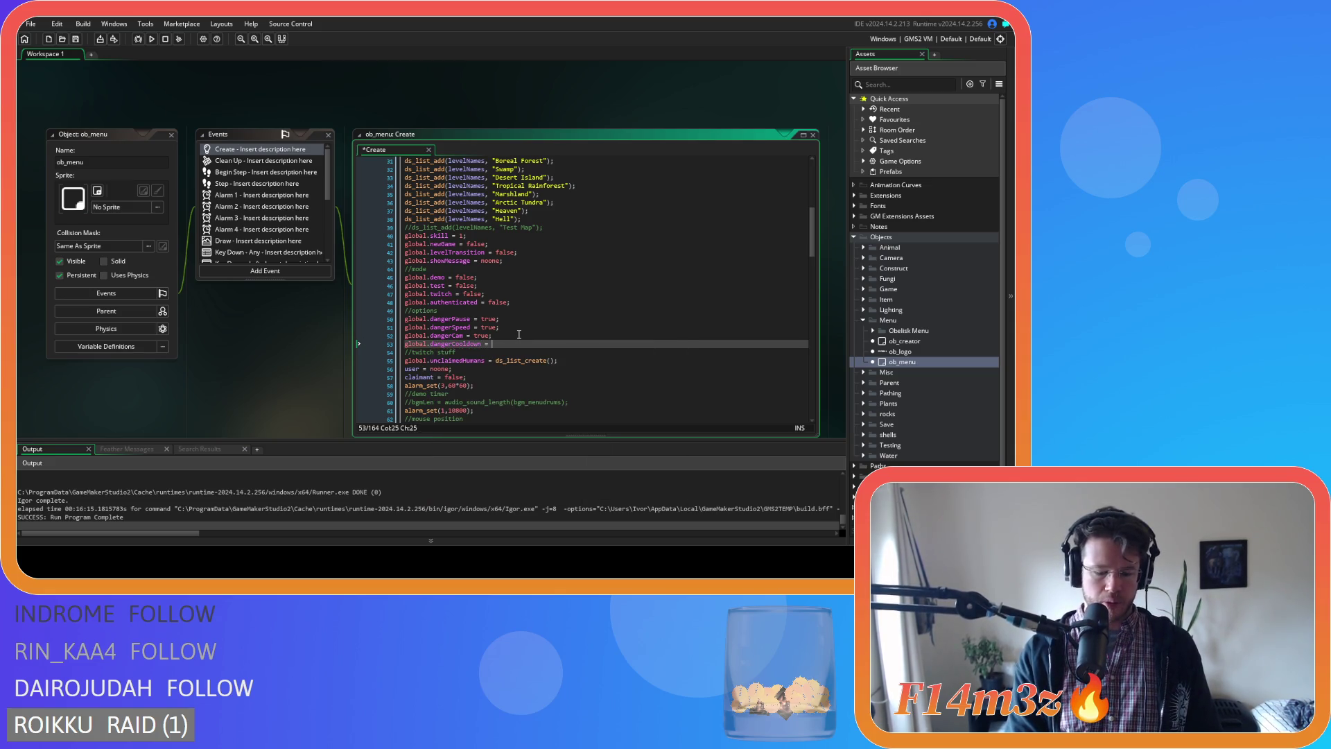
key(ctrl+s)
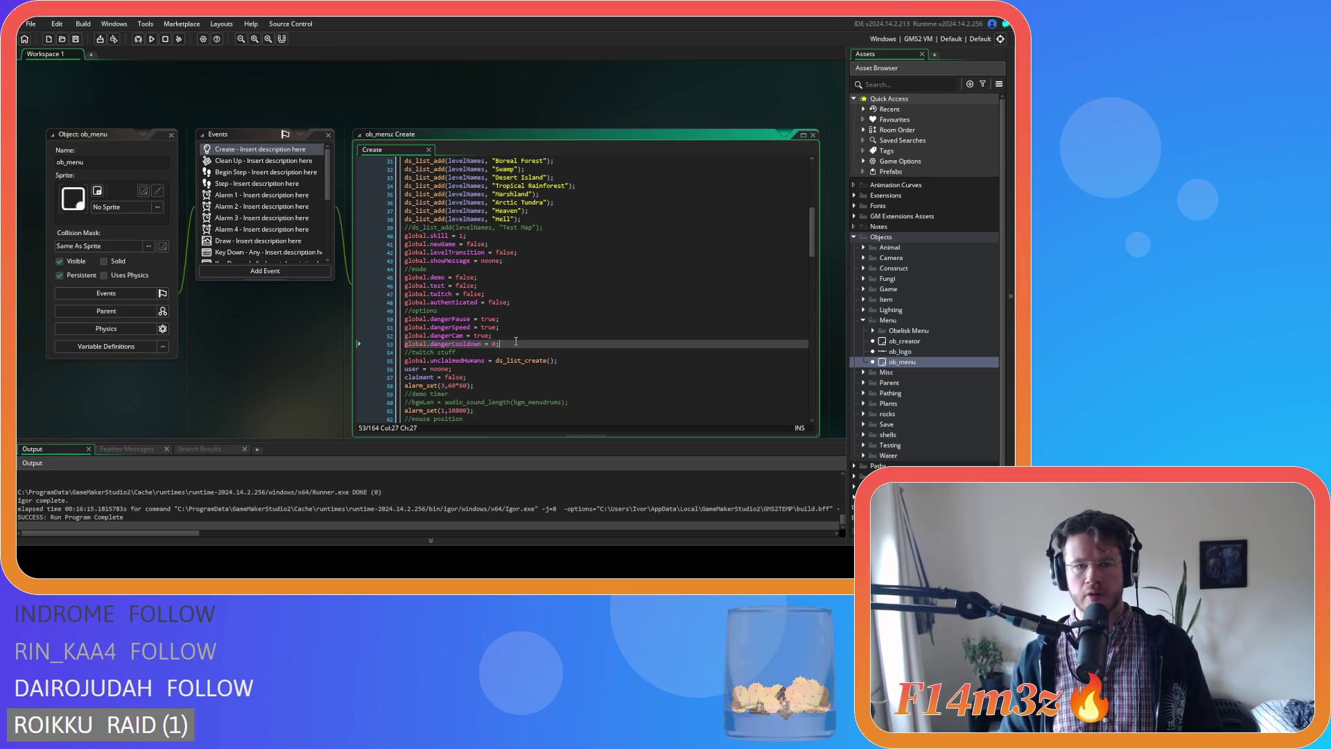
drag(485, 344, 374, 351)
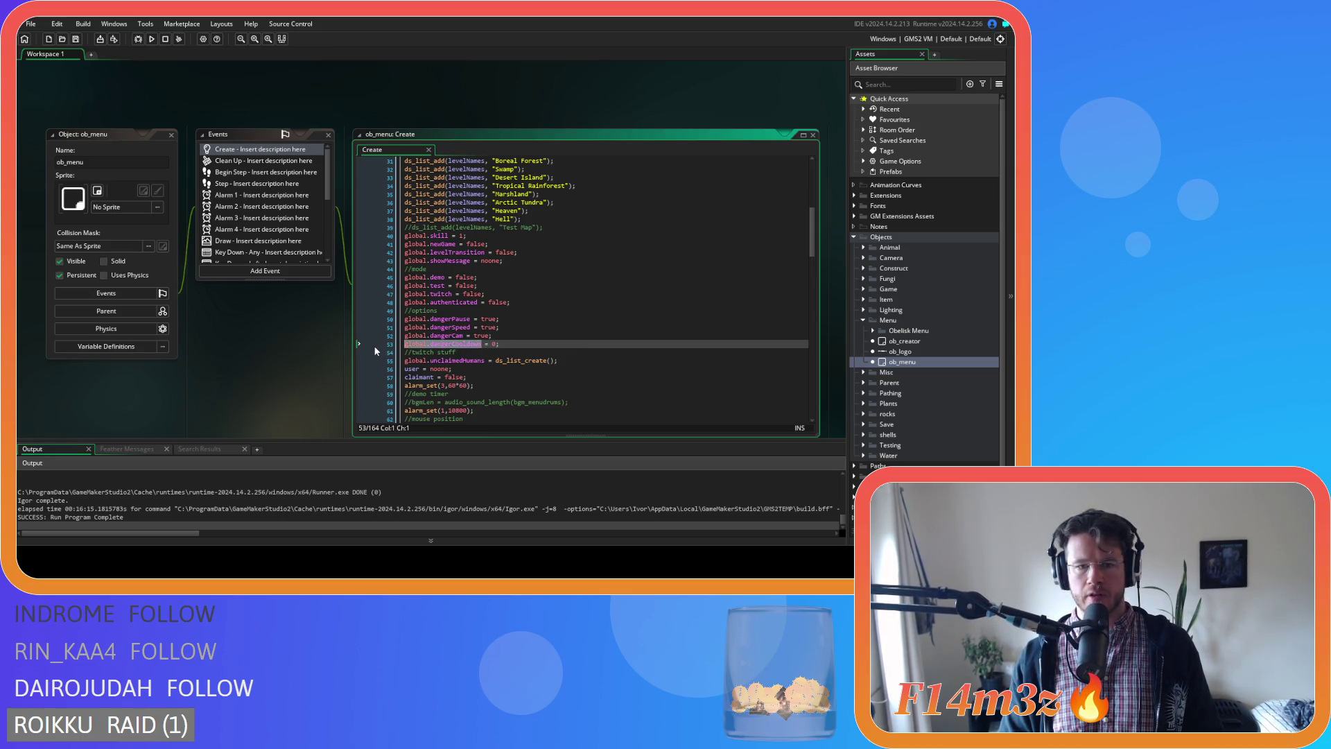
scroll(down, 3)
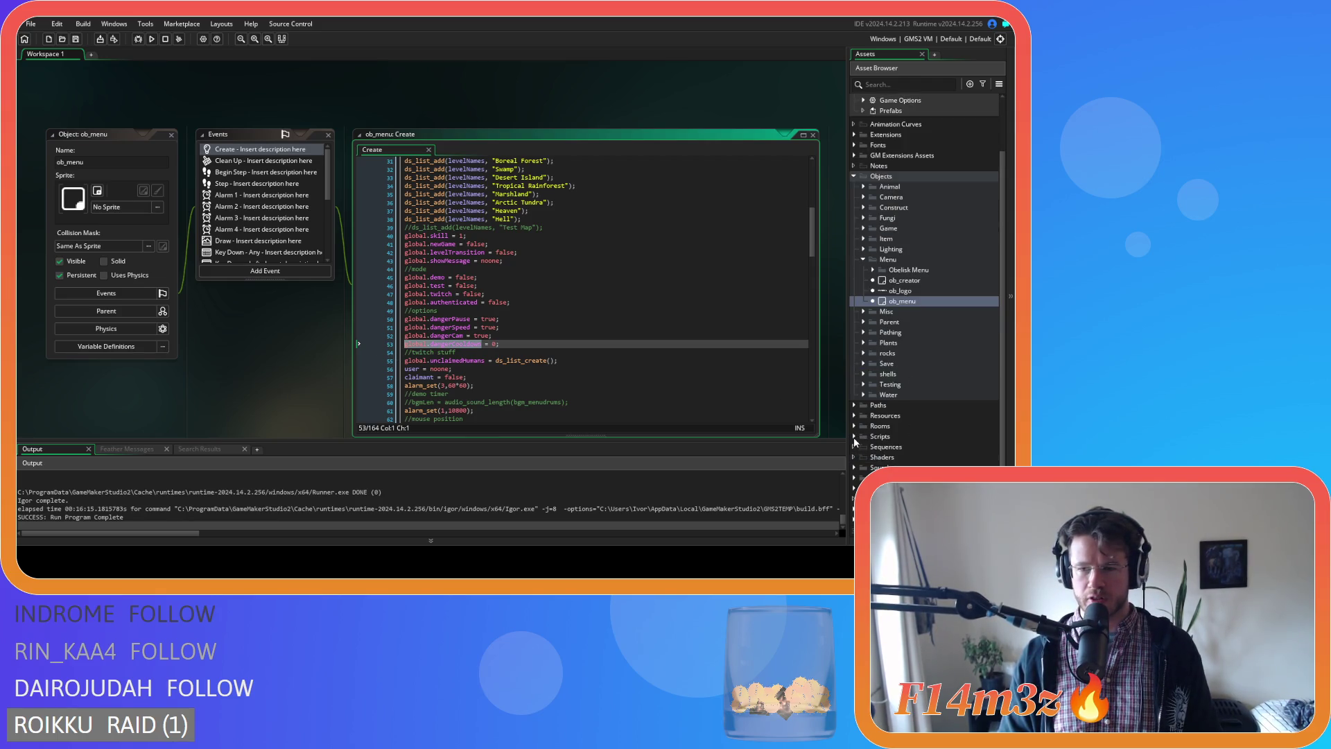
Expand Scripts > Game and open the sc_danger script.
click(853, 436)
scroll(down, 3)
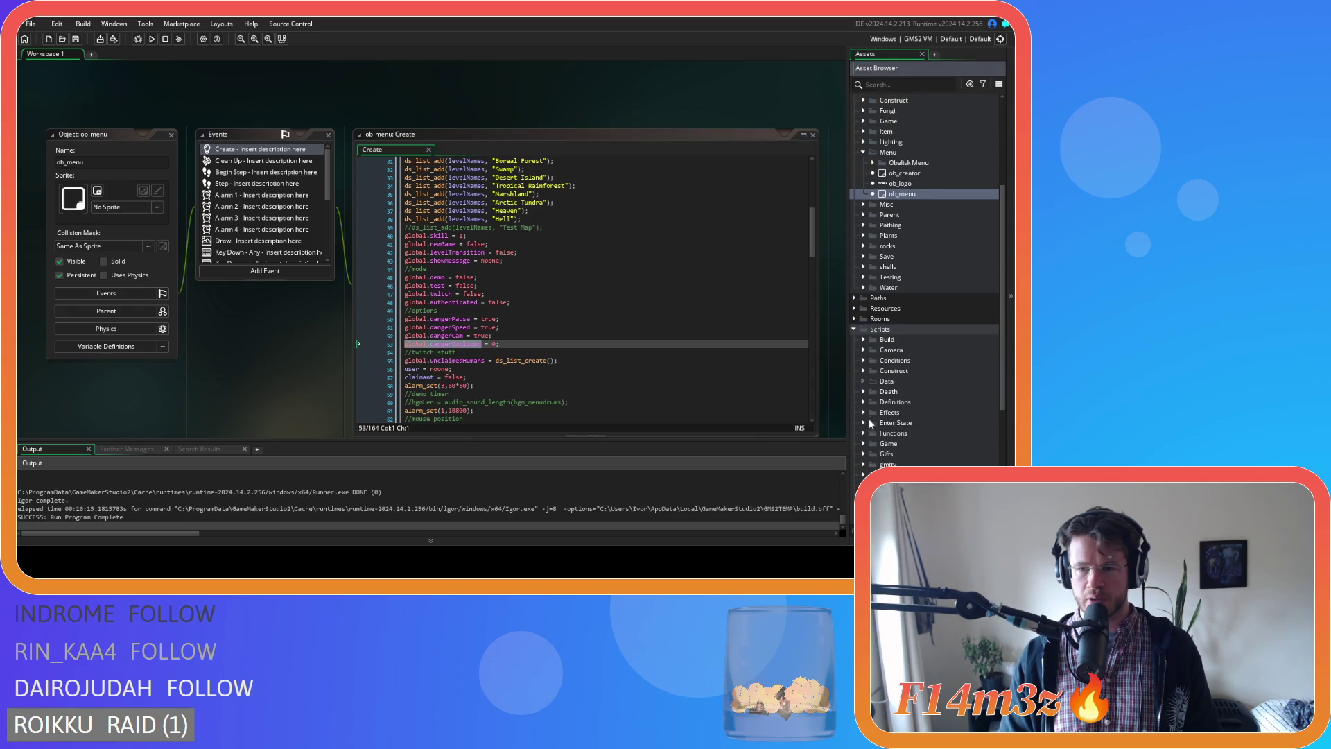
click(864, 443)
scroll(down, 3)
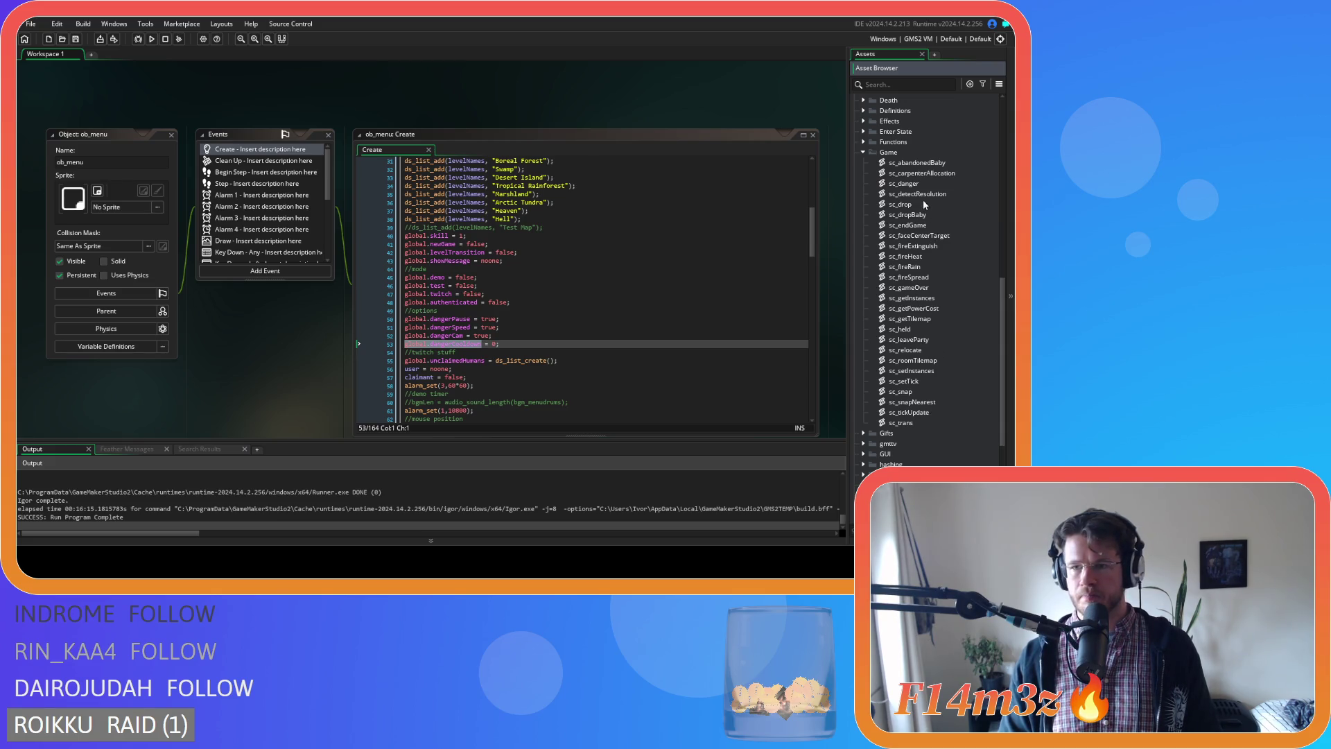
double_click(903, 183)
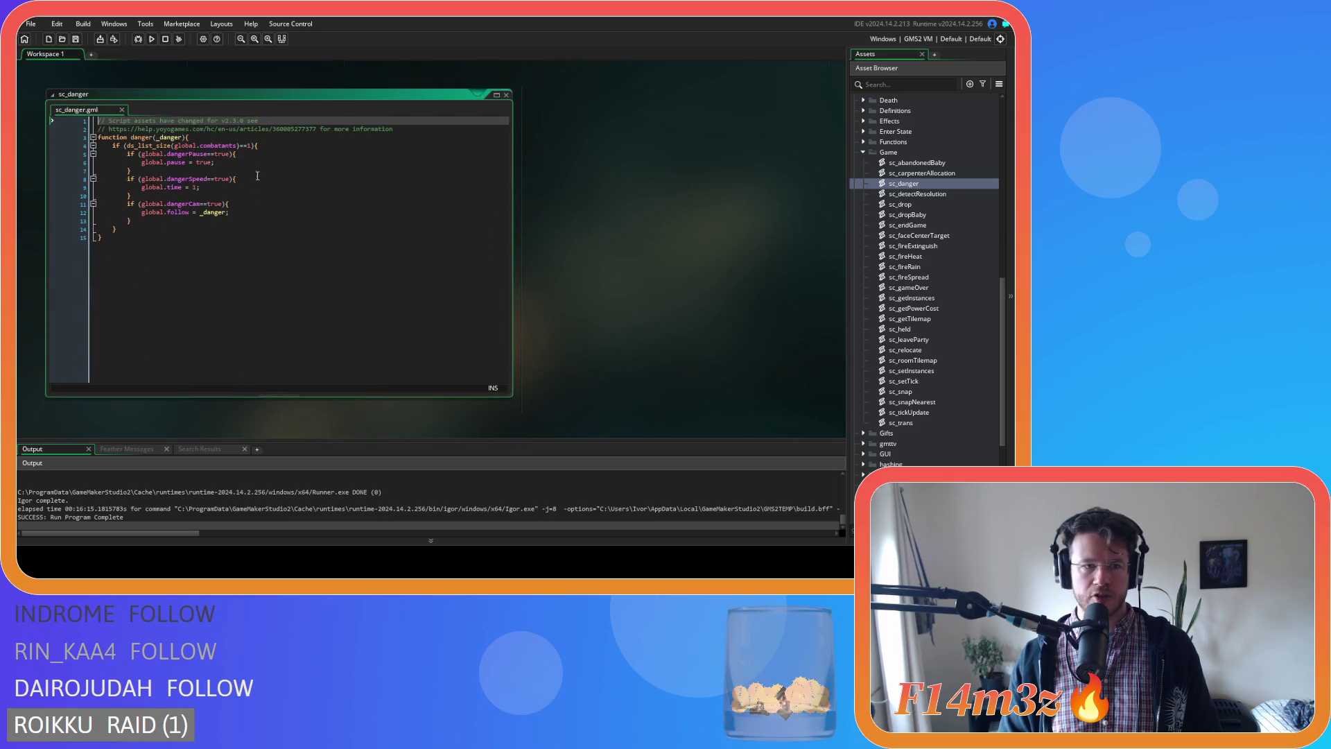
Add 'global.dangerCooldown = 30;' below global.pause = true in sc_danger.
click(262, 163)
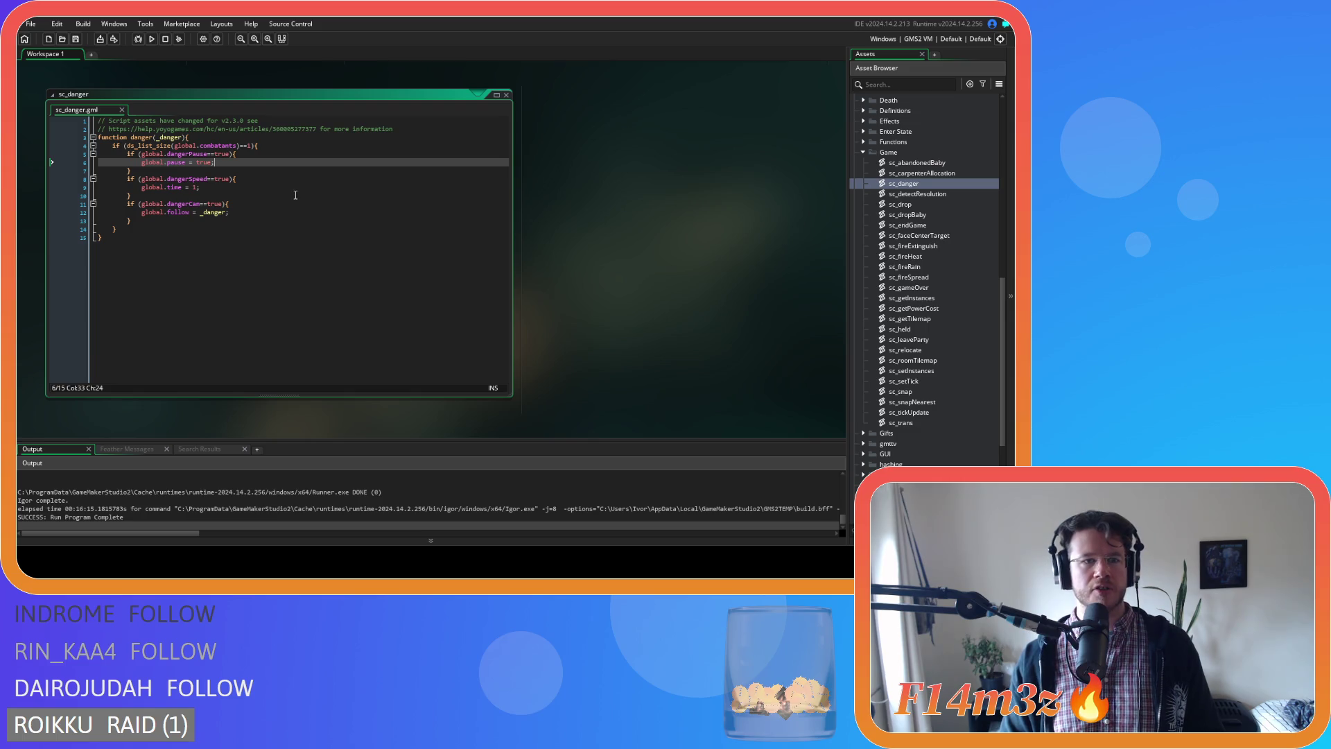
key(Return)
text(global.dangerCooldown)
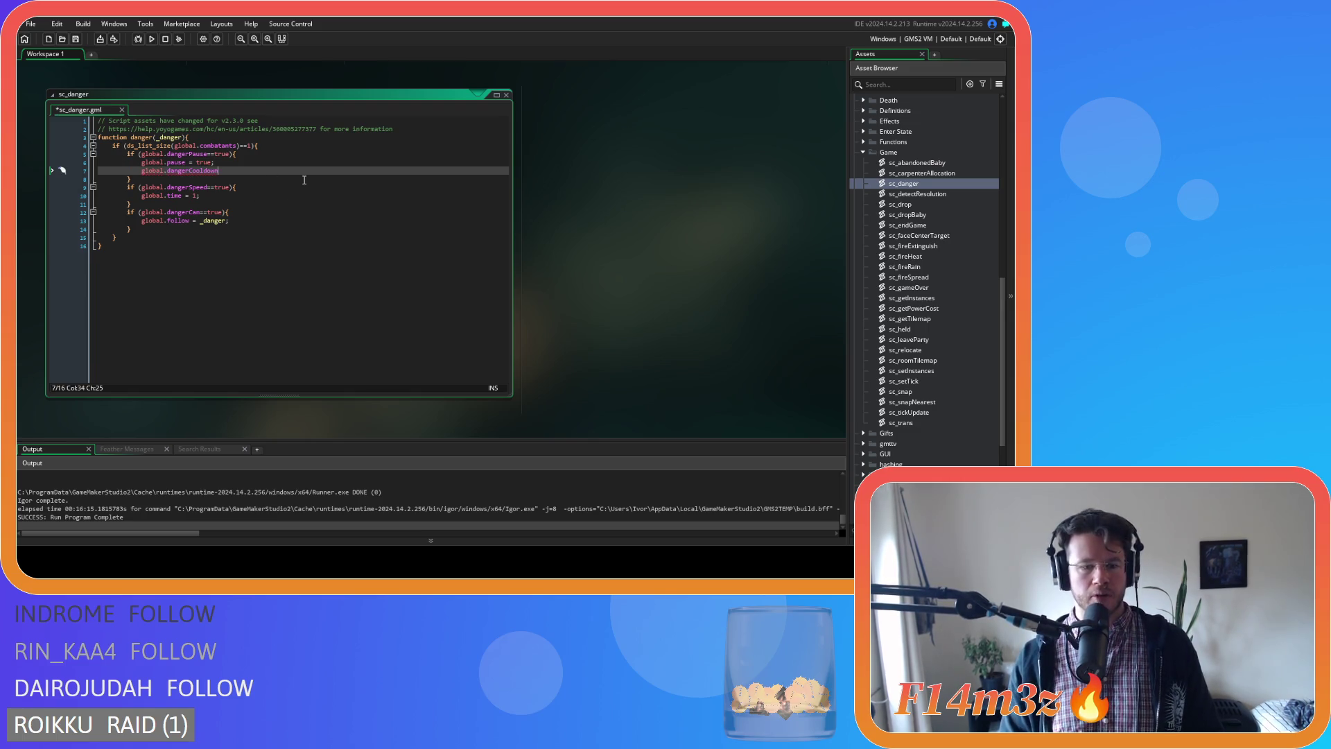
text( = 30;)
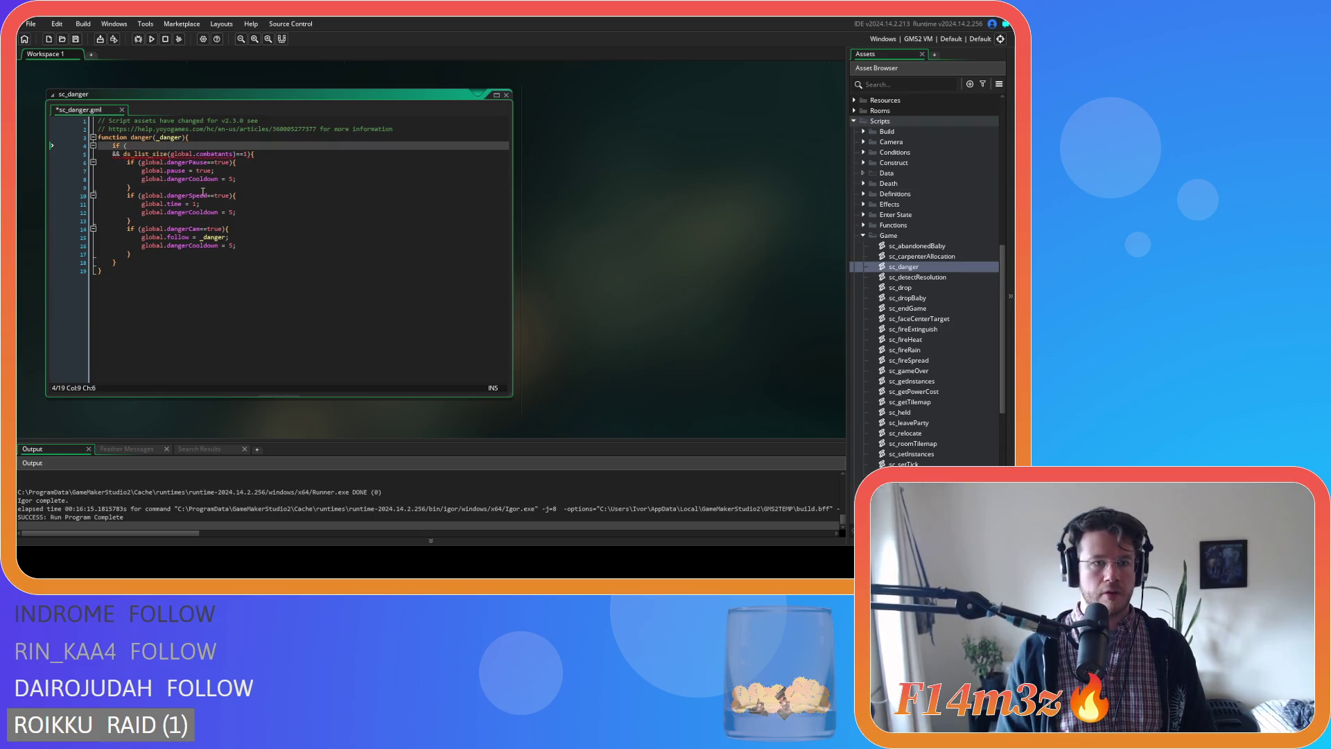
Add a global.dangerCooldown check to the line 4 if condition, save, and close sc_danger.
drag(220, 179, 141, 178)
key(ctrl+c)
click(246, 146)
key(ctrl+v)
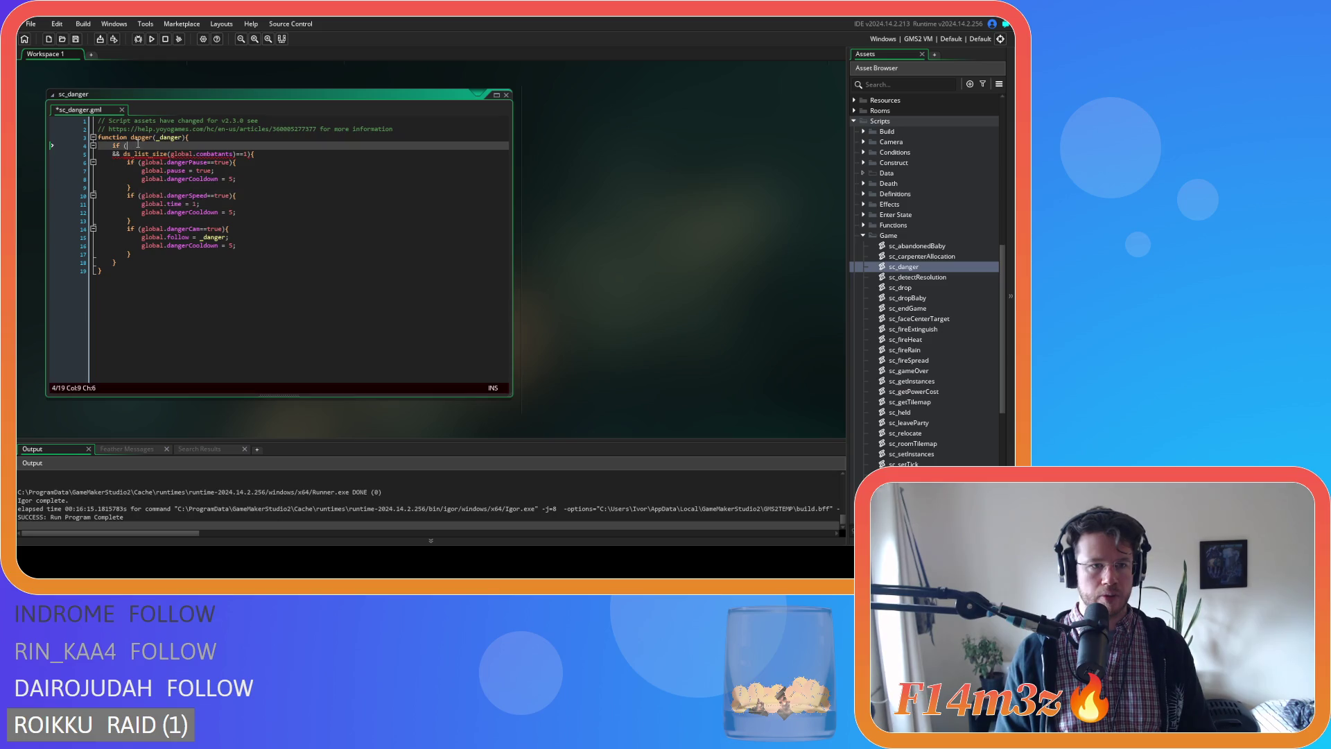
text(>)
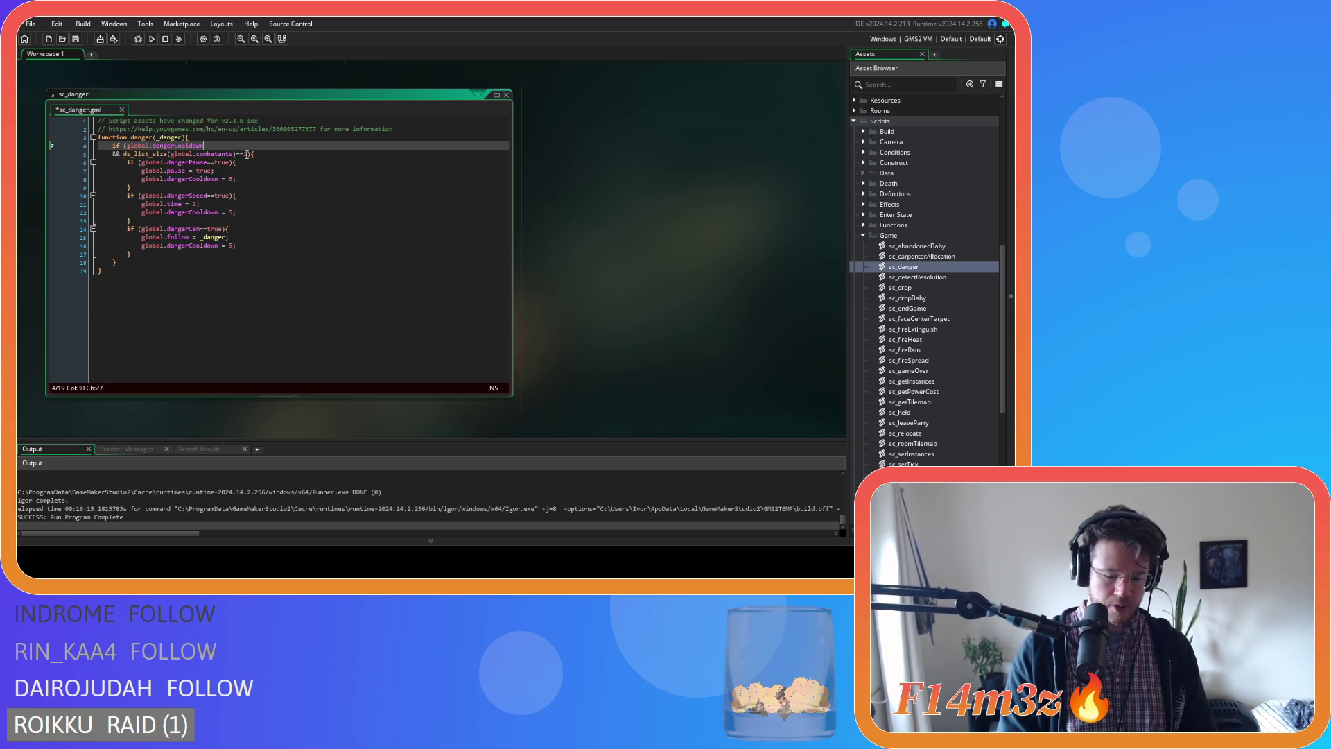
text(0)
key(ctrl+s)
key(Down)
key(Down)
key(Down)
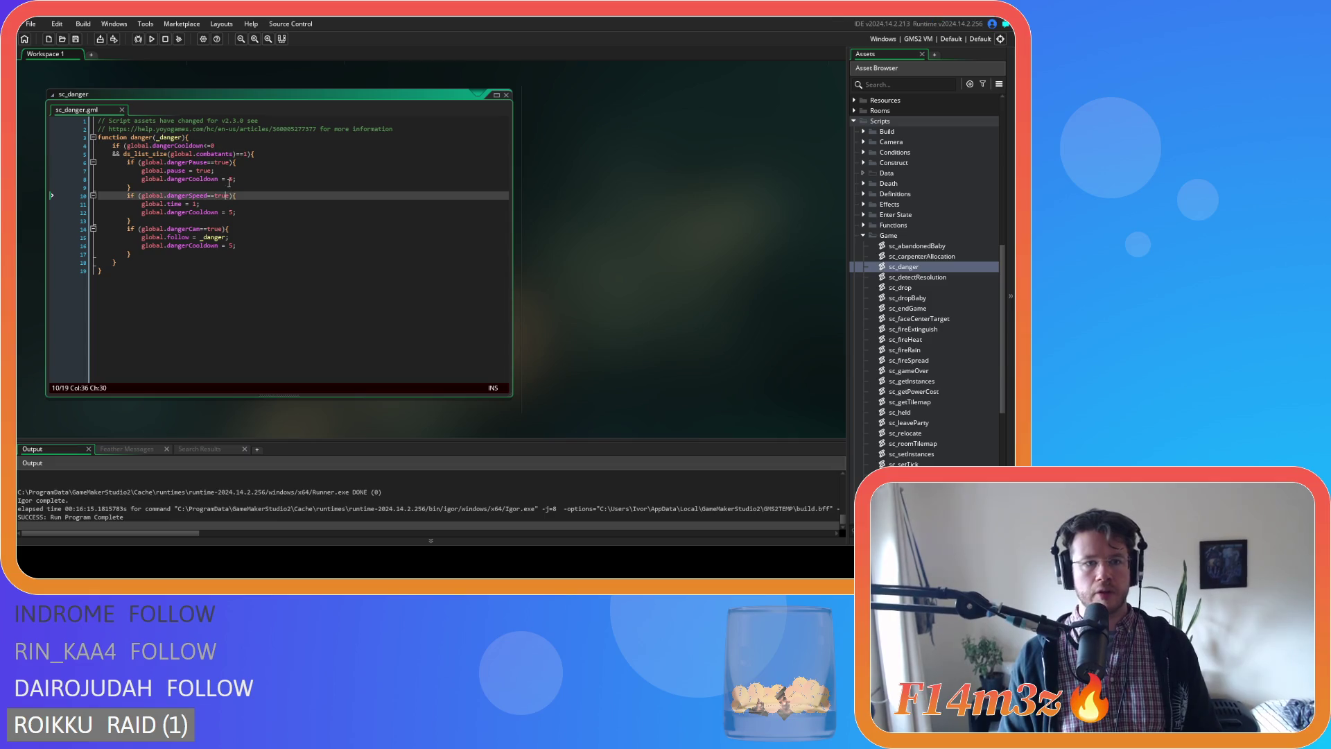
click(507, 95)
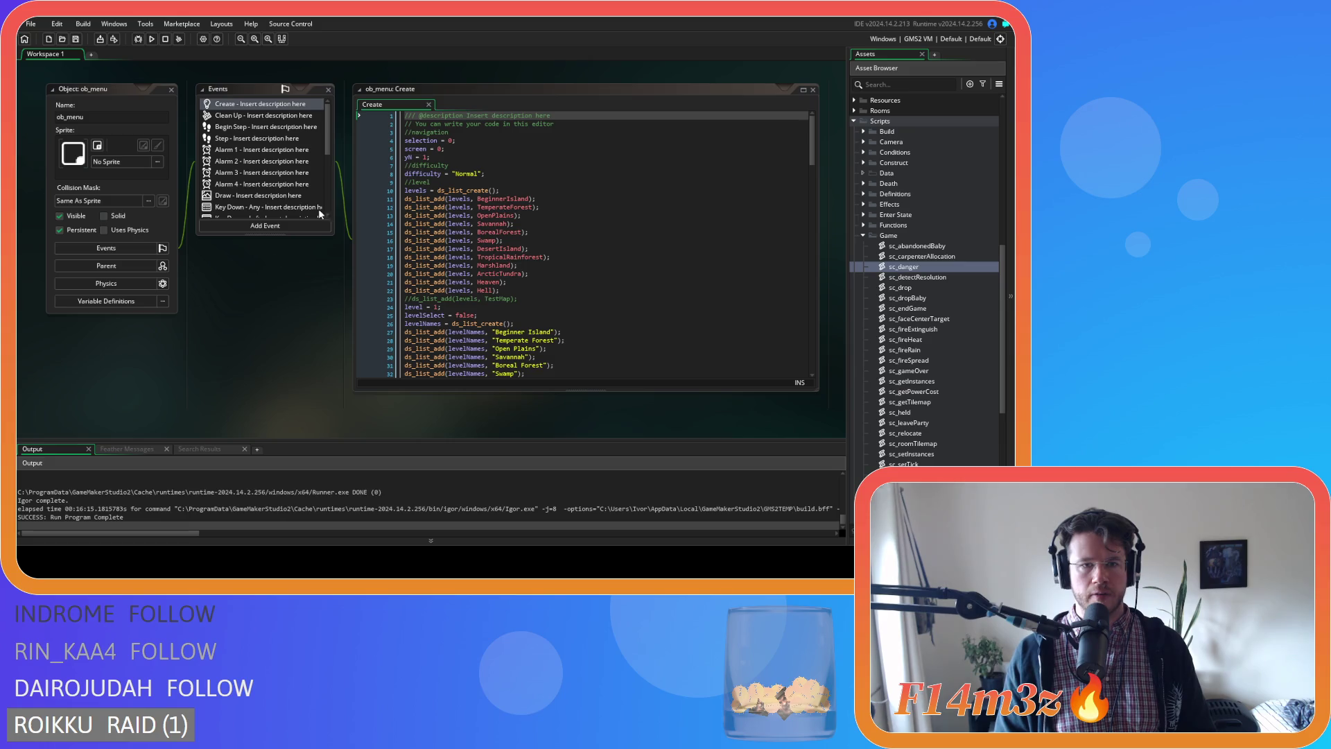
Open ob_menu's Step event and scroll through its room == rmMainMenu resolution checks.
click(327, 139)
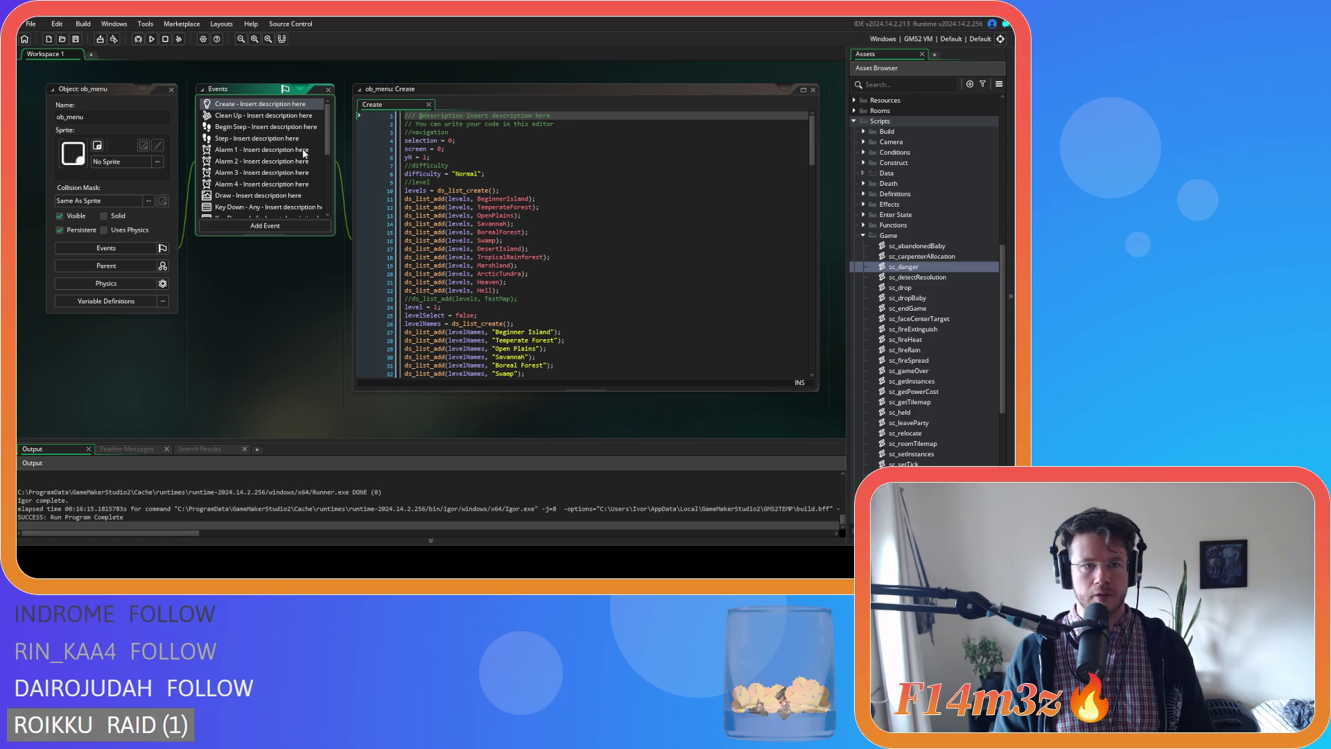
double_click(263, 138)
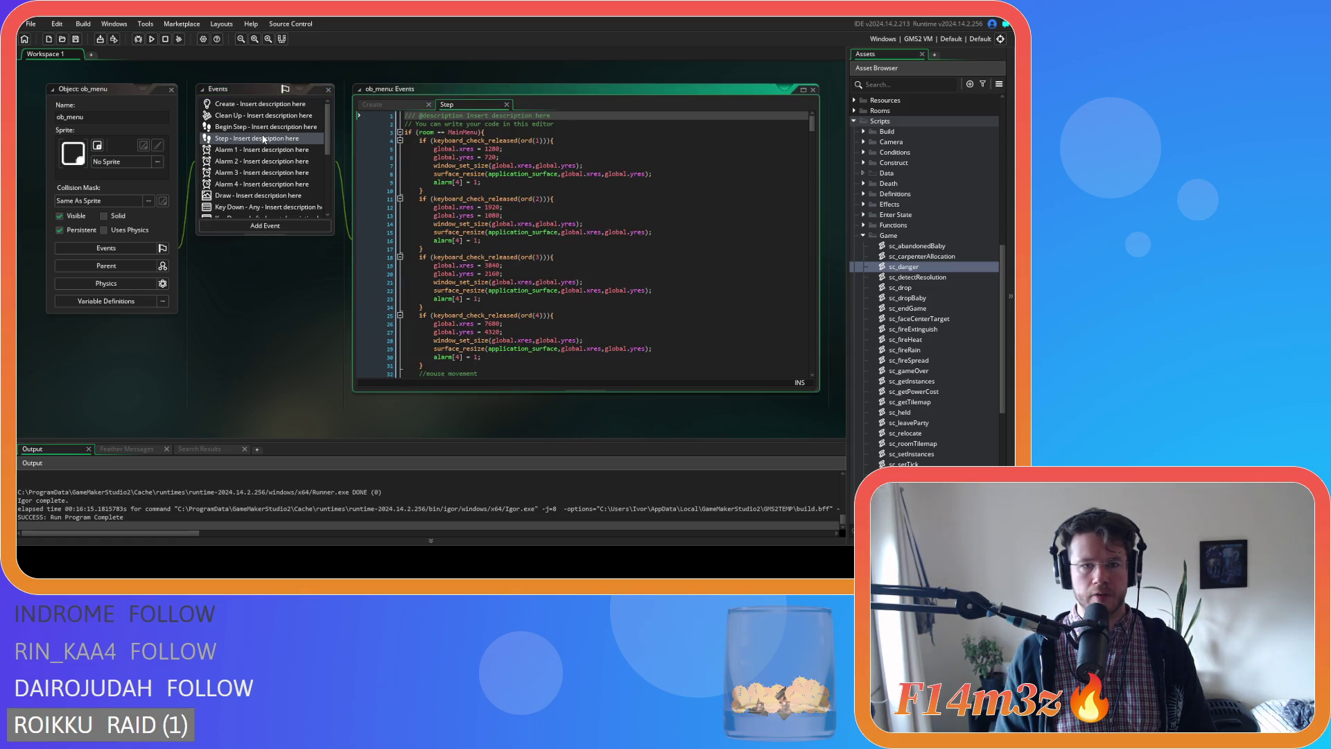
scroll(down, 3)
scroll(down, 3)
scroll(up, 3)
click(588, 125)
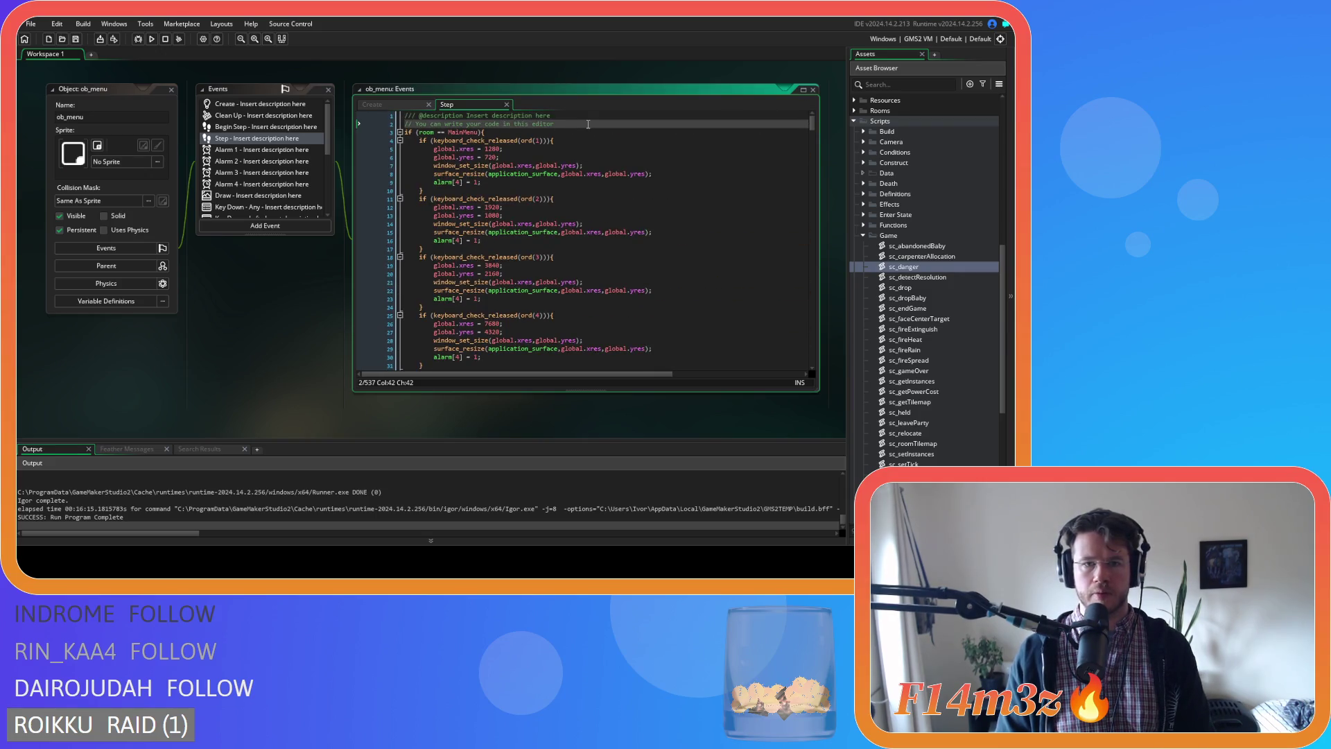
scroll(down, 3)
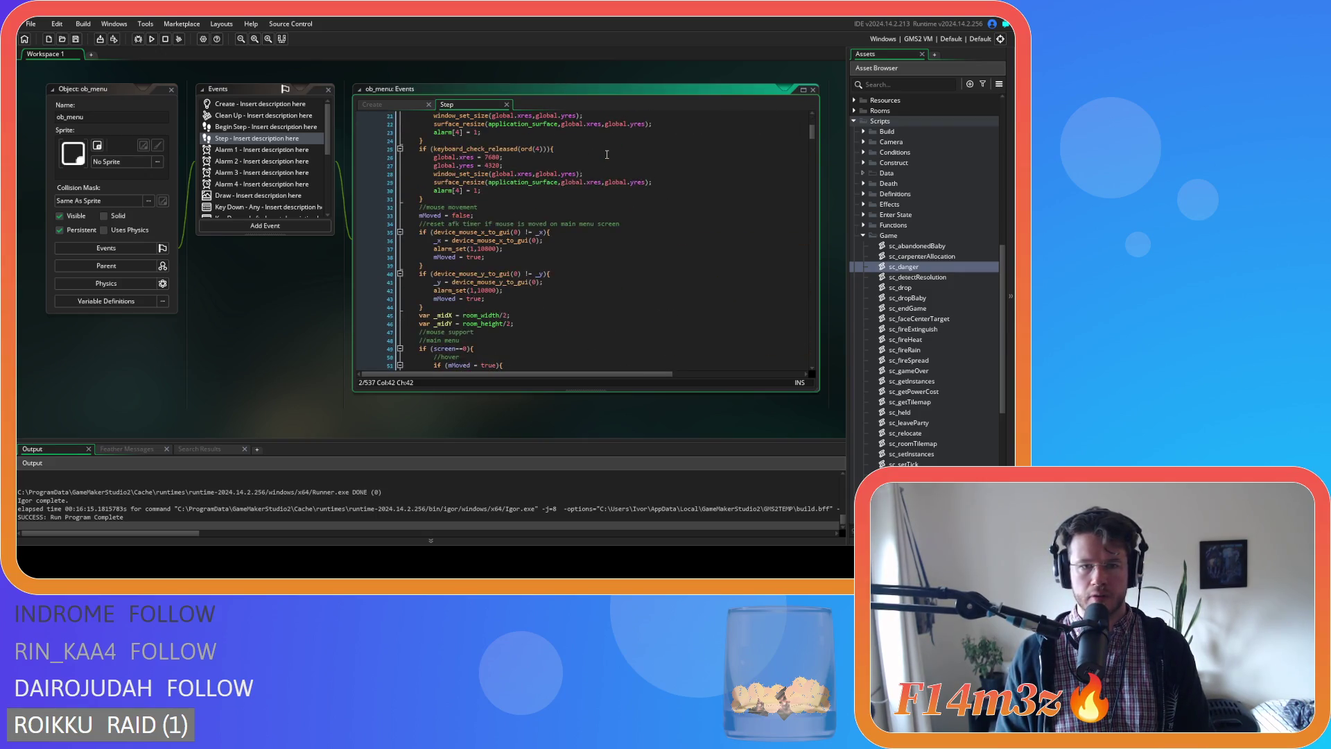
scroll(down, 3)
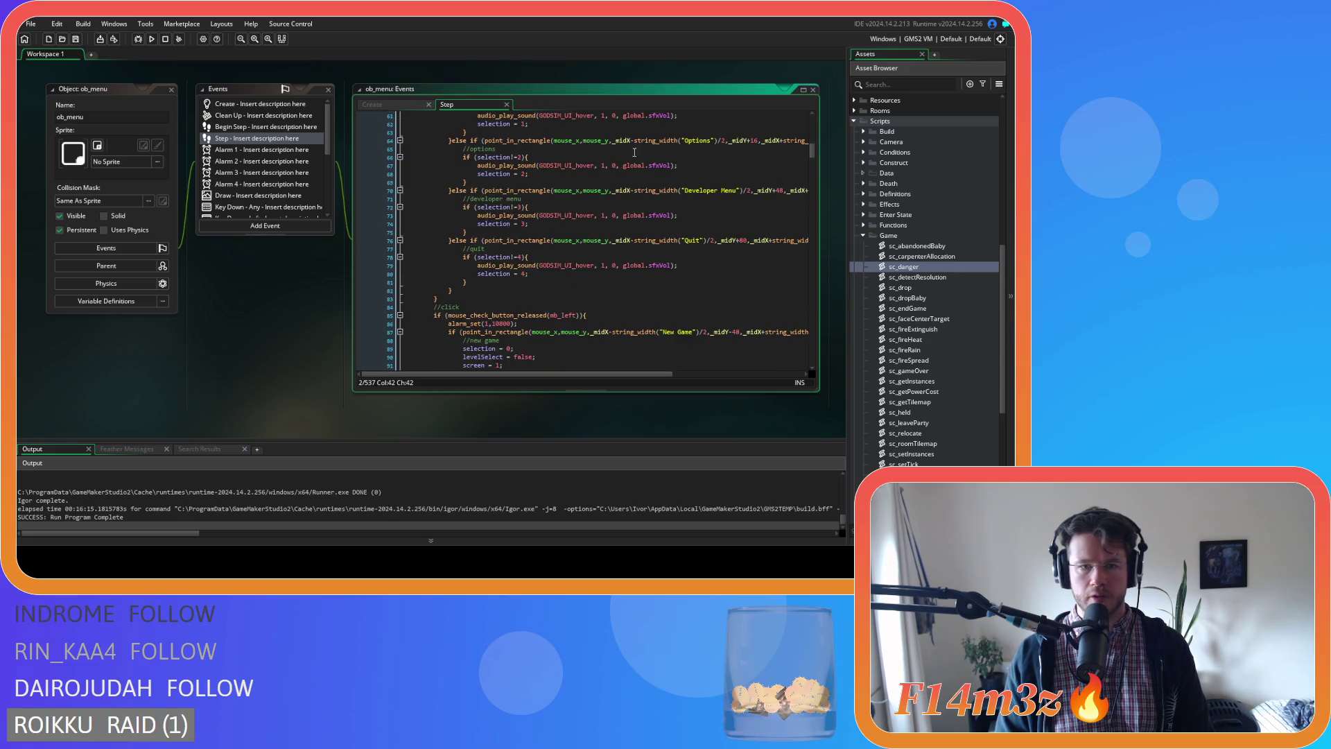
drag(816, 150, 809, 118)
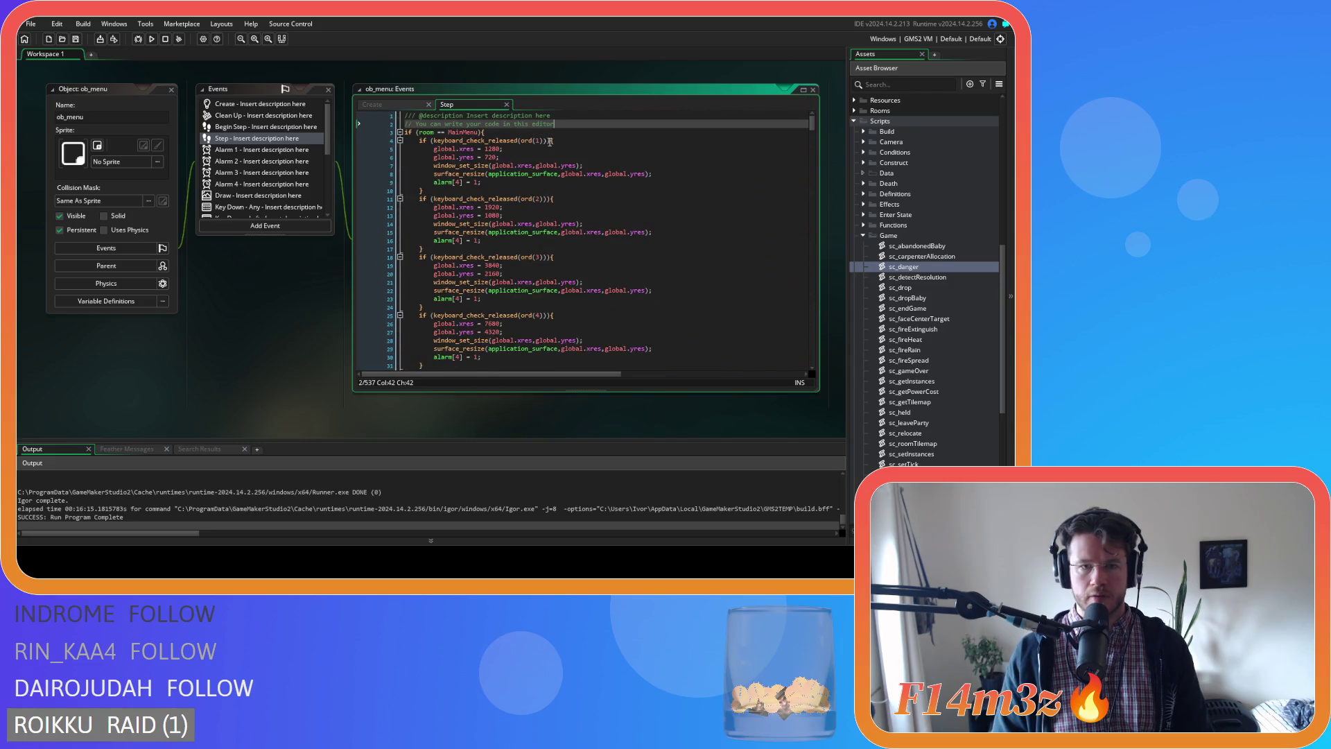
Add a //danger cooldown comment and an if (global.dangerCooldown>) block to the Step code.
key(Return)
text(//danger coo)
text(ldown)
key(Return)
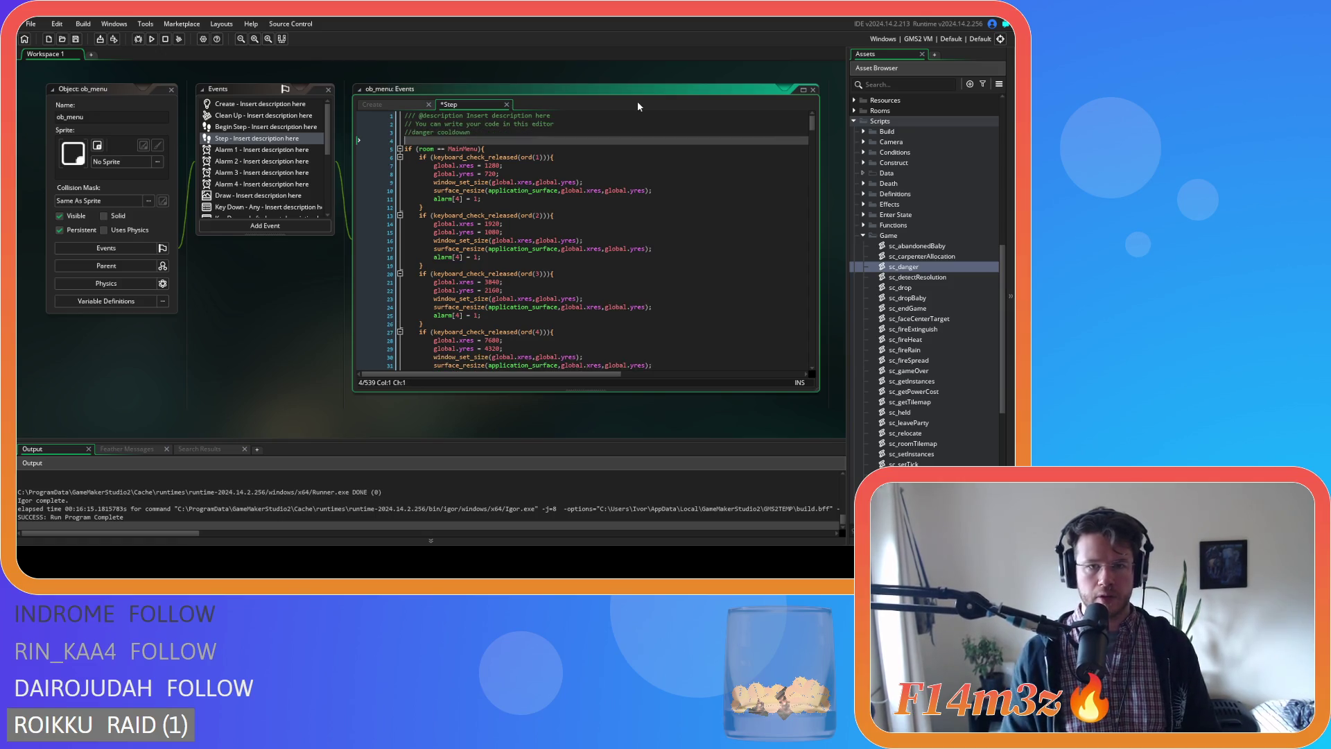
click(471, 132)
click(467, 139)
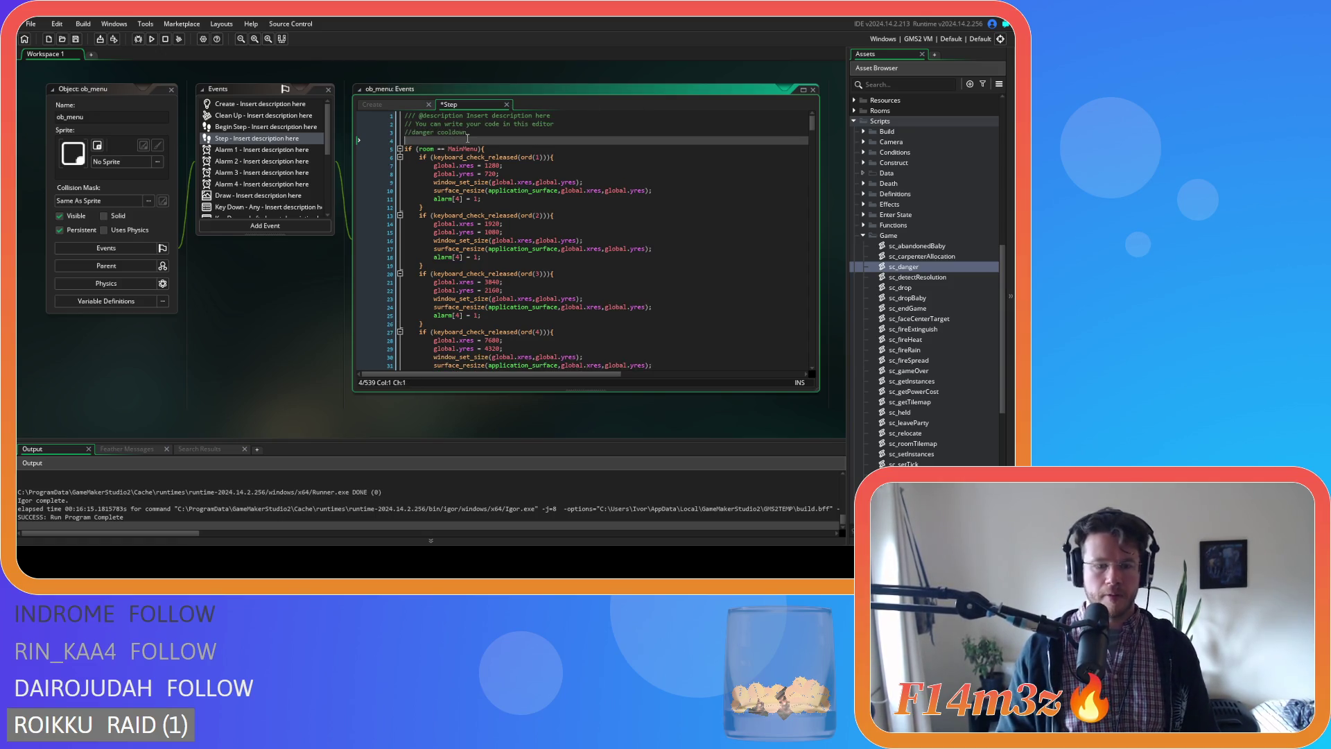
text(if ()
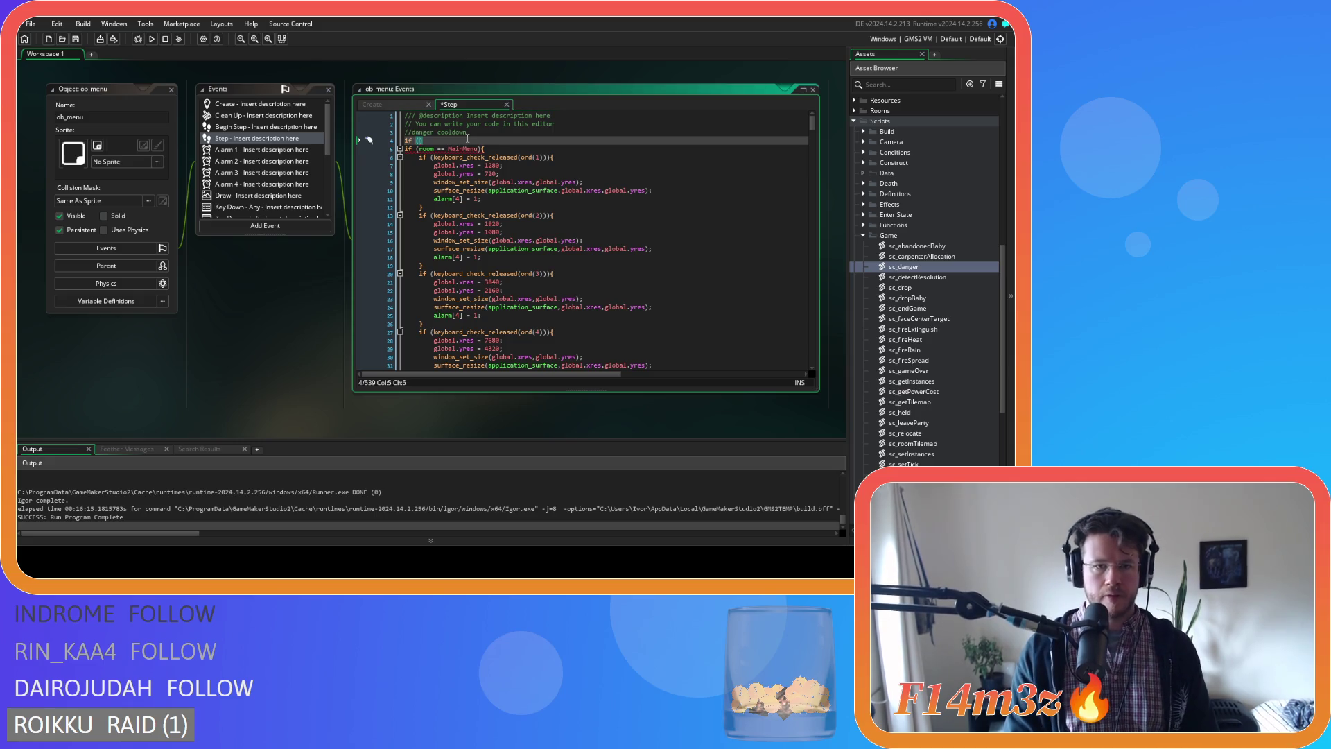
text(global.dangerCooldown)
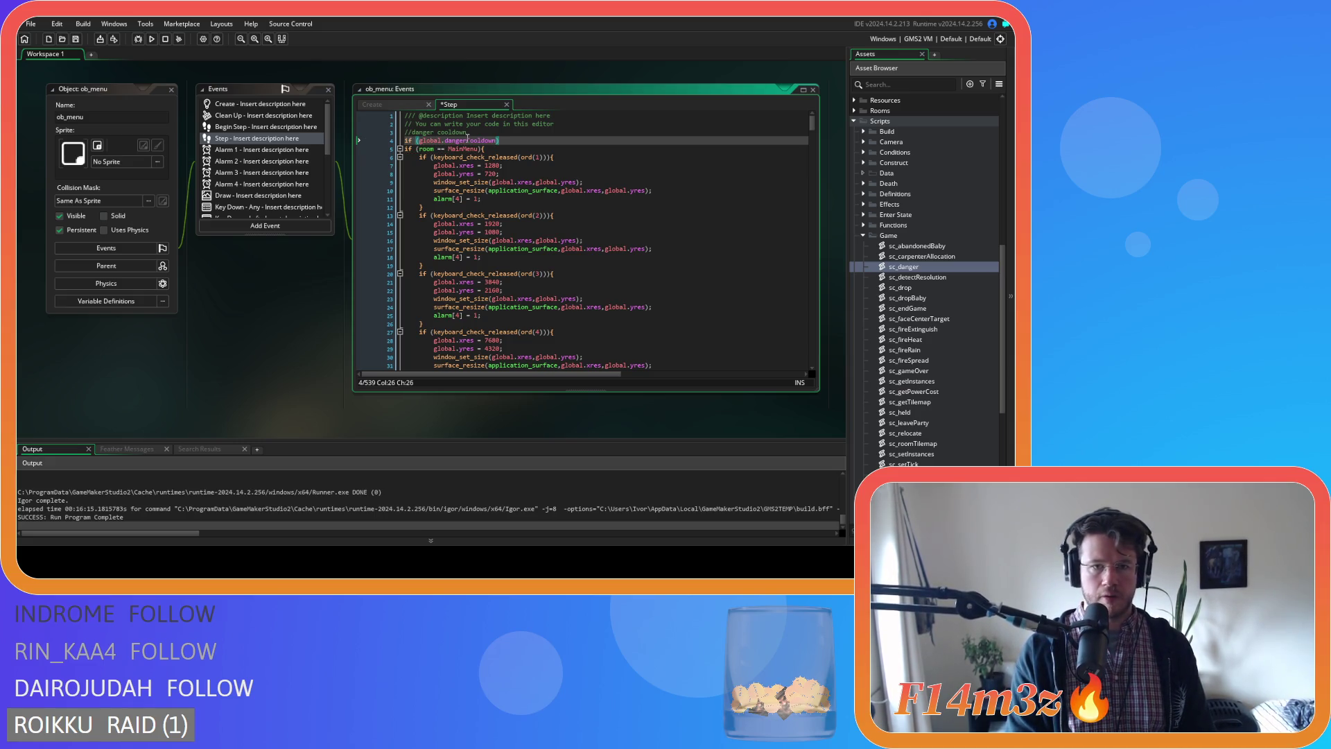
text(>0)
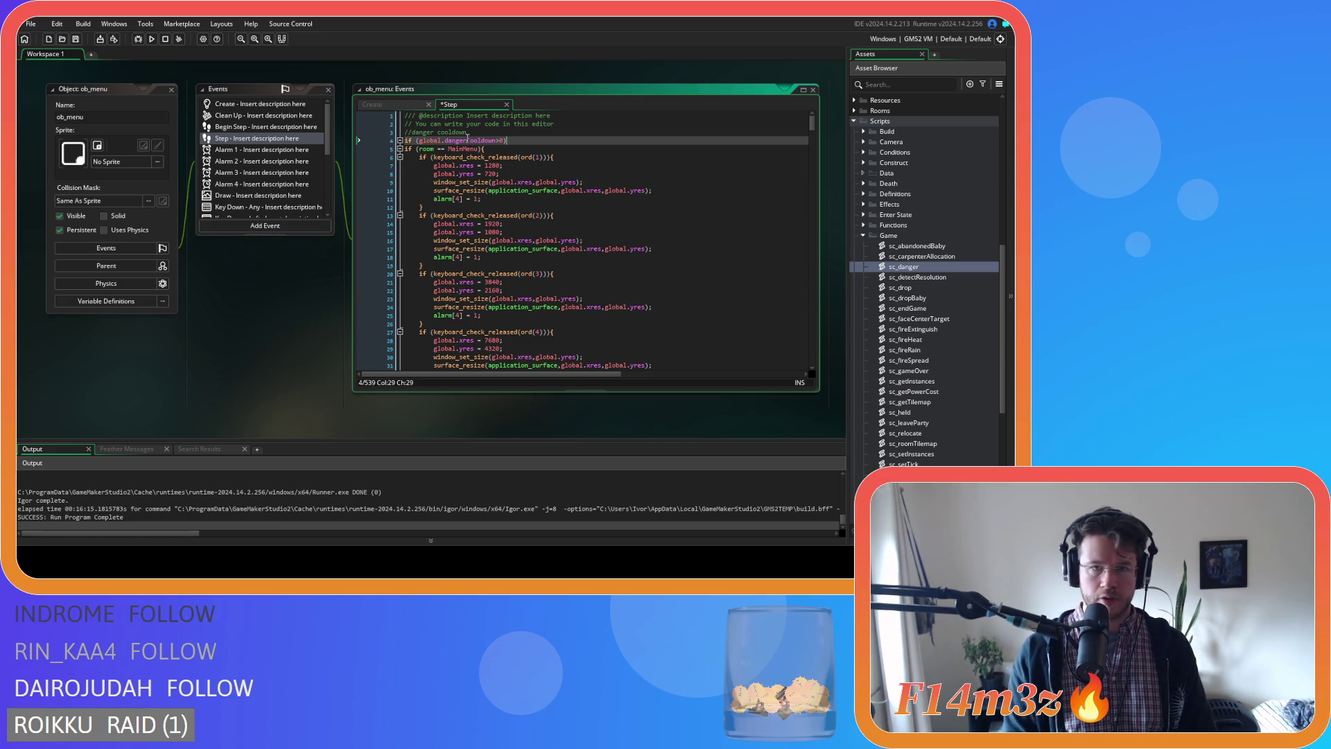
text({)
key(Return)
key(Return)
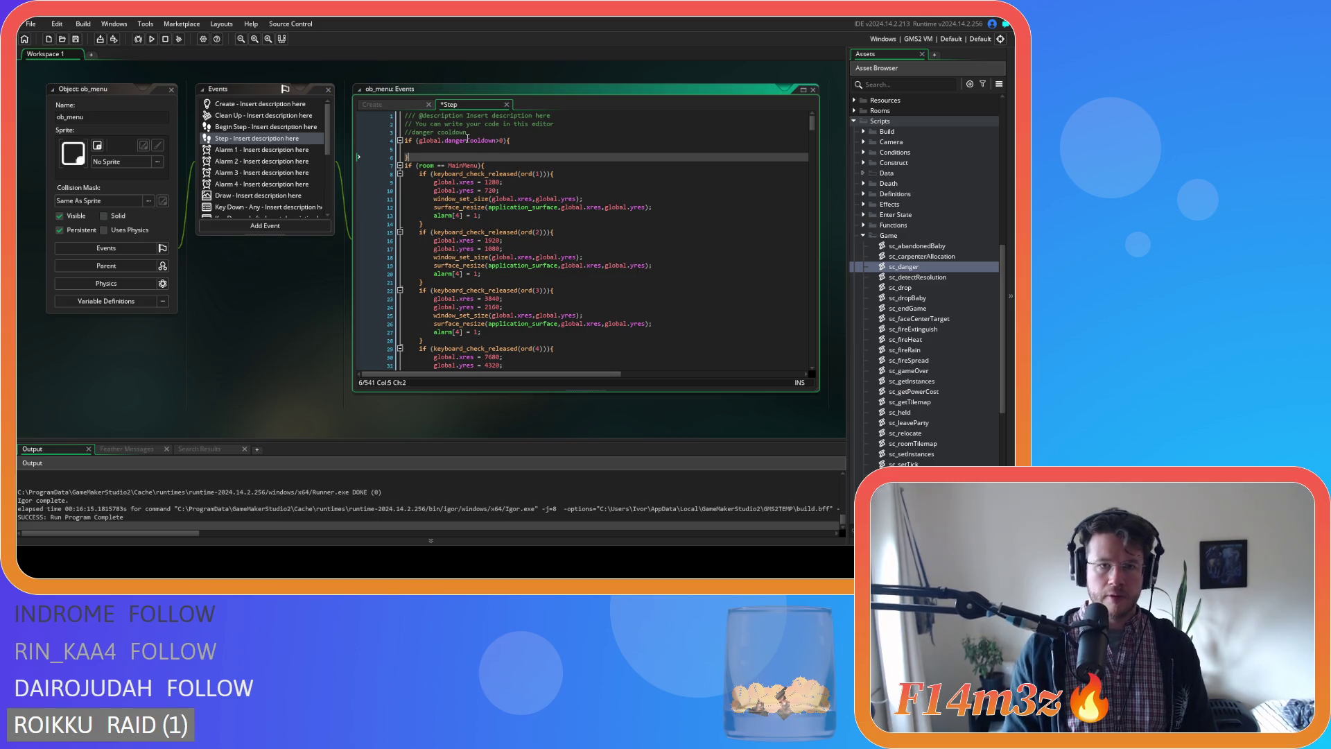
key(Up)
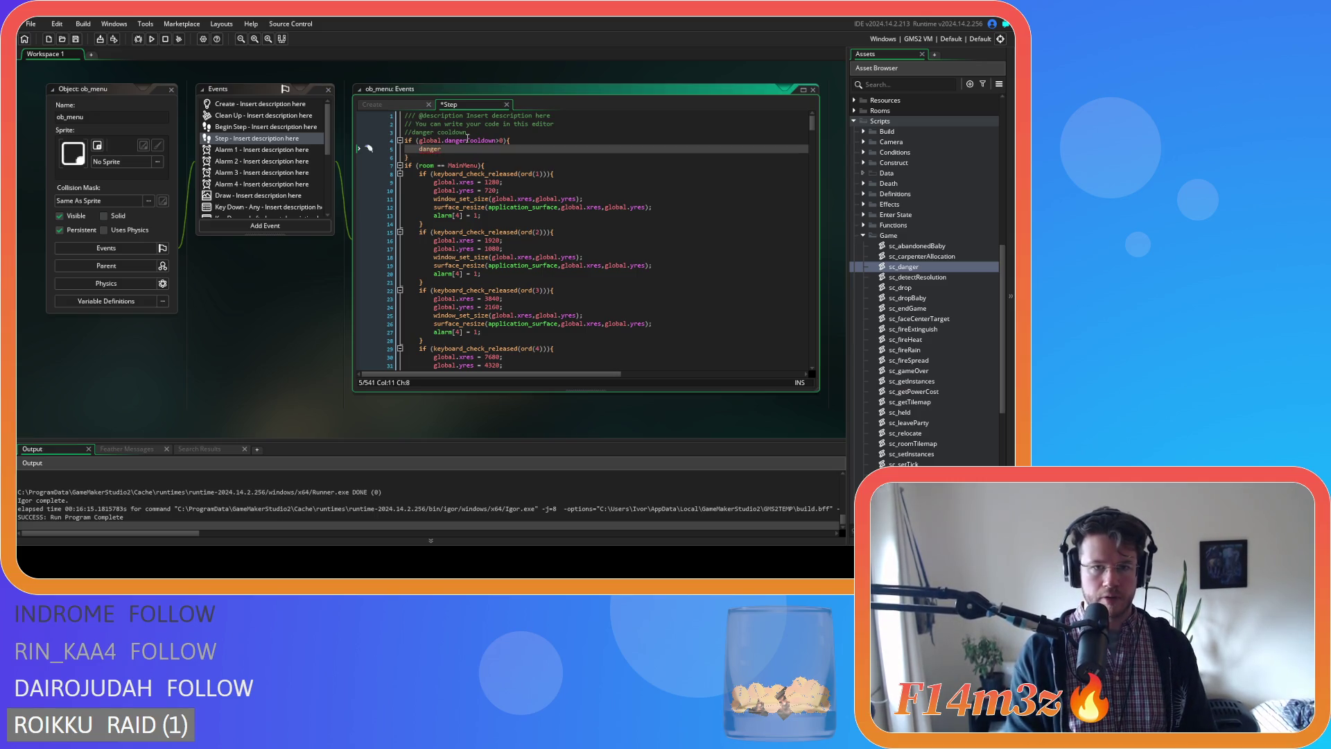
Write the cooldown decrement as ((1/60)*time)*global.deltaMultiplier.
key(BackSpace)
key(BackSpace)
key(BackSpace)
key(BackSpace)
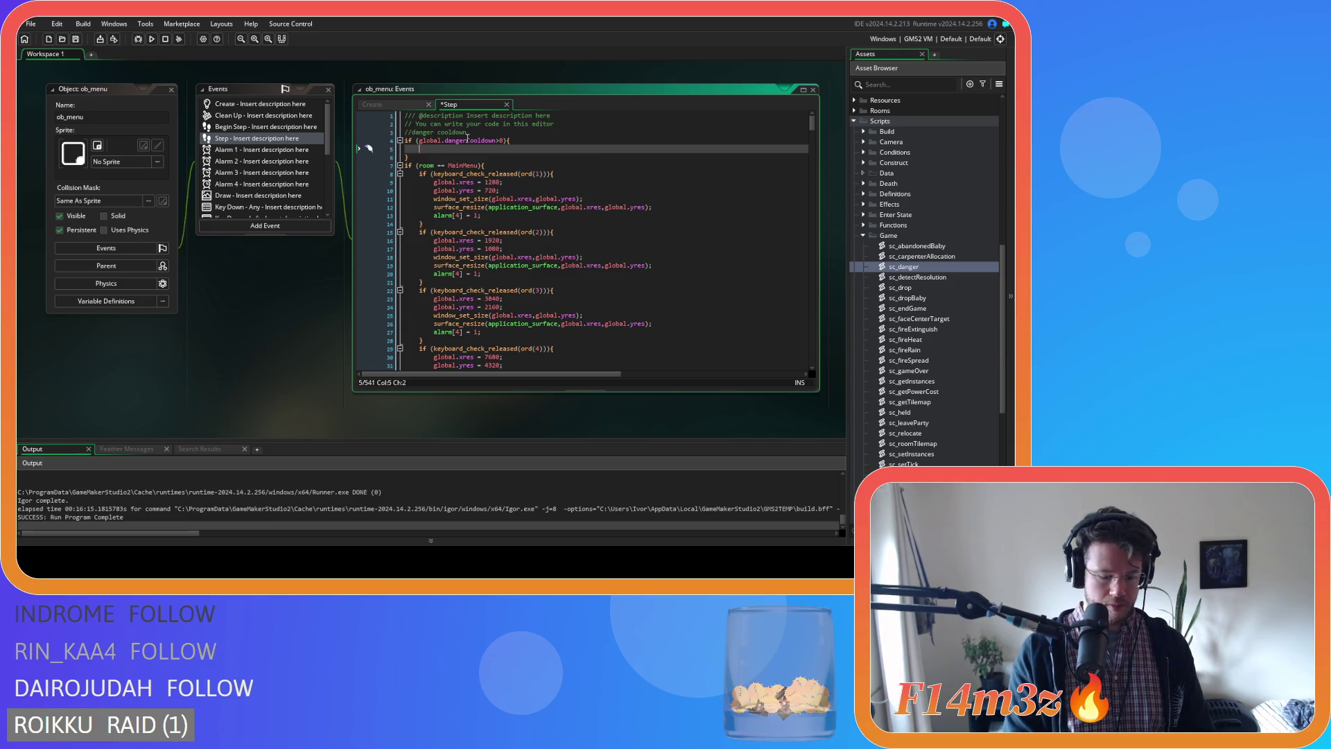
key(BackSpace)
key(BackSpace)
key(BackSpace)
text(global.dangerCooldown -= (1/60)*6)
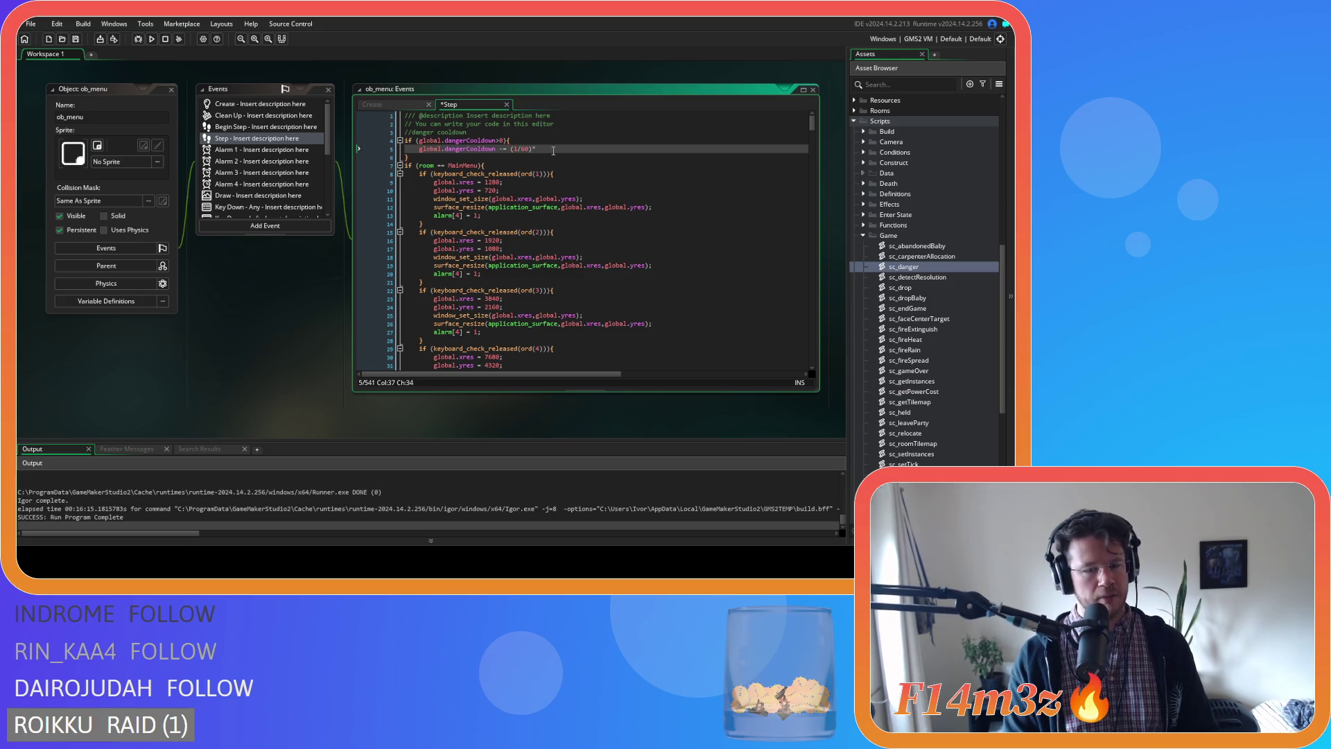
text(ime)
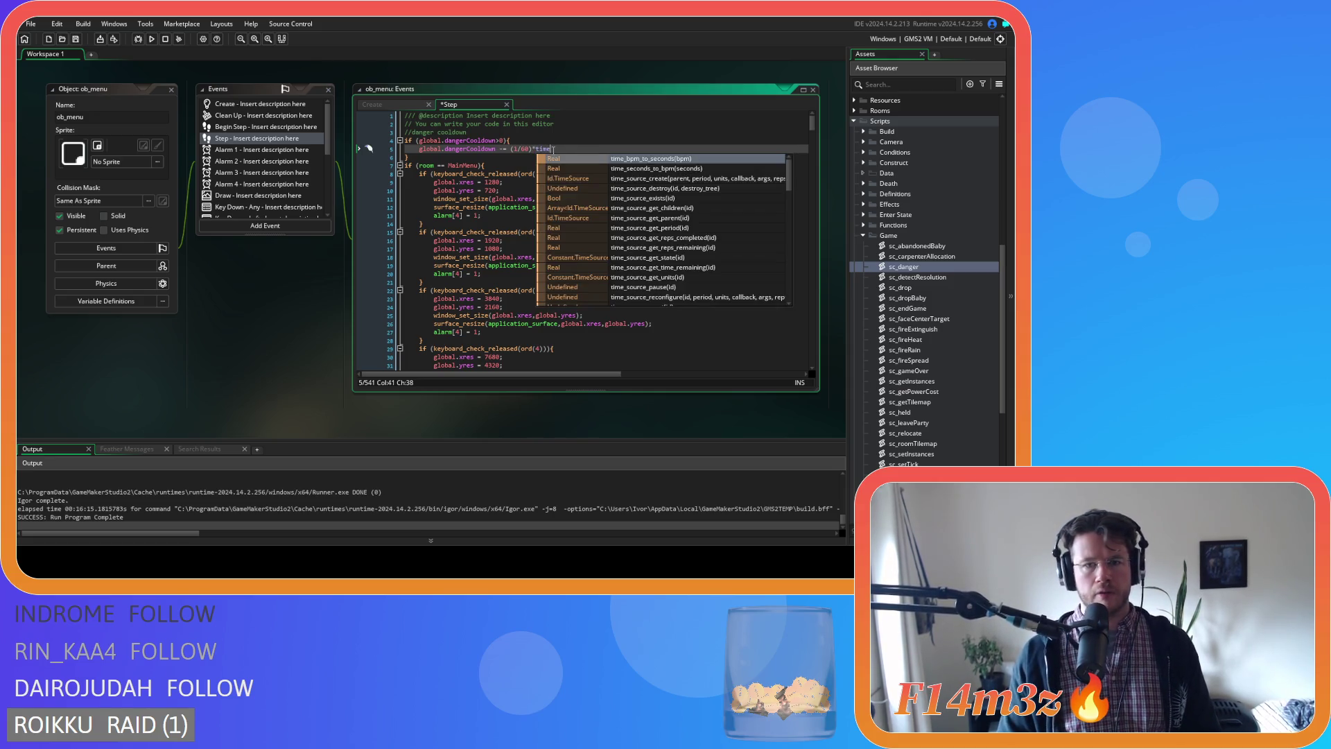
key(Escape)
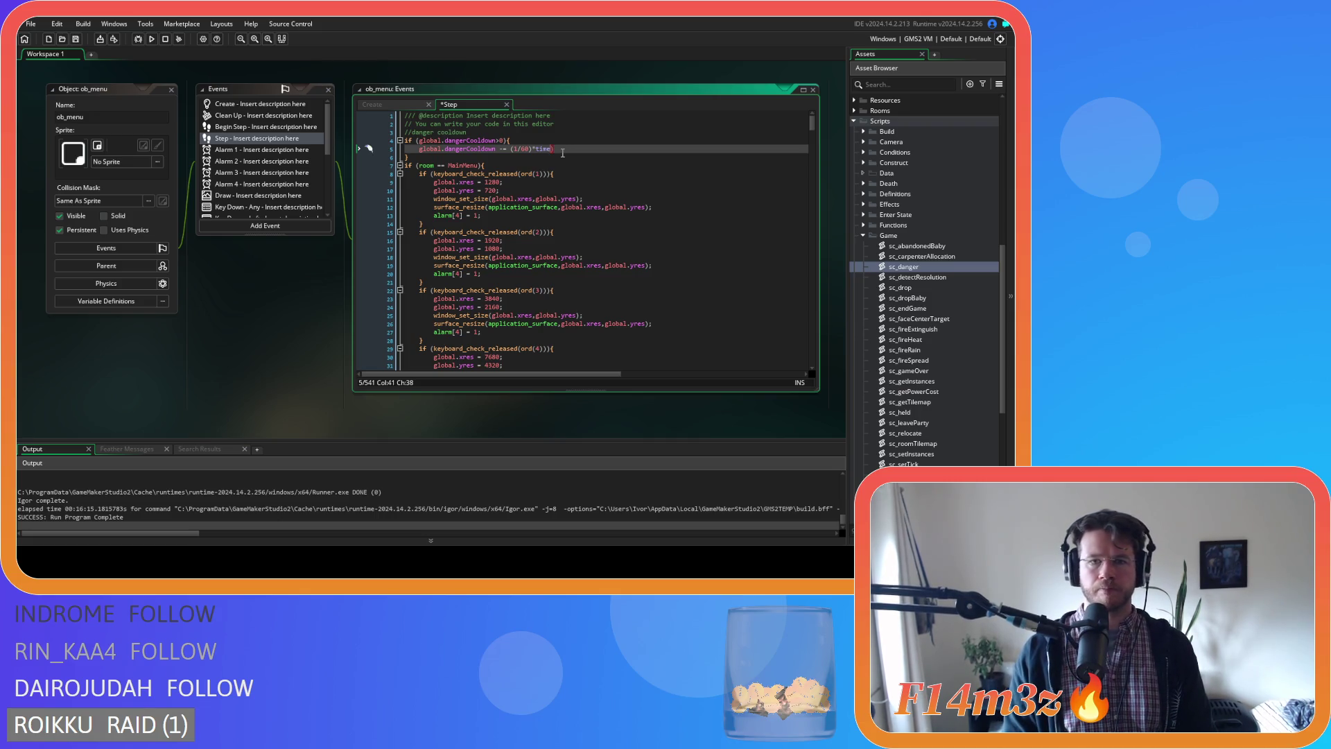
text(()
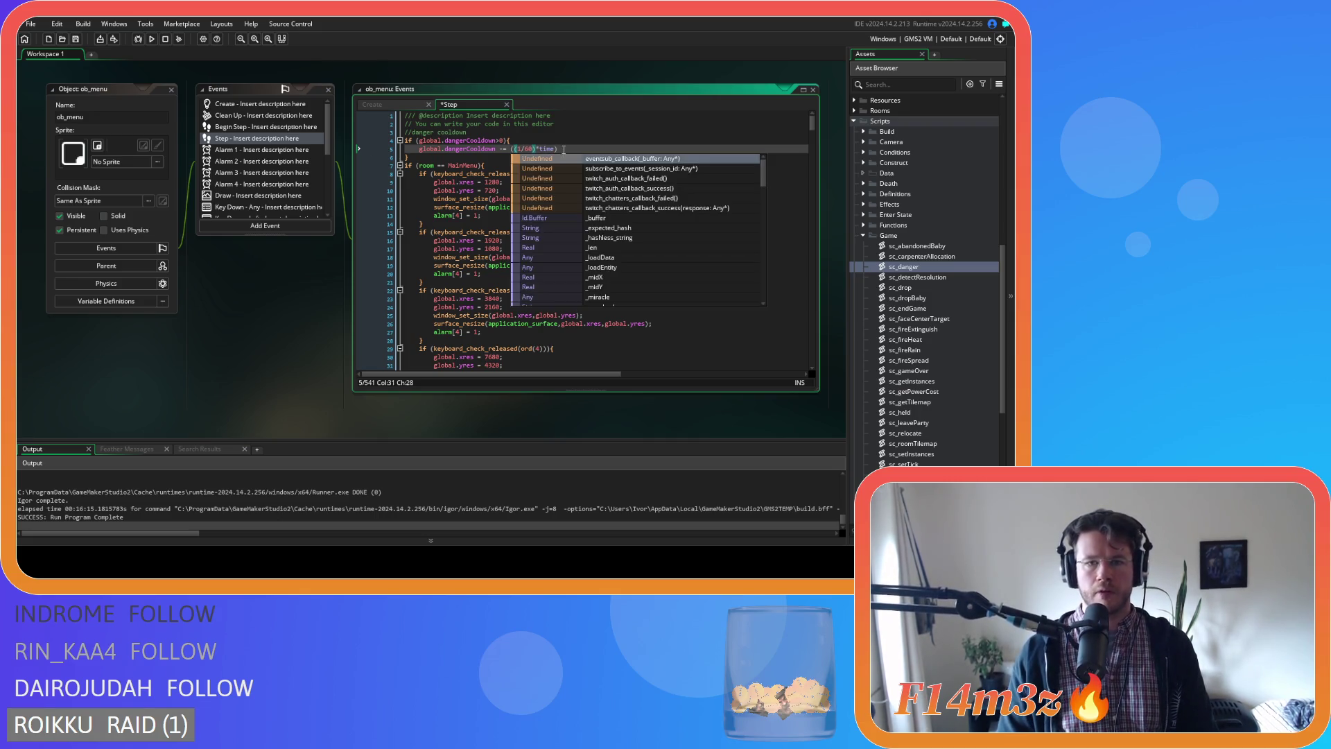
click(567, 146)
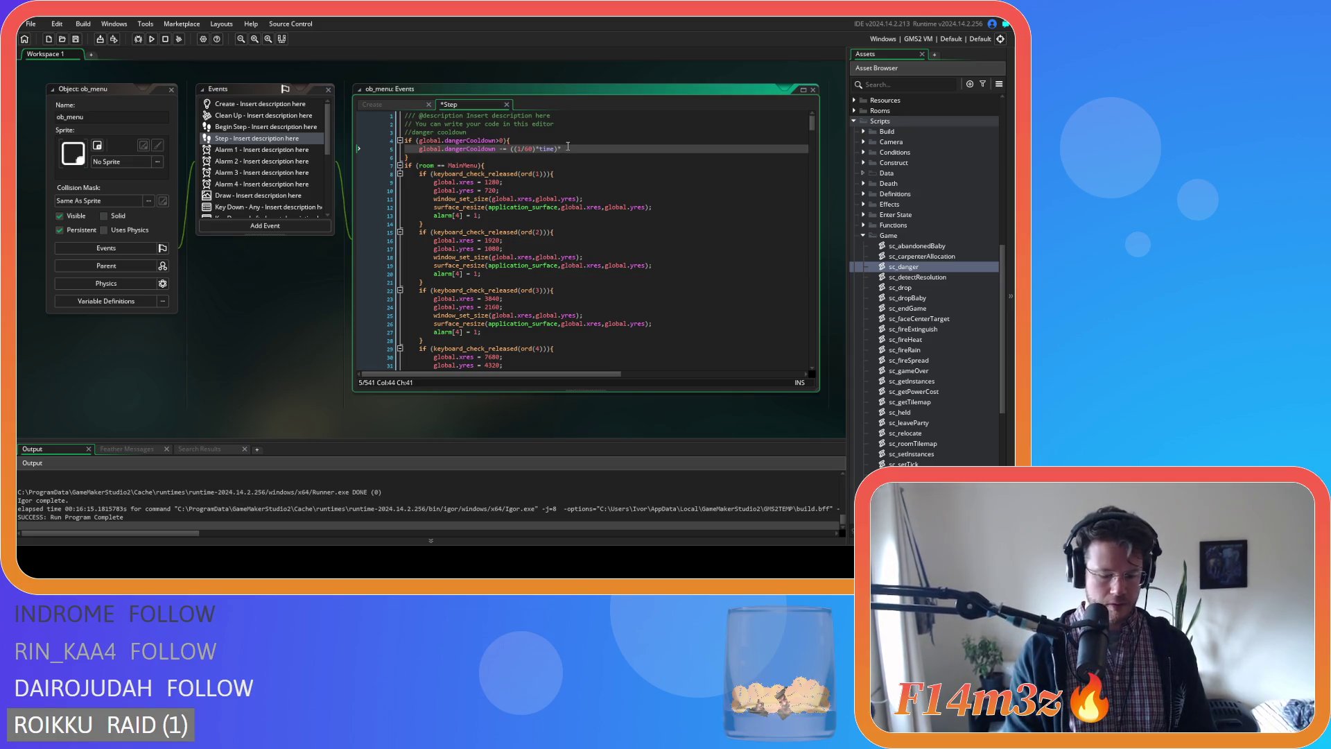
text(global.)
text(delta)
key(Return)
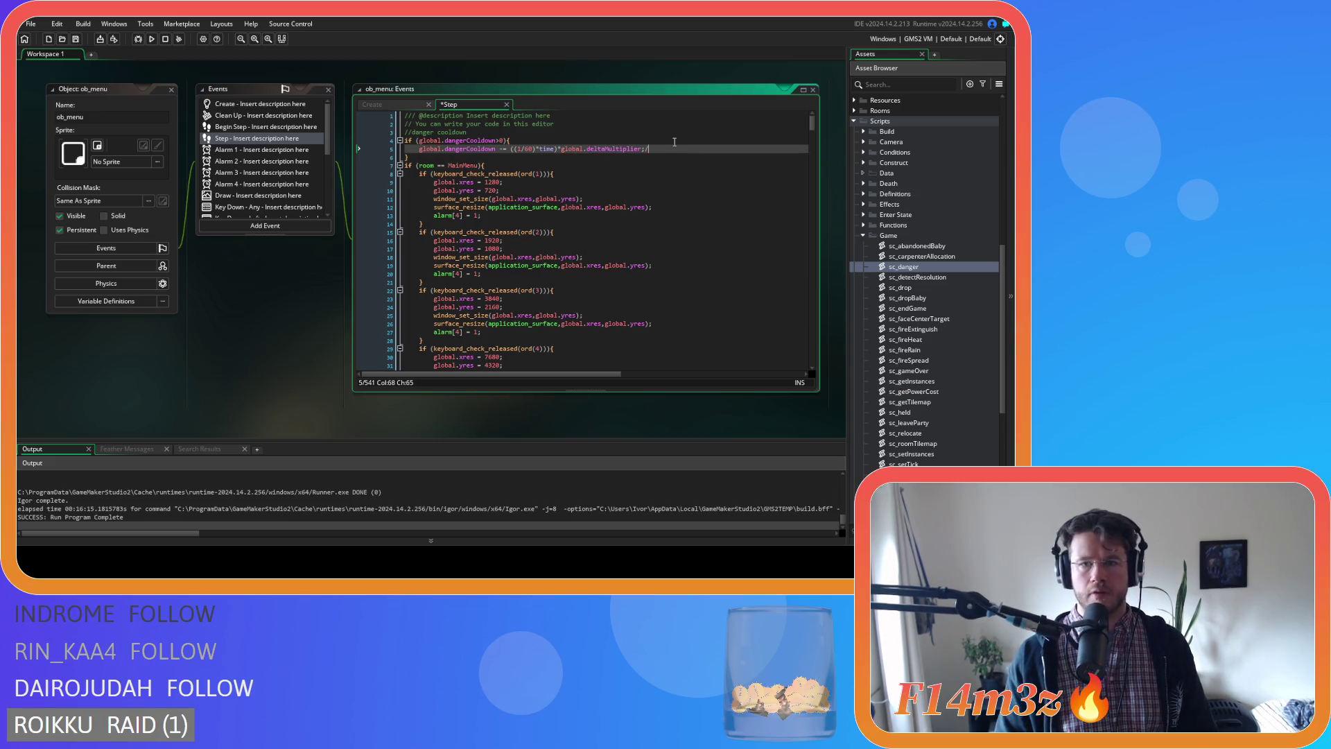
Save the Step event code and run the game with F5.
key(ctrl+s)
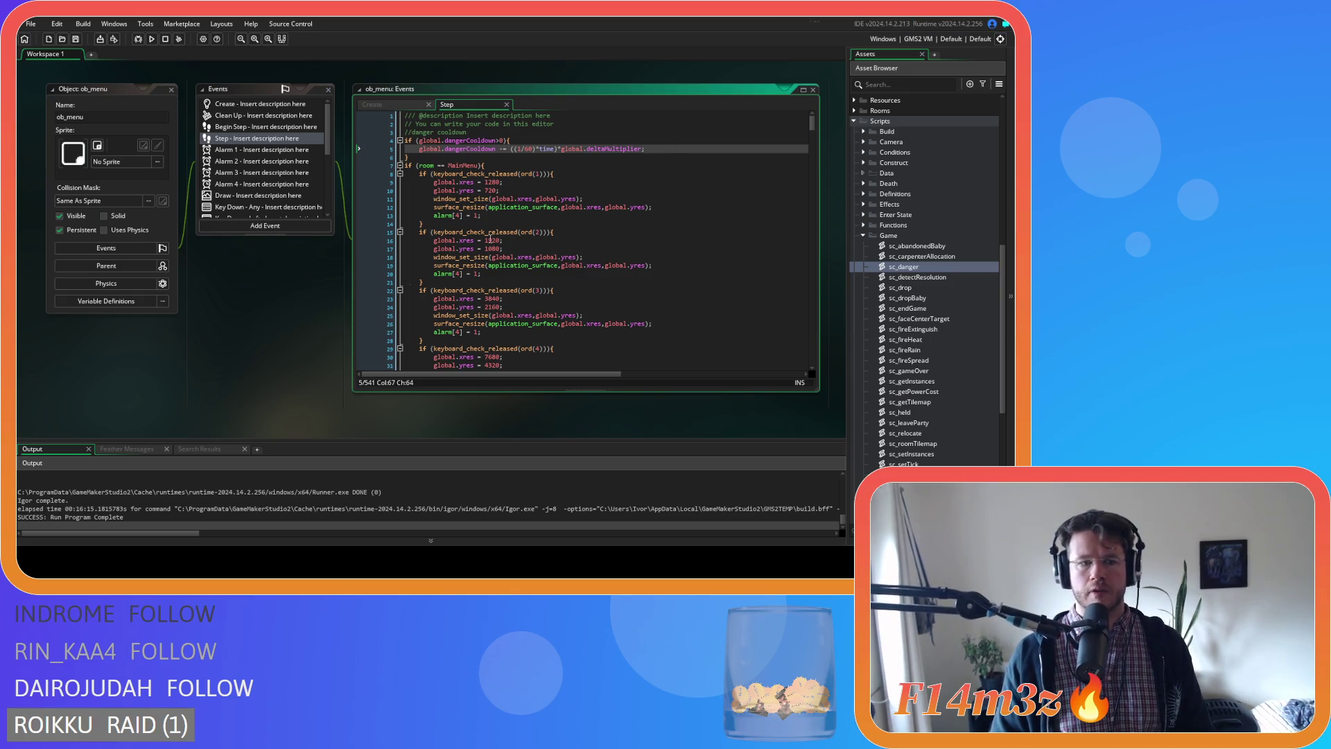
click(249, 358)
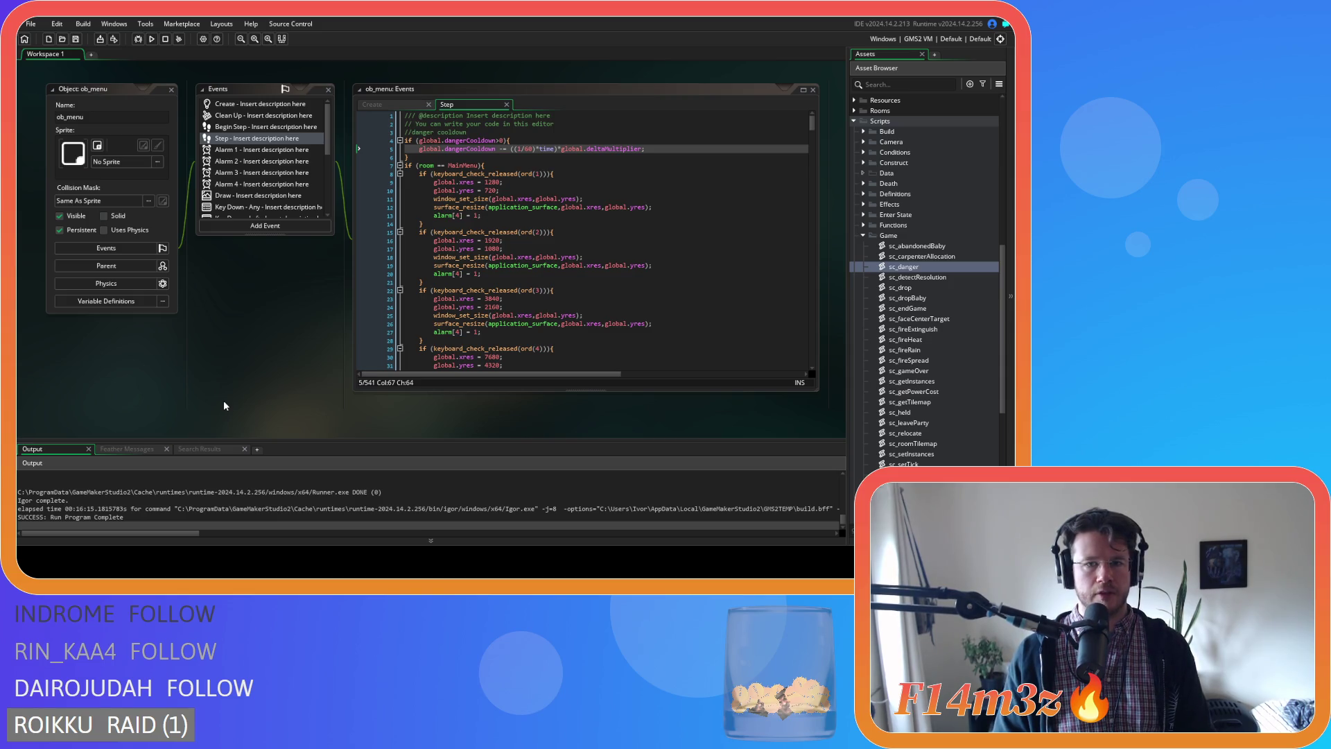
key(F5)
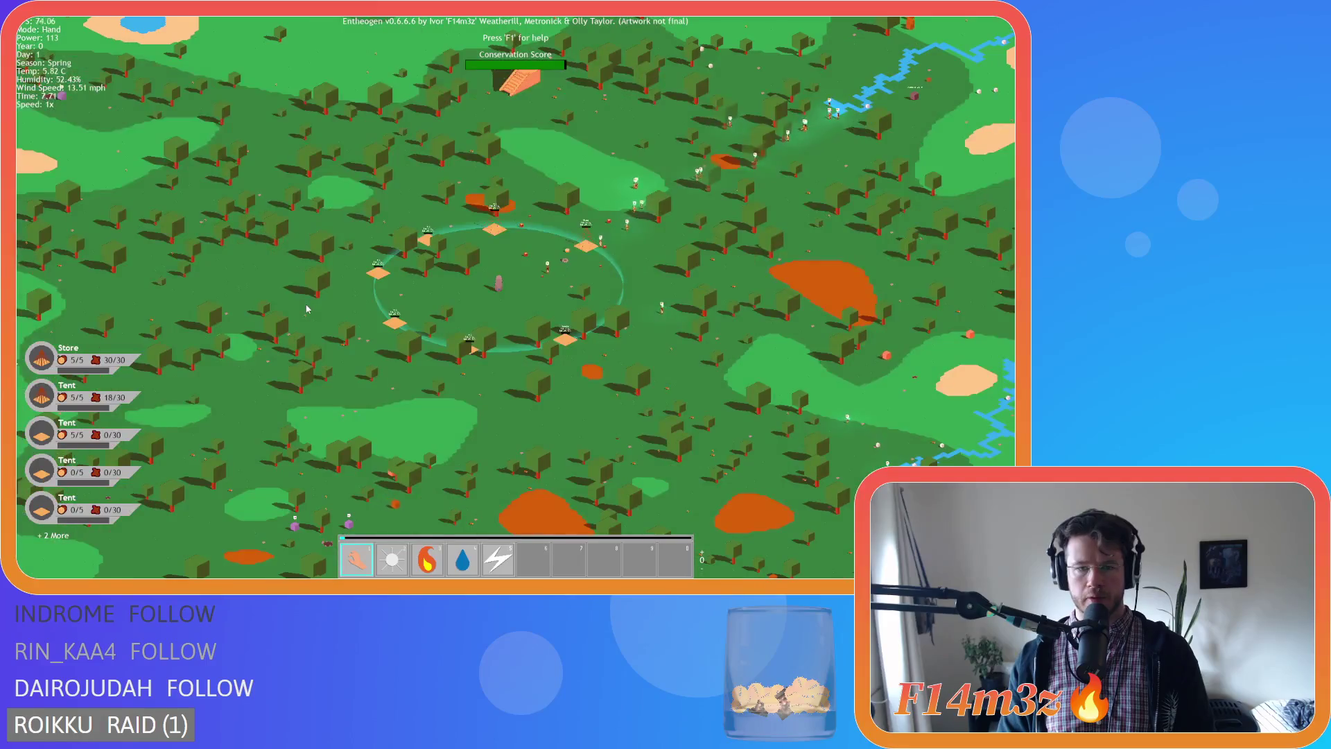
Zoom and pan around the rebuilt game's tent camp and the Divine Intervention worshipper pillar.
scroll(up, 3)
scroll(down, 3)
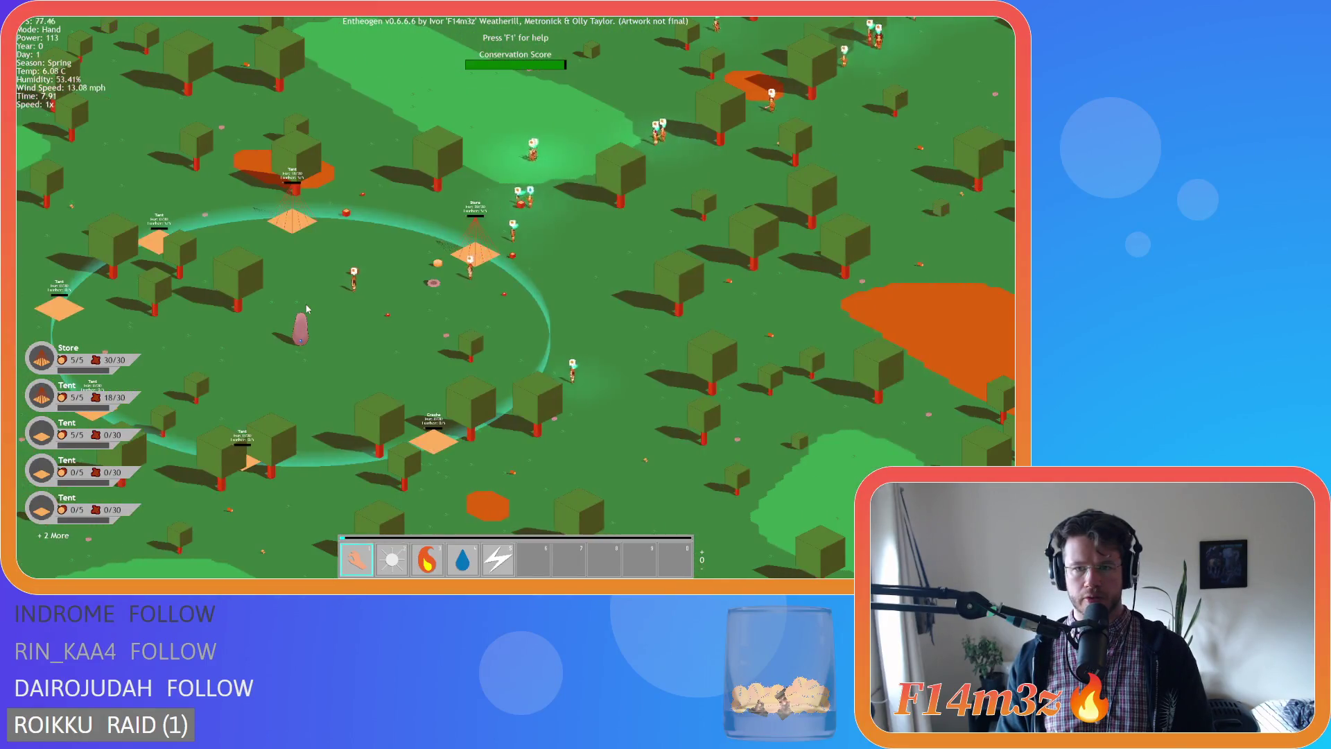
scroll(up, 3)
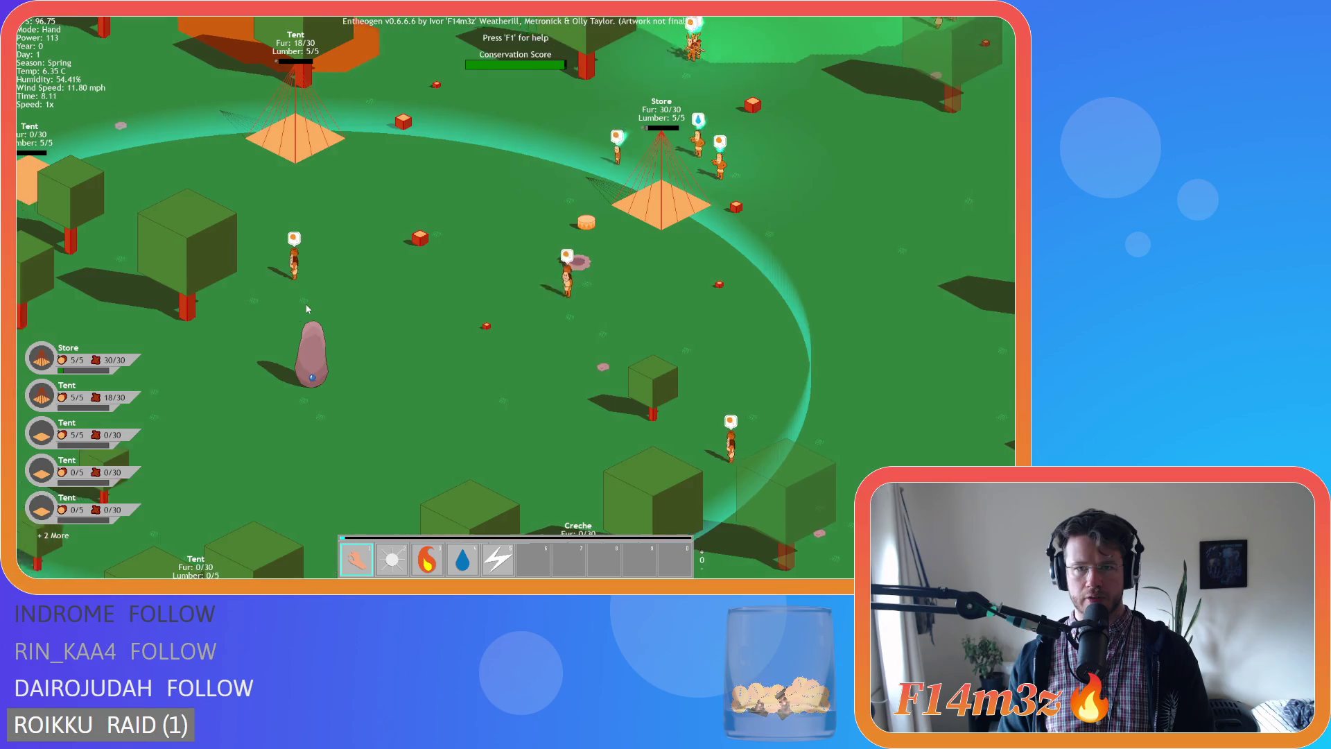
key(w)
scroll(down, 3)
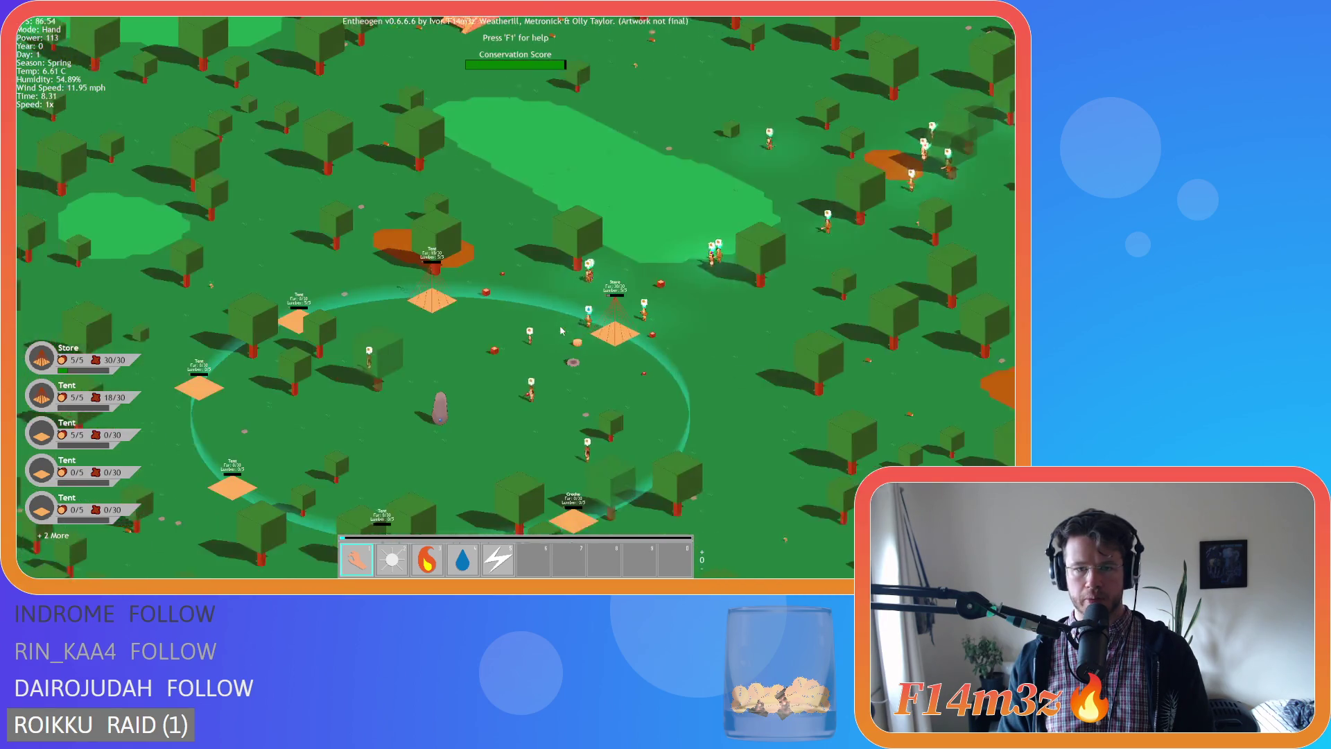
key(s)
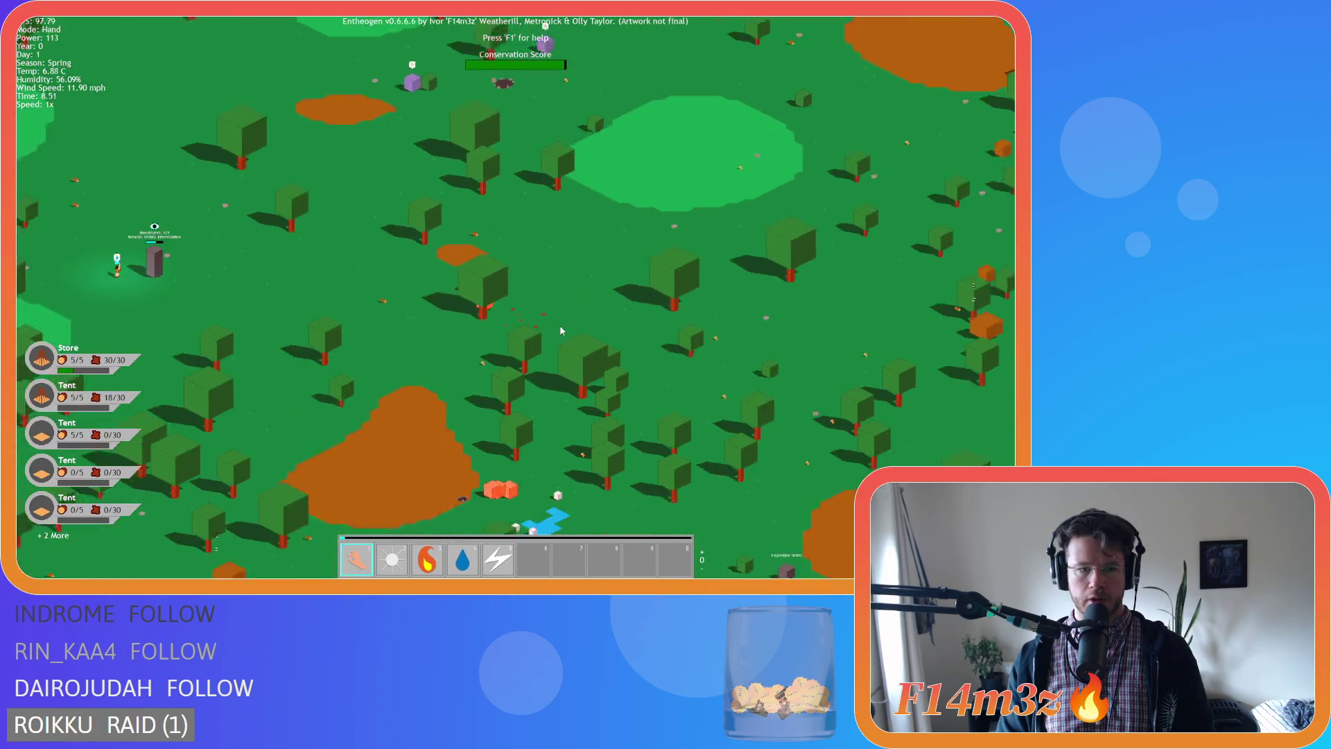
scroll(up, 3)
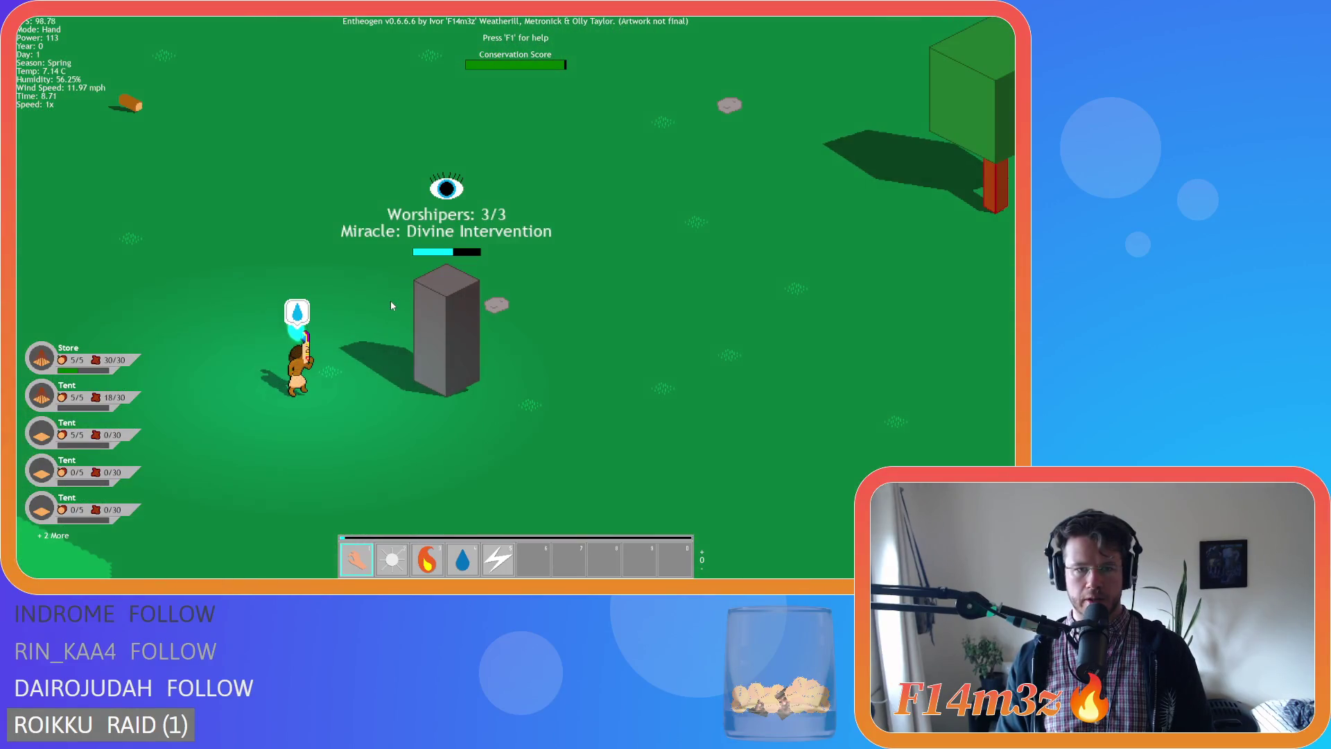
scroll(down, 3)
scroll(up, 3)
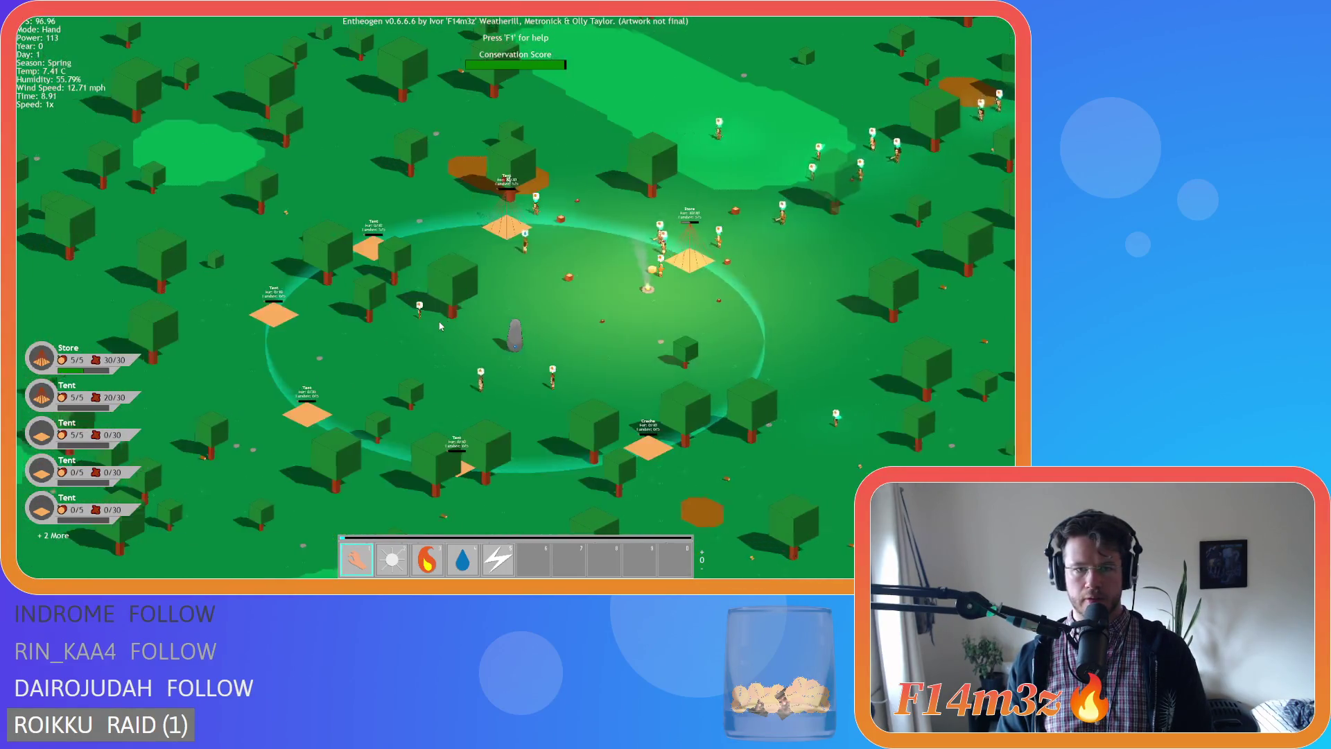
scroll(down, 3)
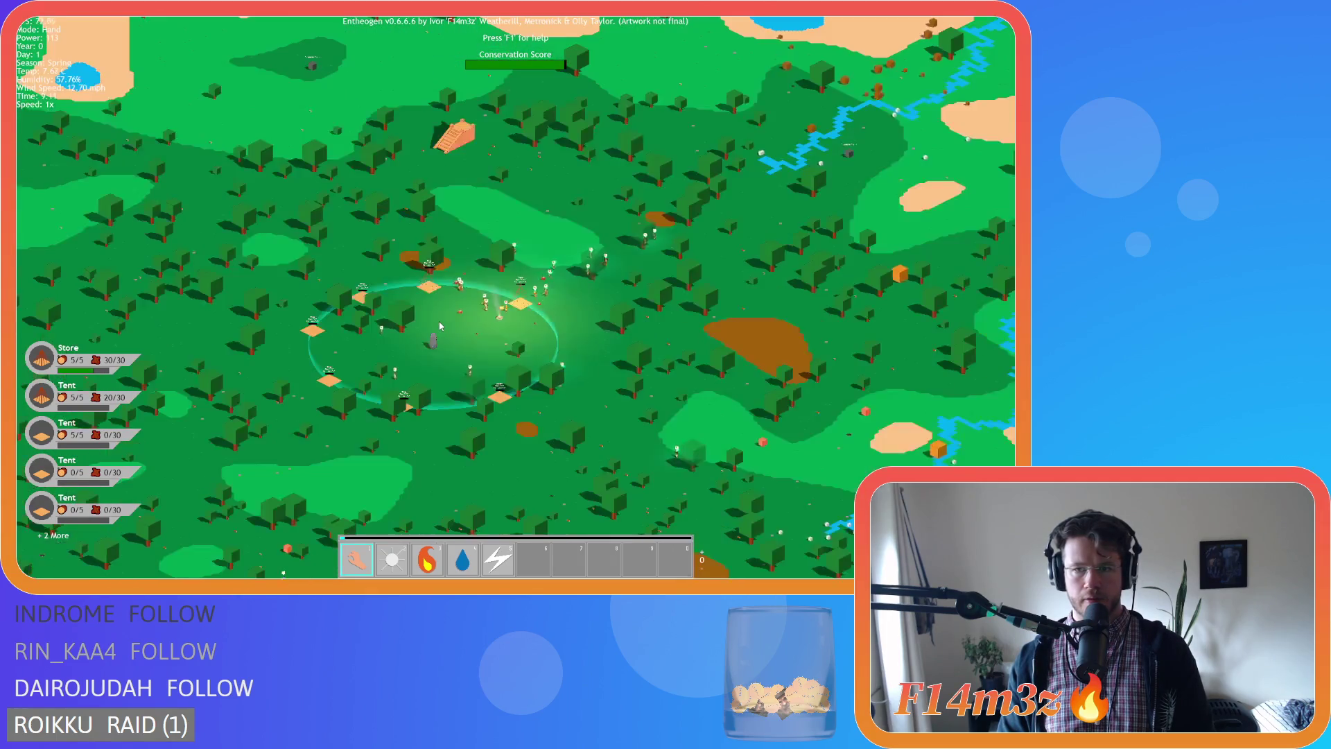
scroll(down, 3)
scroll(up, 3)
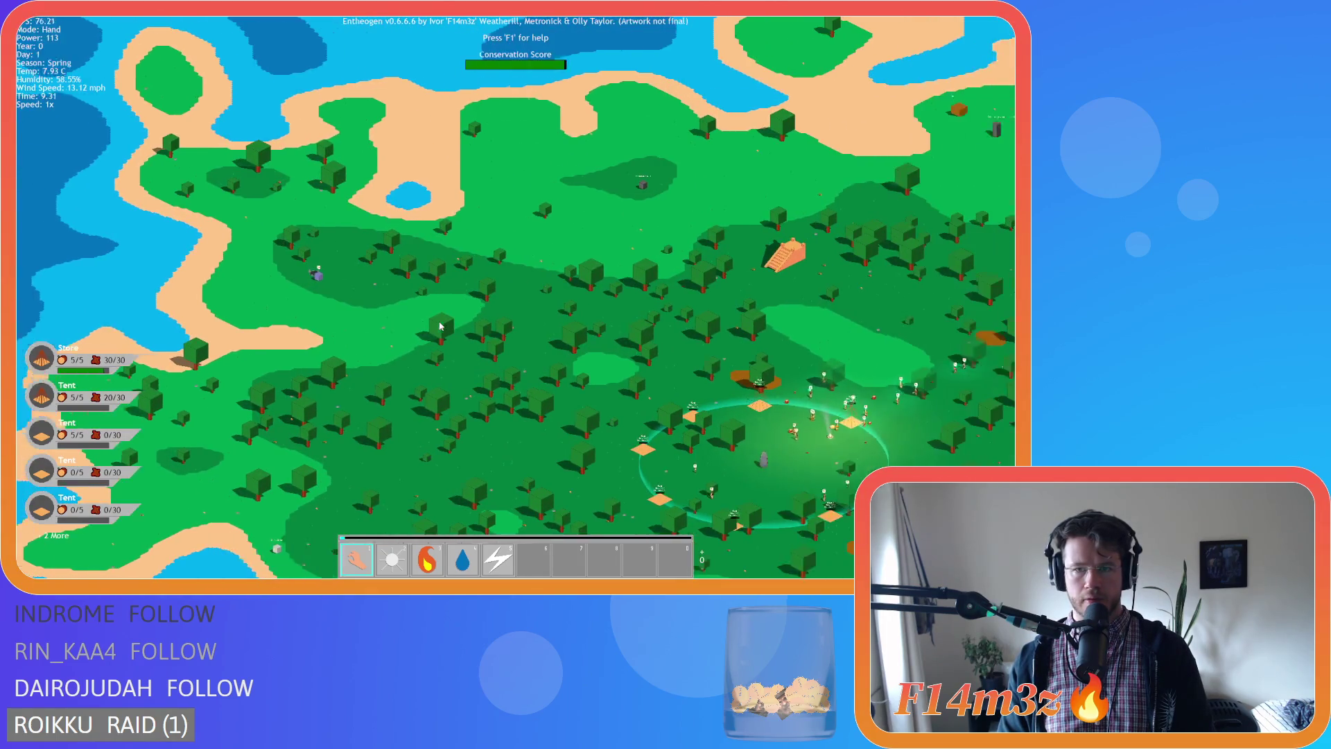
scroll(up, 3)
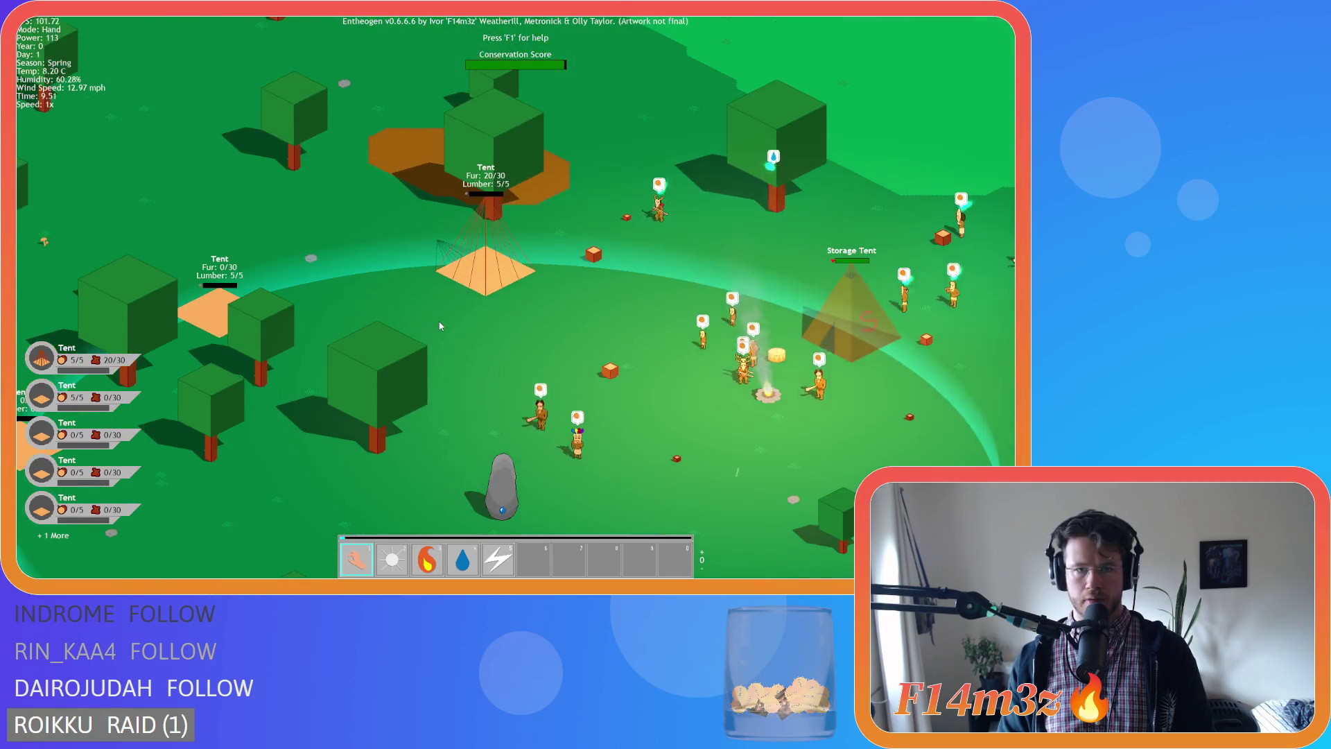
scroll(down, 3)
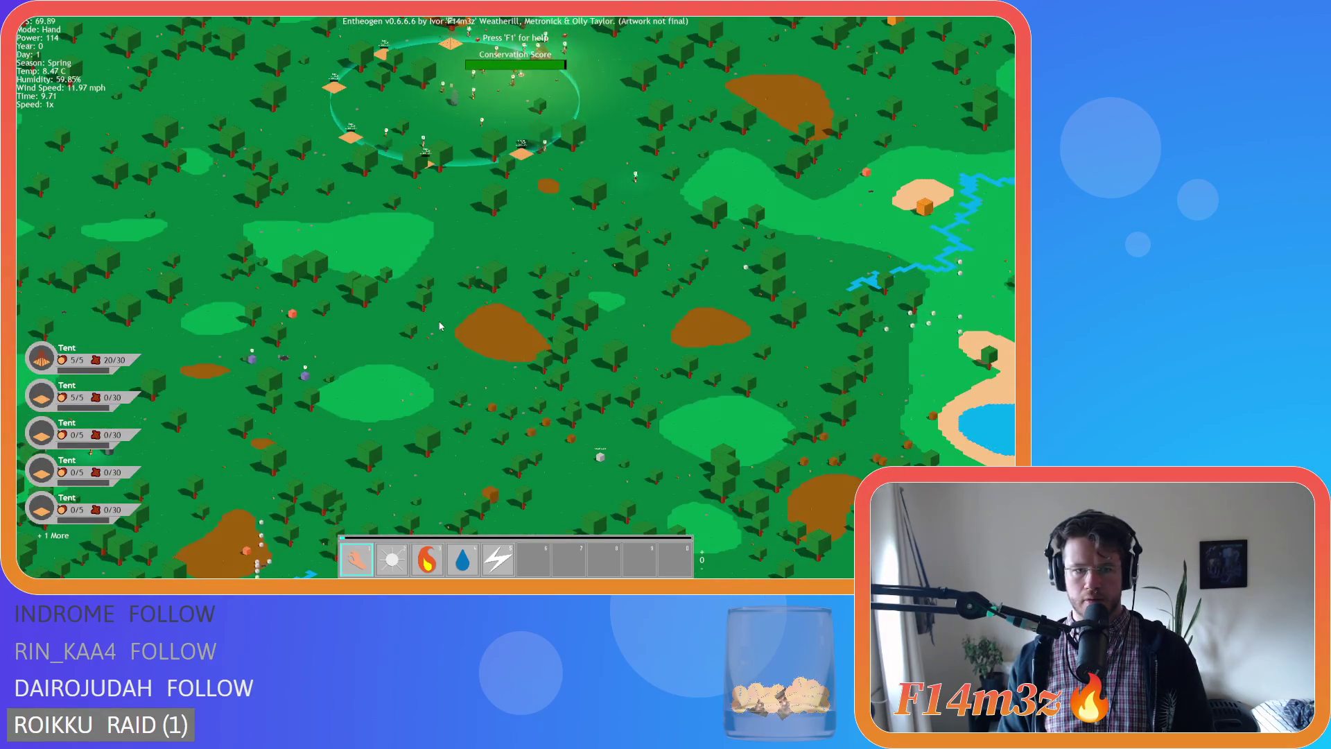
key(w)
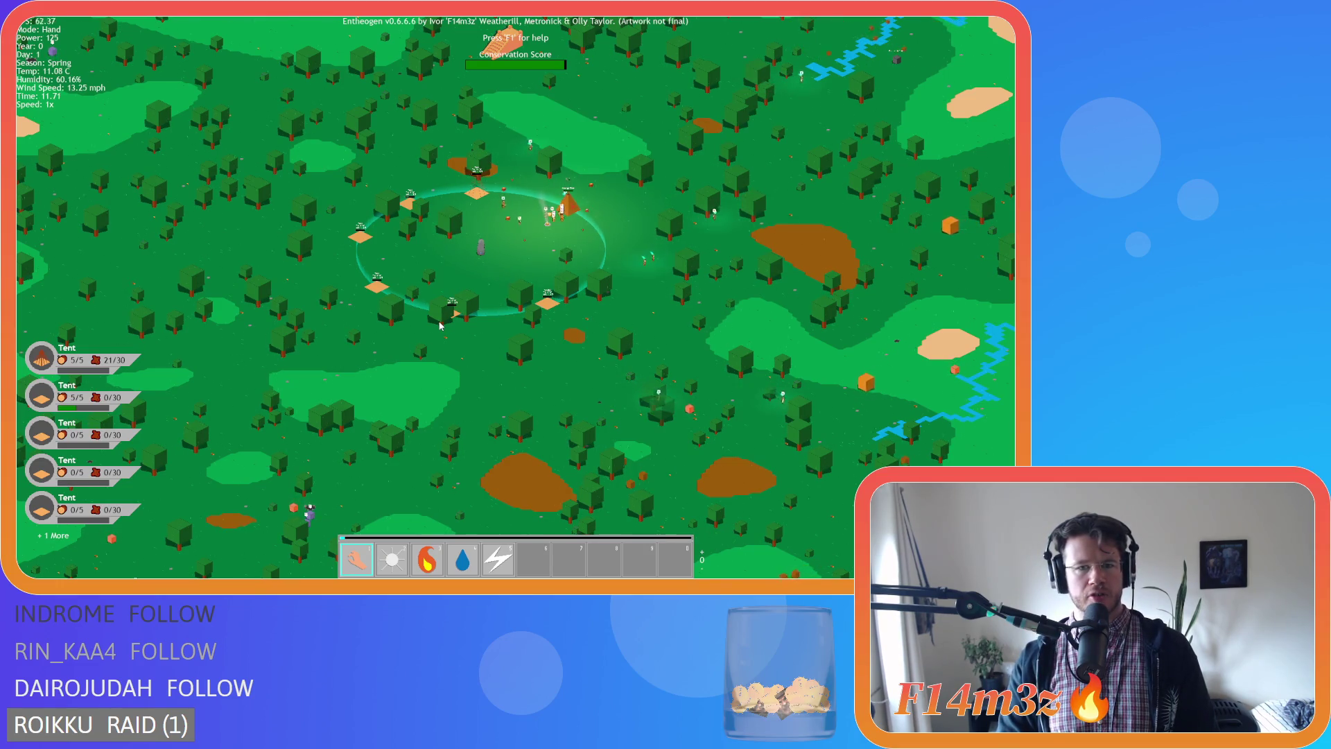
scroll(up, 3)
scroll(down, 3)
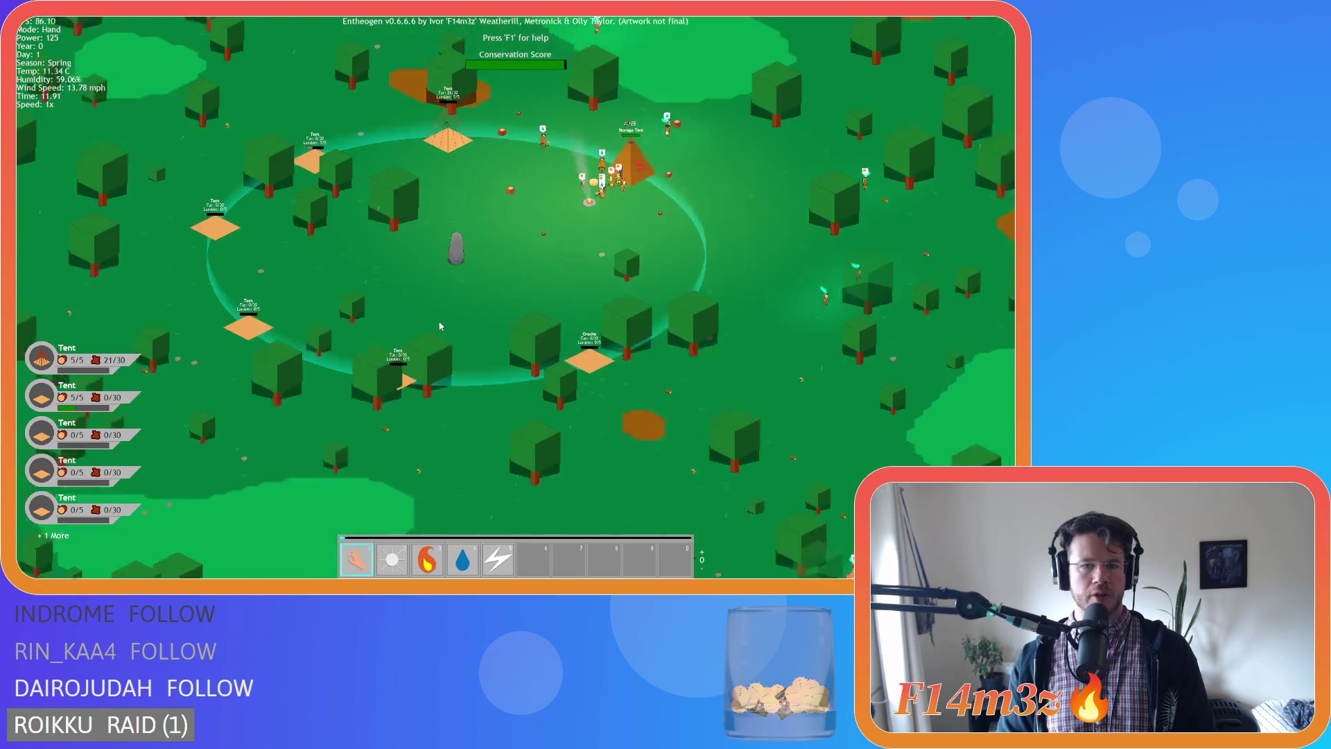
scroll(up, 3)
key(s)
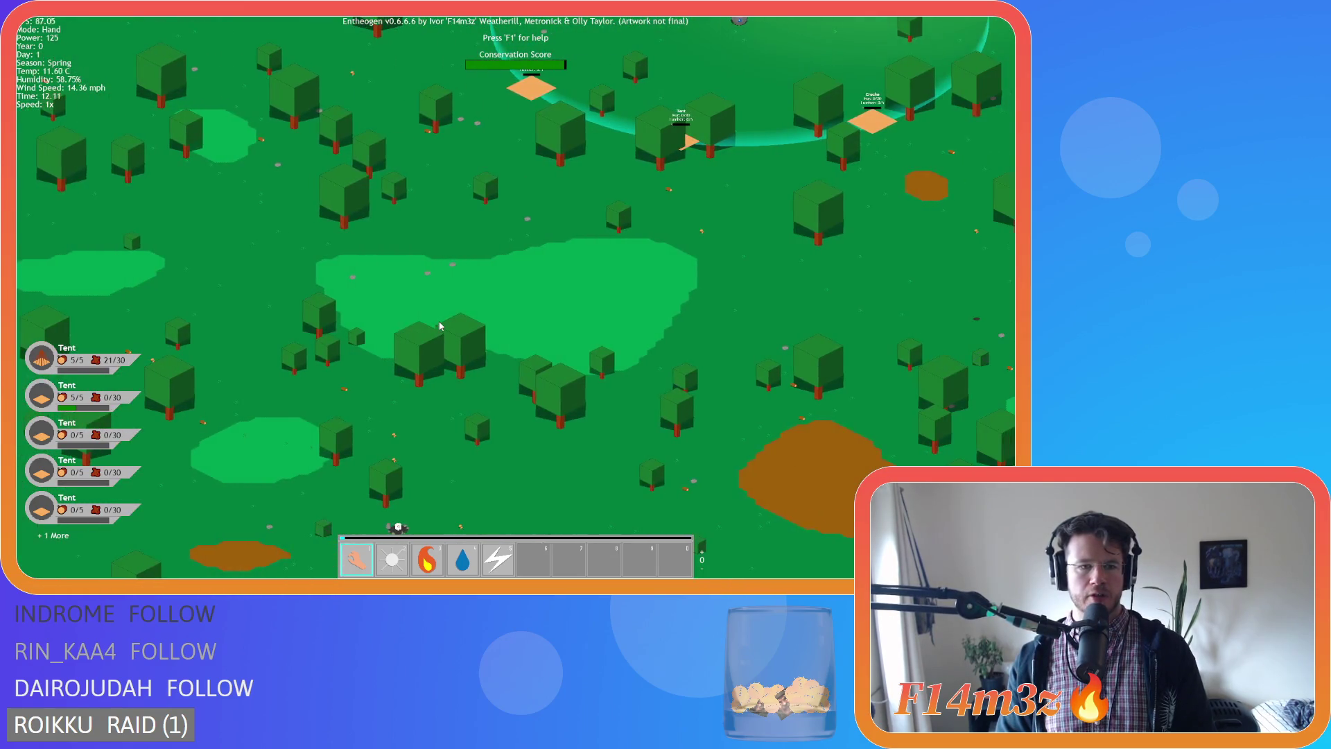
scroll(down, 3)
key(w)
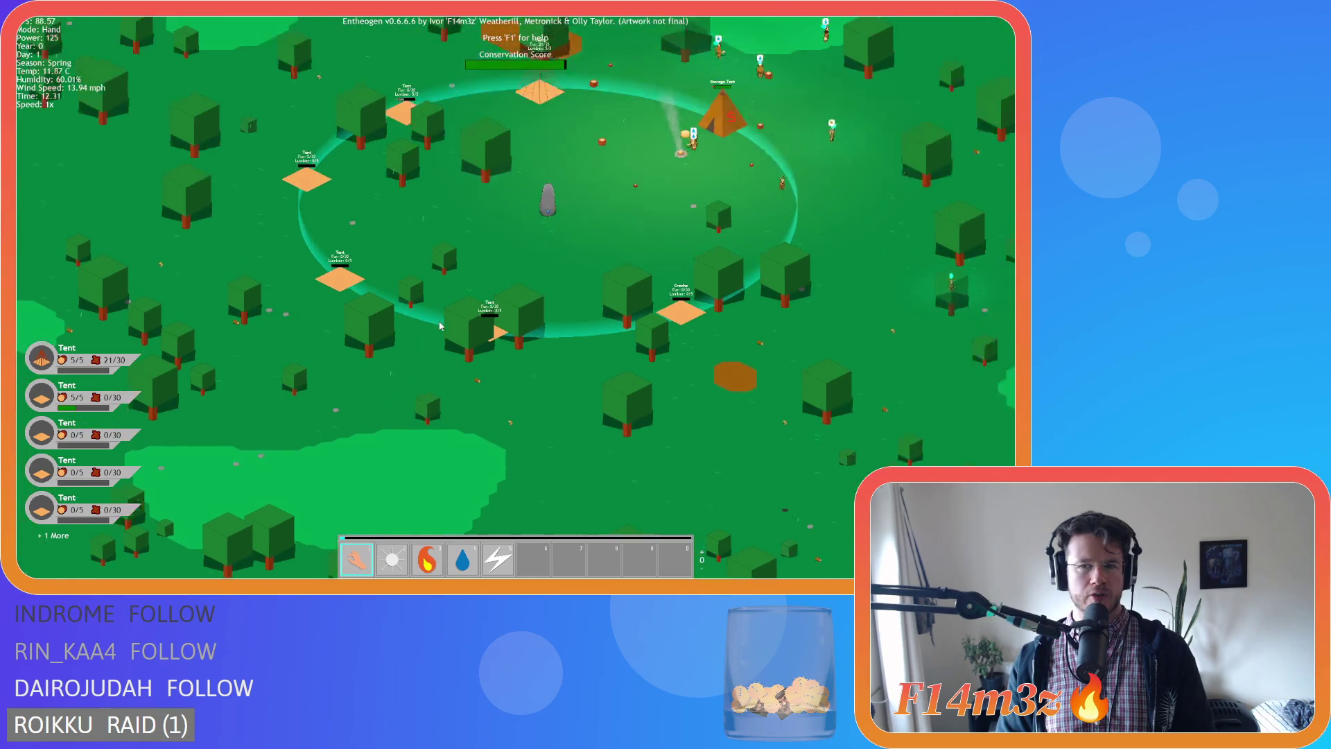
key(d)
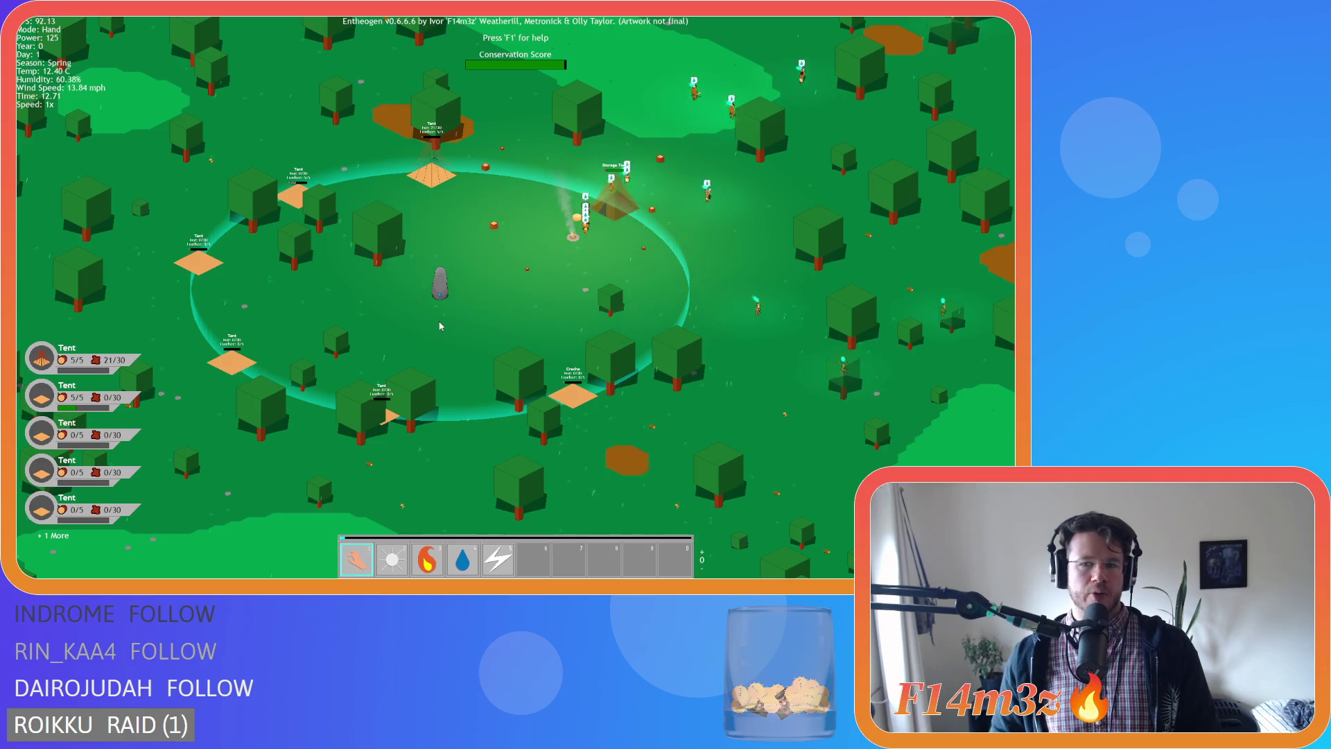
key(d)
key(s)
scroll(up, 3)
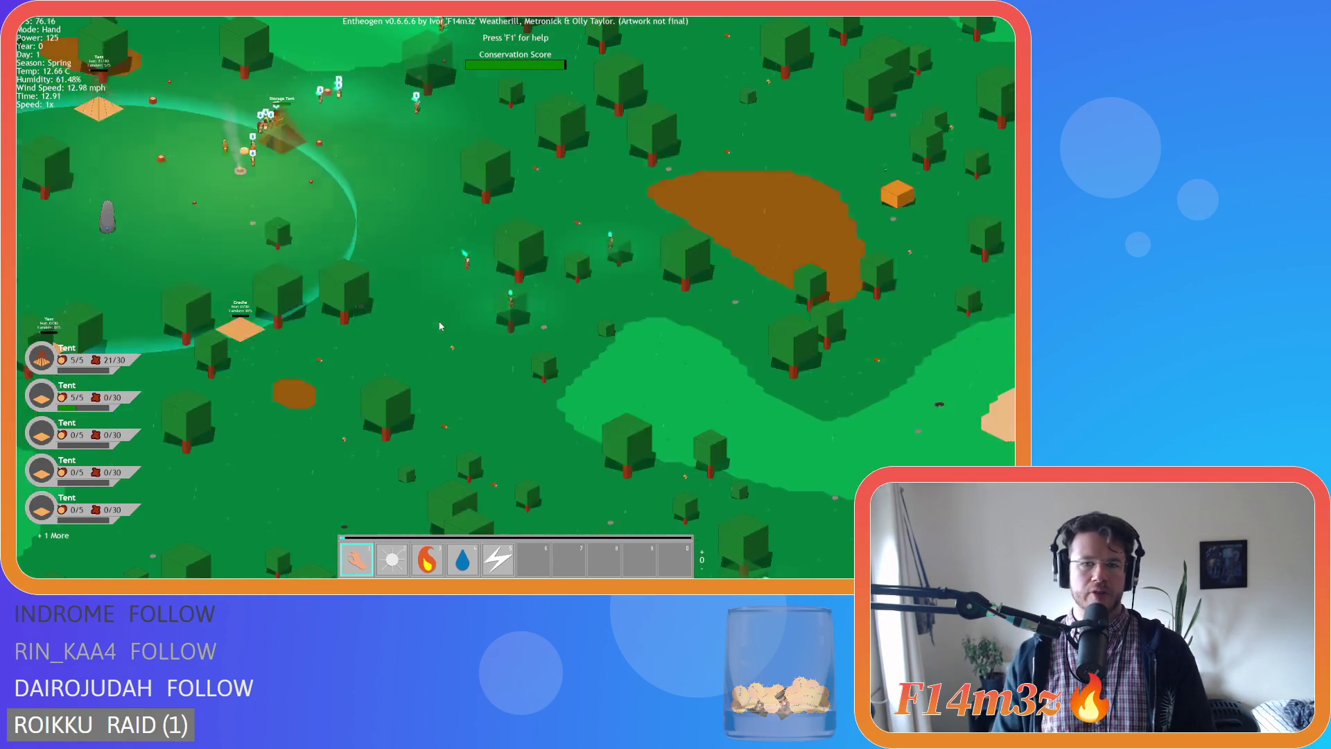
scroll(down, 3)
key(a)
key(w)
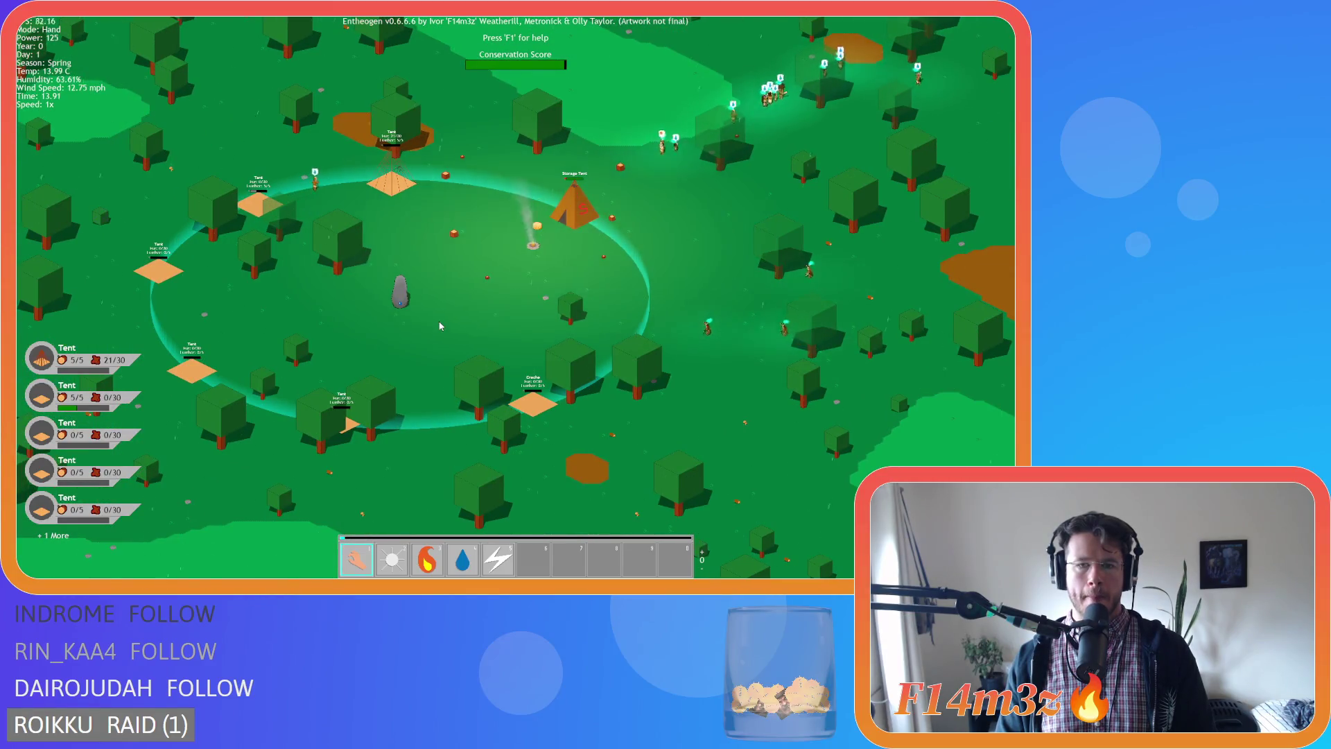
key(d)
key(w)
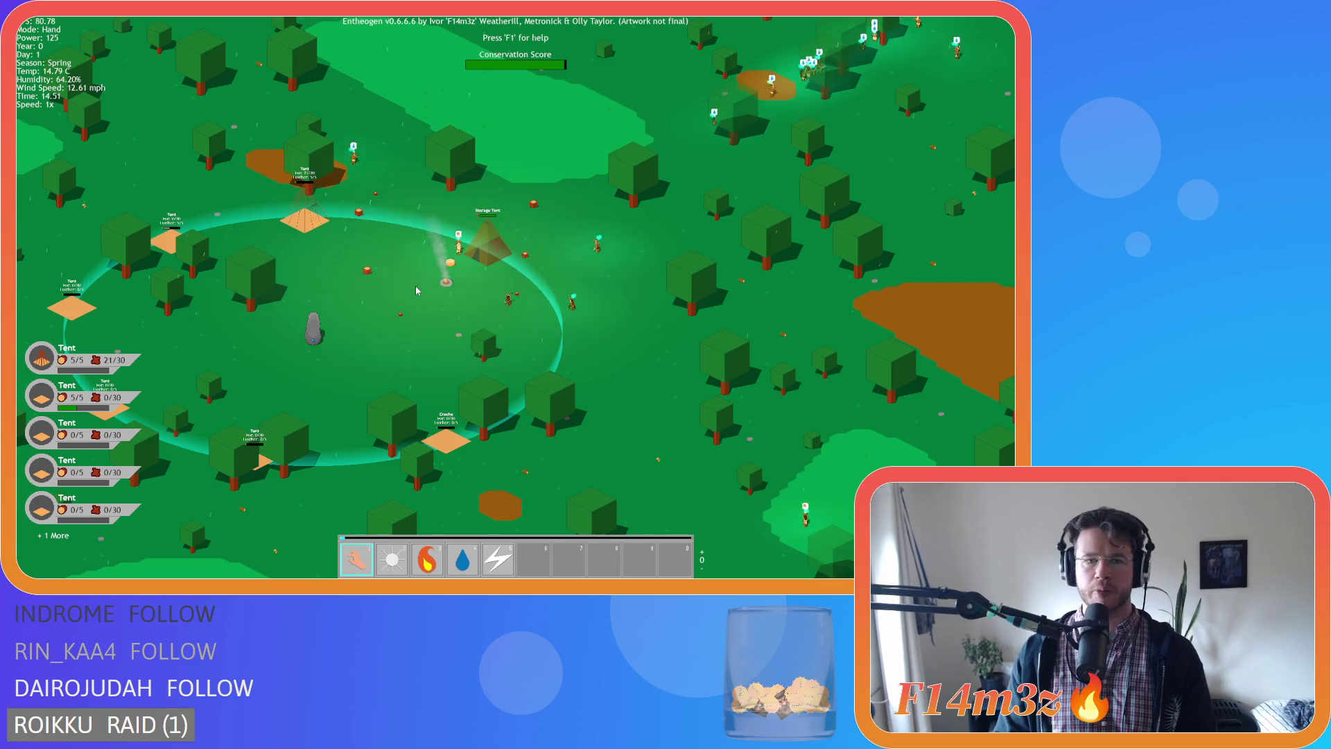
key(s)
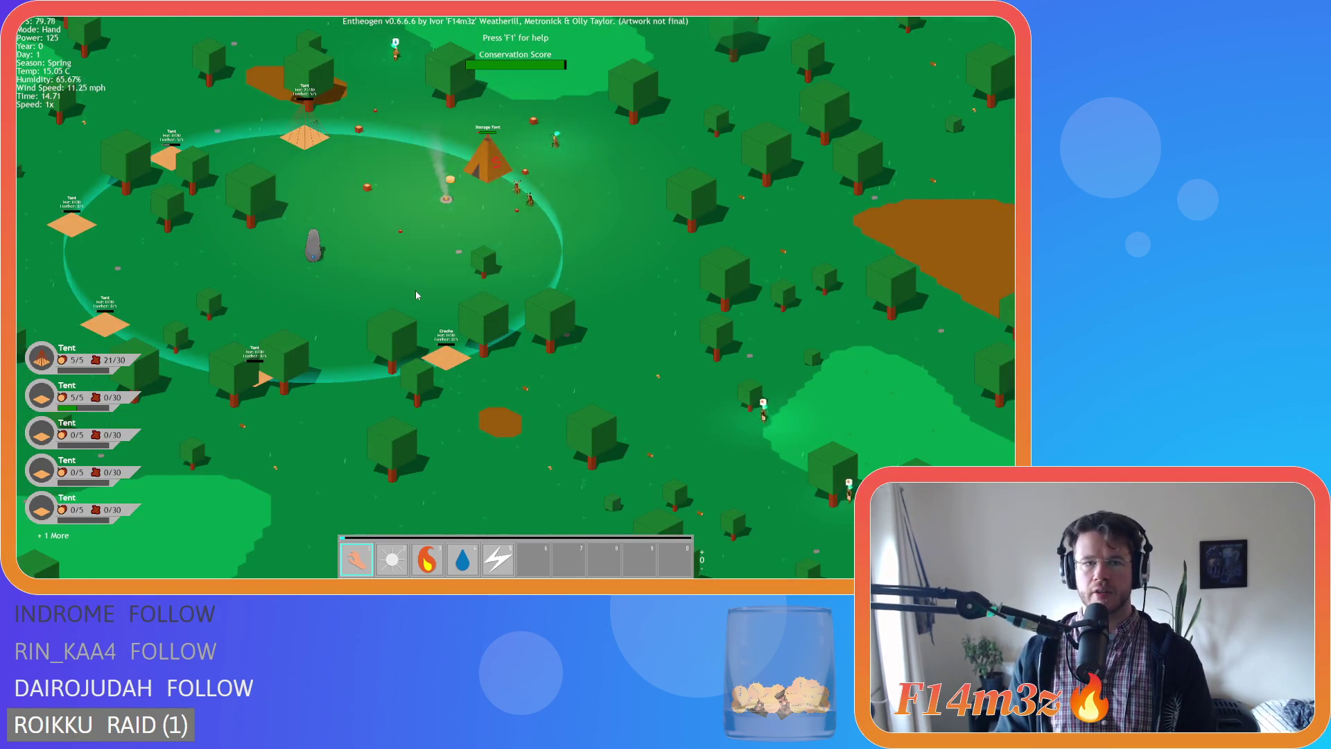
key(w)
key(d)
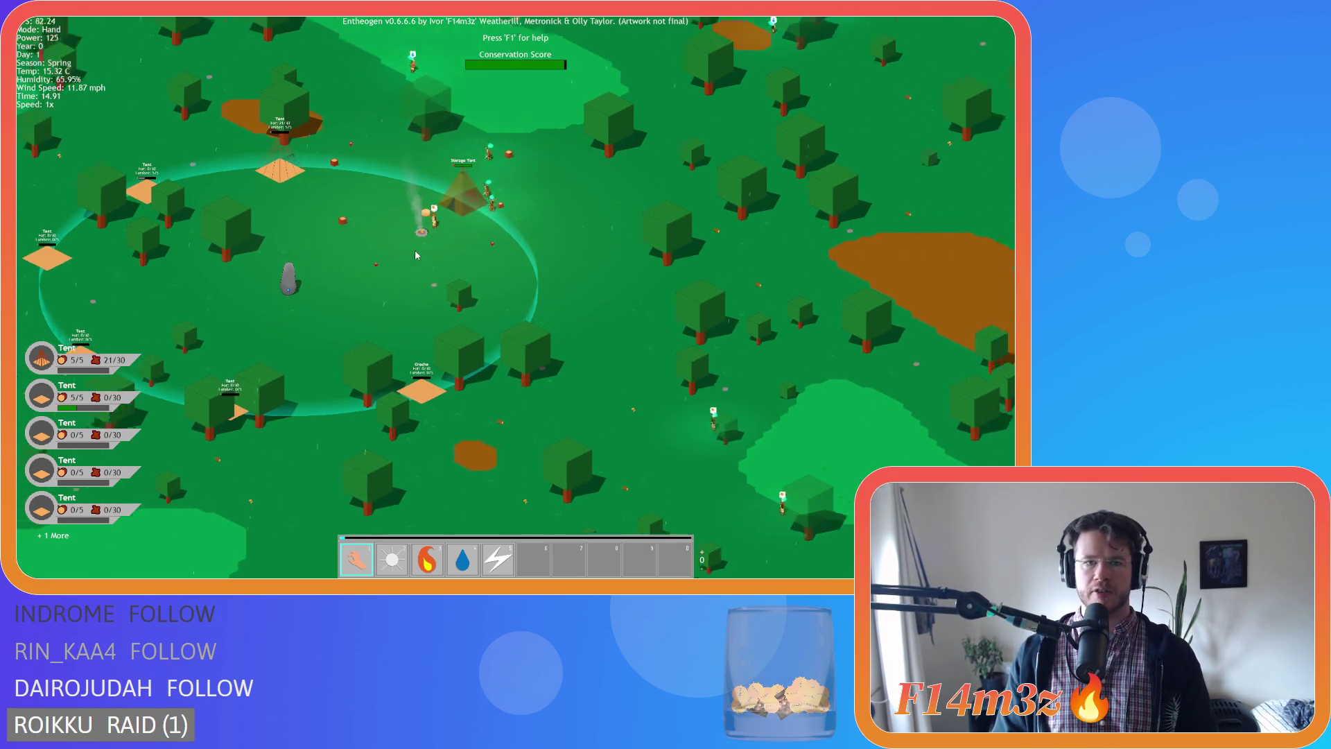
key(w)
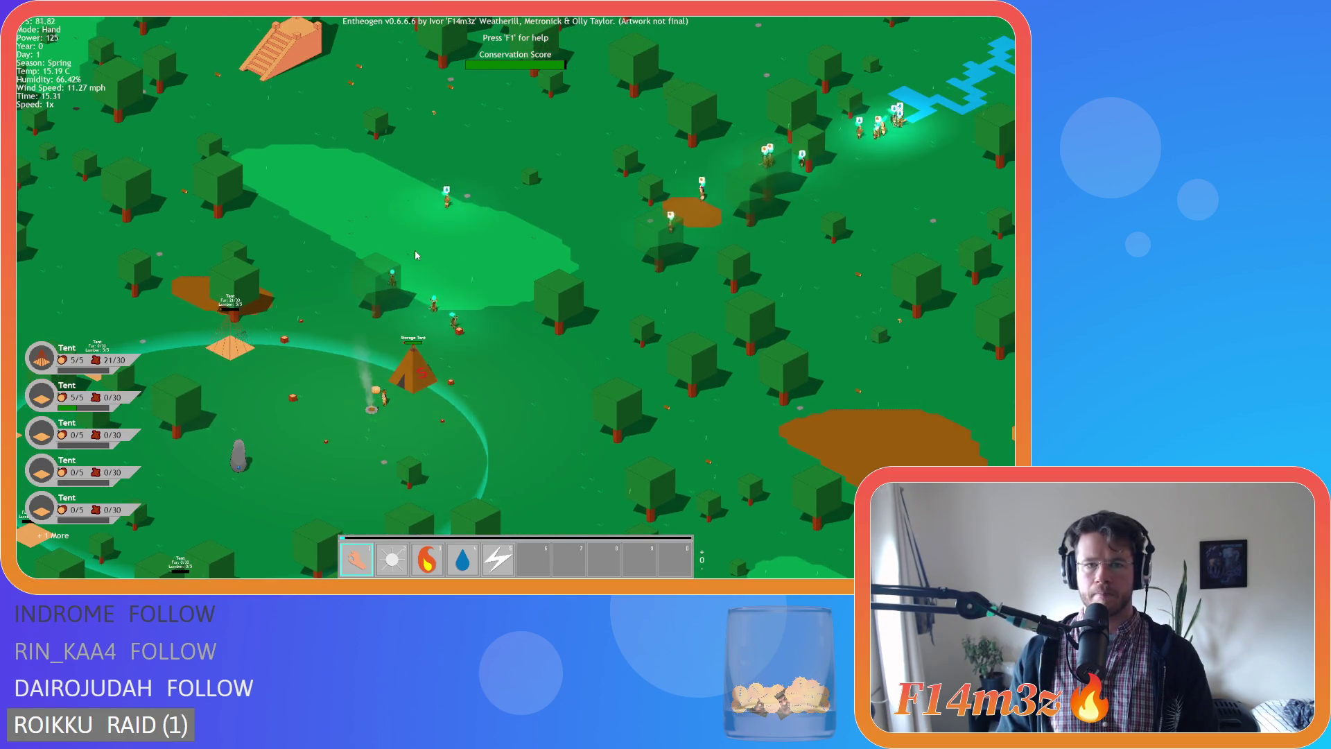
key(a)
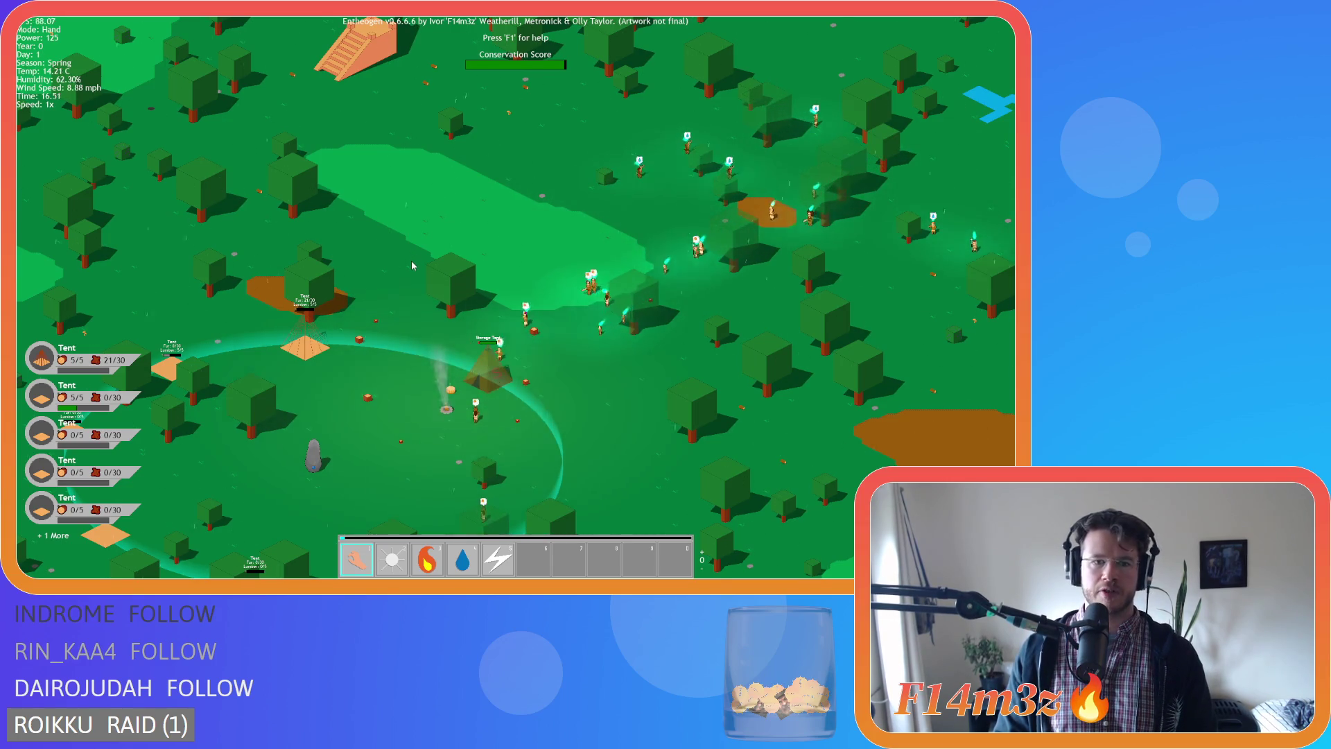
Pan down over the settlement and zoom in and out while the game runs.
key(s)
scroll(up, 3)
scroll(down, 3)
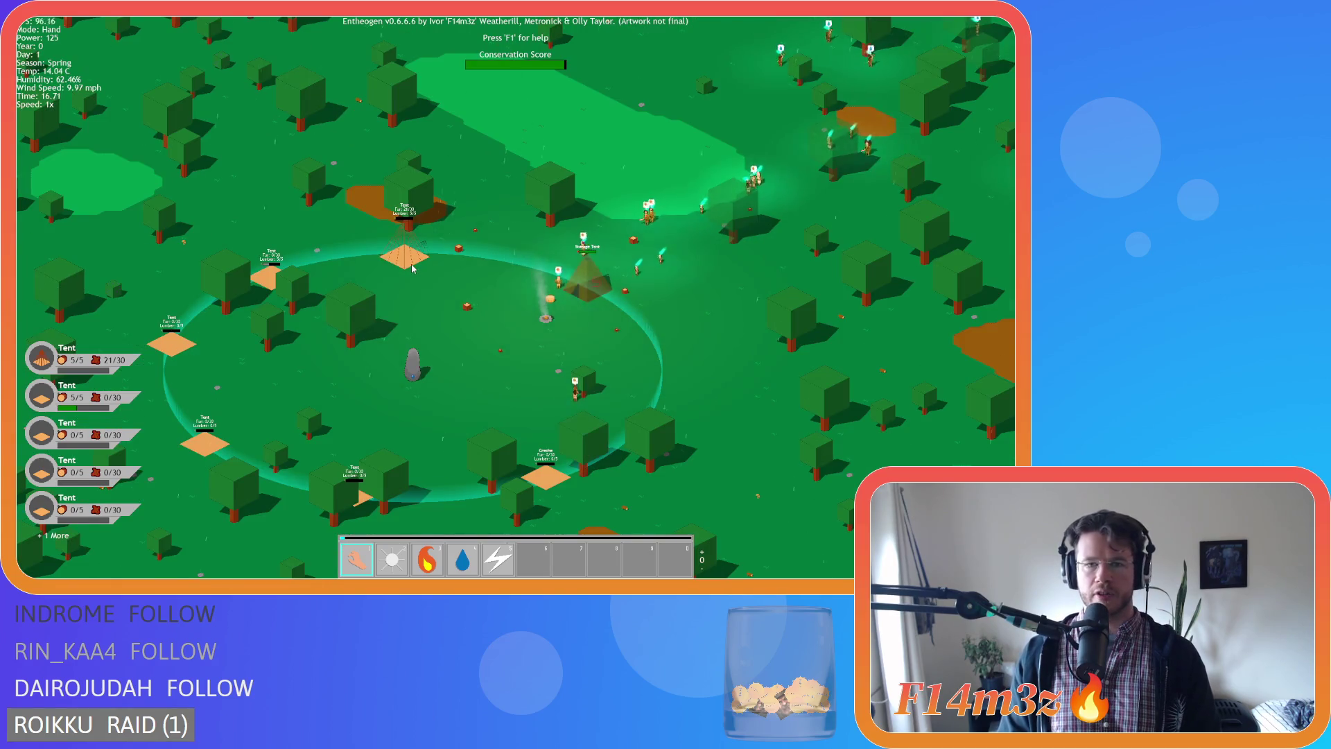
scroll(up, 3)
scroll(down, 3)
scroll(up, 3)
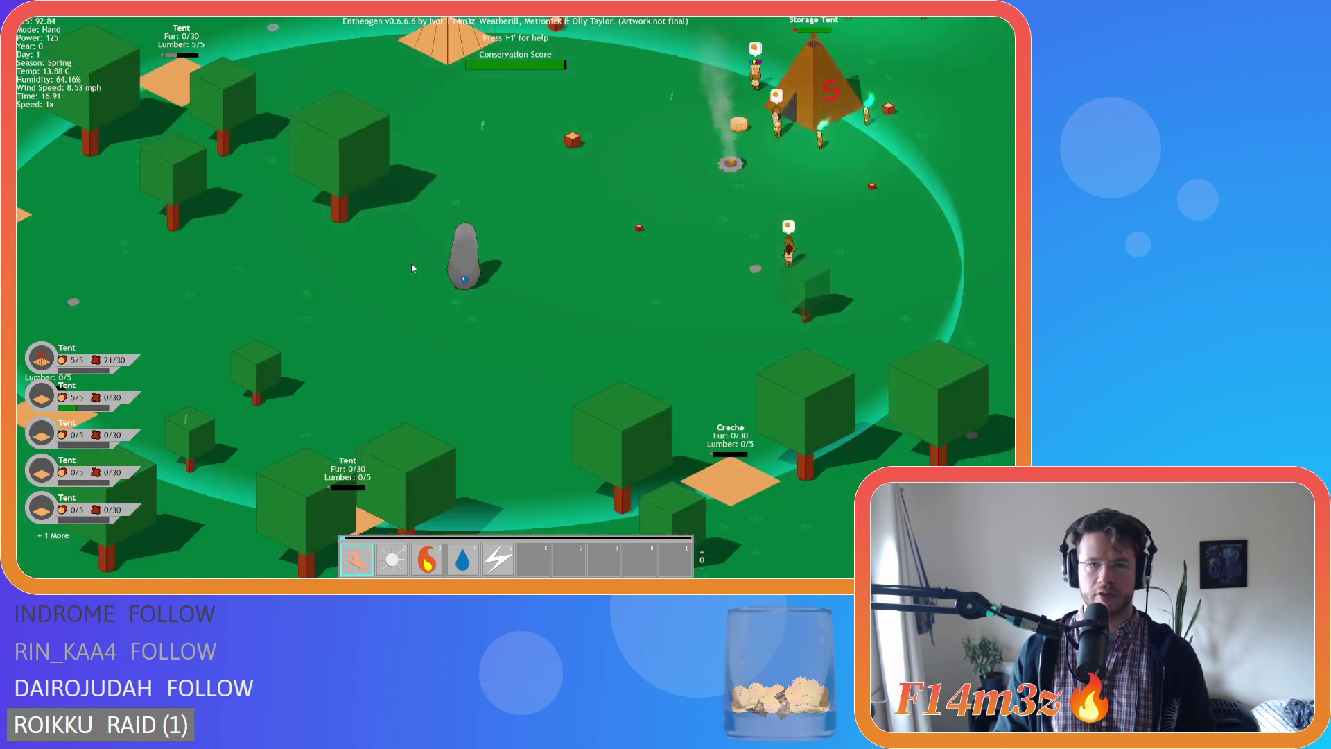
scroll(up, 3)
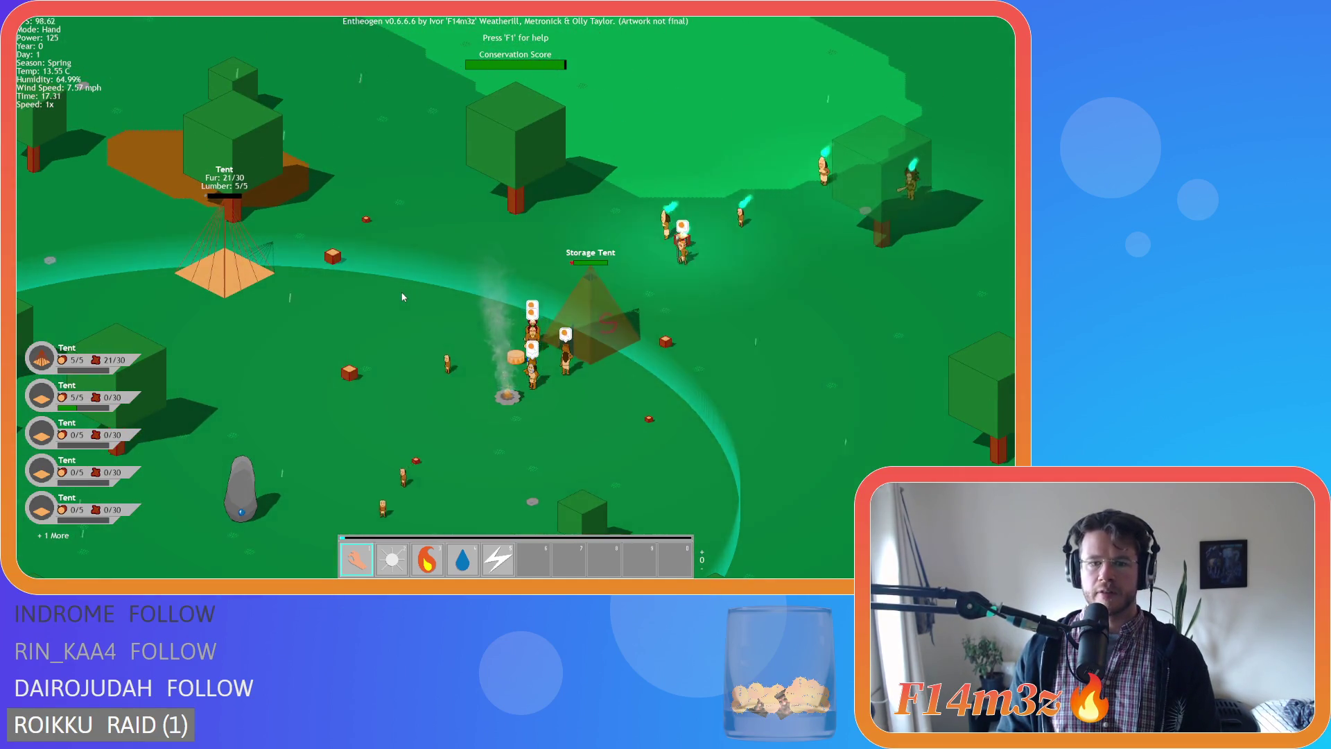
key(s)
scroll(down, 3)
scroll(up, 3)
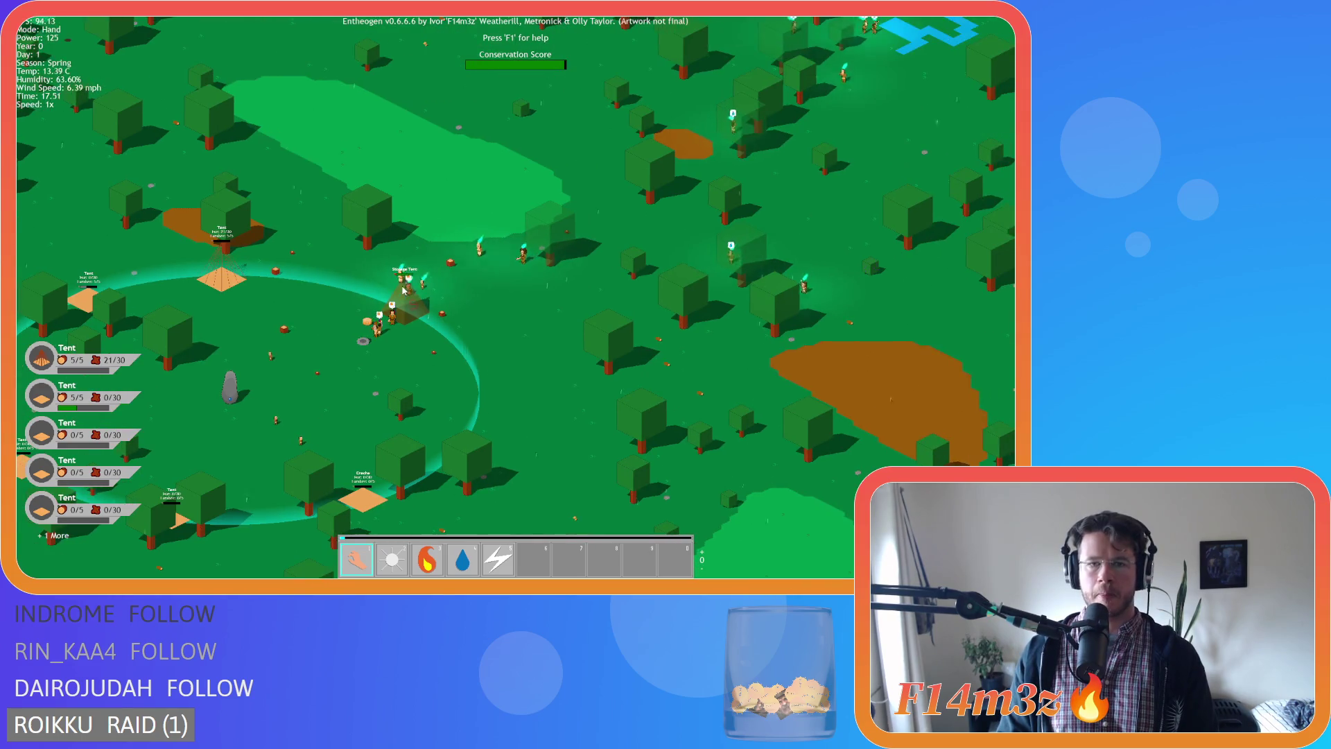
scroll(up, 3)
Pan left over the forest and across the settlement ring, then re-centre on the ring.
key(a)
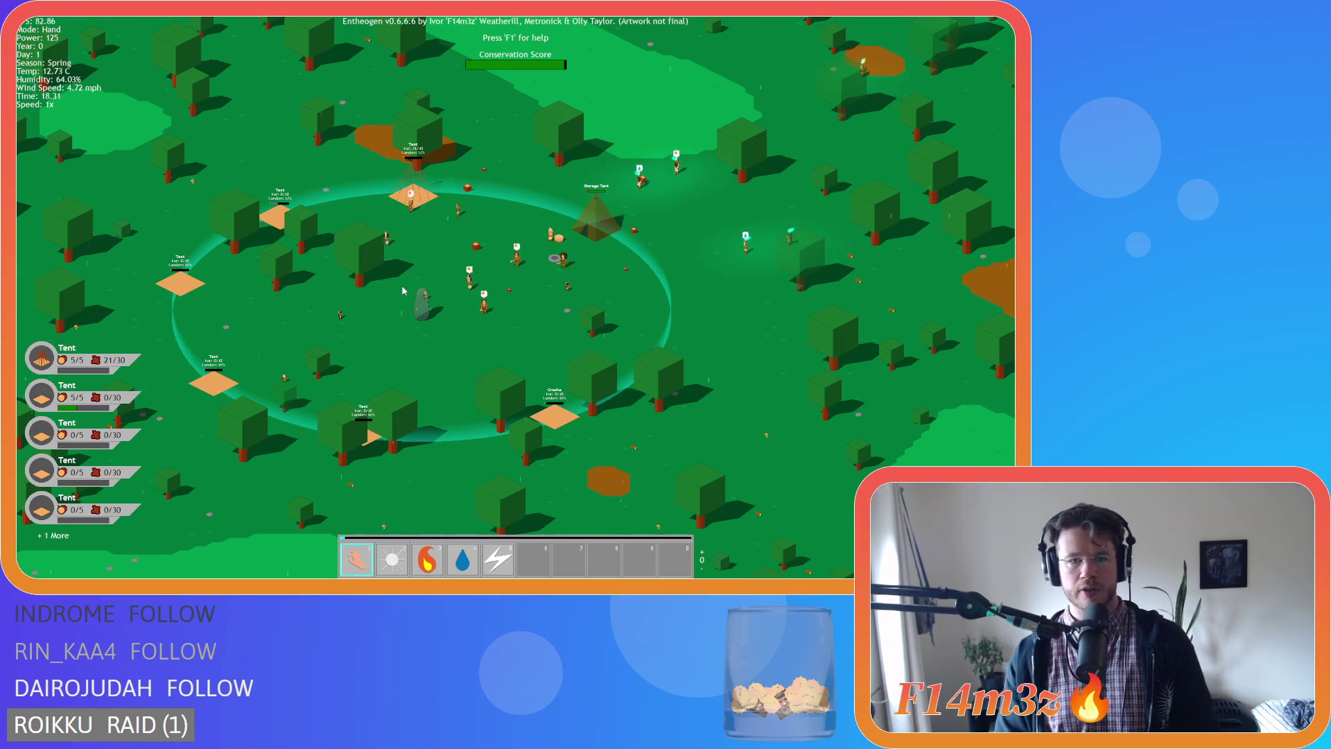
key(w)
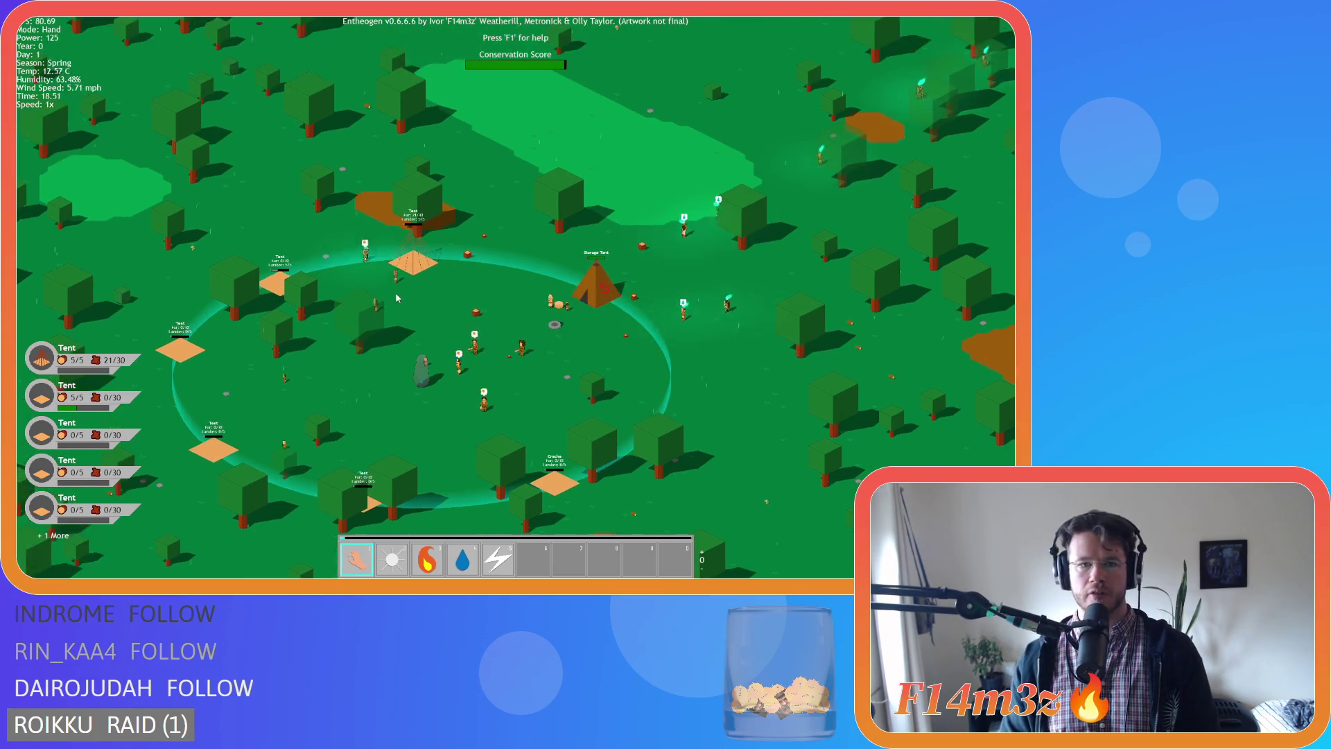
scroll(down, 3)
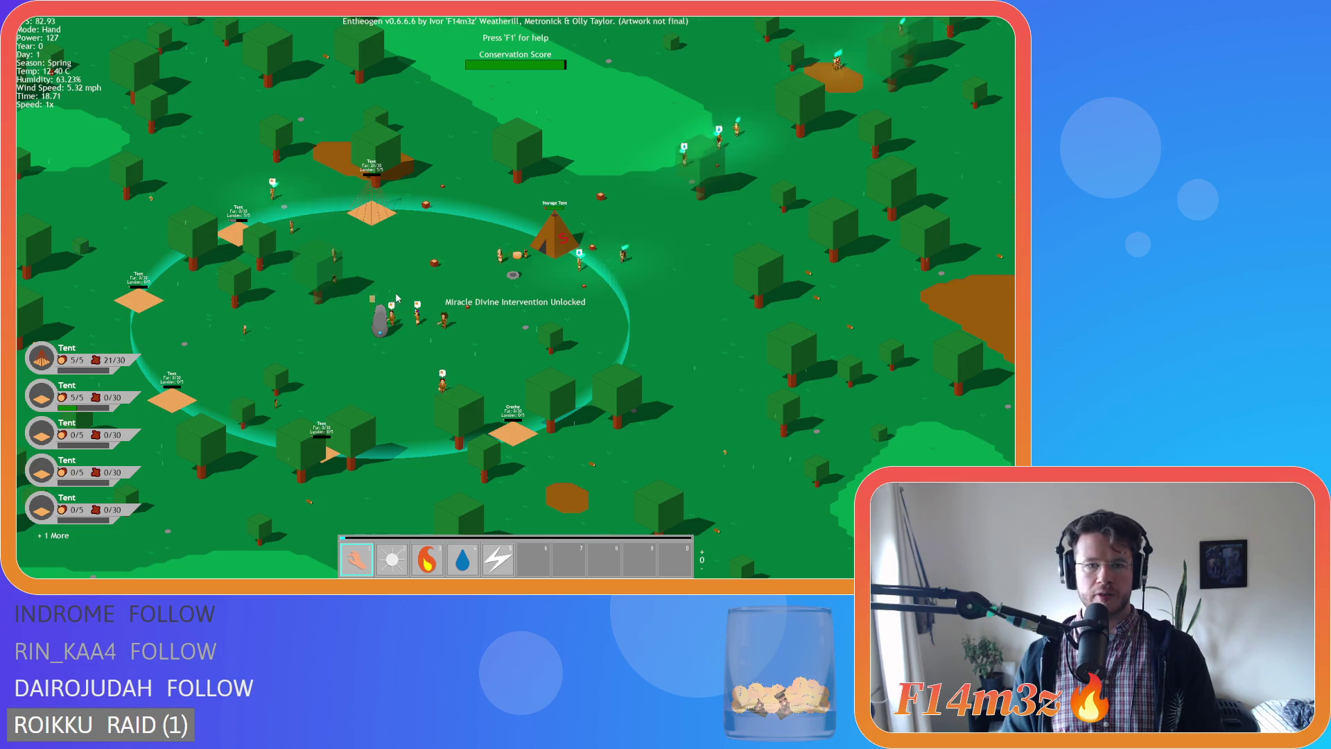
scroll(up, 3)
scroll(down, 3)
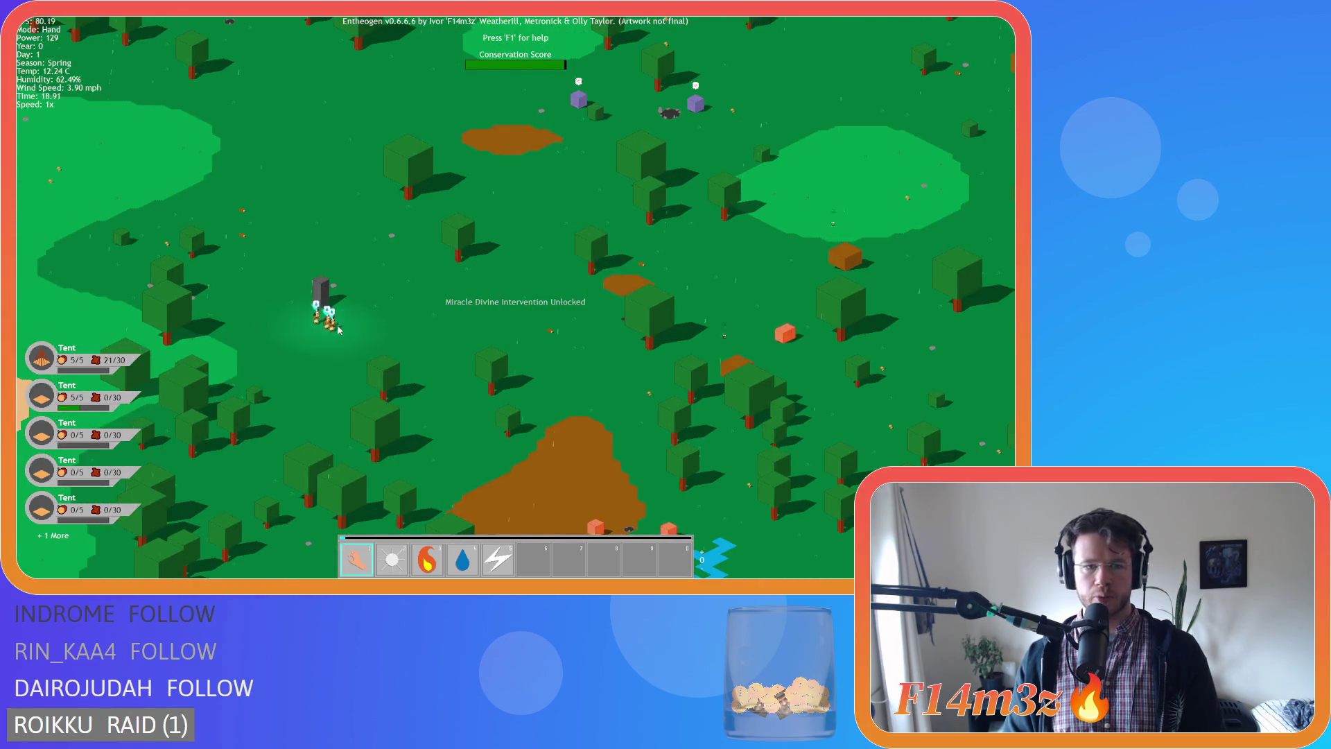
scroll(up, 3)
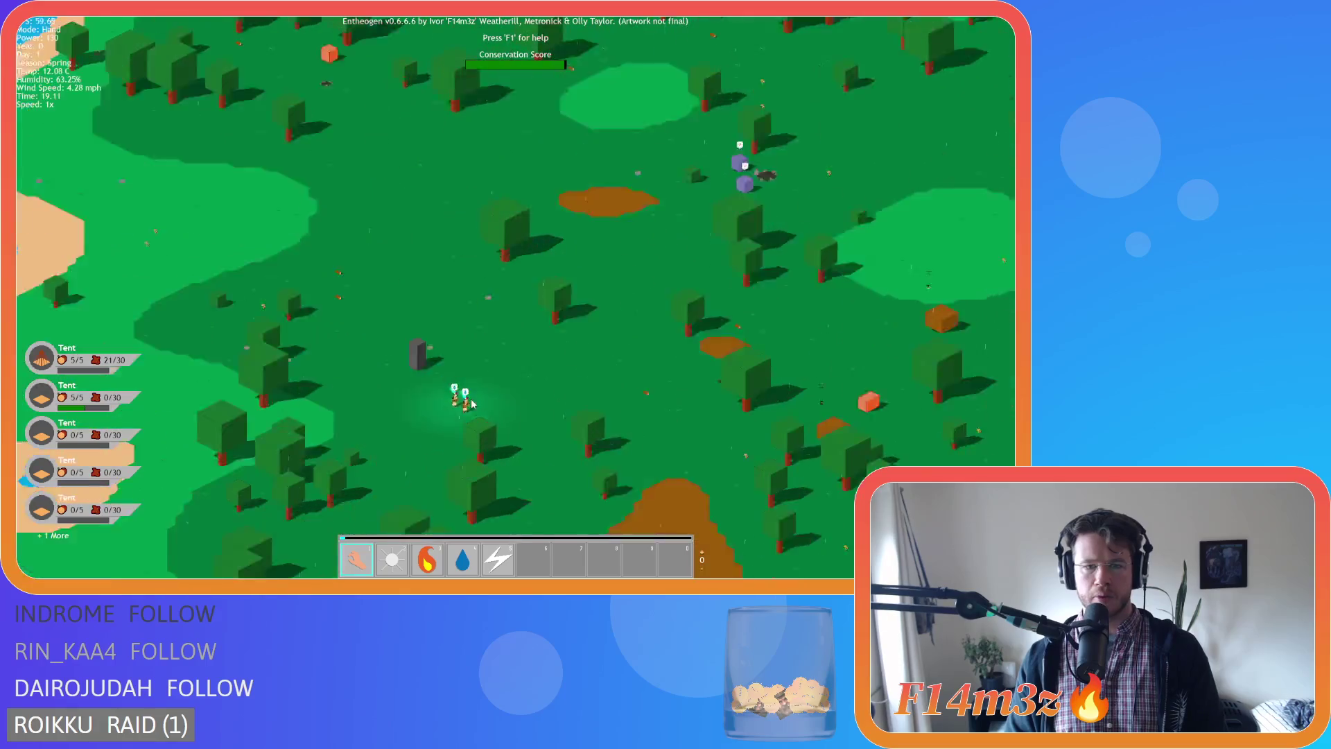
scroll(down, 3)
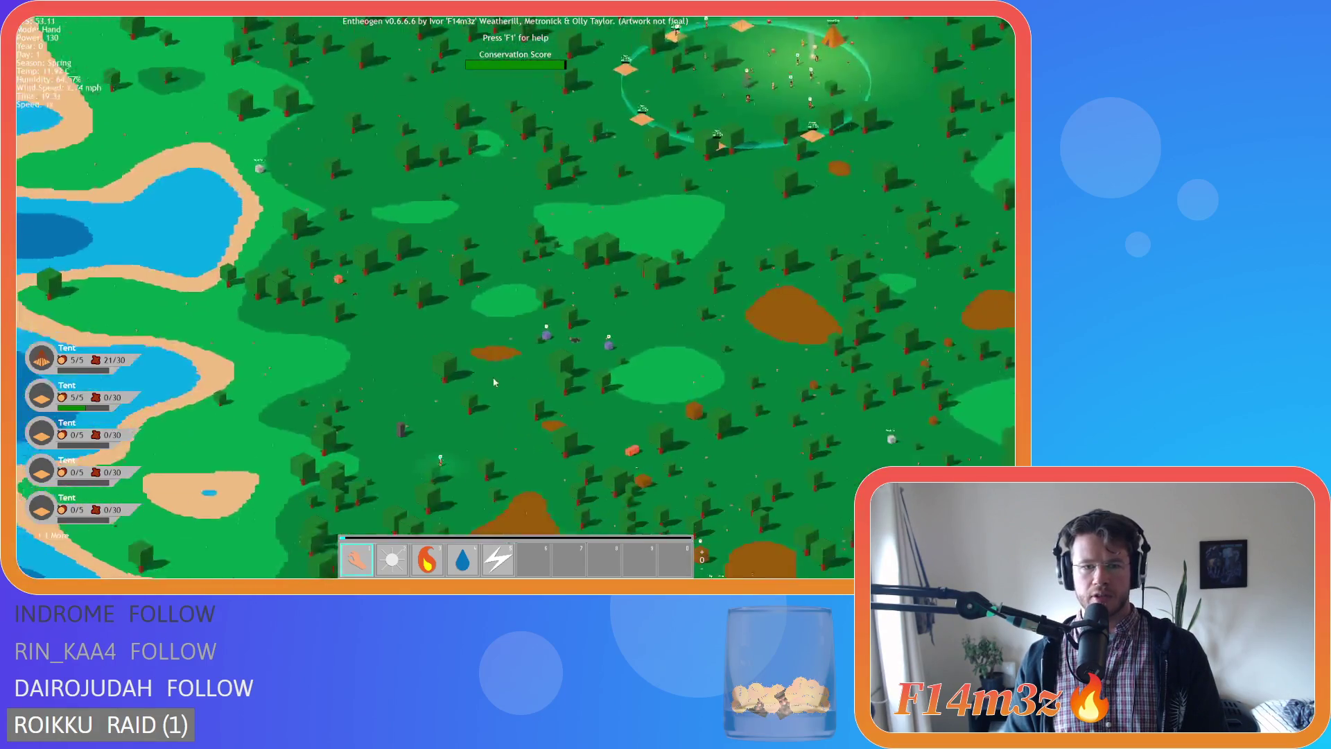
scroll(up, 3)
key(space)
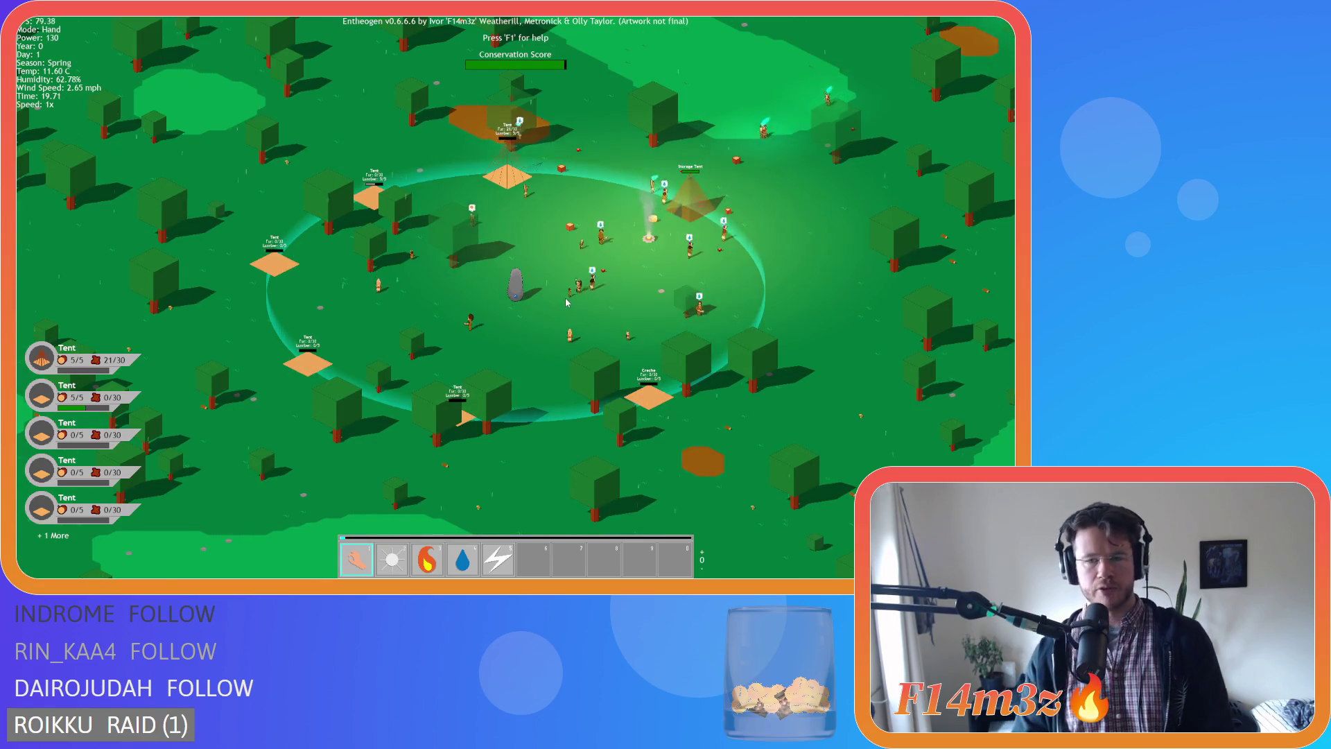
Keep panning around the settlement until Divine Intervention unlocks and night falls.
key(s)
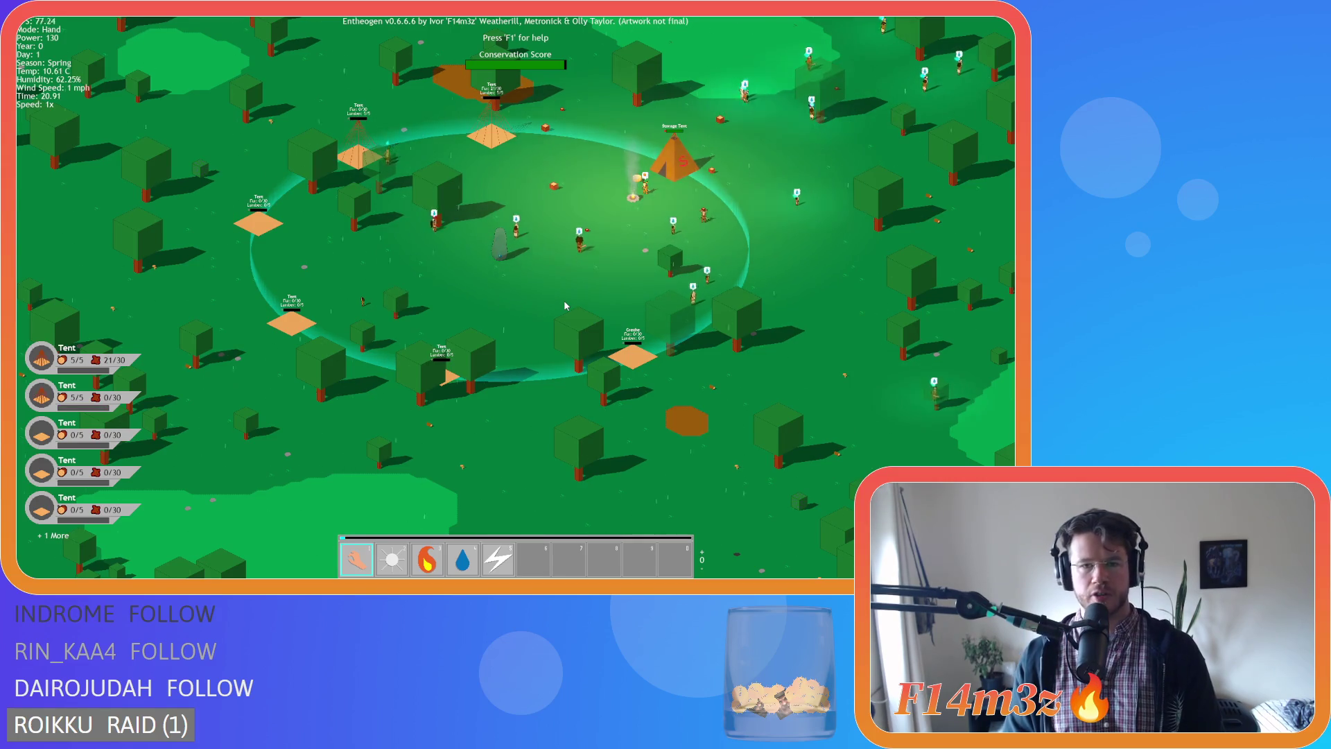
key(d)
key(d)
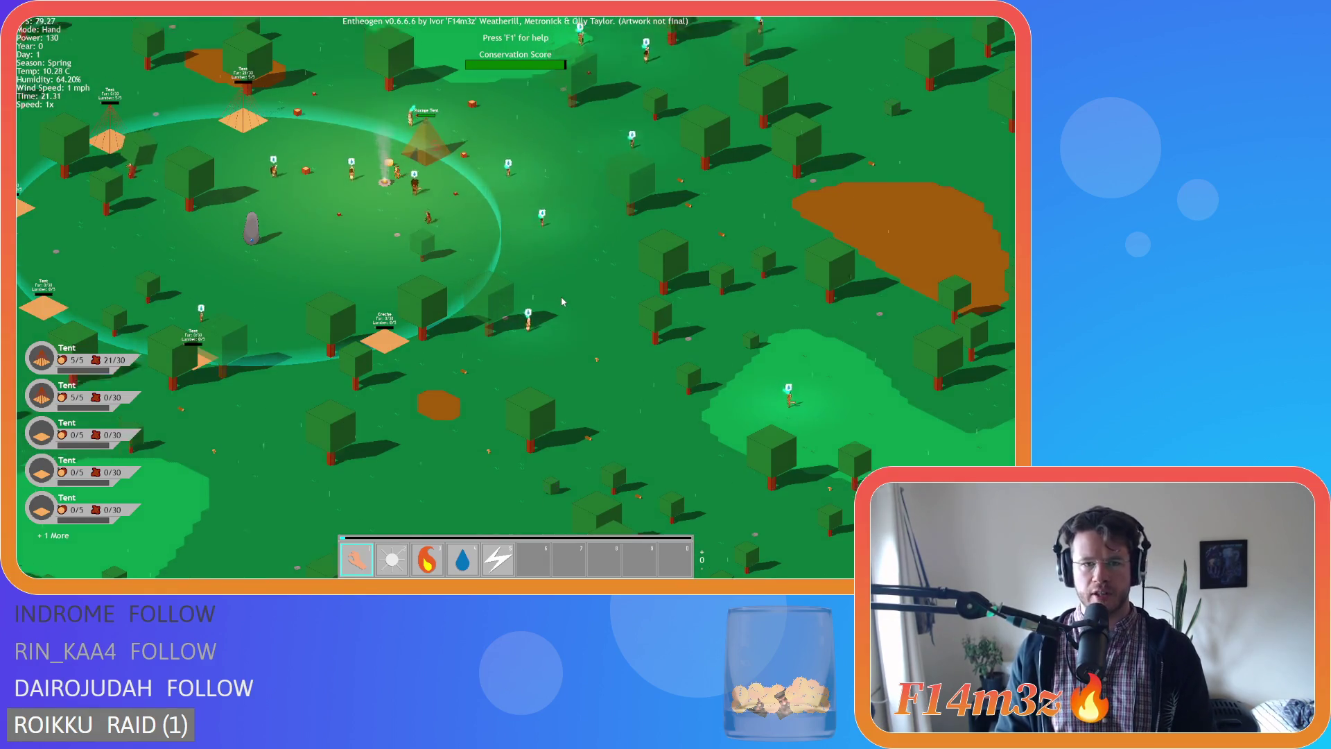
key(w)
key(a)
key(a)
key(s)
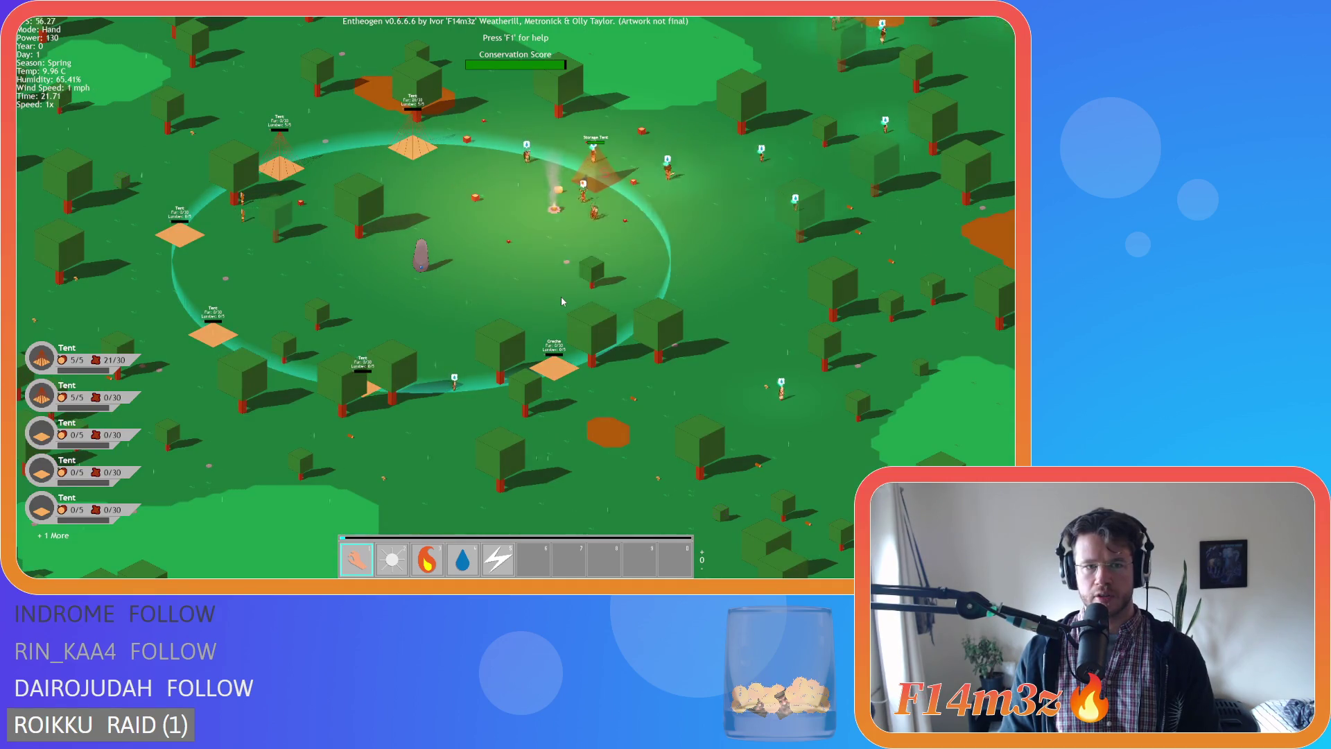
key(w)
key(d)
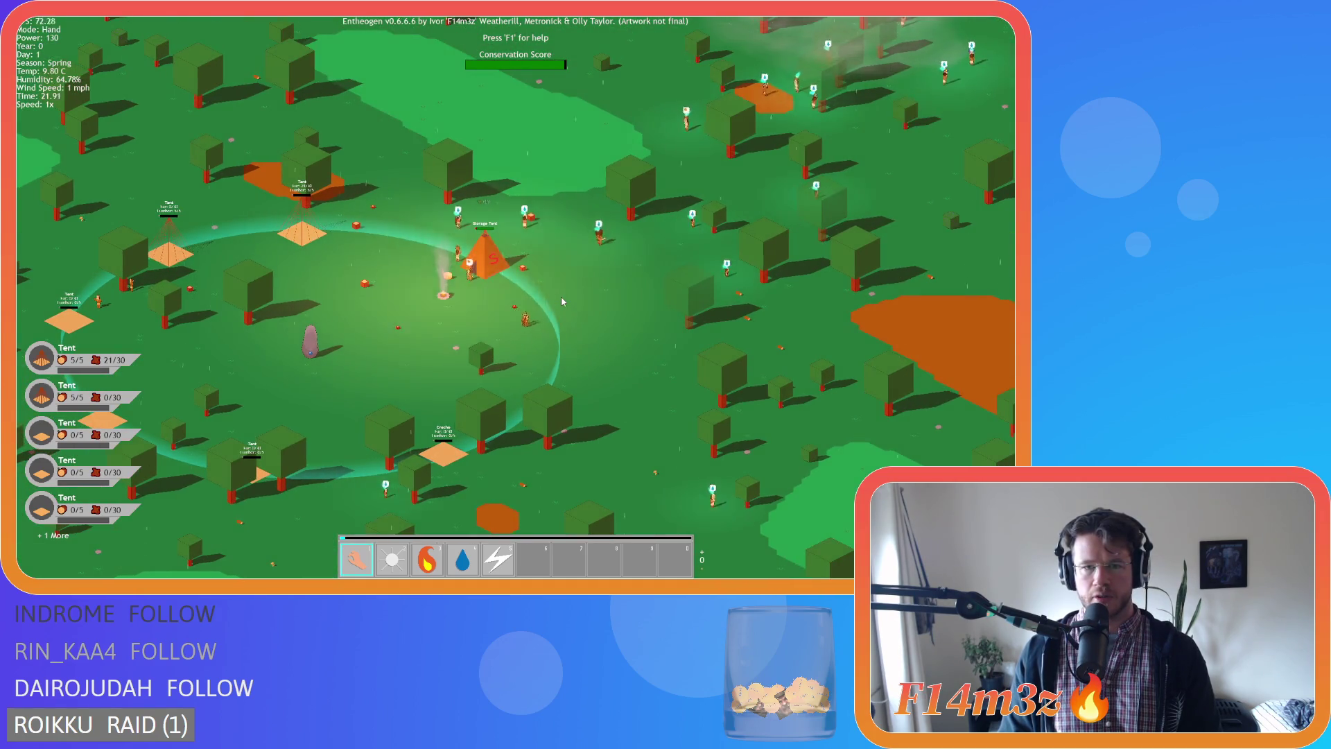
key(s)
key(d)
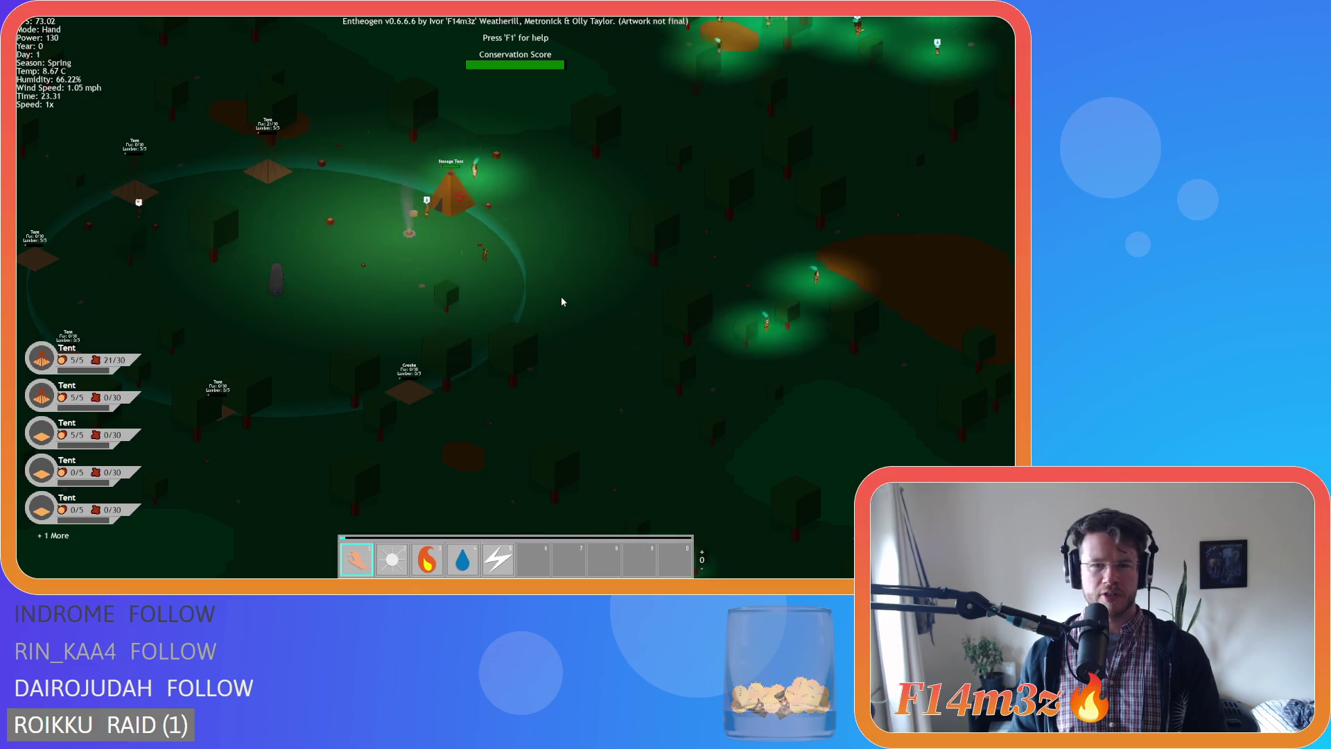
key(w)
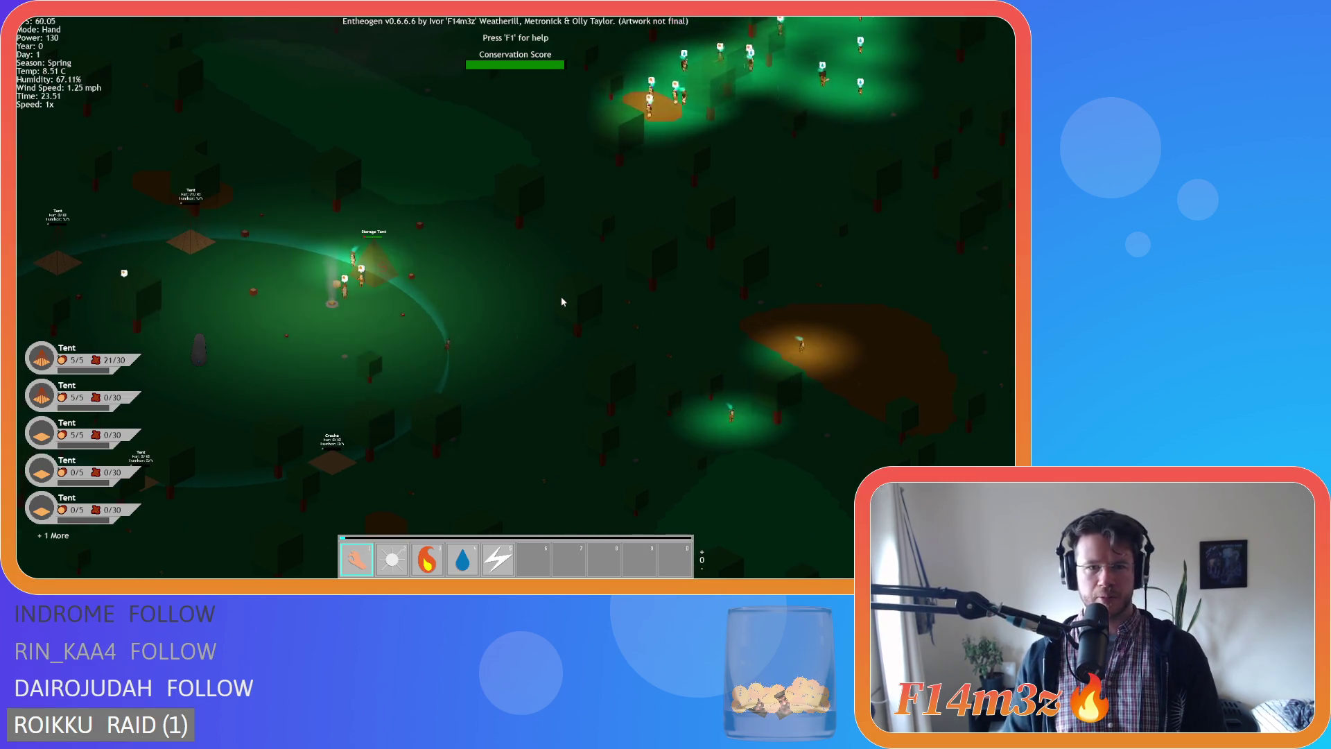
key(s)
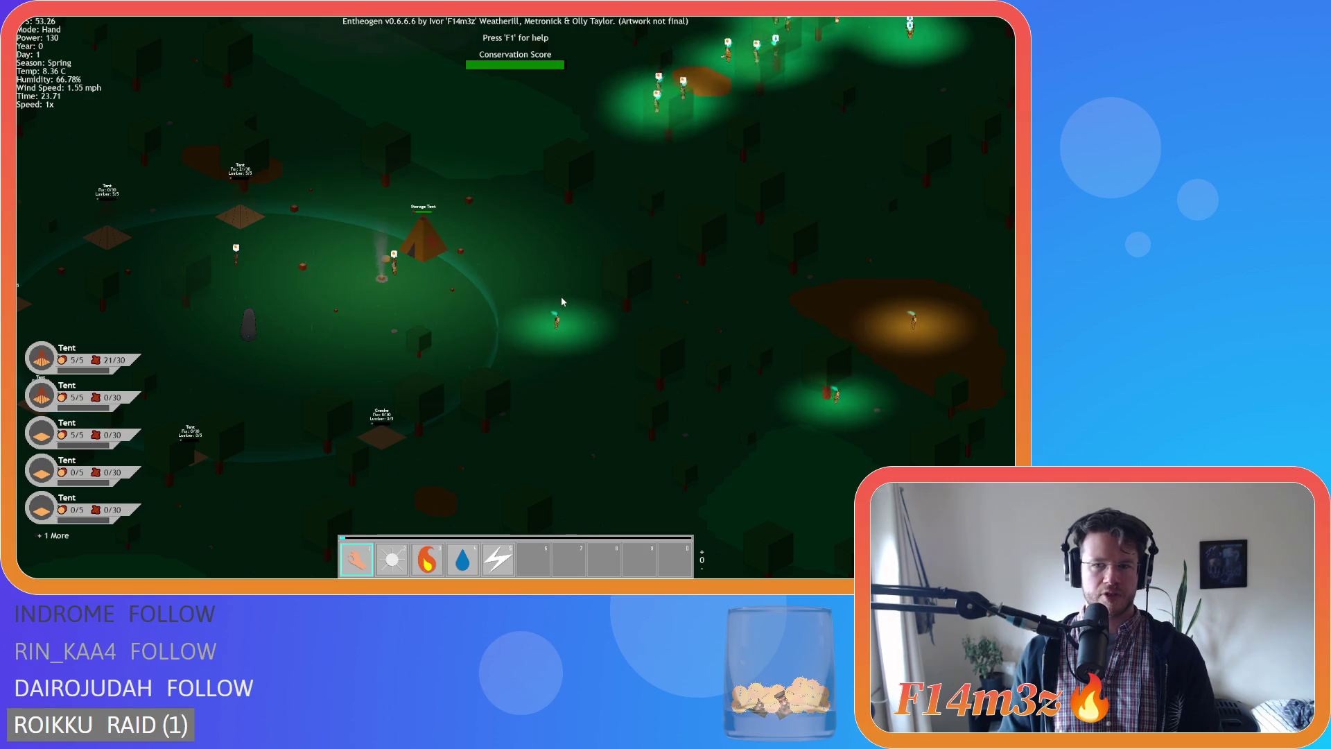
key(d)
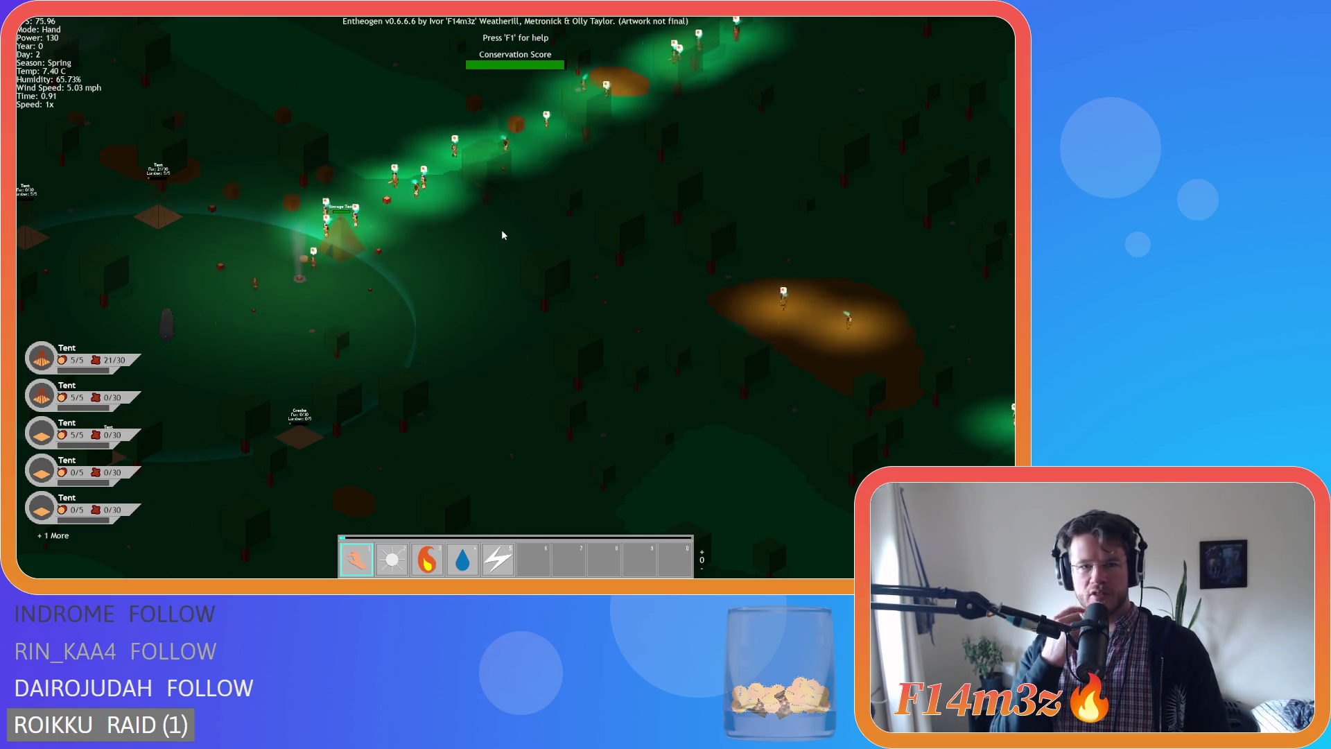
key(a)
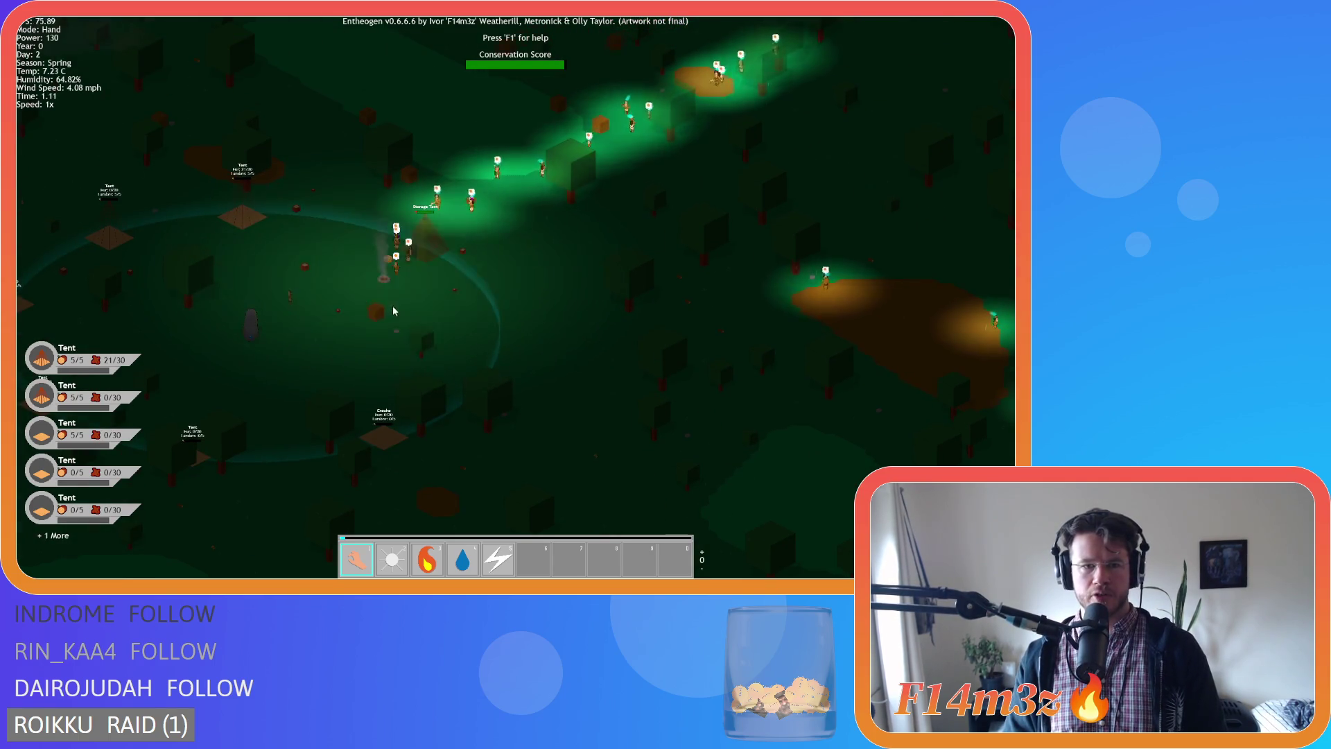
scroll(up, 3)
key(w)
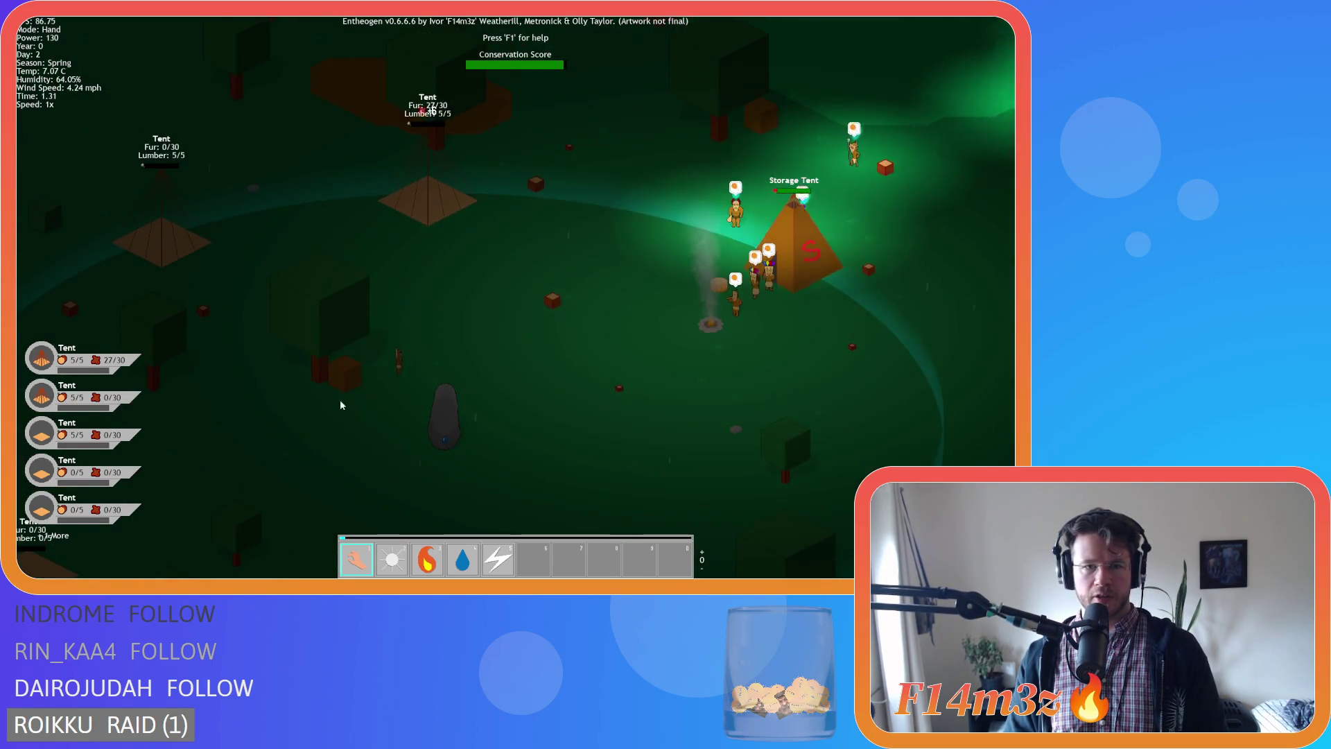
drag(340, 391, 809, 247)
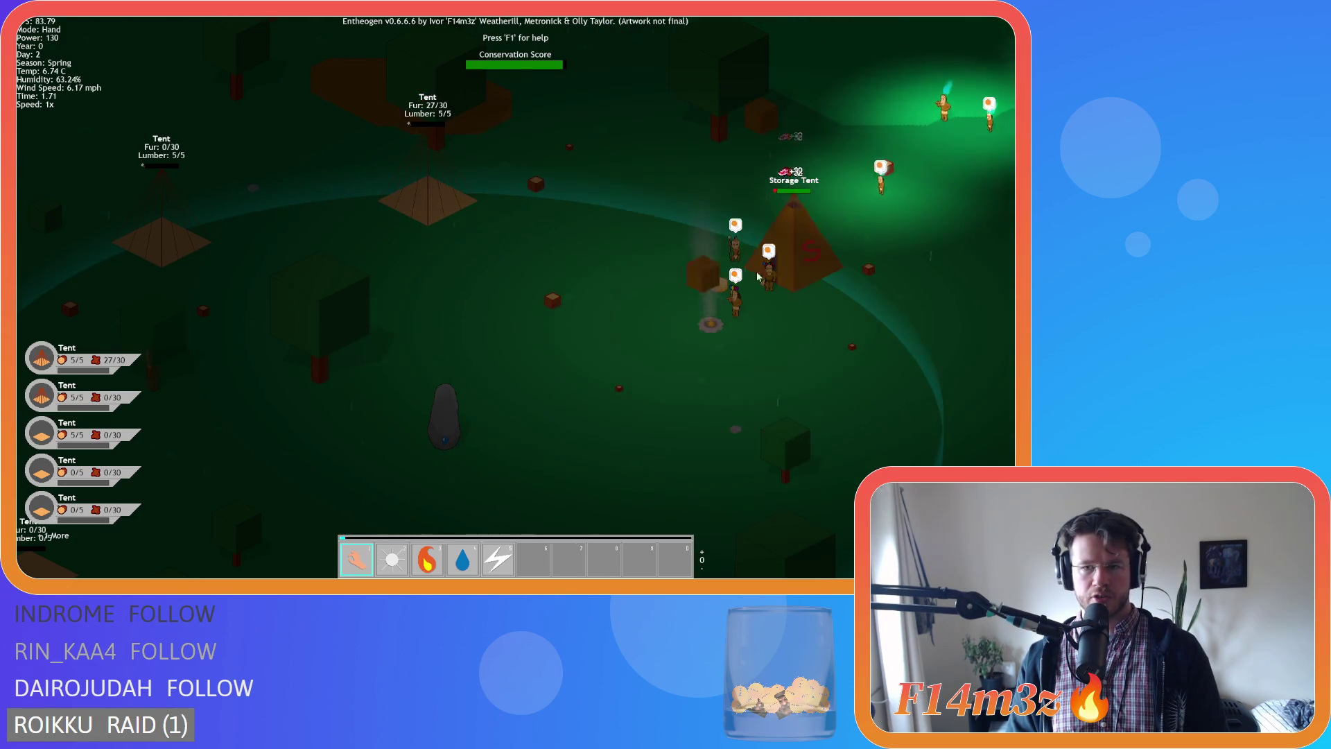
key(s)
key(a)
key(w)
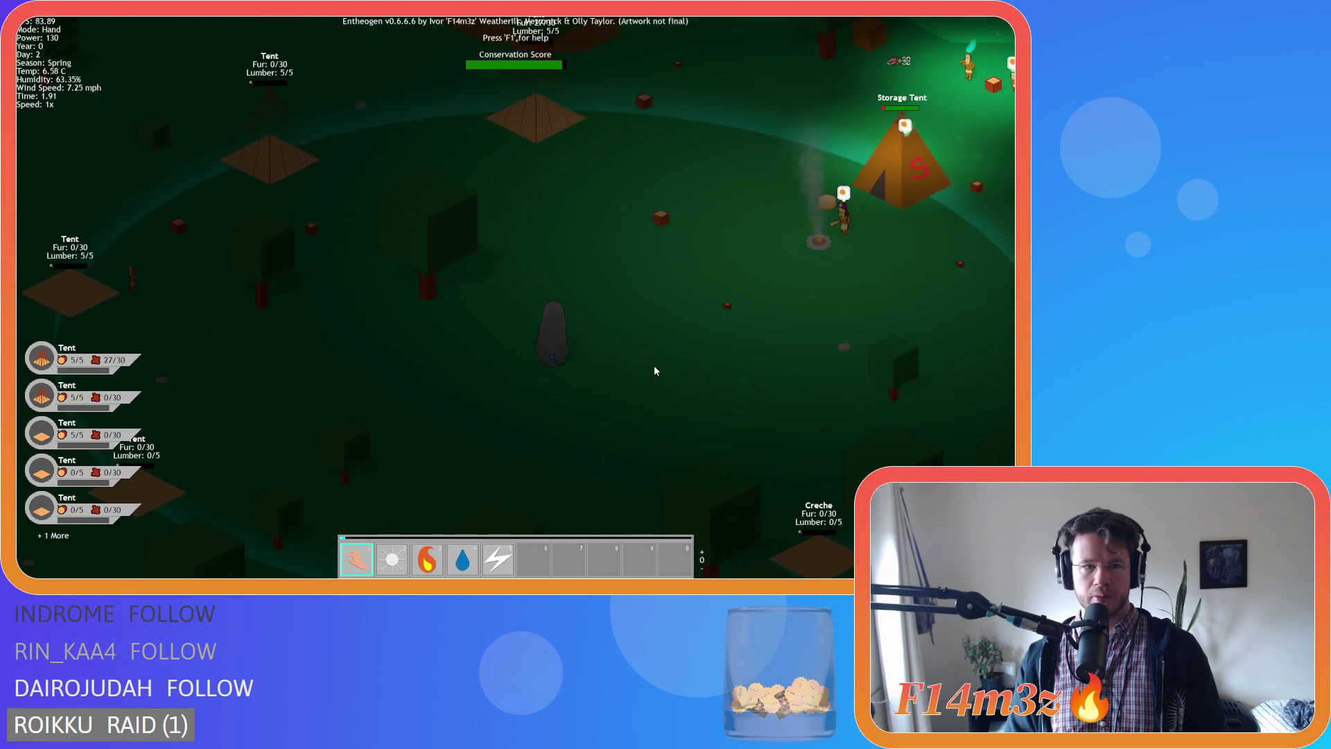
scroll(down, 3)
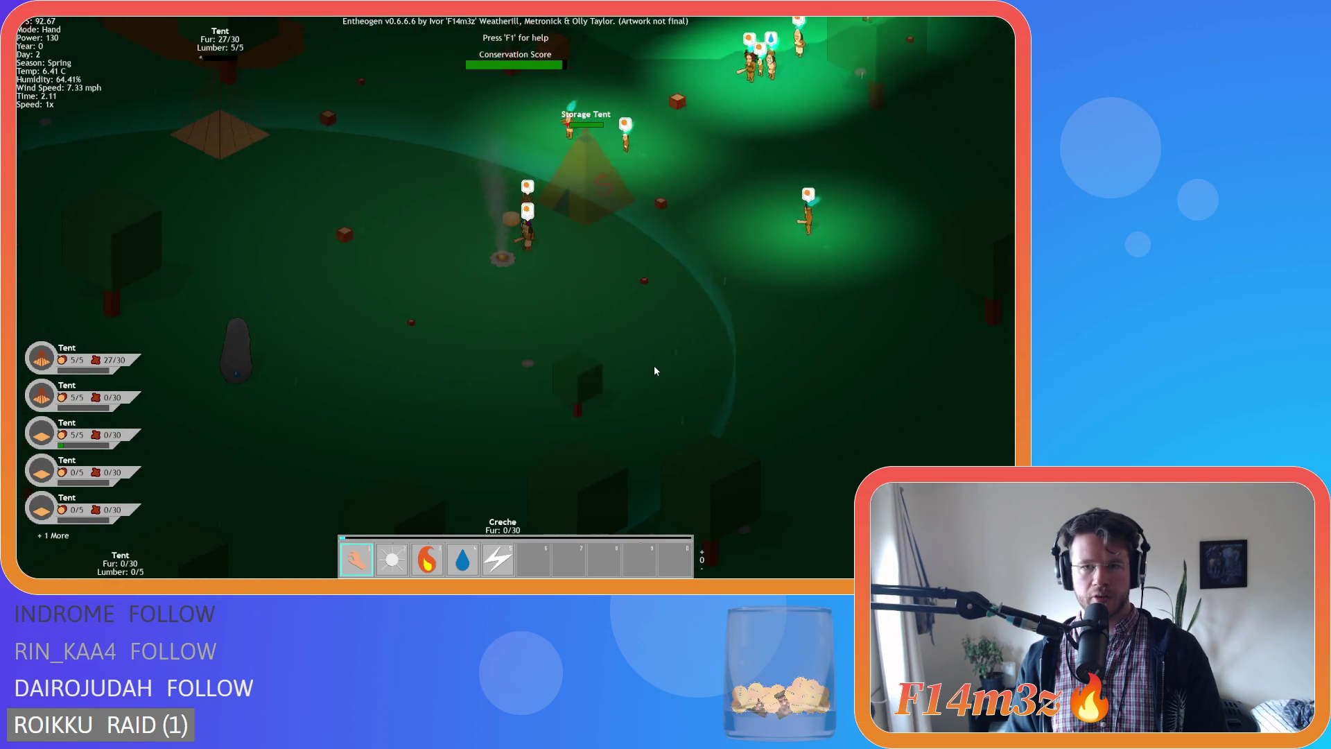
key(d)
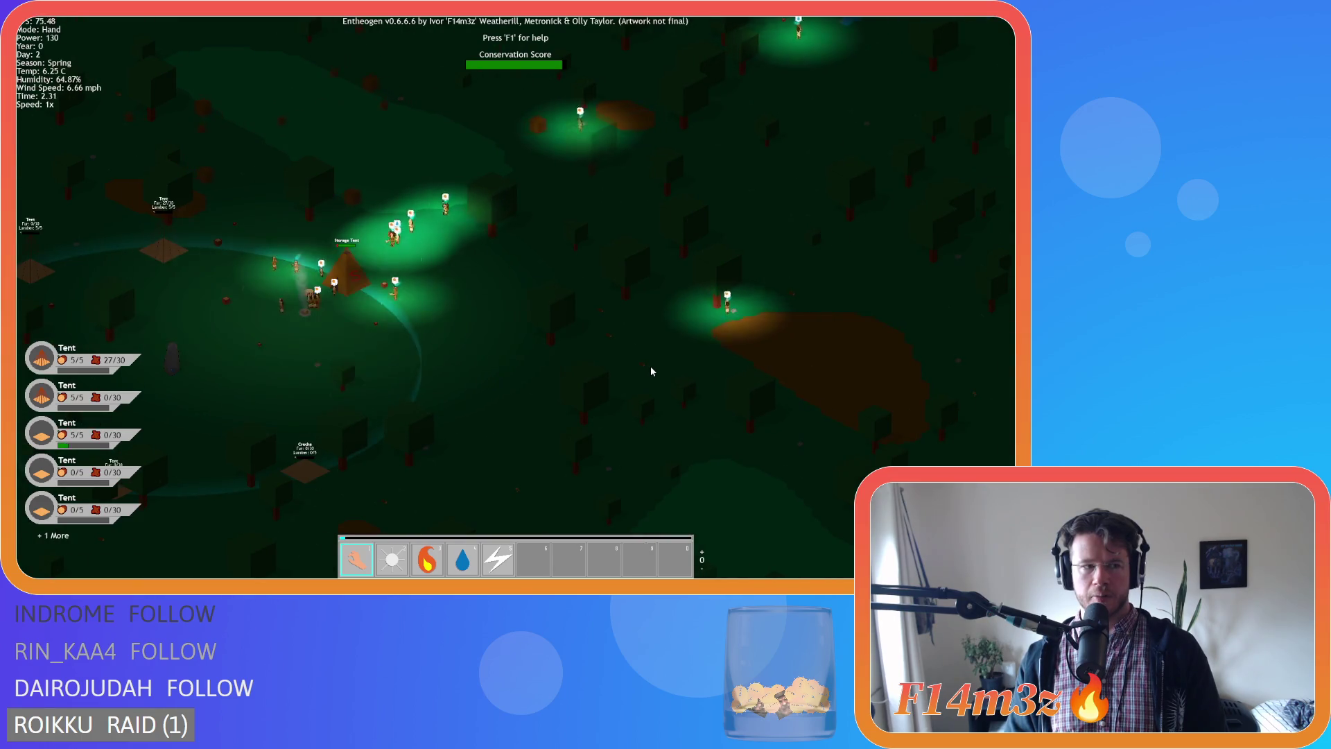
key(a)
key(s)
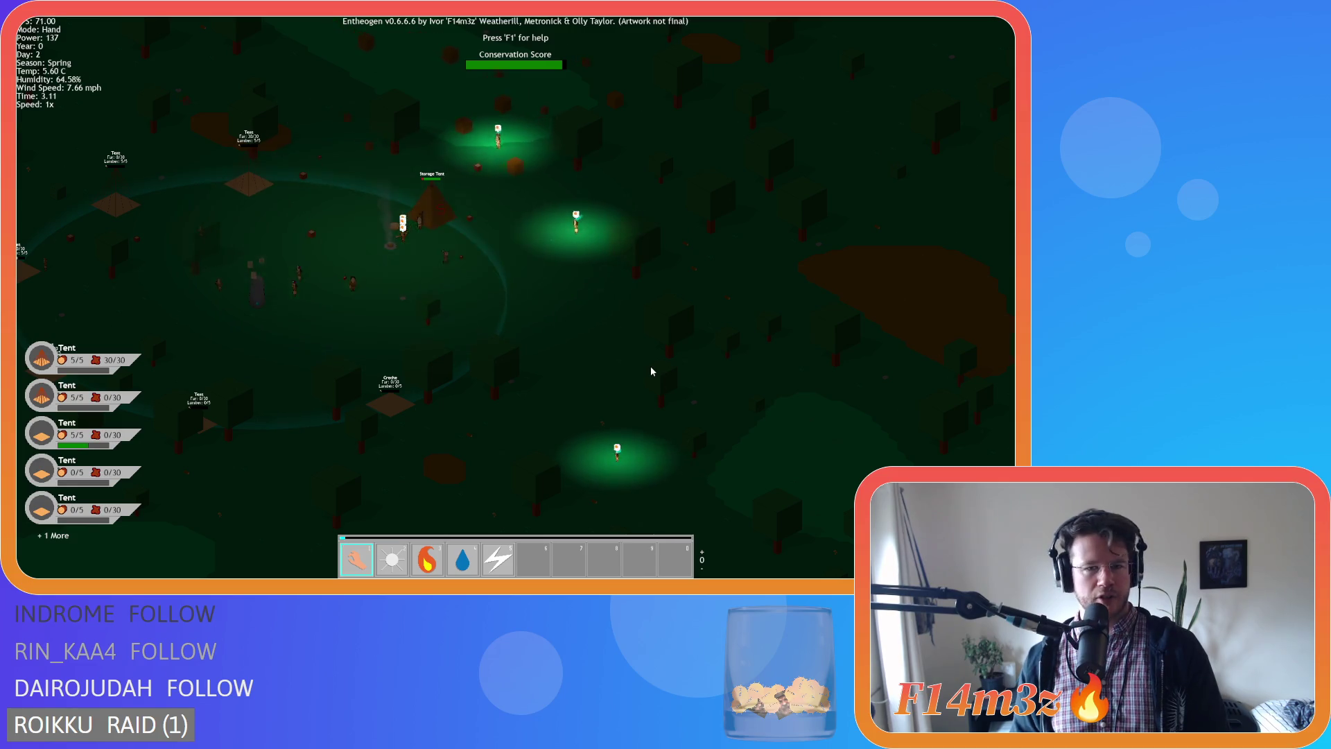
key(a)
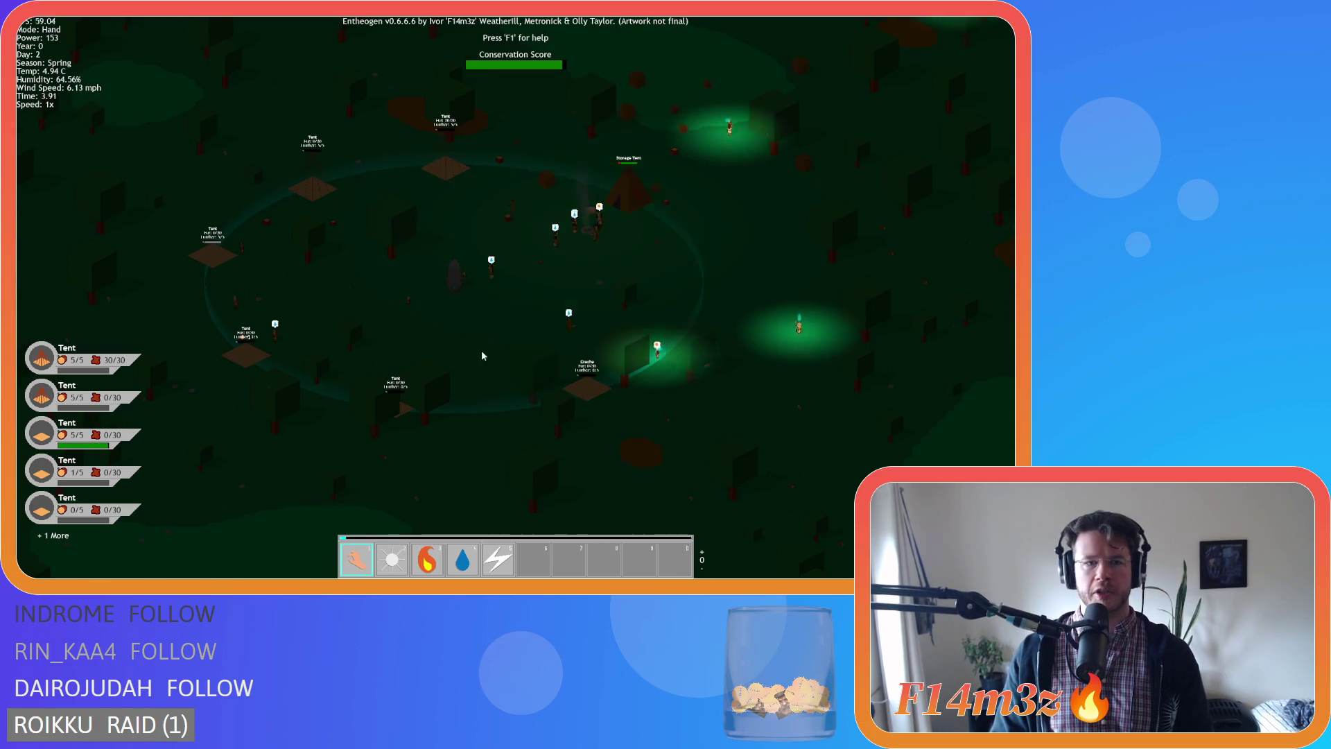
key(a)
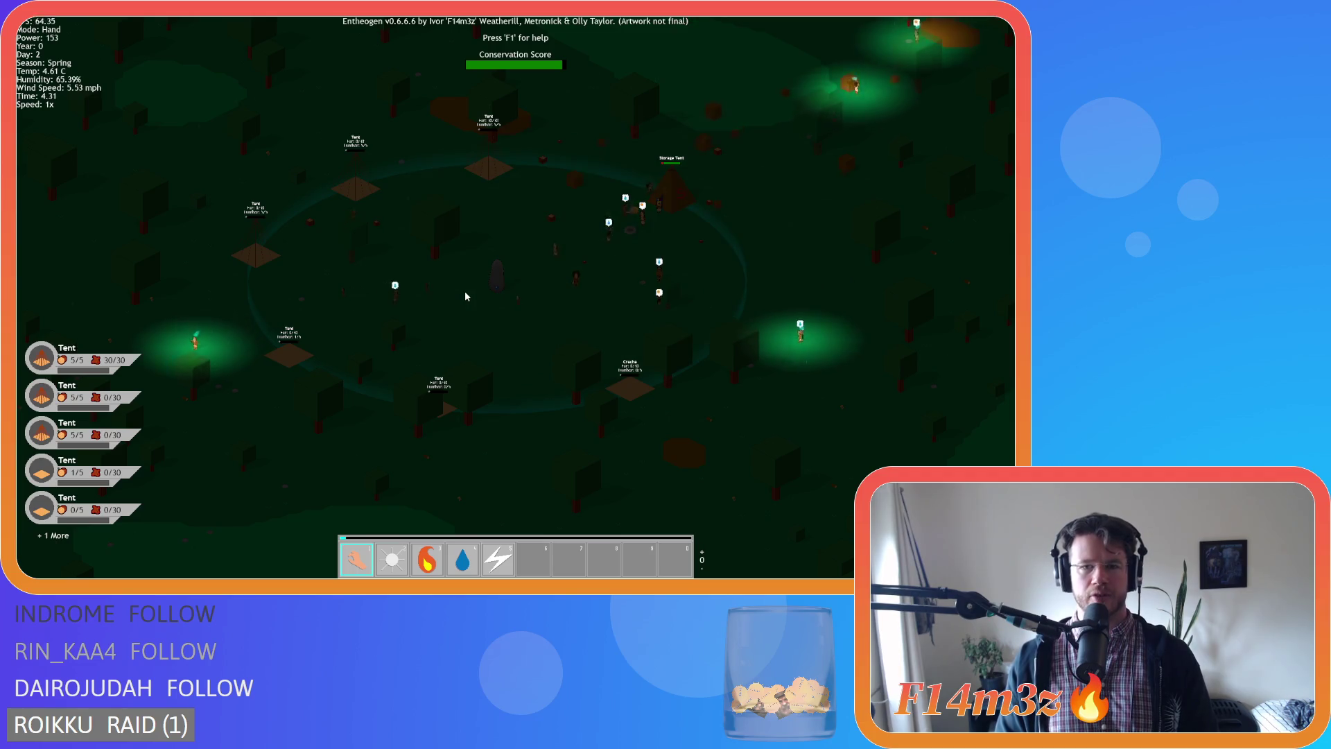
key(w)
key(d)
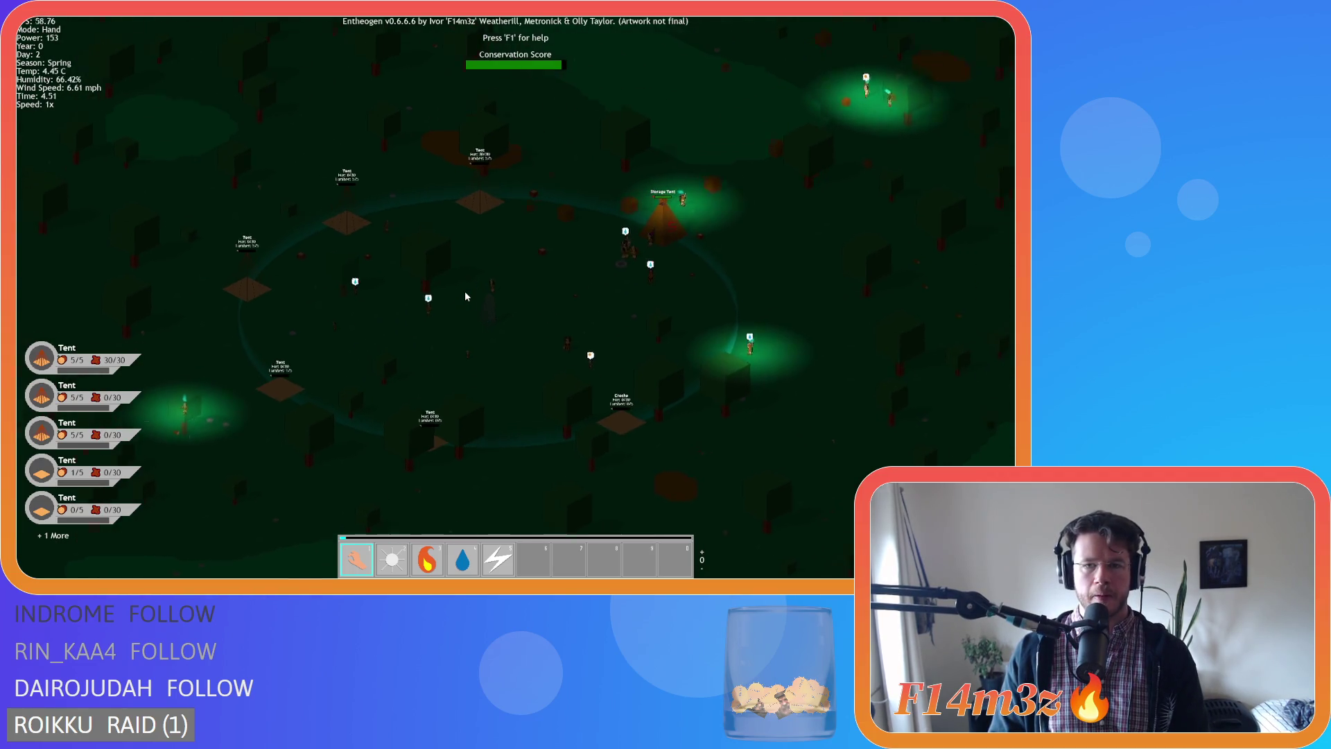
key(s)
key(d)
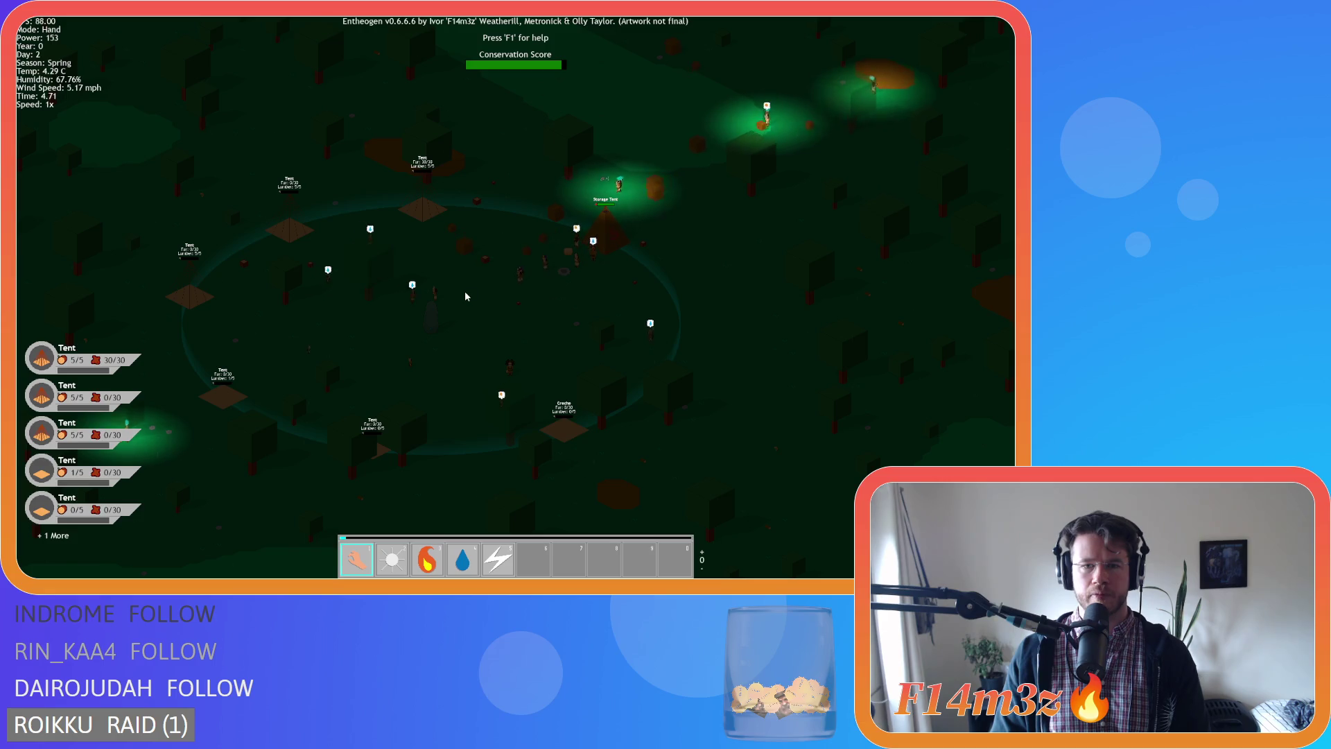
key(d)
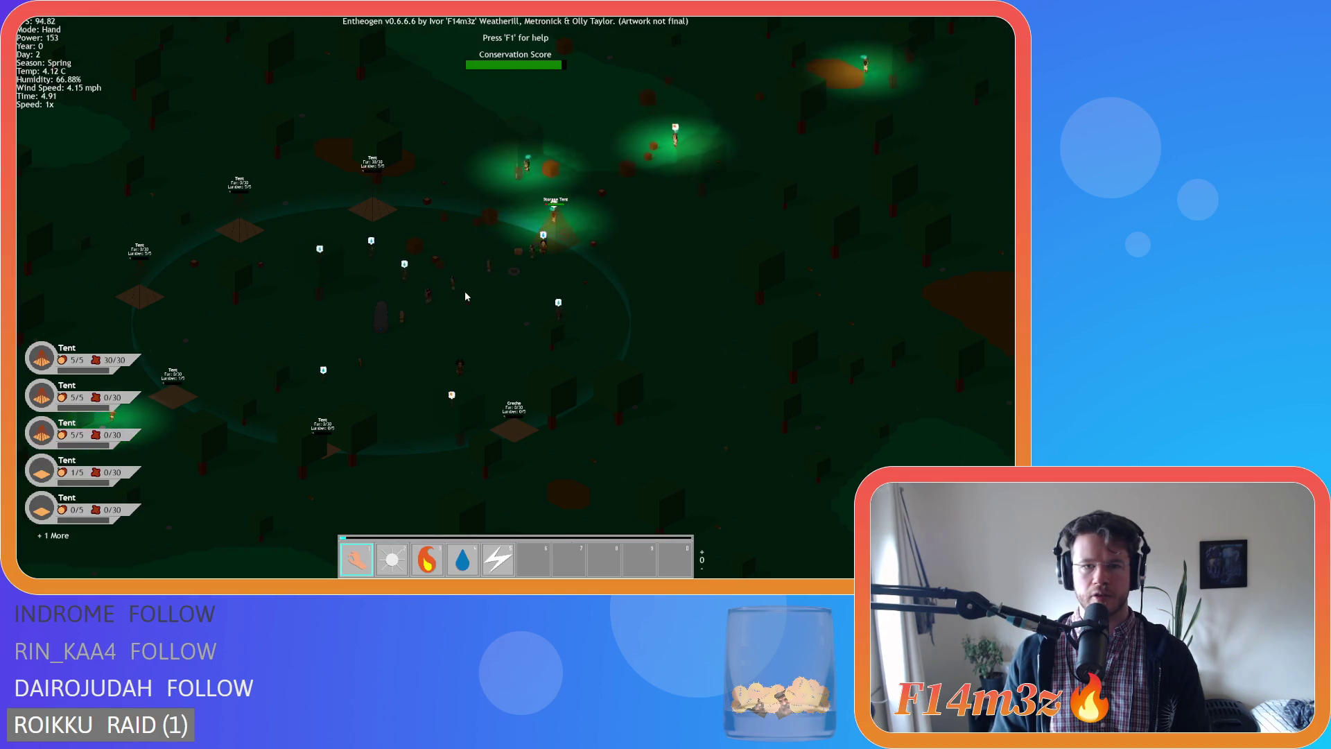
scroll(up, 3)
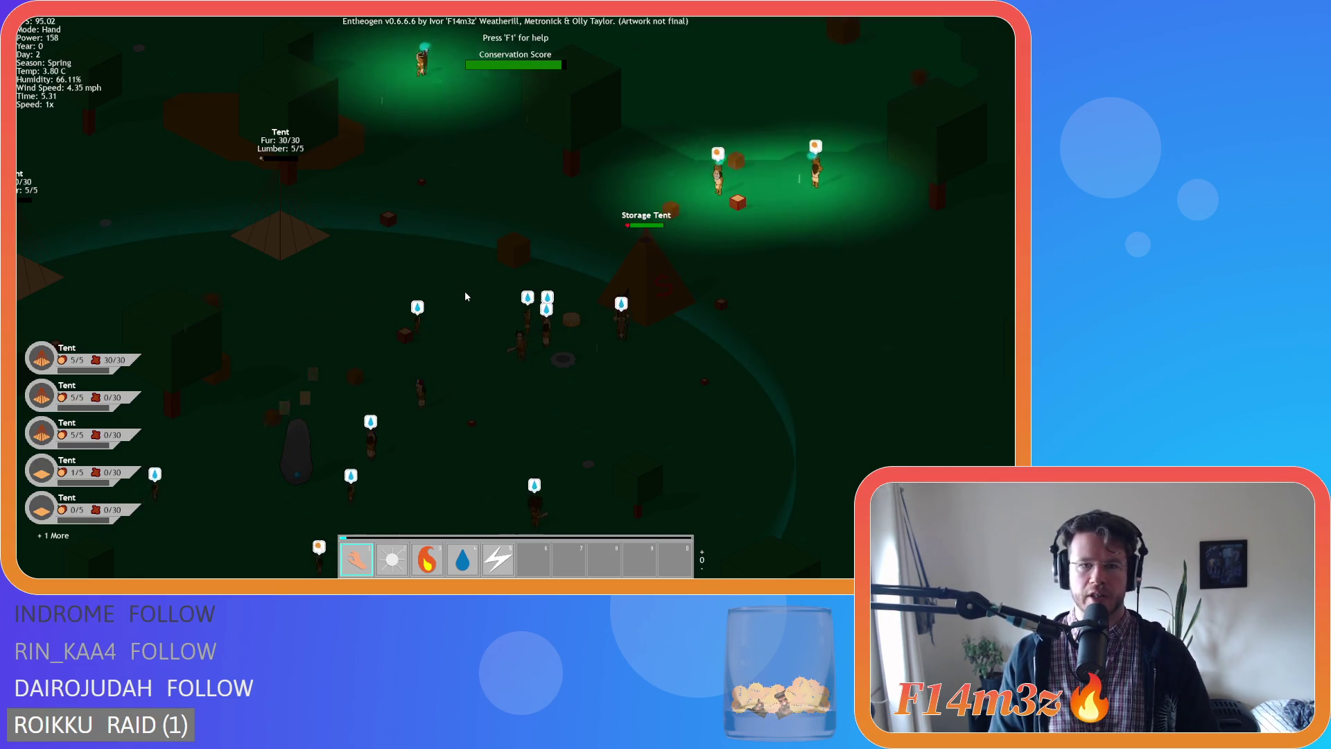
key(a)
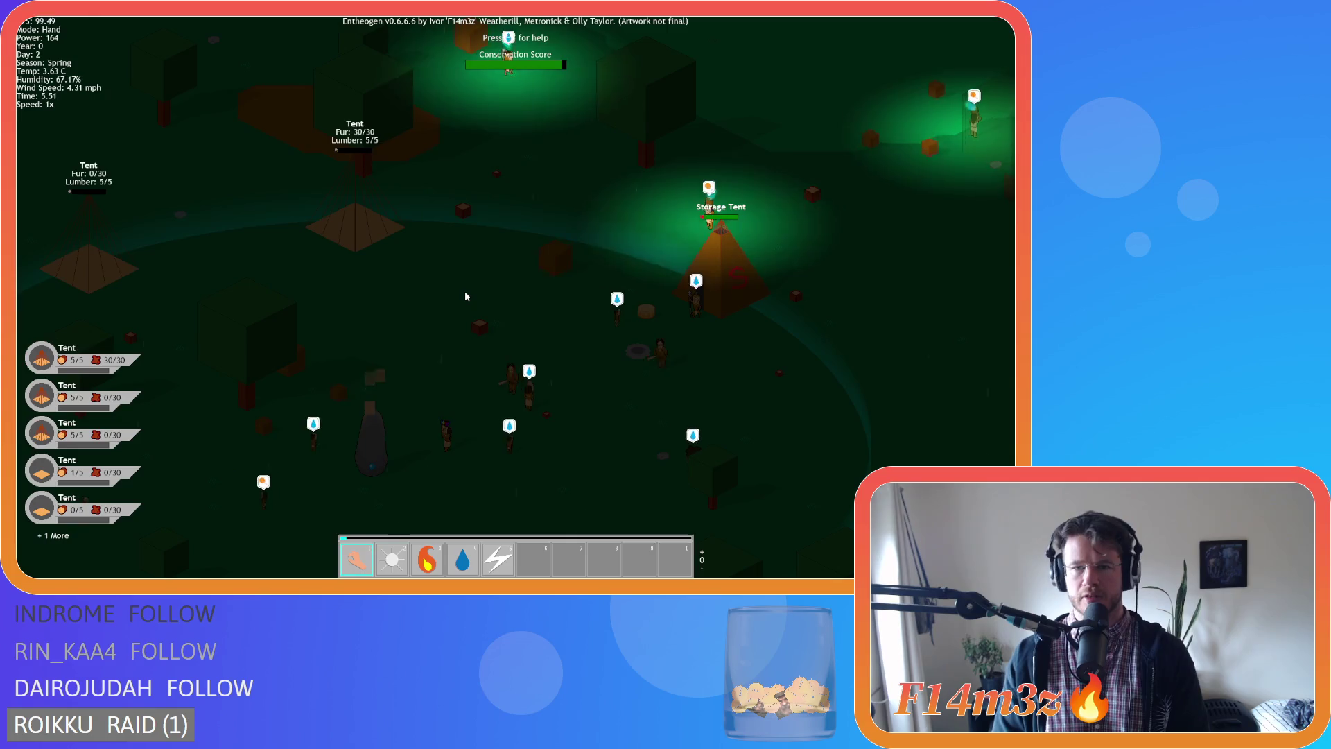
key(s)
key(a)
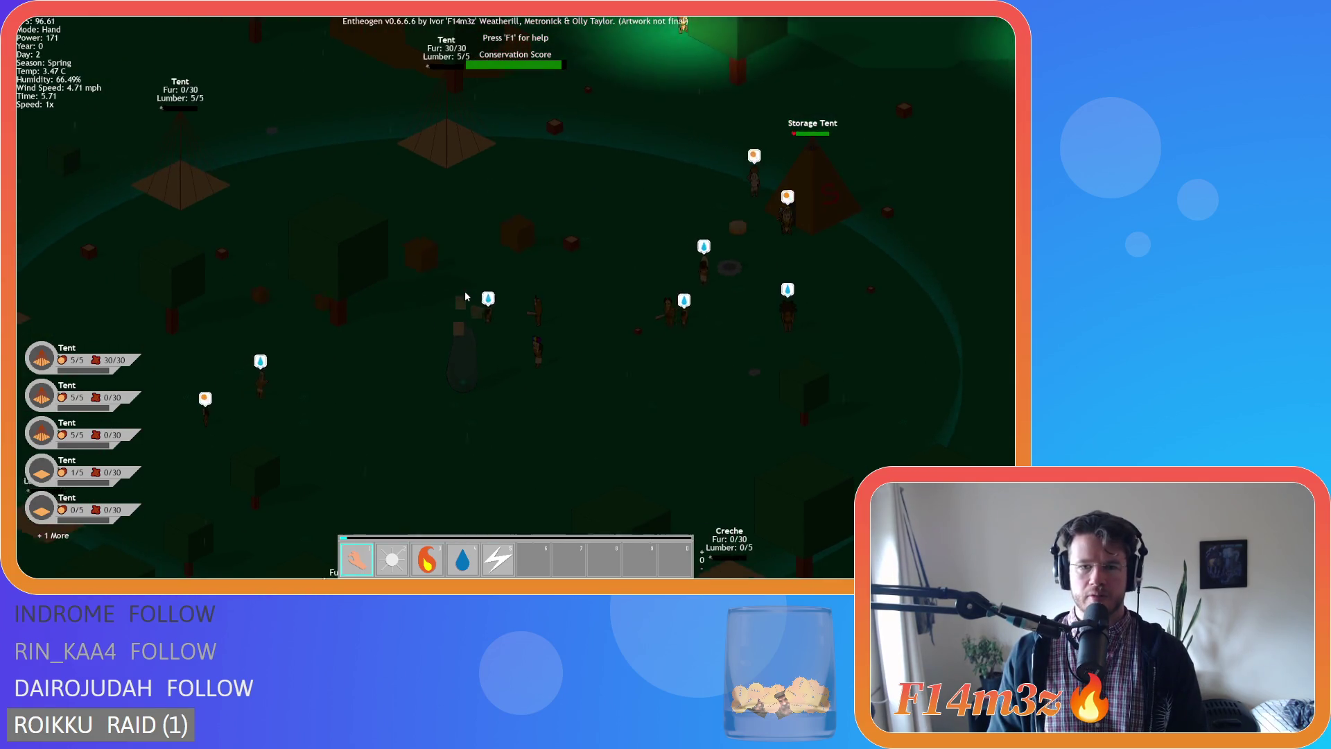
key(d)
key(w)
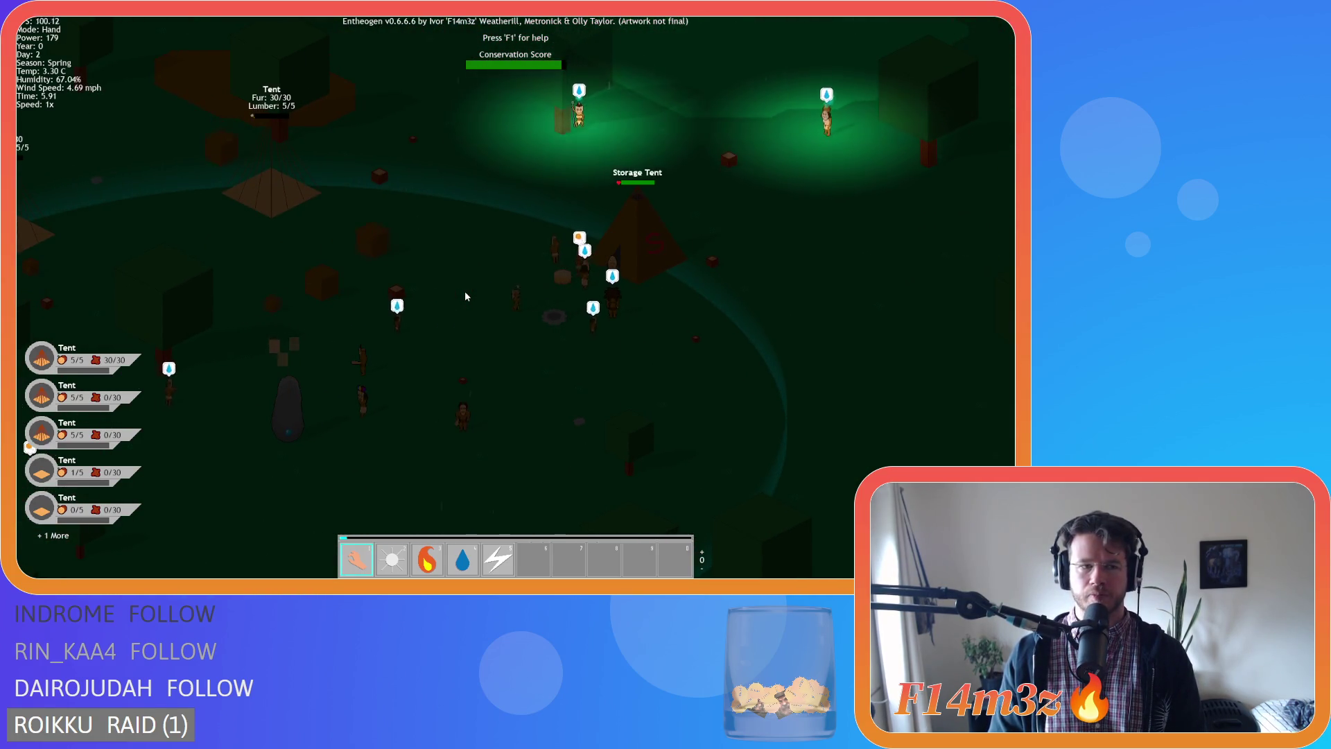
scroll(down, 3)
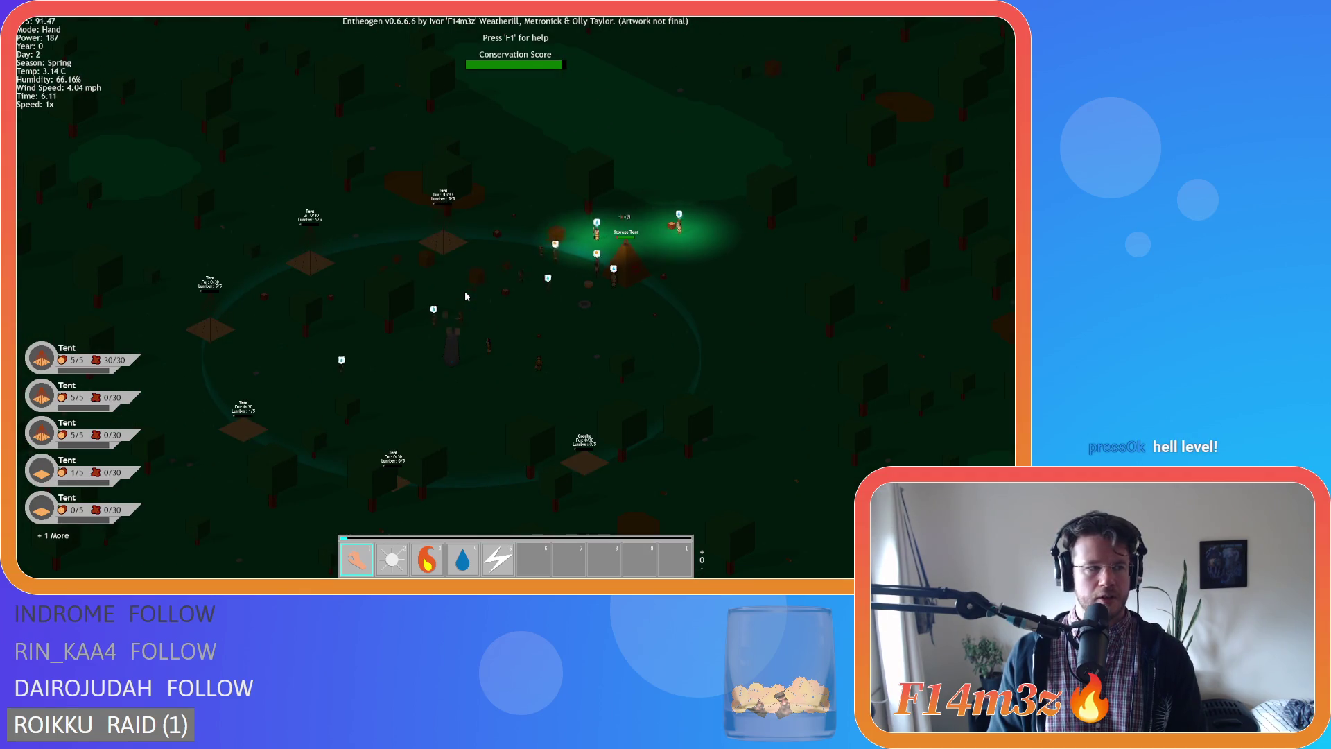
scroll(up, 3)
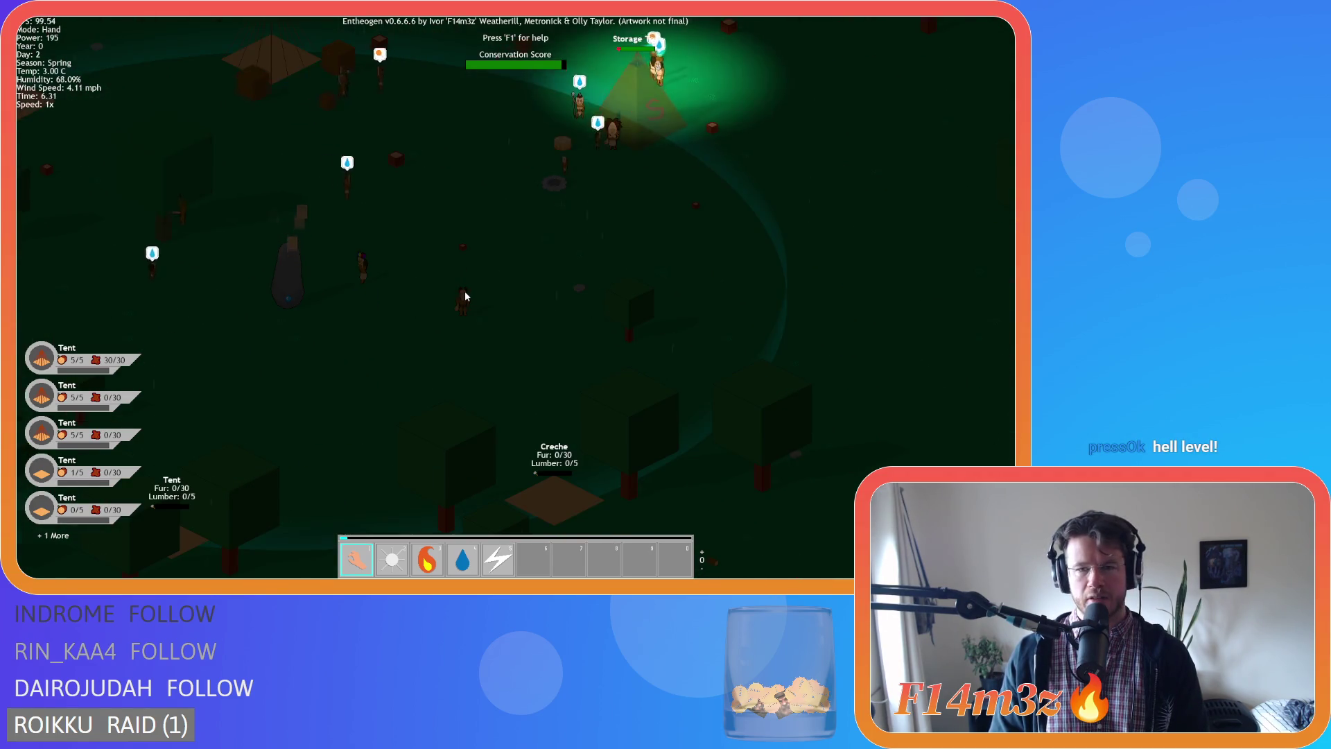
key(a)
key(s)
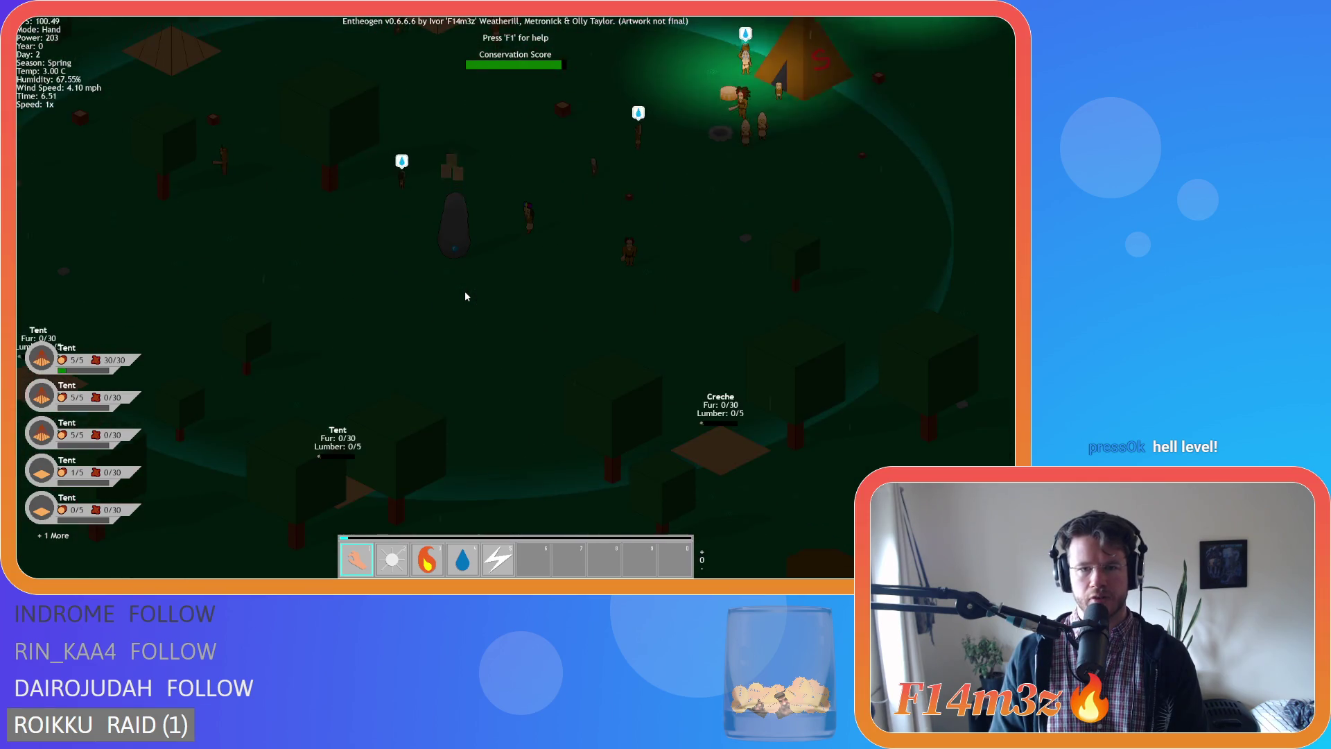
key(w)
key(d)
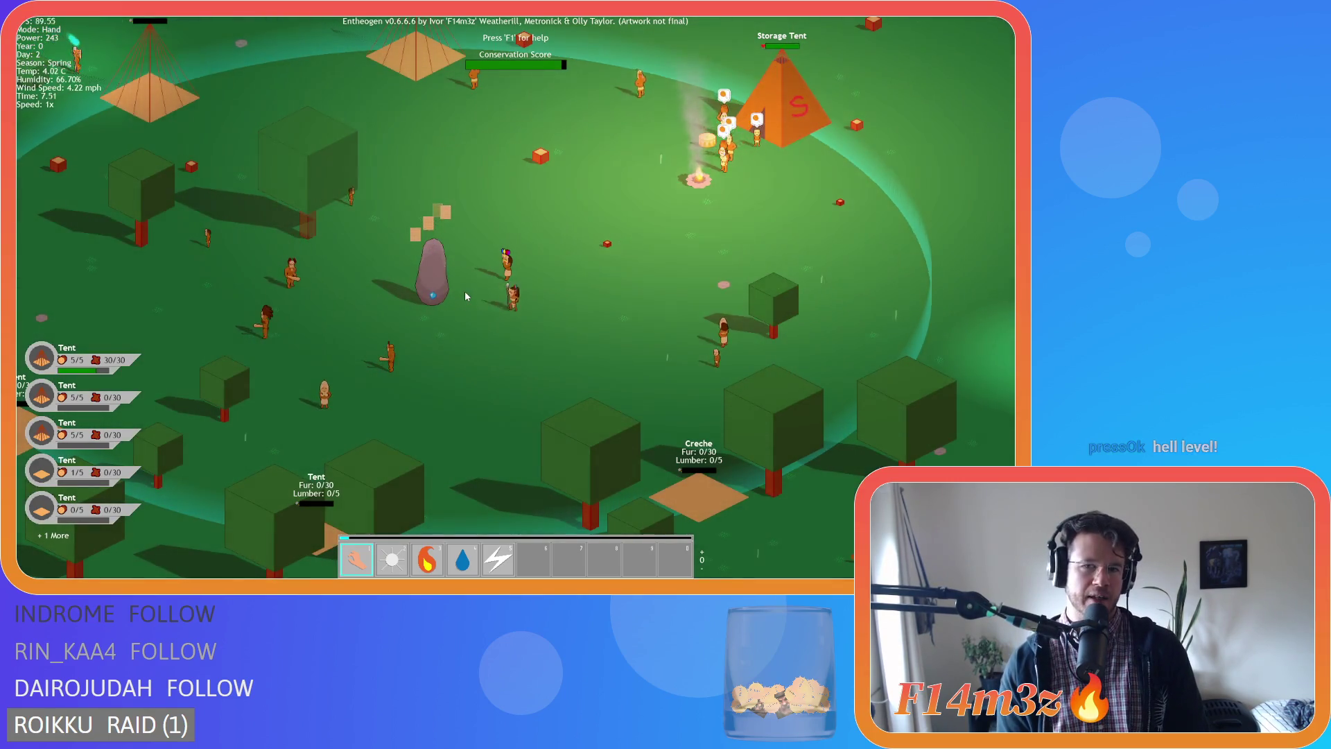
Pan across the camp to the fire and stone, then zoom far out over the forest.
key(d)
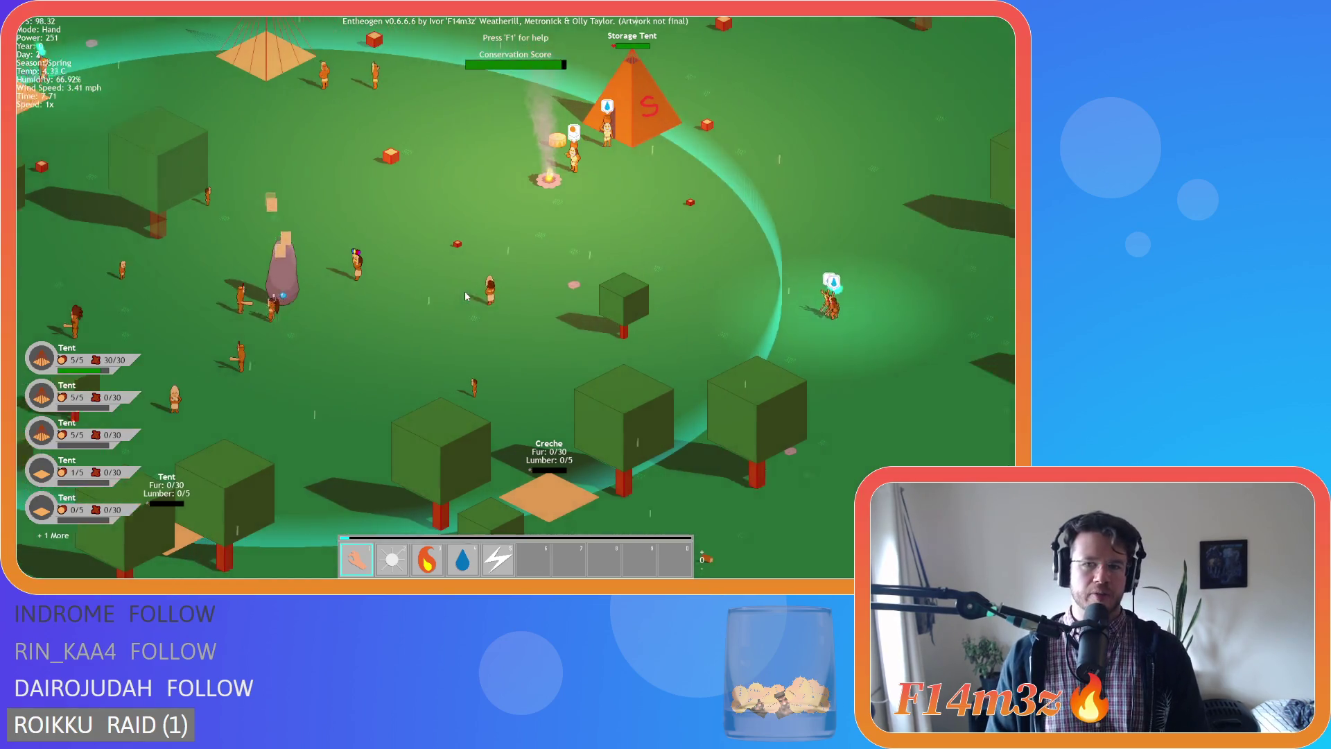
scroll(down, 3)
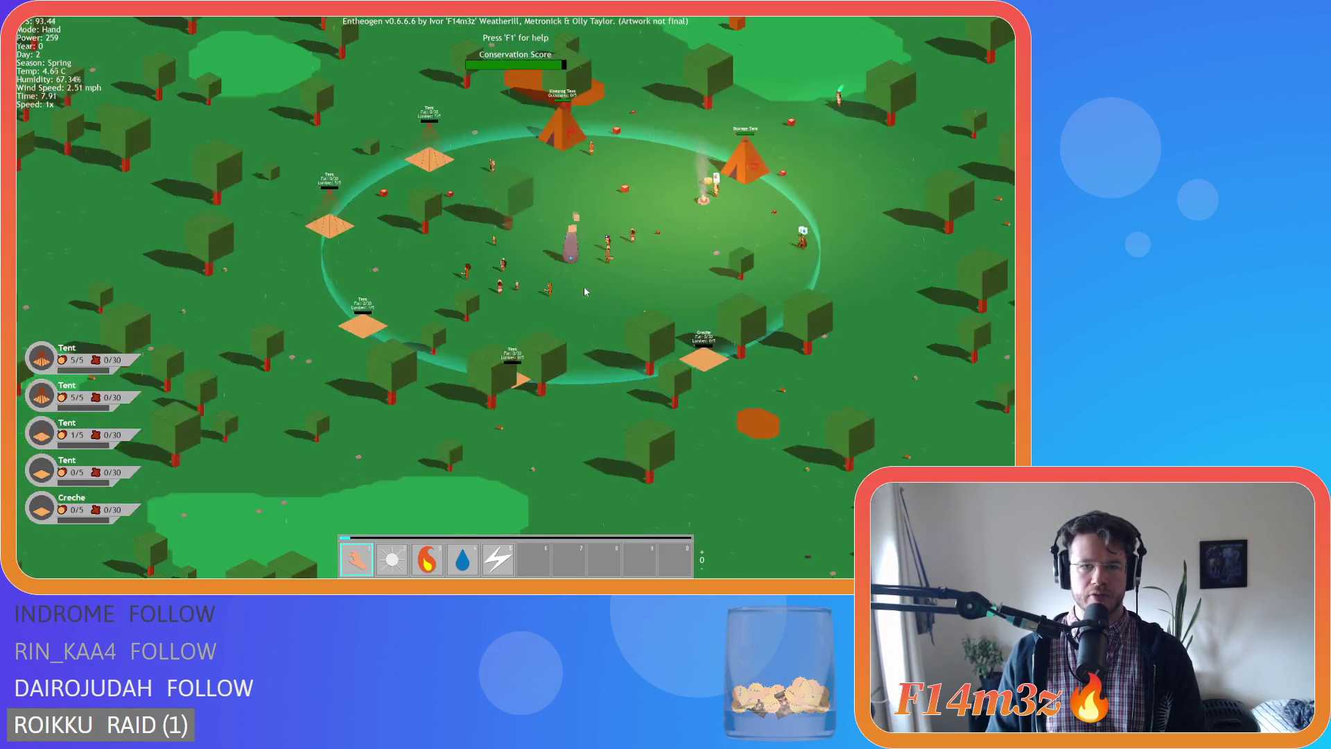
scroll(up, 3)
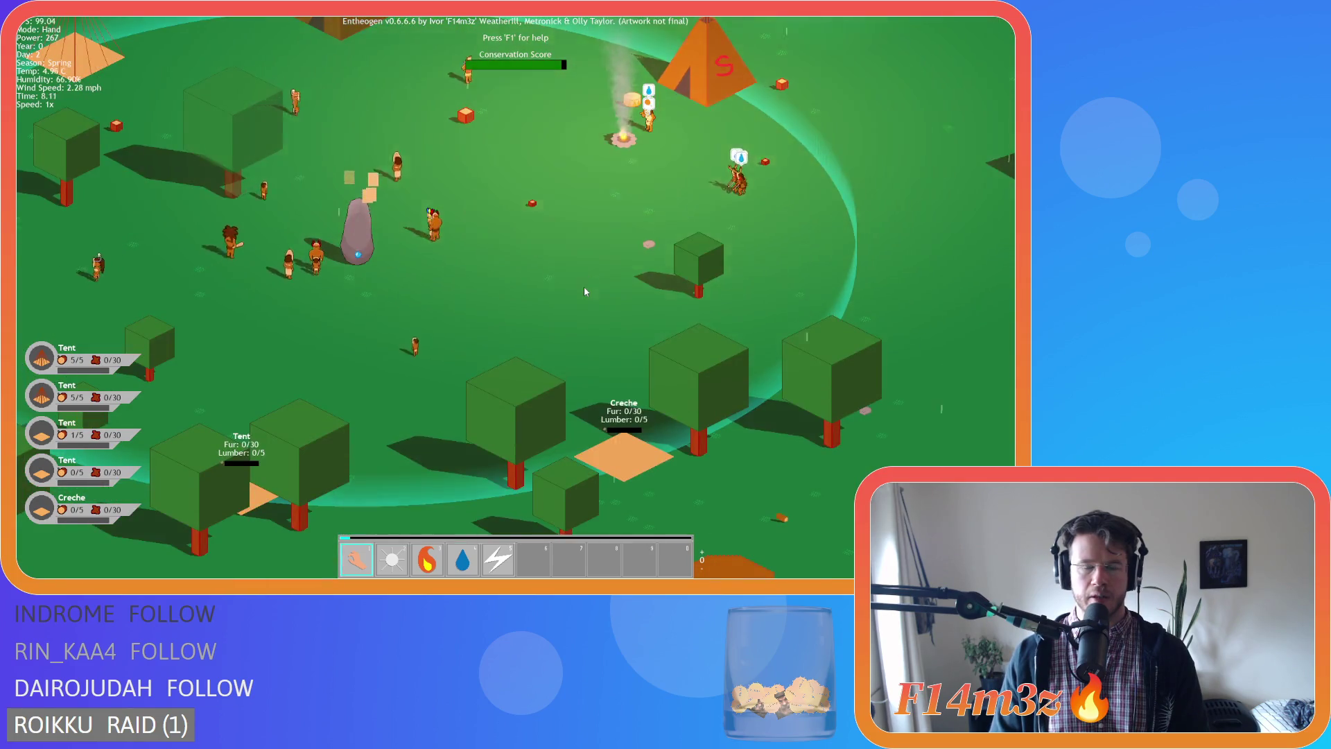
key(w)
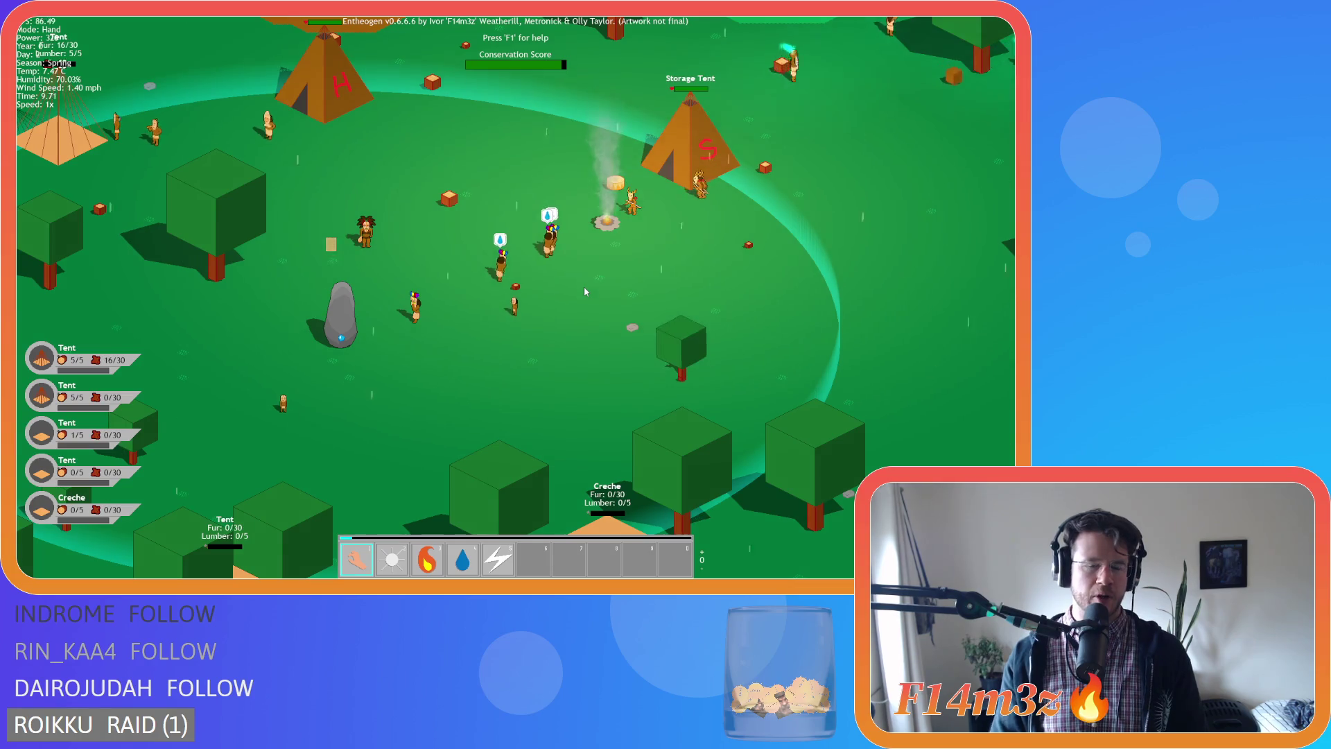
key(s)
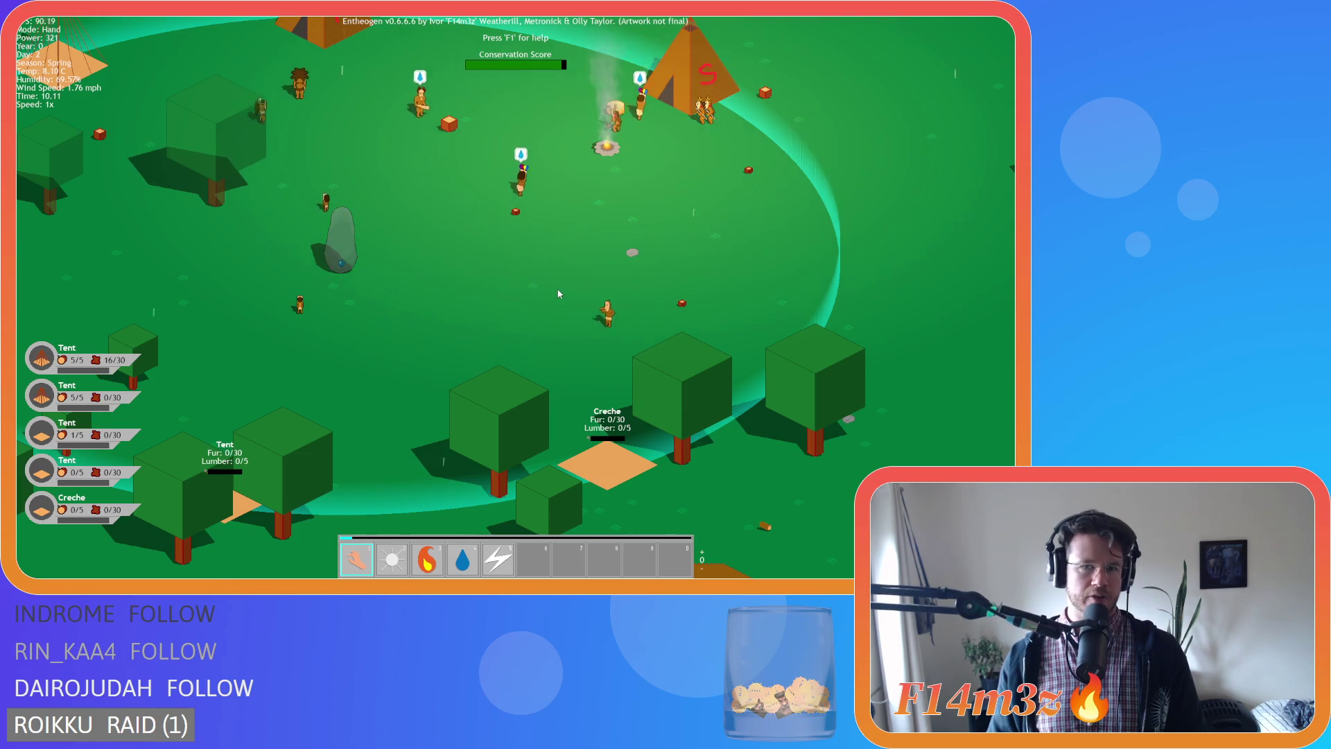
key(a)
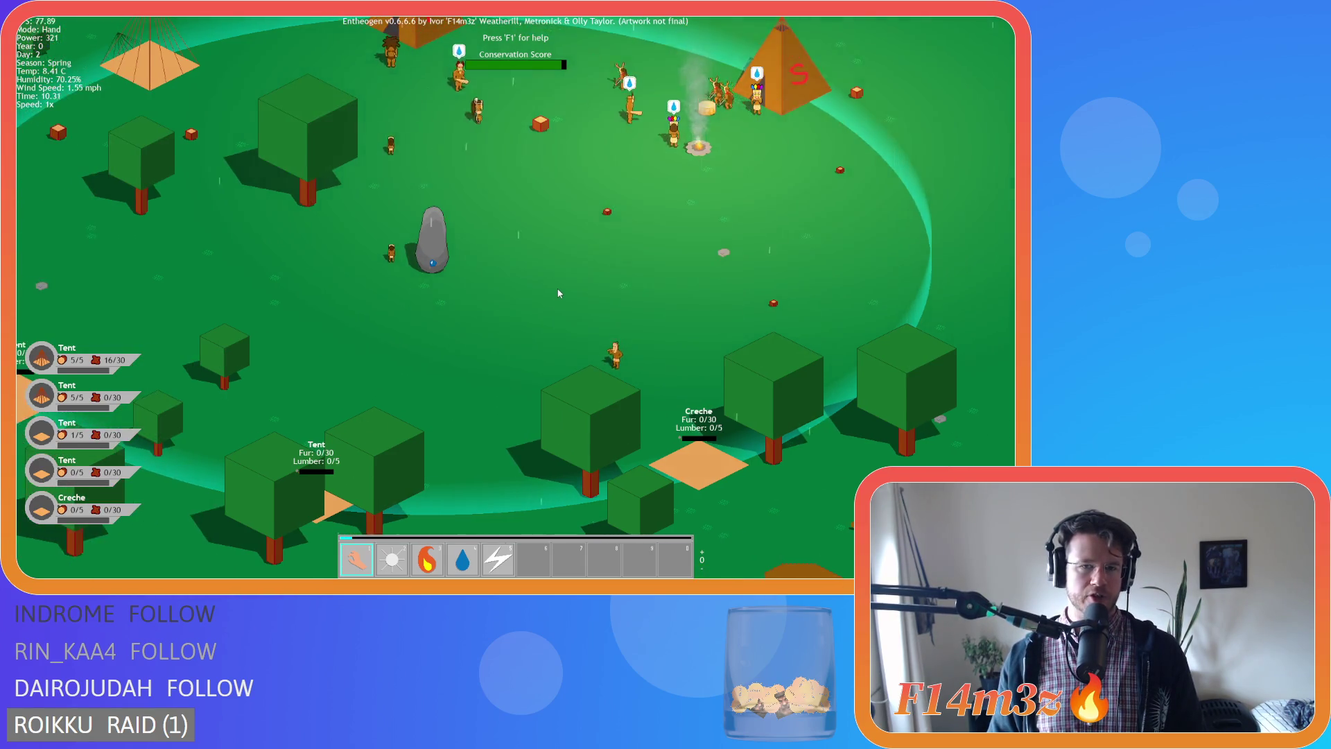
key(w)
scroll(down, 3)
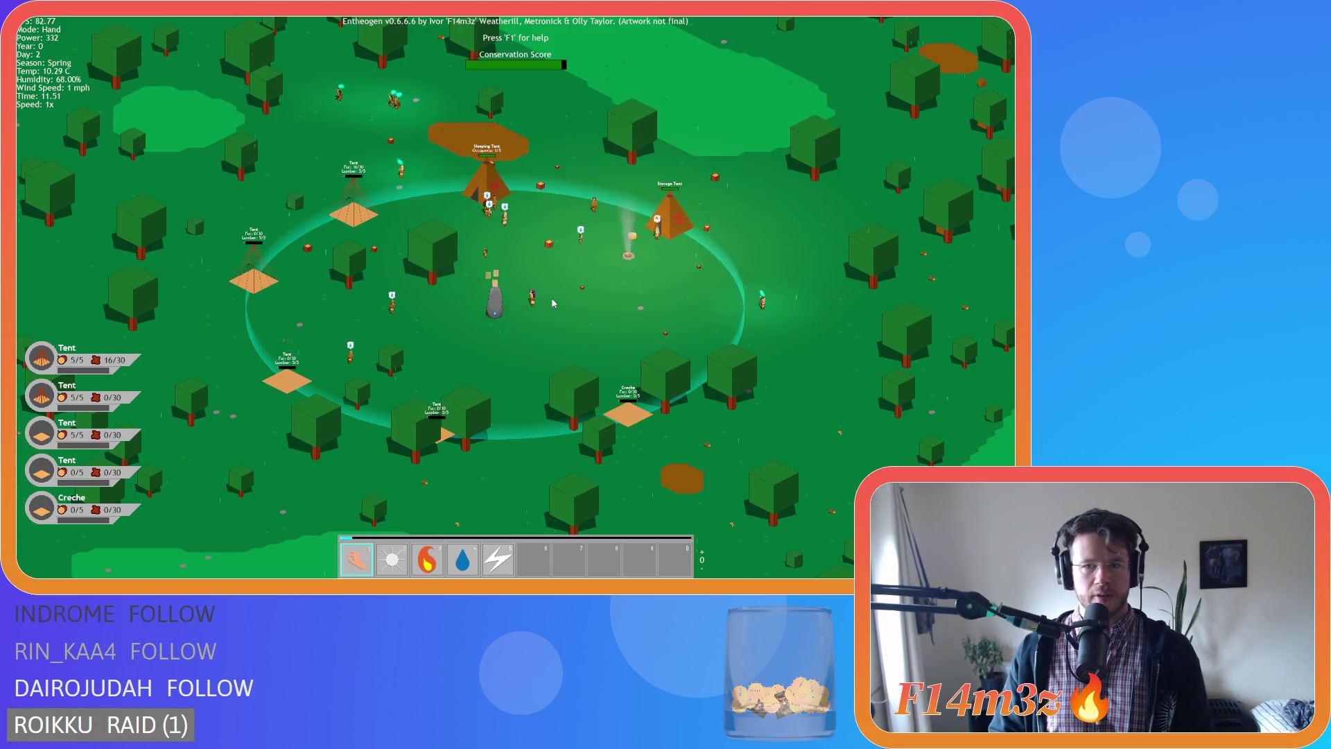
scroll(down, 3)
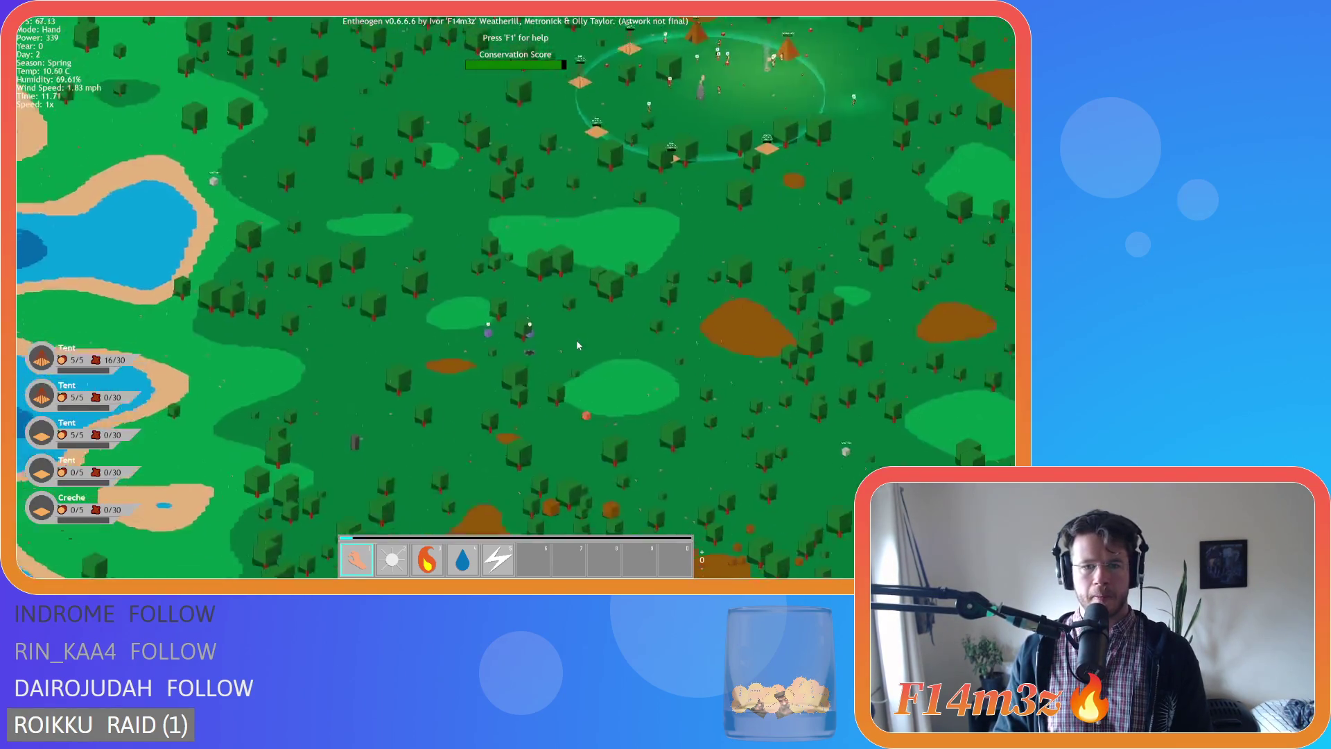
Open the Tribe window, uncheck De/Select all follower roles, and close it.
key(d)
key(s)
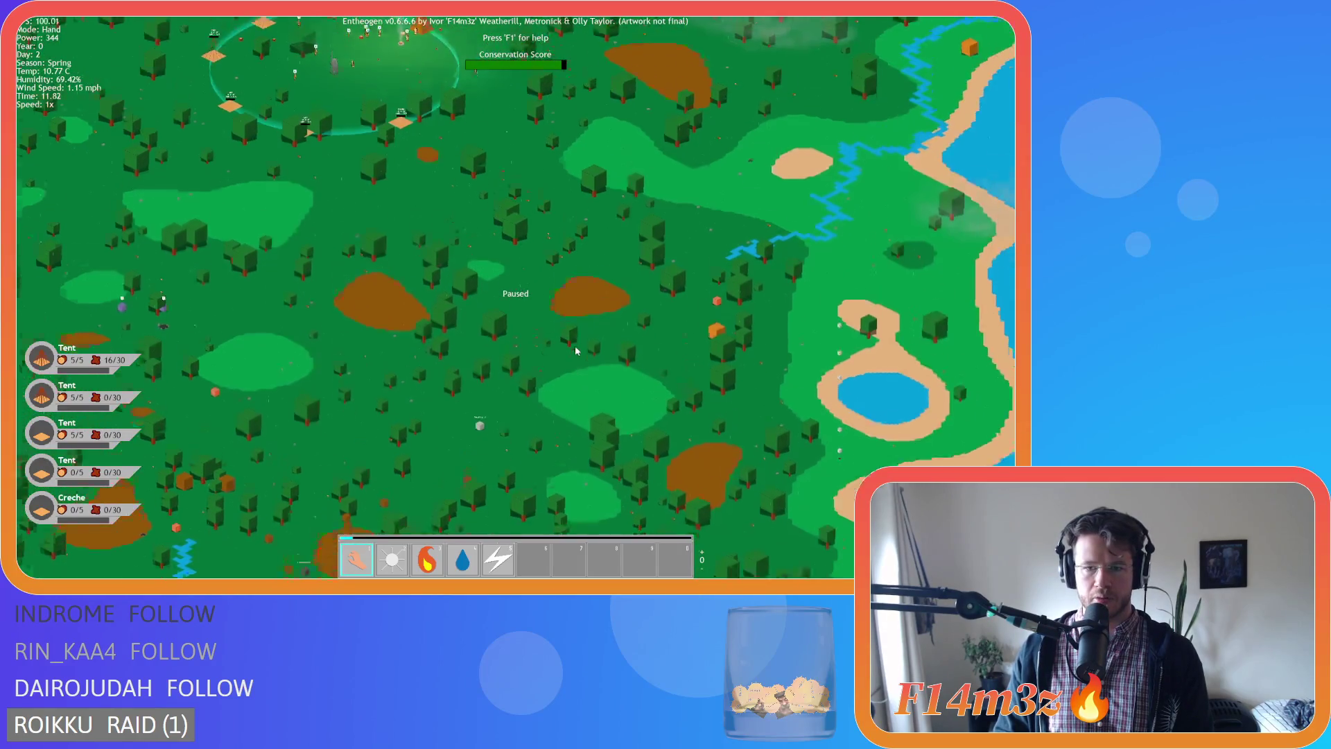
scroll(up, 3)
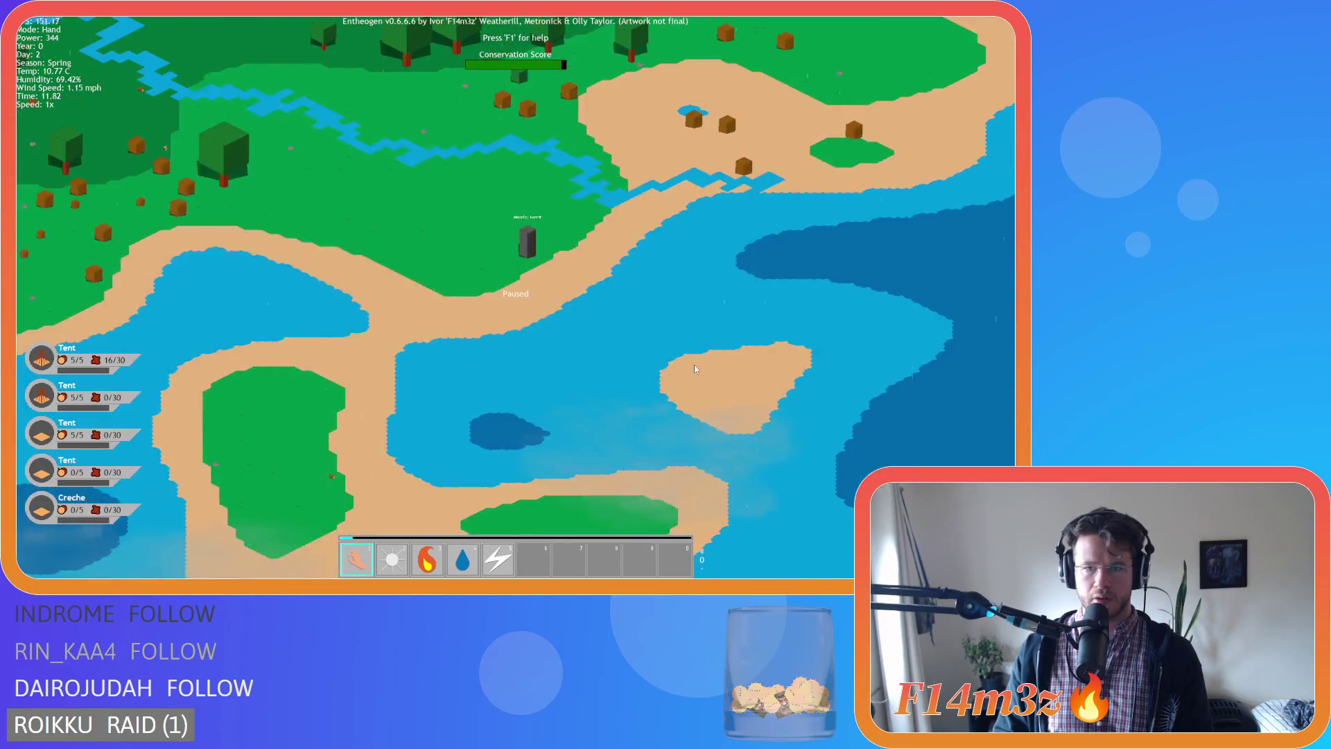
key(w)
key(t)
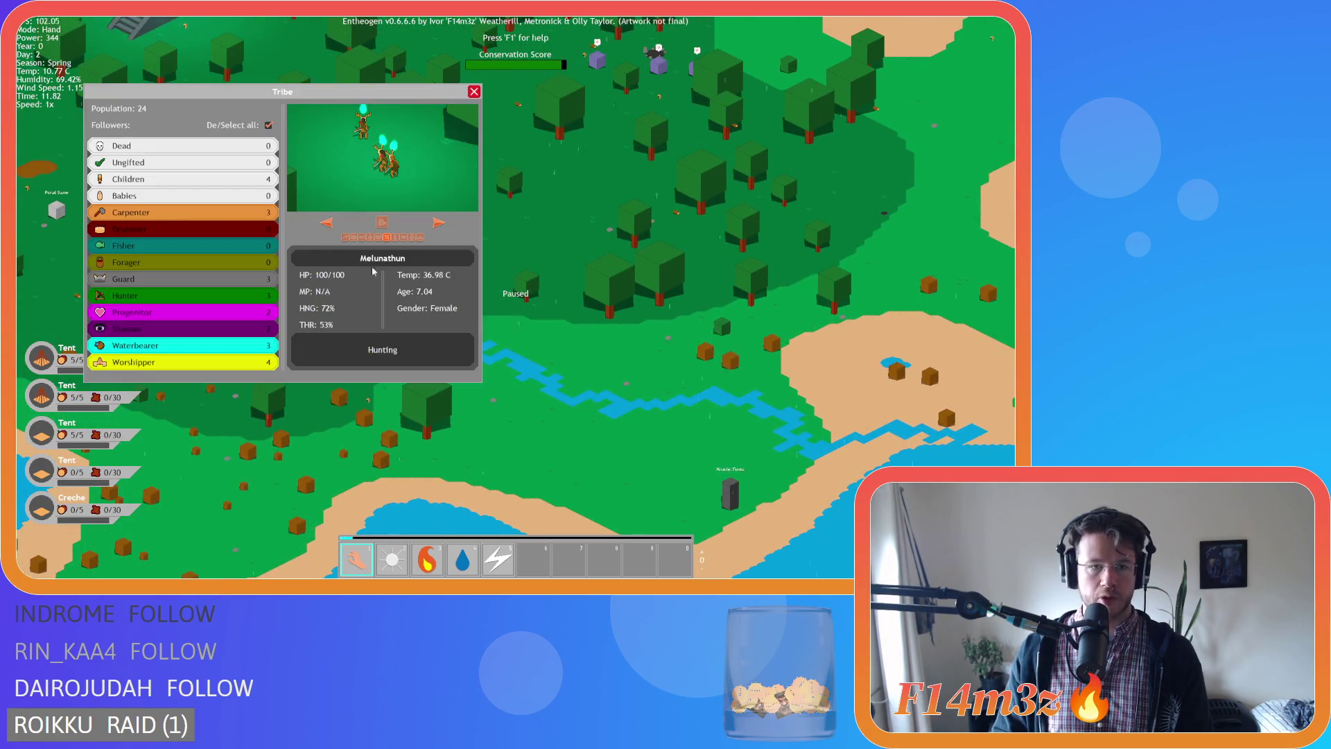
click(268, 126)
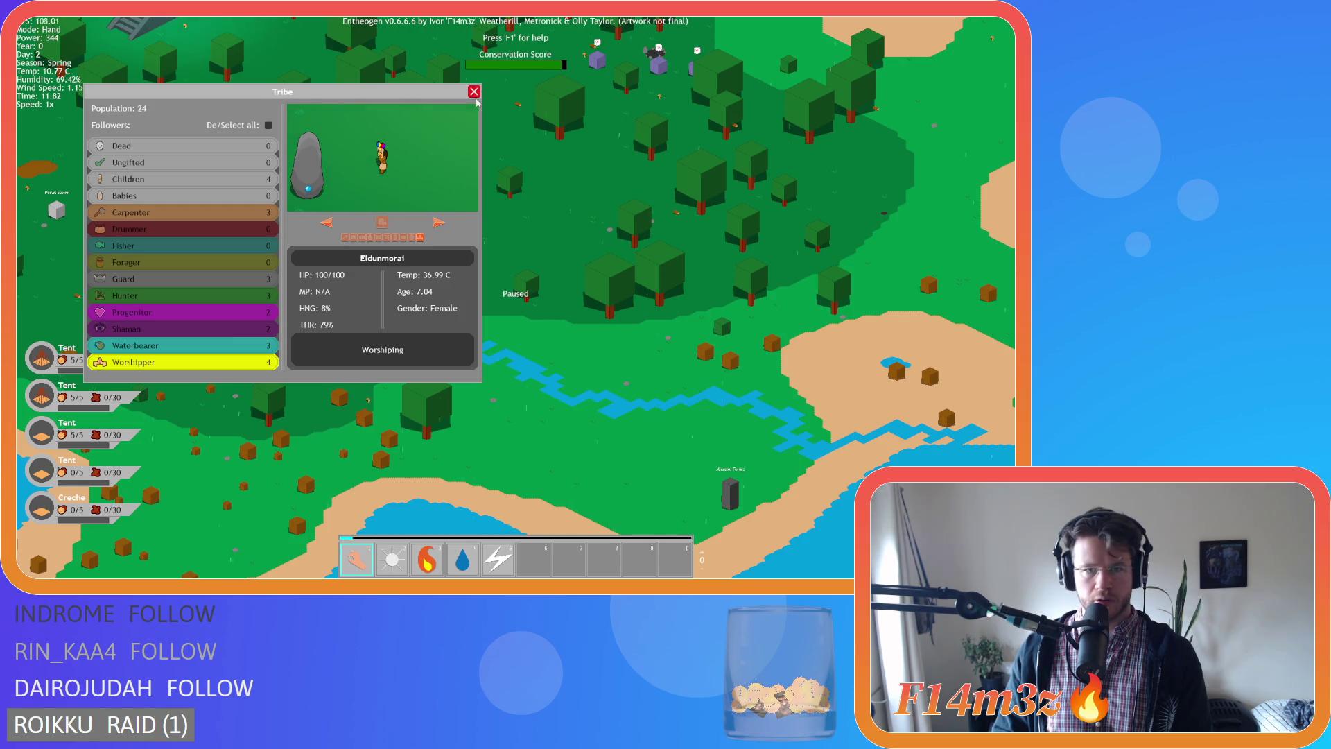
click(474, 93)
Fly to the monolith where worshipers perform the Resurrection miracle and zoom around it.
scroll(down, 3)
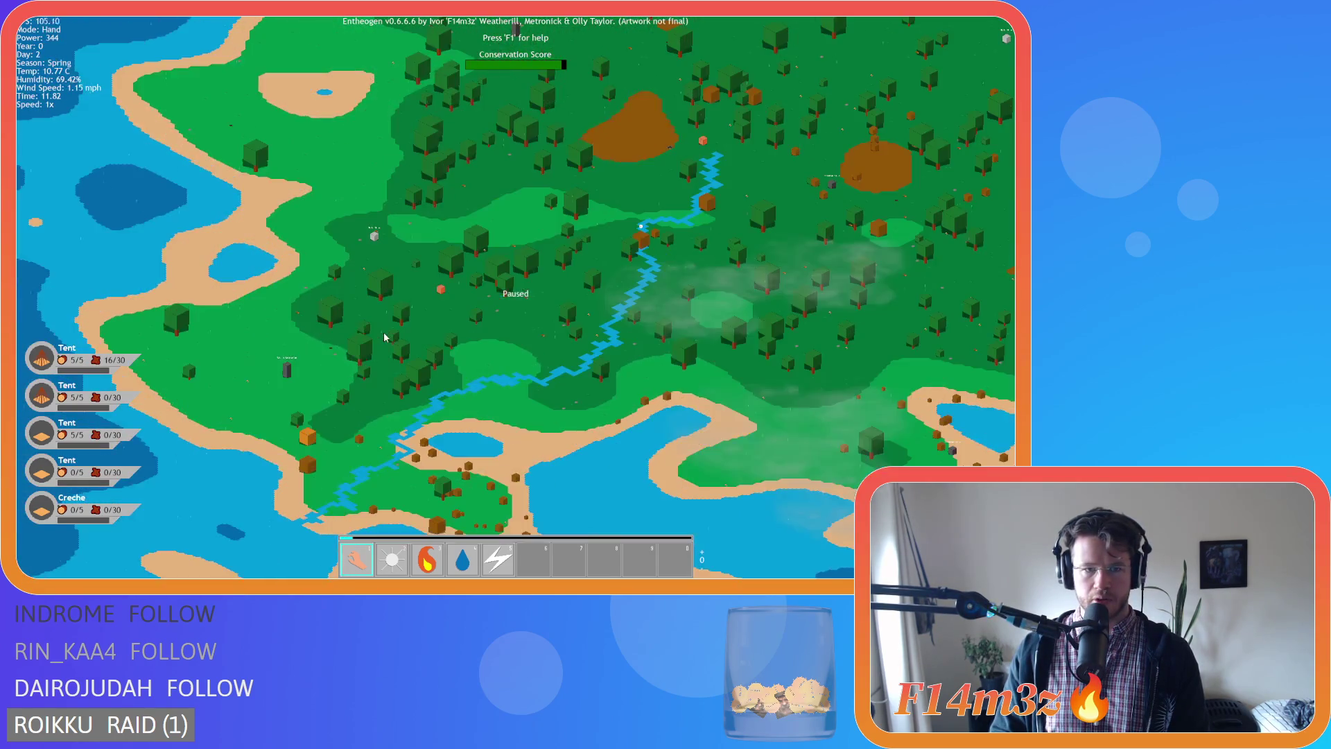
click(286, 370)
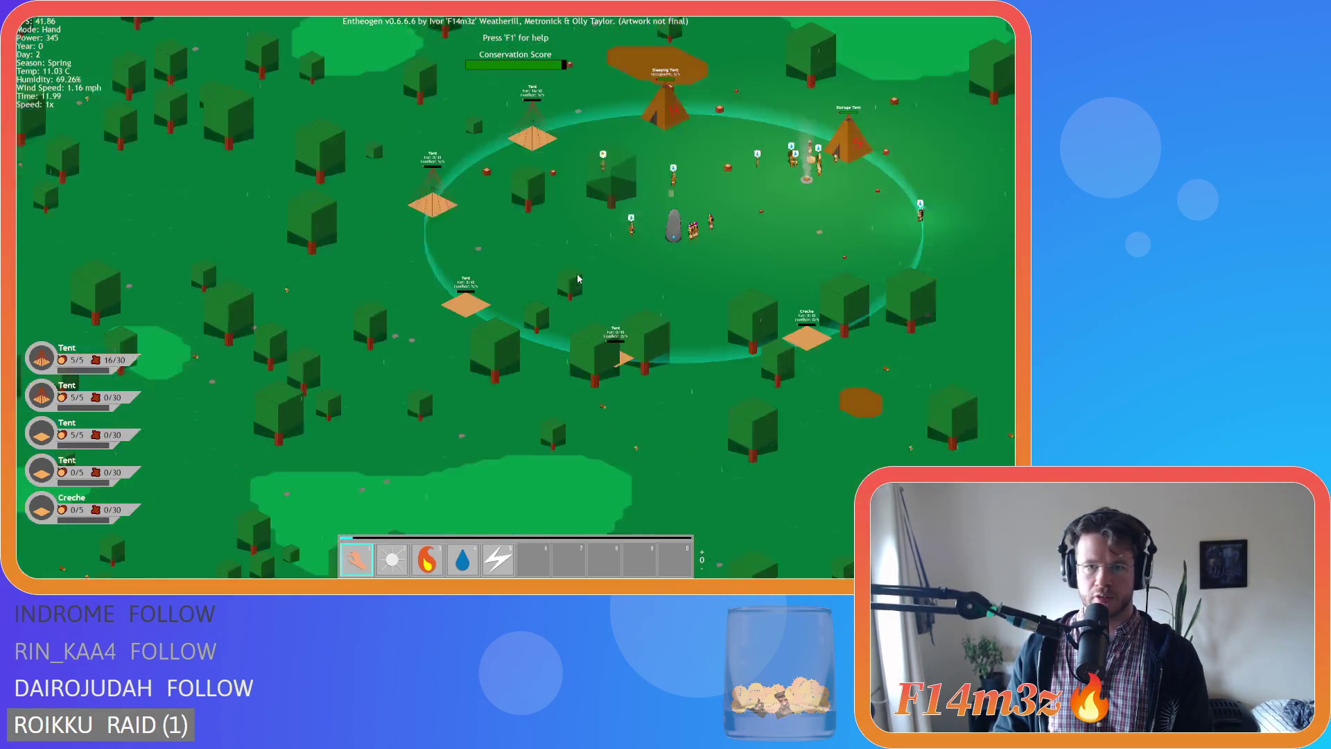
scroll(up, 3)
scroll(down, 3)
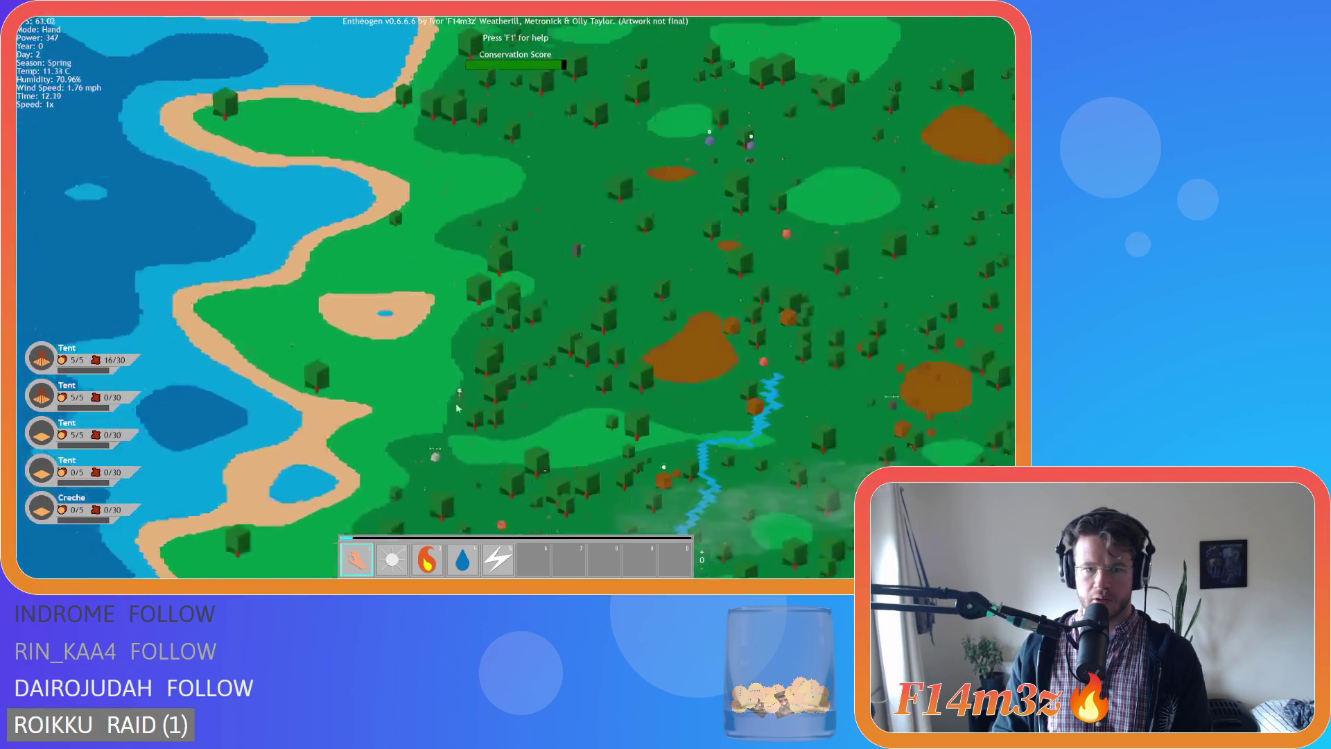
scroll(up, 3)
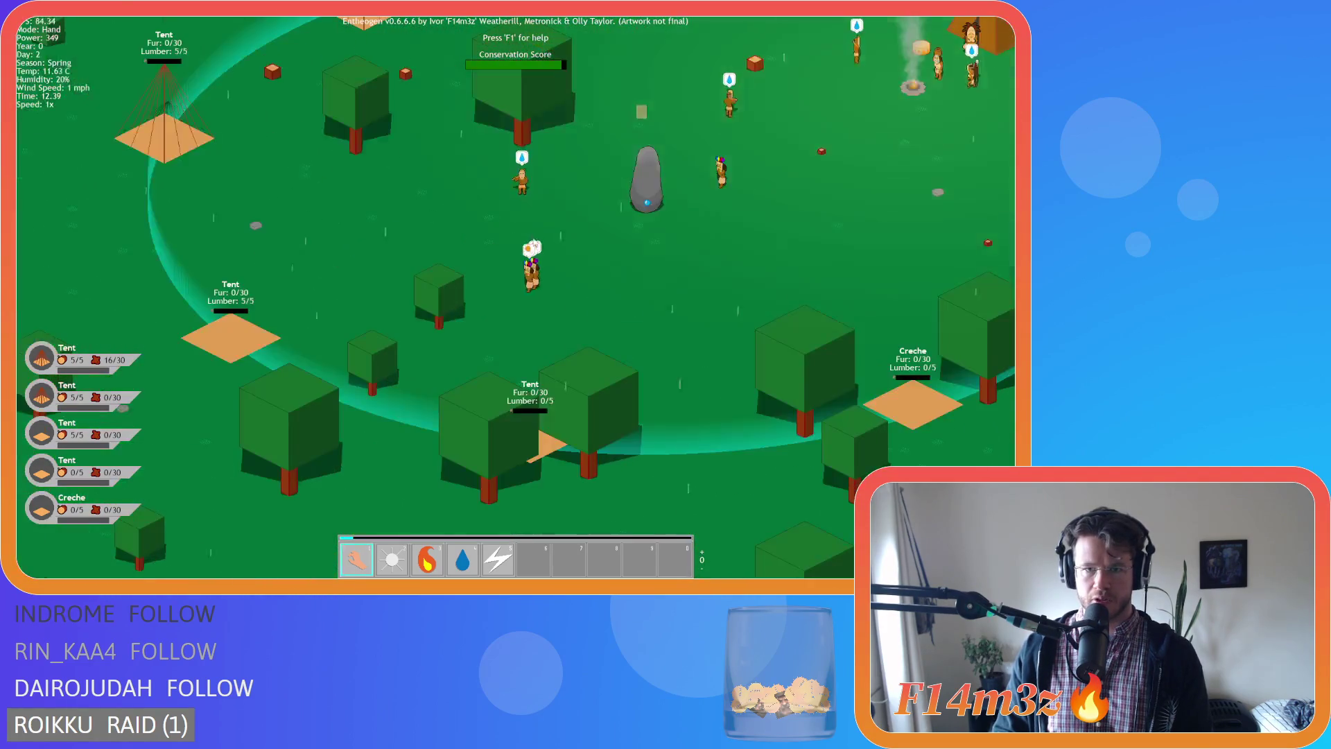
scroll(down, 3)
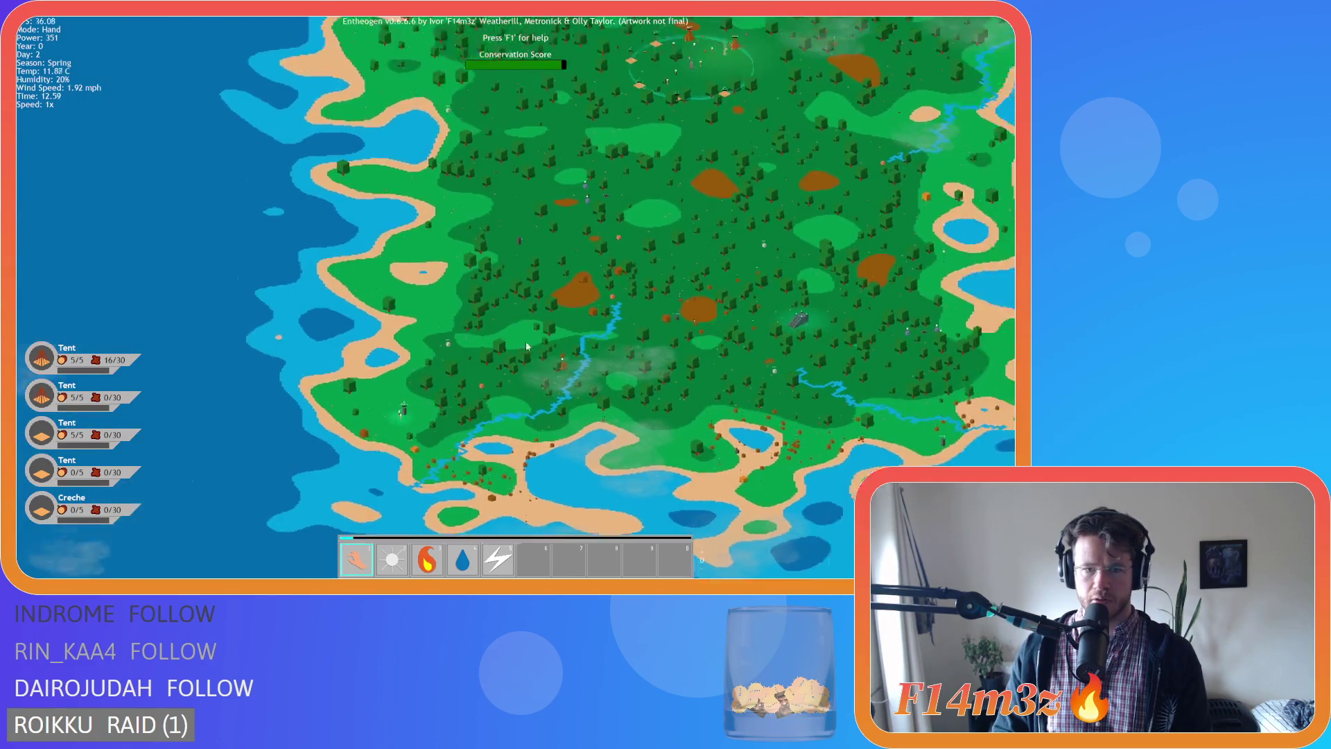
scroll(up, 3)
Pan across the village, zooming in and out around the map.
key(a)
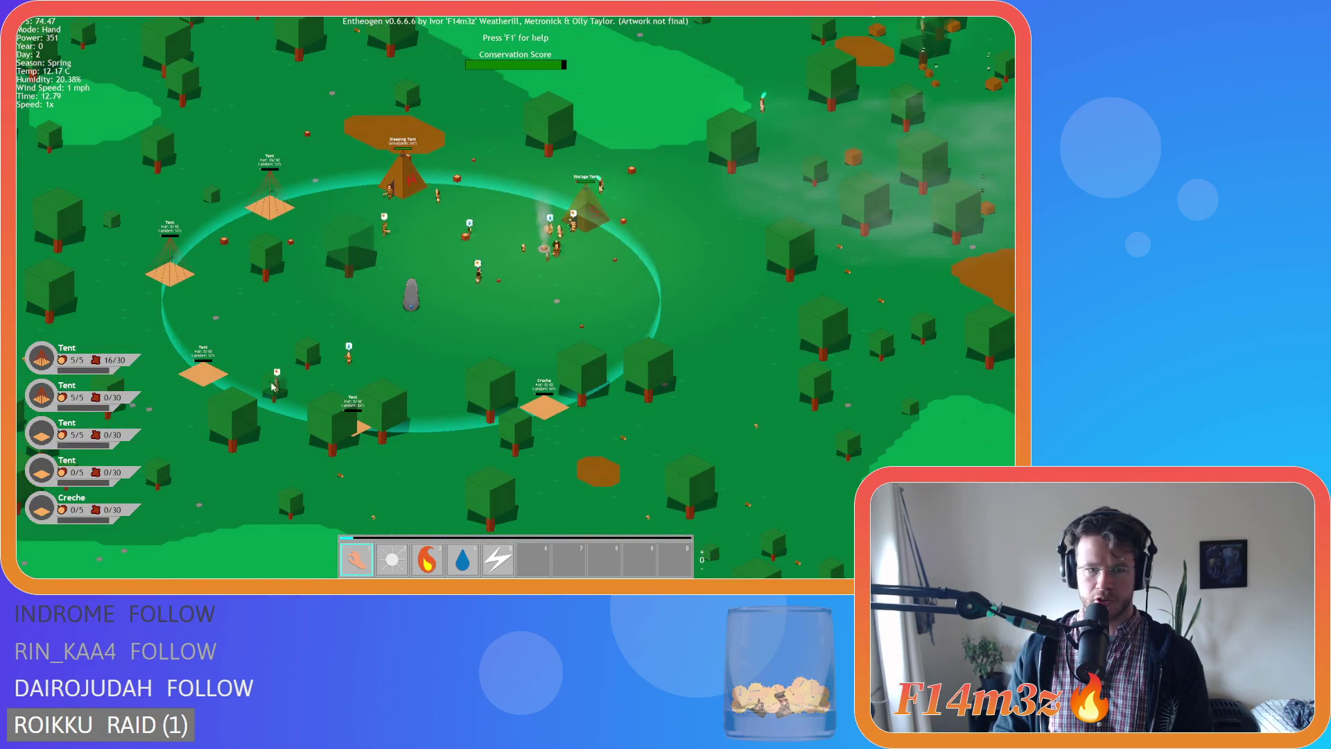
scroll(down, 3)
scroll(up, 3)
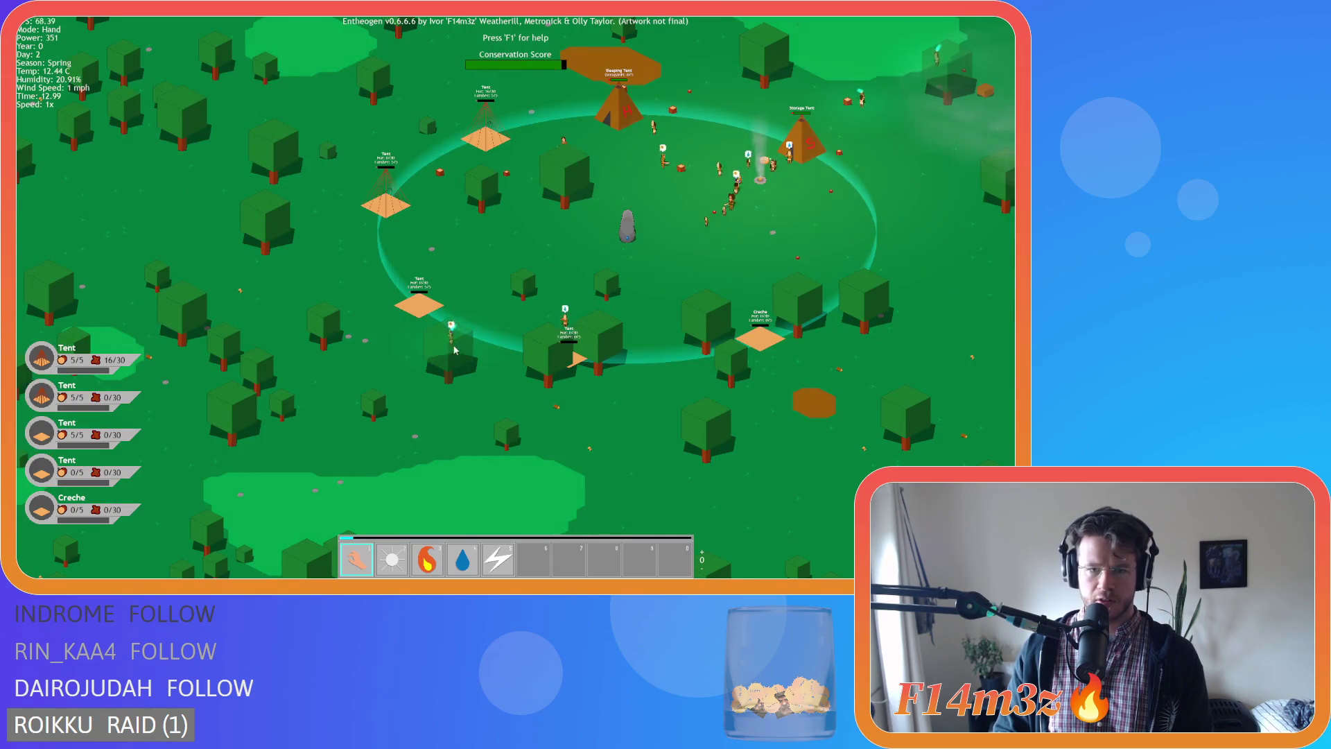
scroll(down, 3)
scroll(up, 3)
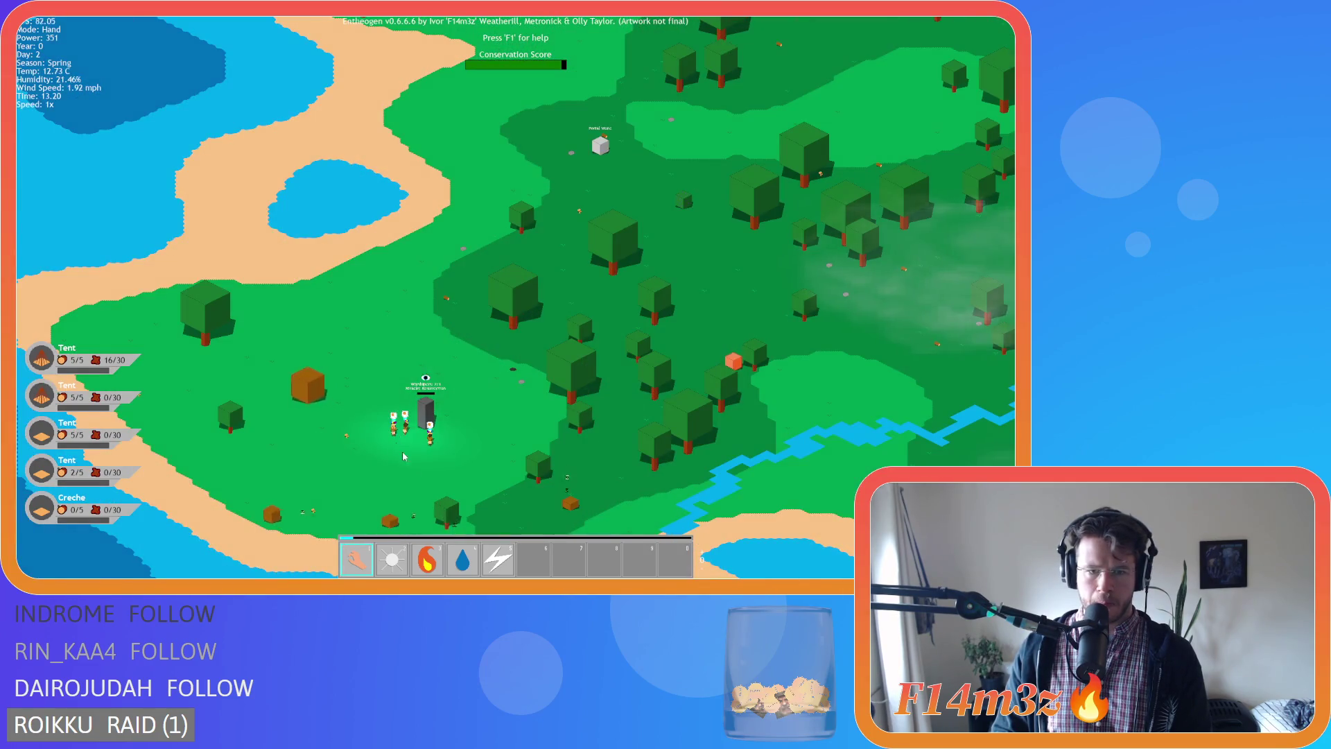
scroll(down, 3)
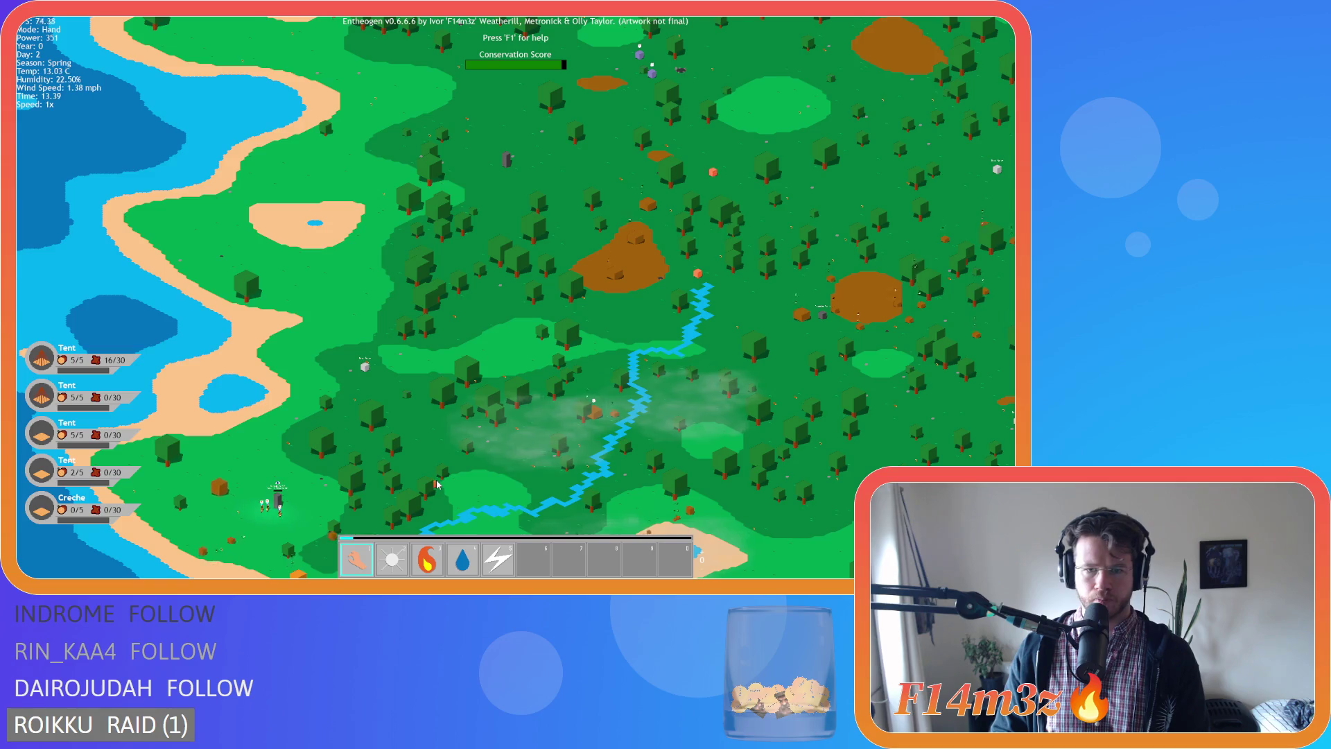
scroll(up, 3)
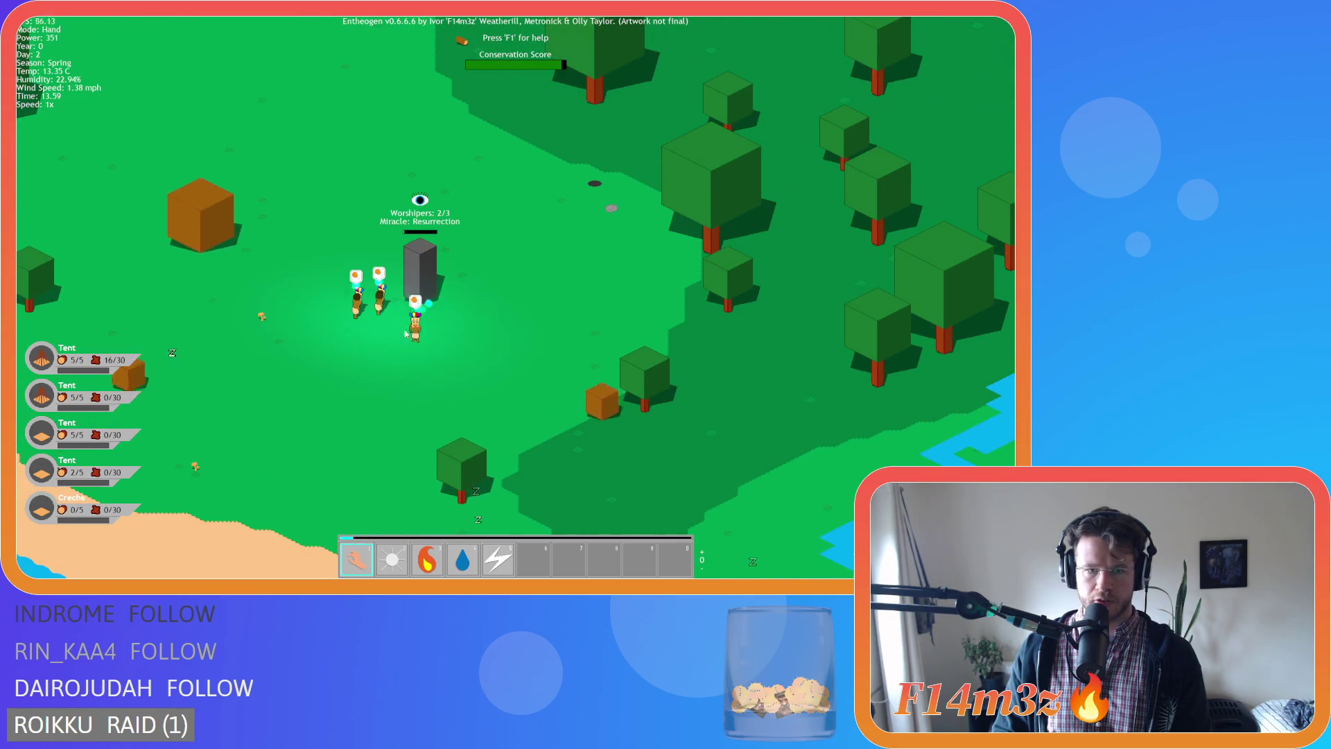
scroll(down, 3)
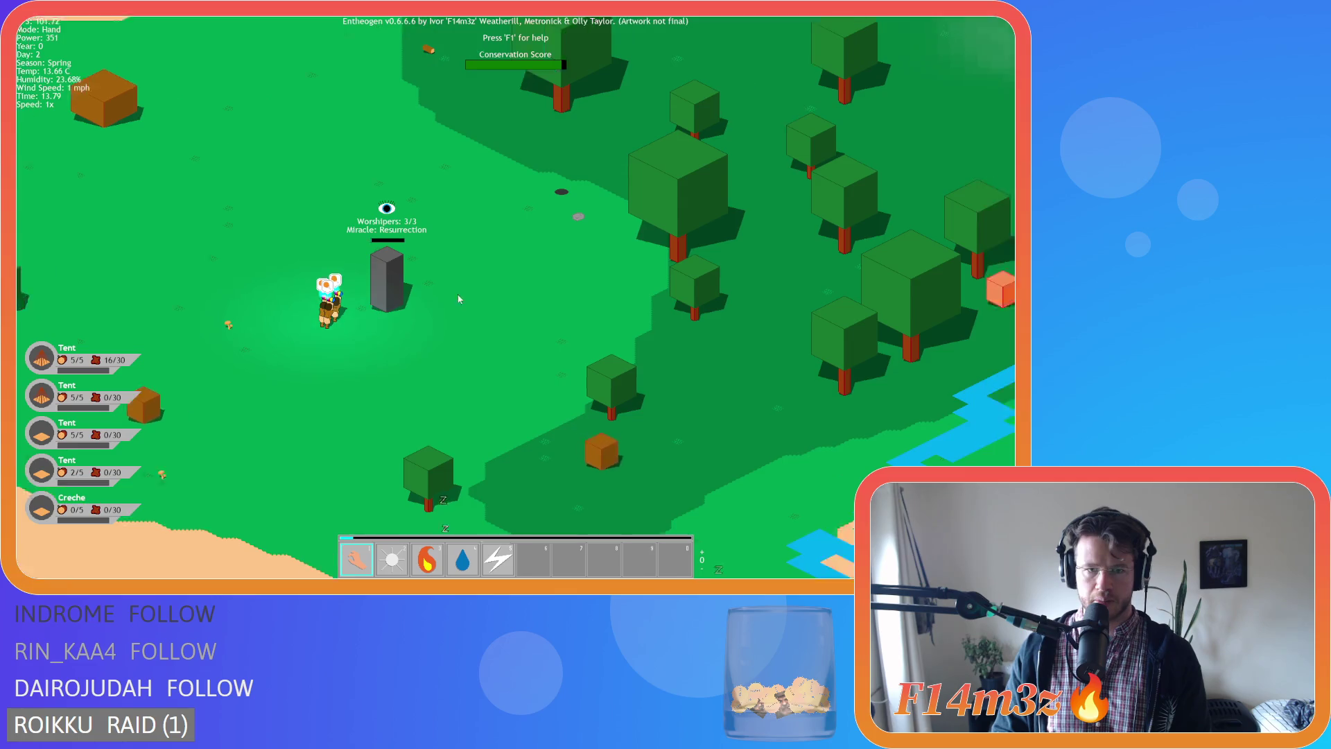
scroll(down, 3)
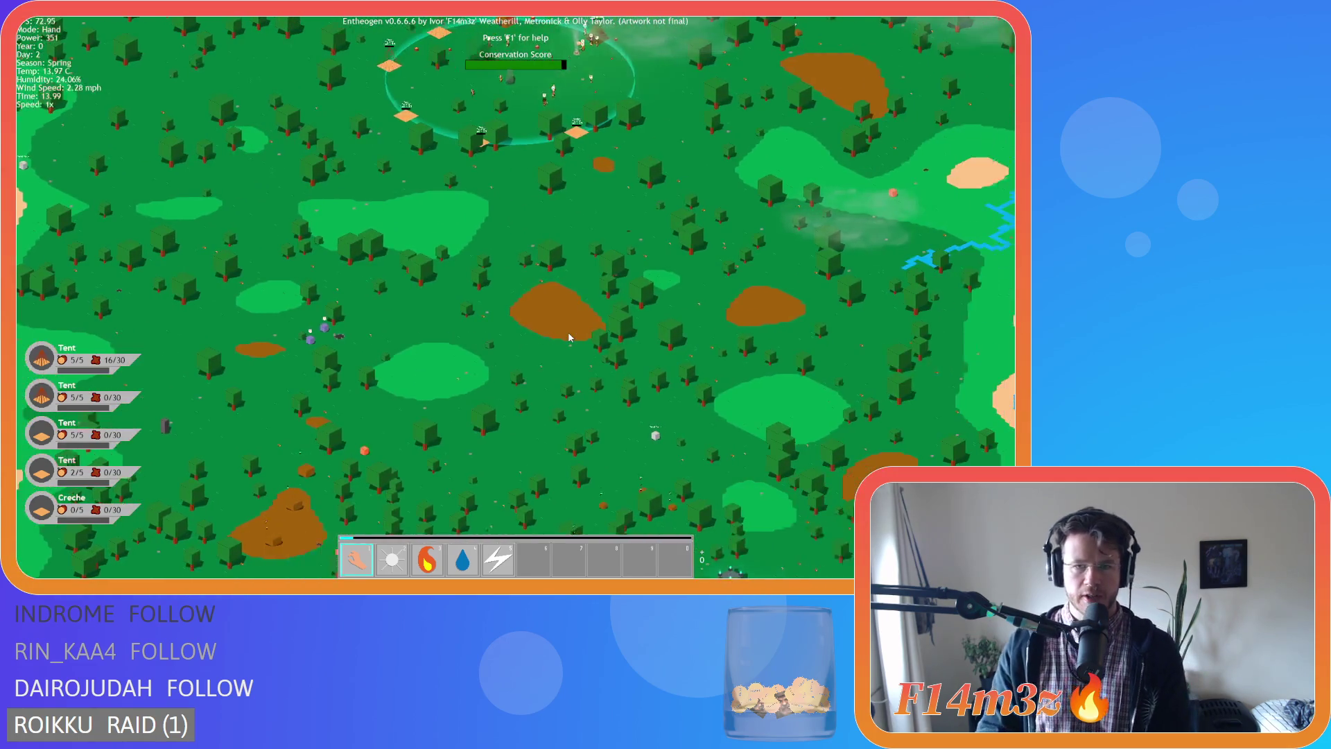
Drag Divine Intervention from the Miracles panel into the sixth hotbar slot after Smite.
key(m)
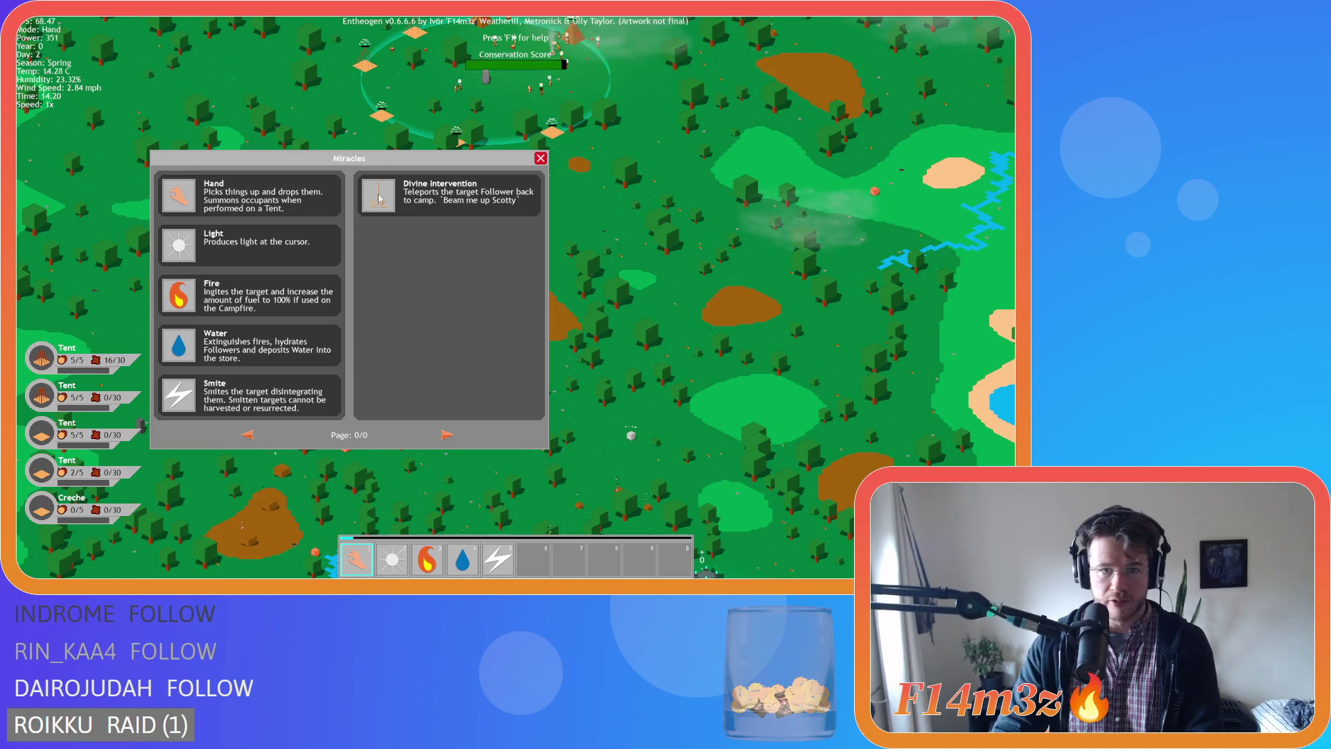
drag(546, 555, 543, 560)
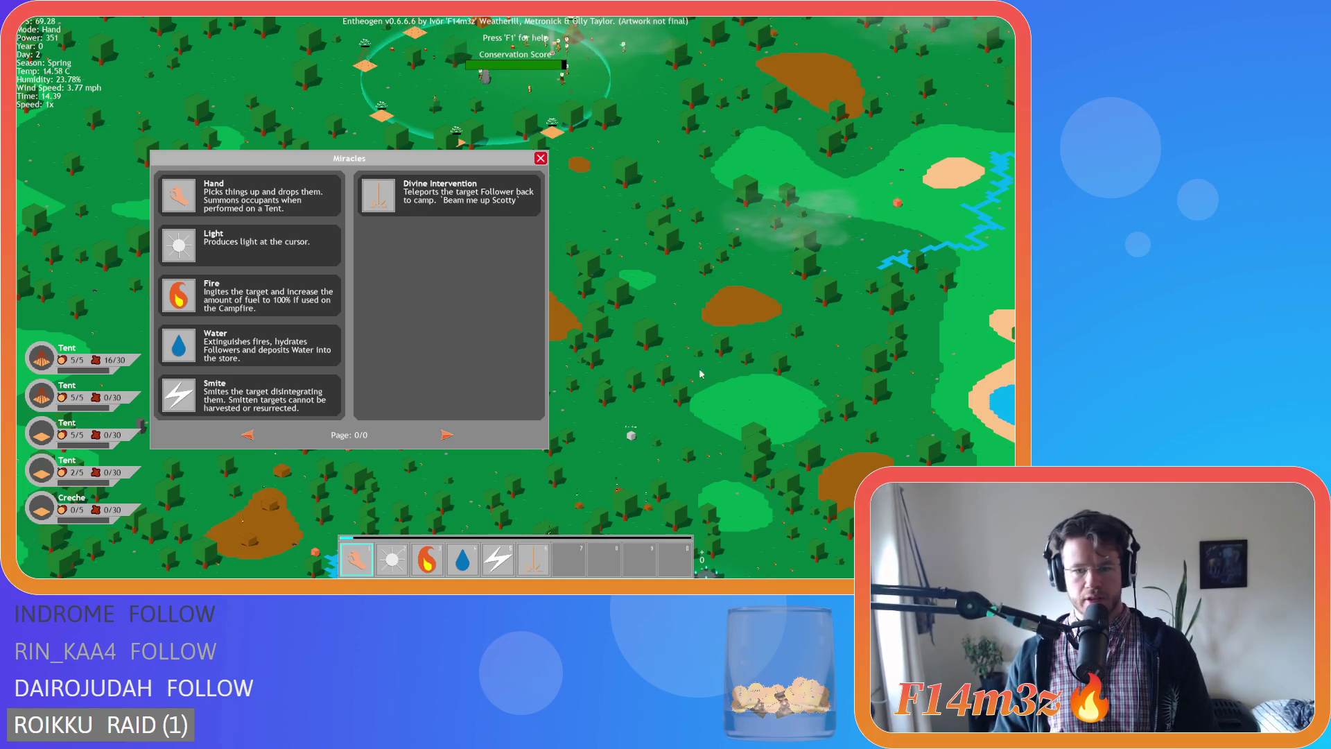
click(541, 158)
Zoom around the camp, then reopen and close the Miracles list.
scroll(up, 3)
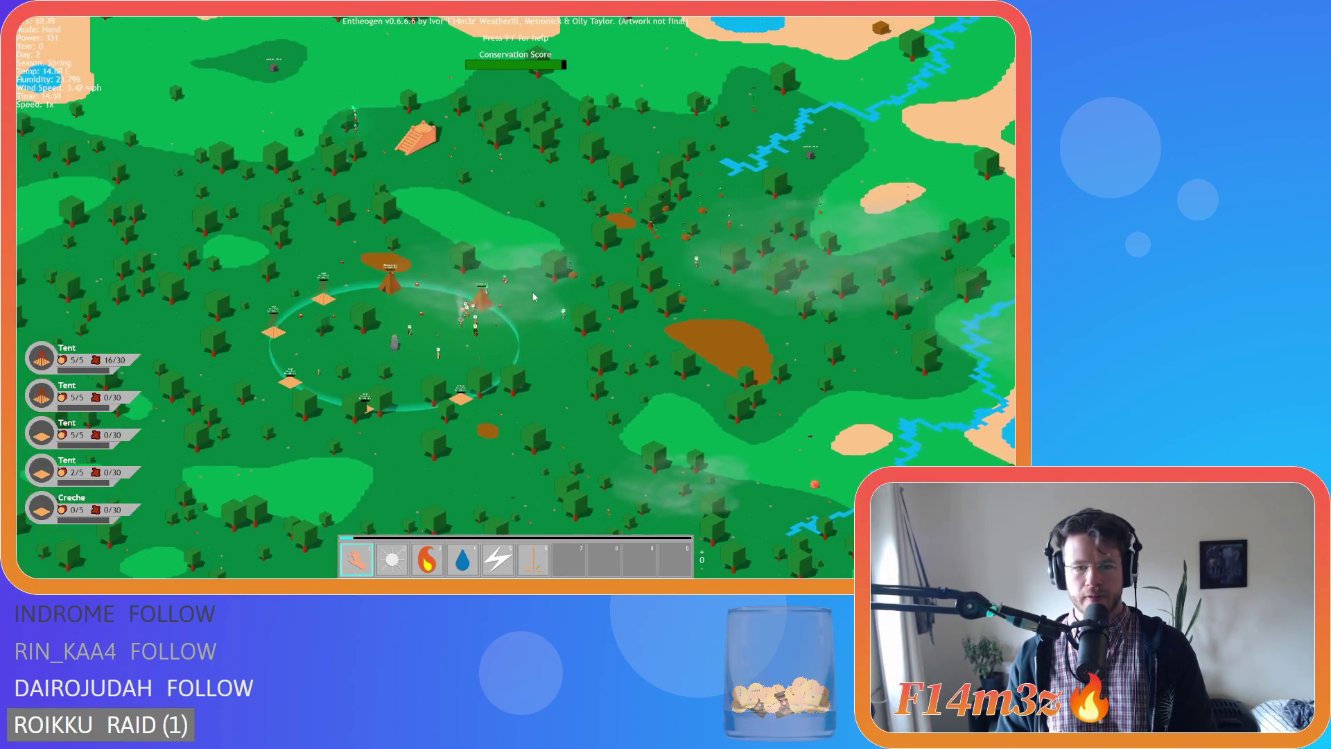
scroll(up, 3)
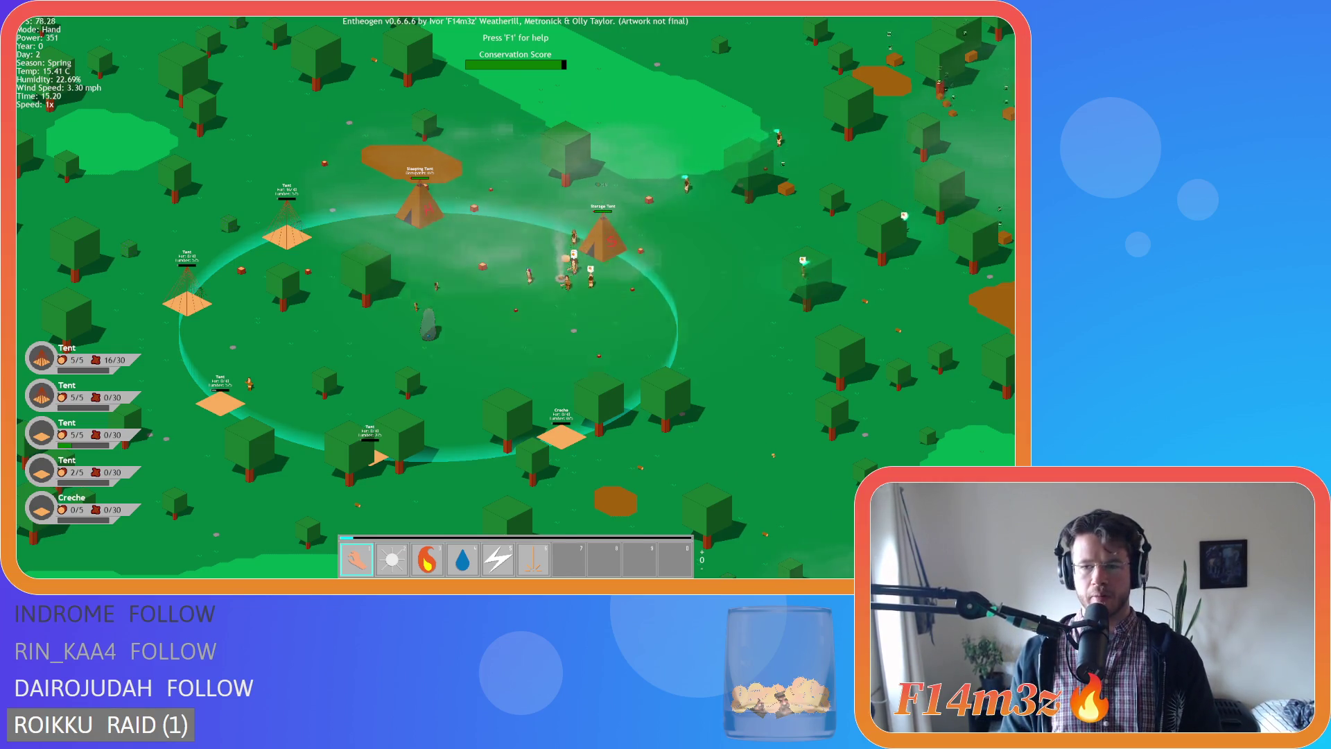
scroll(down, 3)
scroll(up, 3)
key(m)
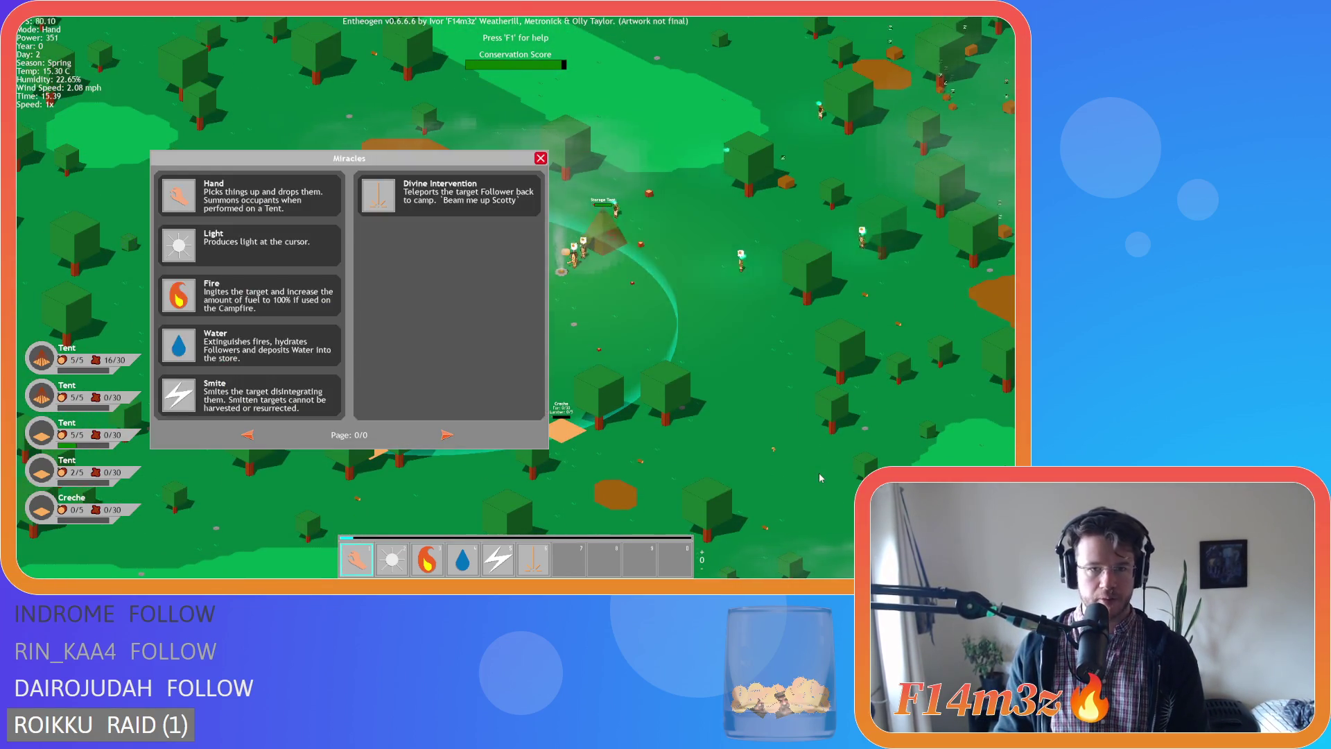
key(m)
key(m)
key(m)
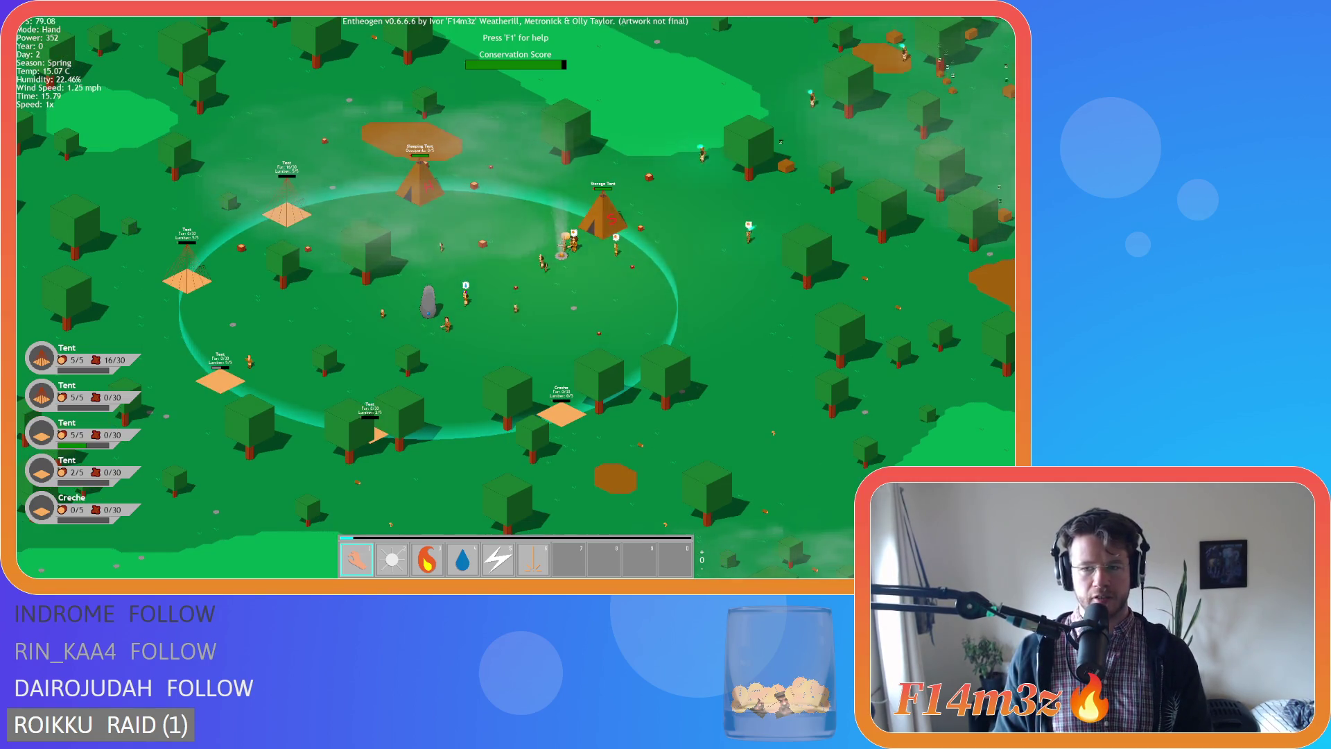
Pan and zoom from the camp across forest and coast, then show the Miracles list.
key(w)
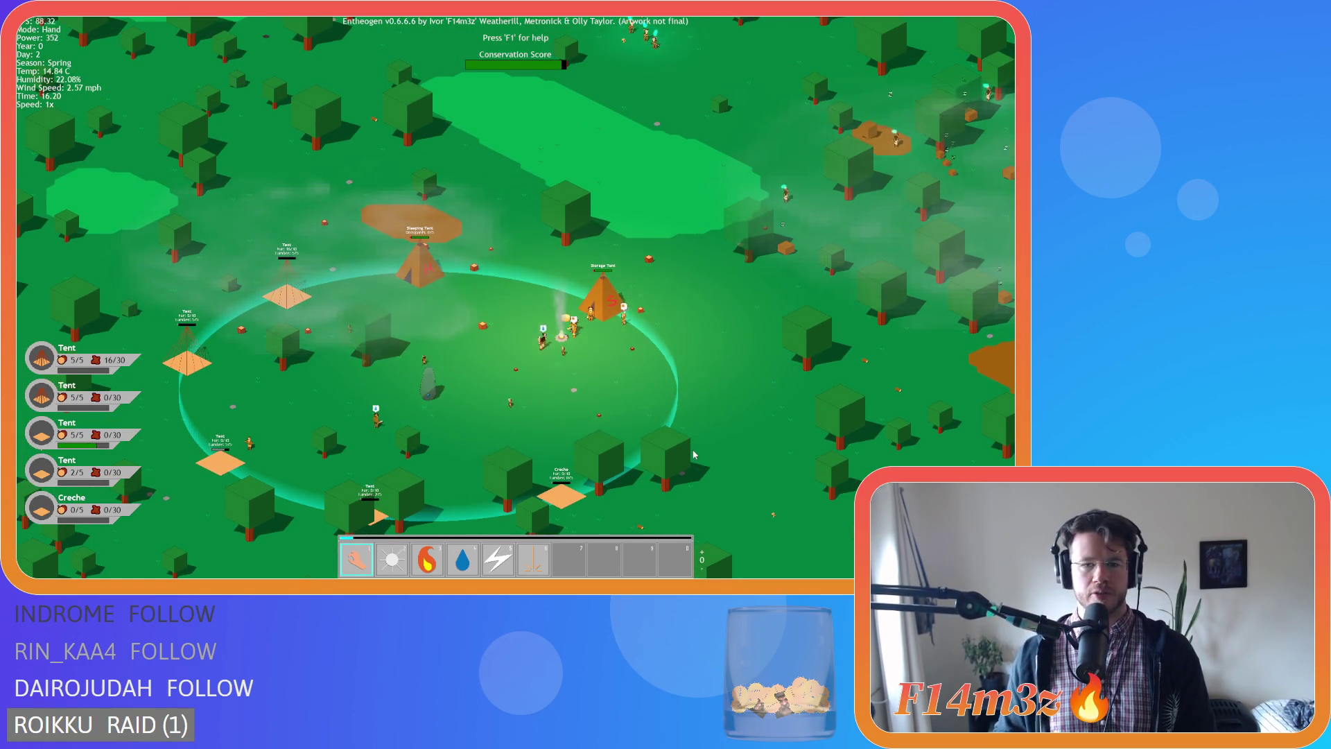
scroll(down, 3)
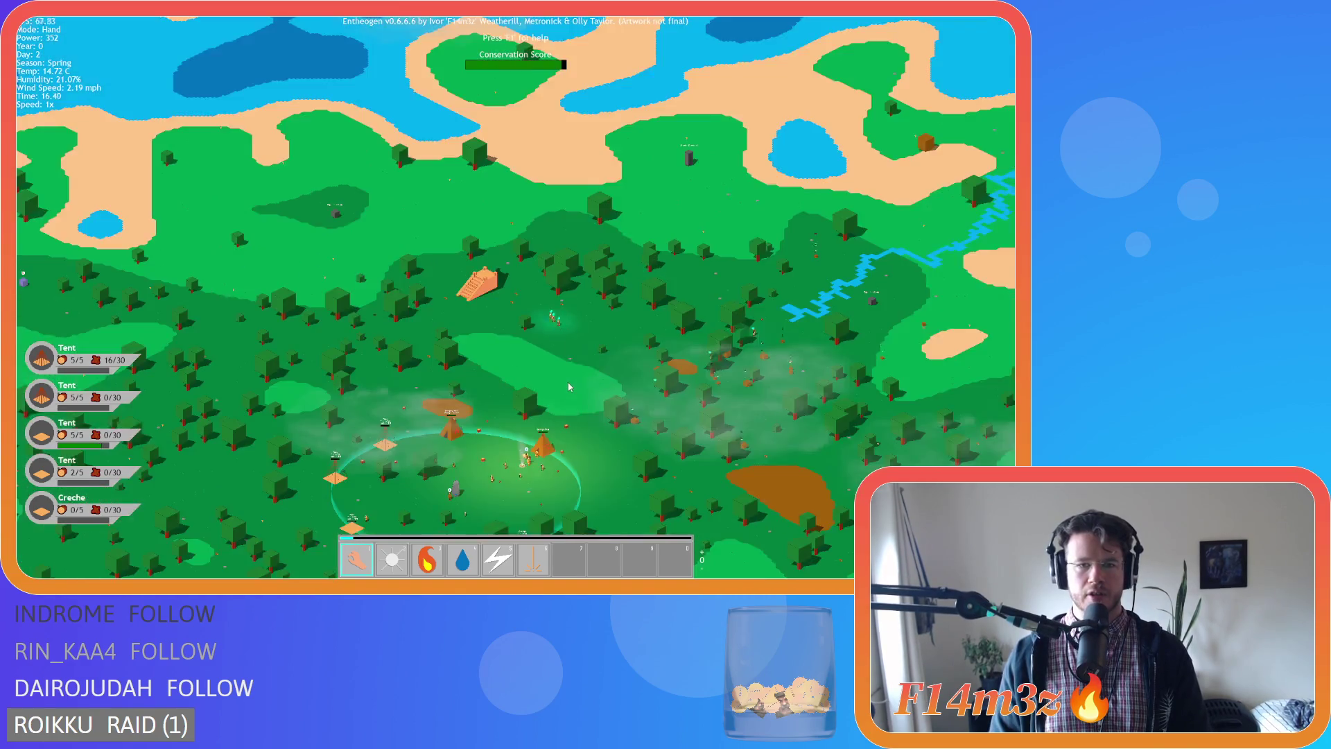
scroll(up, 3)
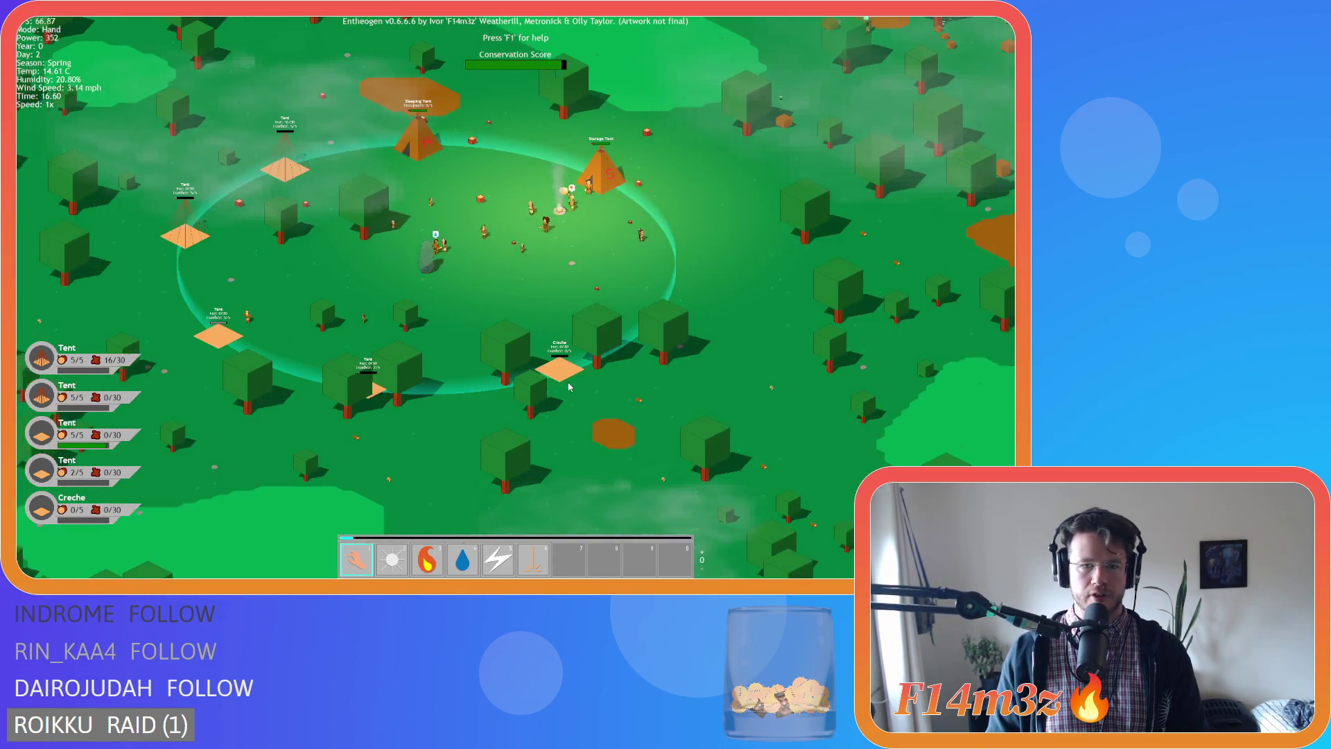
scroll(down, 3)
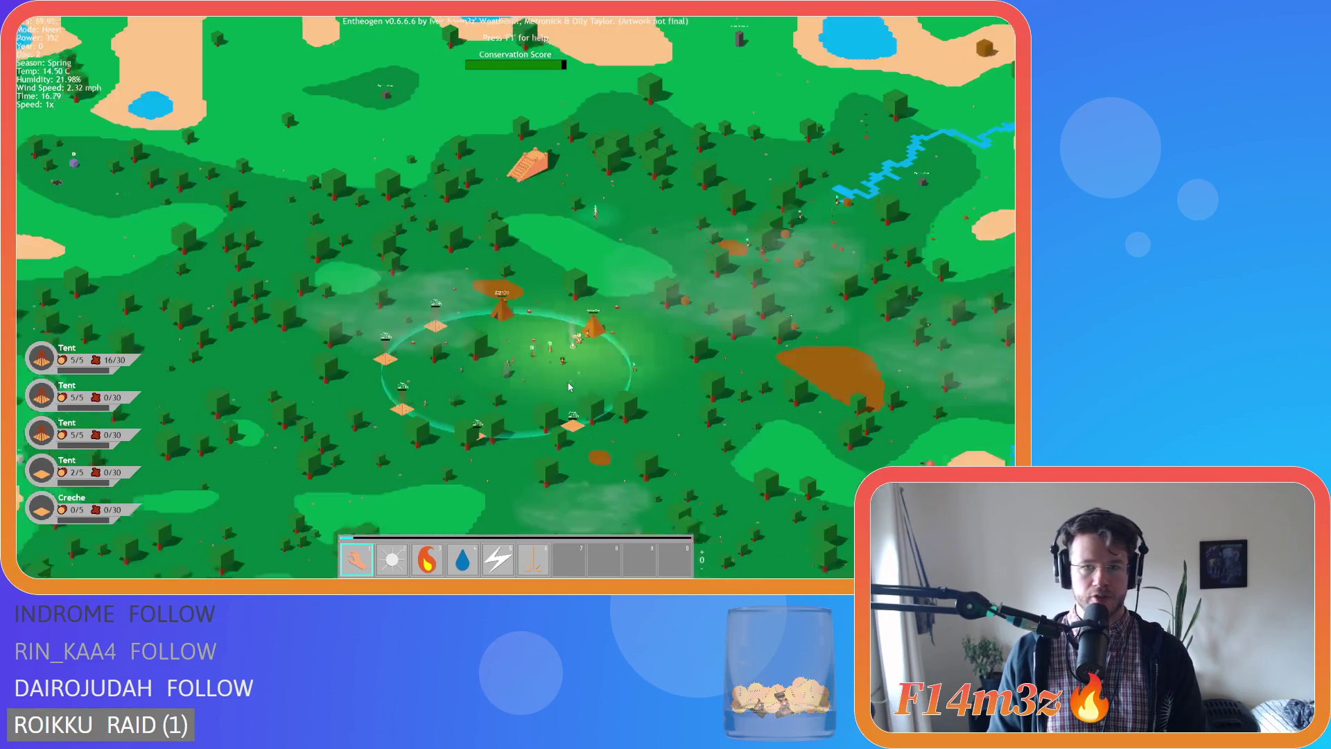
key(s)
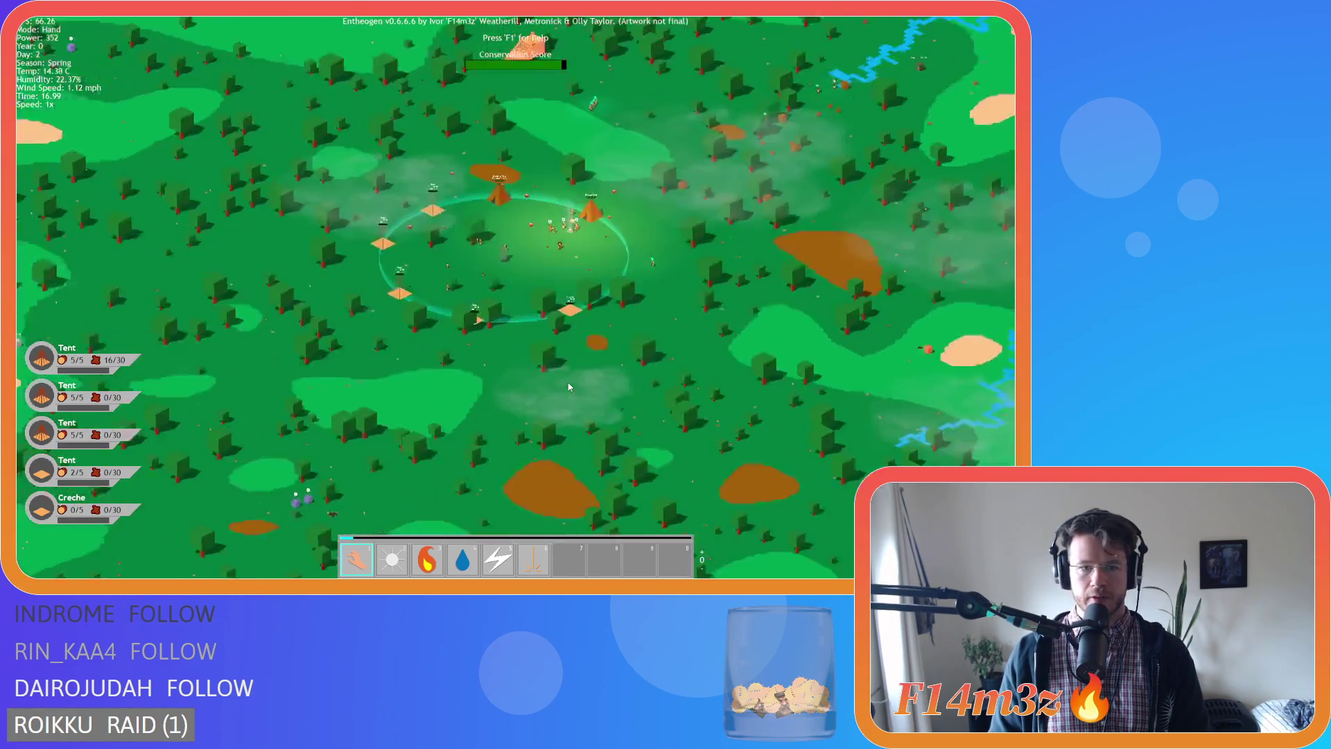
key(s)
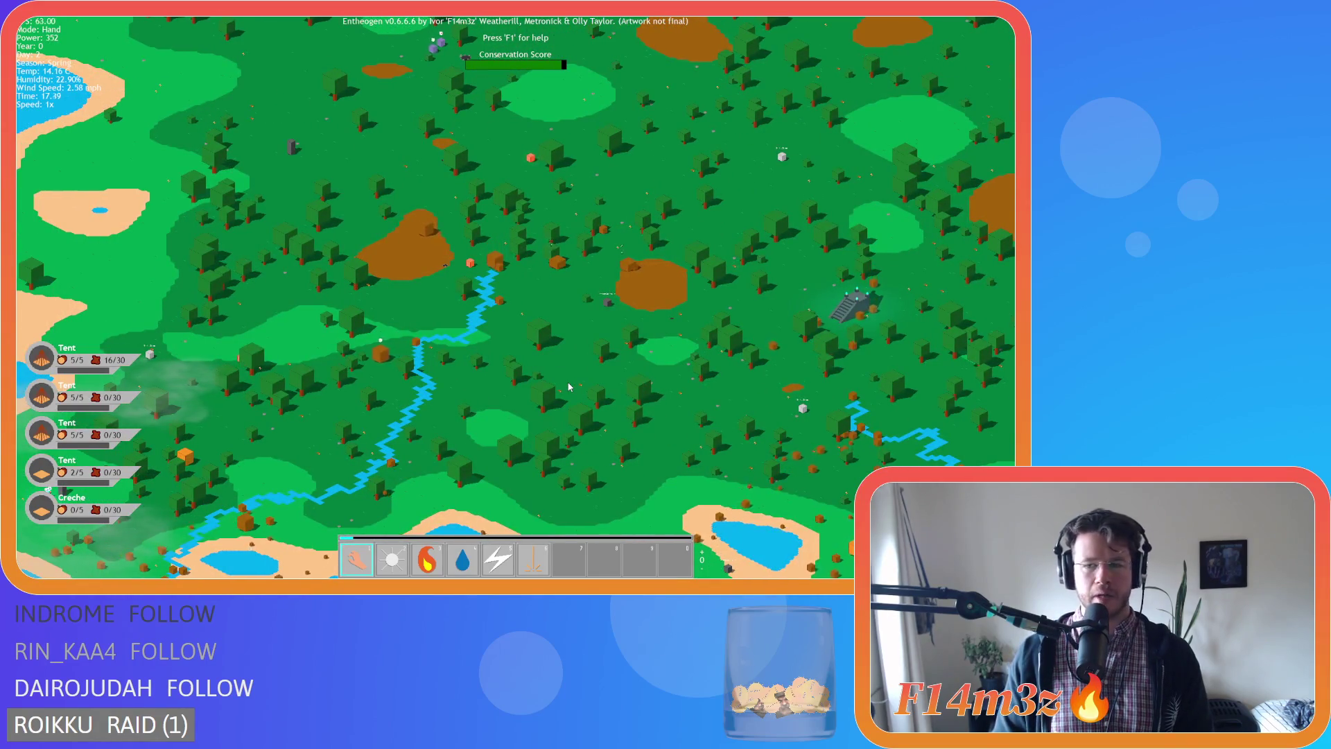
key(a)
key(d)
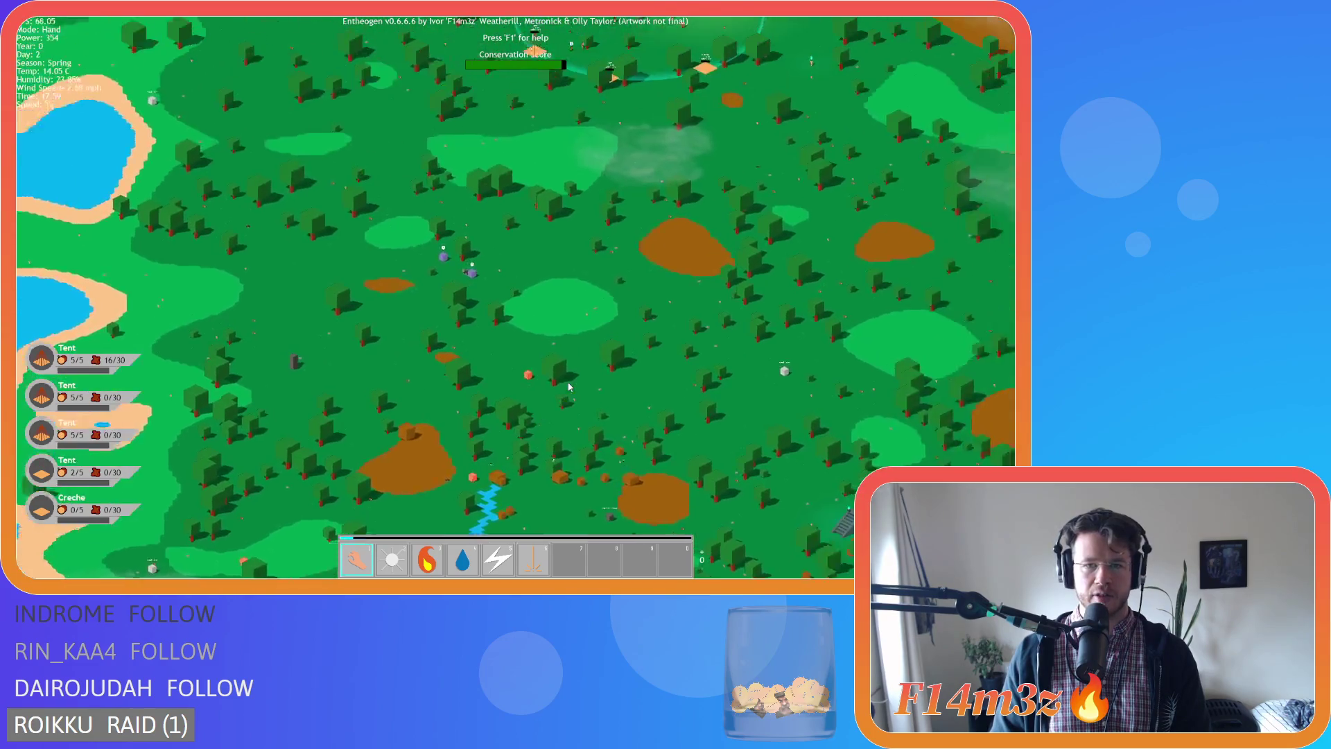
key(m)
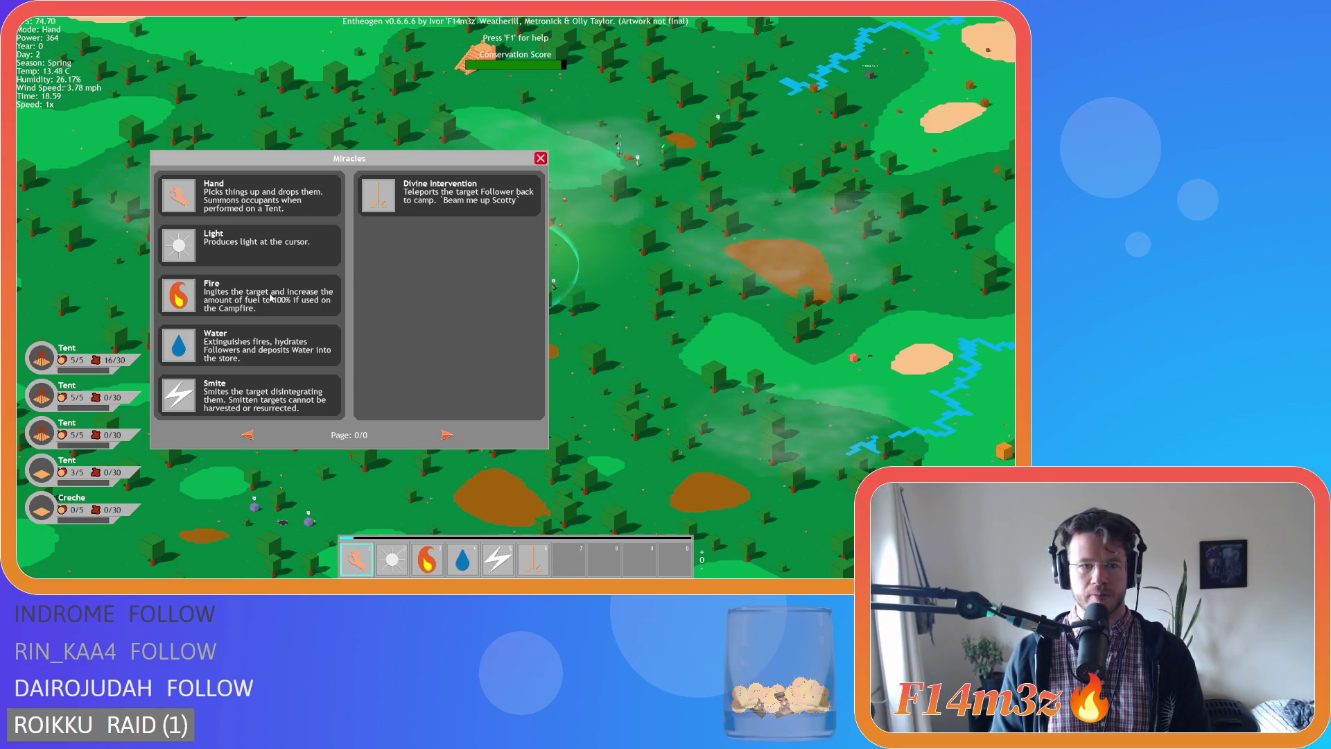
Close the Miracles list and re-centre the view on the camp ring.
click(540, 158)
scroll(up, 3)
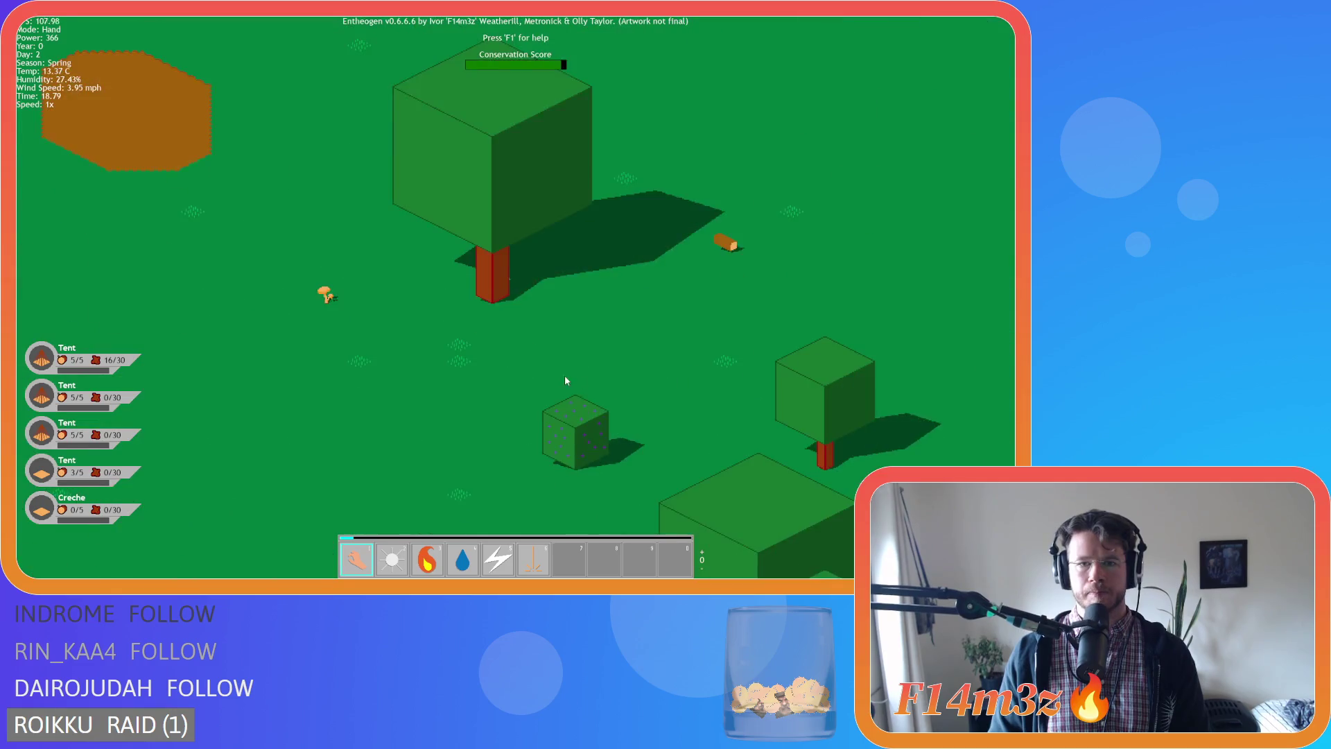
scroll(down, 3)
key(w)
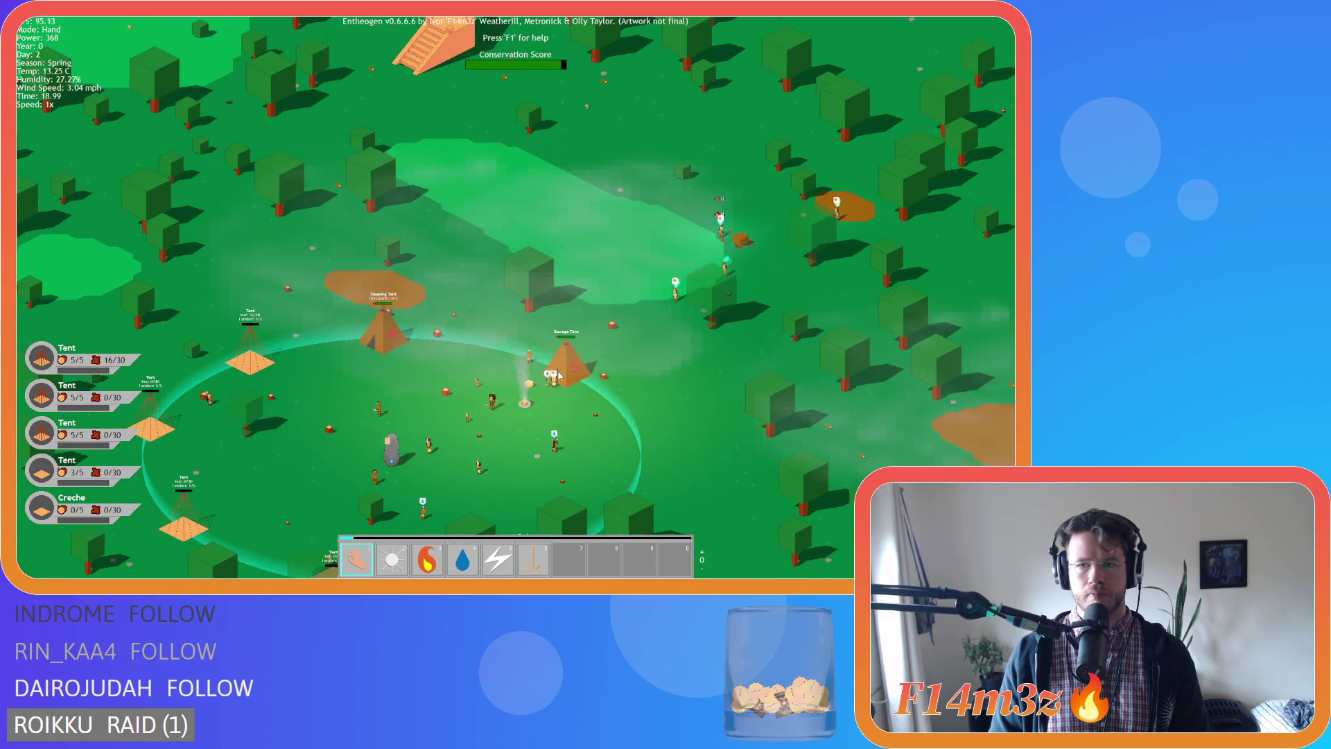
key(s)
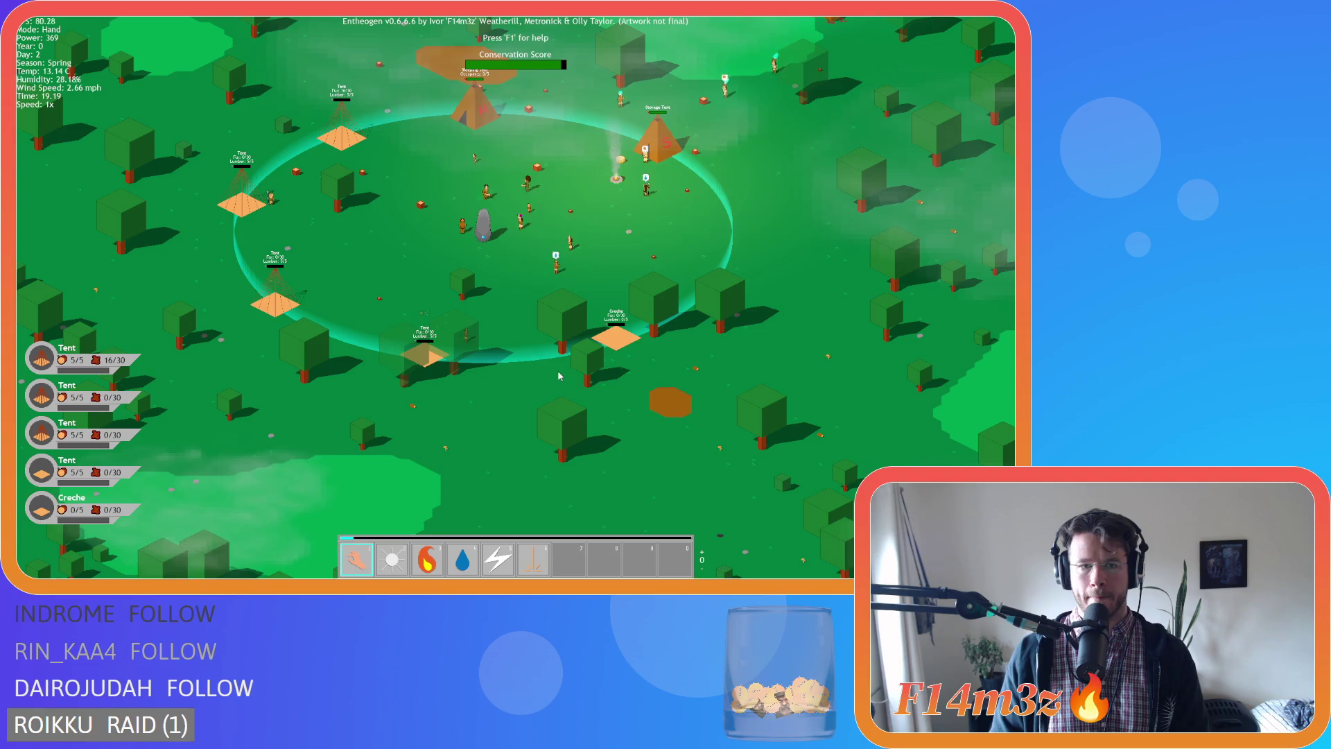
Zoom out, pan toward the shoreline, then zoom back in on the village ring.
scroll(down, 3)
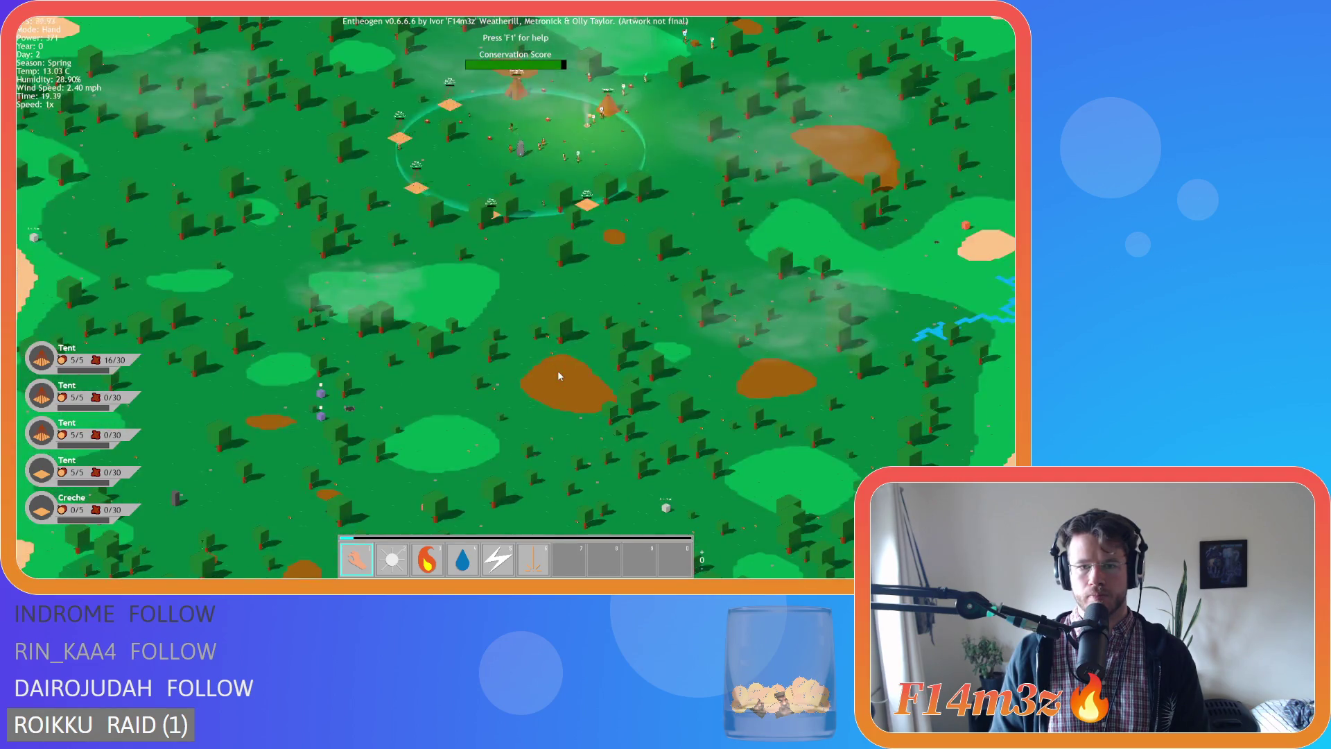
scroll(down, 3)
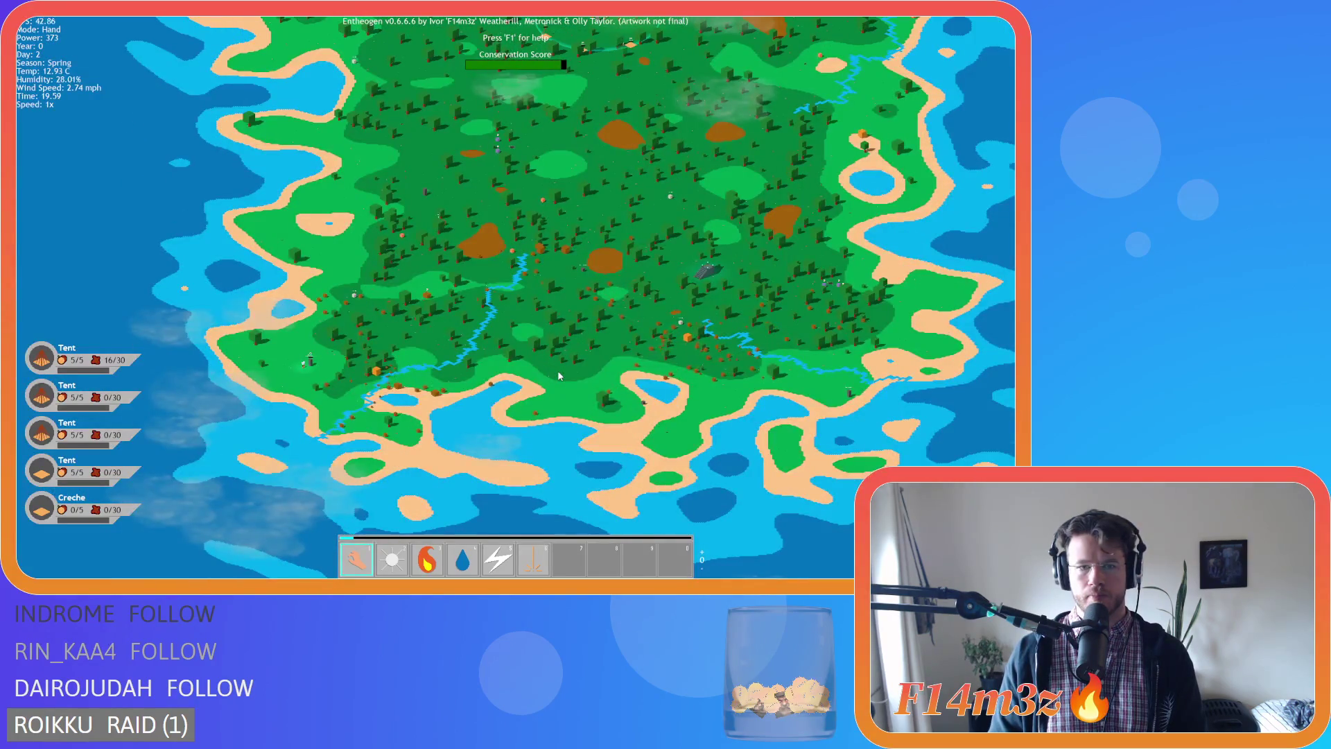
scroll(up, 3)
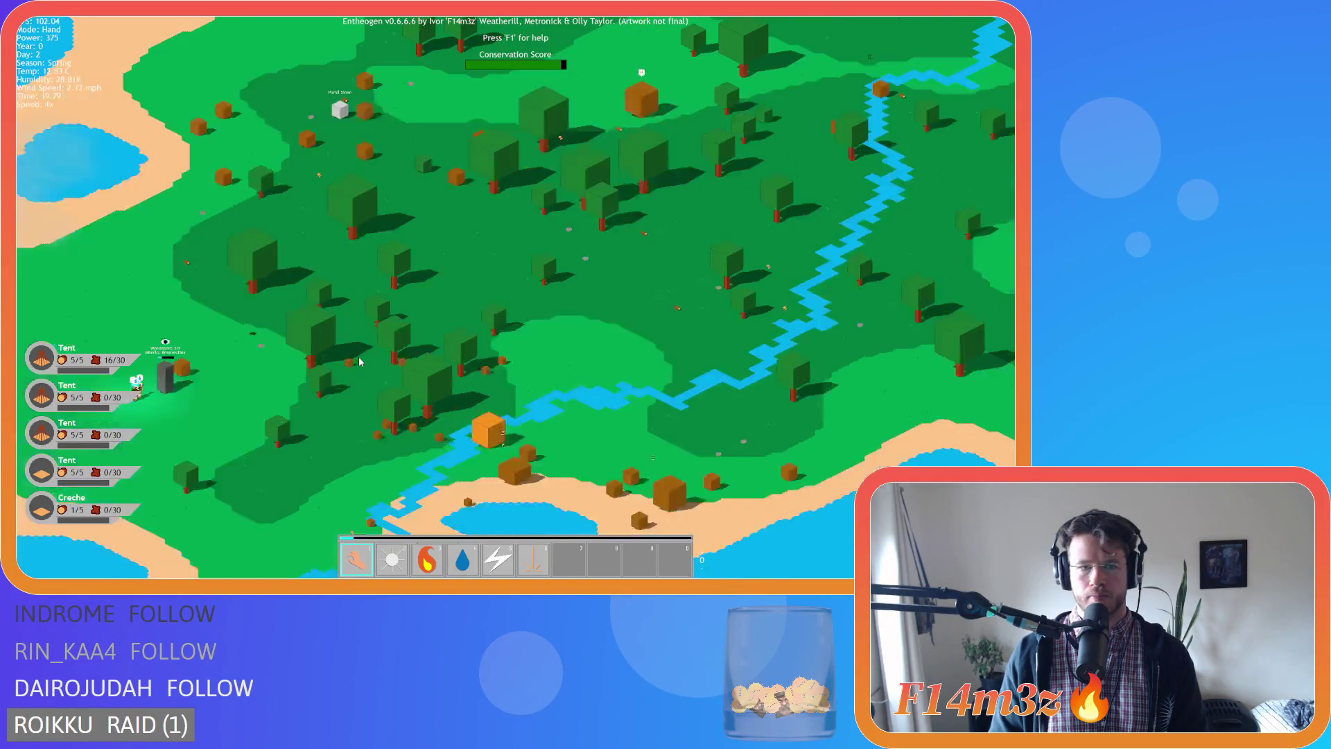
key(w)
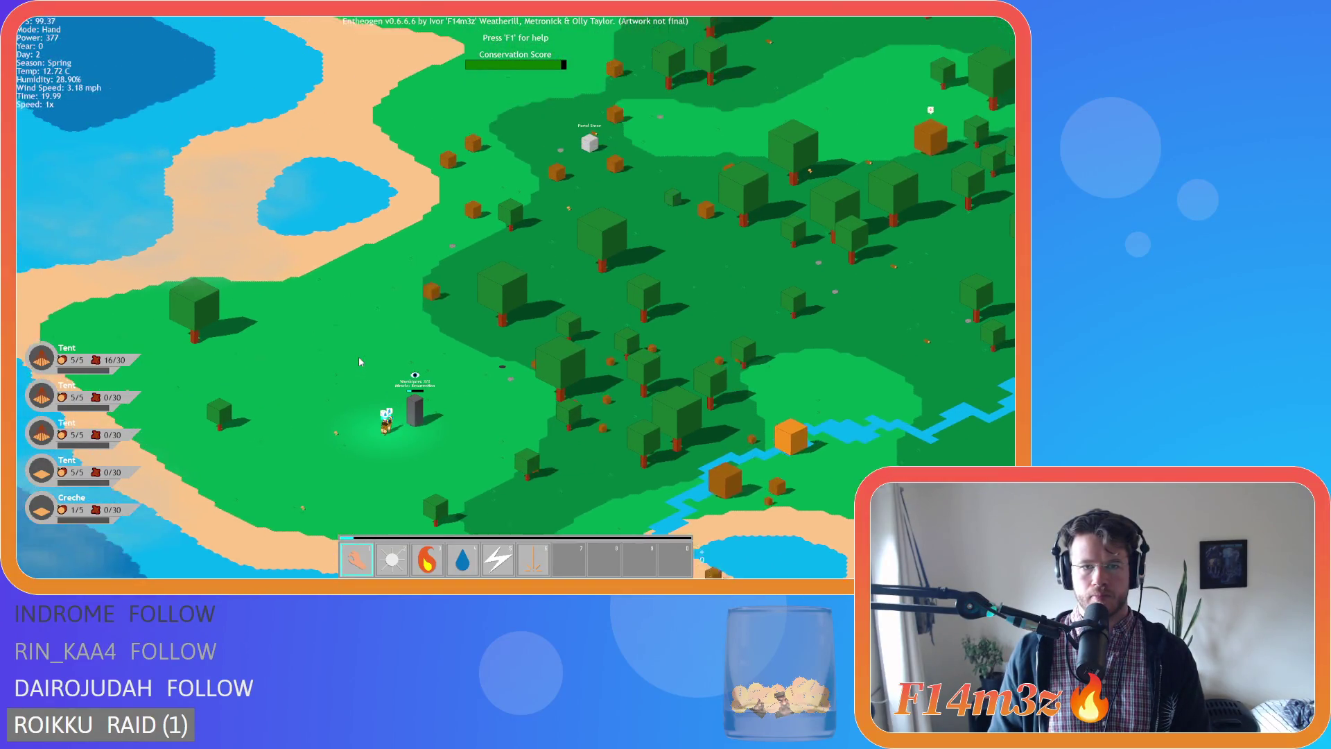
scroll(down, 3)
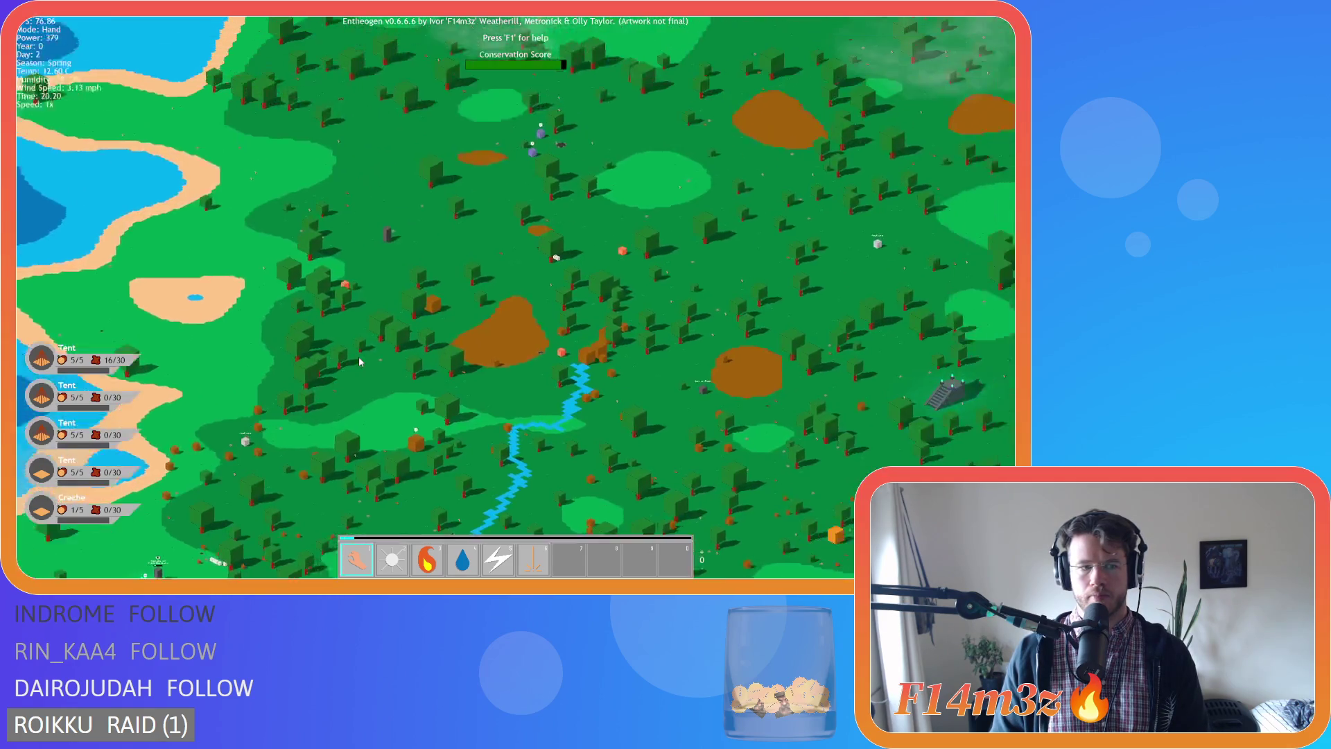
scroll(up, 3)
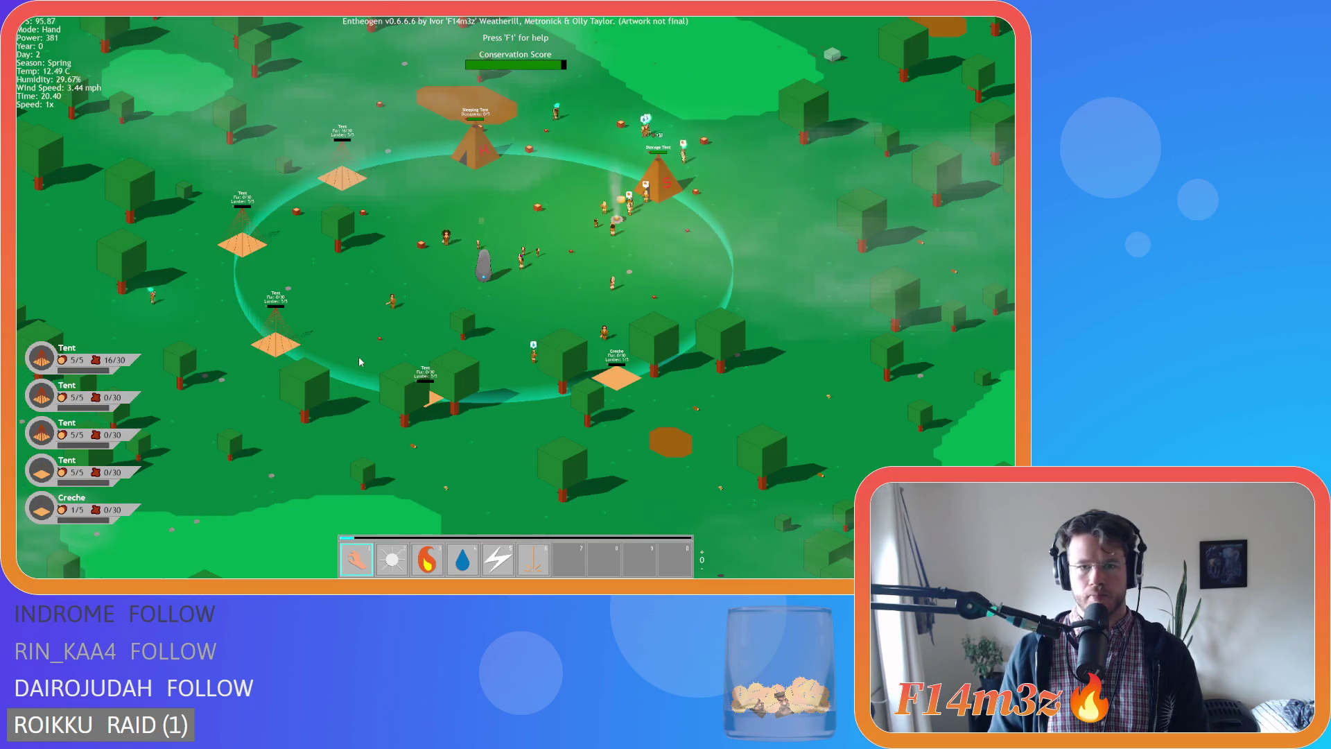
scroll(up, 3)
scroll(up, 3)
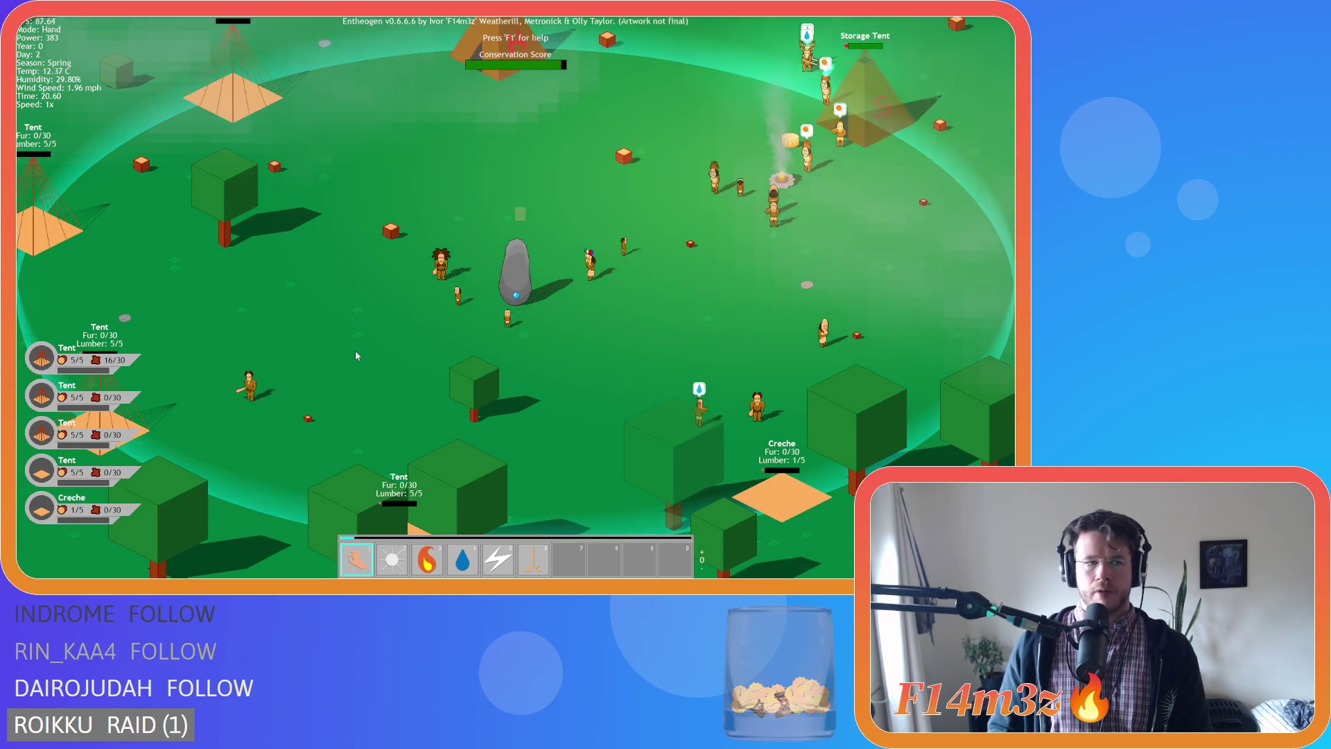
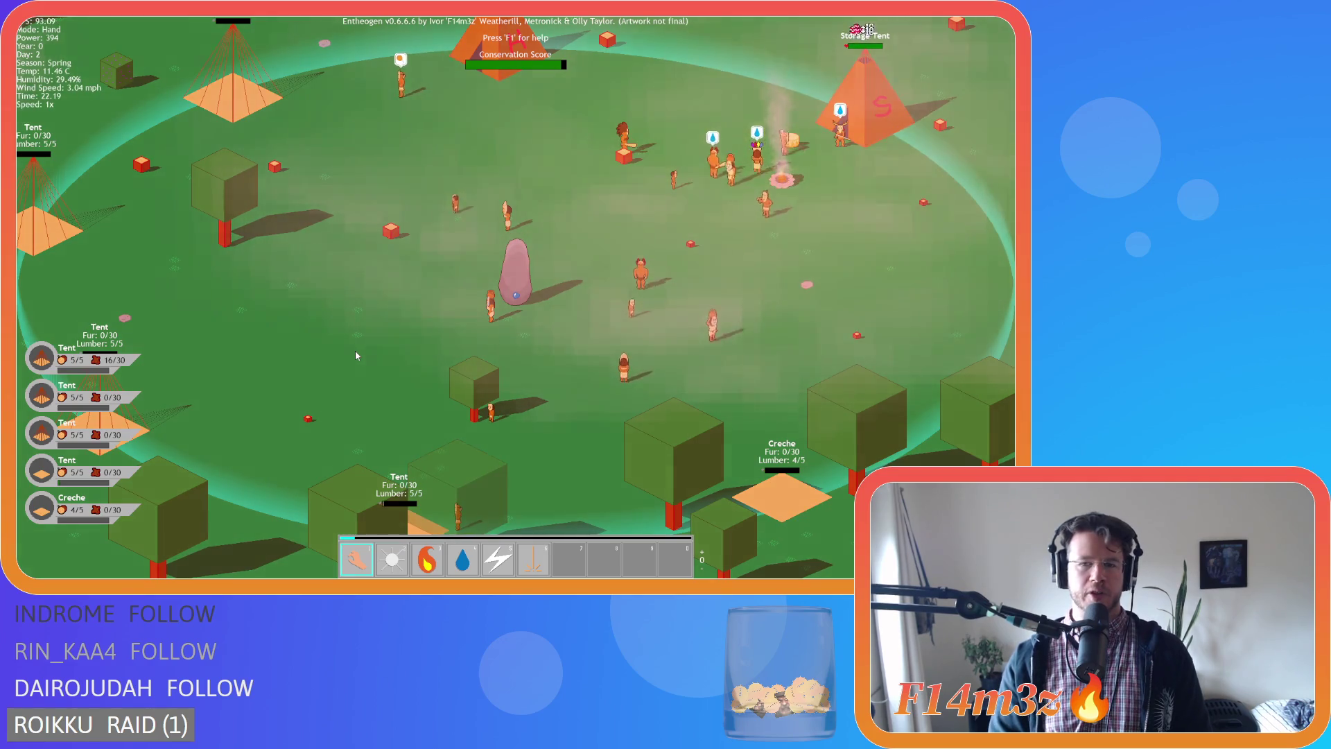
Pan and zoom the view around the village and back toward the camp.
key(w)
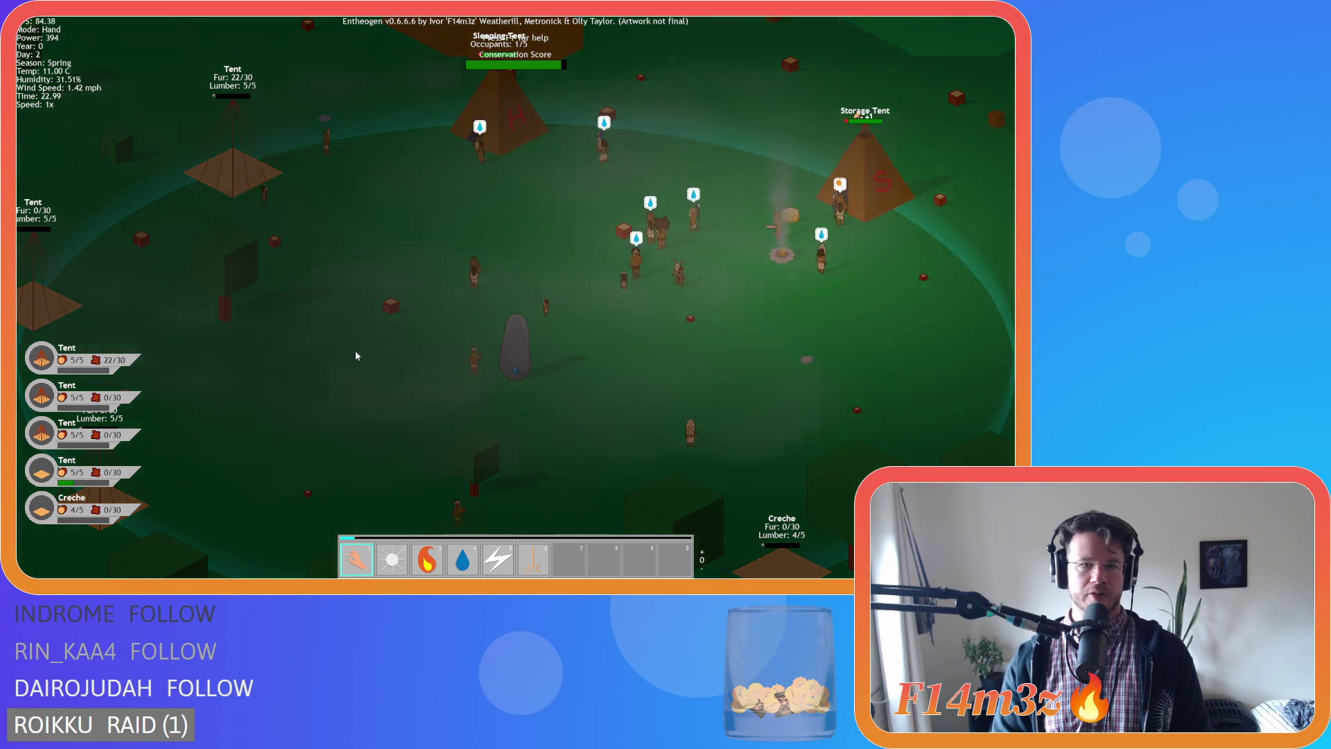
key(w)
key(d)
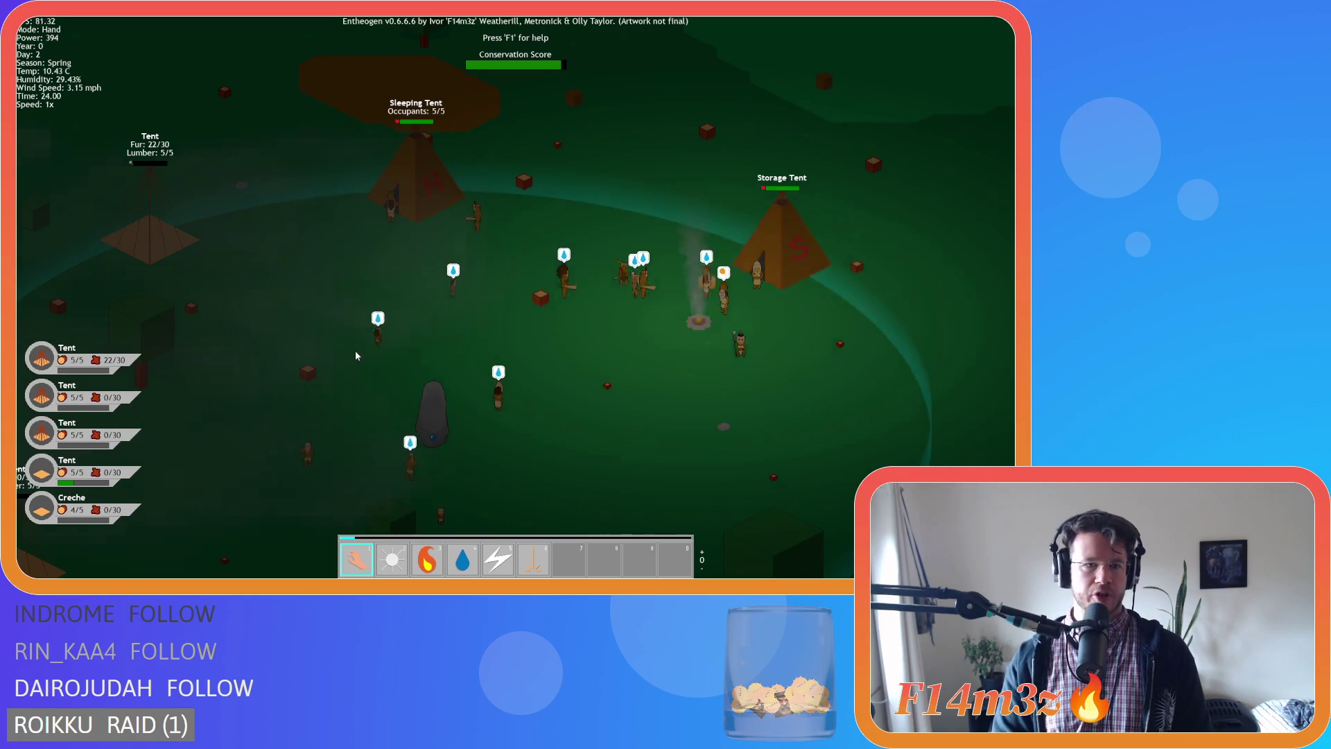
key(s)
key(s)
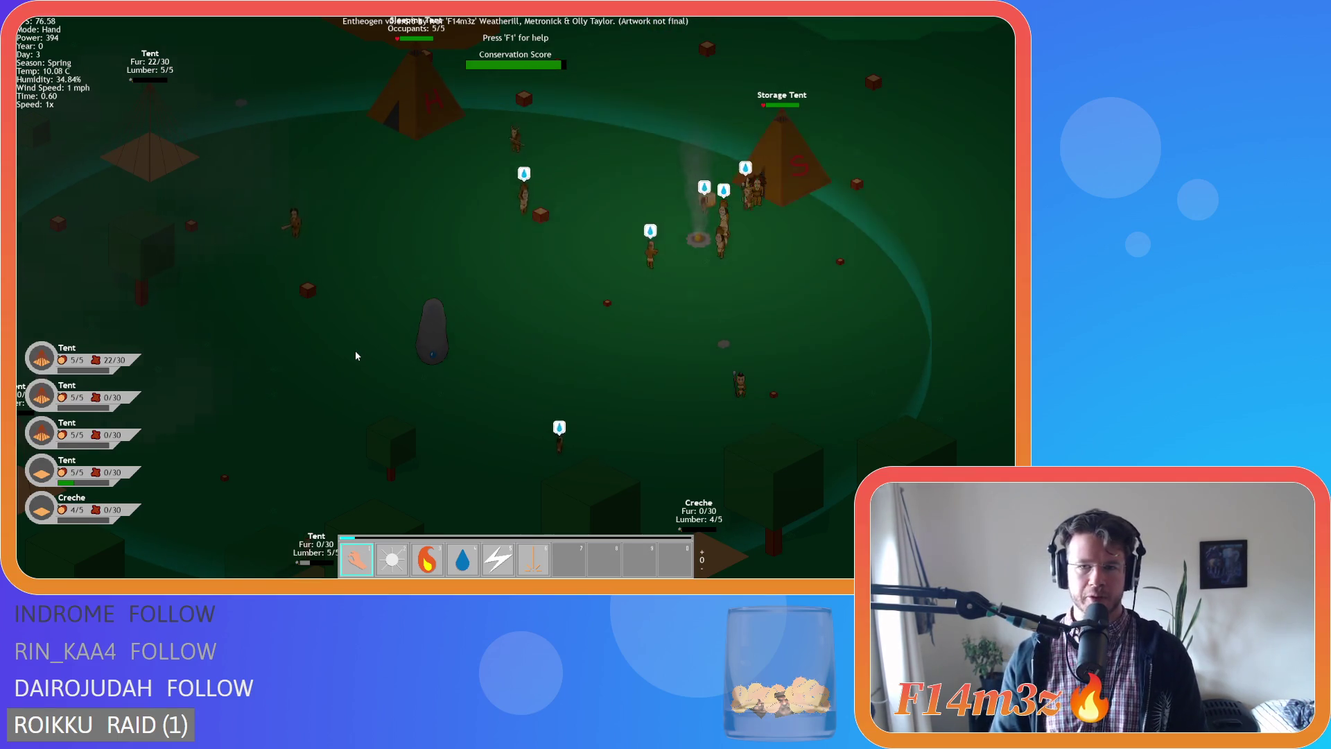
key(s)
key(a)
scroll(down, 3)
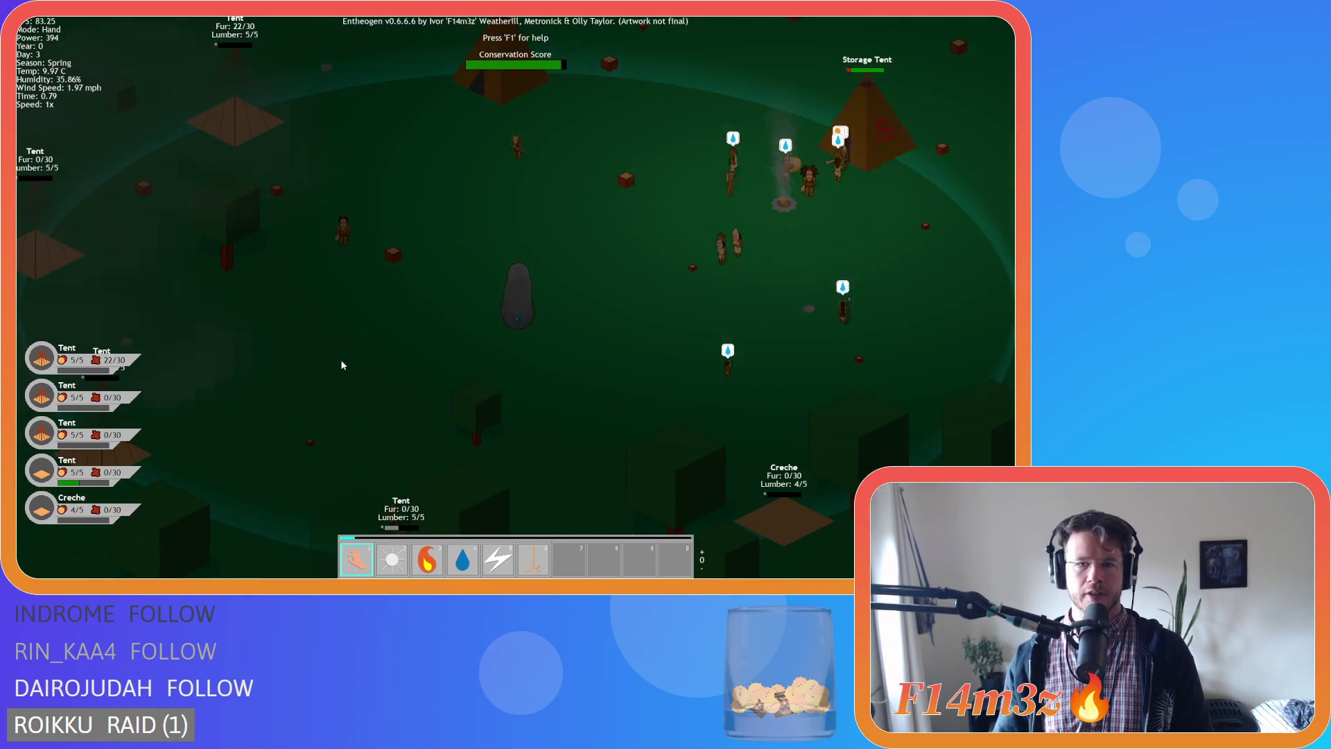
scroll(down, 3)
scroll(up, 3)
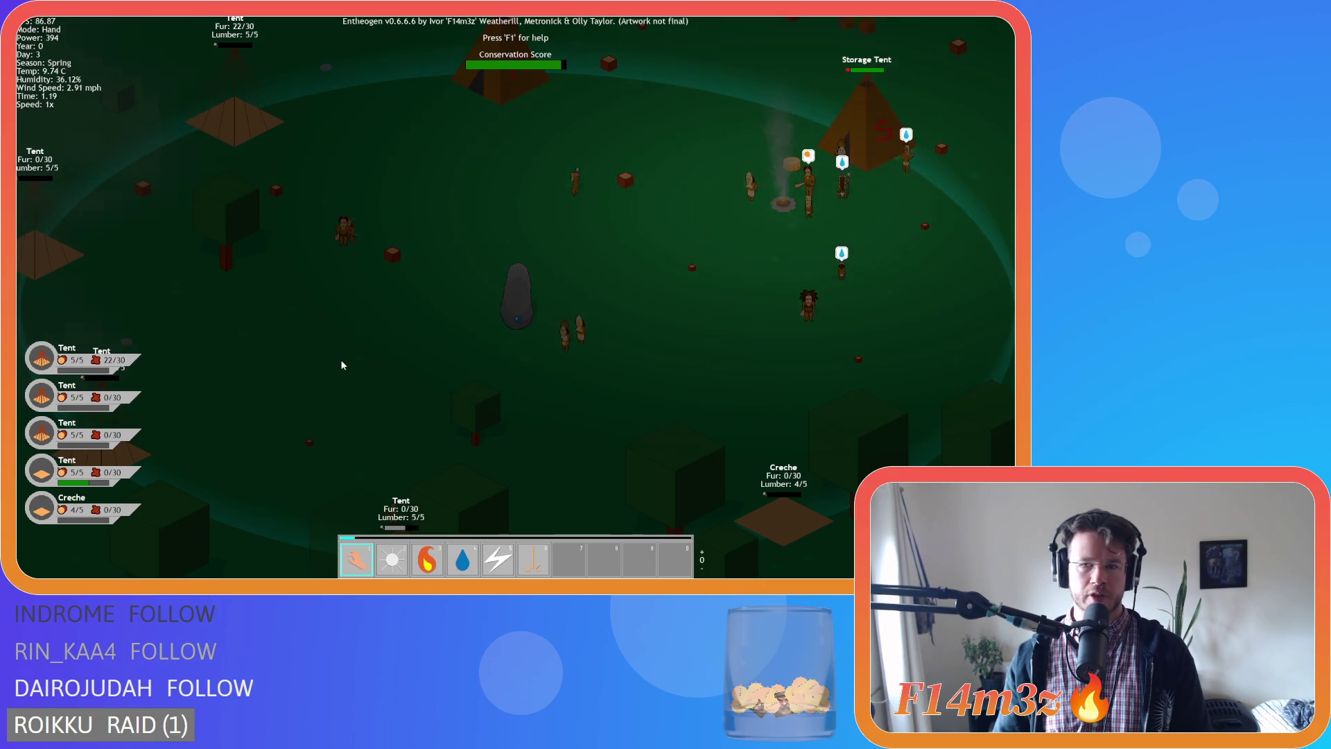
key(s)
key(d)
key(d)
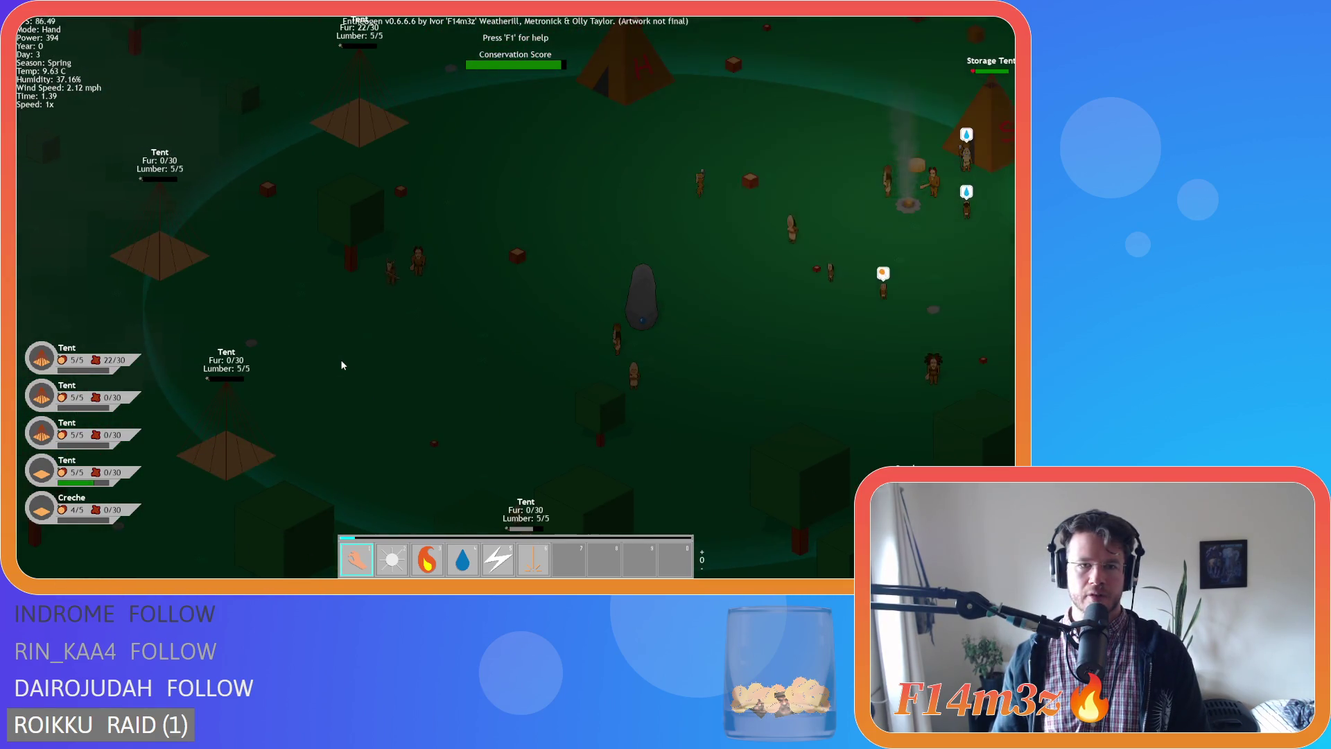
key(w)
scroll(down, 3)
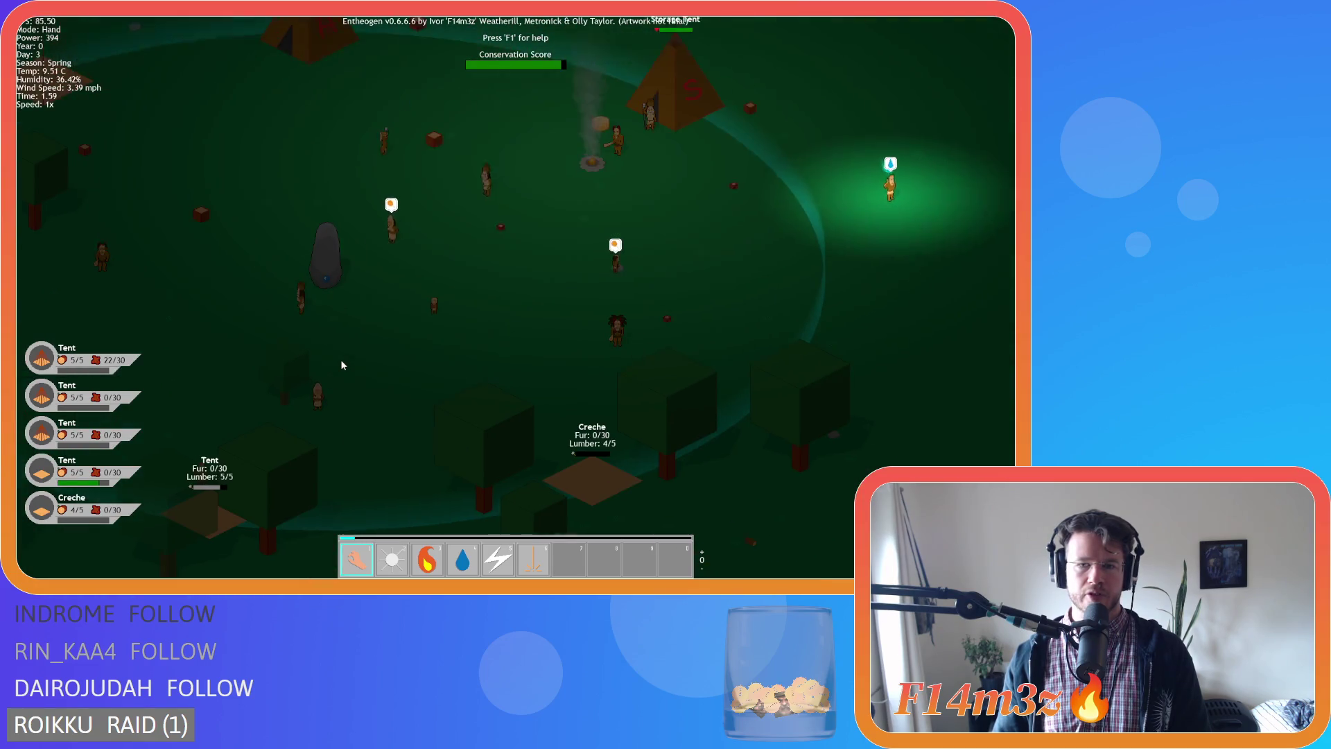
key(a)
key(s)
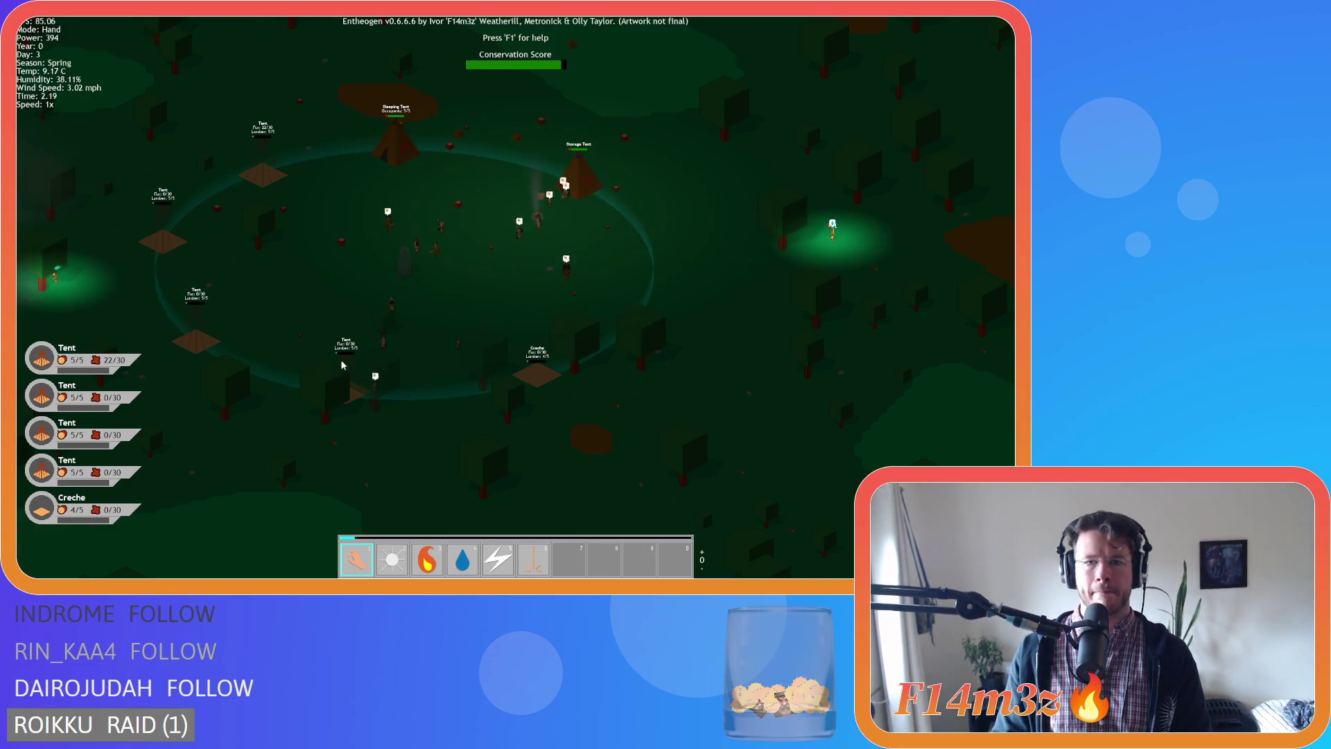
scroll(down, 3)
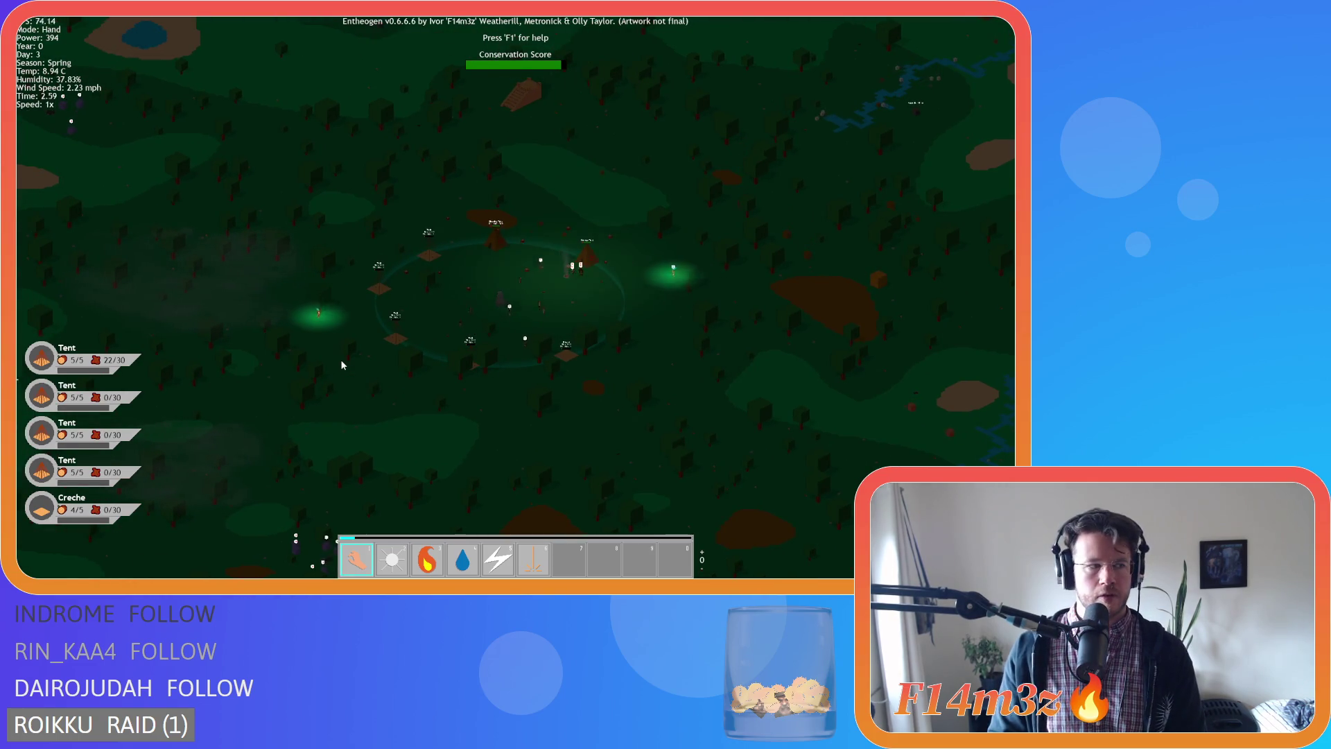
scroll(up, 3)
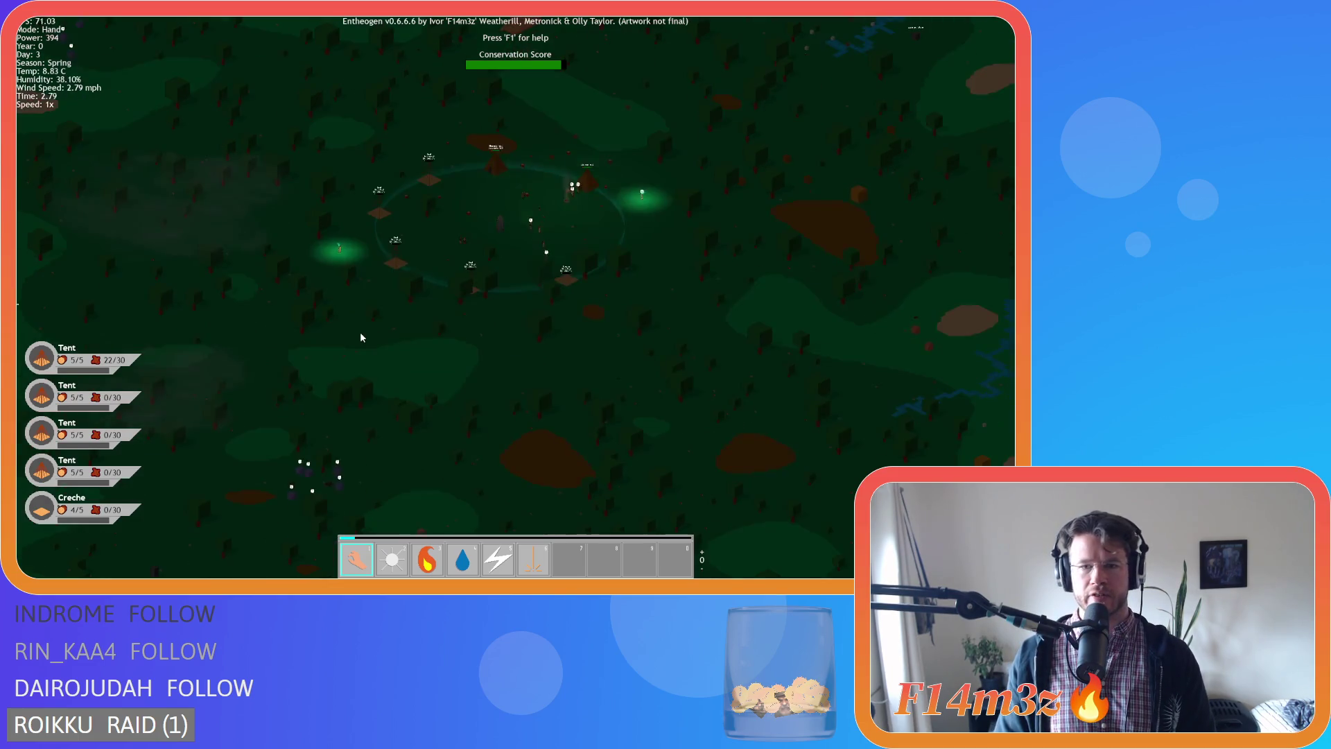
scroll(up, 3)
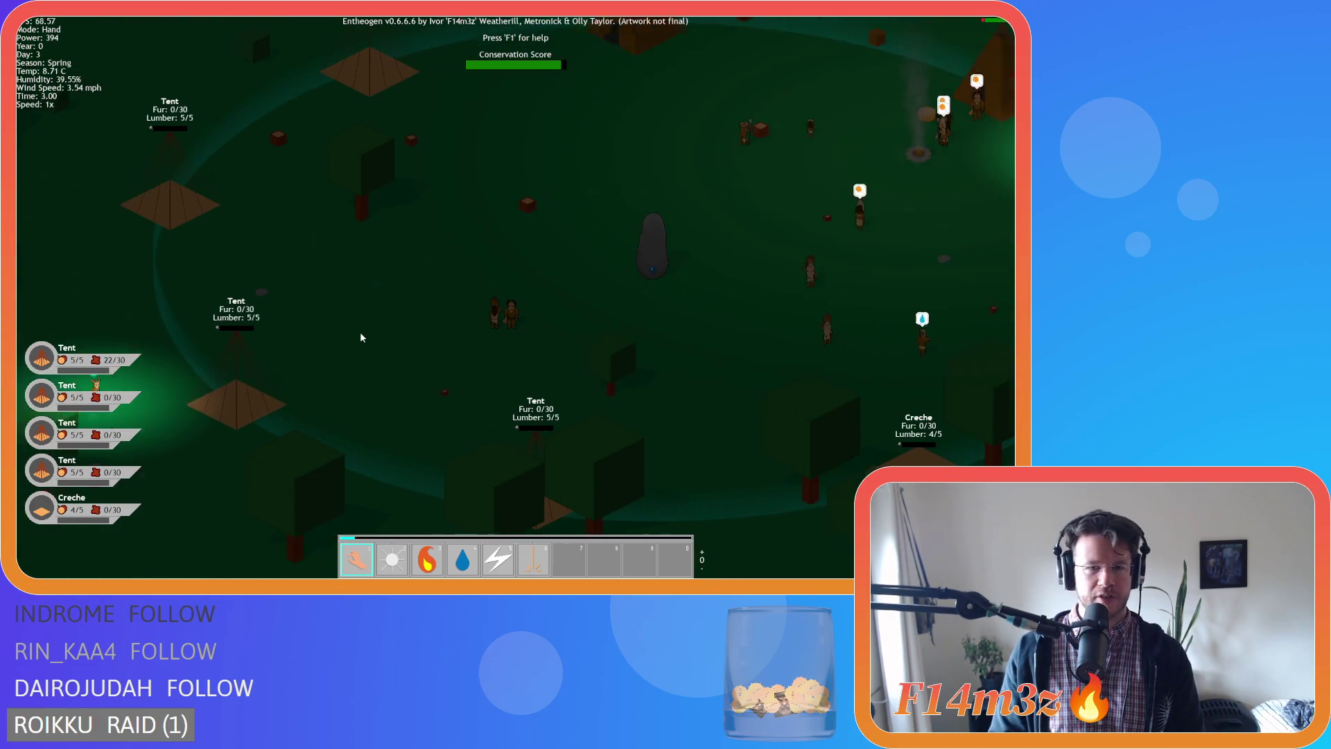
Pan across the village southwest toward the glowing spirit, the tents and the creche.
key(d)
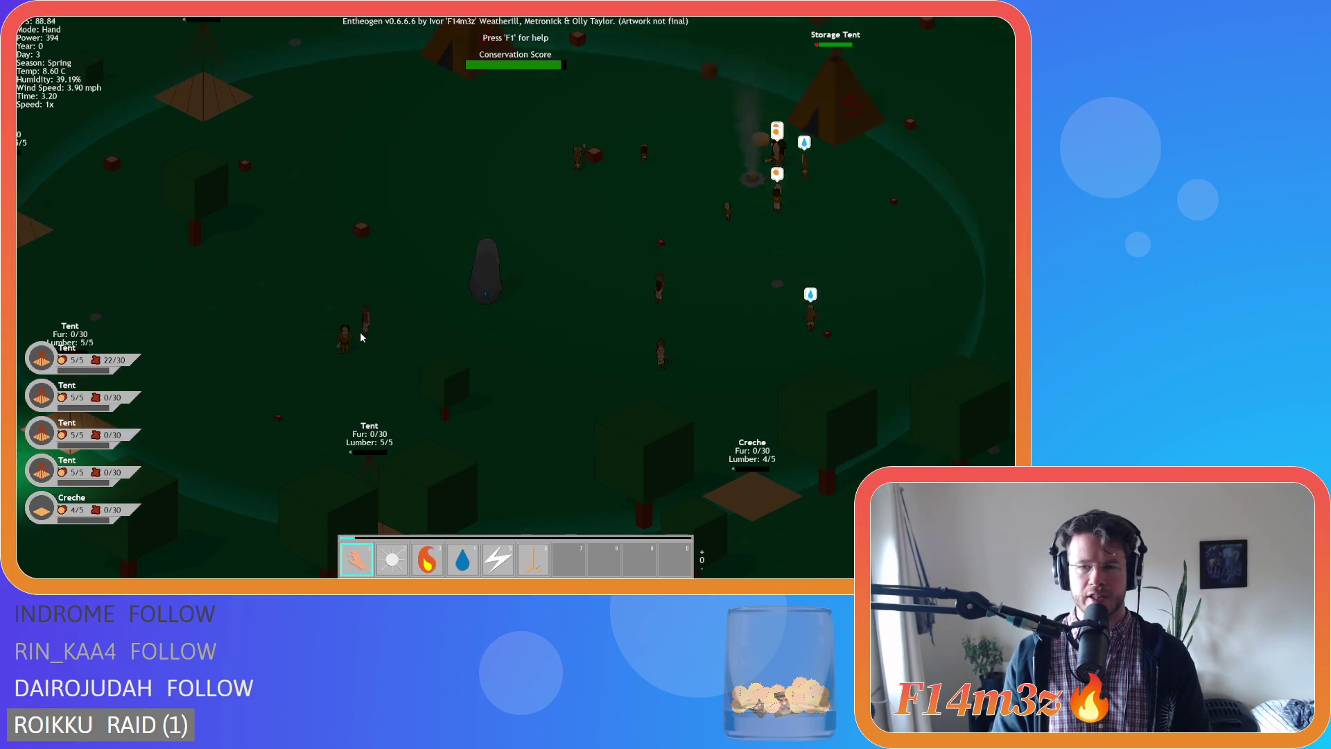
key(d)
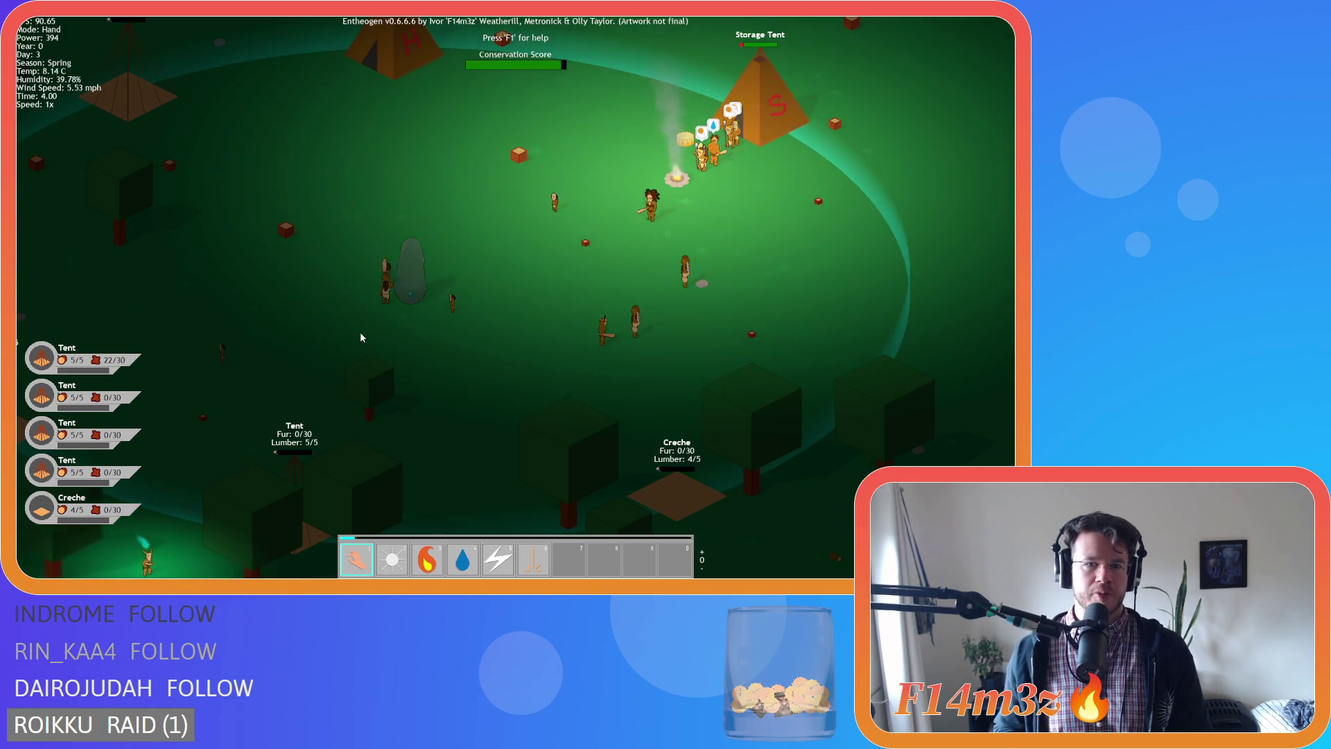
key(s)
key(a)
key(w)
key(a)
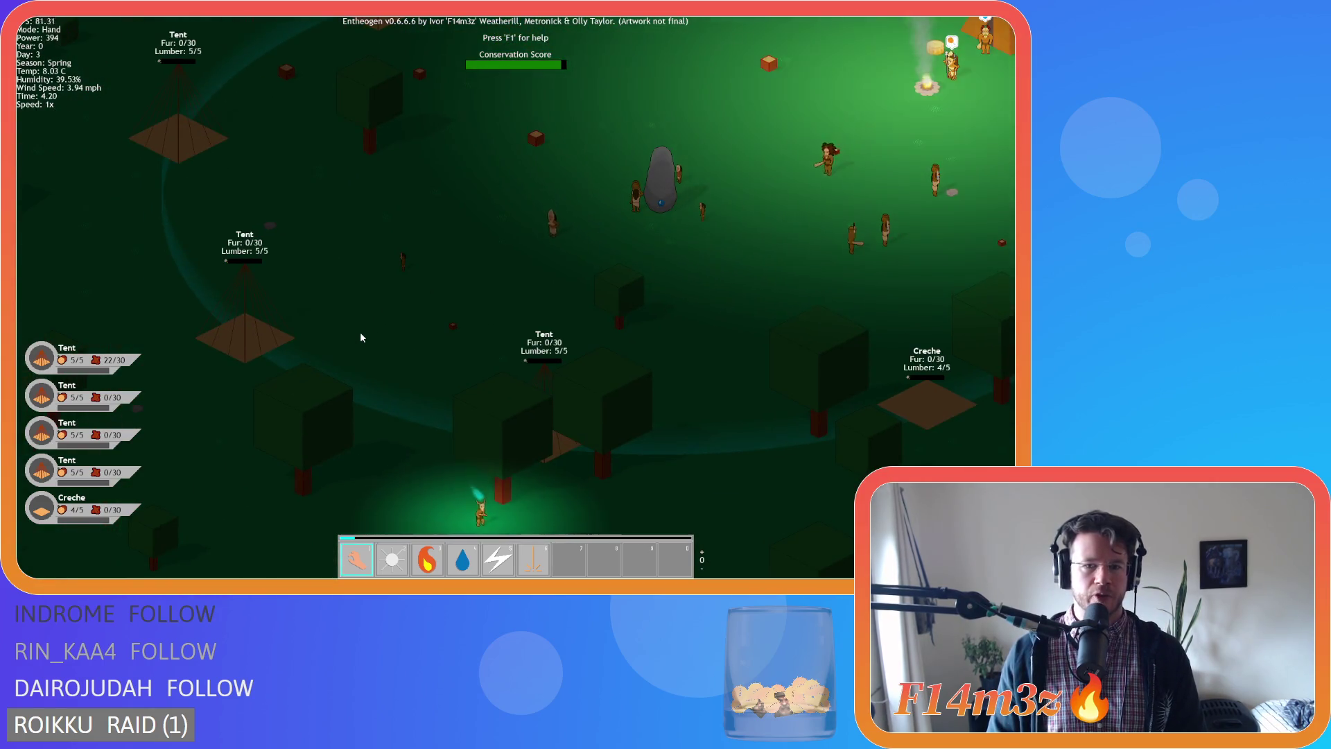
key(a)
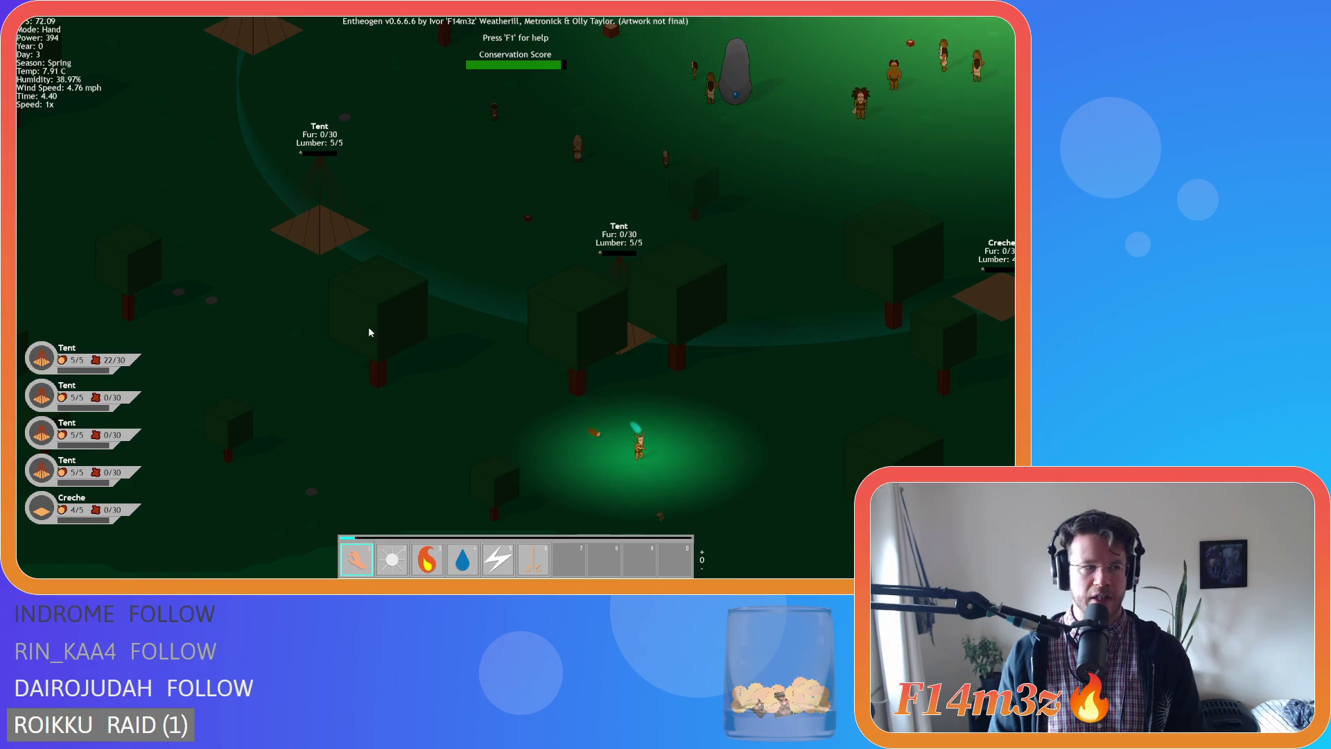
key(s)
key(d)
key(d)
key(w)
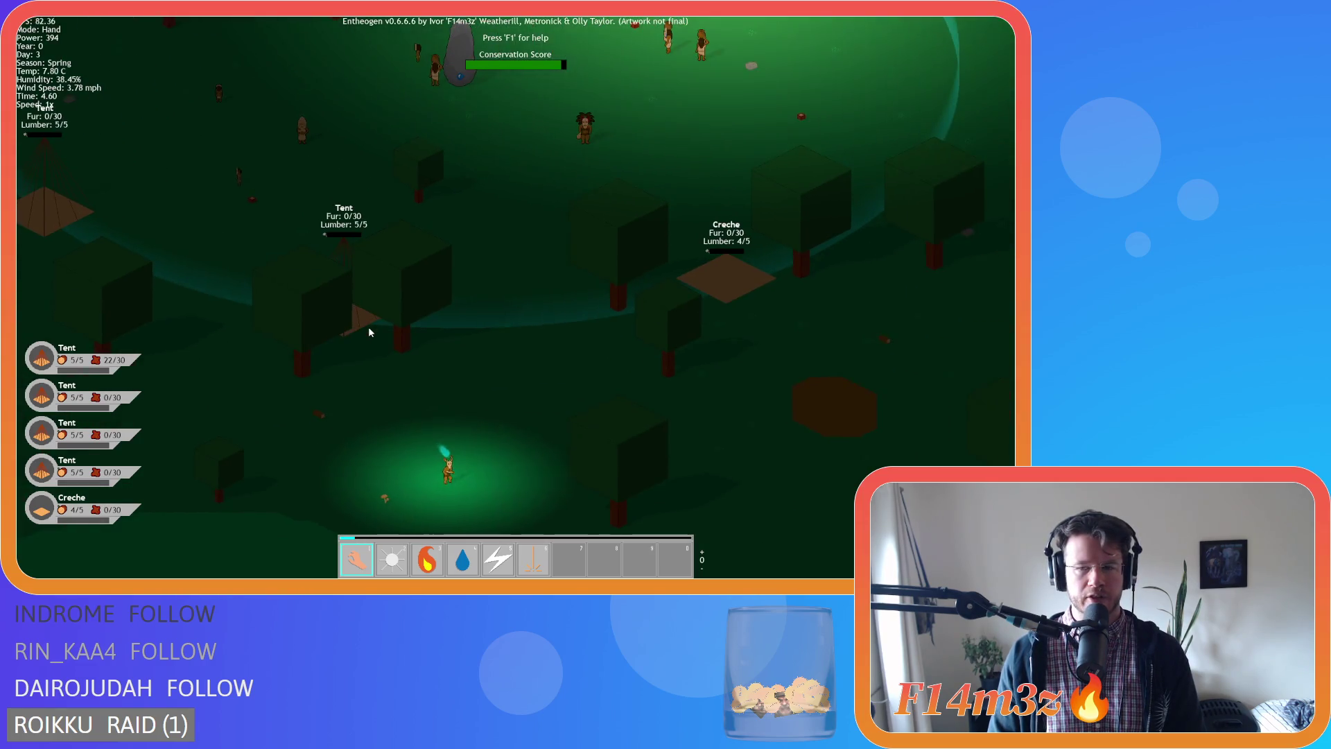
scroll(down, 3)
Pan the view along the forest edge and down into the woods.
key(a)
scroll(up, 3)
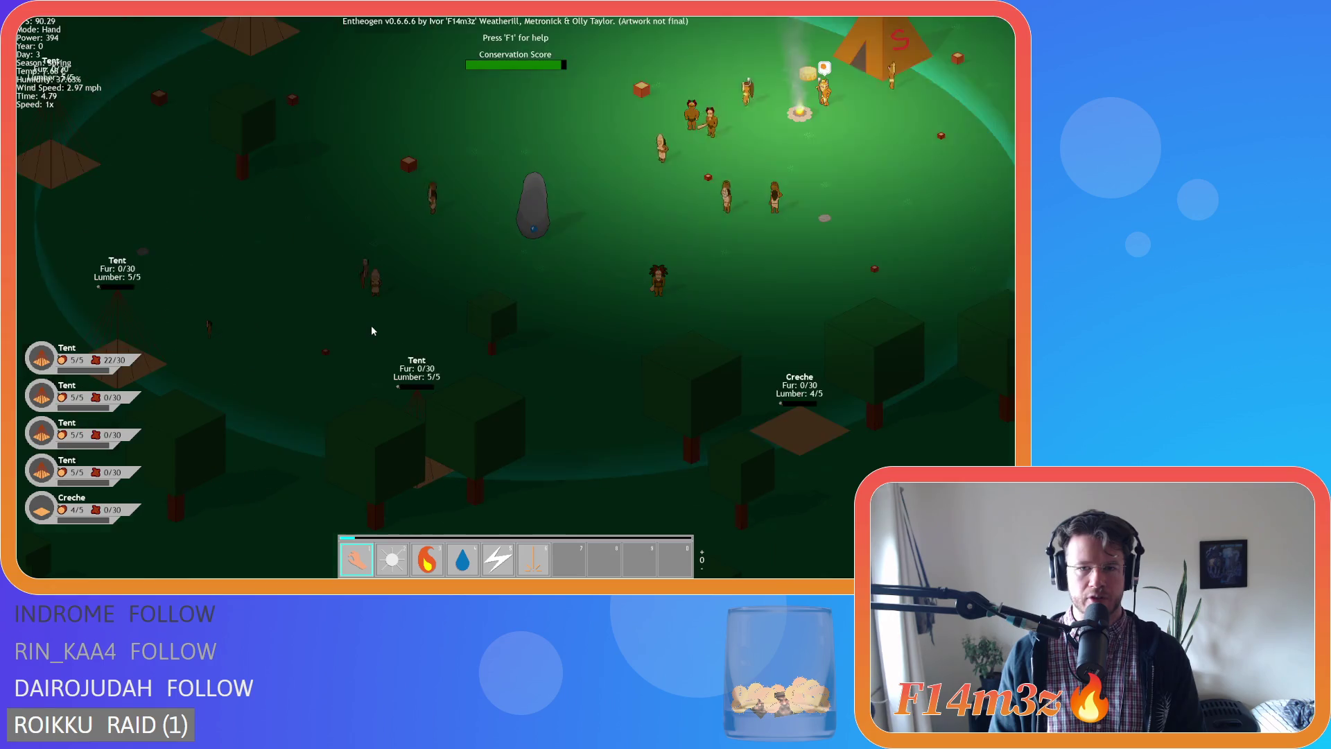
key(w)
key(d)
key(s)
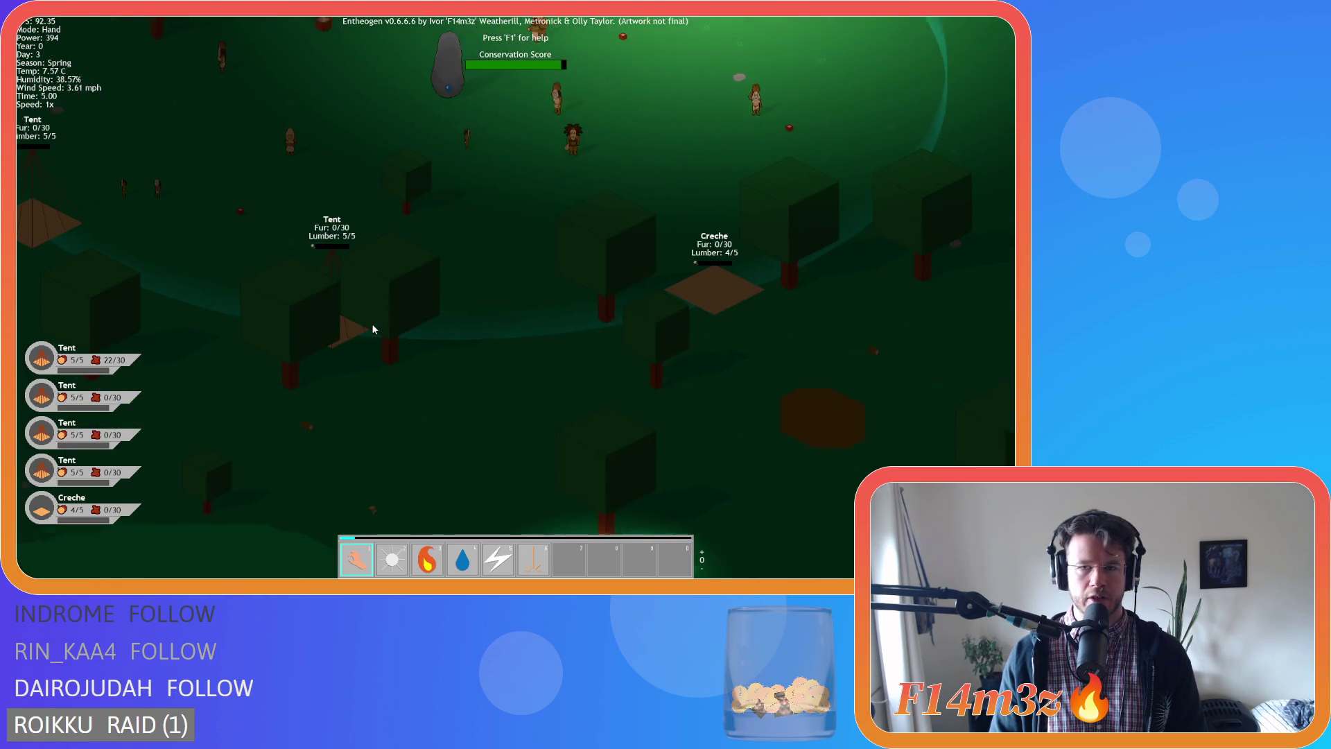
key(w)
scroll(down, 3)
key(s)
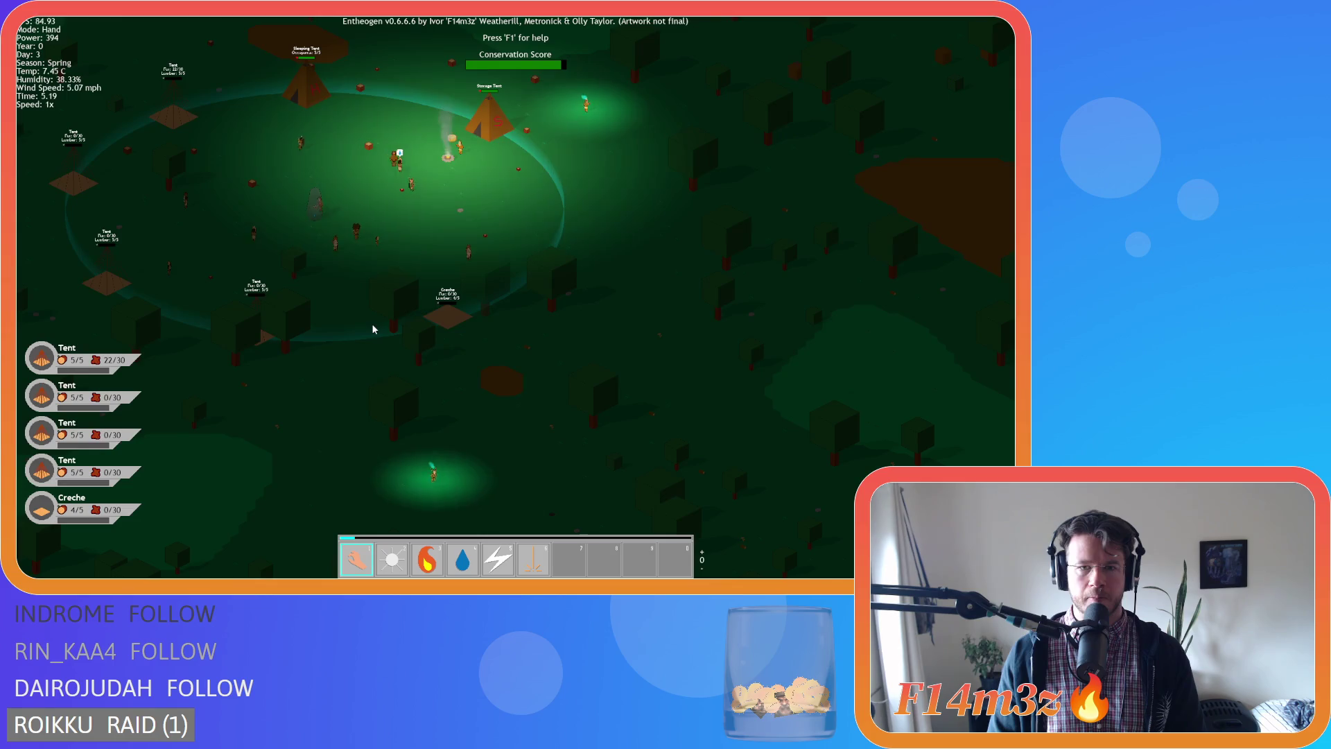
key(a)
key(s)
key(w)
key(s)
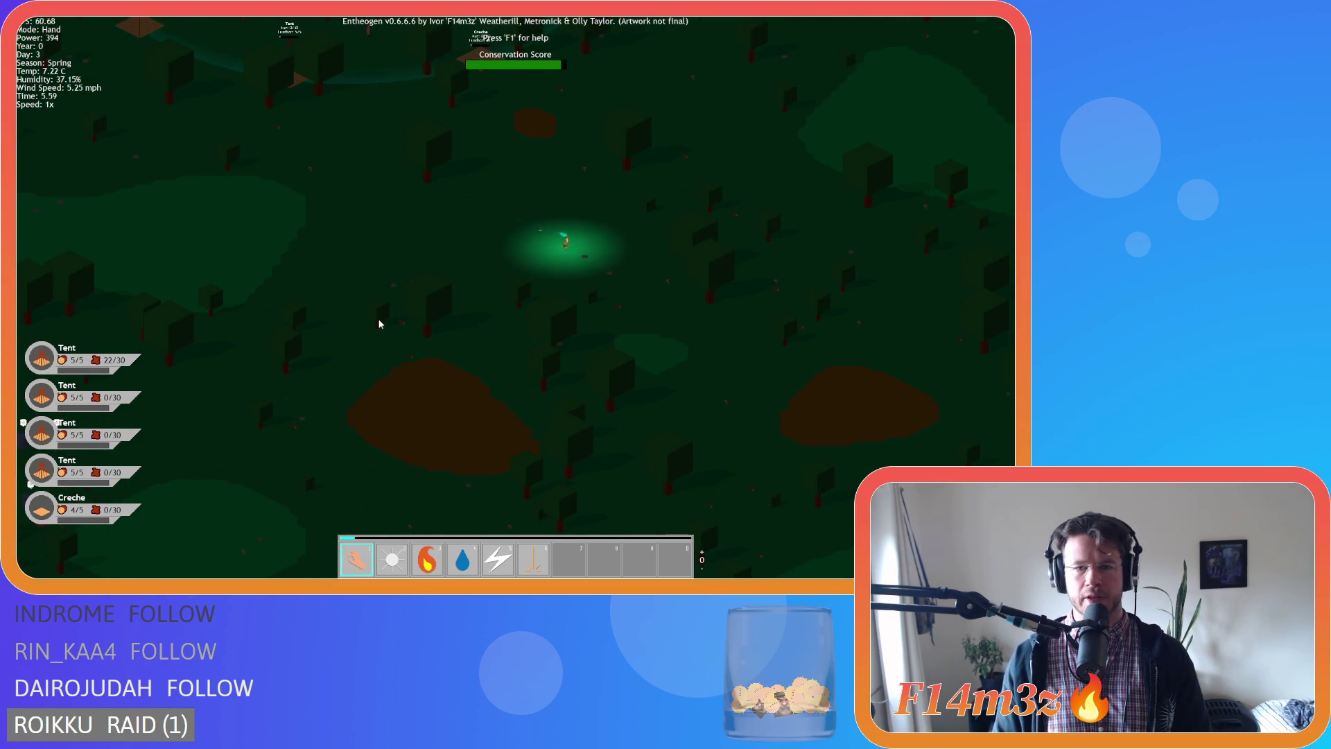
Recentre the view on the lit camp with its tent and creche.
key(w)
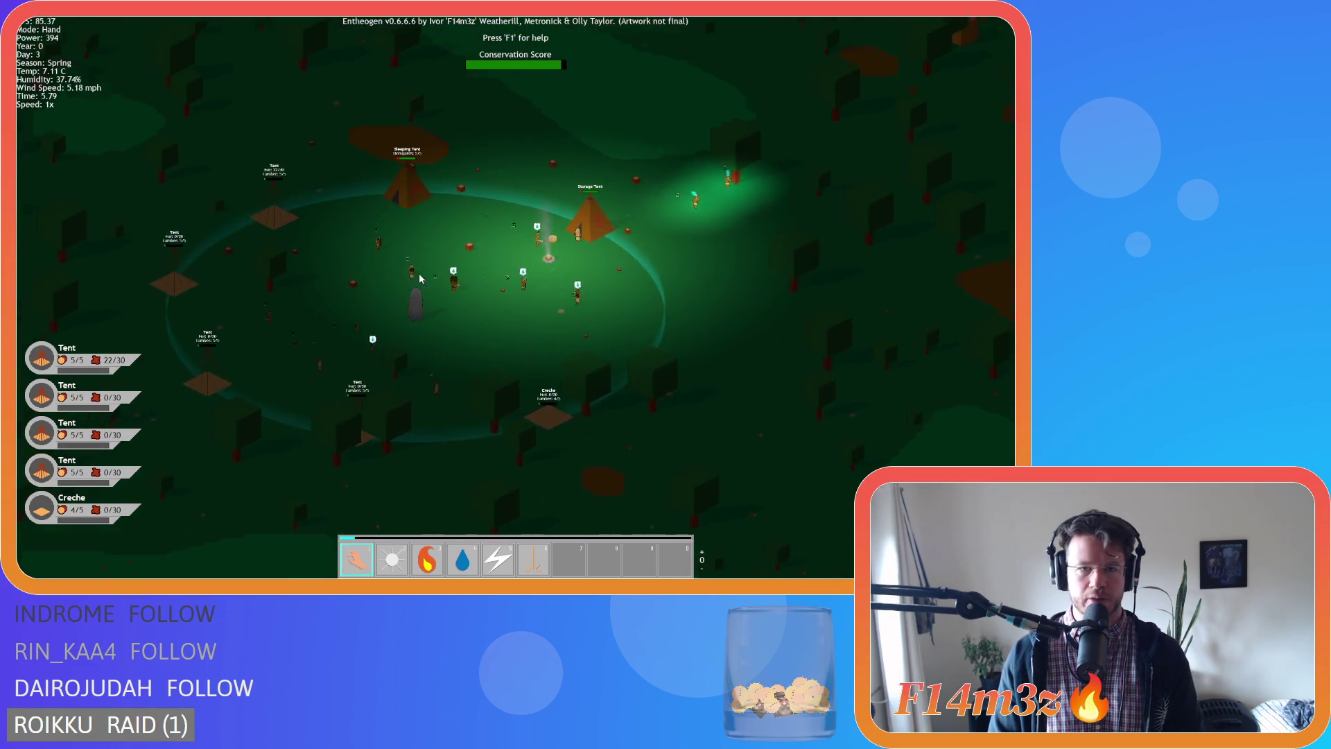
key(w)
key(d)
key(s)
key(a)
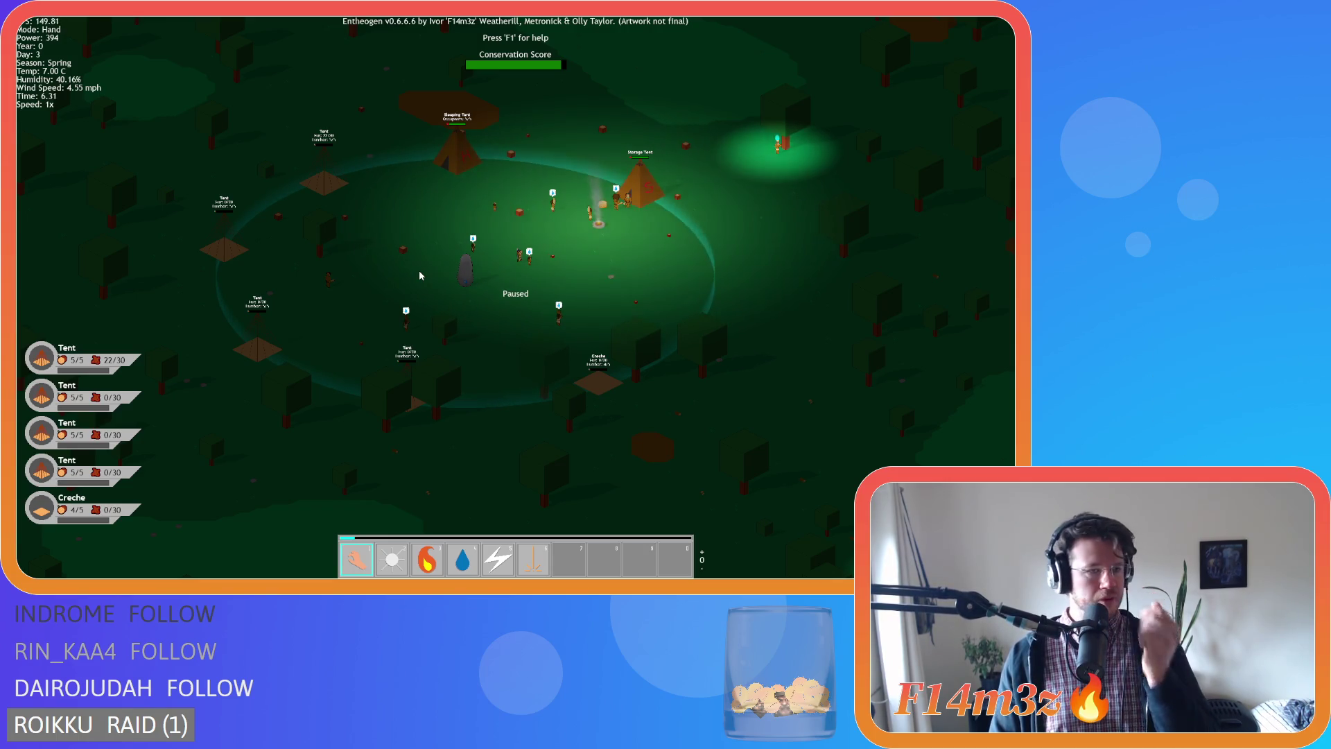
Zoom in and out repeatedly over the paused camp.
scroll(up, 3)
scroll(down, 3)
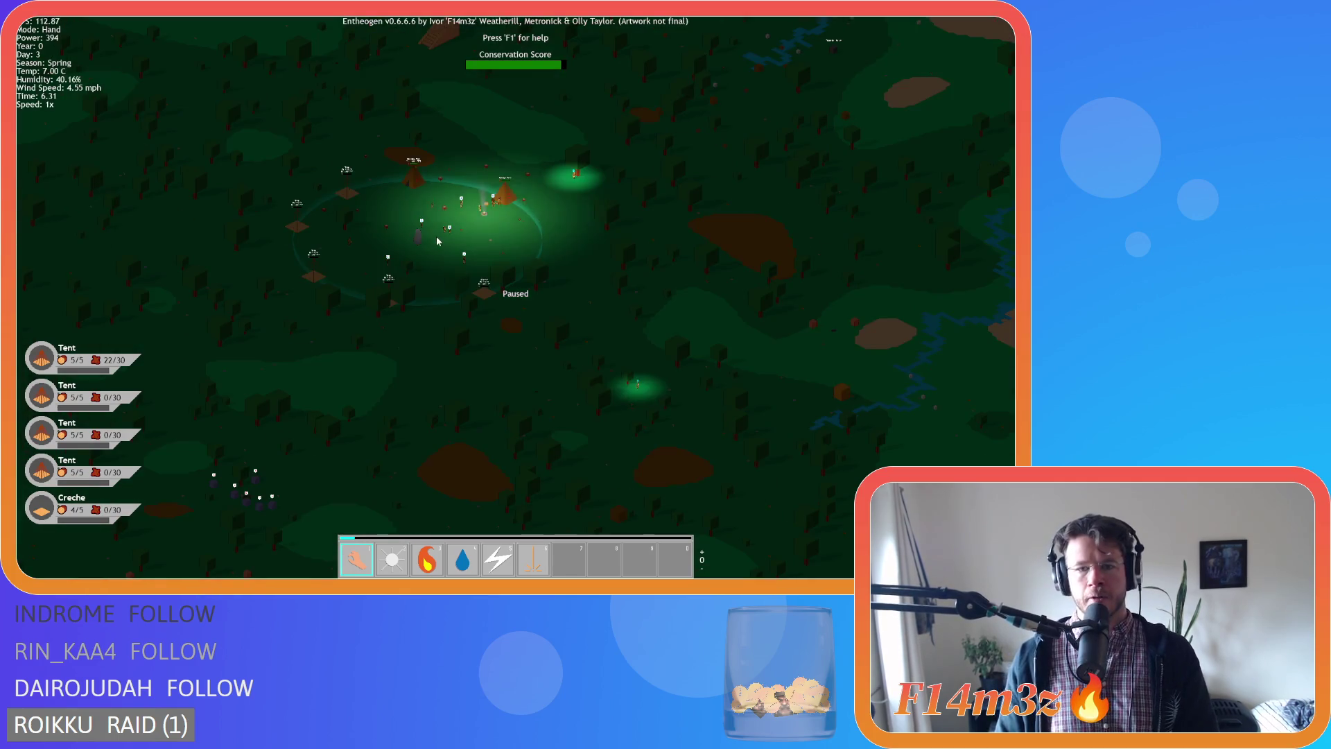
scroll(up, 3)
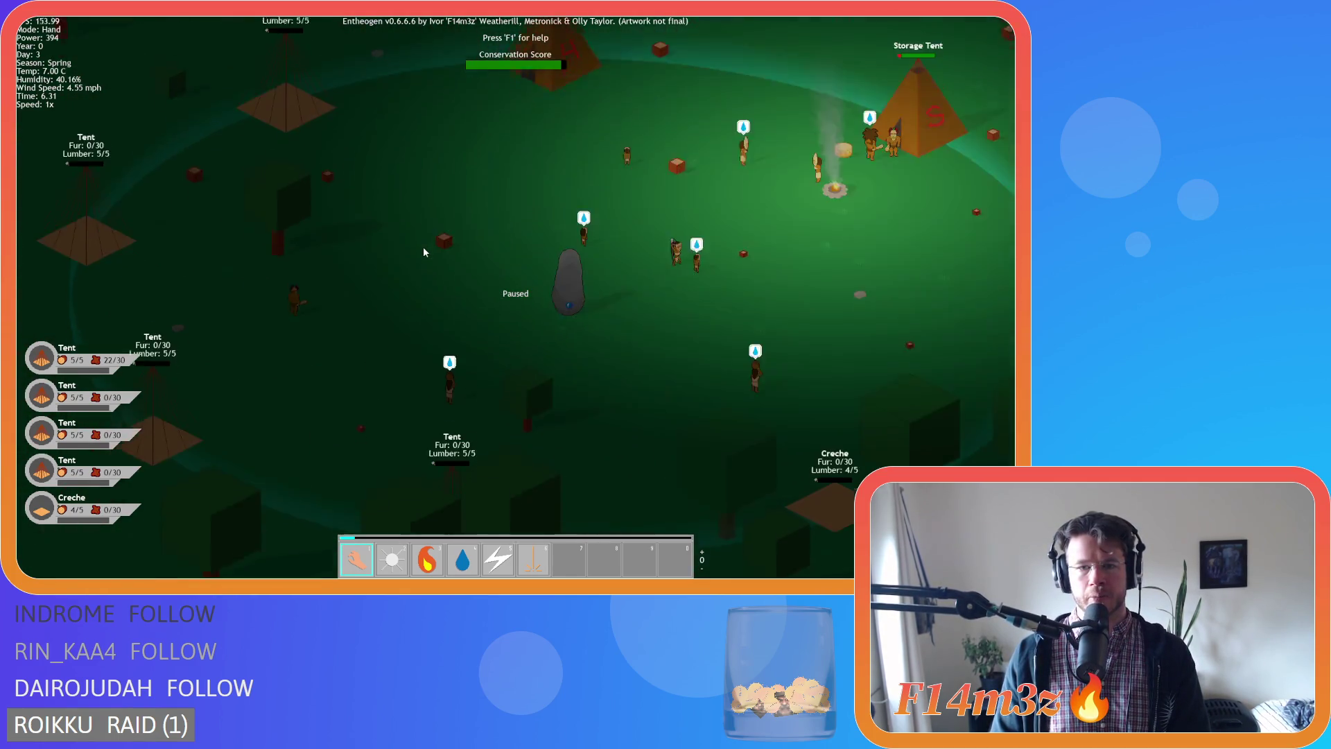
scroll(down, 3)
scroll(up, 3)
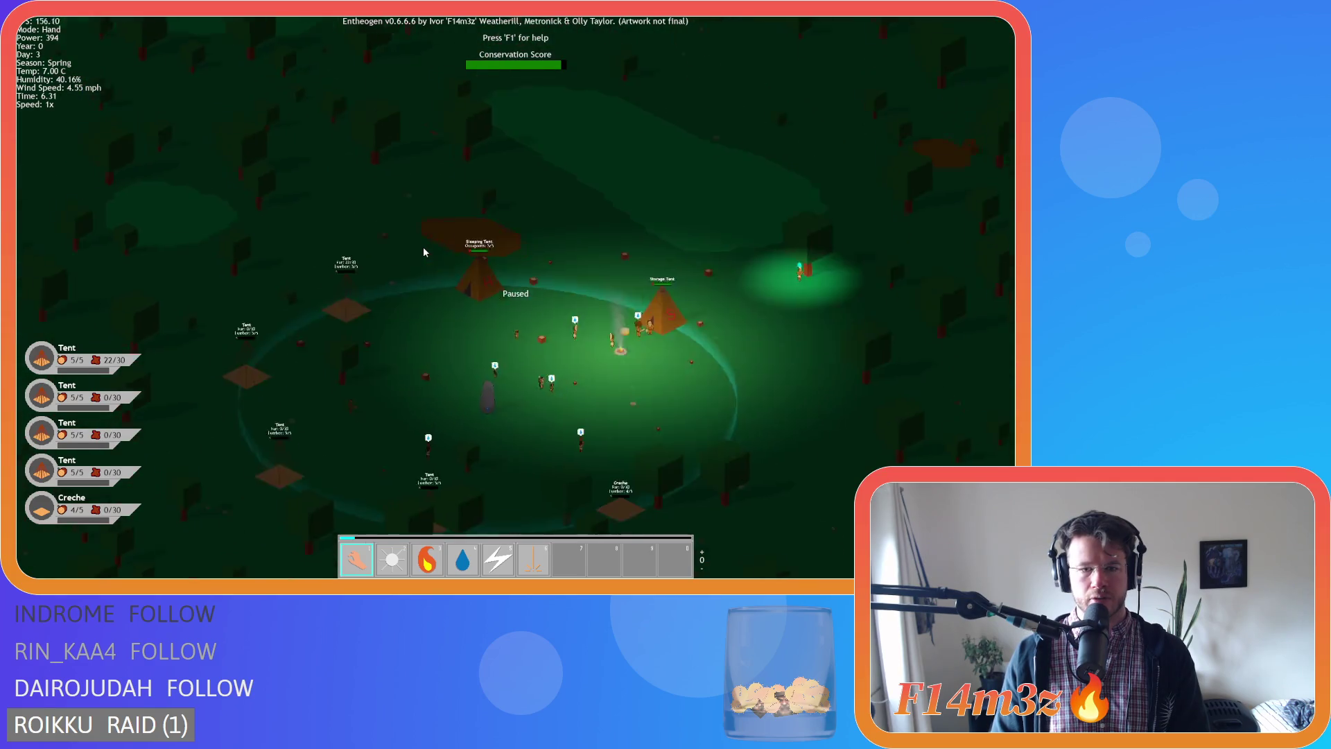
scroll(down, 3)
scroll(up, 3)
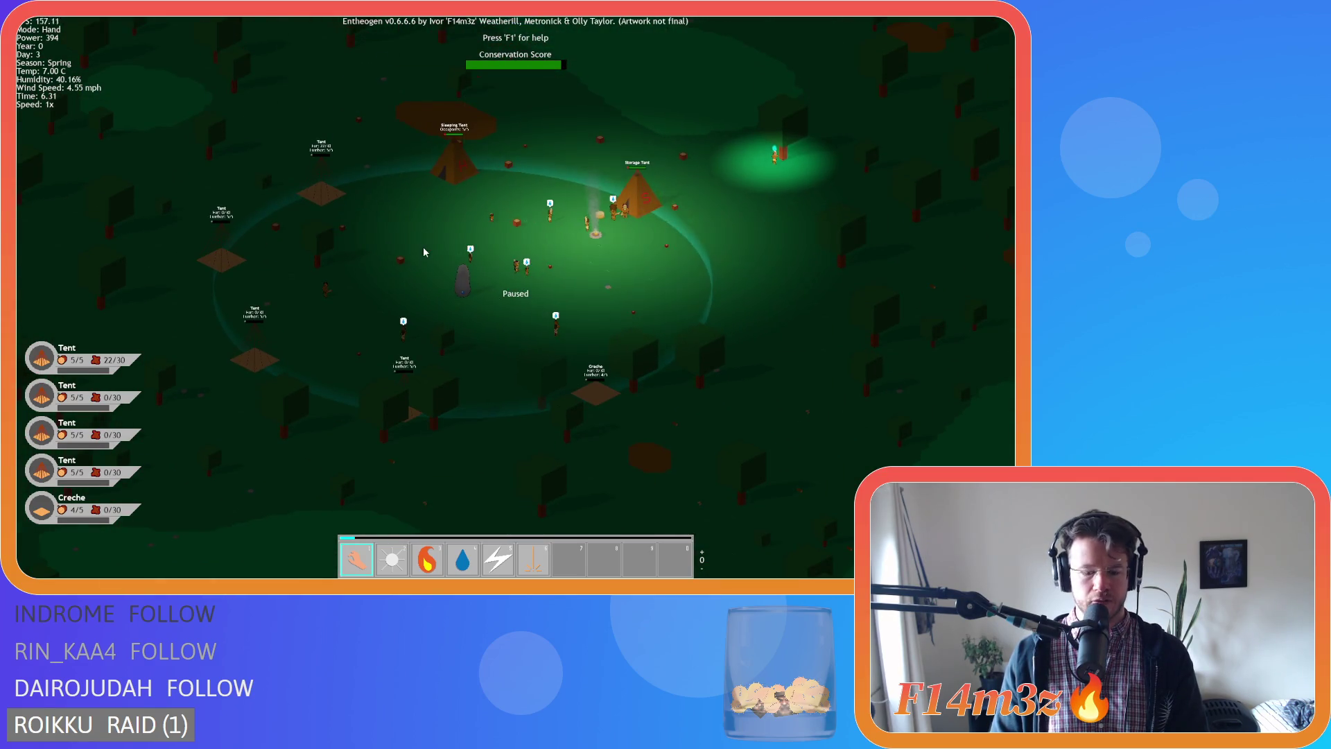
scroll(down, 3)
scroll(up, 3)
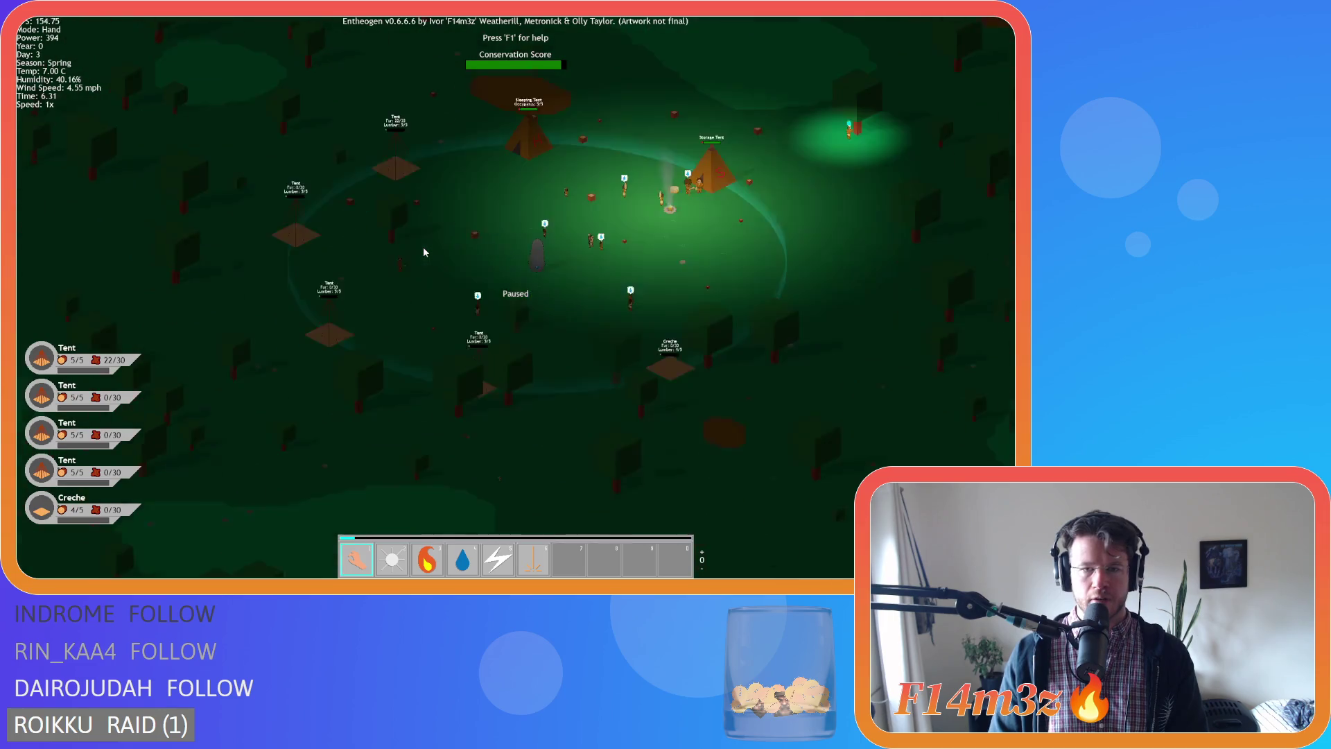
scroll(down, 3)
scroll(up, 3)
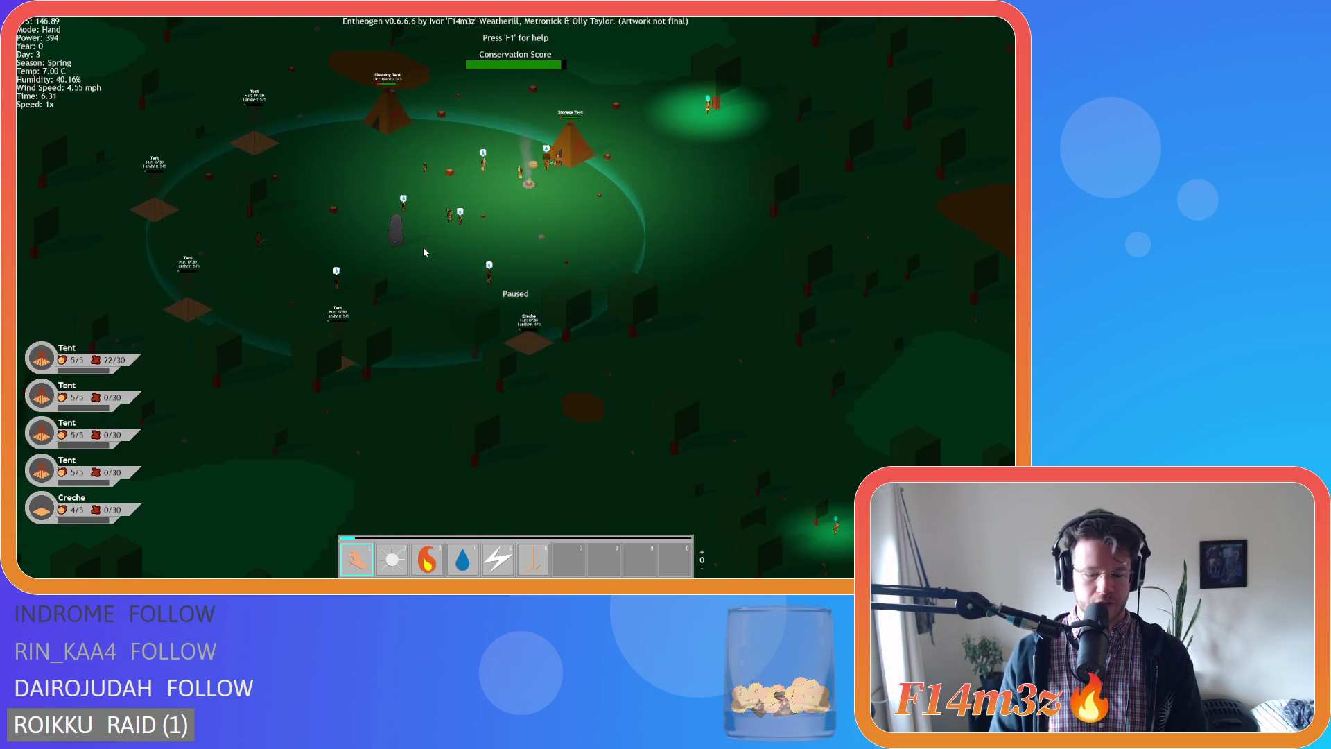
key(a)
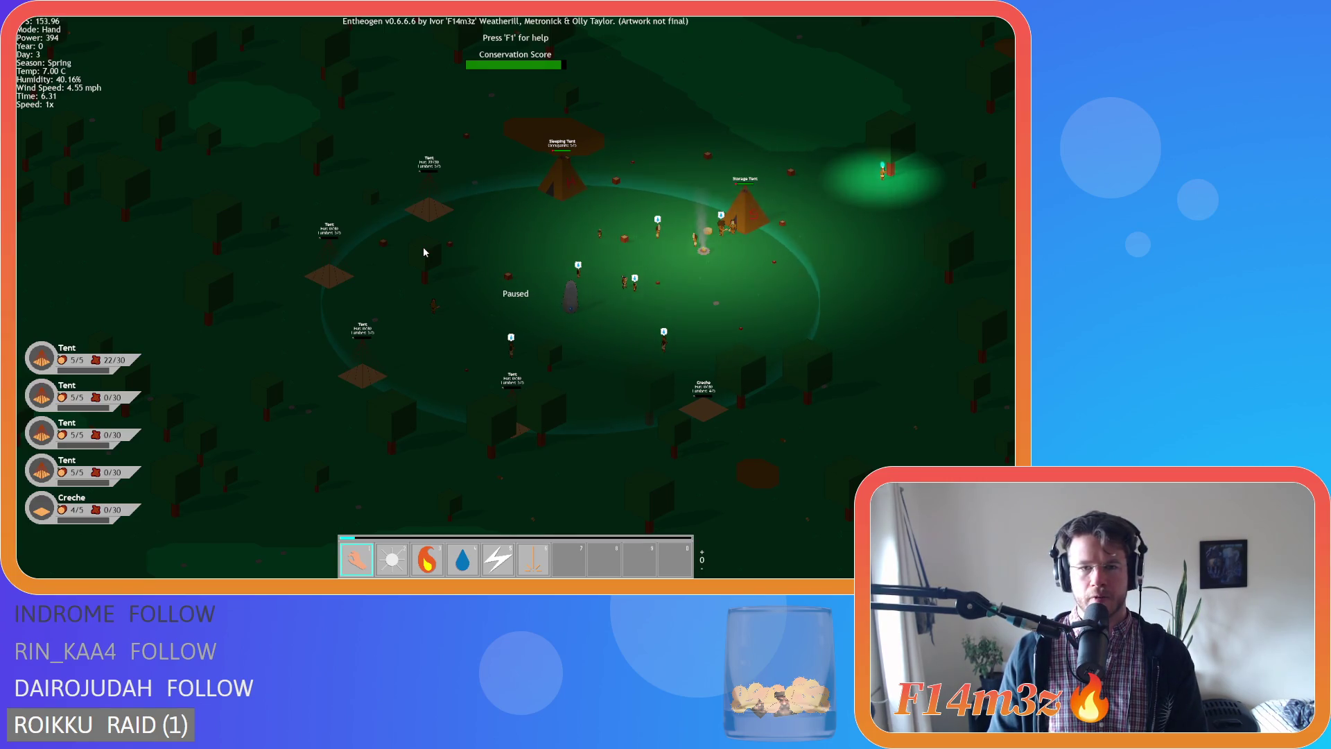
scroll(down, 3)
scroll(up, 3)
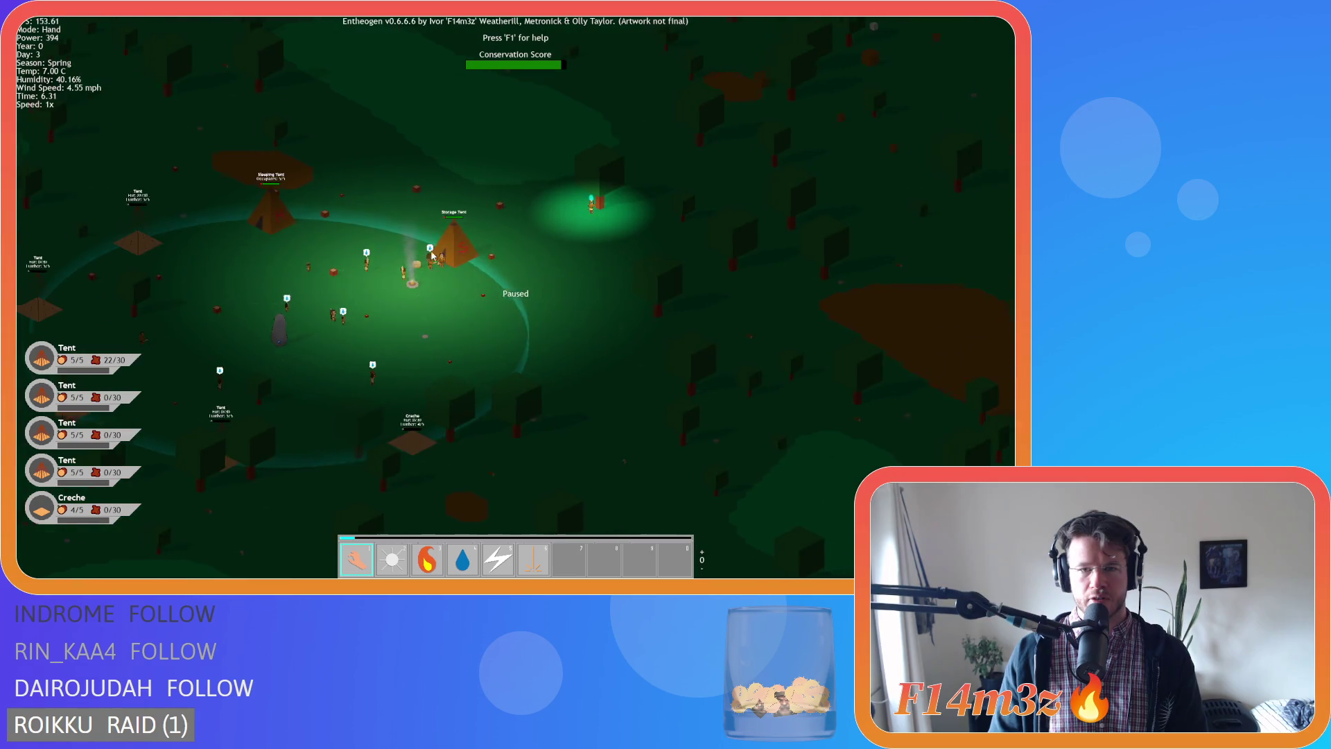
scroll(down, 3)
scroll(up, 3)
Pan back and forth across the paused camp to inspect it.
key(d)
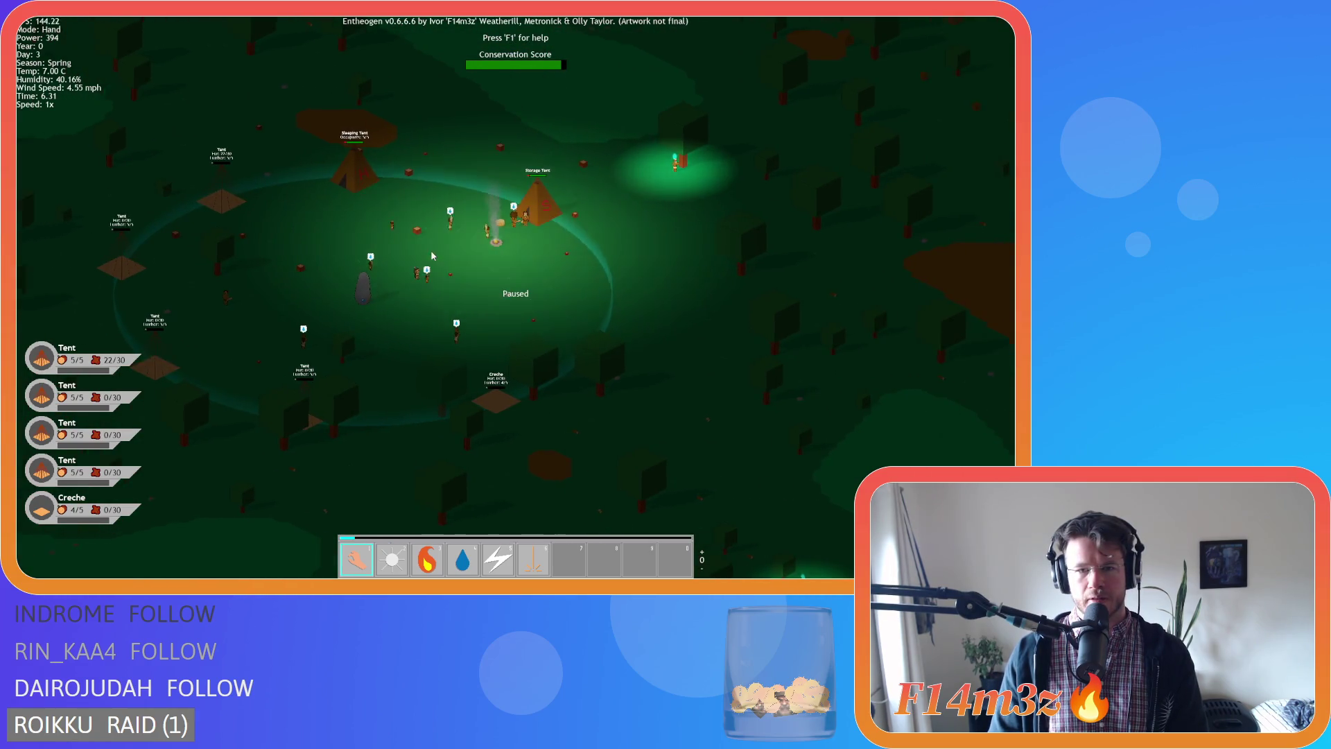
key(a)
key(d)
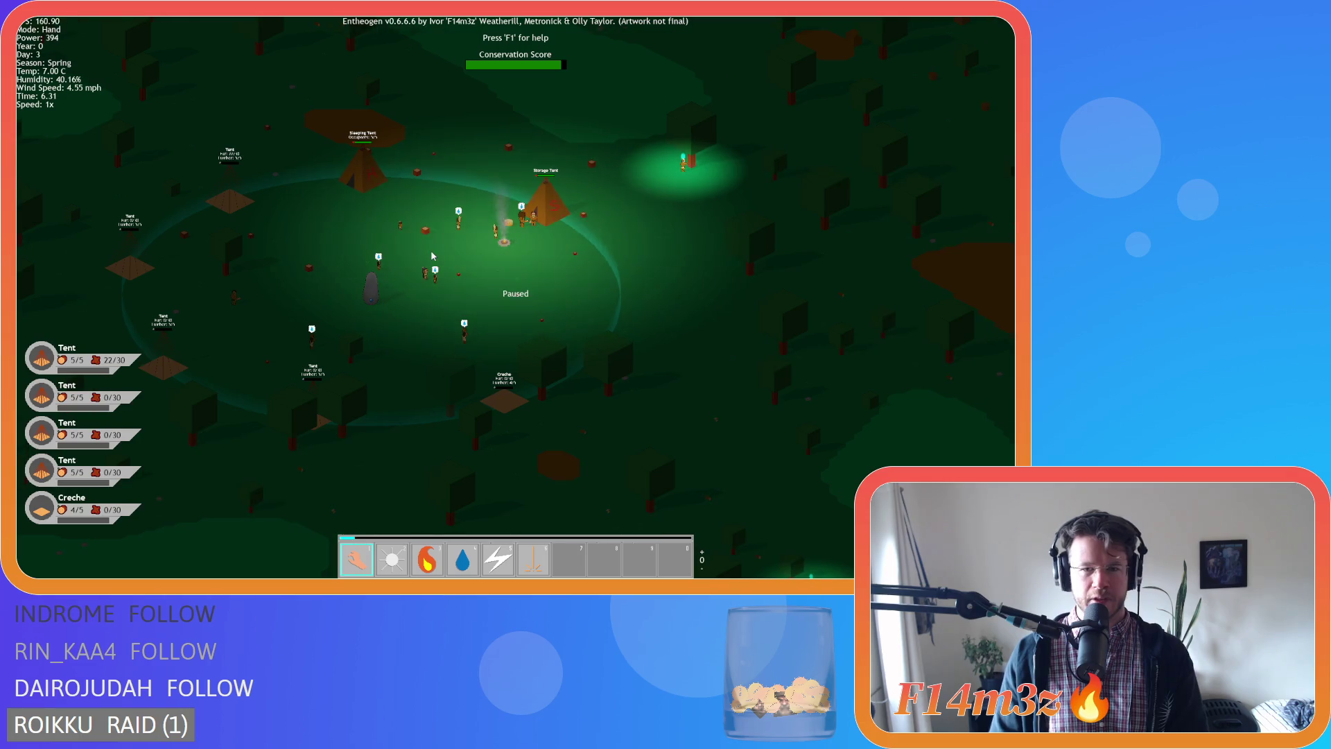
key(s)
key(a)
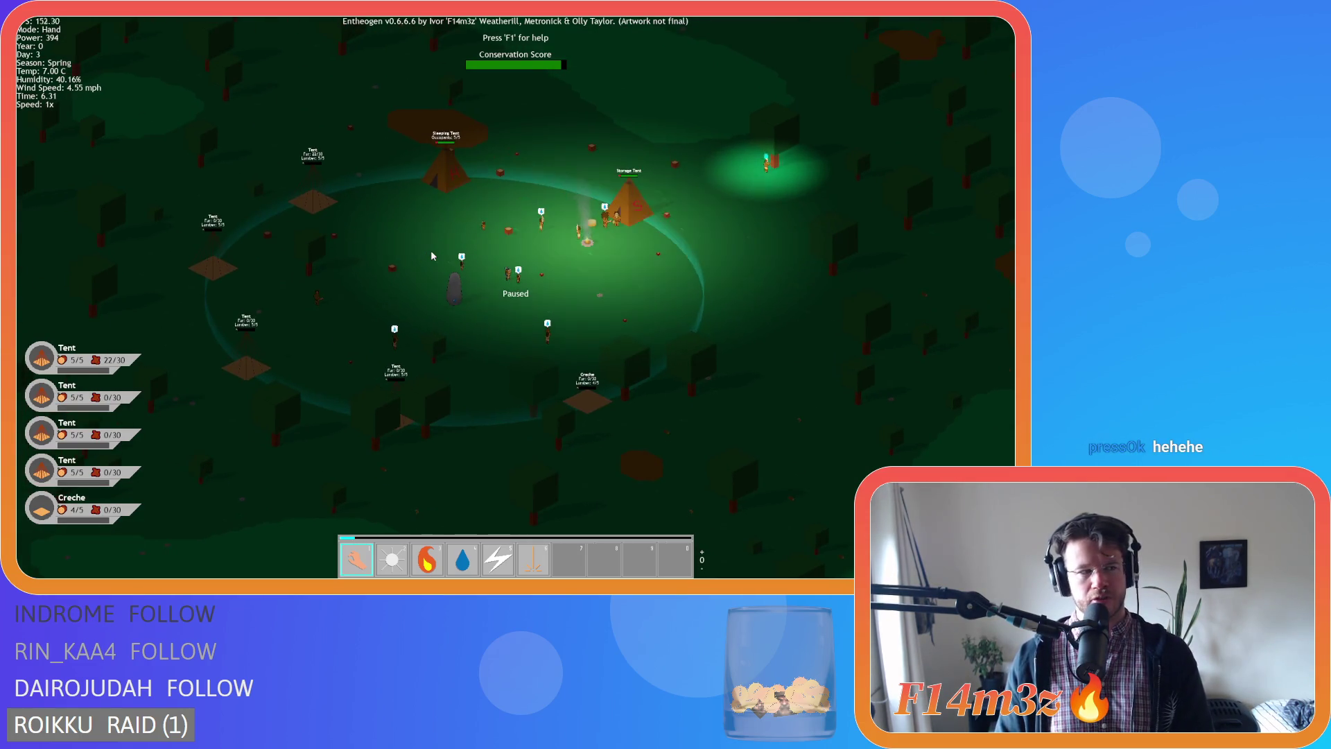
key(d)
key(a)
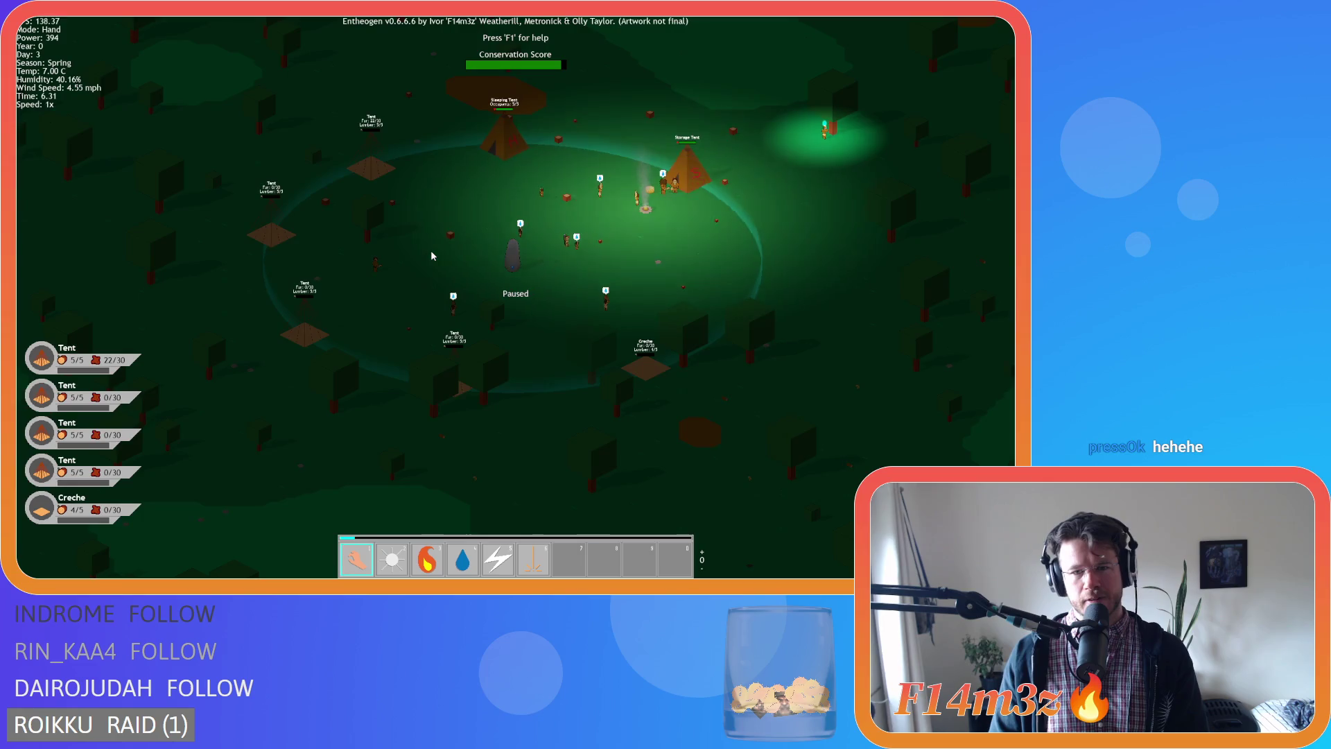
key(w)
key(s)
key(a)
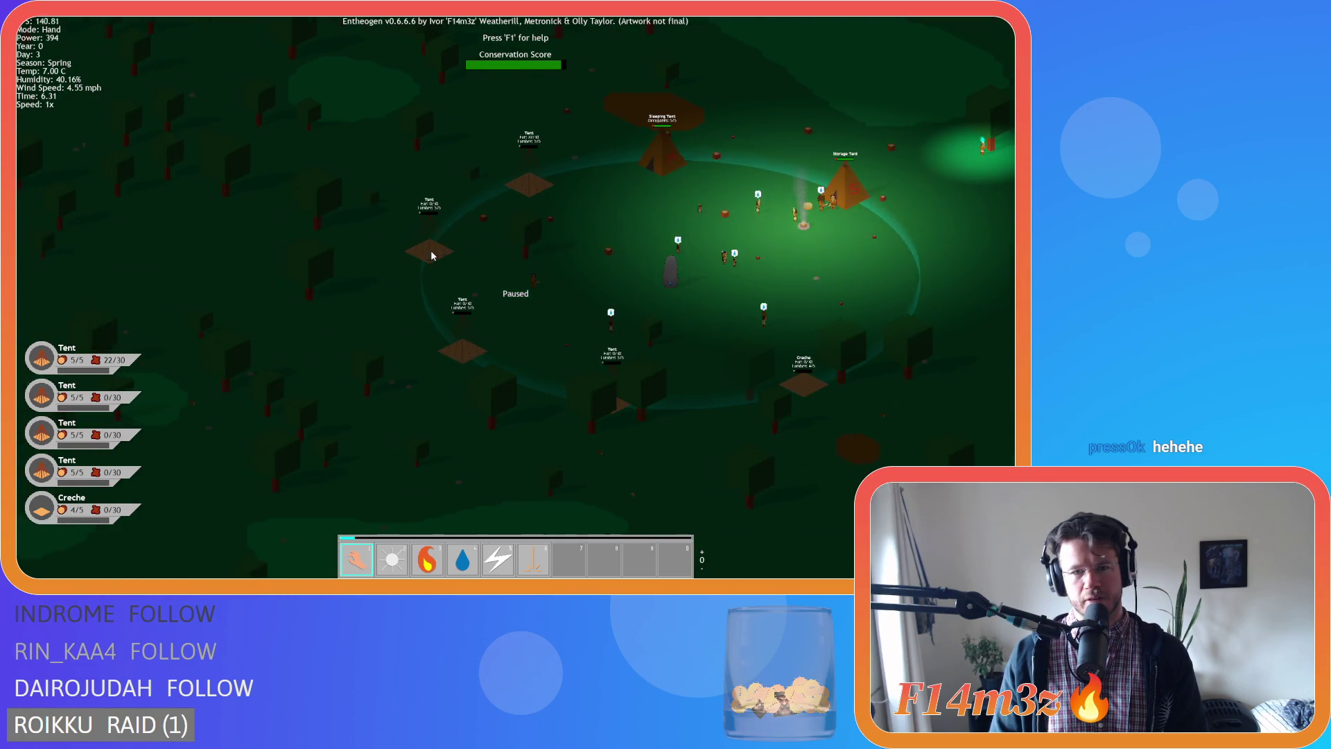
key(w)
key(d)
key(d)
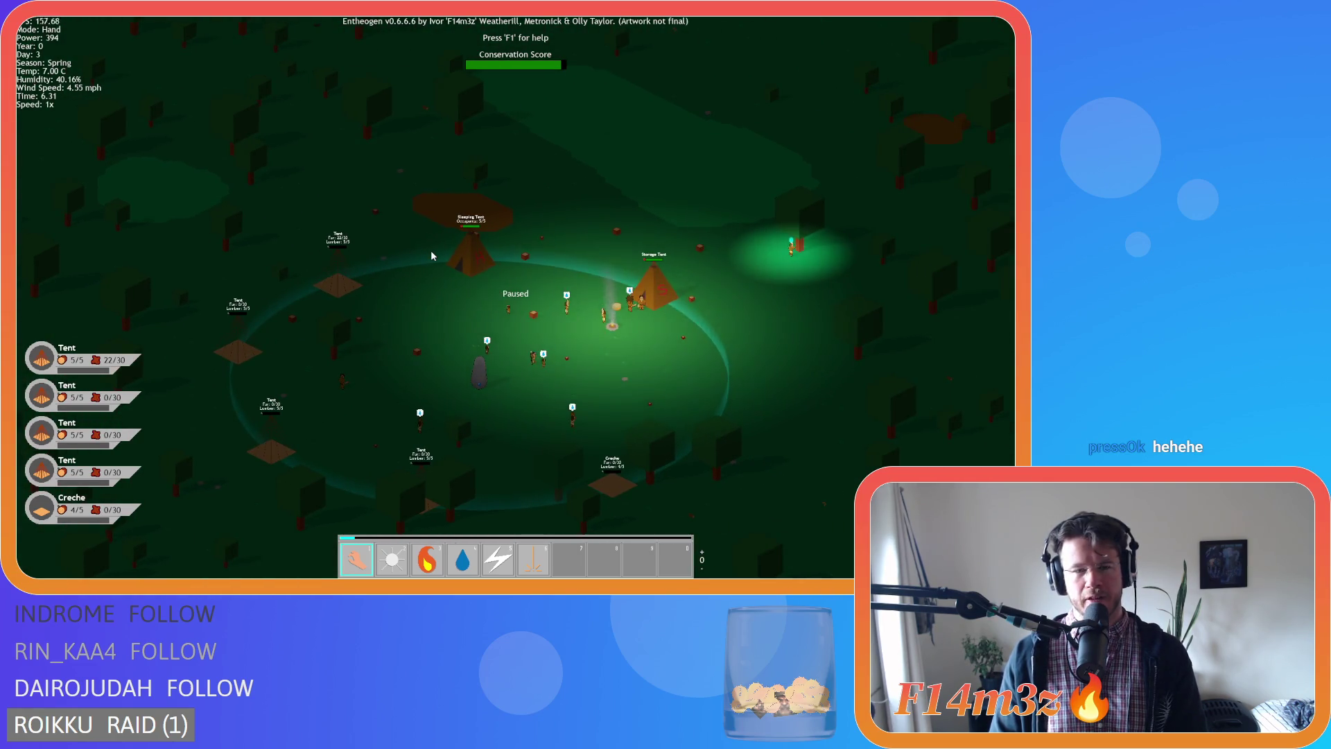
Shift the view around the camp so it sits lower on screen.
key(a)
key(w)
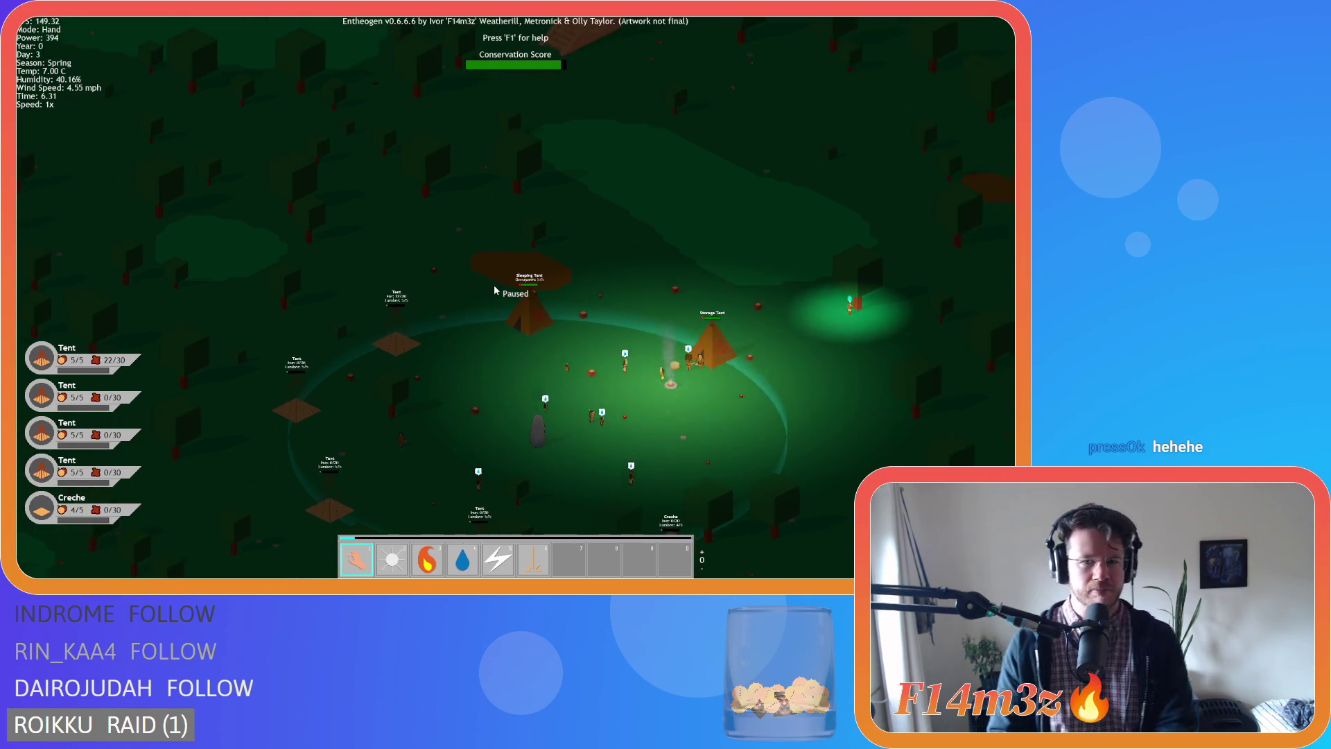
key(d)
key(w)
key(s)
key(a)
key(d)
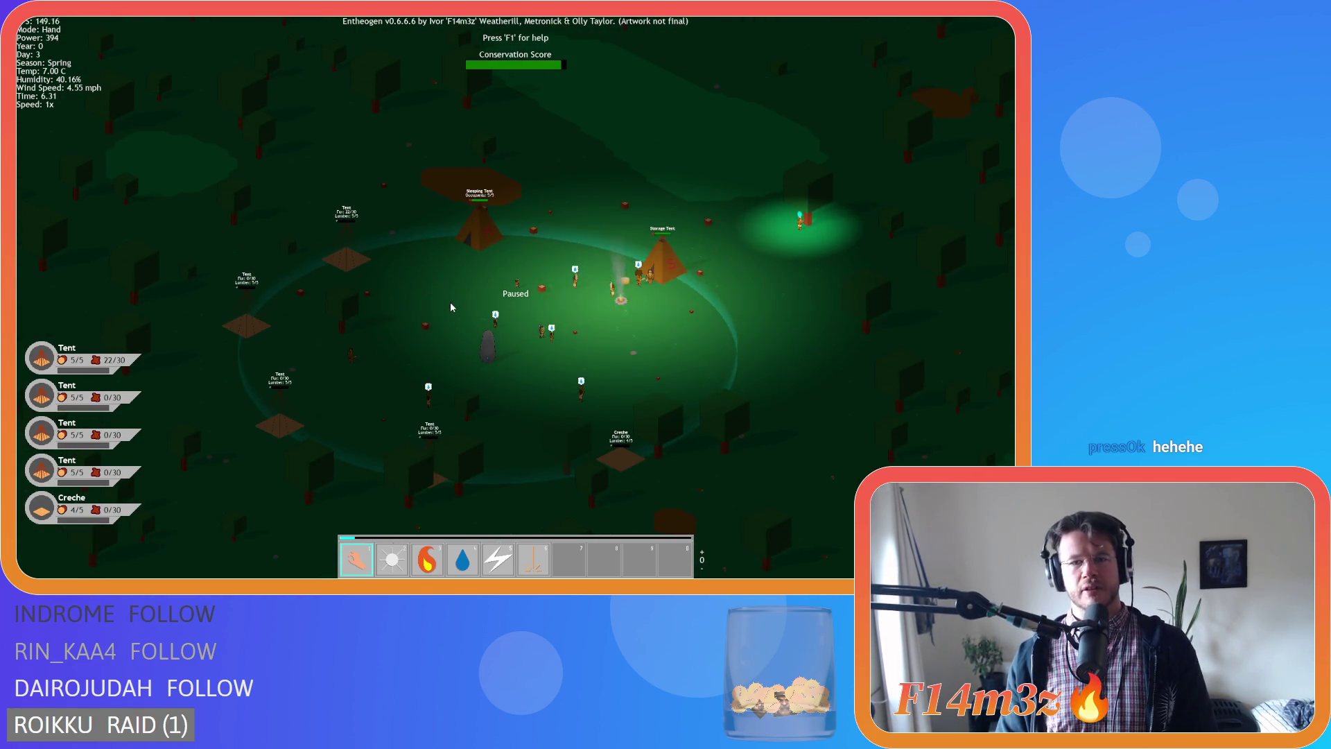
key(a)
key(s)
key(w)
key(a)
key(d)
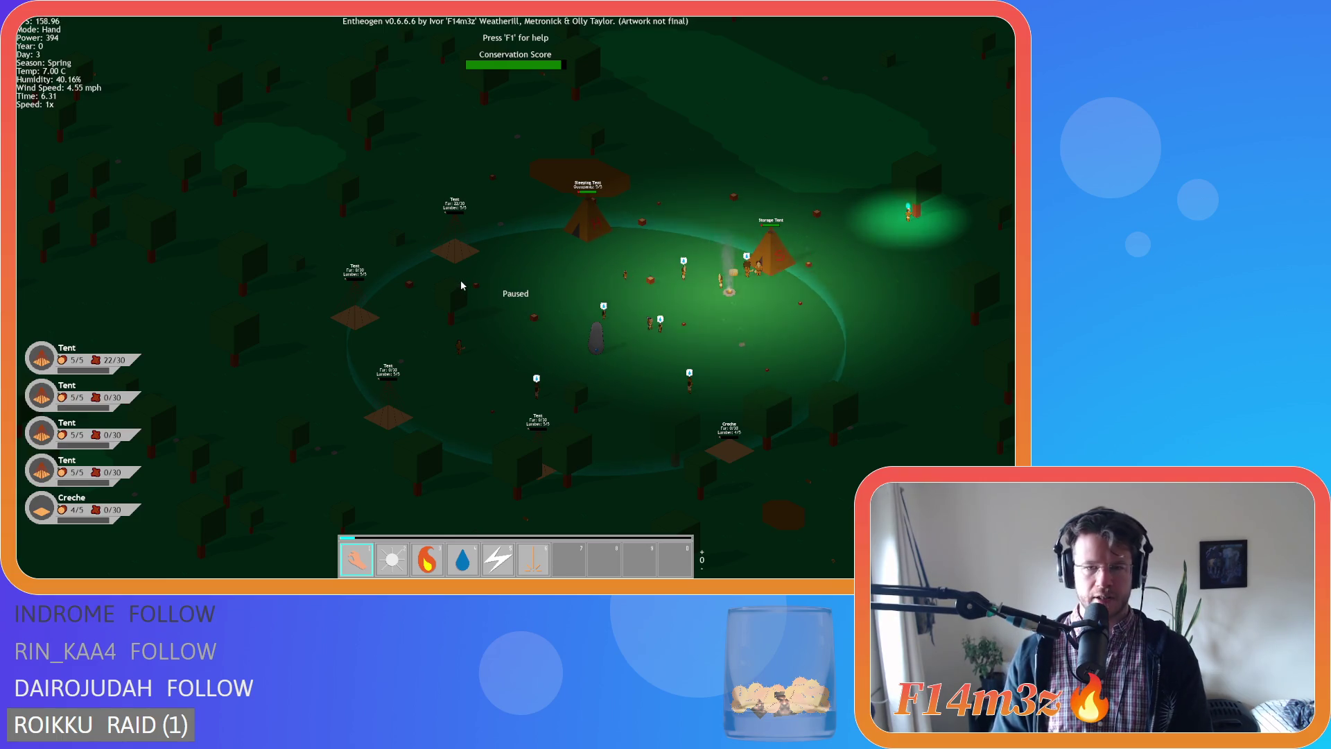
Recentre on the camp, then pan south over the forest toward the southwest lake and river.
key(w)
key(d)
key(s)
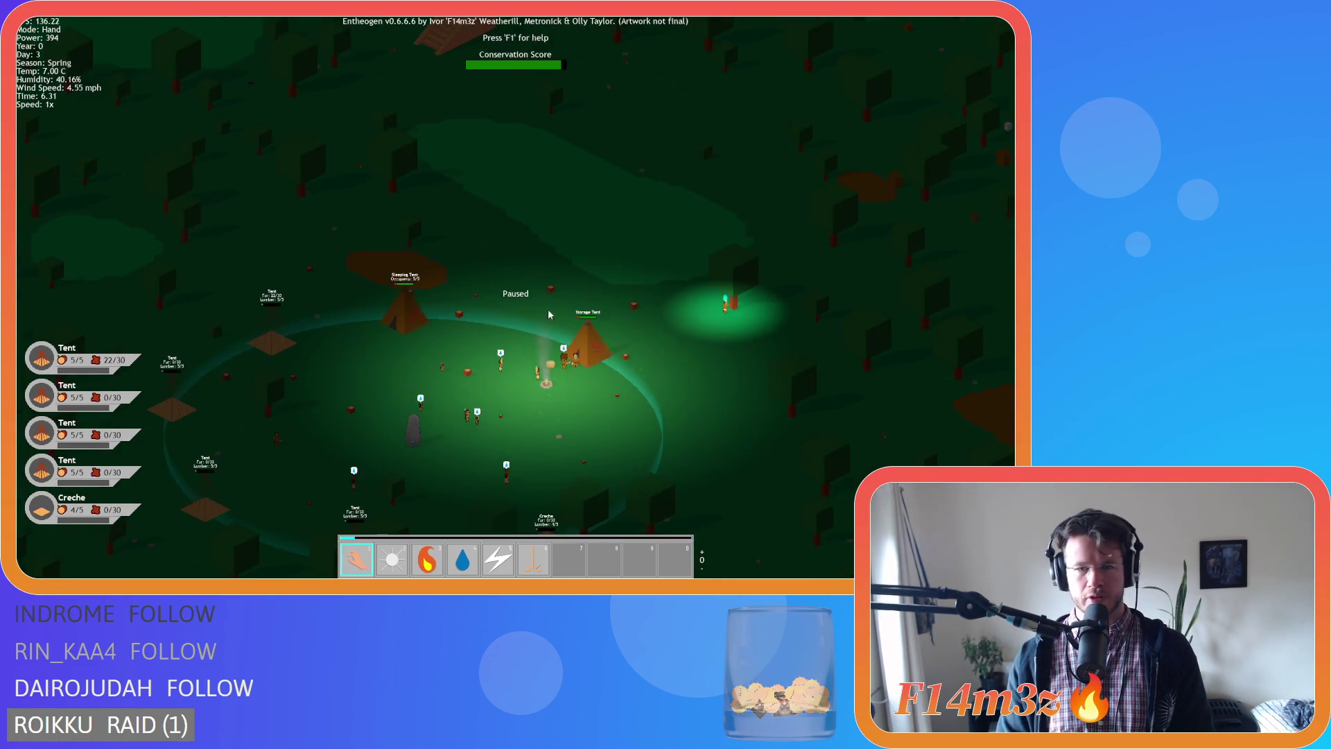
key(s)
key(a)
key(d)
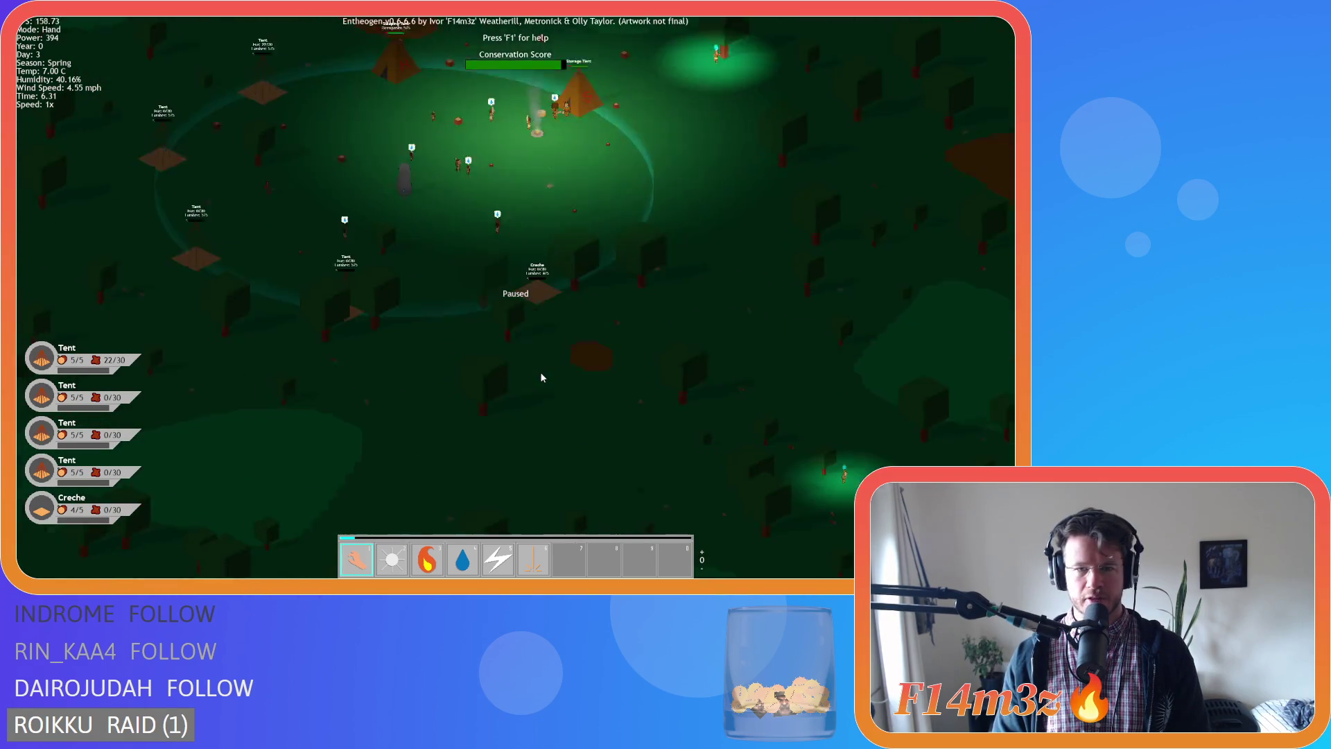
key(d)
key(w)
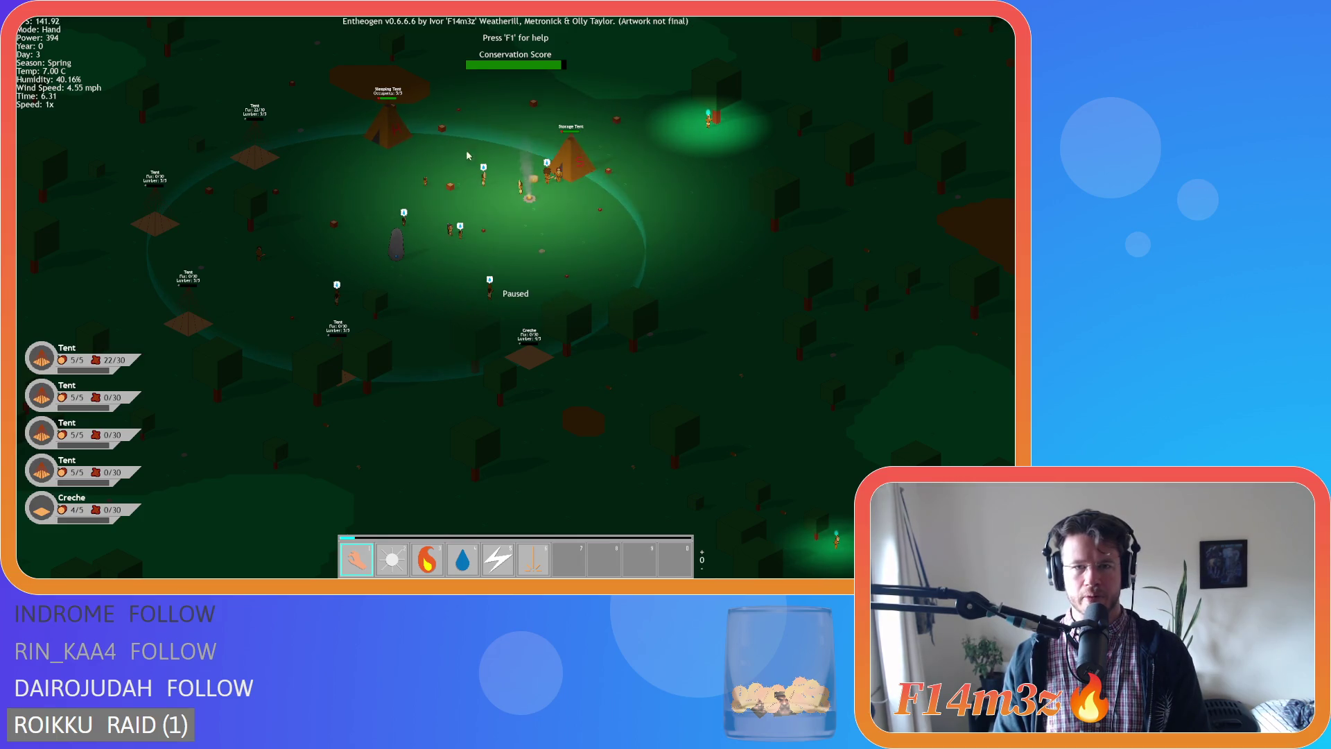
key(s)
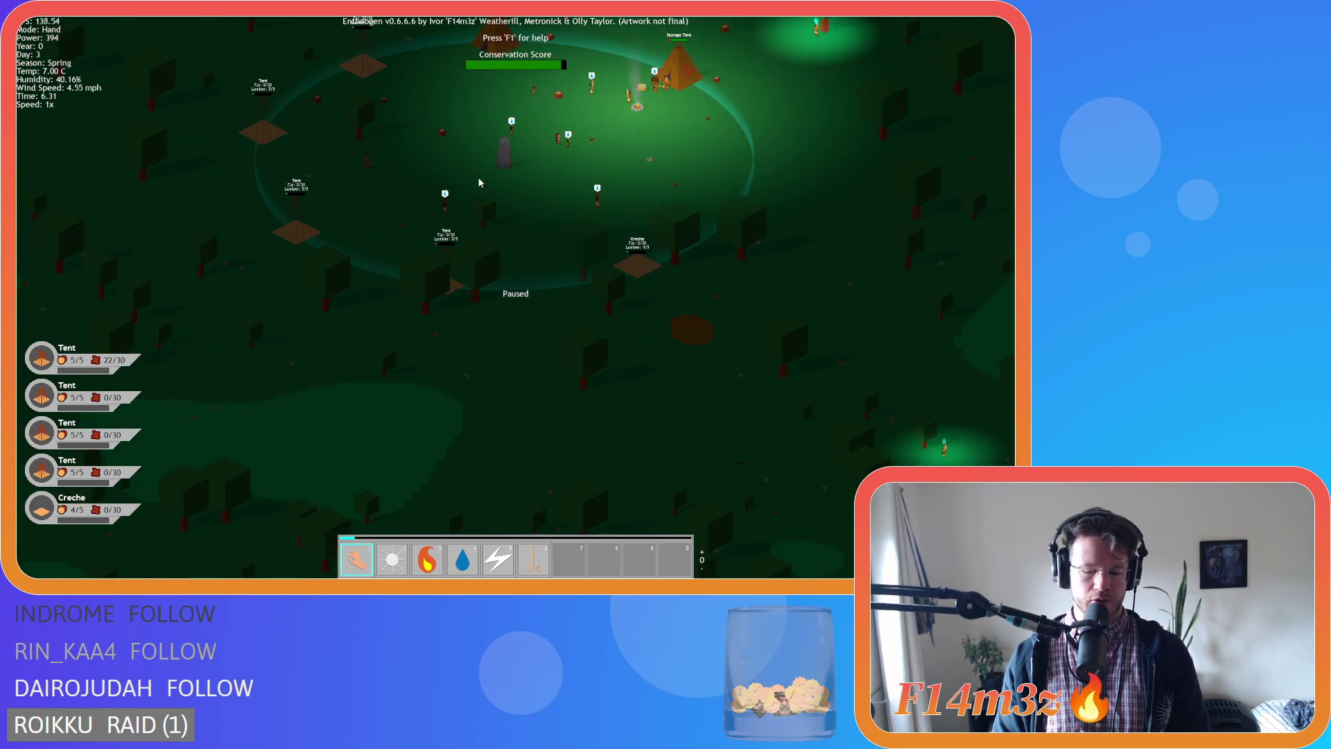
key(s)
scroll(down, 3)
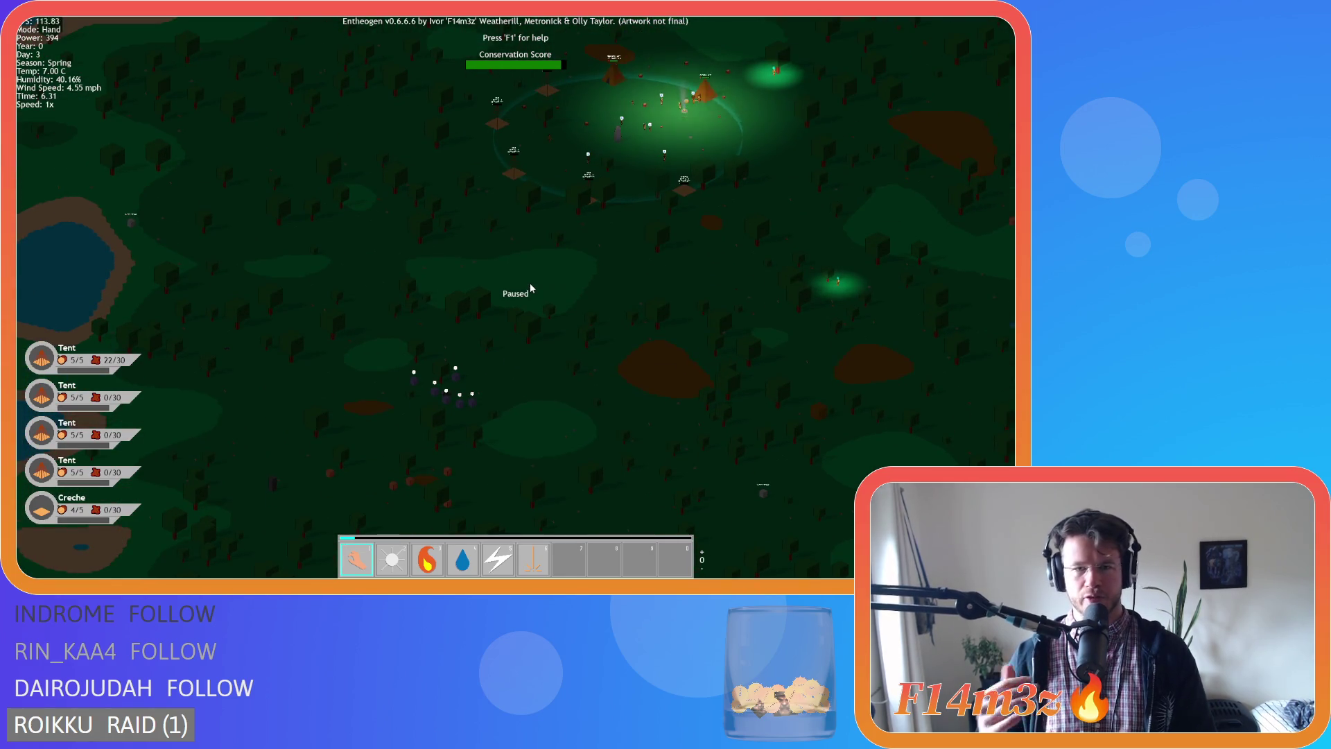
key(s)
key(a)
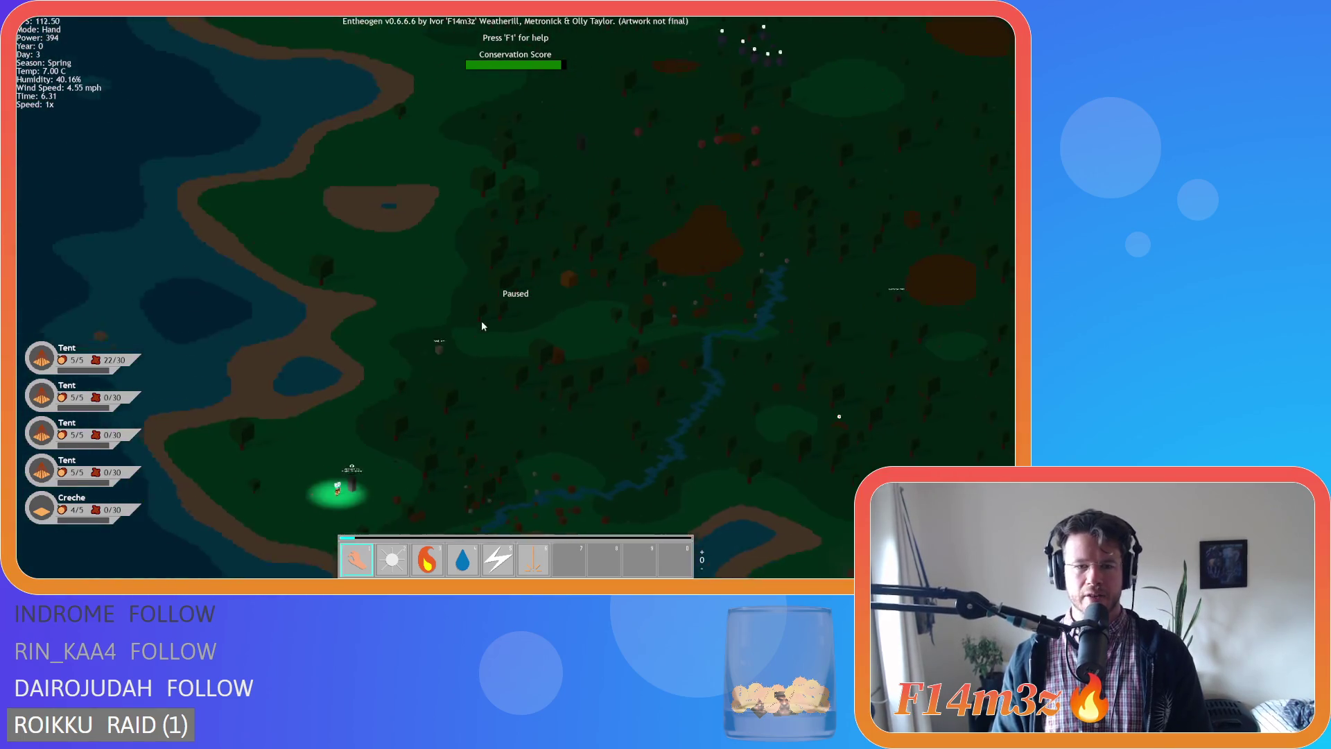
Unpause the game so the spring clock runs again, zooming over the village.
key(s)
scroll(up, 3)
scroll(up, 3)
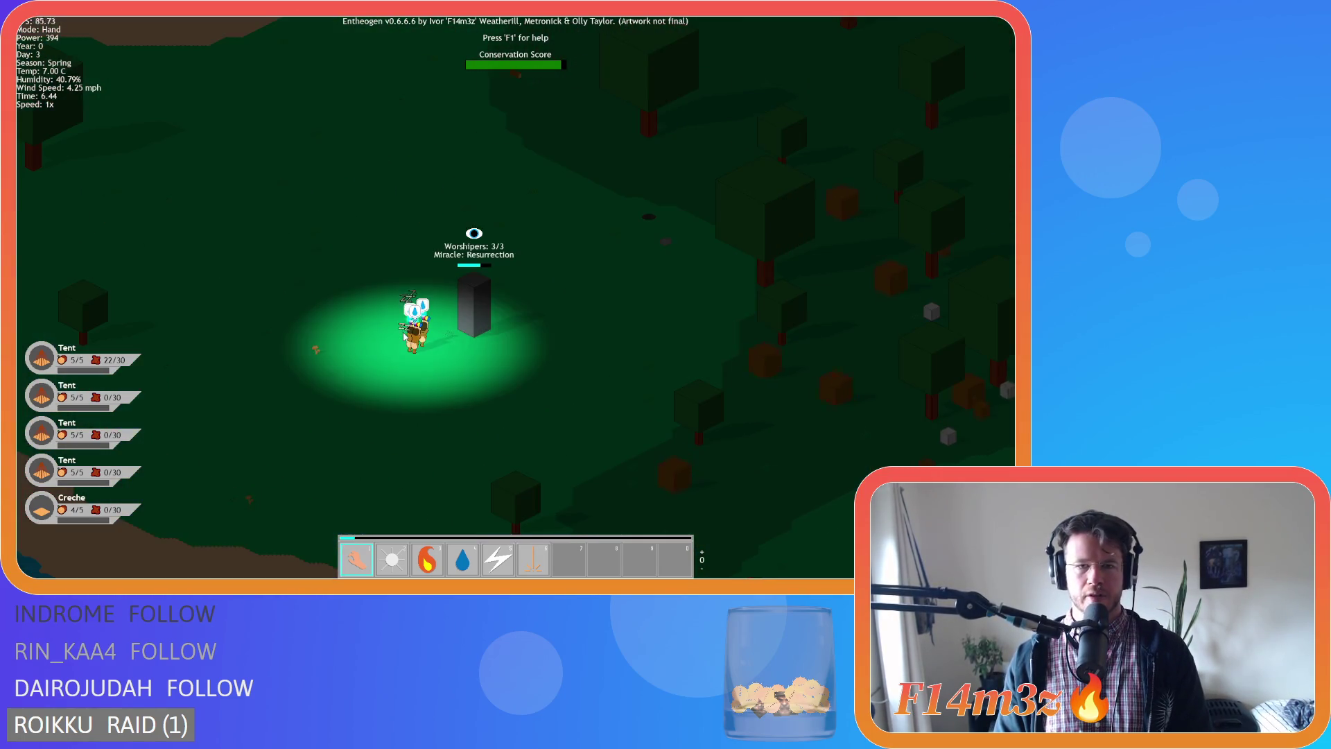
scroll(up, 3)
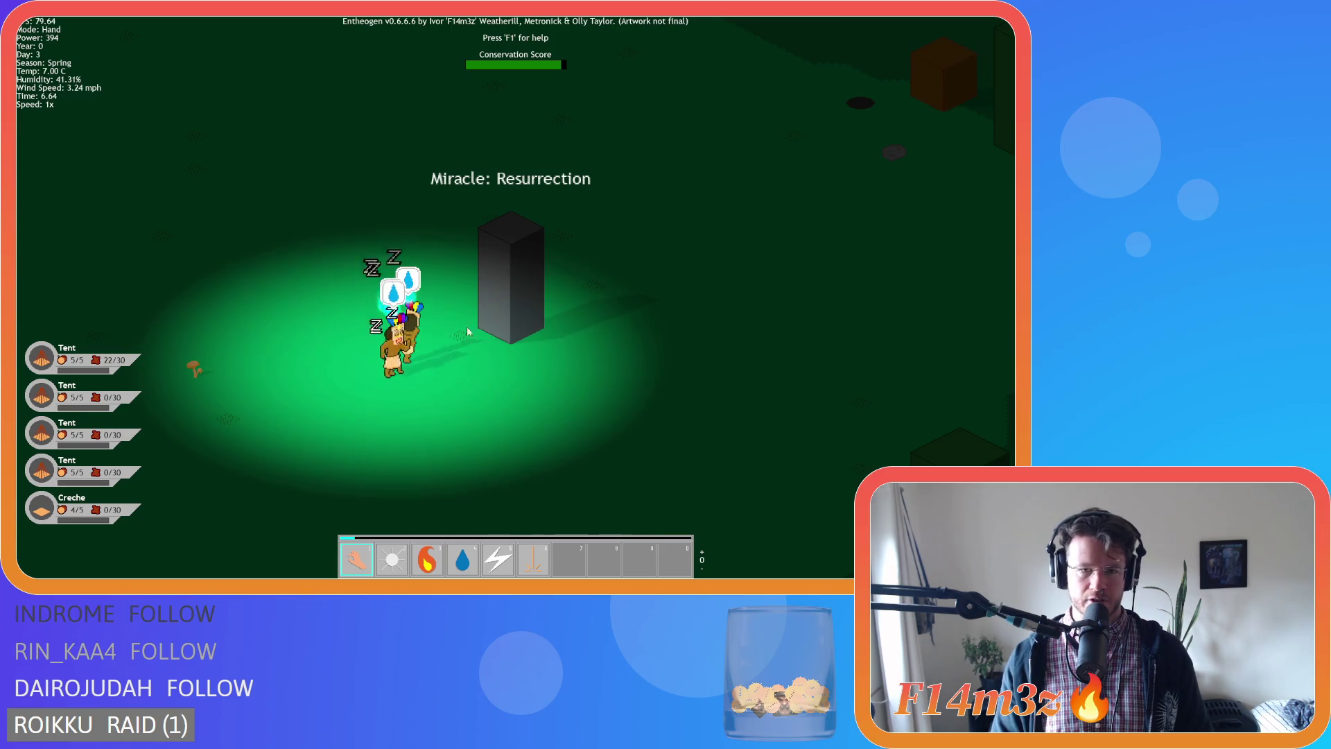
scroll(down, 3)
scroll(down, 3)
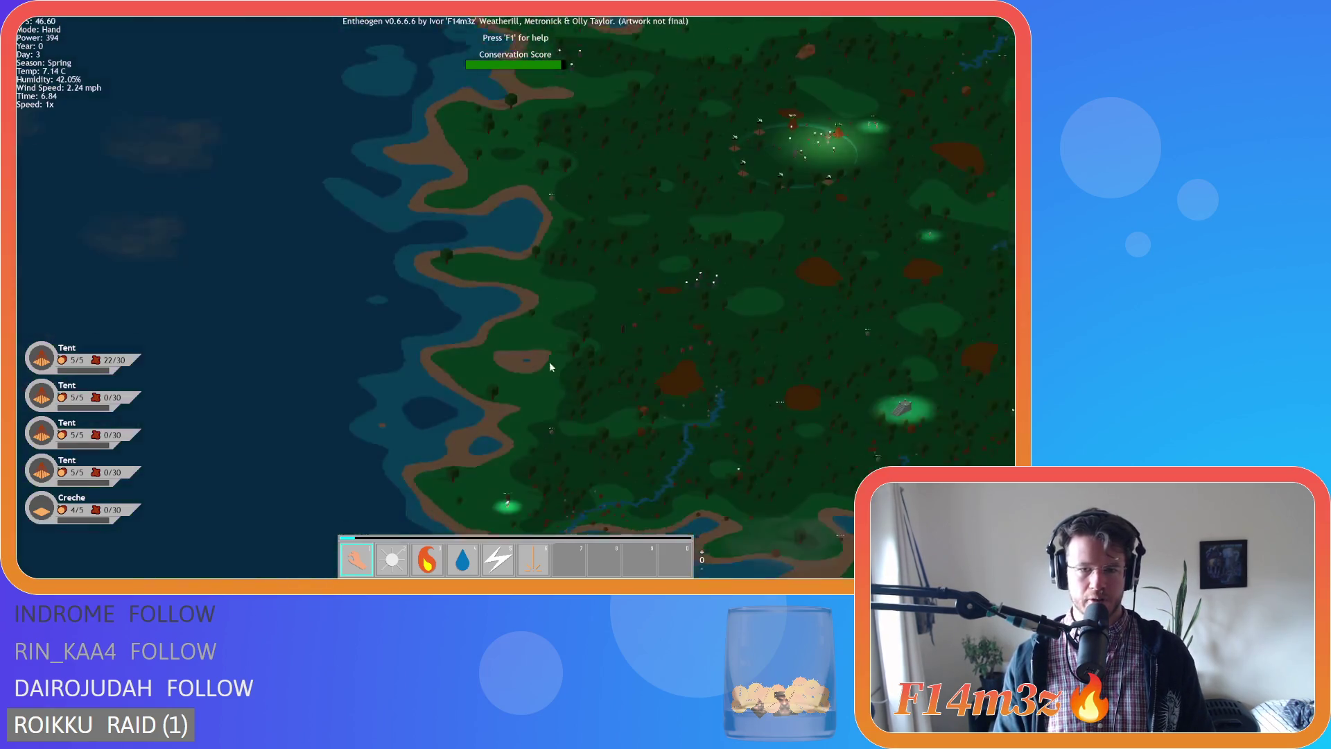
scroll(up, 3)
Zoom and pan around the camp, following the villagers and the storage tent.
scroll(down, 3)
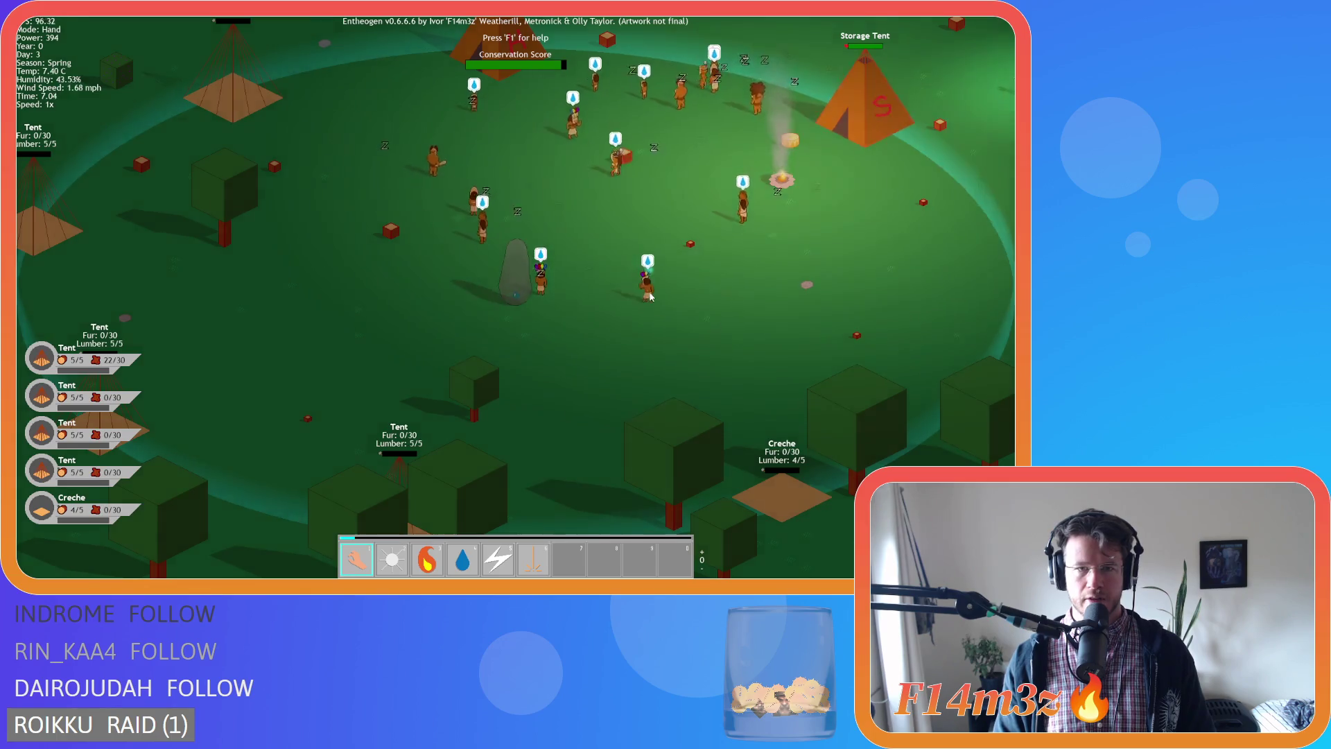
scroll(up, 3)
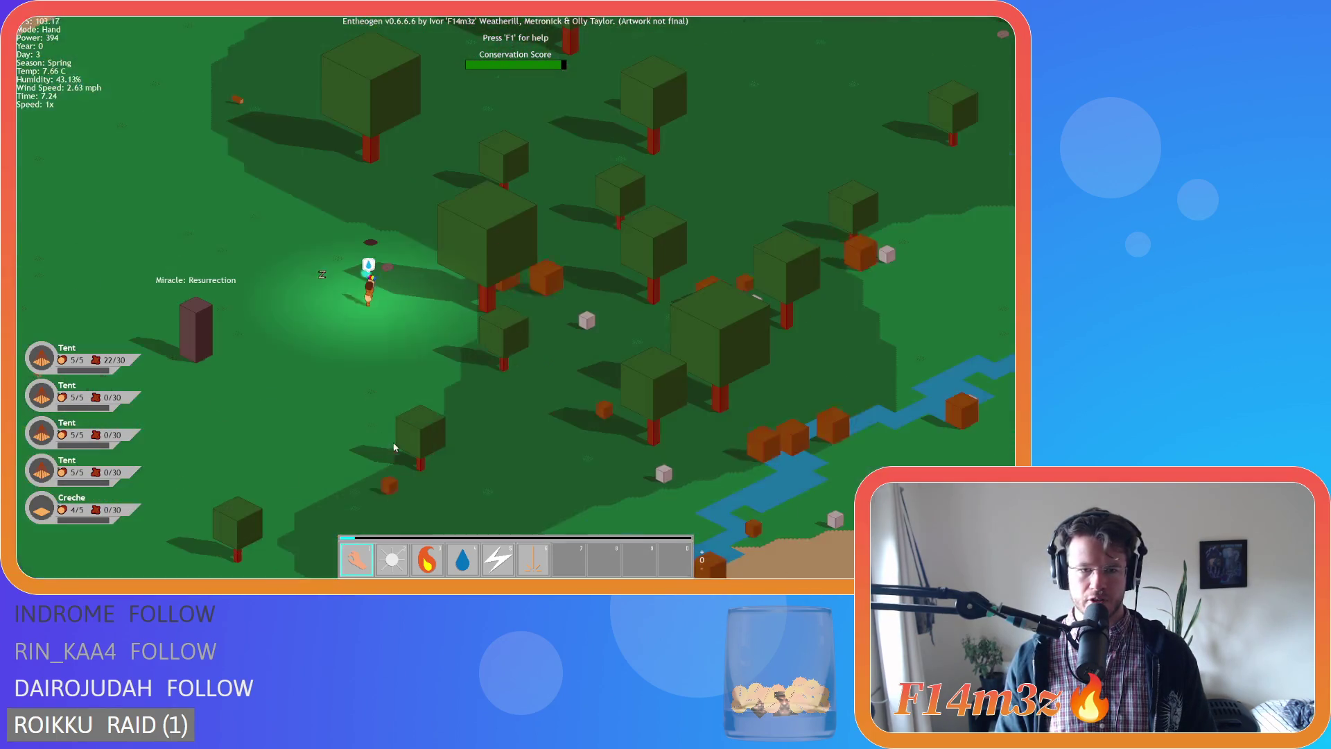
scroll(up, 3)
scroll(down, 3)
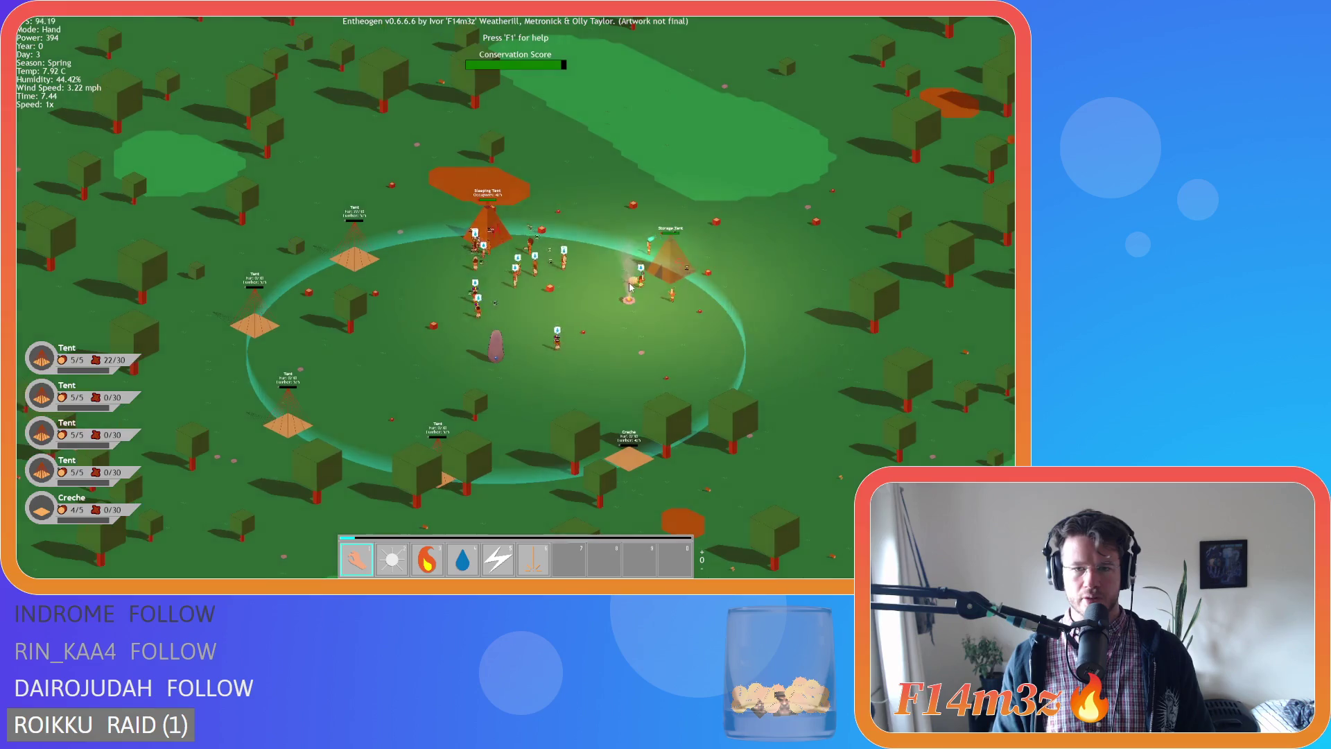
scroll(down, 3)
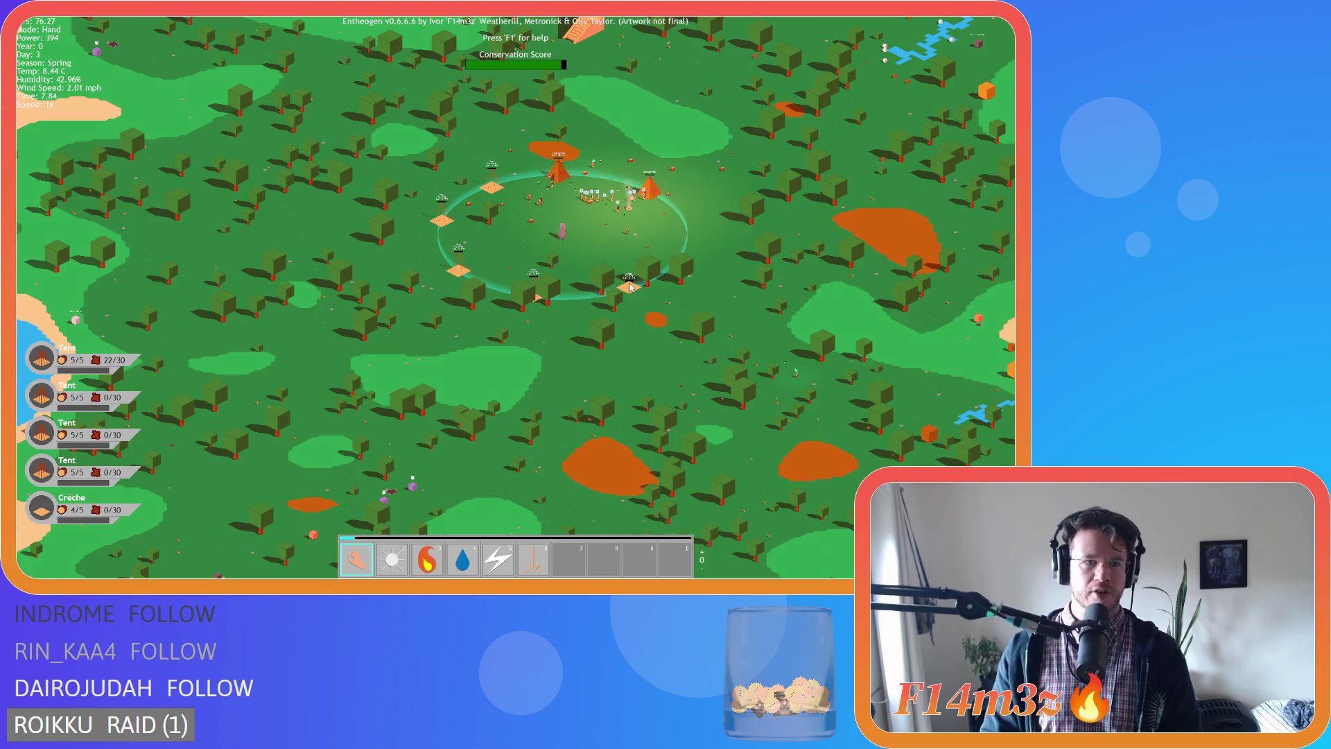
key(Up)
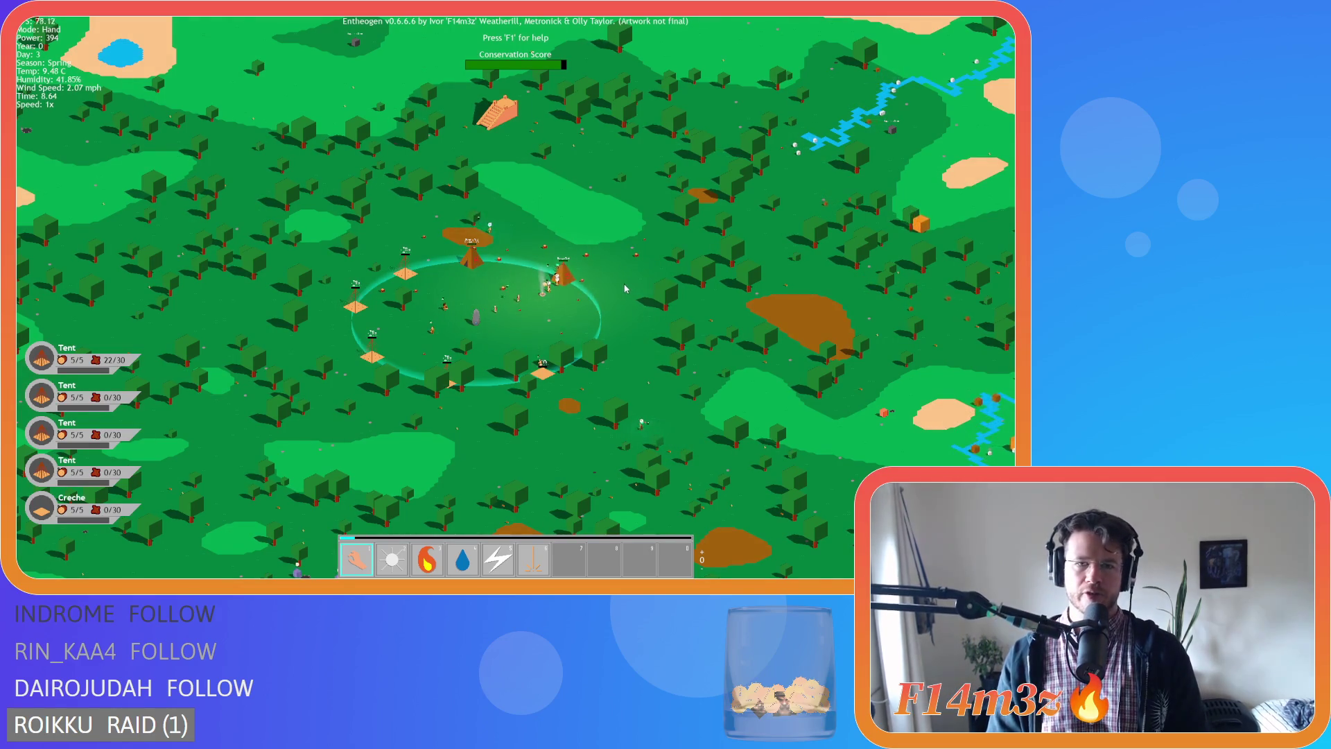
scroll(up, 3)
scroll(down, 3)
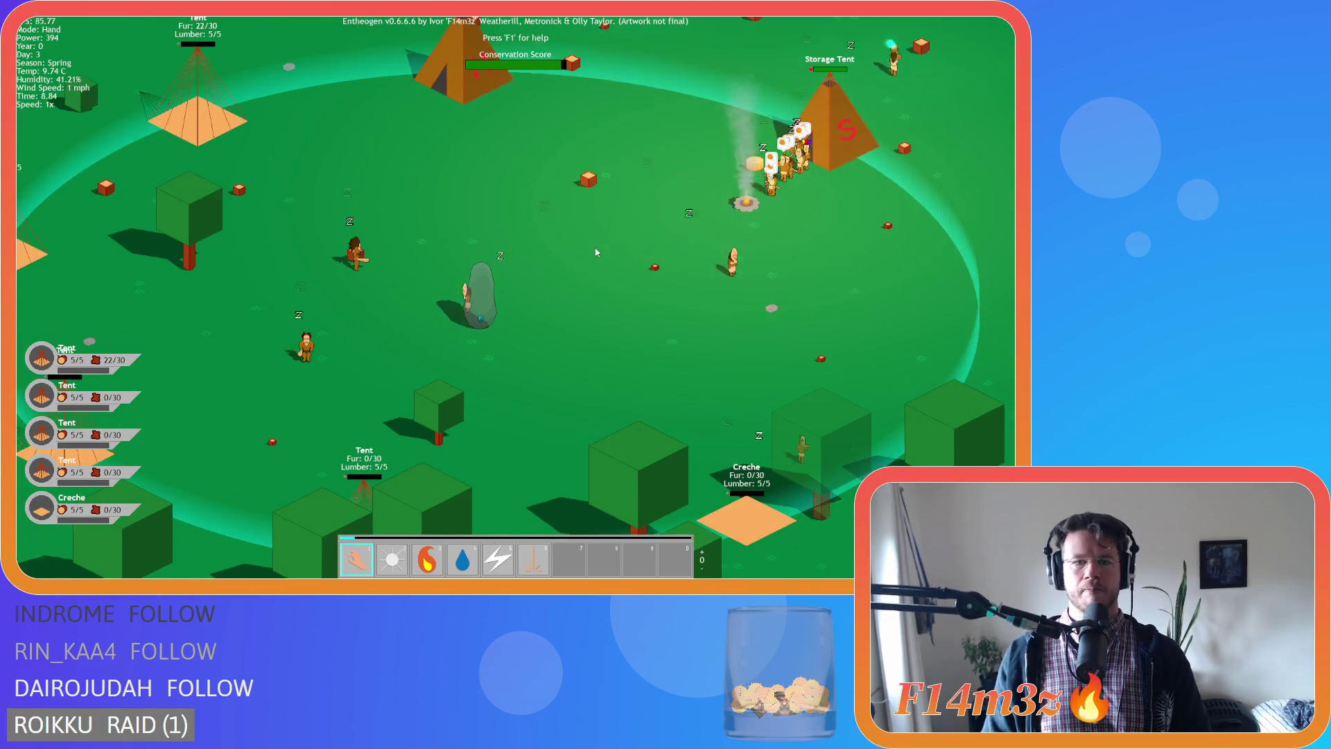
scroll(up, 3)
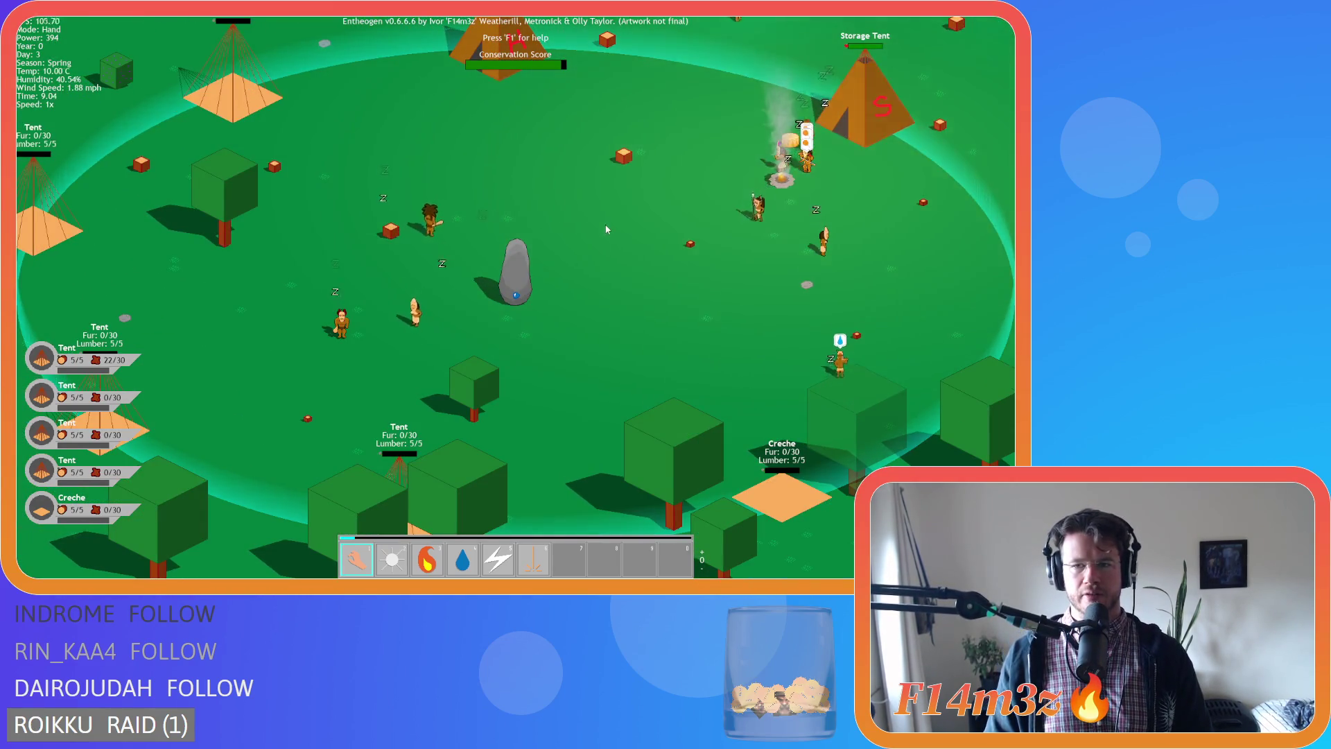
key(Up)
key(Right)
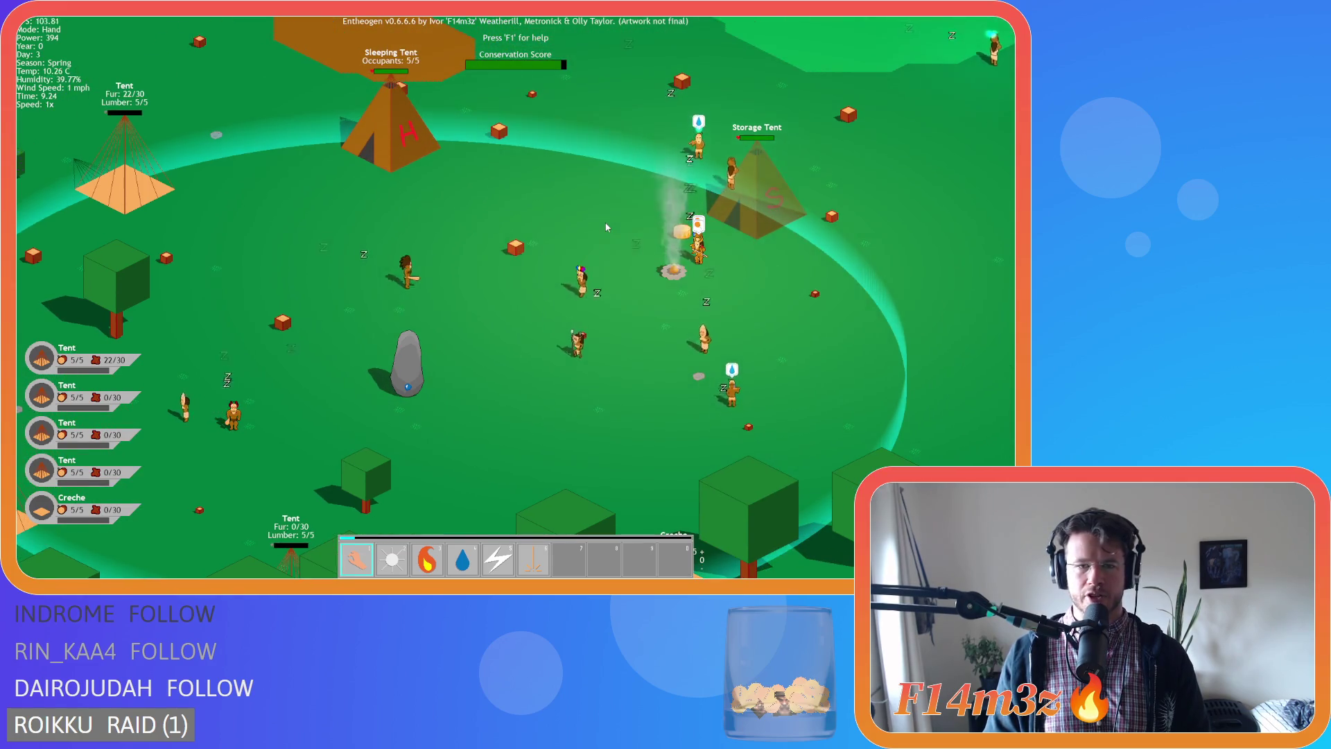
key(Right)
key(Left)
key(Down)
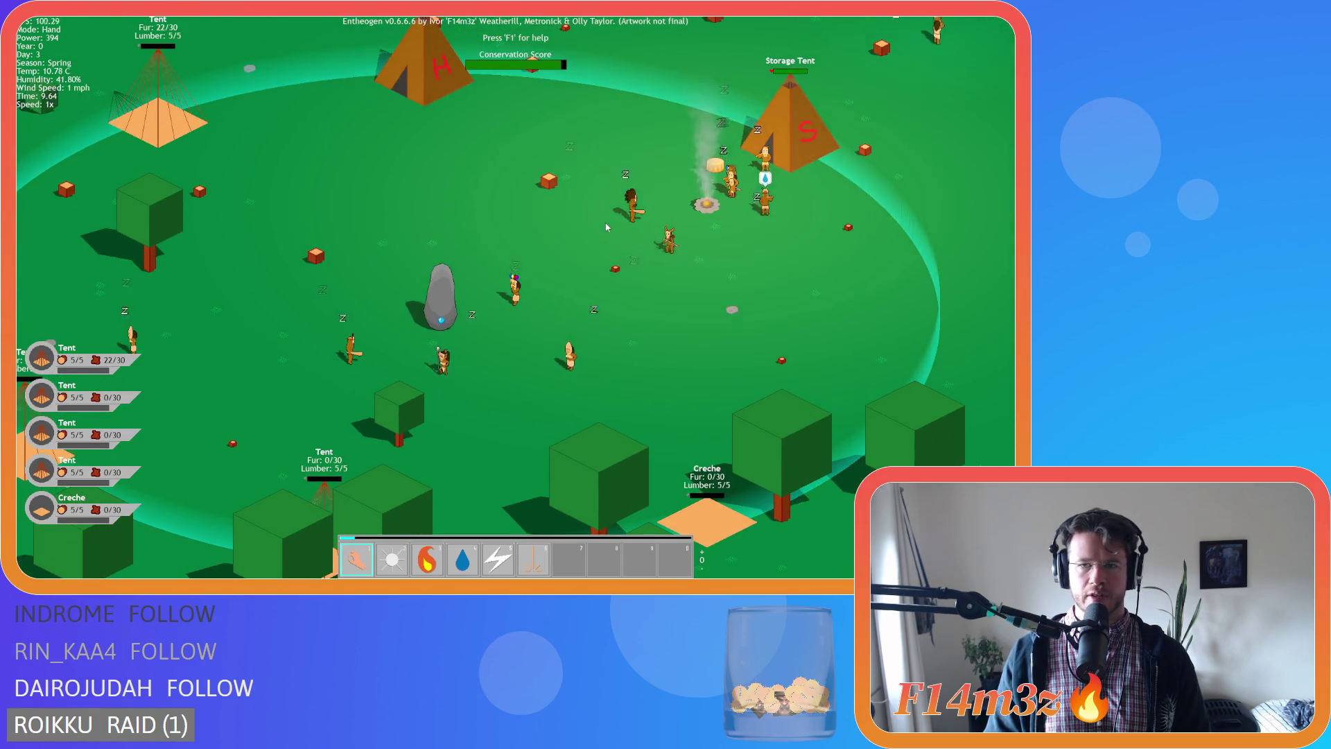
key(Up)
key(Right)
key(Up)
key(Right)
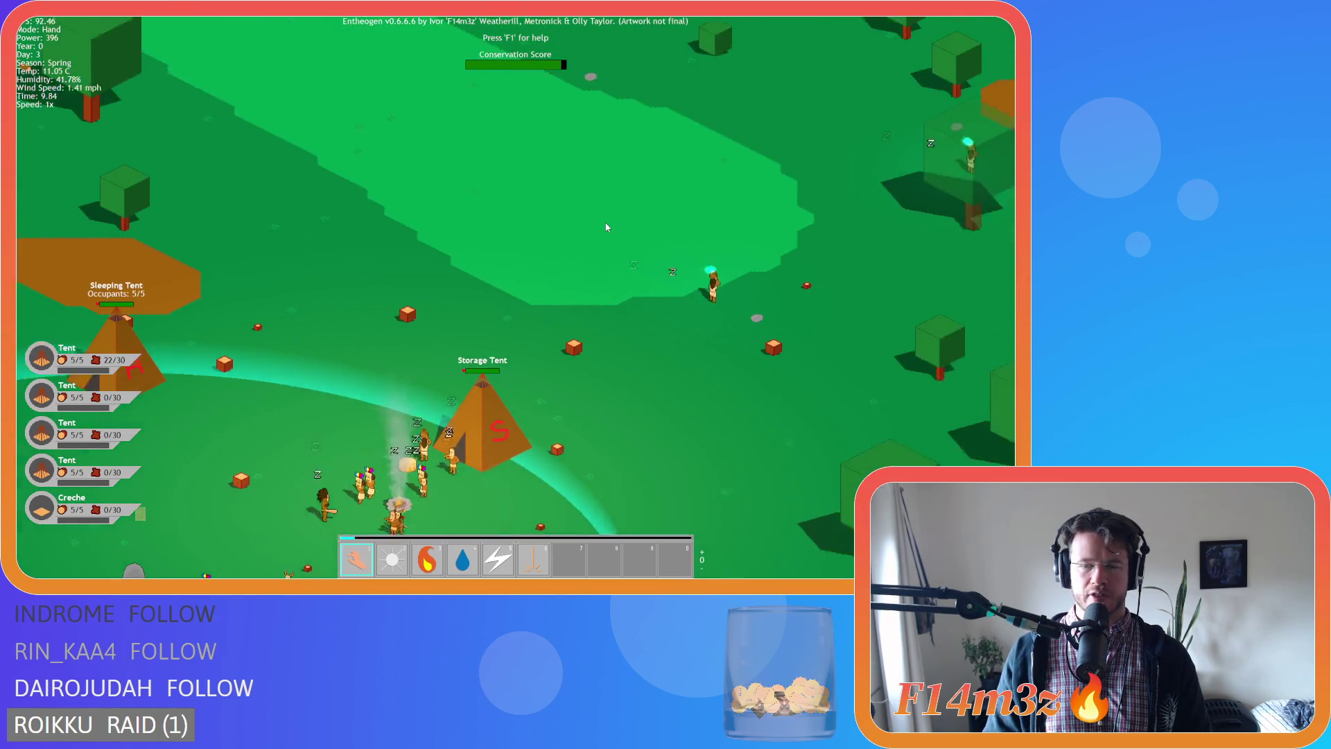
key(Left)
key(Down)
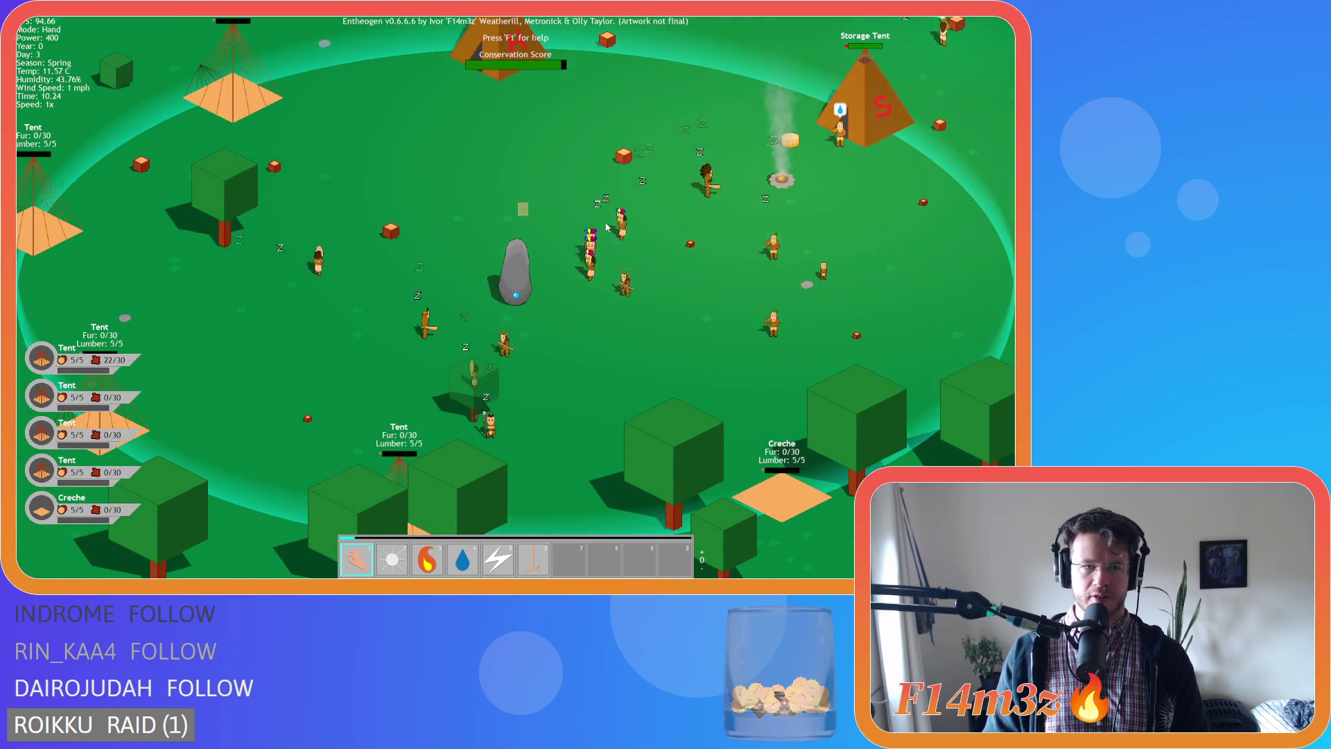
Zoom out and pan across the surrounding forest and back around the camp.
scroll(down, 3)
key(Up)
key(Right)
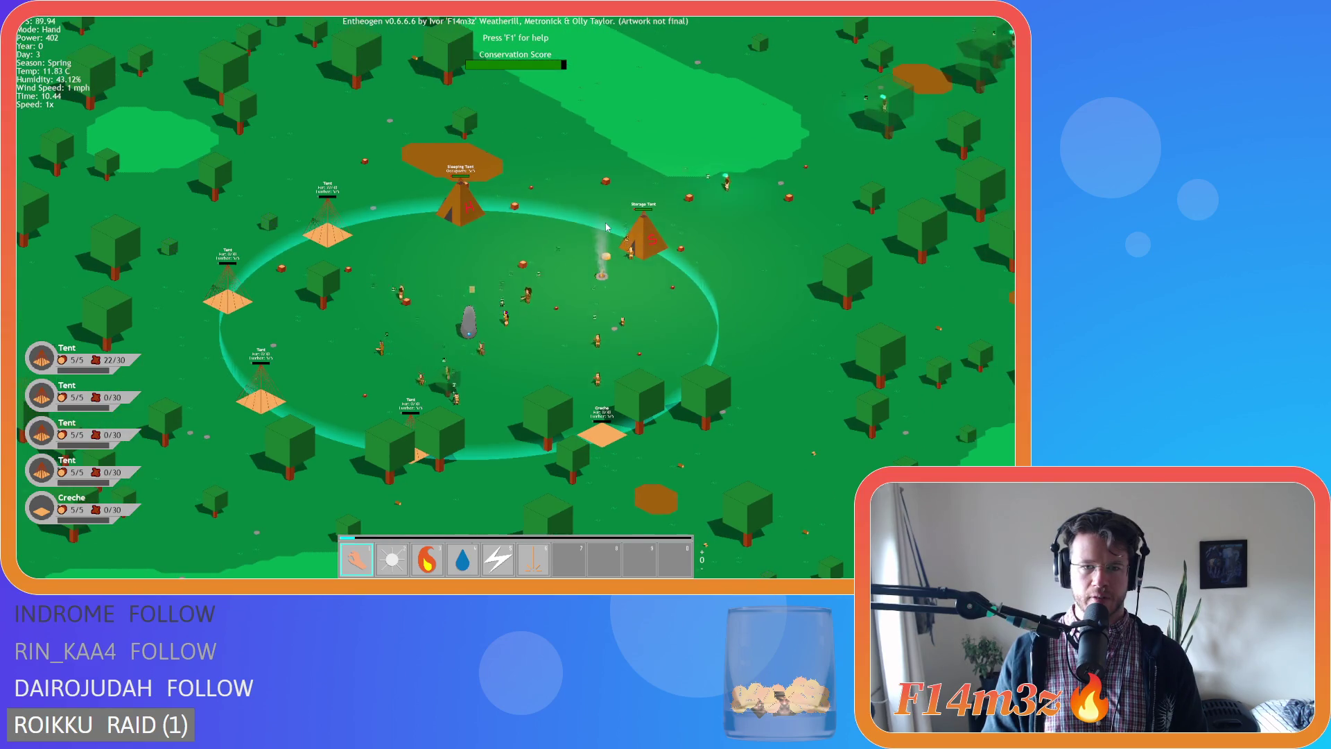
scroll(up, 3)
scroll(down, 3)
key(Left)
key(Down)
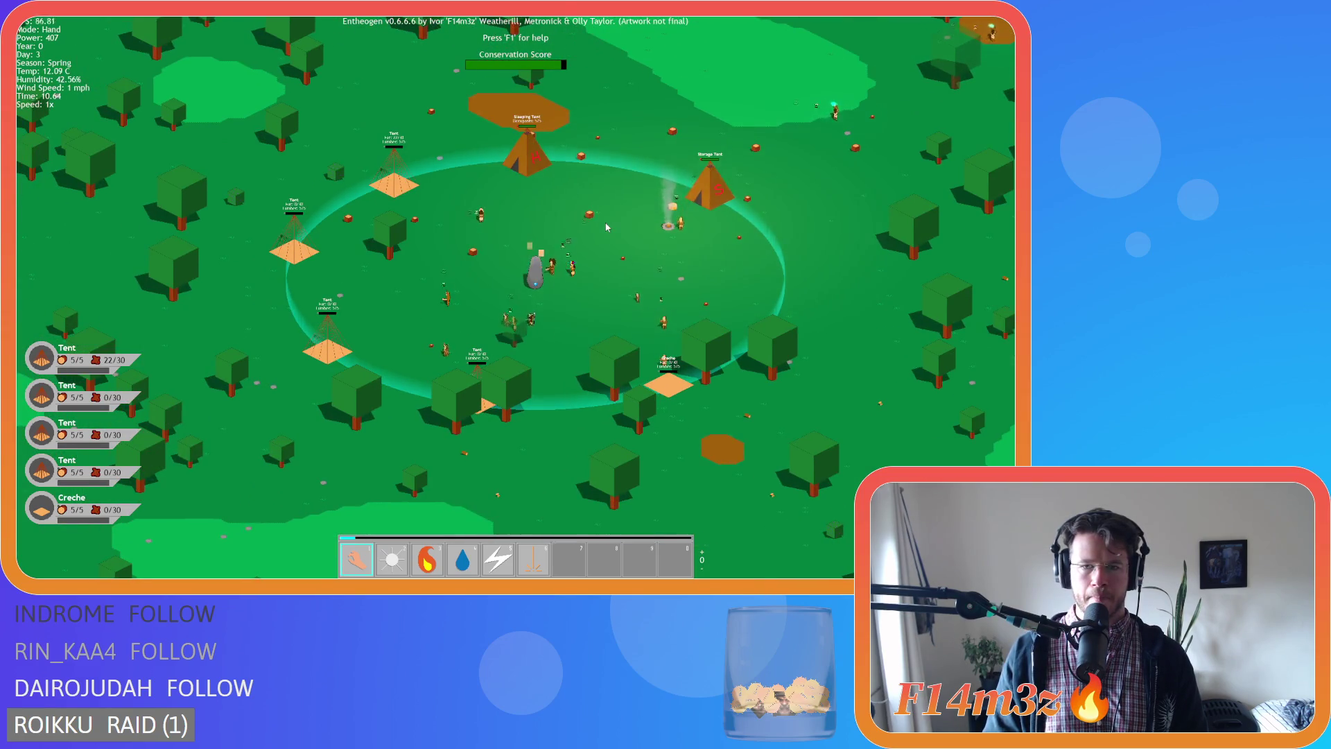
scroll(up, 3)
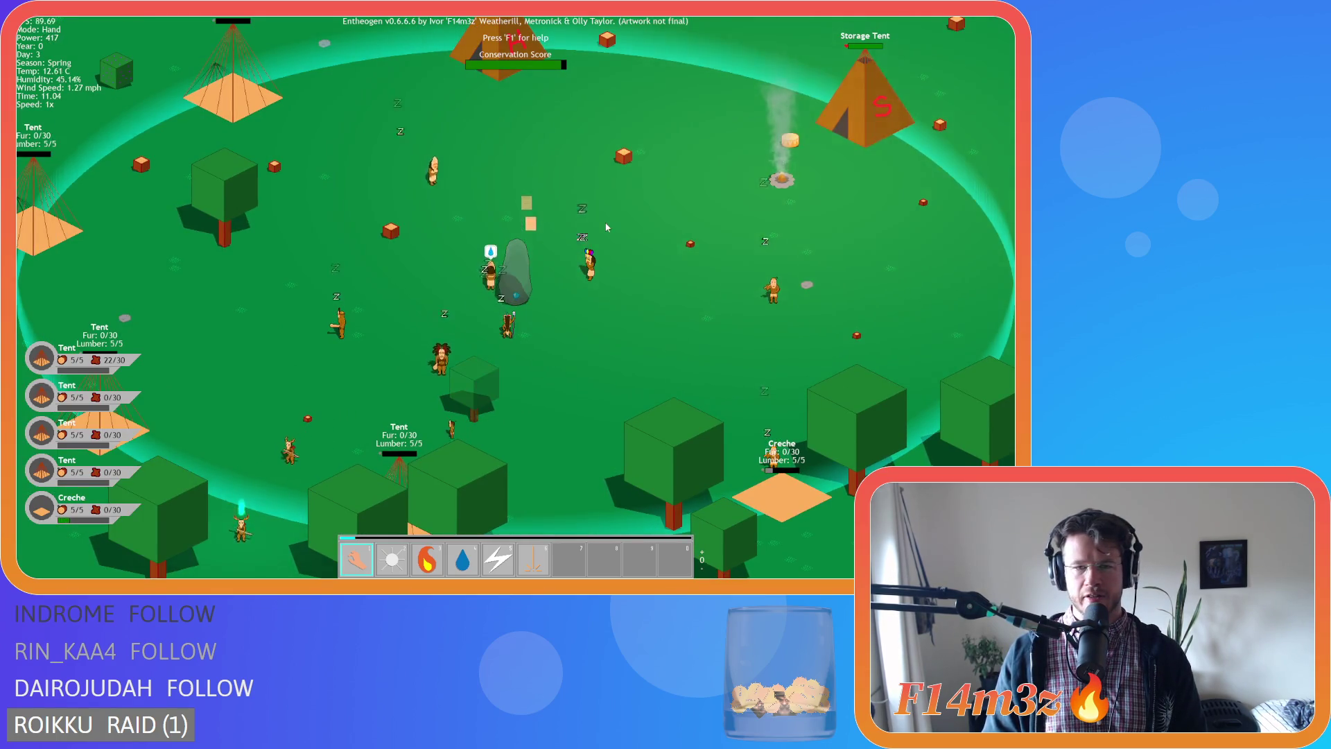
key(Right)
key(Up)
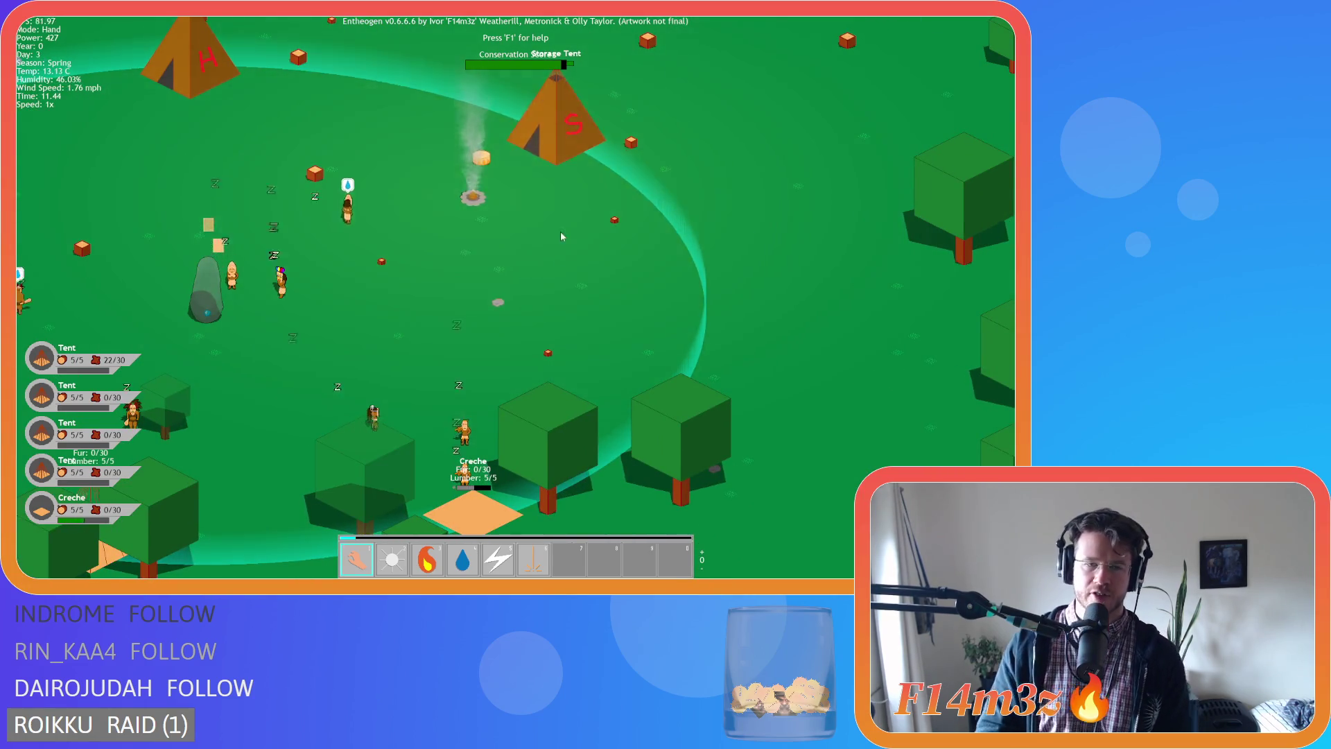
scroll(down, 3)
scroll(up, 3)
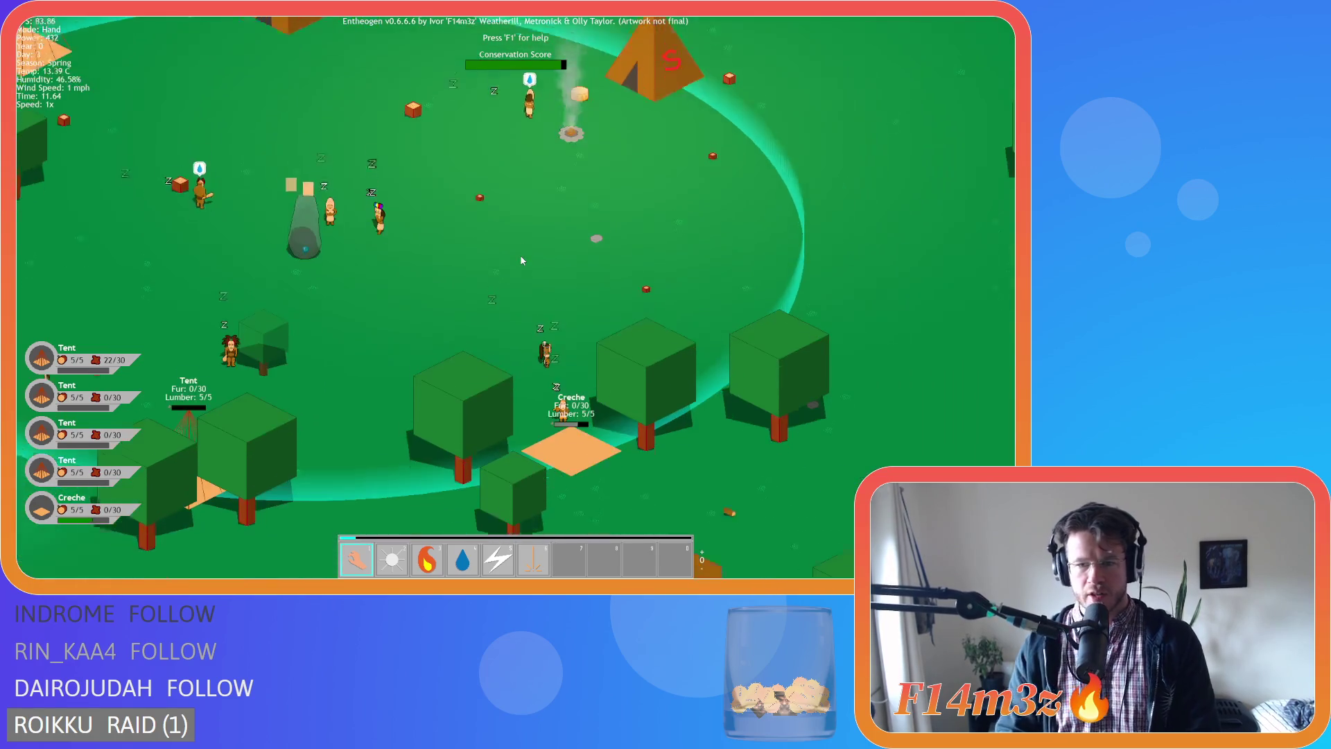
key(Left)
key(Down)
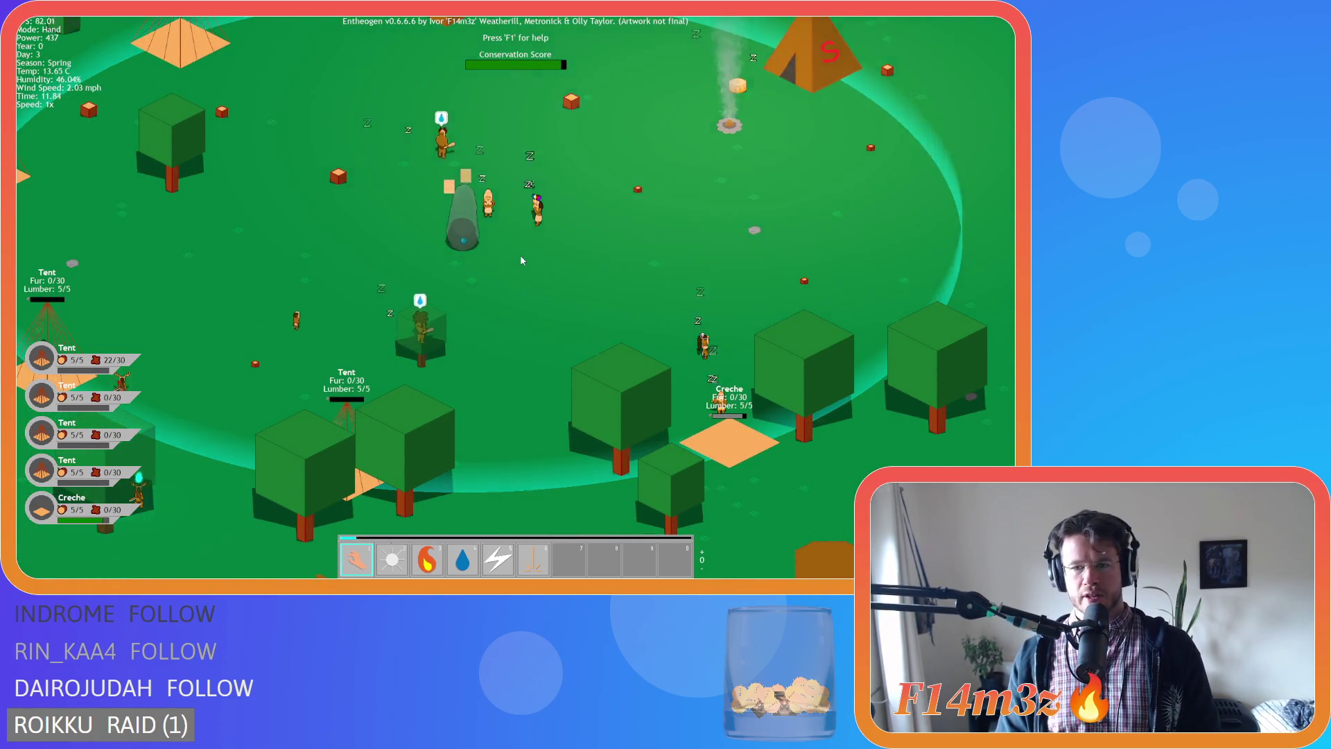
key(Up)
key(Left)
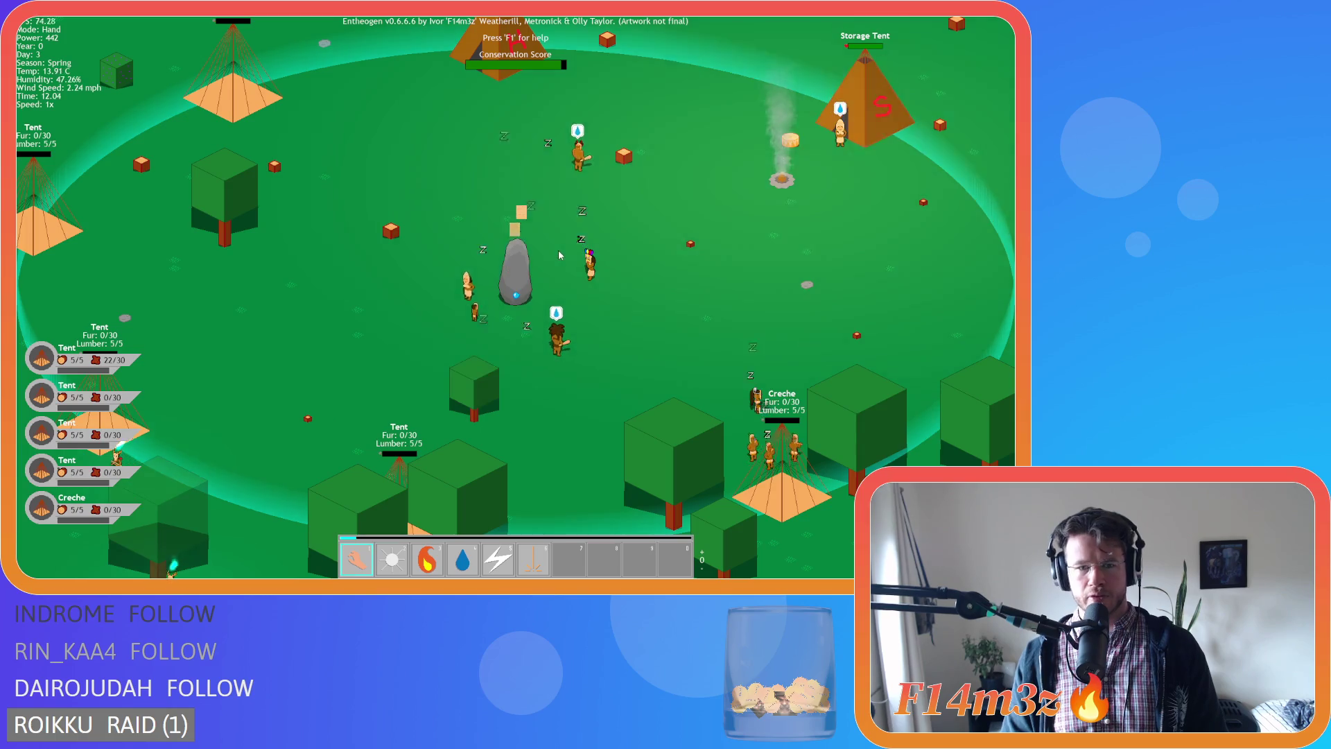
scroll(down, 3)
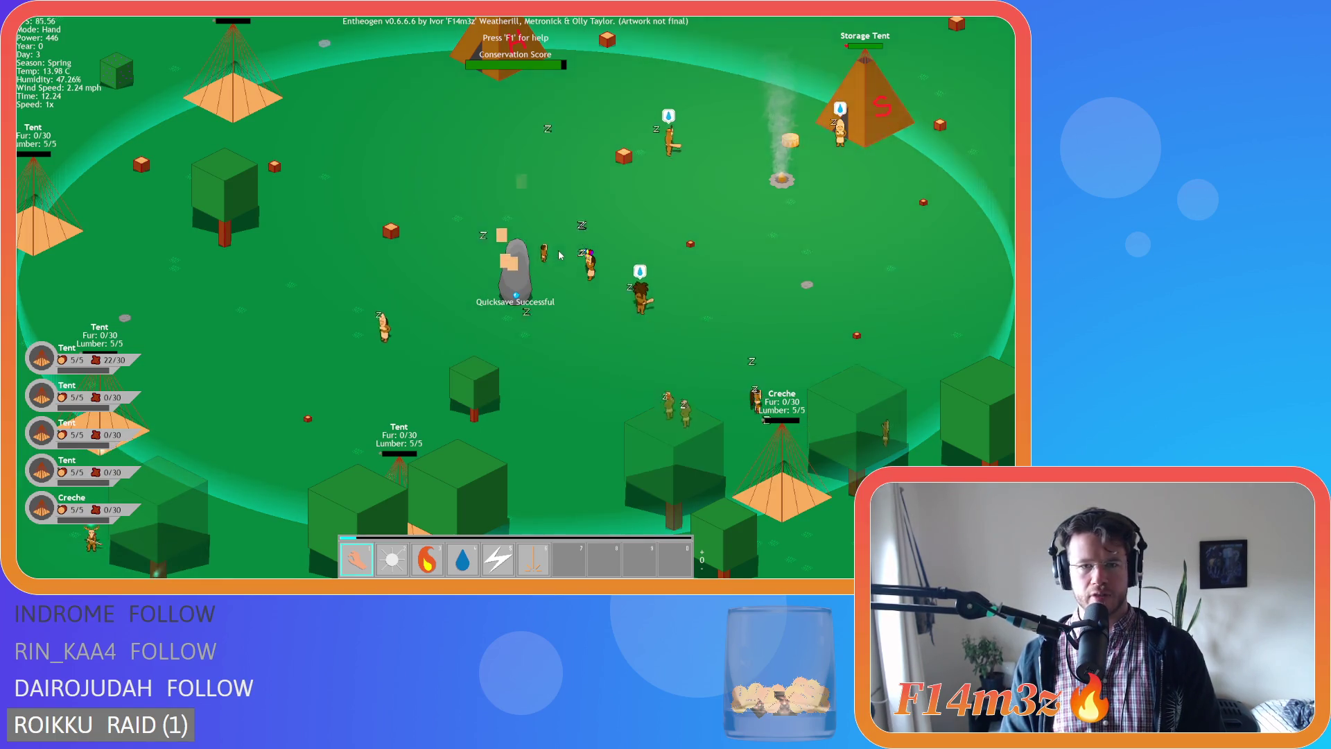
Quicksave the running game with F5, then pause it with Space.
key(F5)
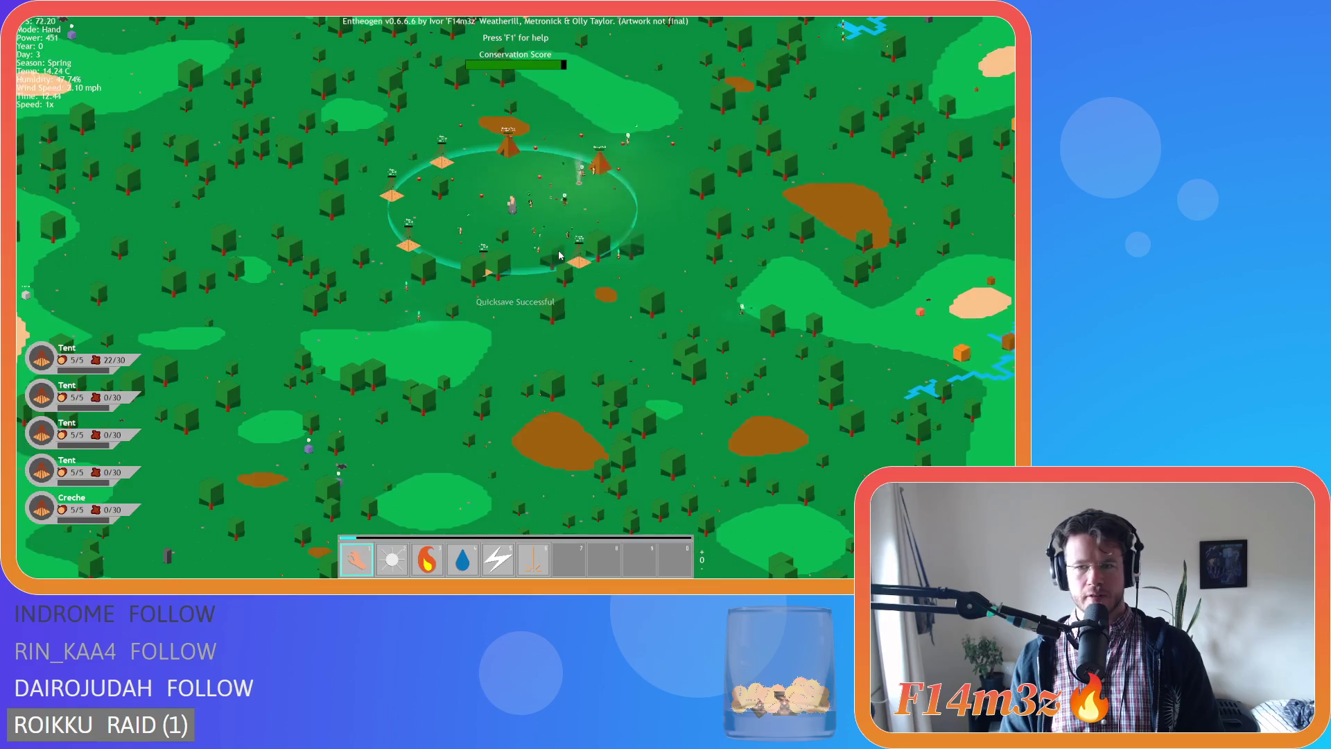
scroll(up, 3)
key(a)
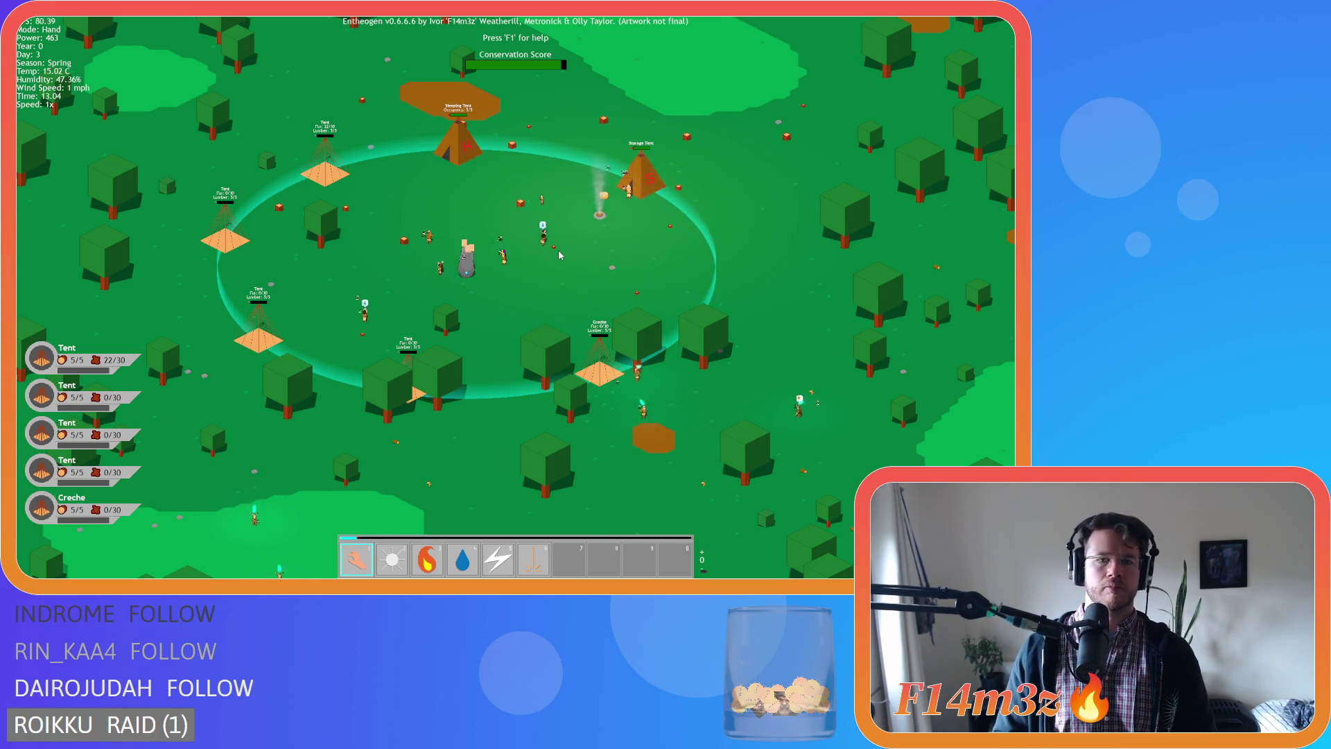
key(a)
key(s)
key(a)
key(s)
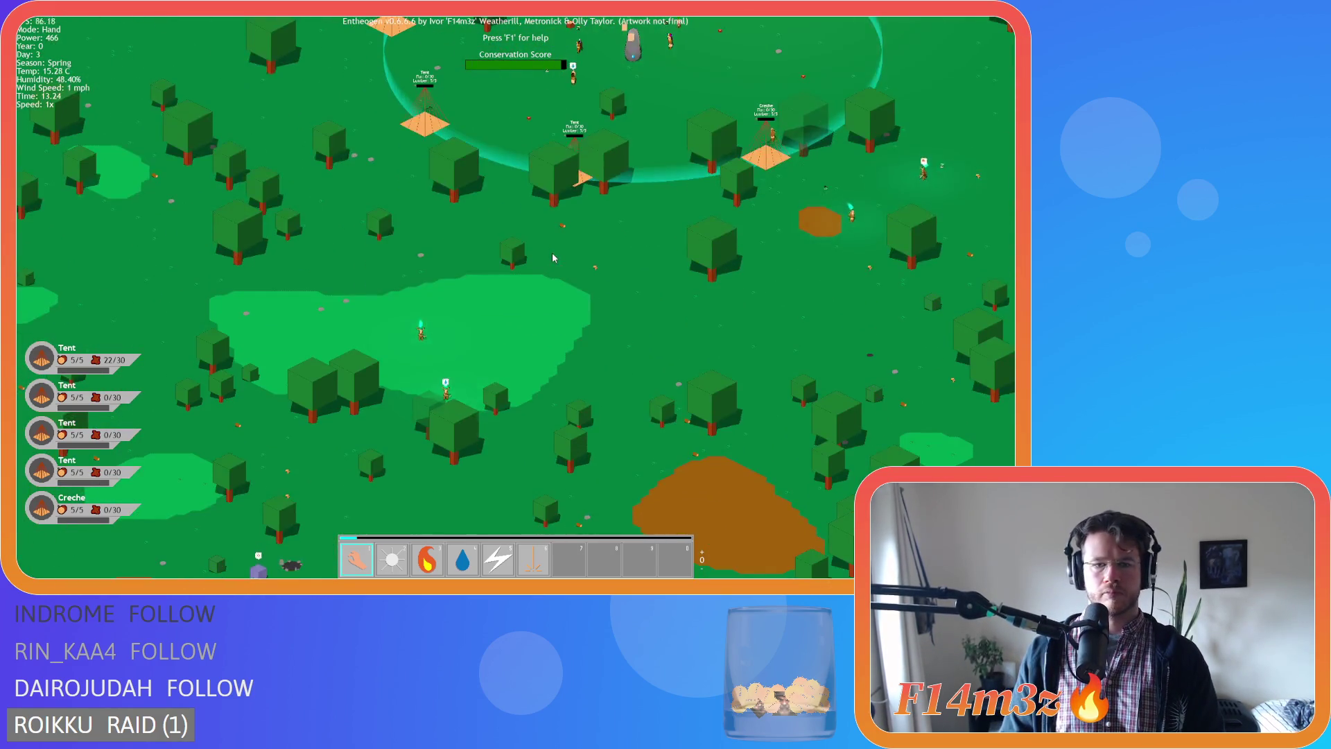
key(space)
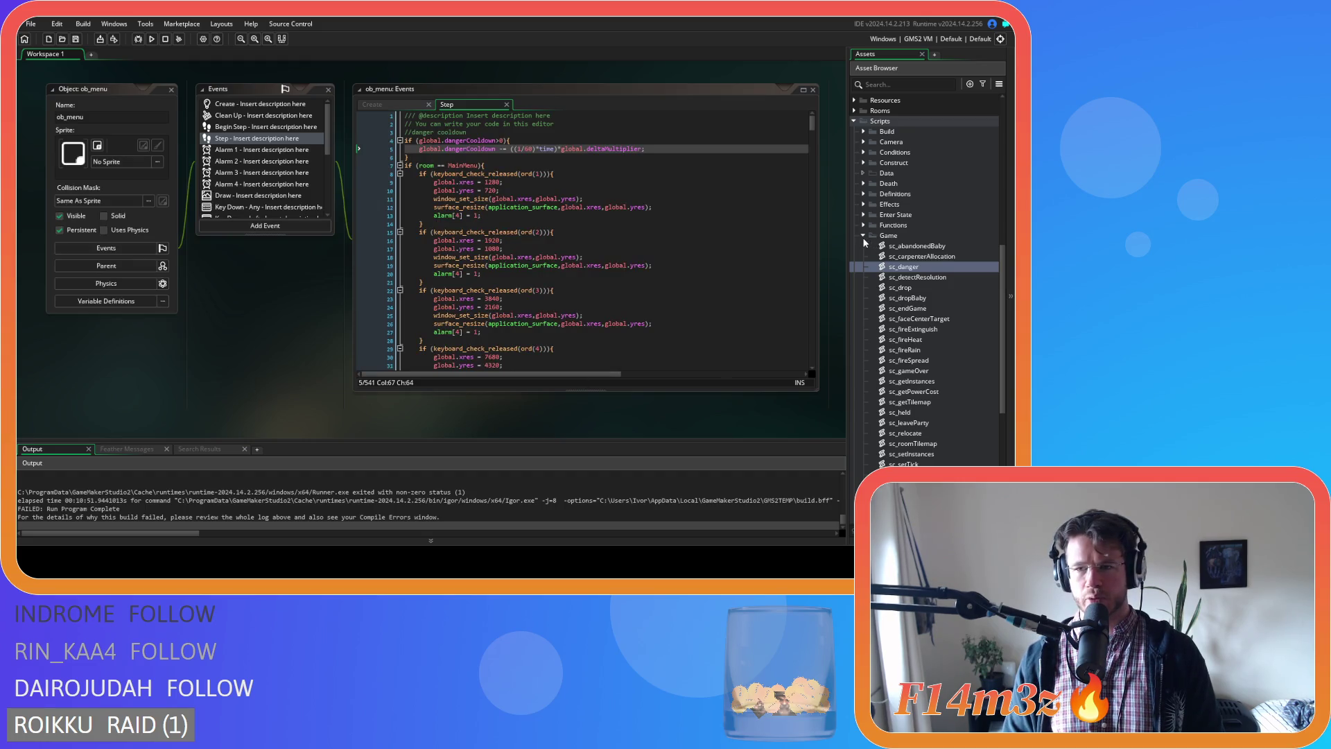
Insert a blank line above the danger cooldown code in ob_menu's Step event.
click(863, 236)
click(854, 120)
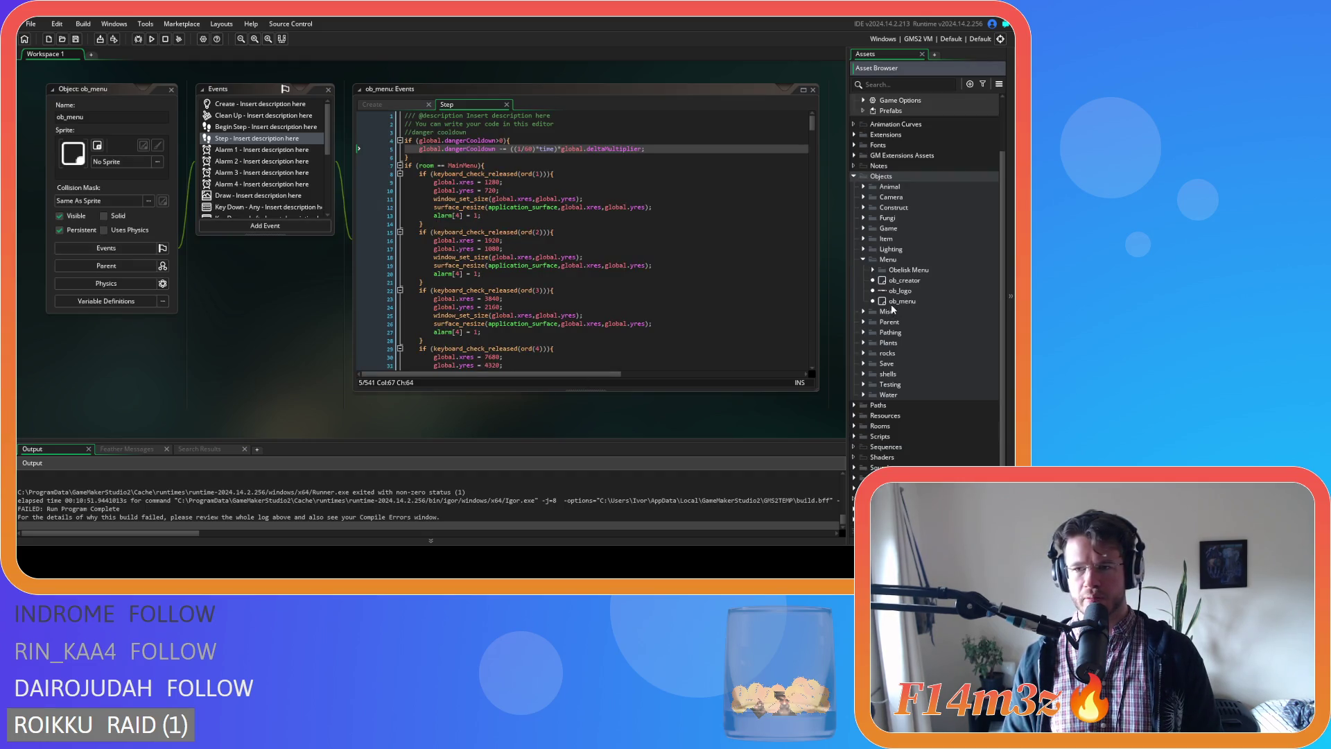
double_click(893, 303)
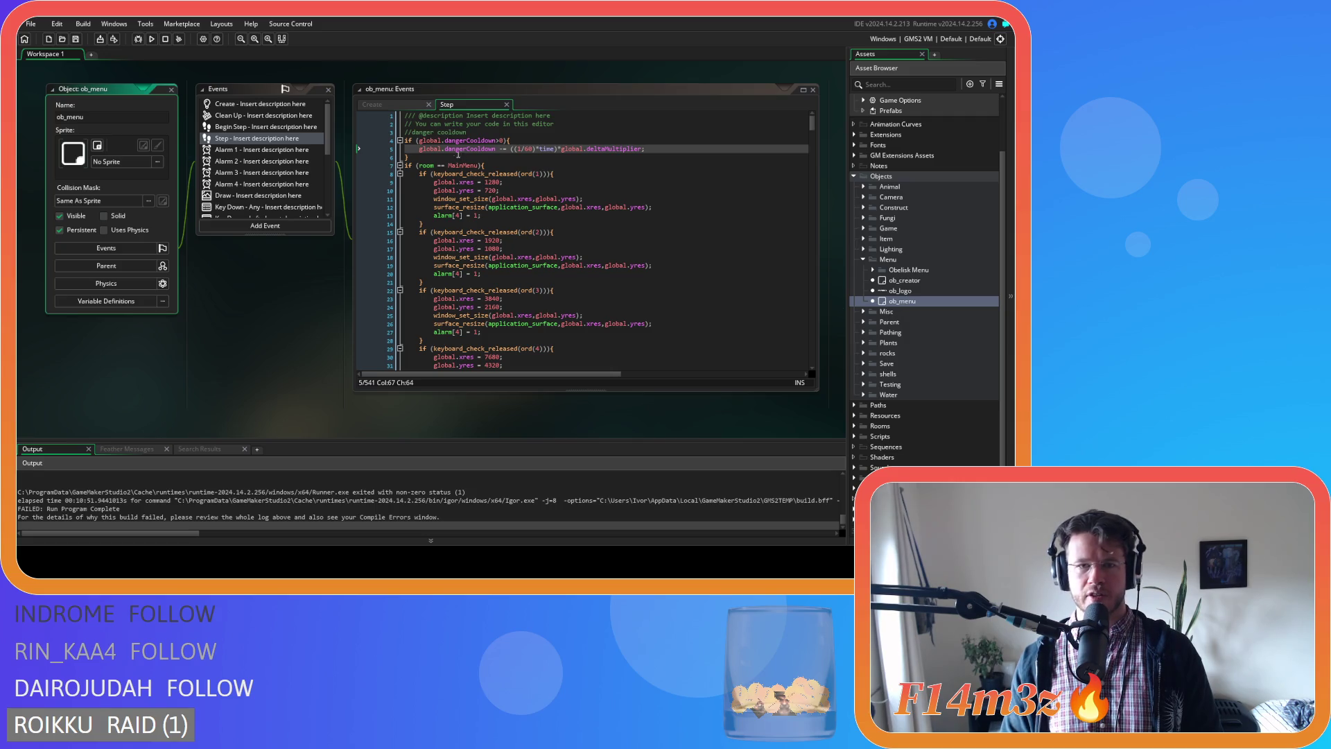
click(547, 127)
key(Return)
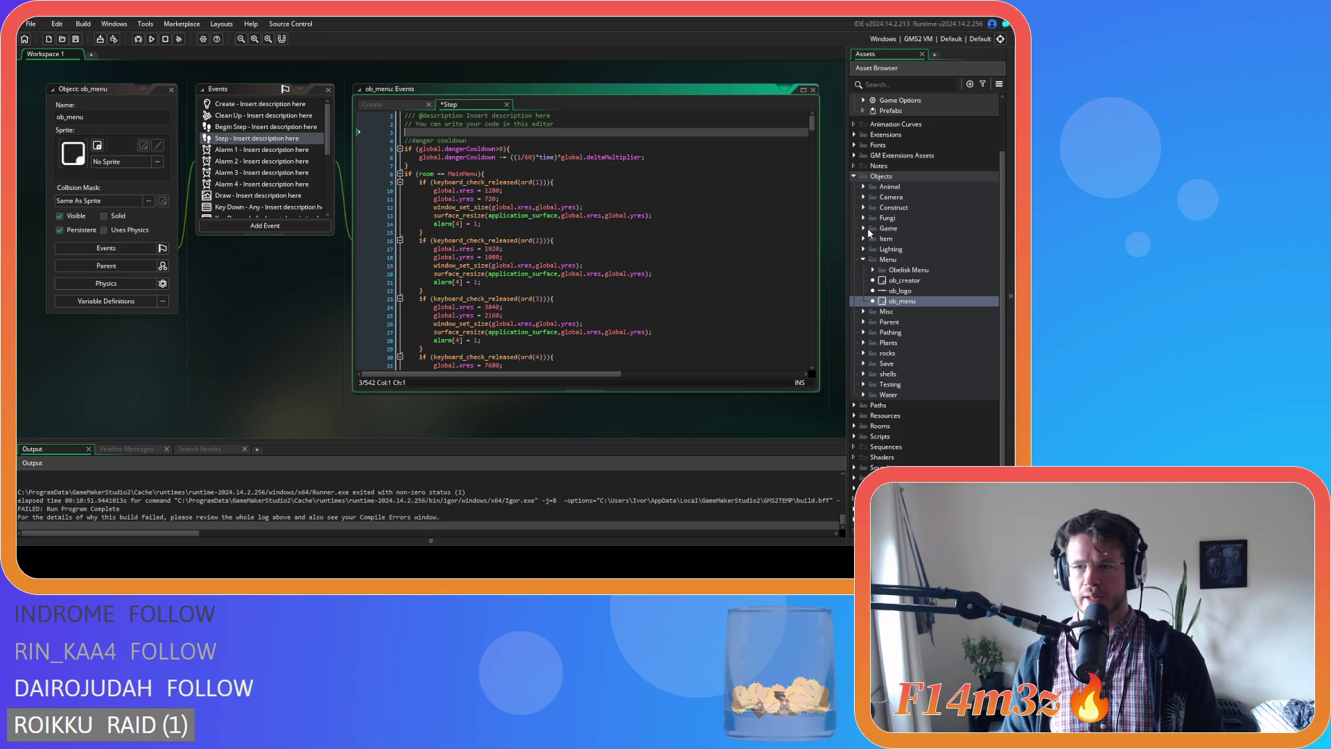
Open ob_deer from Objects > Animal > Prey and view its Step event code.
click(863, 187)
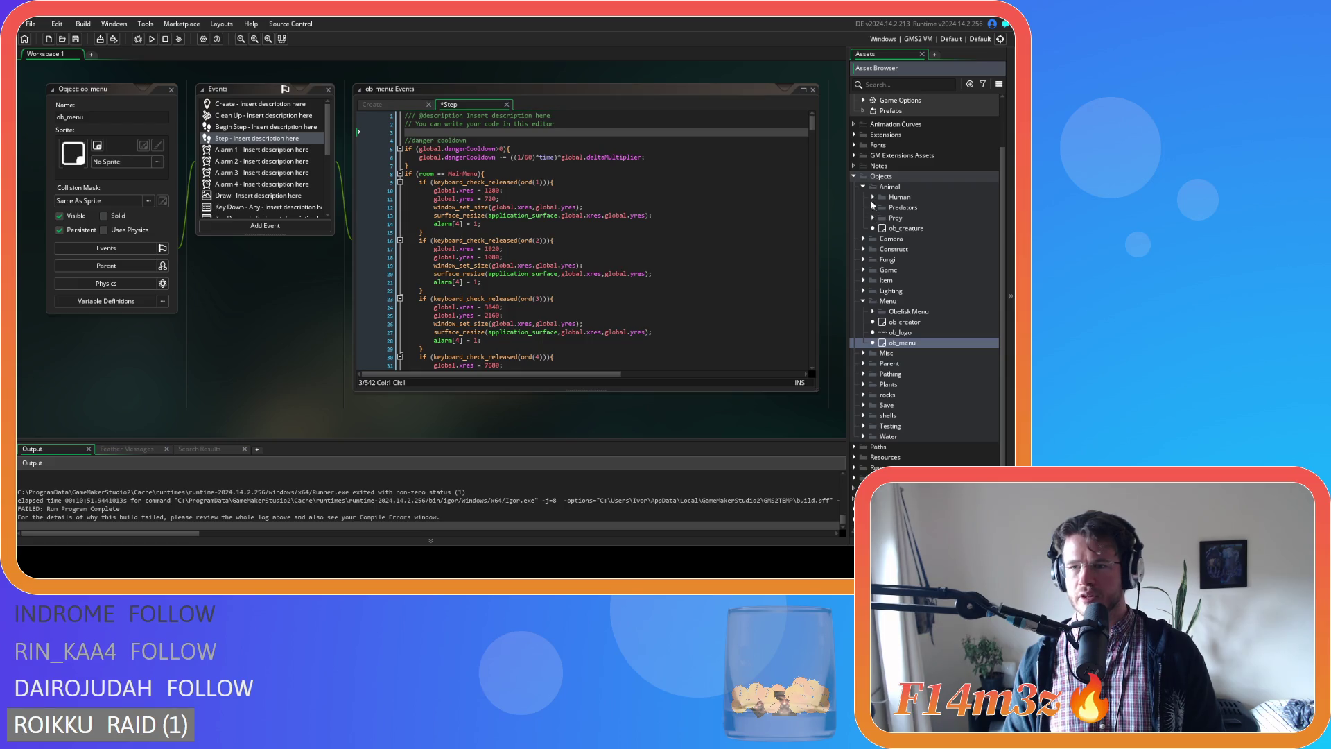
click(875, 218)
click(875, 218)
click(874, 219)
click(909, 232)
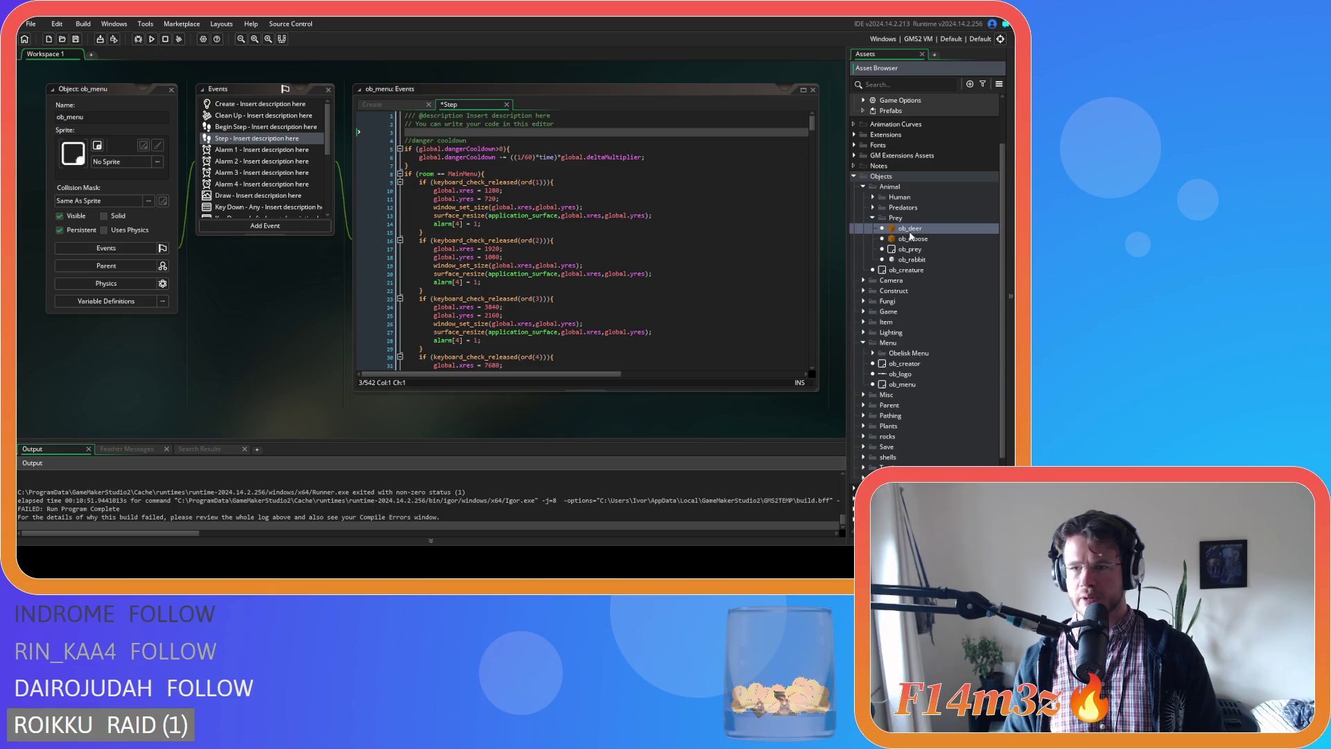
double_click(910, 231)
double_click(229, 140)
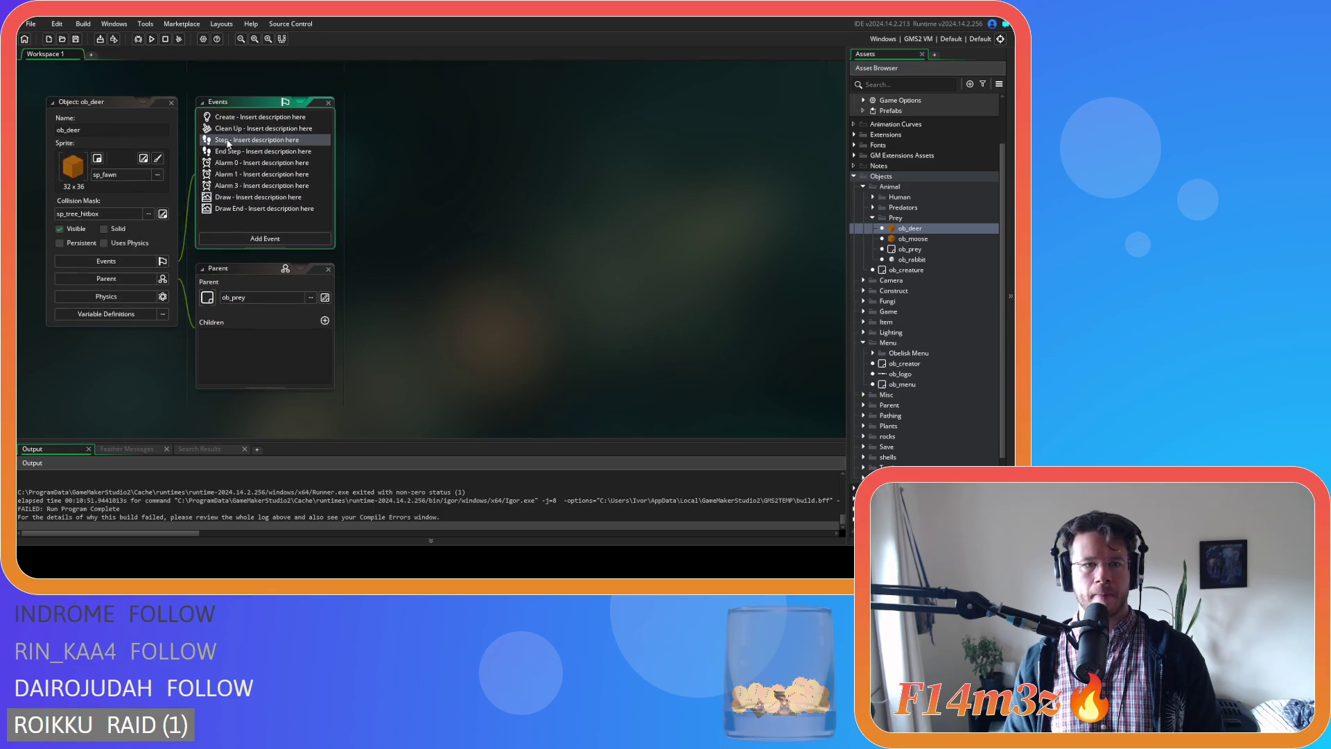
Copy the time-check block from ob_deer's Step event.
drag(393, 281, 392, 257)
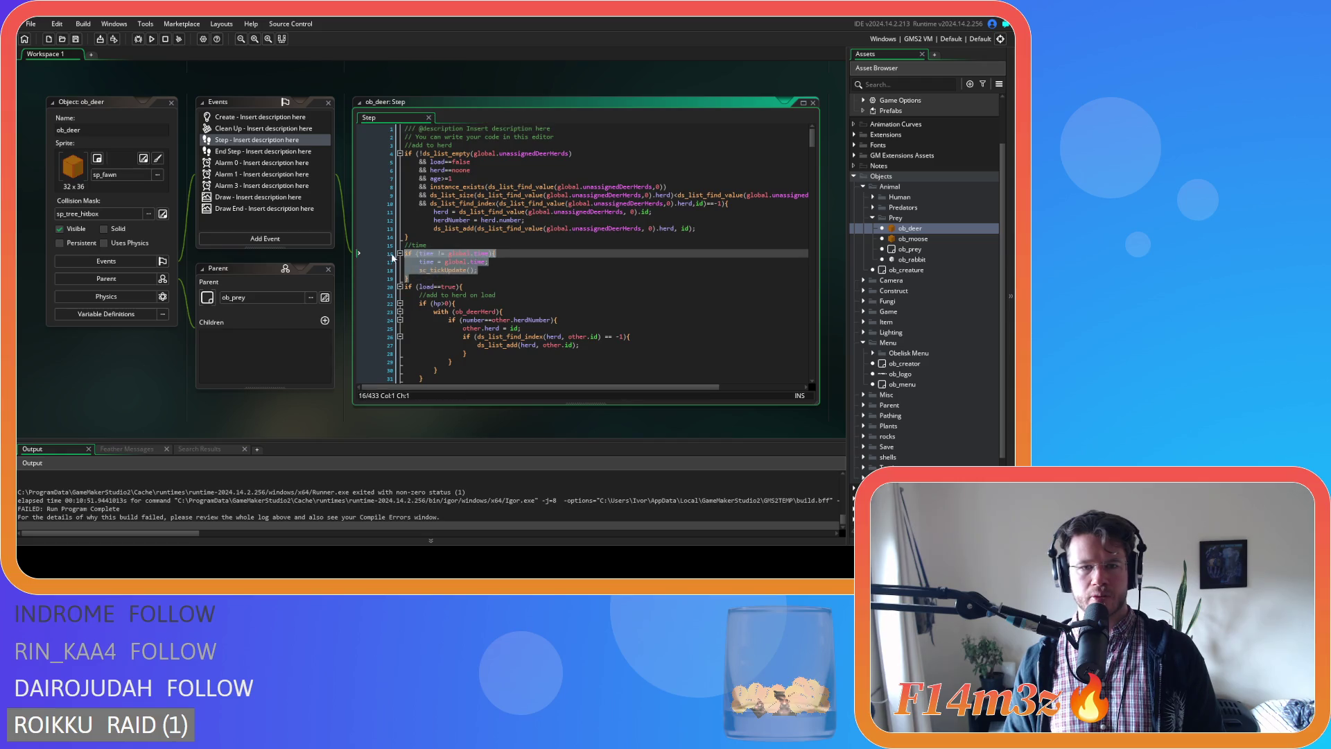
right_click(452, 262)
key(Escape)
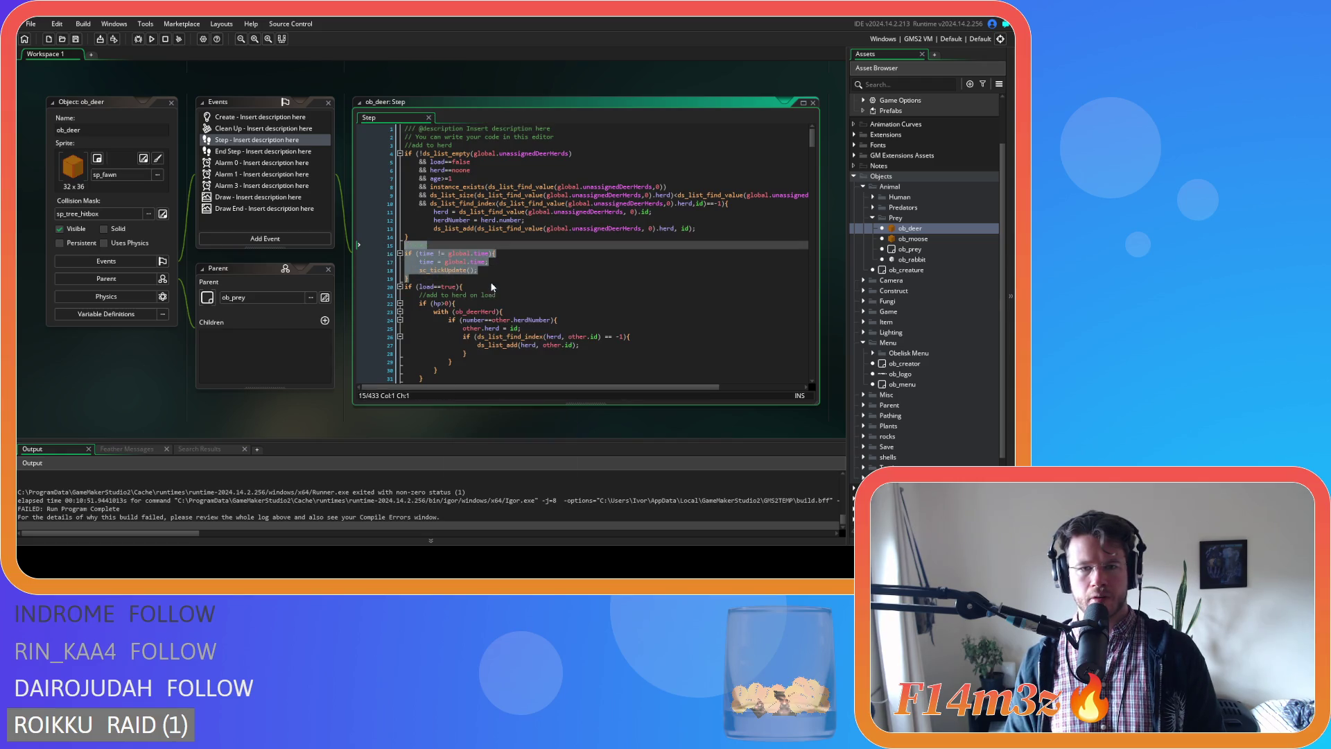
click(431, 278)
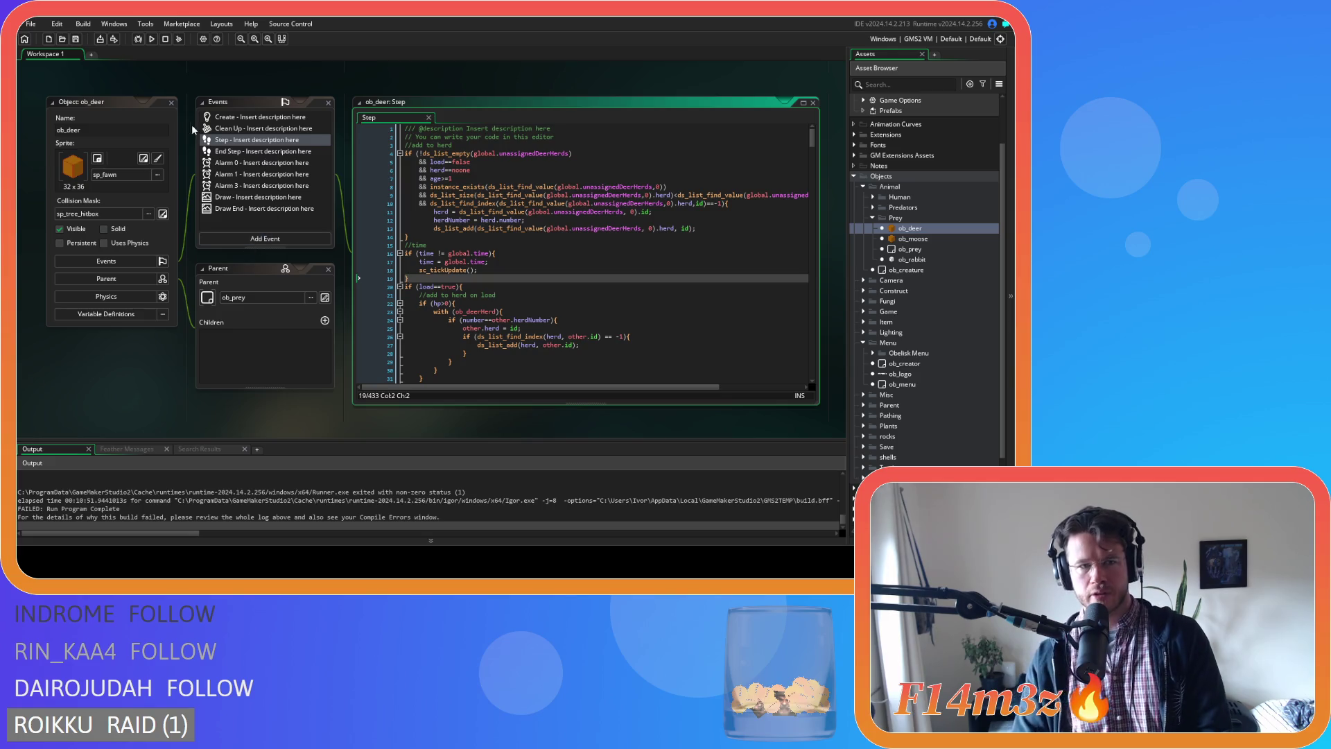
Paste the block into ob_menu's Step on line 3, delete the sc_tickUpdate call, and save.
click(169, 104)
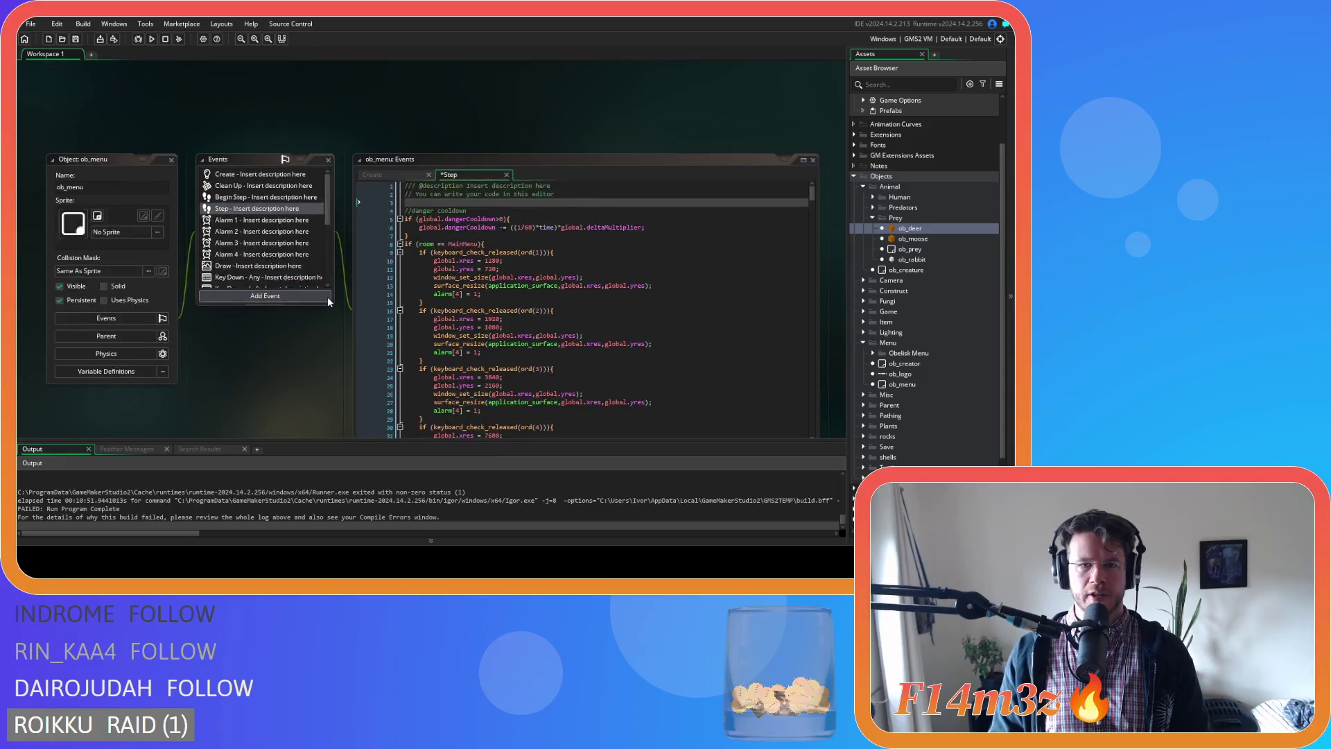
click(445, 109)
key(ctrl+v)
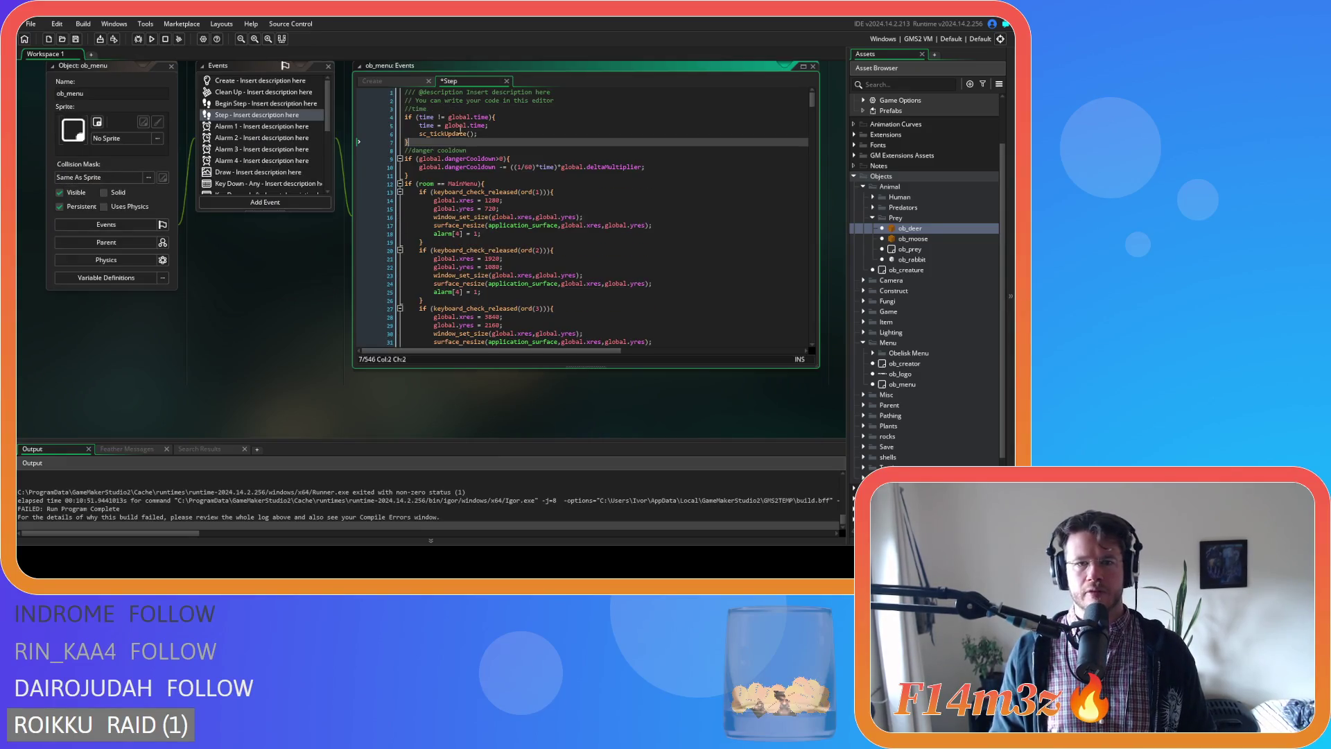
drag(483, 132, 372, 131)
key(BackSpace)
key(BackSpace)
key(ctrl+s)
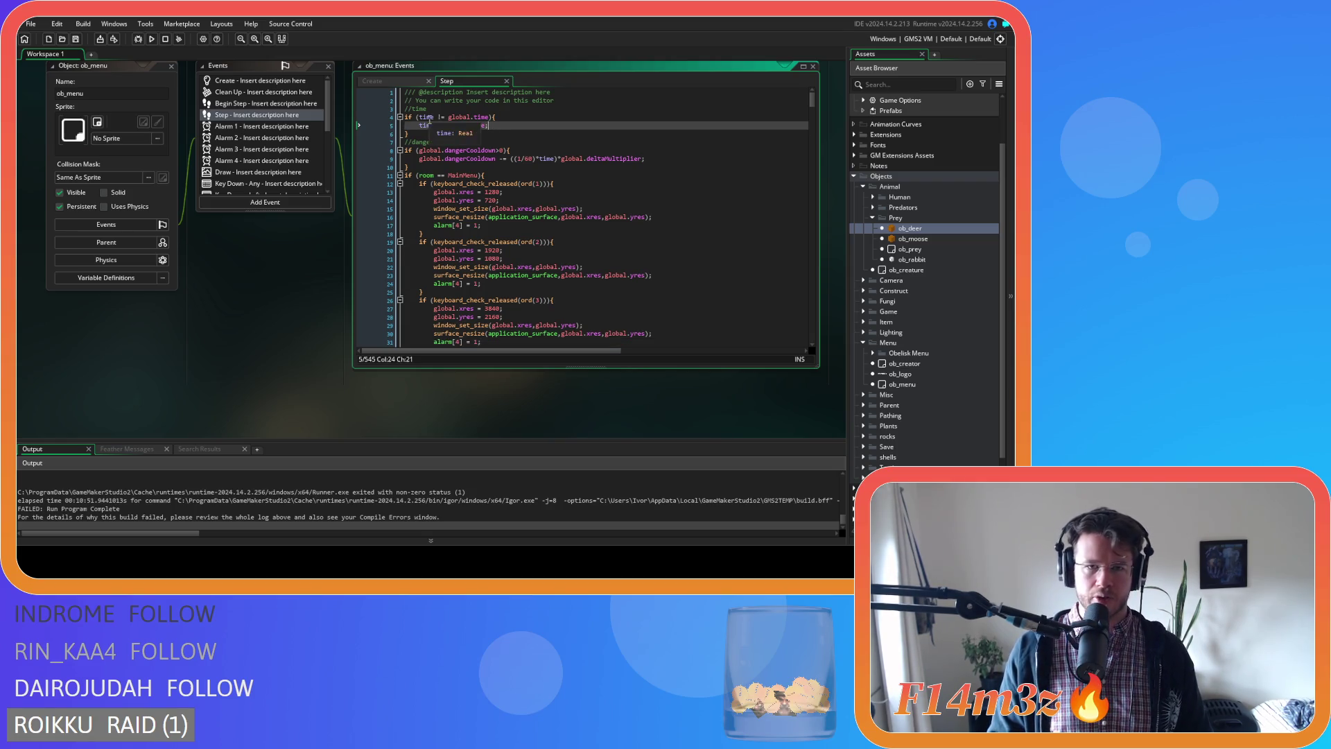
Review the new //time block above the danger cooldown comment, selecting it to check.
click(436, 117)
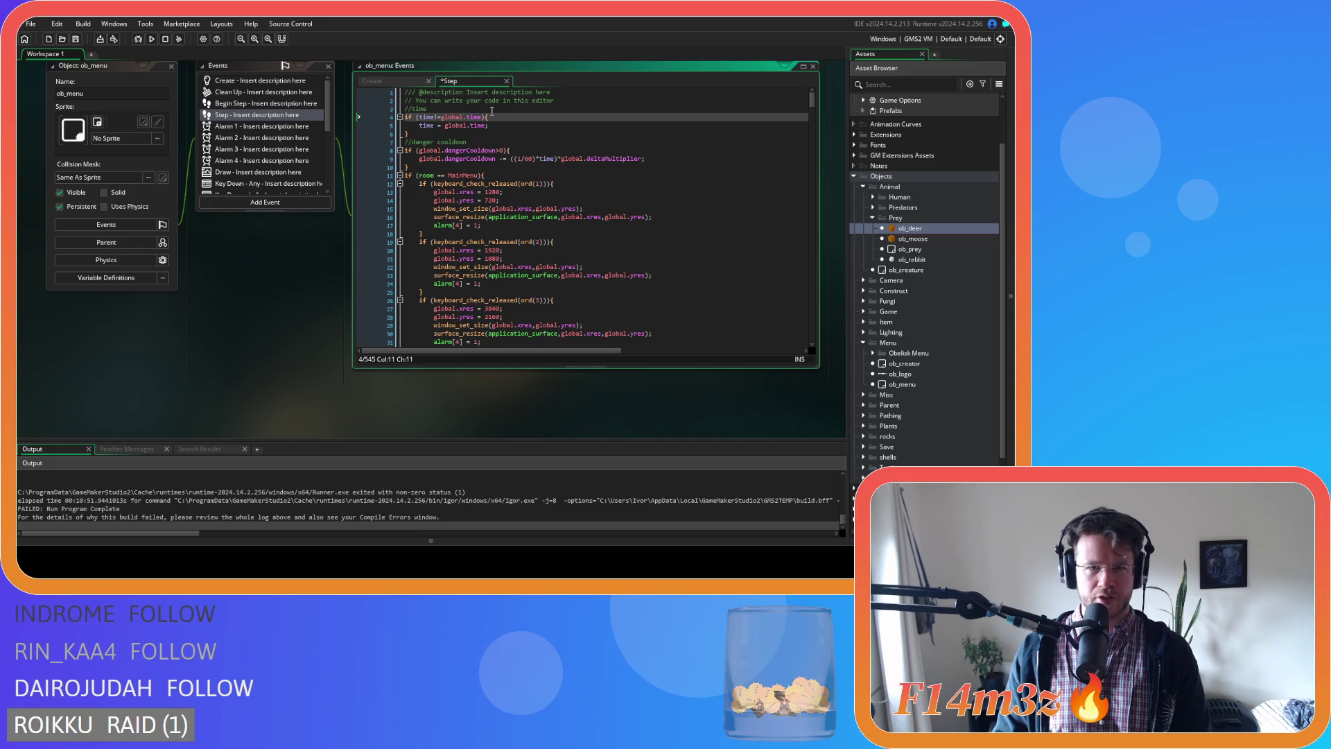
click(492, 113)
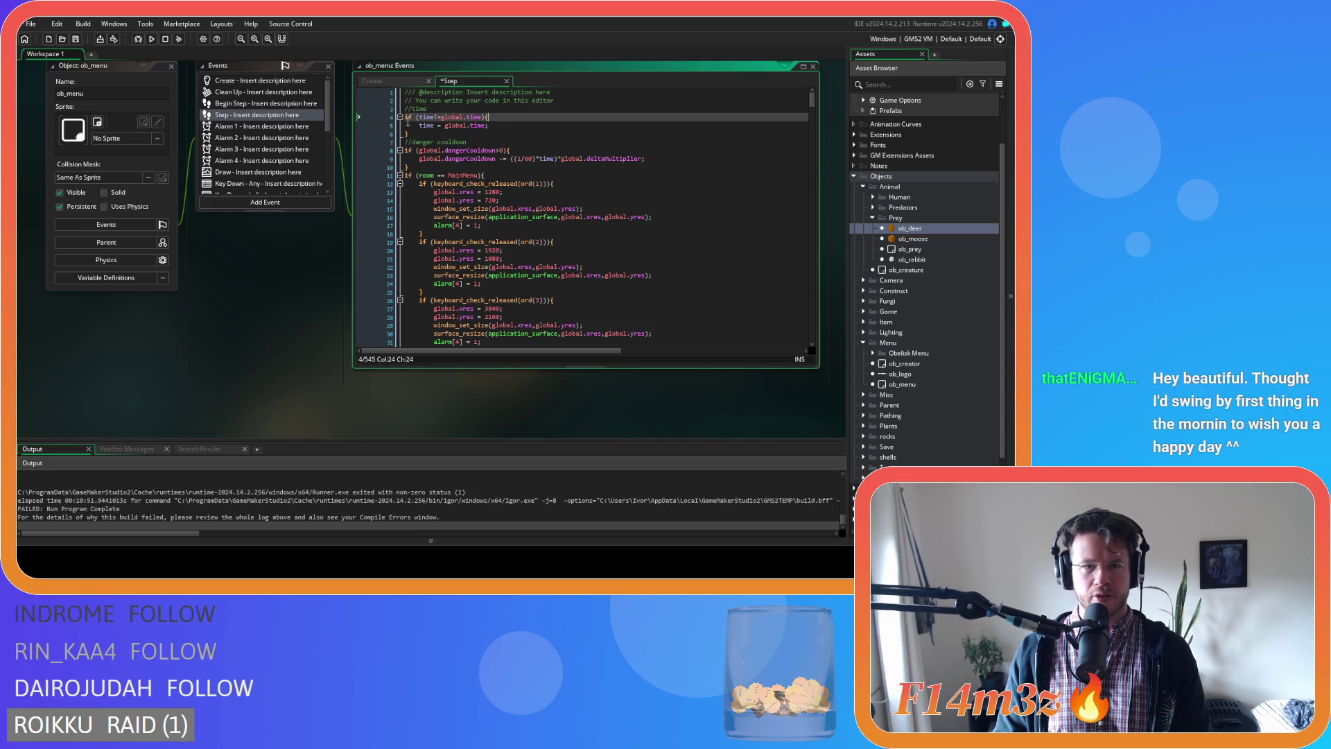
drag(405, 117, 438, 119)
click(477, 118)
click(420, 125)
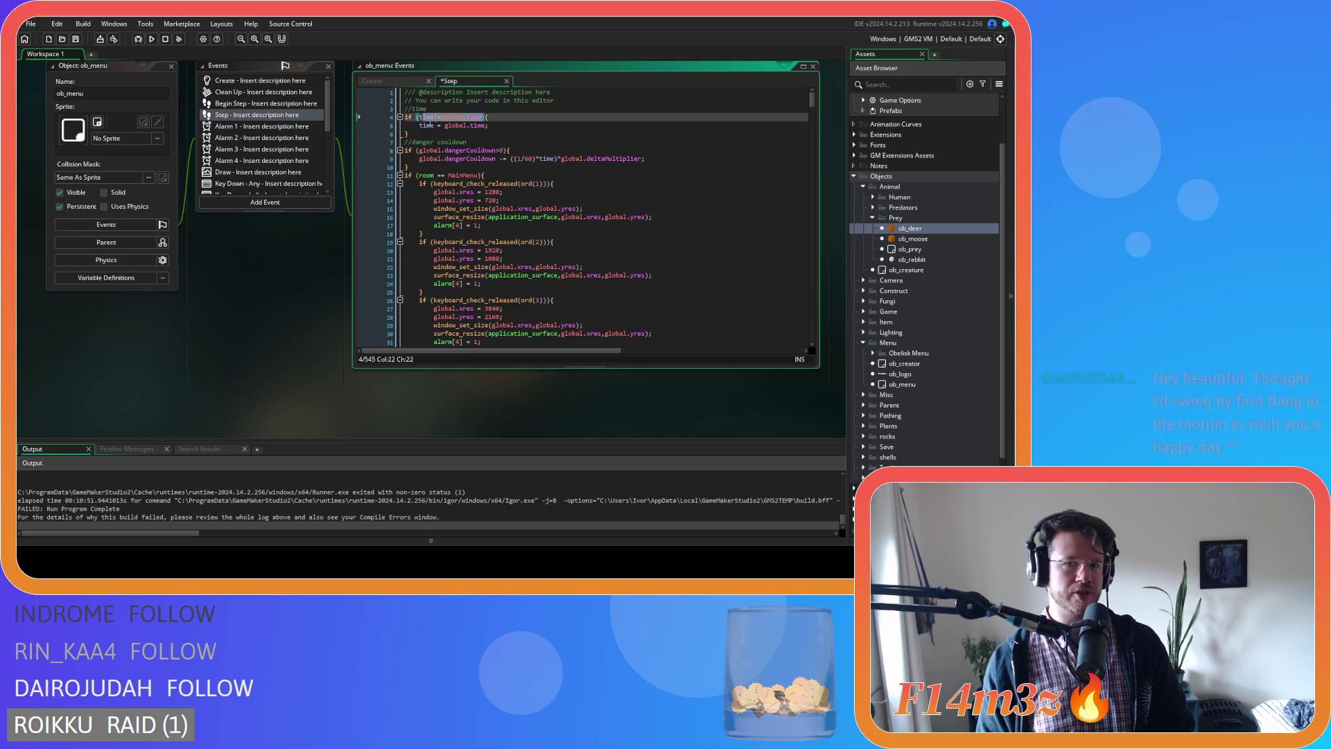
click(488, 149)
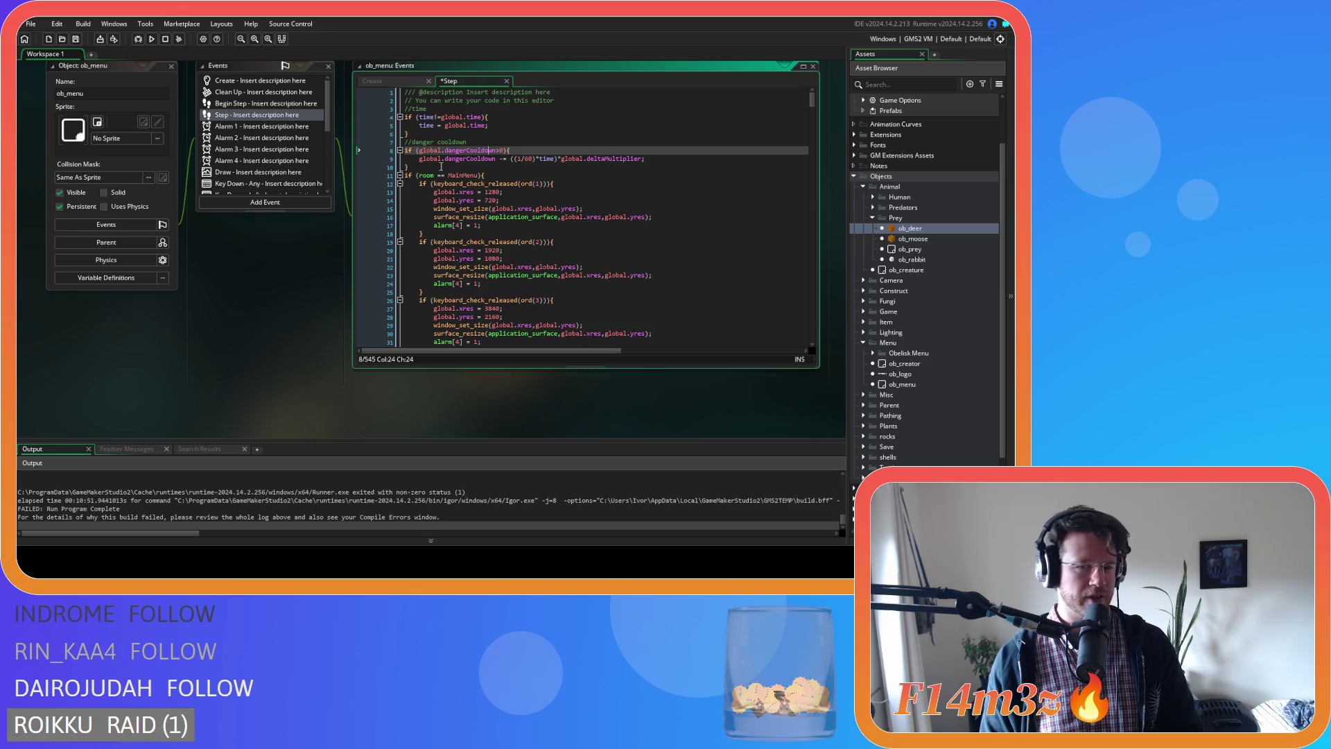
click(457, 126)
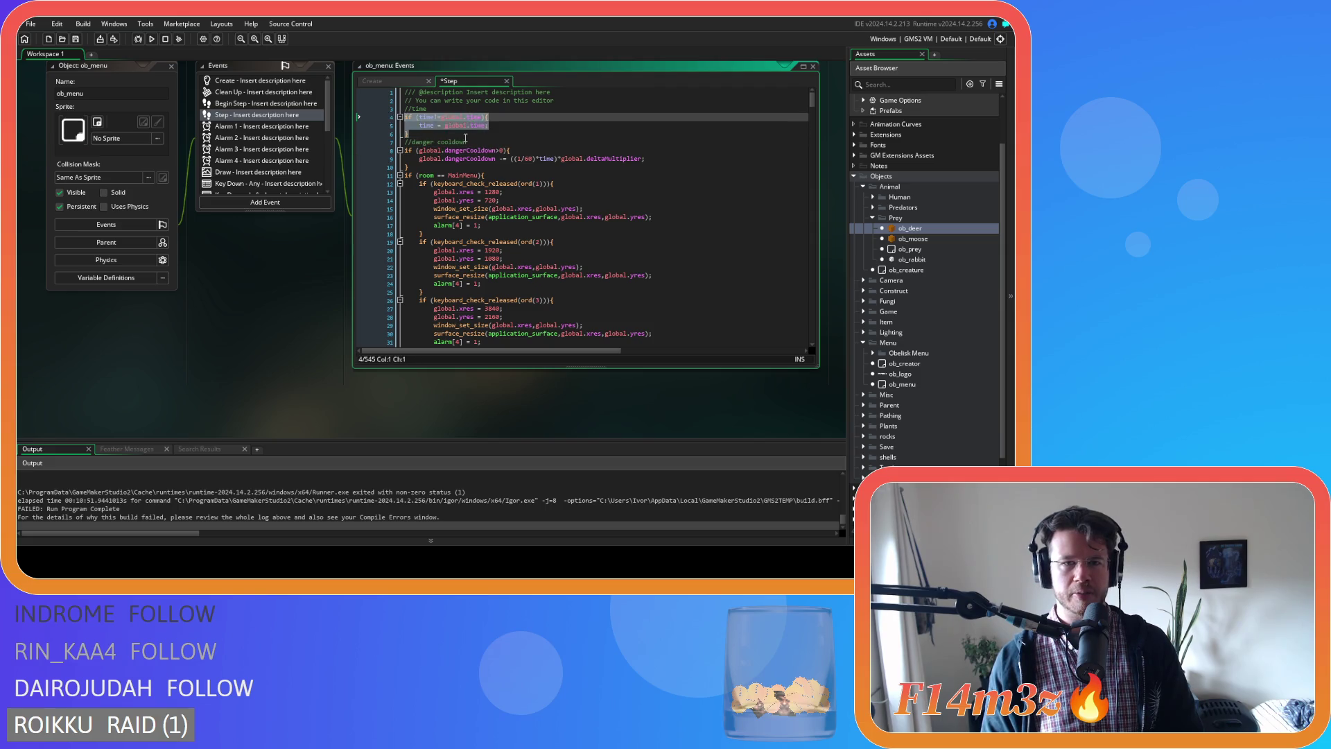
click(431, 142)
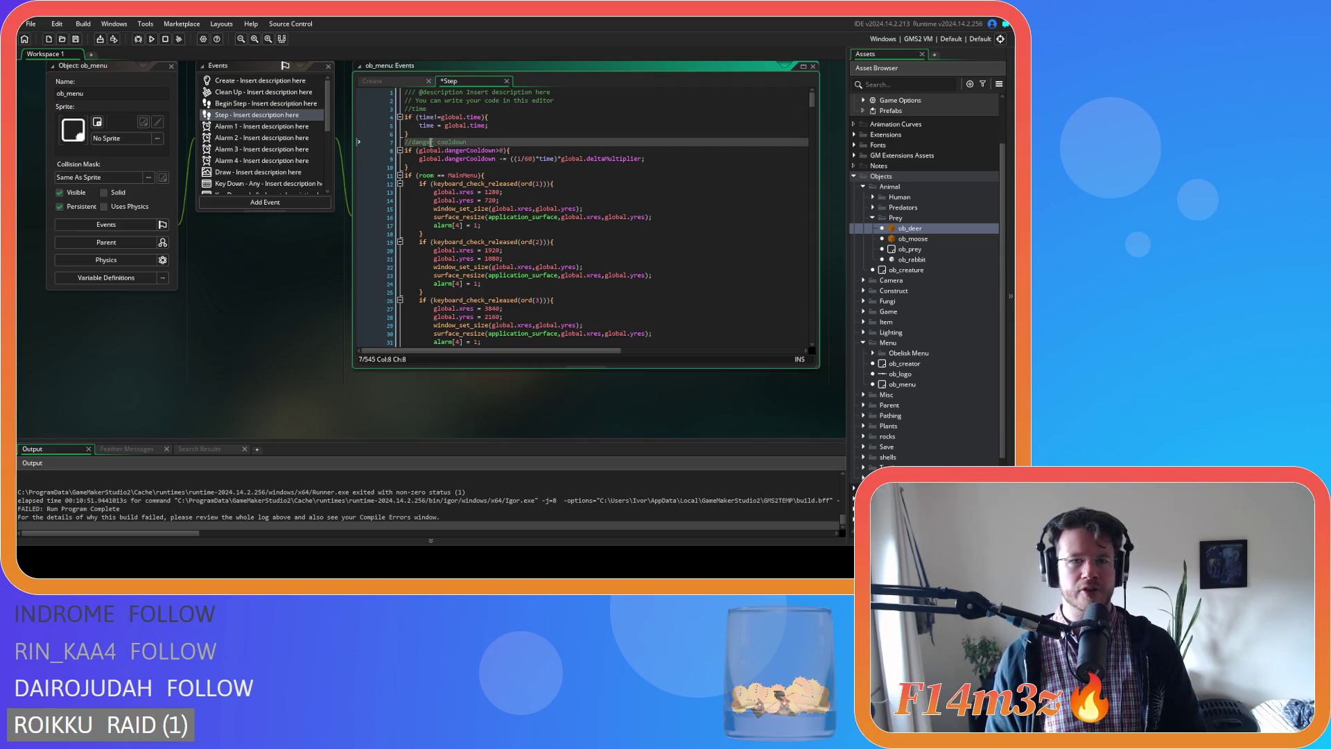
click(440, 130)
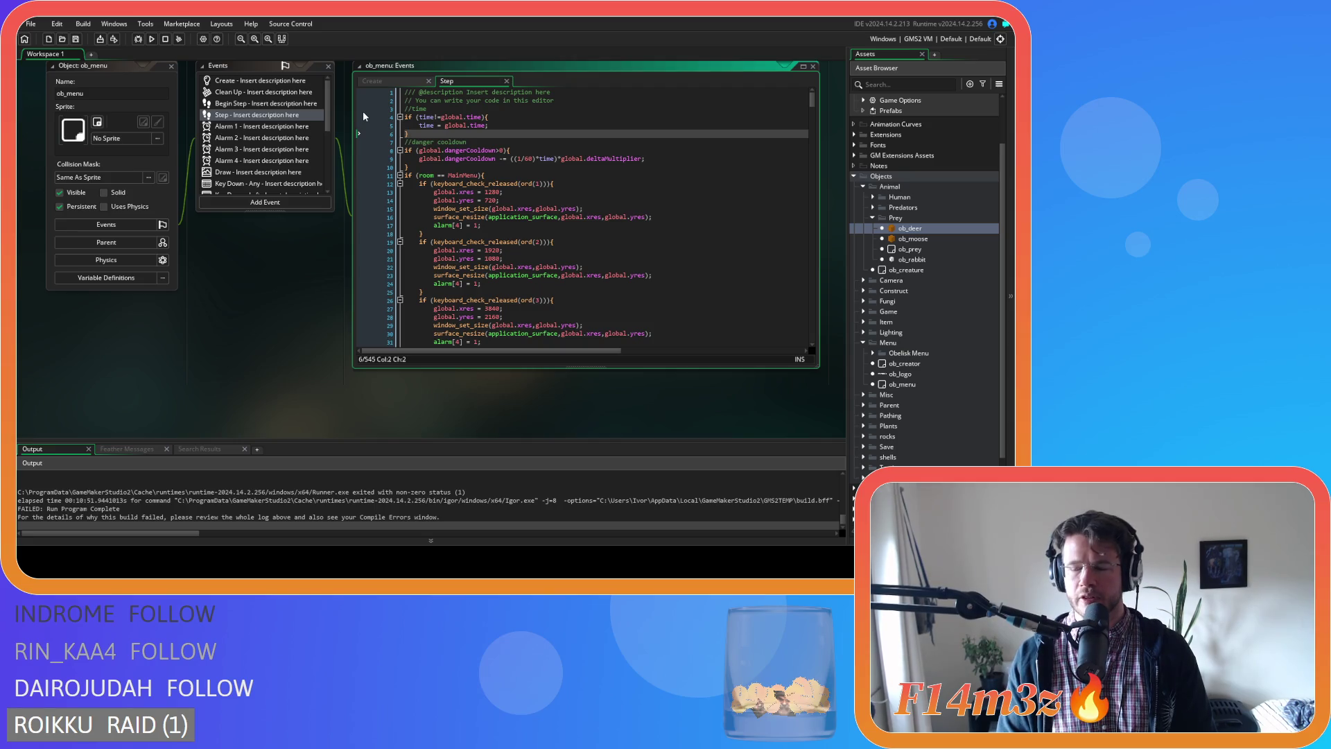
click(496, 142)
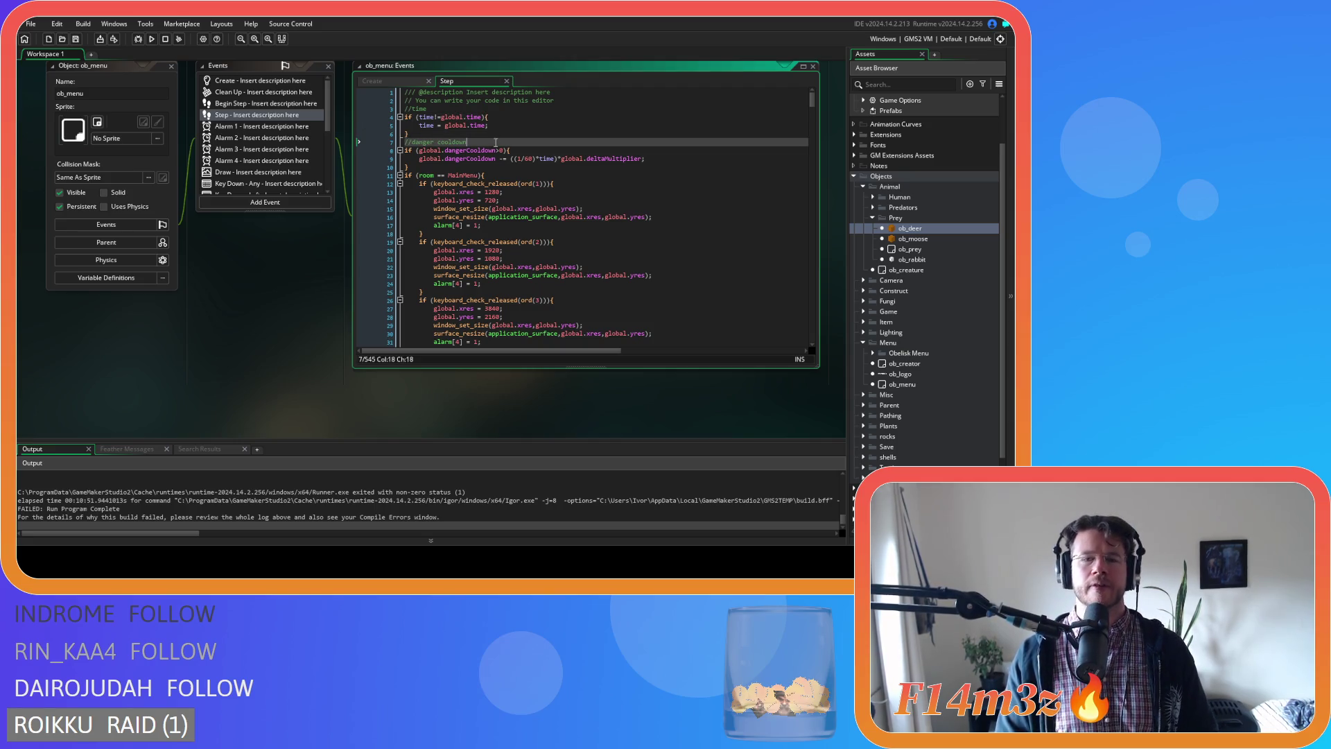
key(Up)
key(Up)
key(End)
click(423, 133)
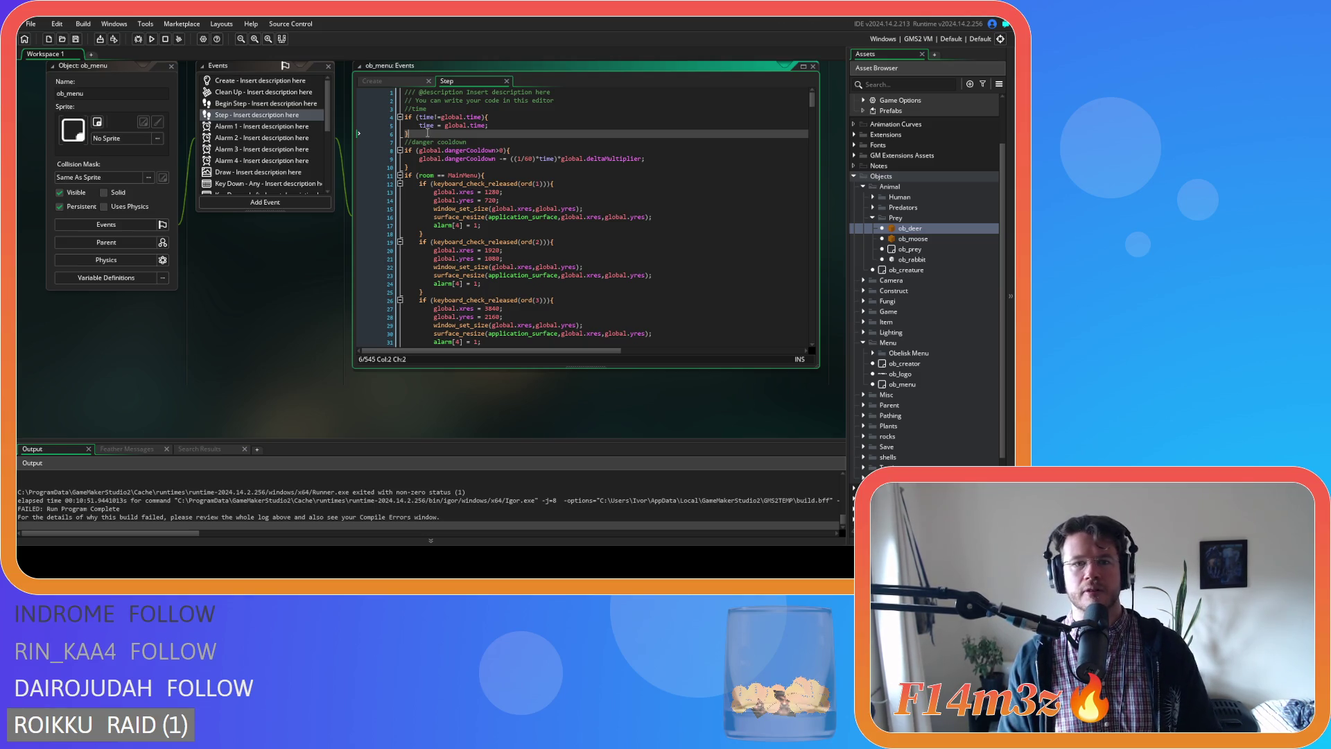
drag(414, 129, 399, 117)
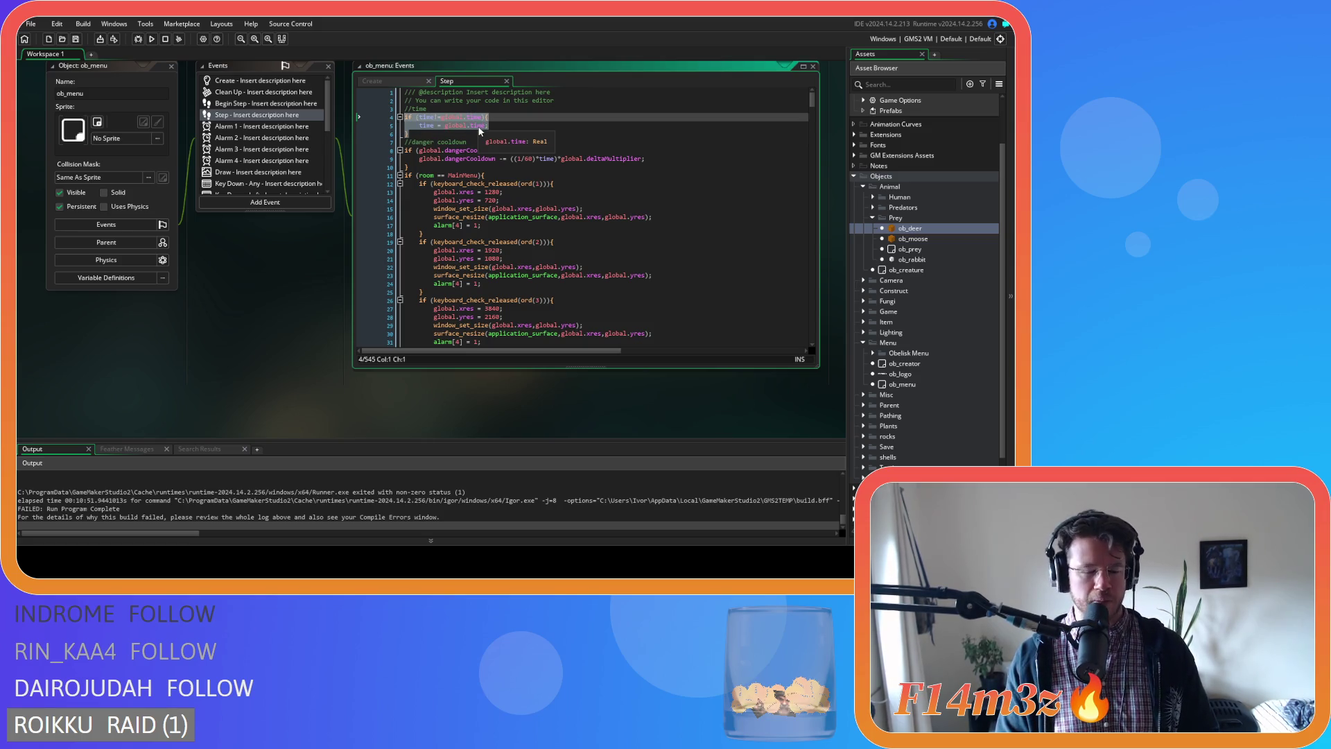
click(463, 127)
Switch to ob_menu's Create event and browse its code, including the global.twitch and global.demo lines.
click(393, 82)
scroll(down, 3)
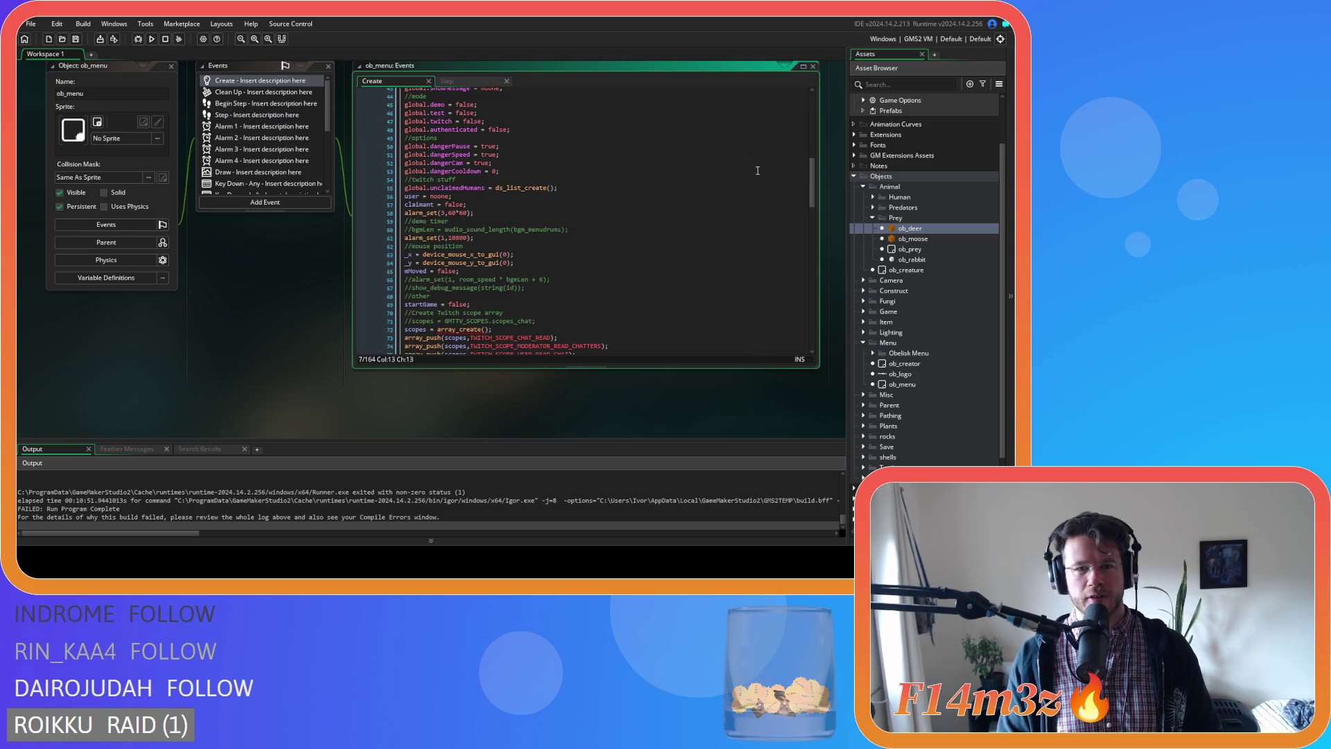
scroll(down, 3)
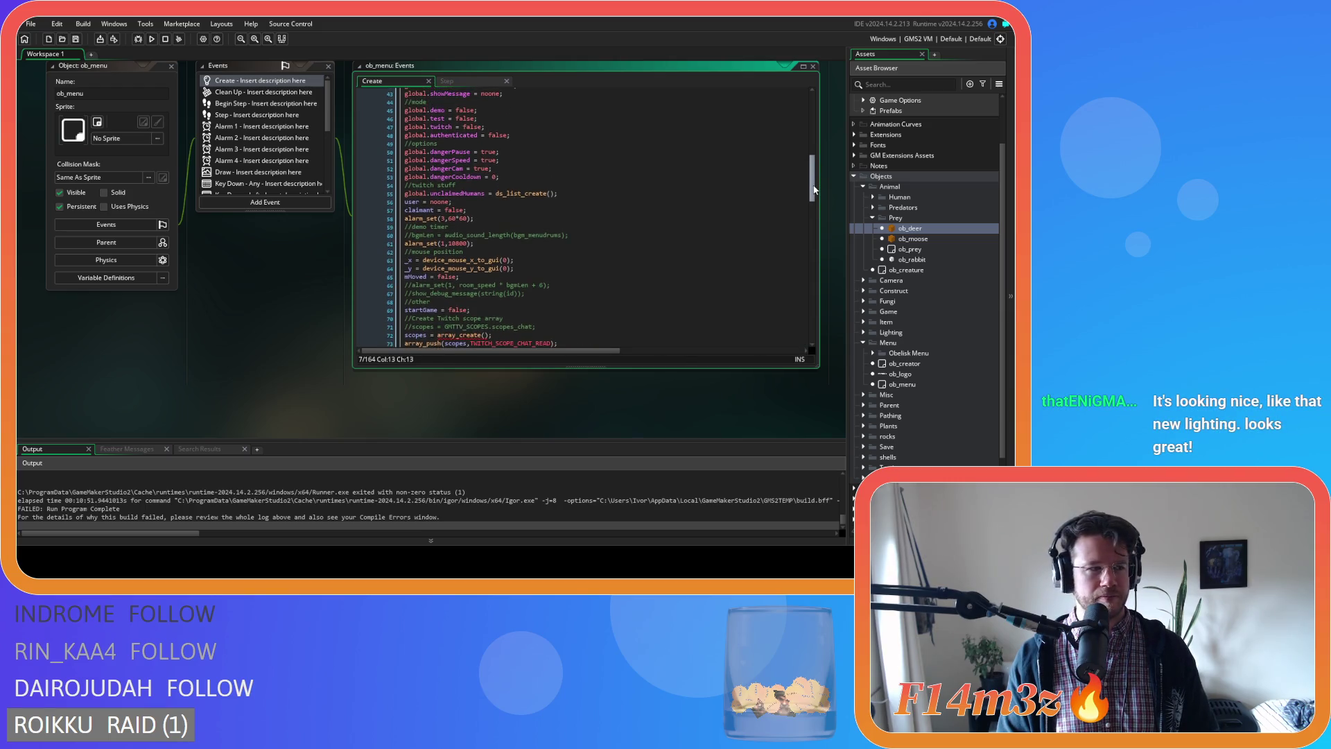
scroll(up, 3)
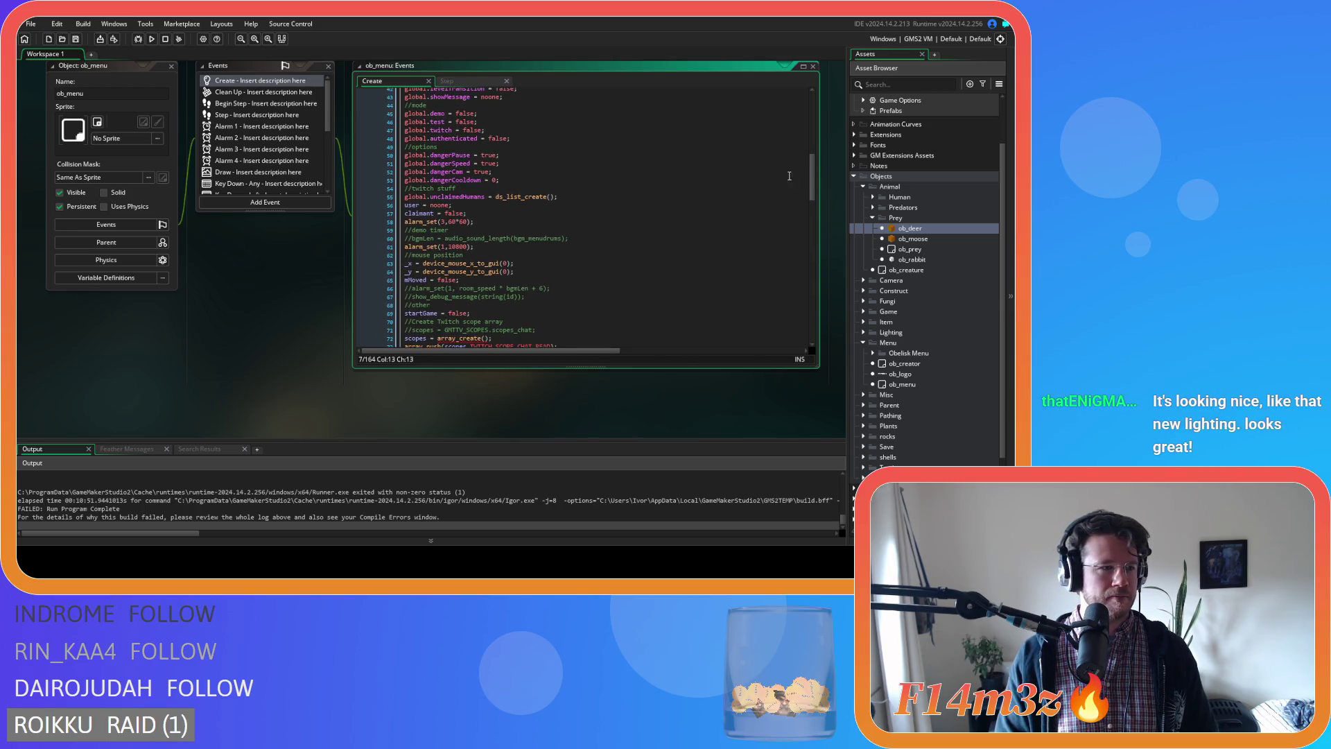
scroll(up, 3)
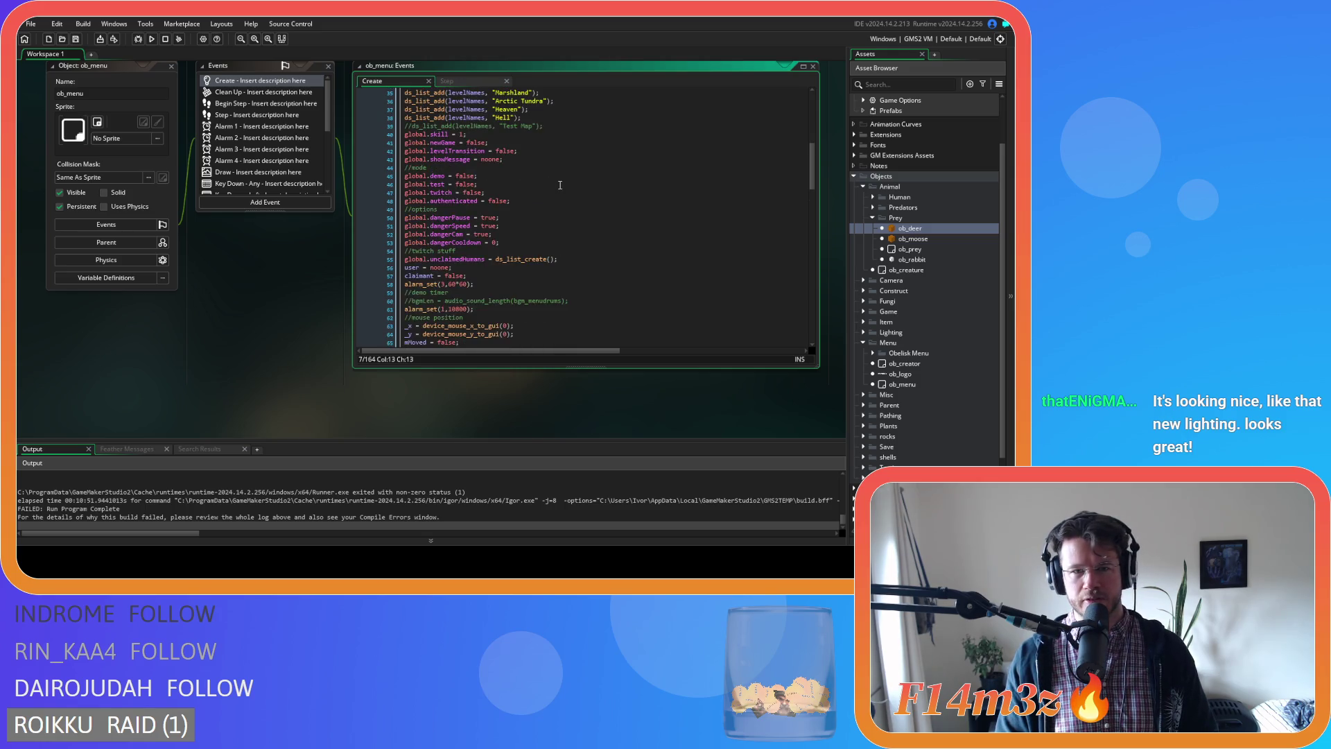
scroll(up, 3)
scroll(down, 3)
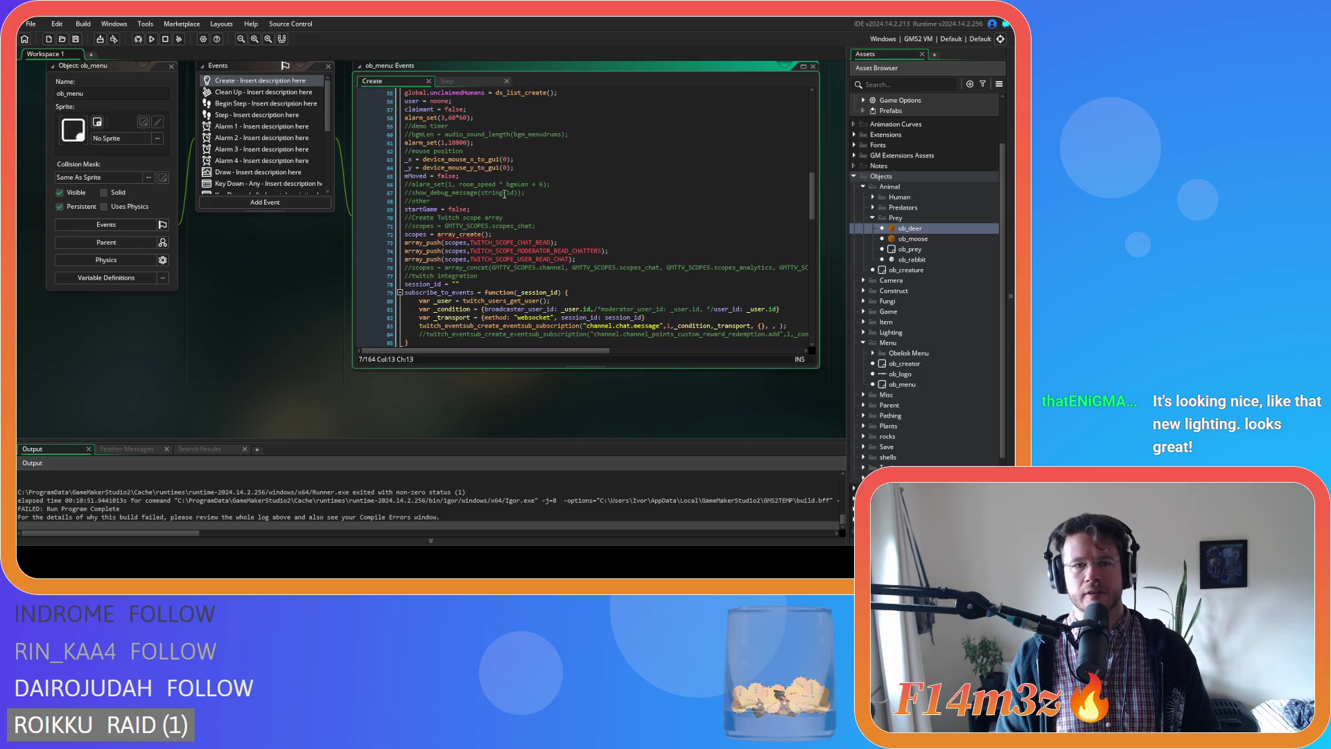
scroll(down, 3)
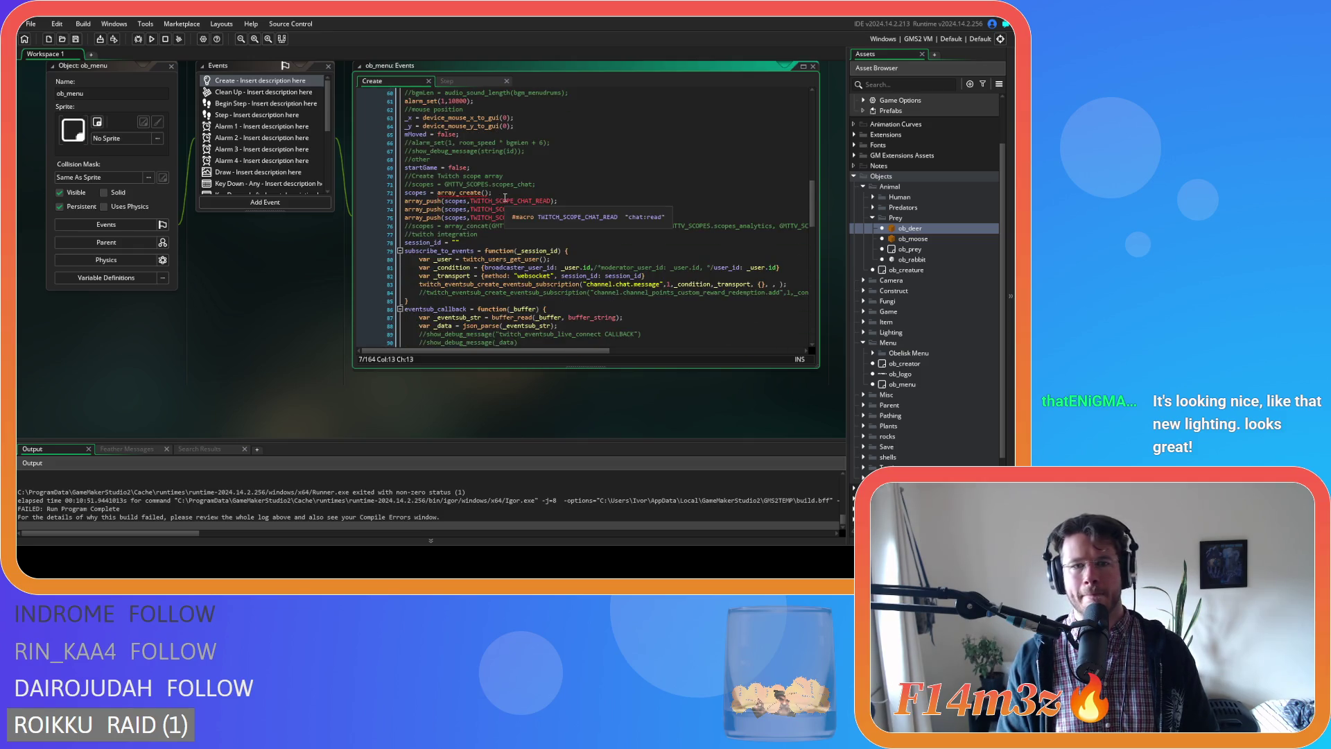
scroll(down, 3)
scroll(up, 3)
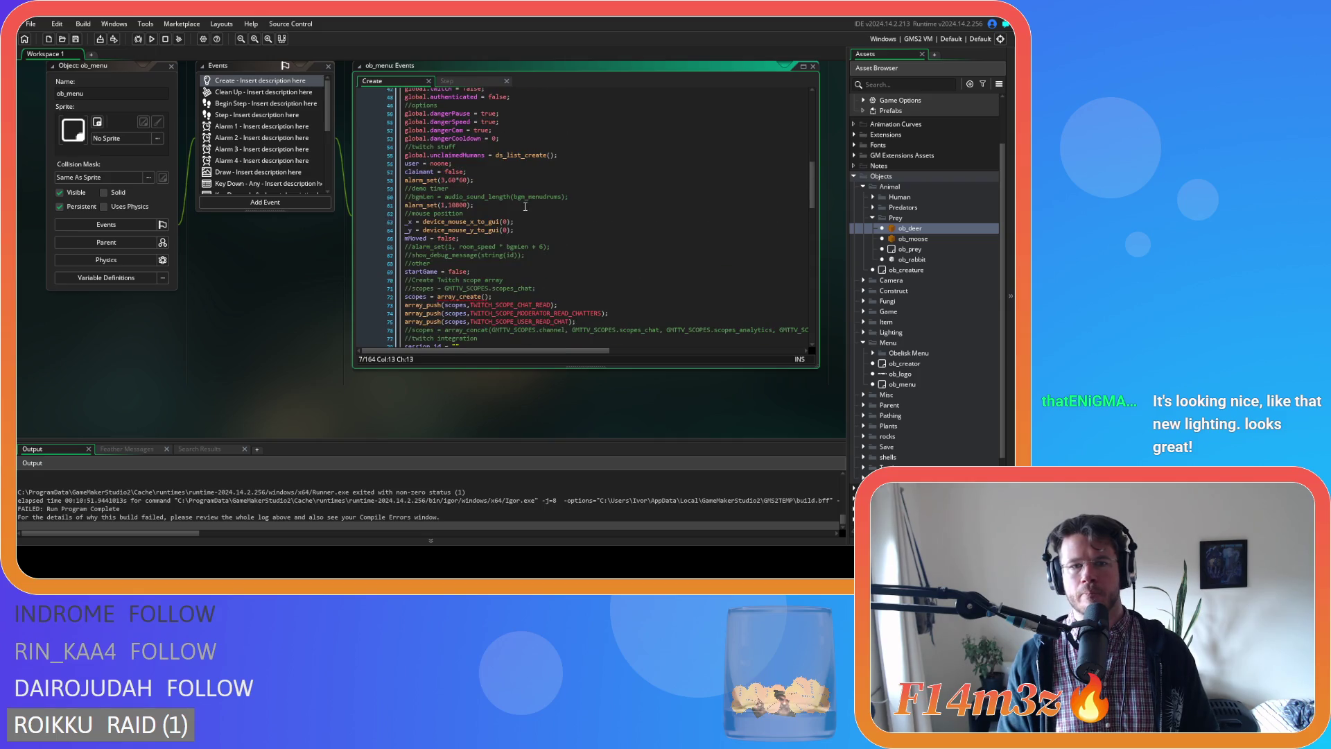
scroll(up, 3)
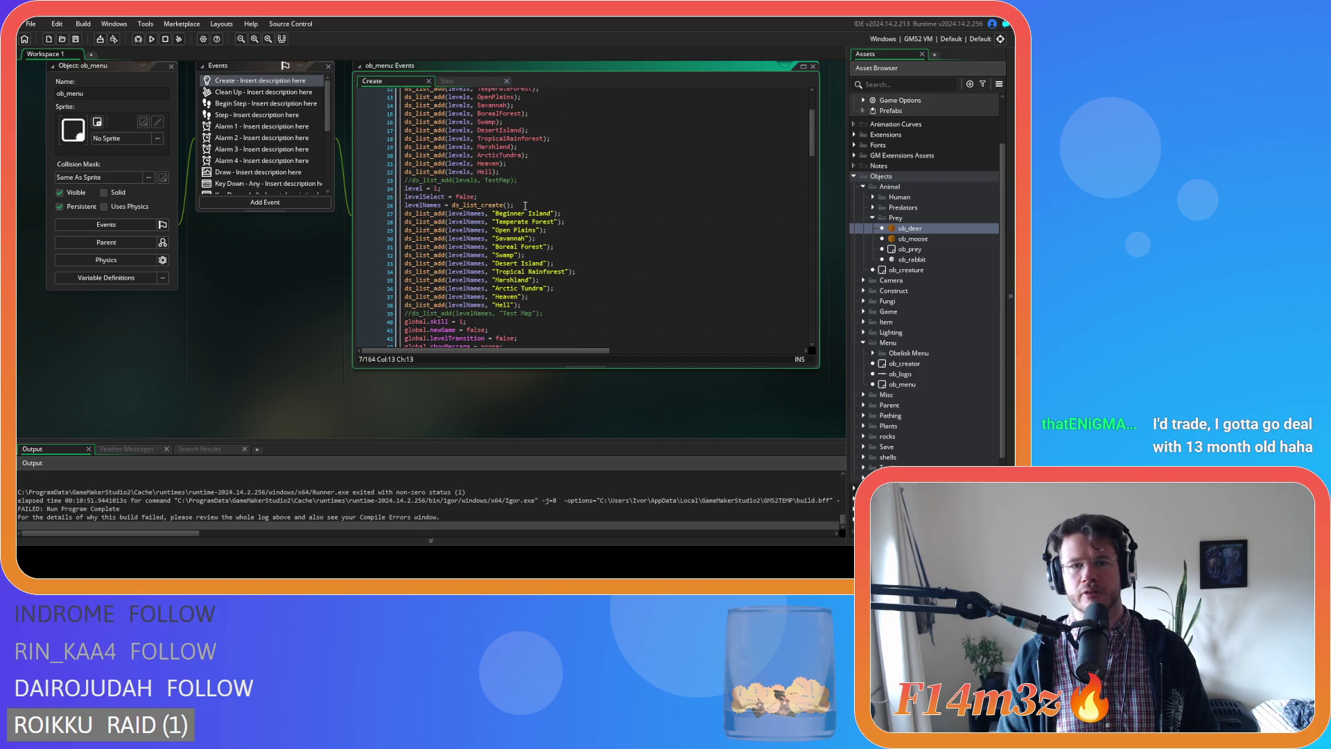
scroll(up, 3)
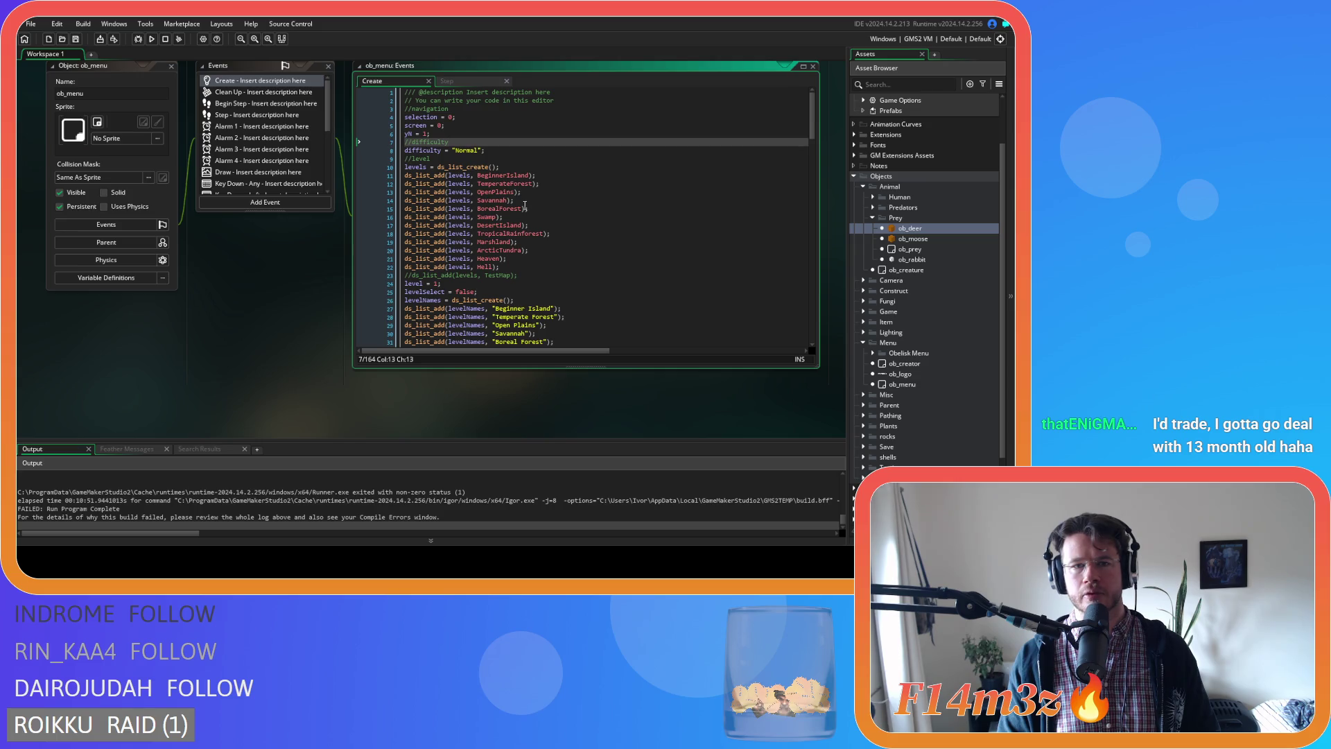
scroll(down, 3)
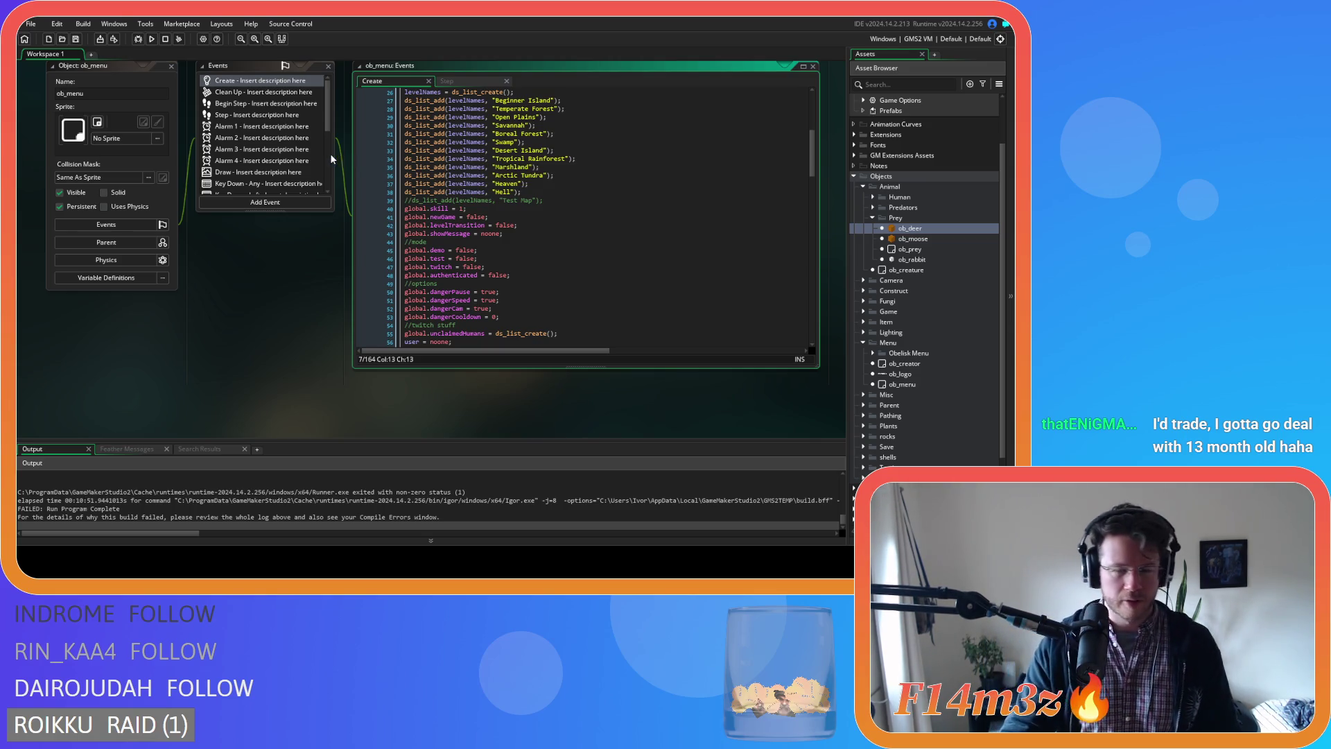
click(617, 200)
click(590, 225)
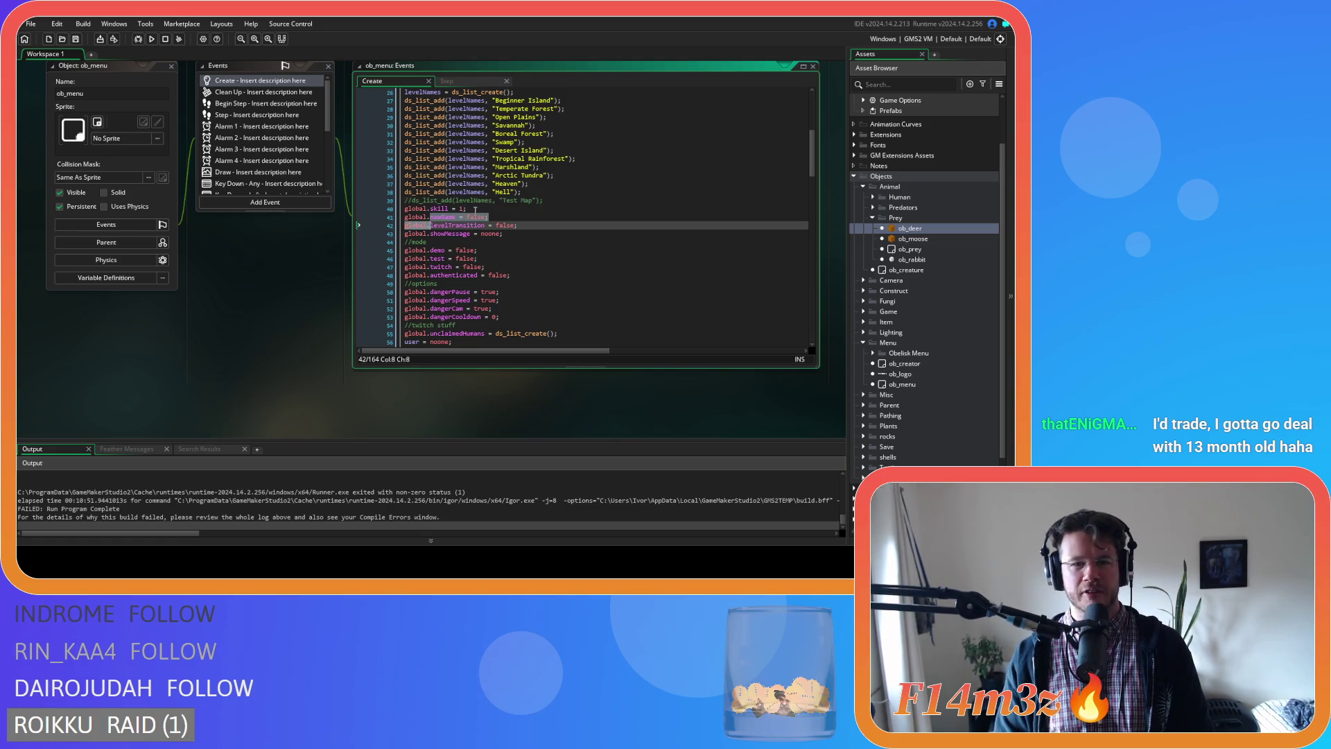
click(493, 251)
click(483, 233)
click(482, 250)
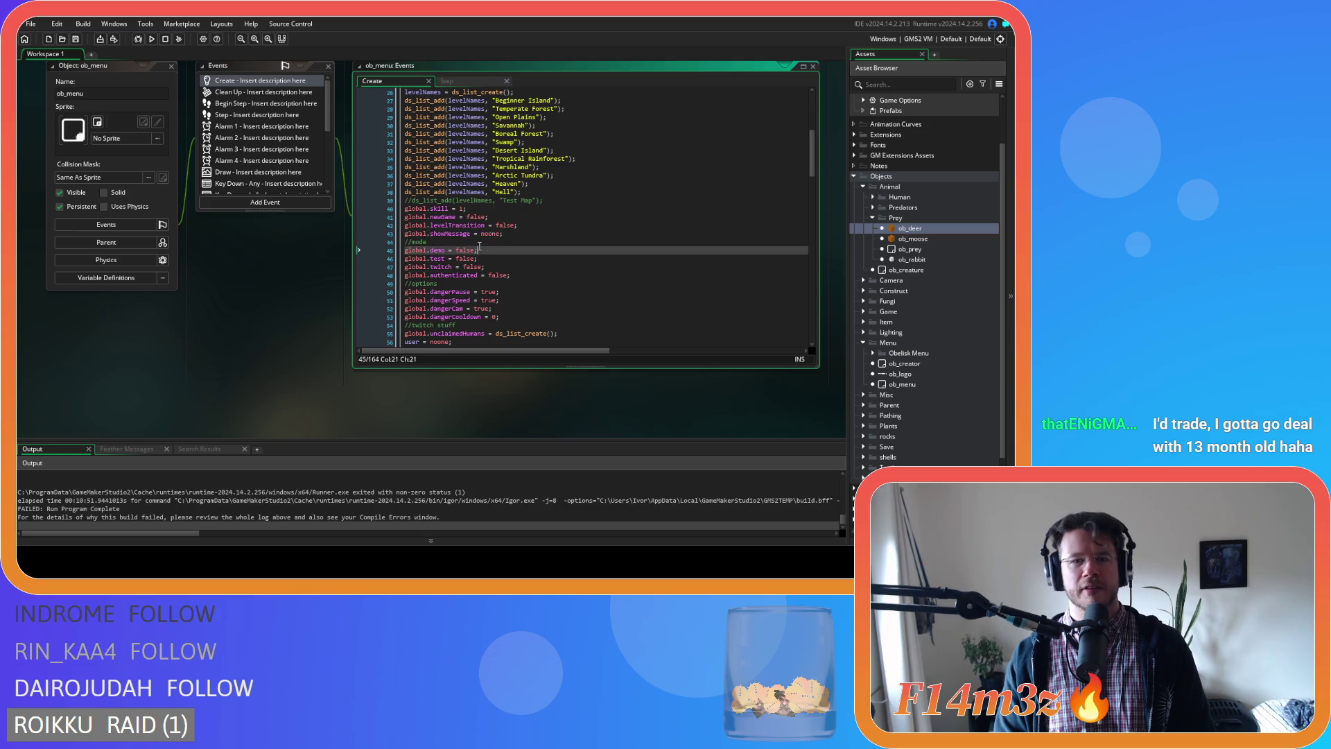
scroll(down, 3)
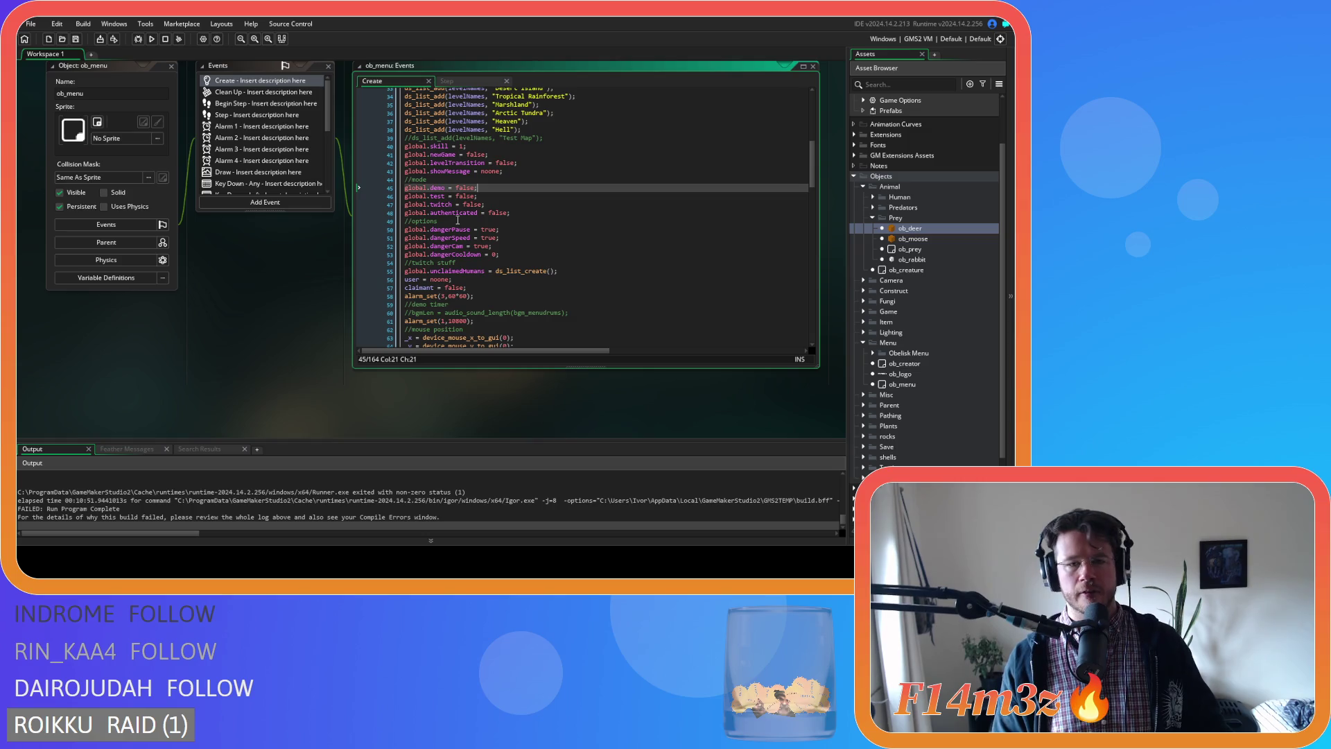
click(488, 205)
scroll(down, 3)
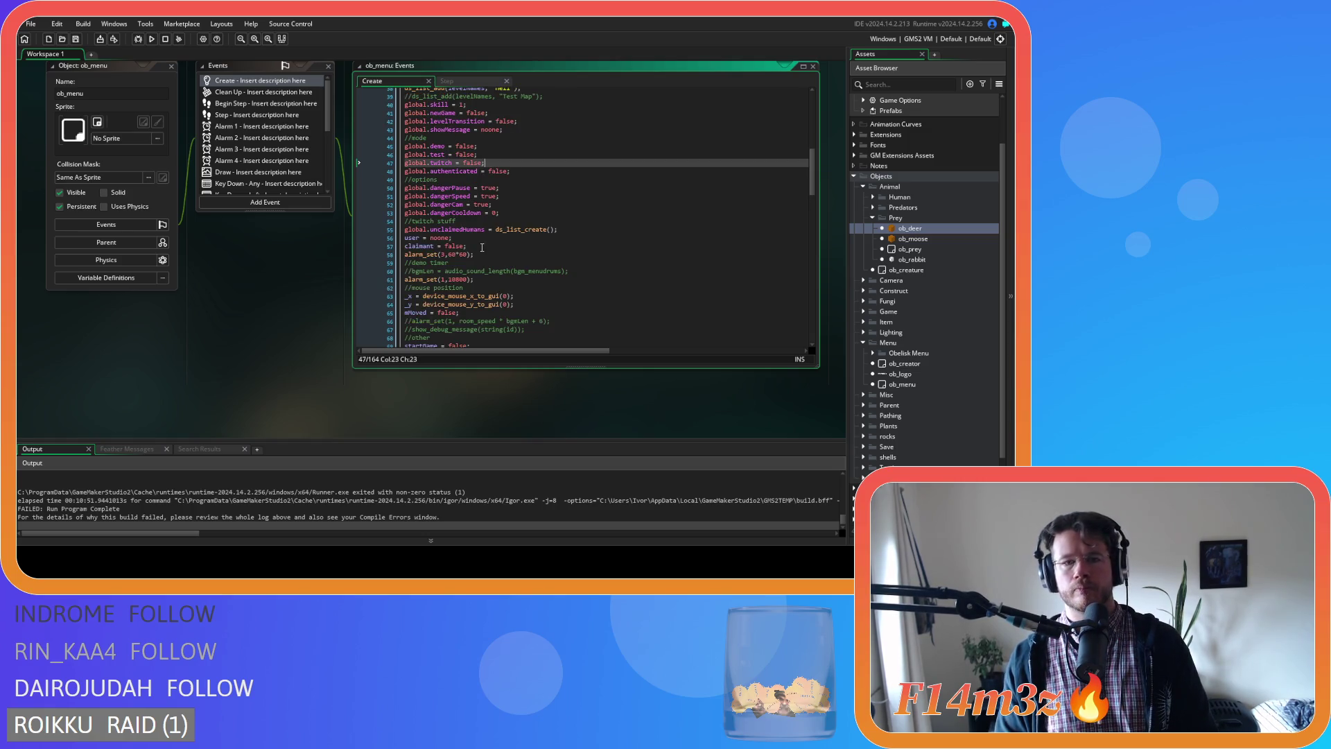
scroll(down, 3)
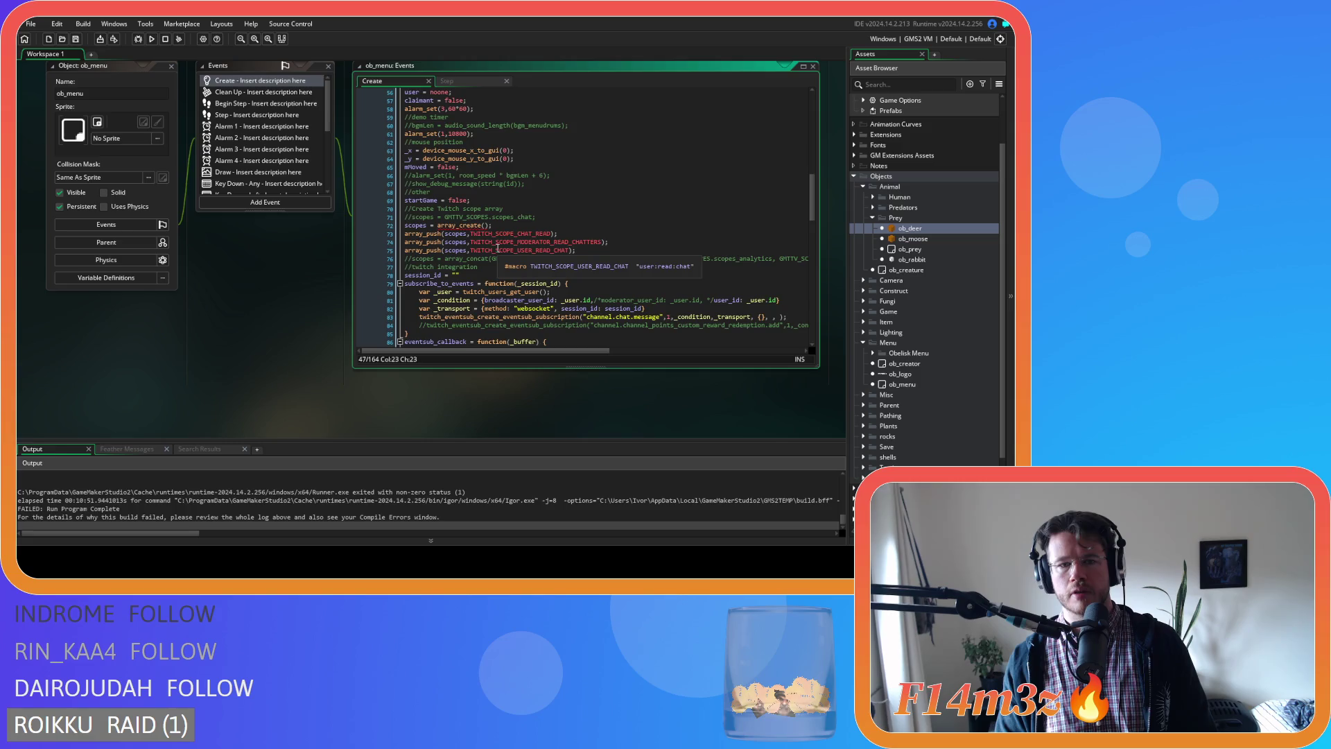
scroll(down, 3)
drag(808, 228, 795, 103)
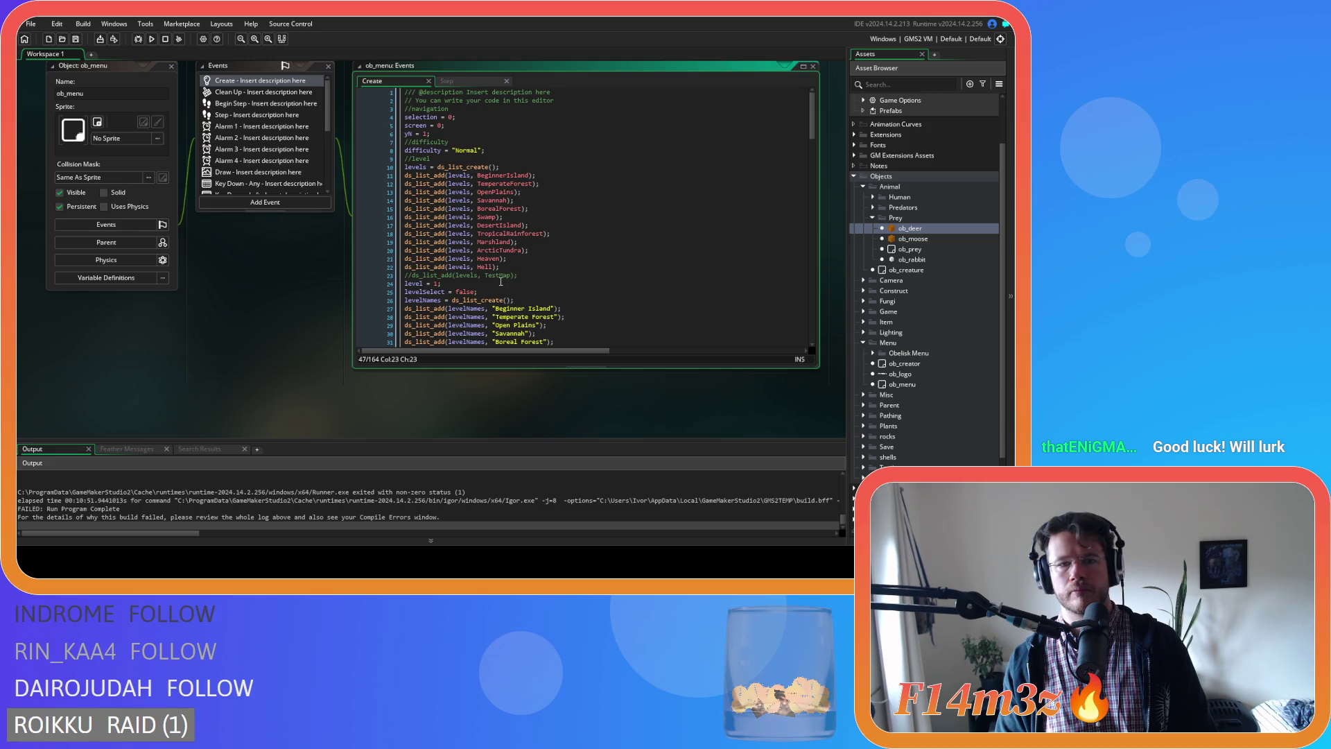
scroll(down, 3)
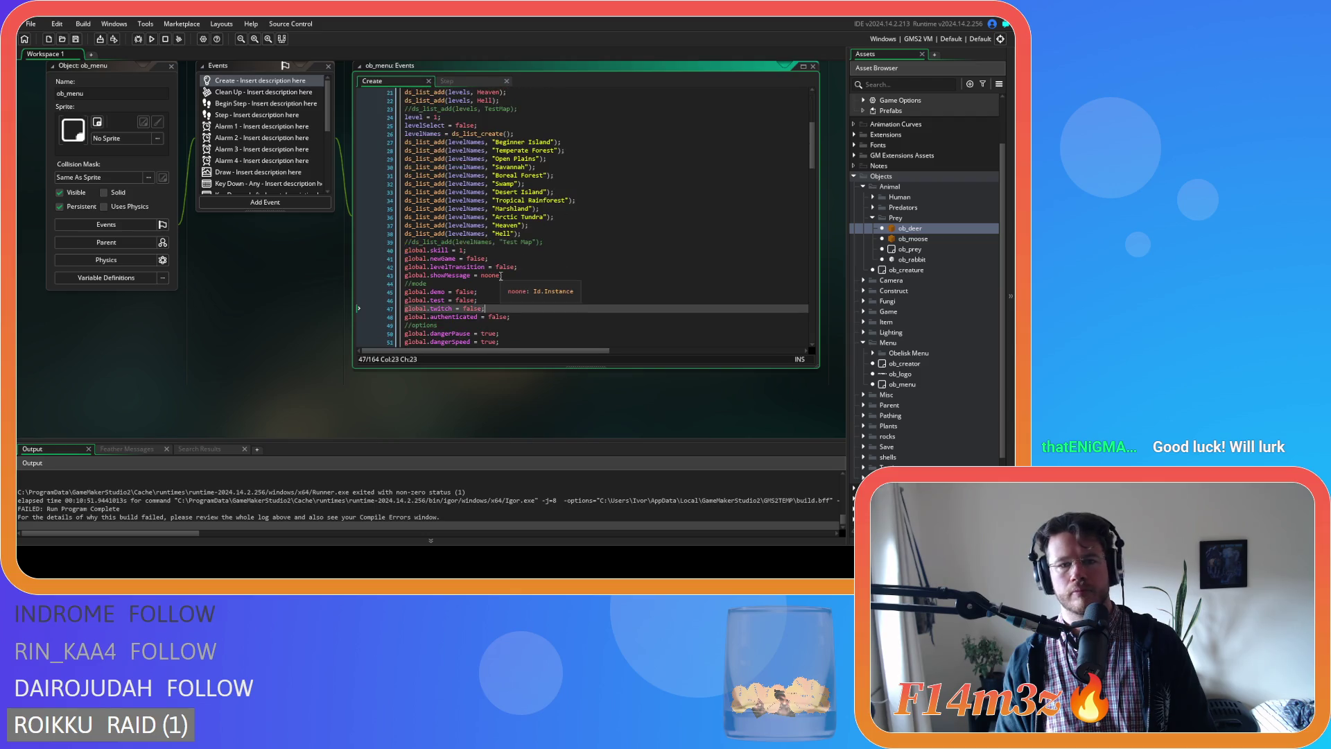
scroll(down, 3)
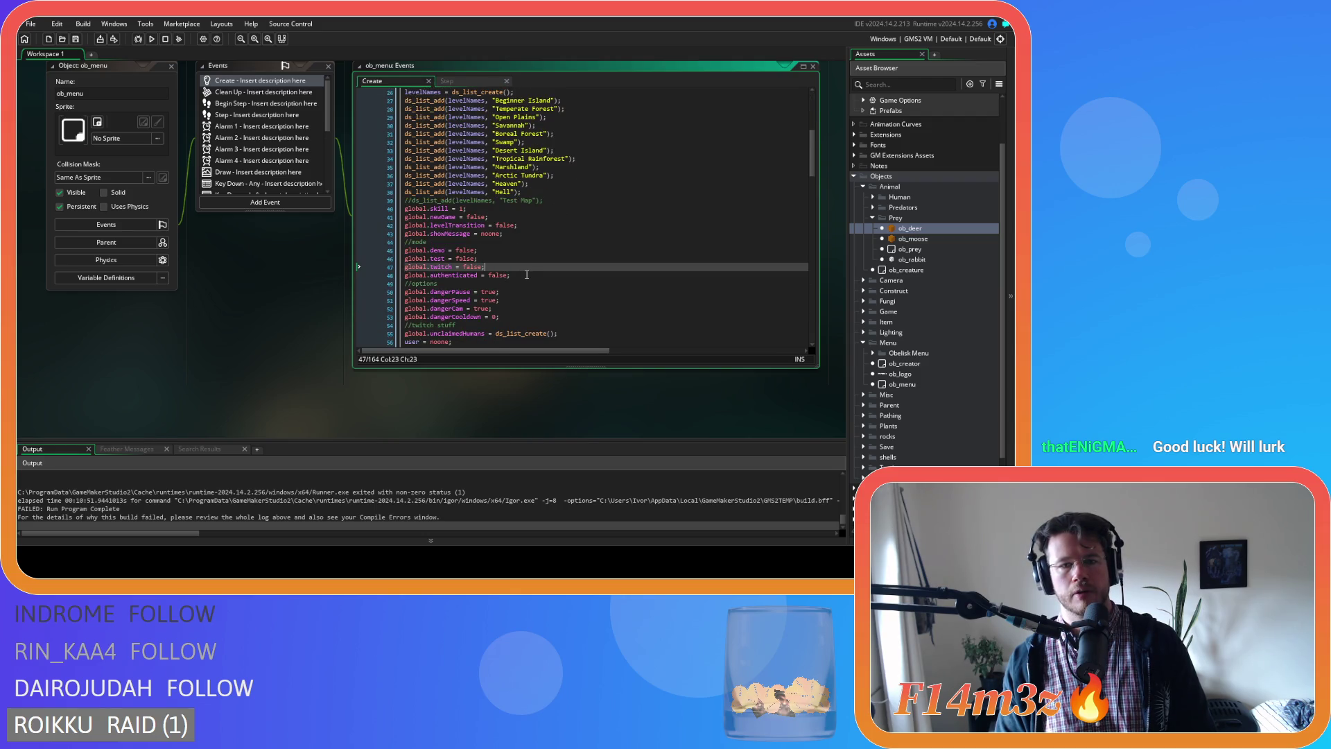
scroll(up, 3)
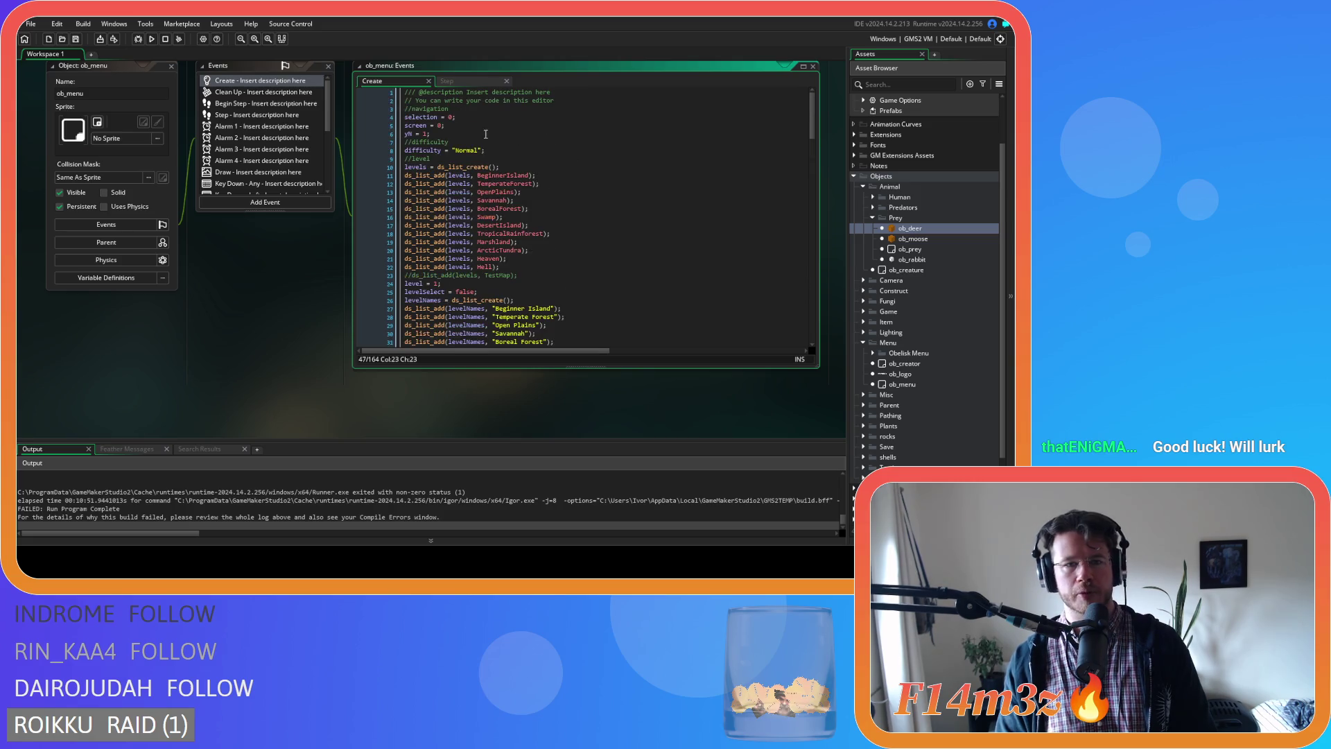
Add a 'time' comment and 'time = 1;' near the top of the Create code and save.
click(590, 99)
key(Return)
text(time)
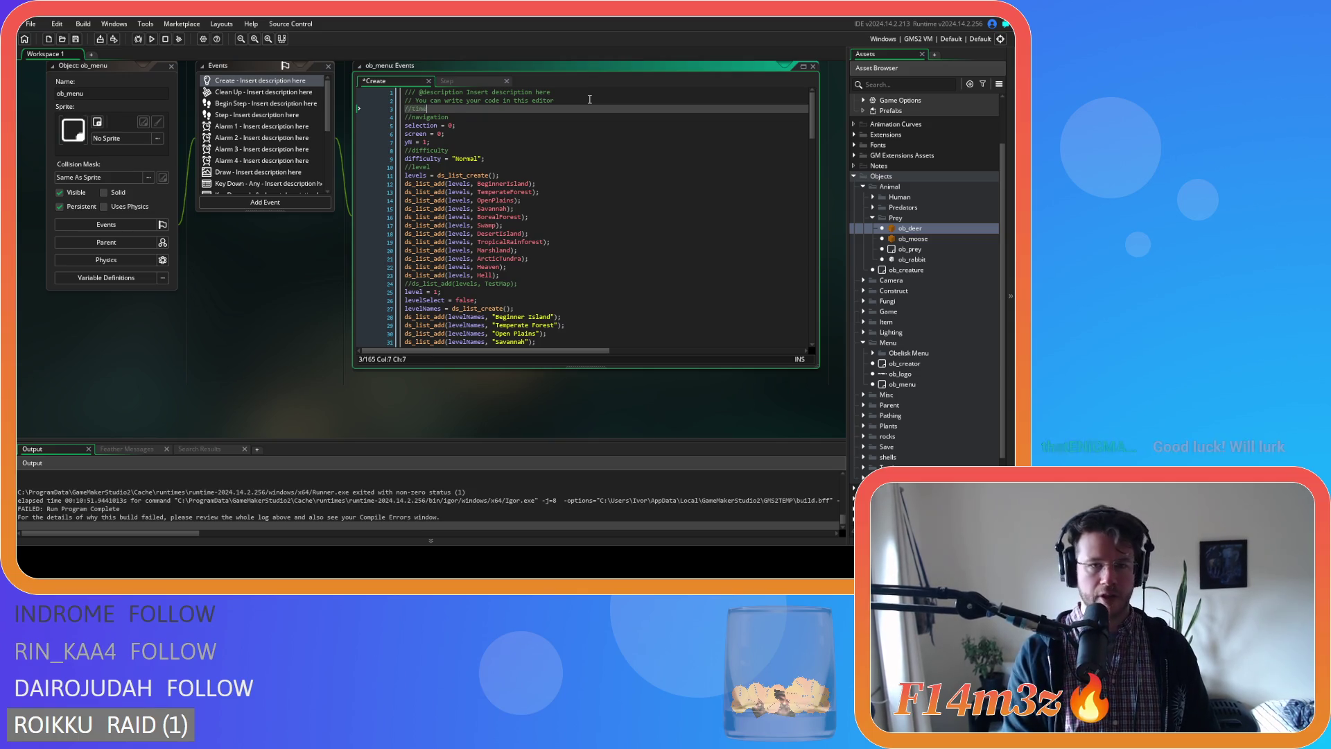
key(Return)
text(time = )
text(1;)
key(ctrl+s)
click(589, 133)
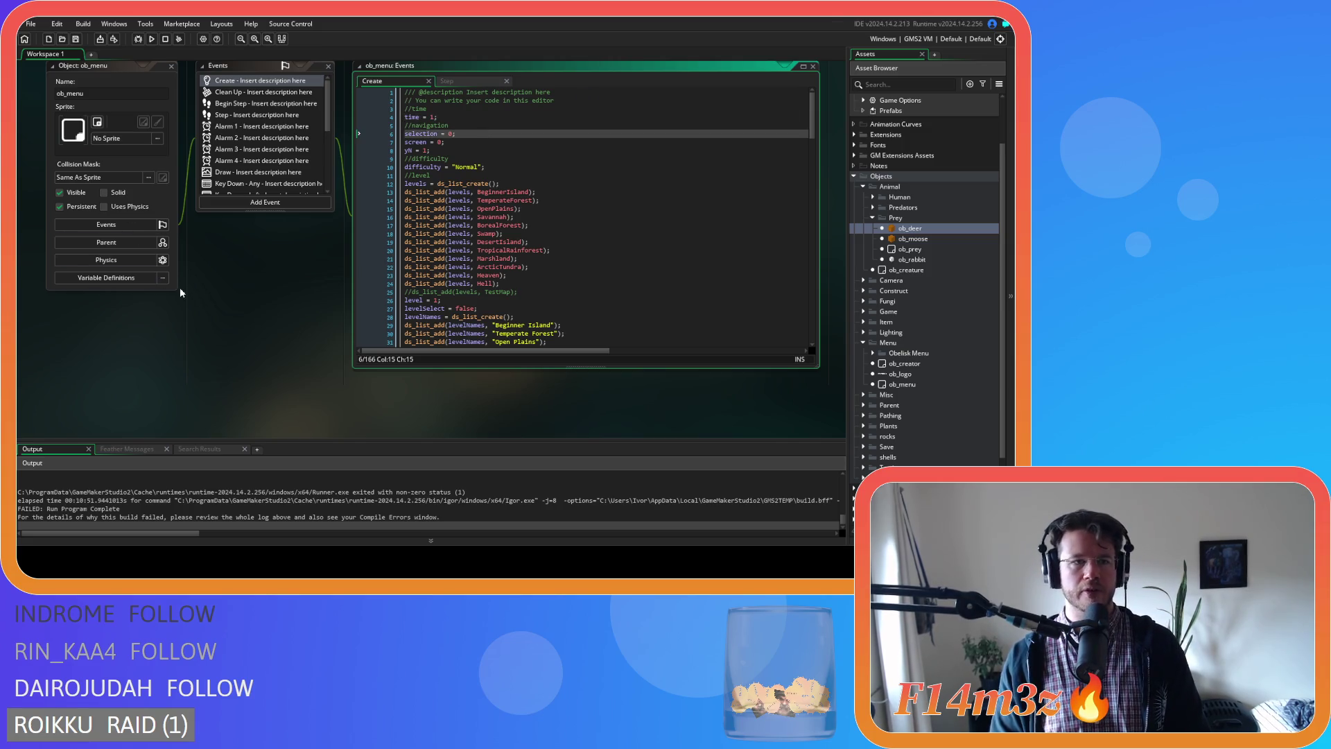
Shrink the open code, Events and Object windows and collapse the Prey folder.
right_click(266, 243)
click(338, 290)
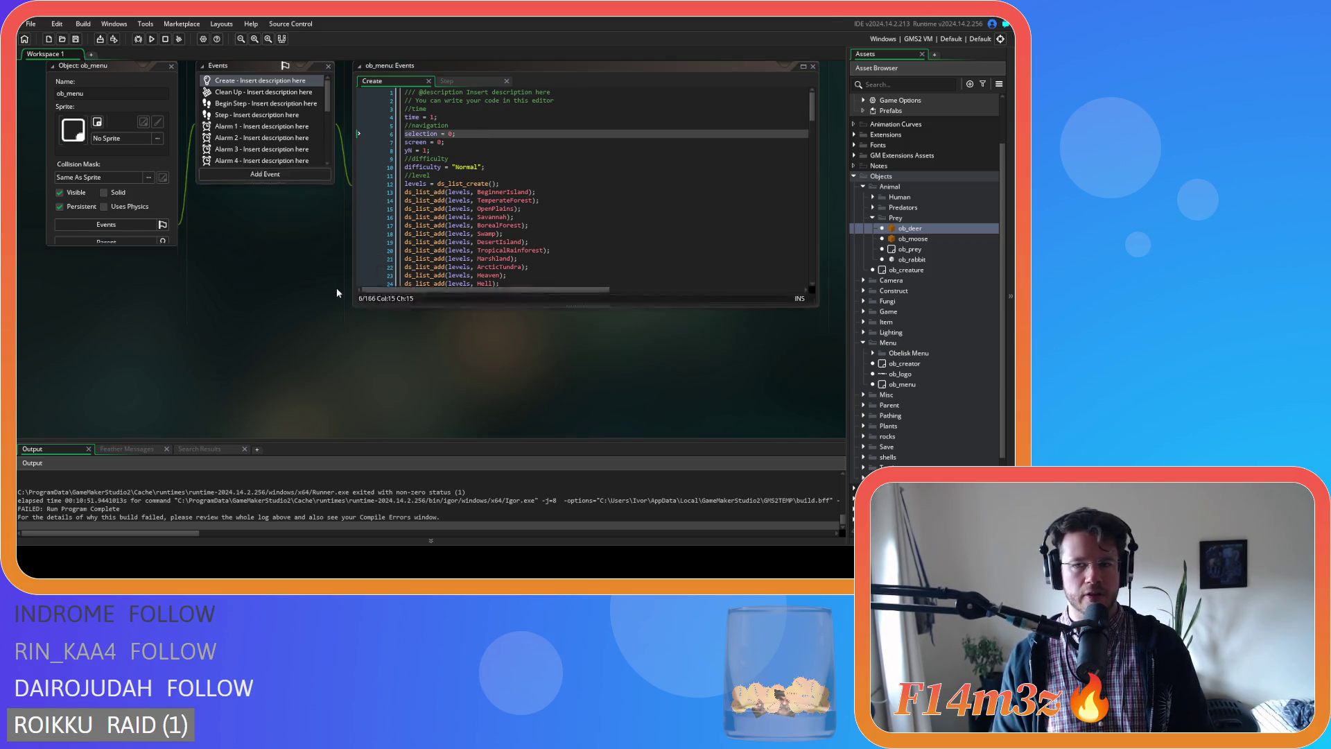
click(872, 218)
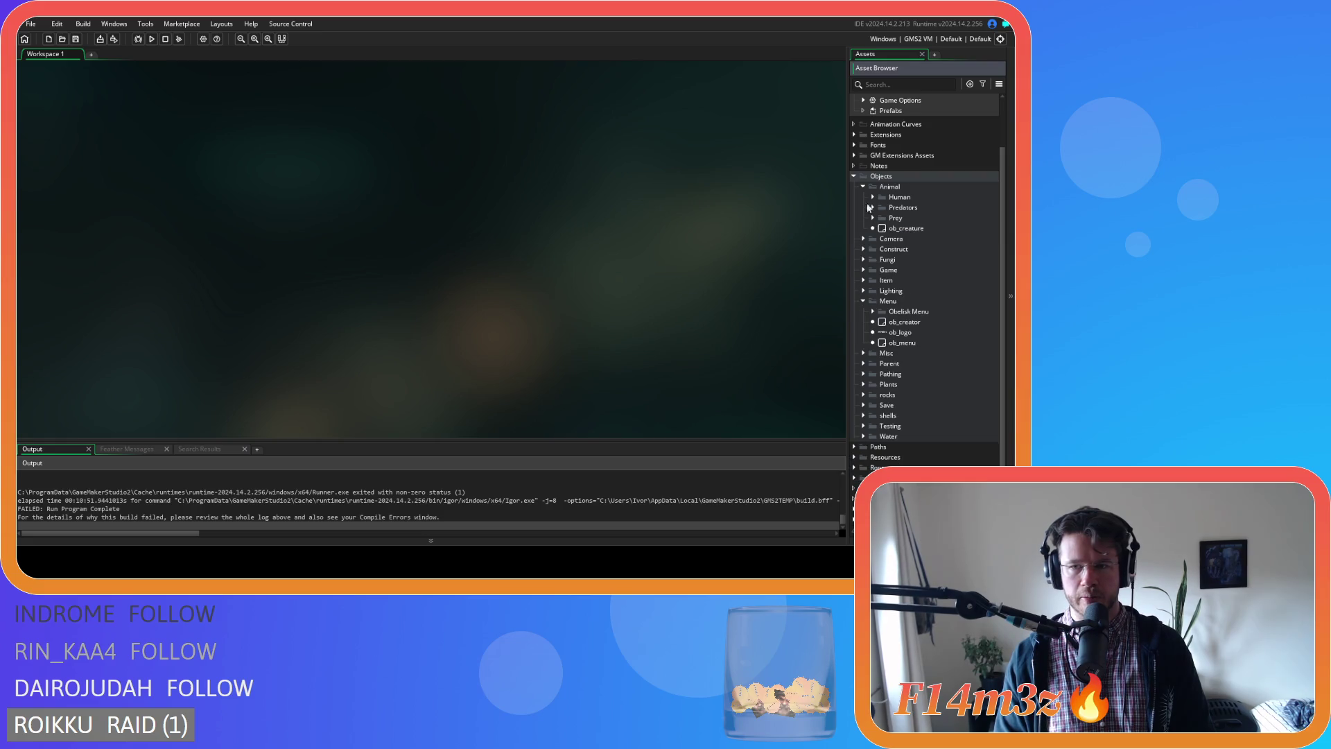
Collapse the Animal, Menu and Objects folders and run the game to test.
click(863, 301)
click(861, 186)
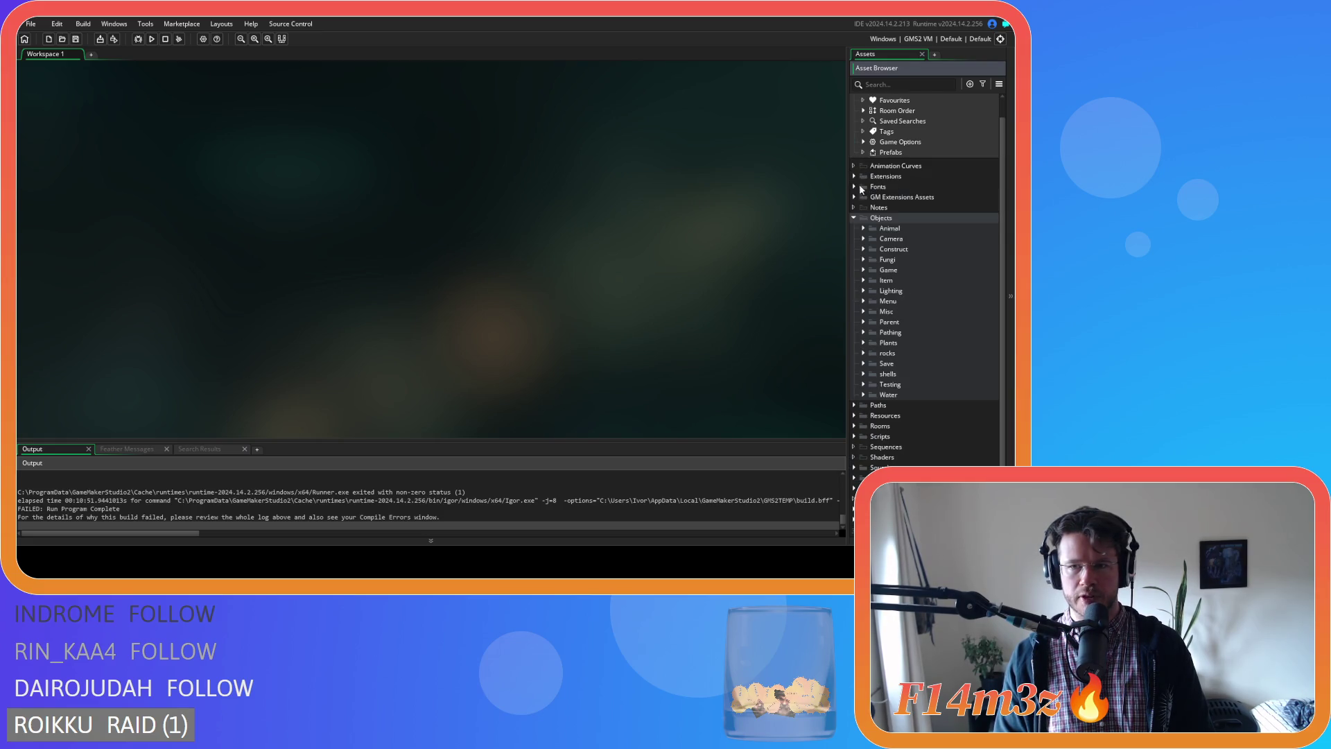
click(853, 218)
click(151, 39)
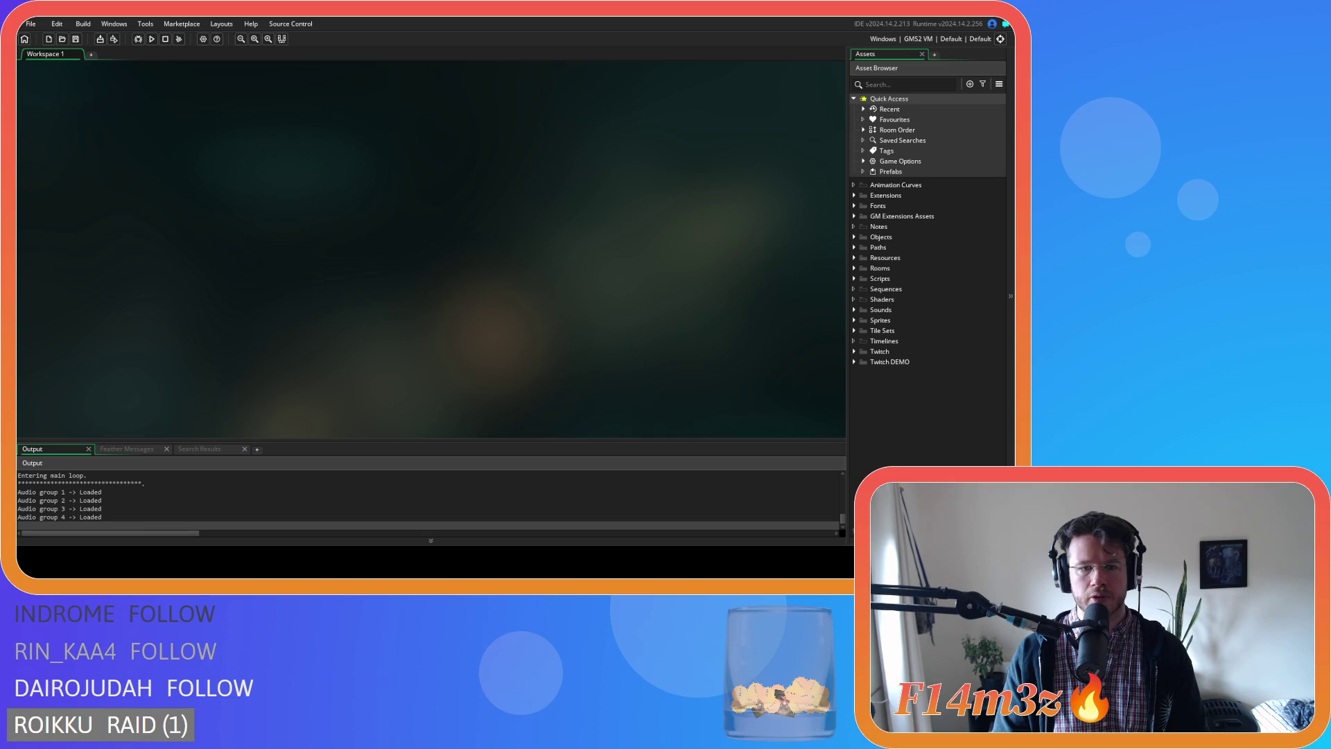
Reopen ob_menu from Objects > Menu and go to the time = 1 line in Create.
click(853, 237)
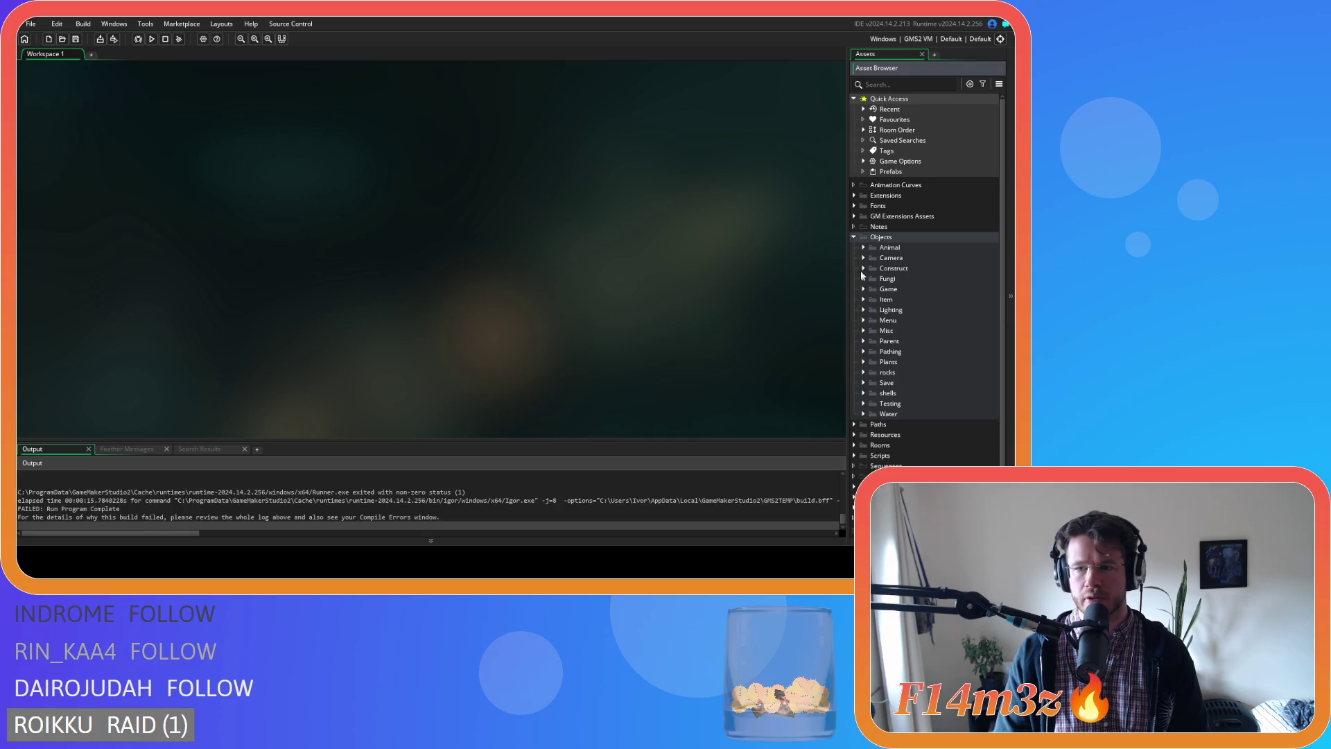
click(863, 319)
double_click(901, 362)
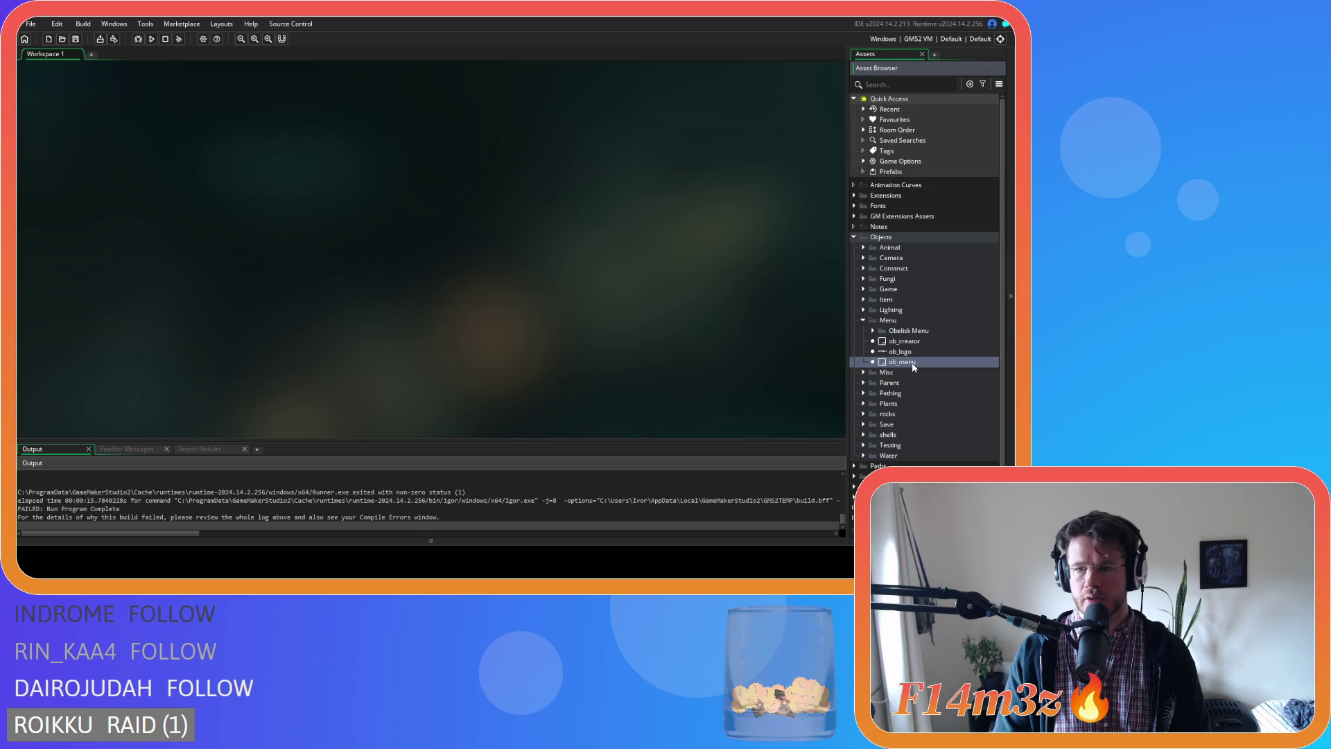
click(442, 187)
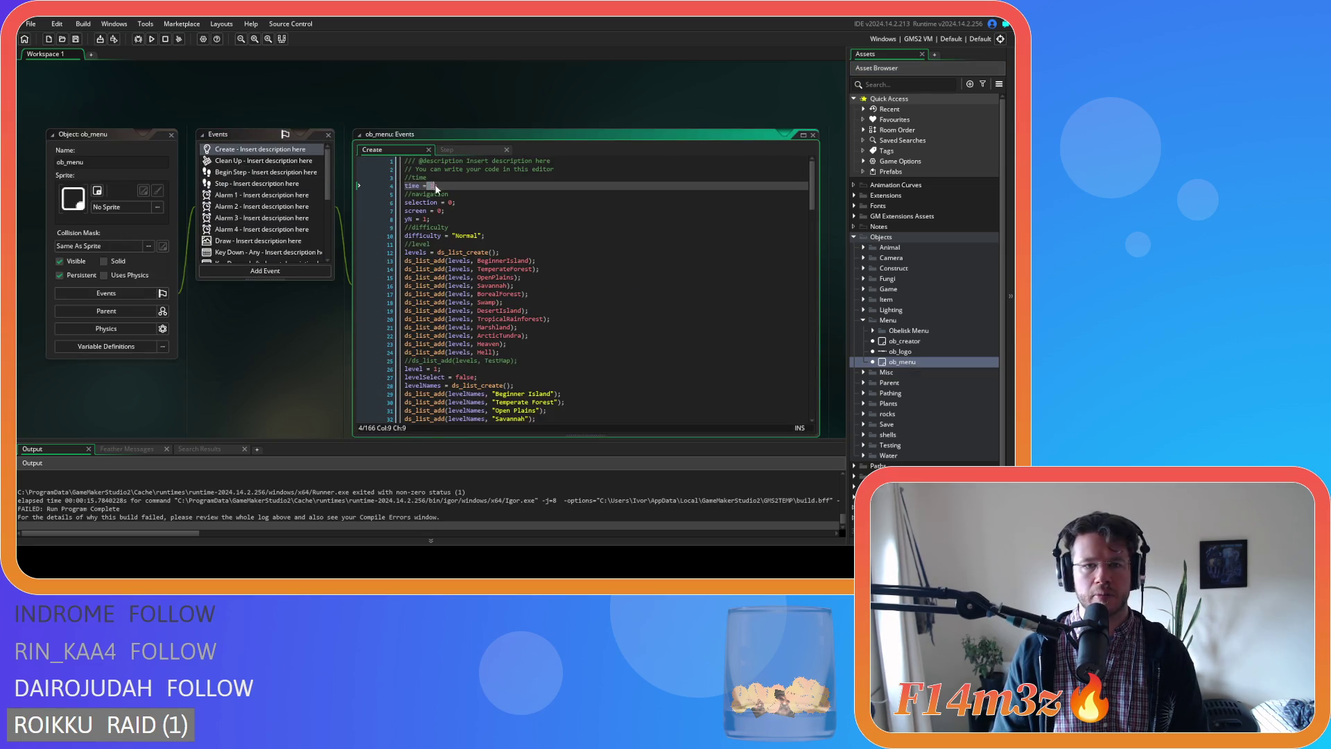
Compare the time = 1 setup in ob_menu's Create code with the time use in its Step code.
key(ctrl+Tab)
click(426, 195)
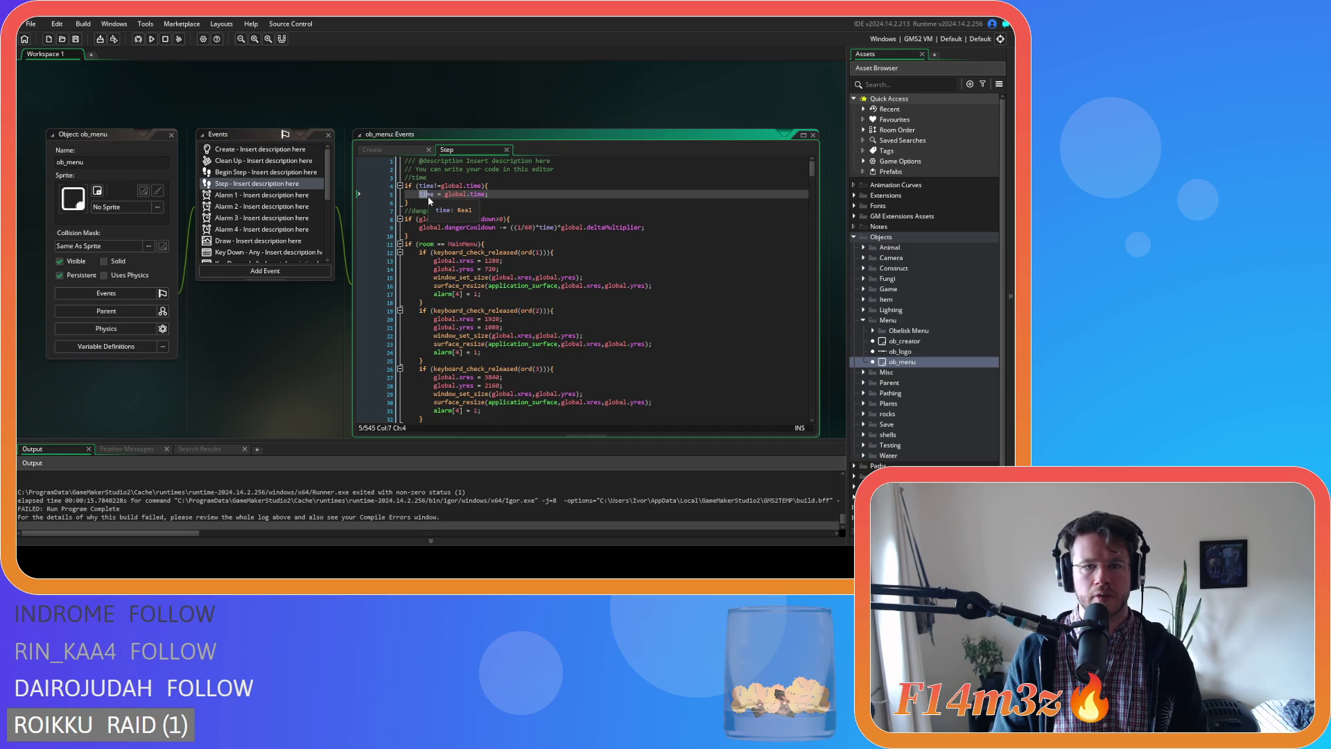
click(384, 149)
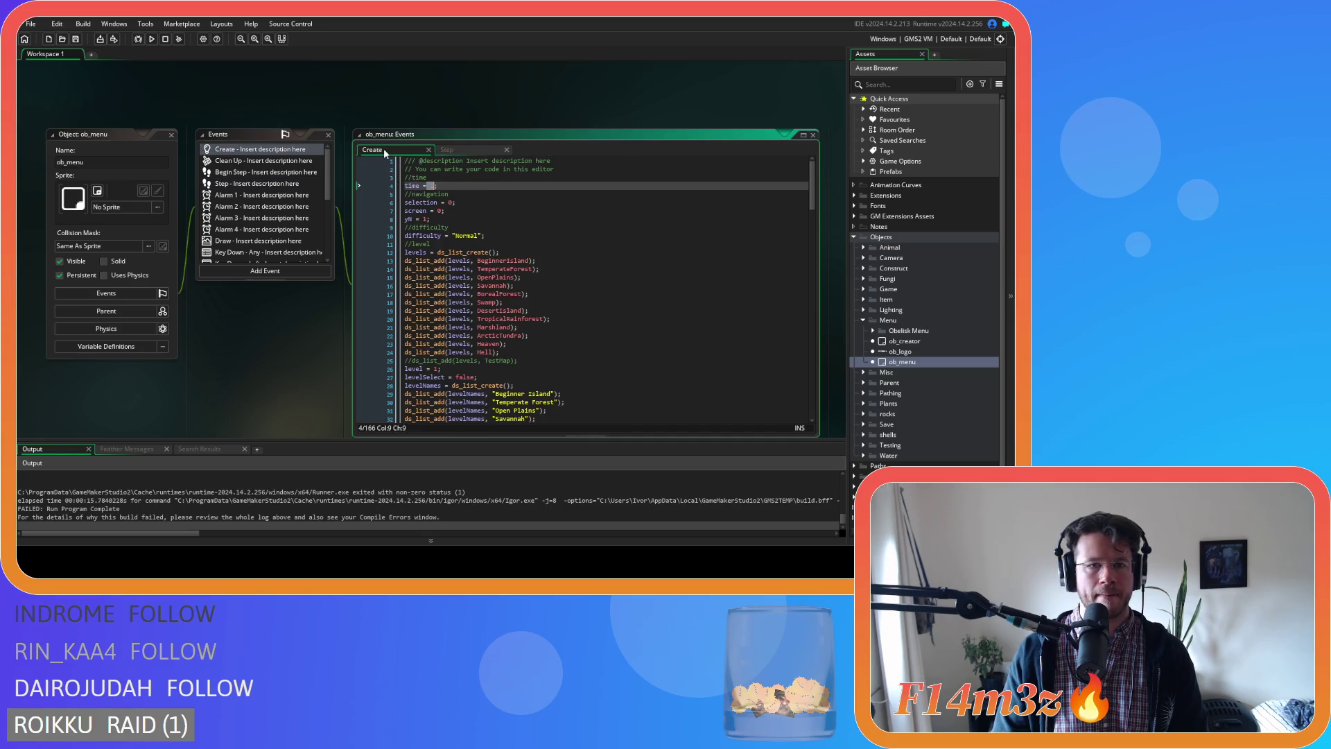
click(424, 188)
click(422, 188)
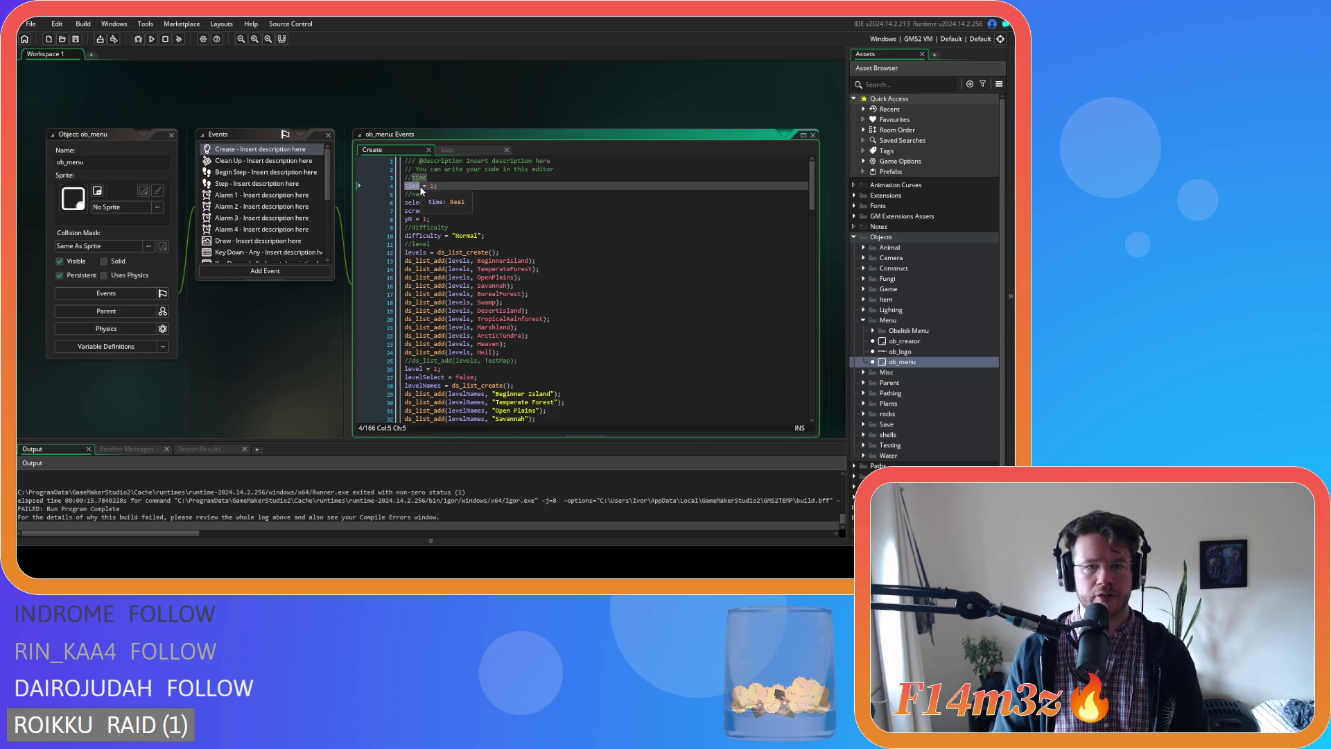
click(475, 185)
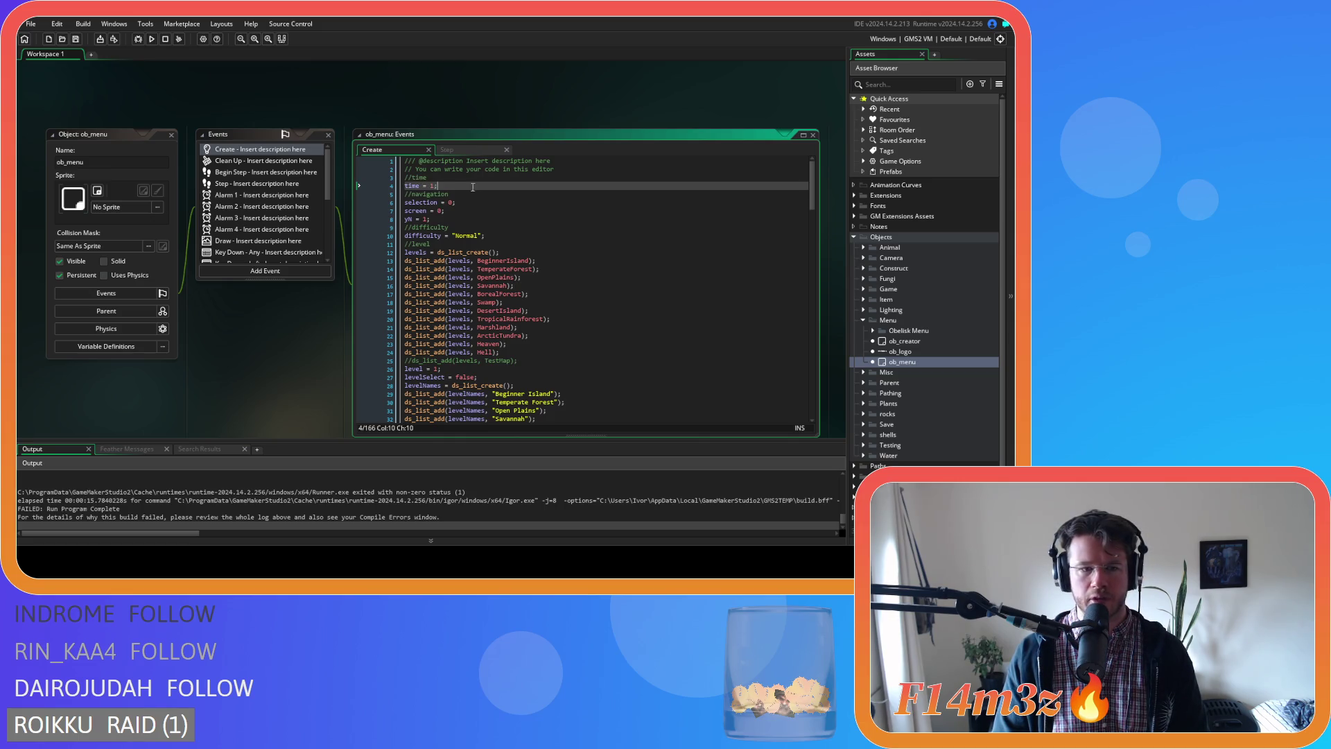
scroll(up, 3)
scroll(up, 3)
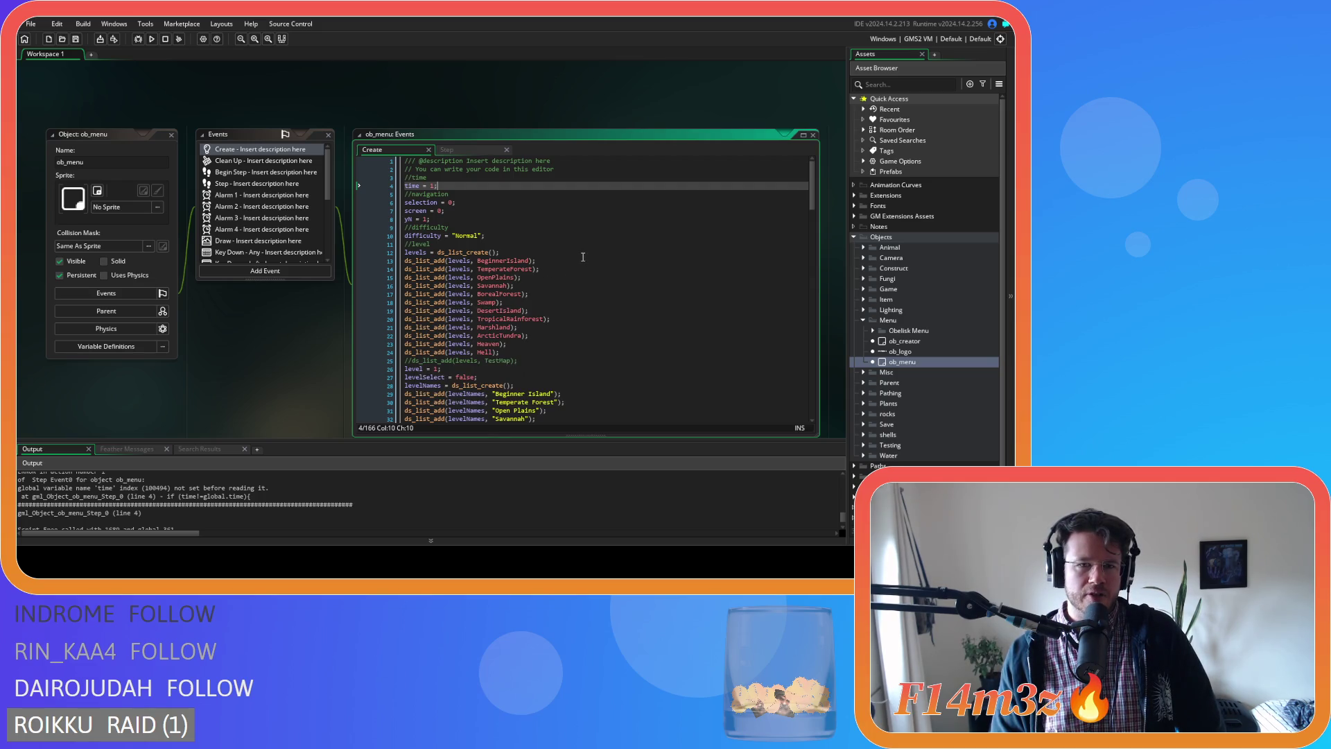
Inspect the time comparison and danger cooldown lines in ob_menu's Step code, then expand the Game objects folder.
click(448, 144)
click(496, 219)
click(440, 186)
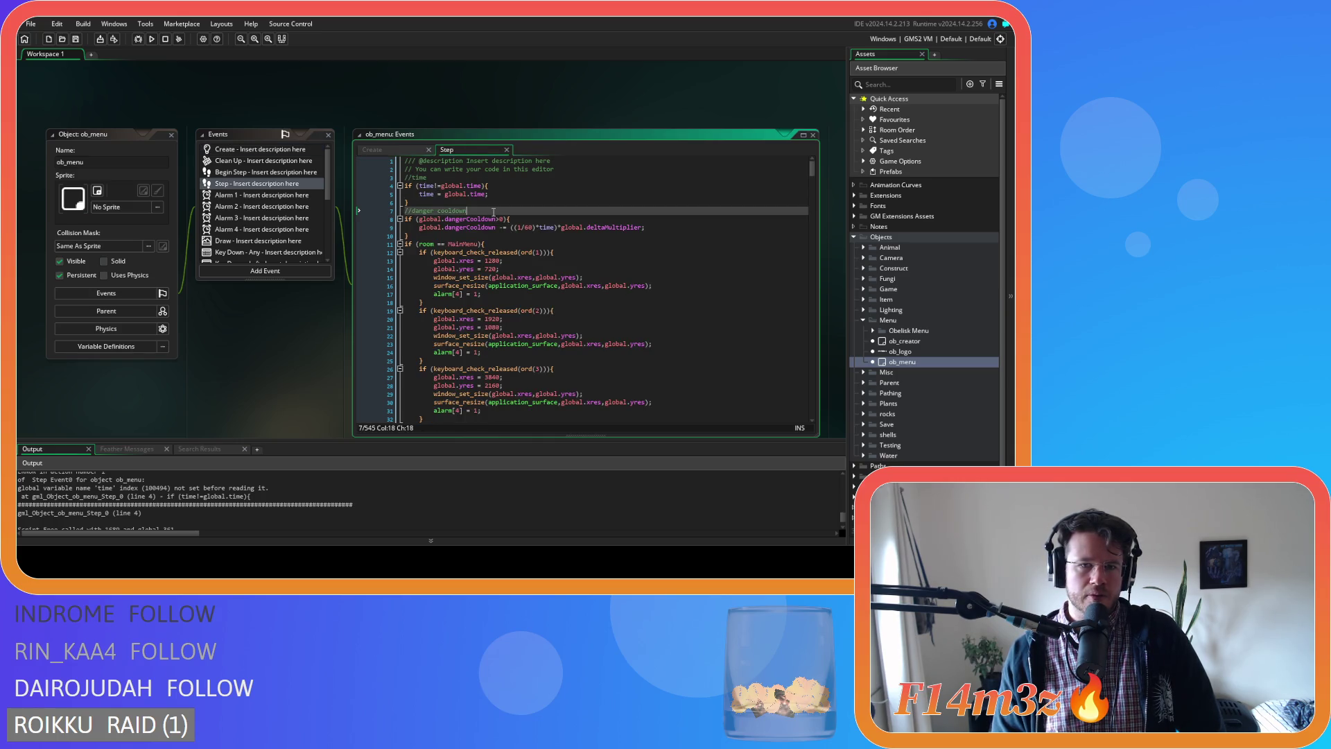
key(Down)
key(Down)
key(Up)
key(Up)
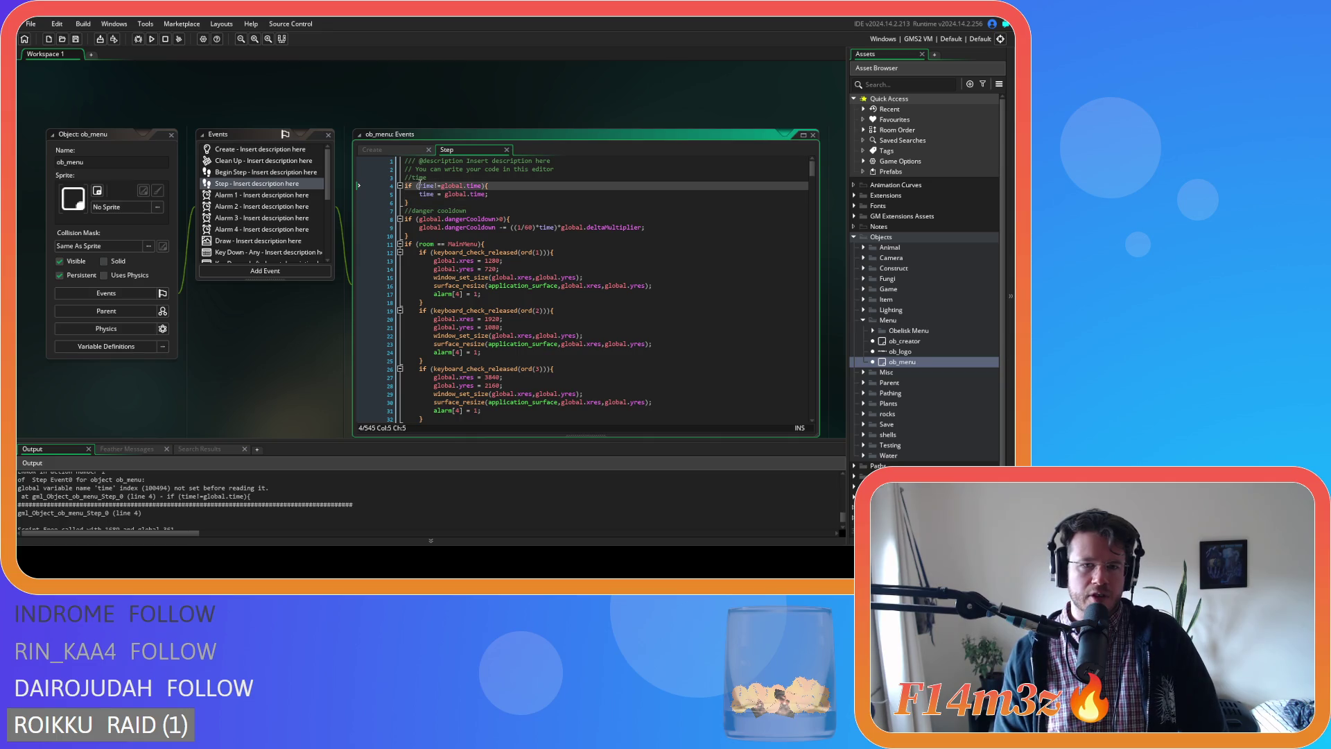
key(Down)
key(Down)
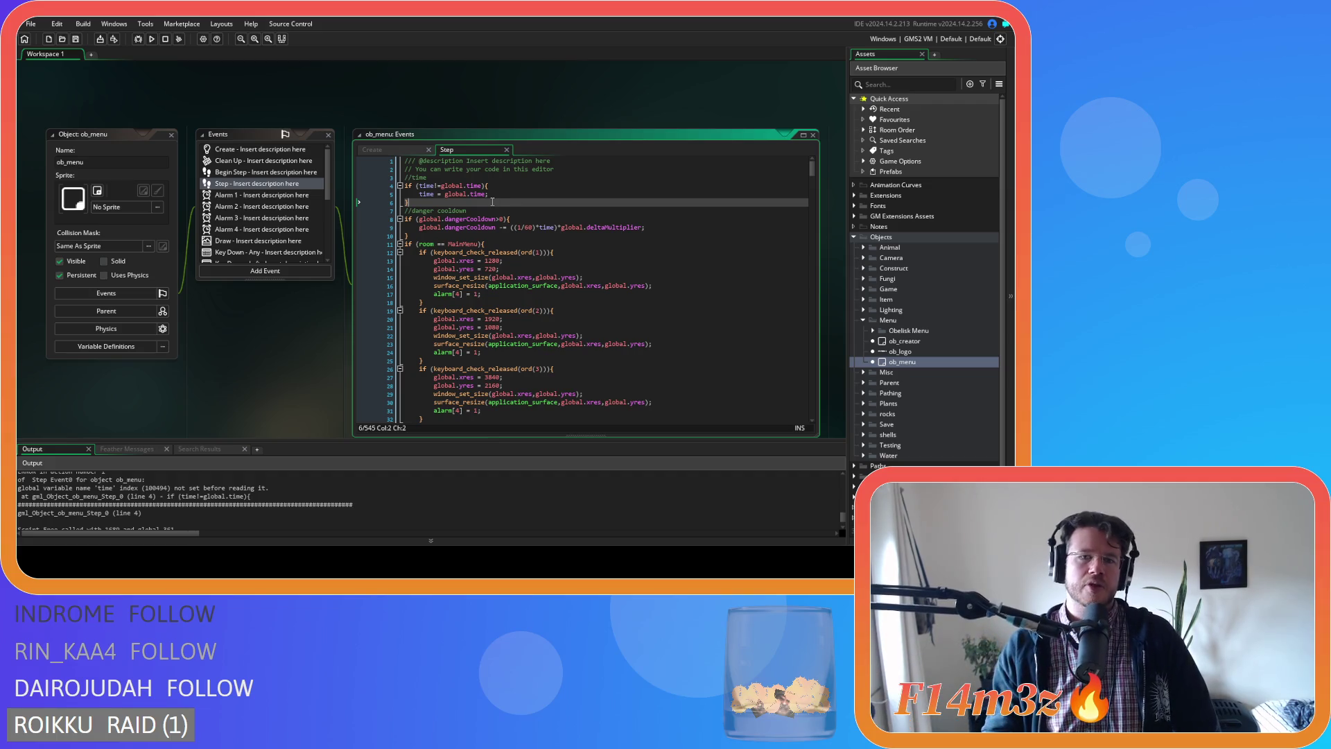
click(427, 185)
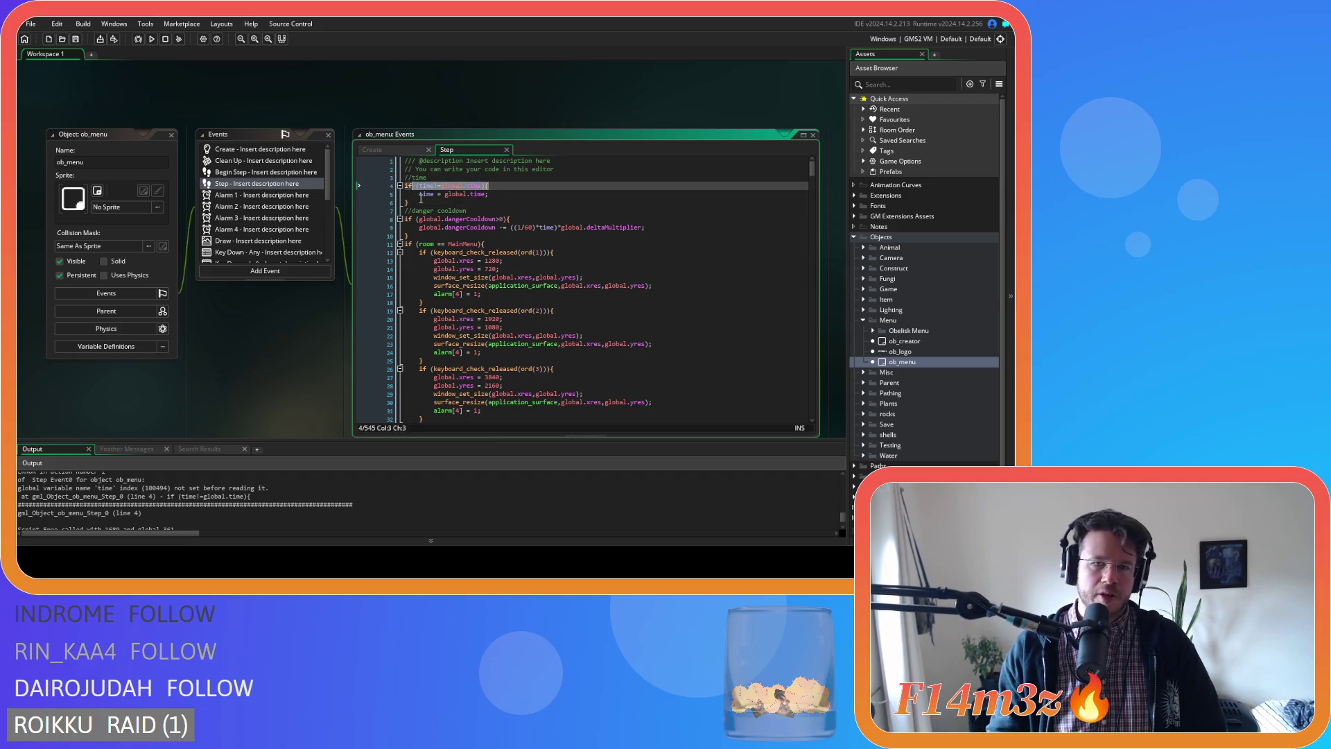
key(Down)
key(Down)
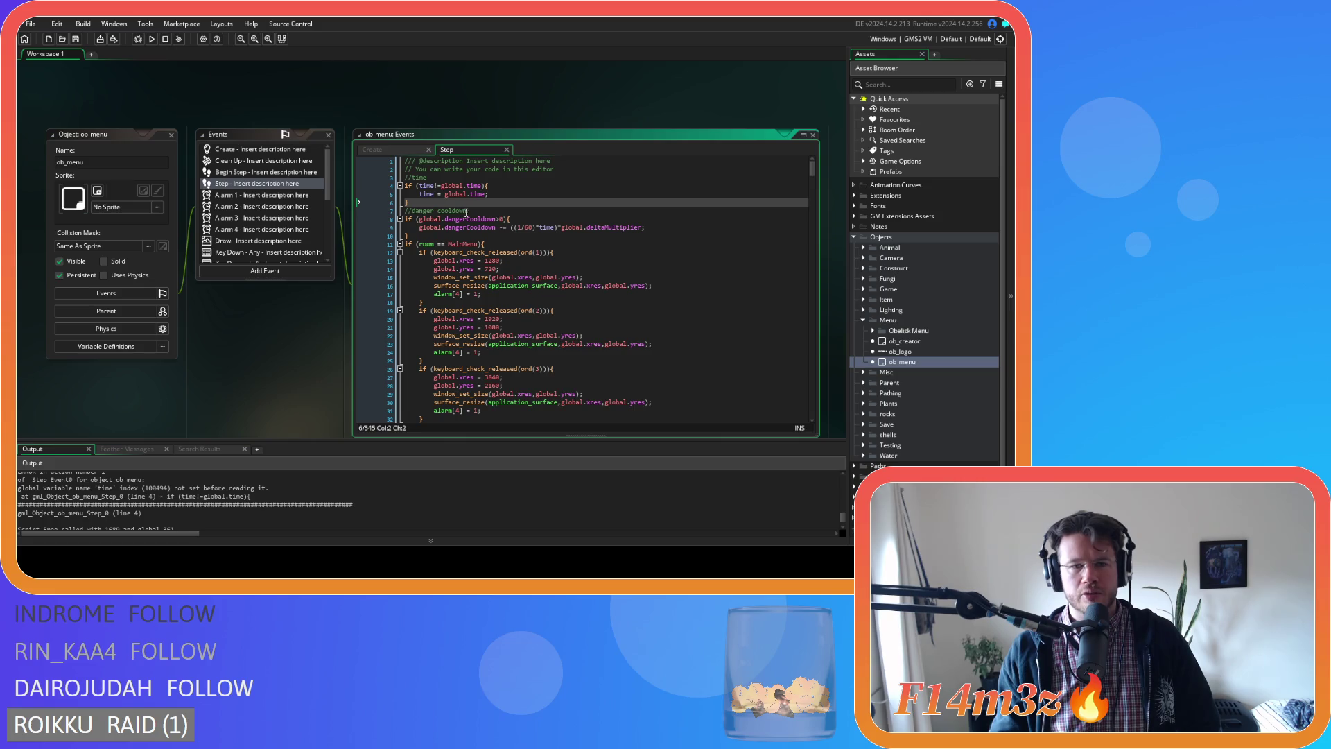
click(476, 208)
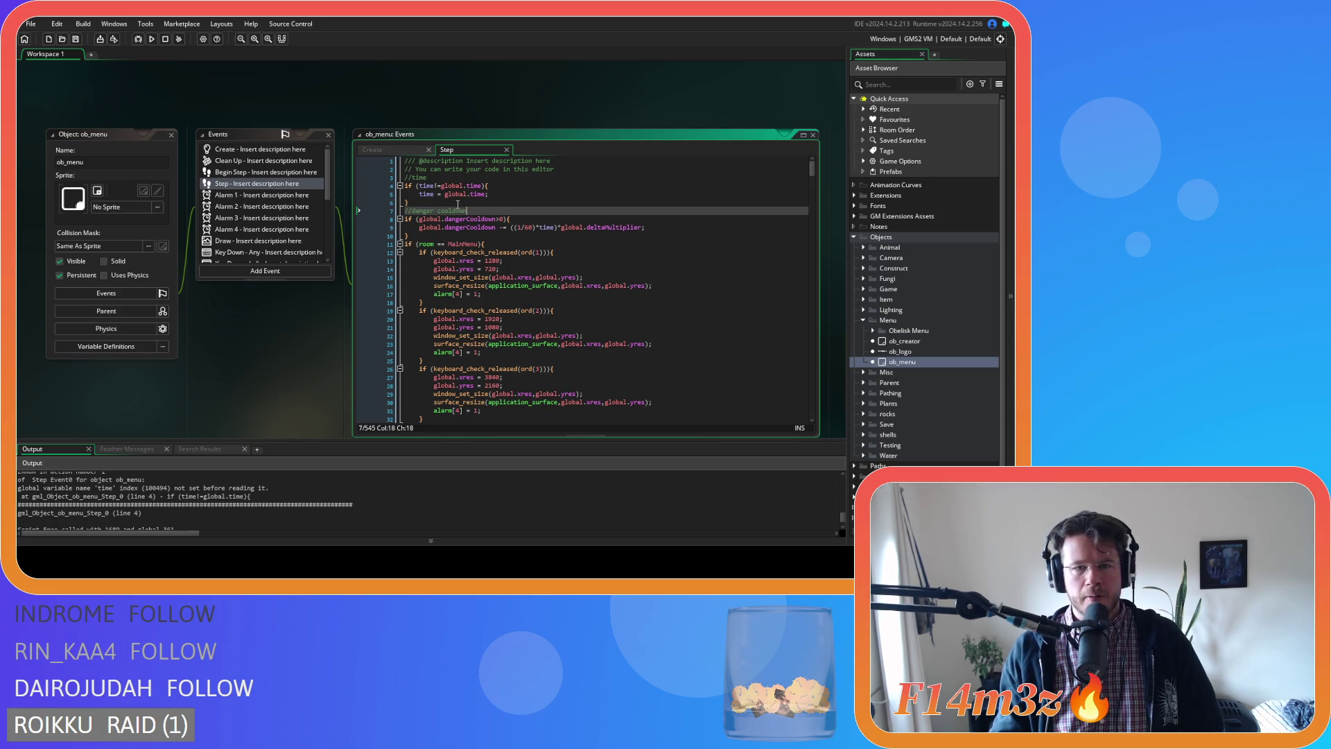
click(421, 186)
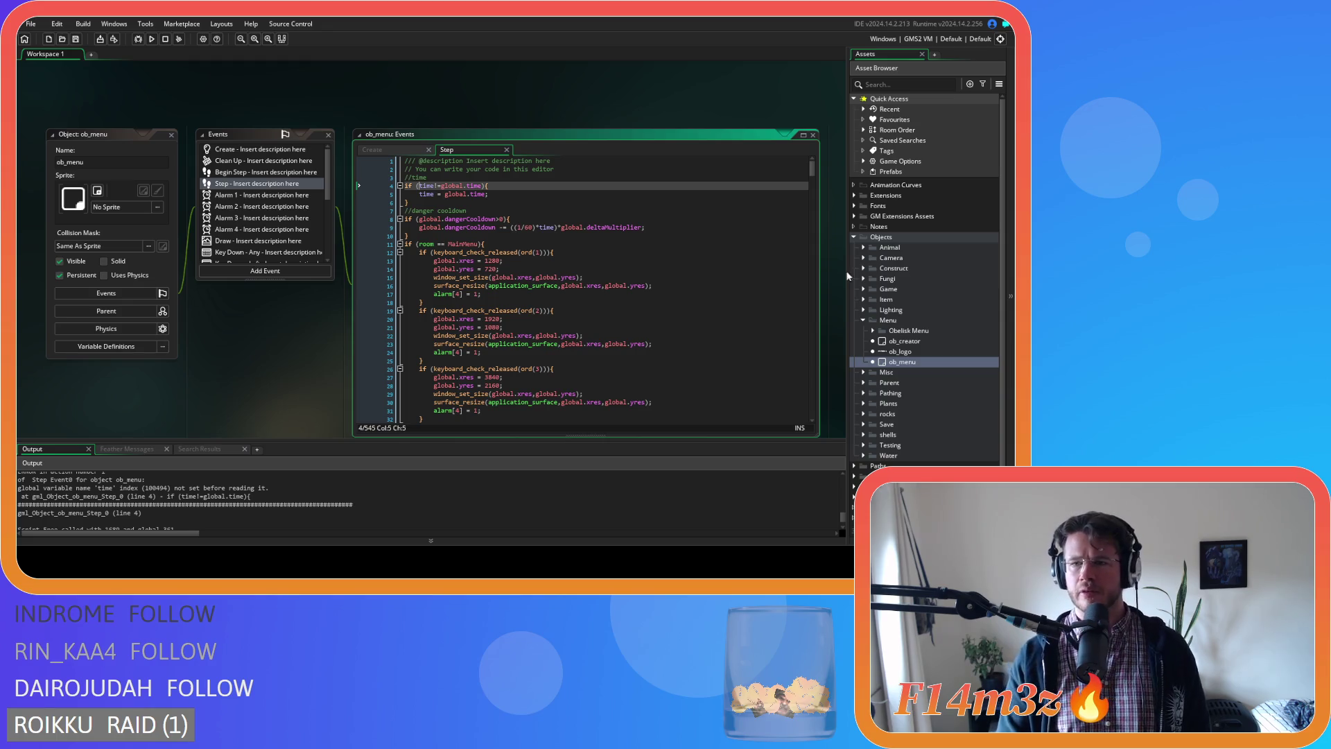
click(862, 288)
double_click(903, 372)
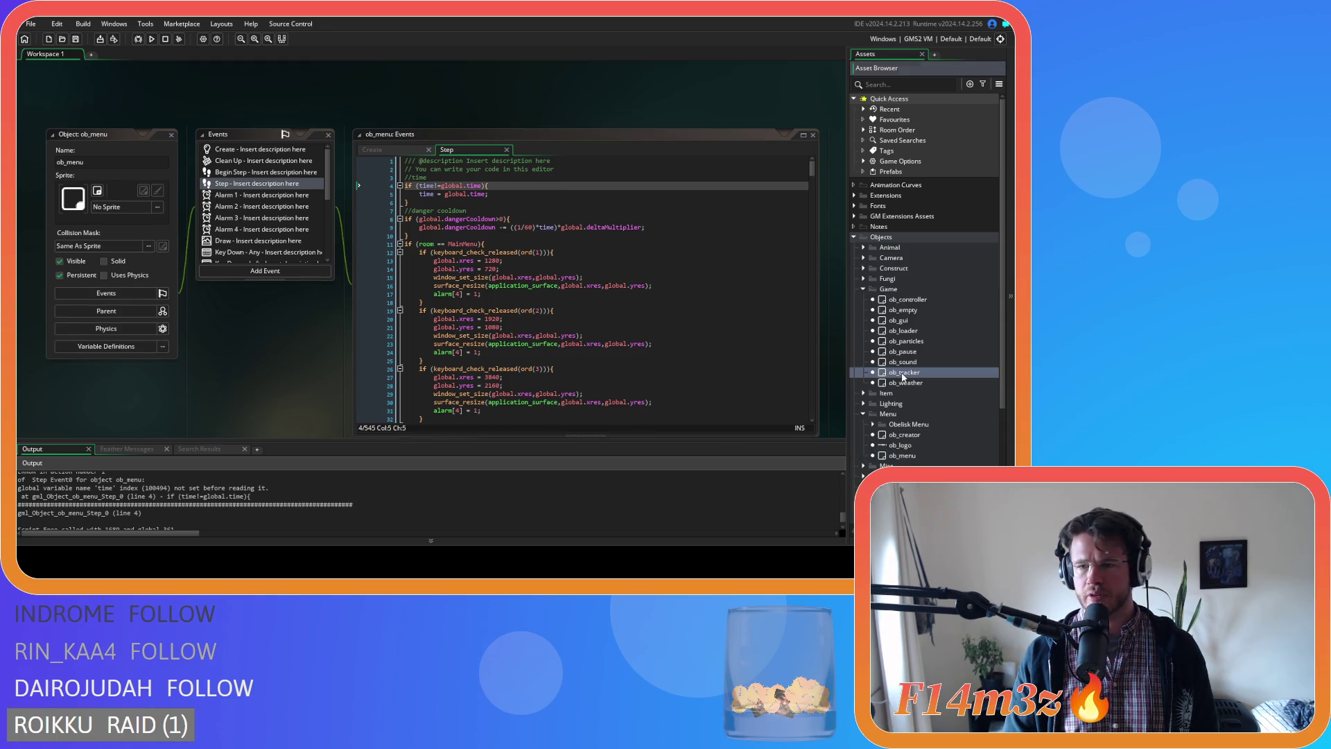
Check ob_tracker's Create code, where global.time is set to 1 in both branches, near global.godPower.
double_click(232, 149)
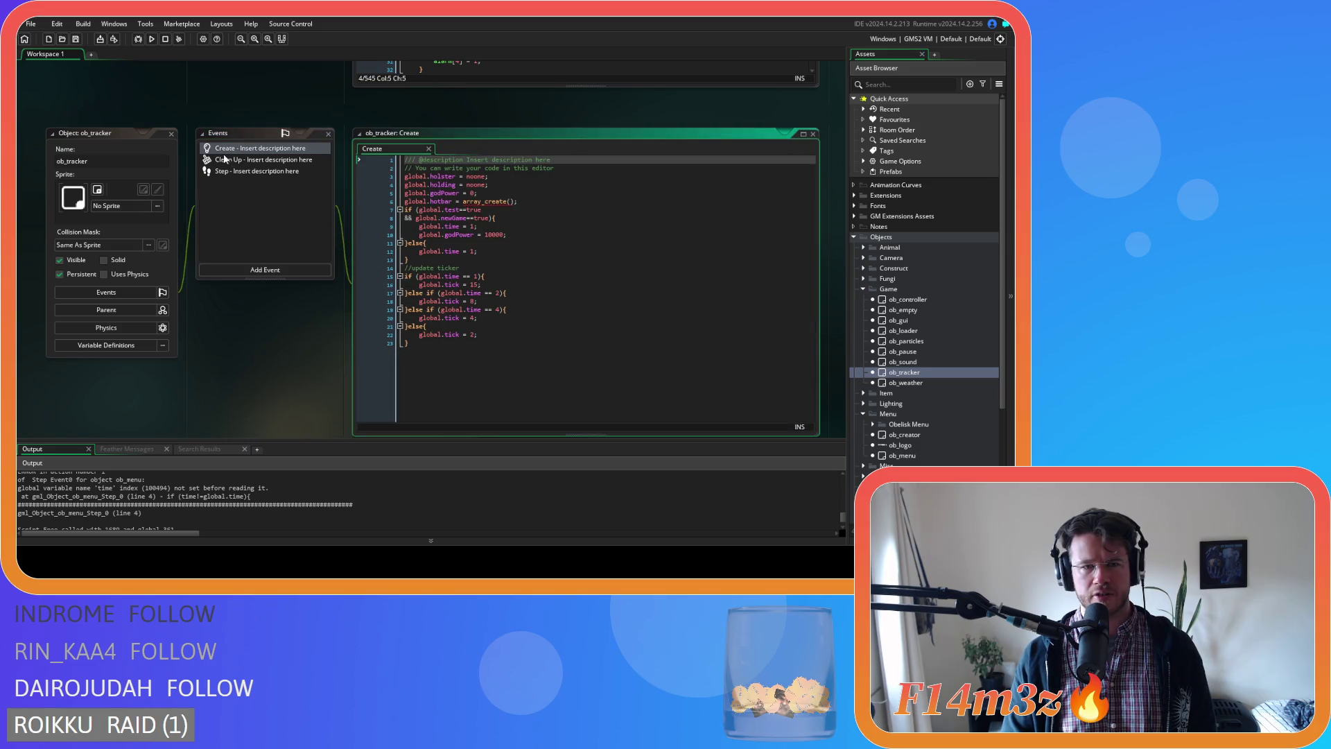
drag(438, 226, 478, 230)
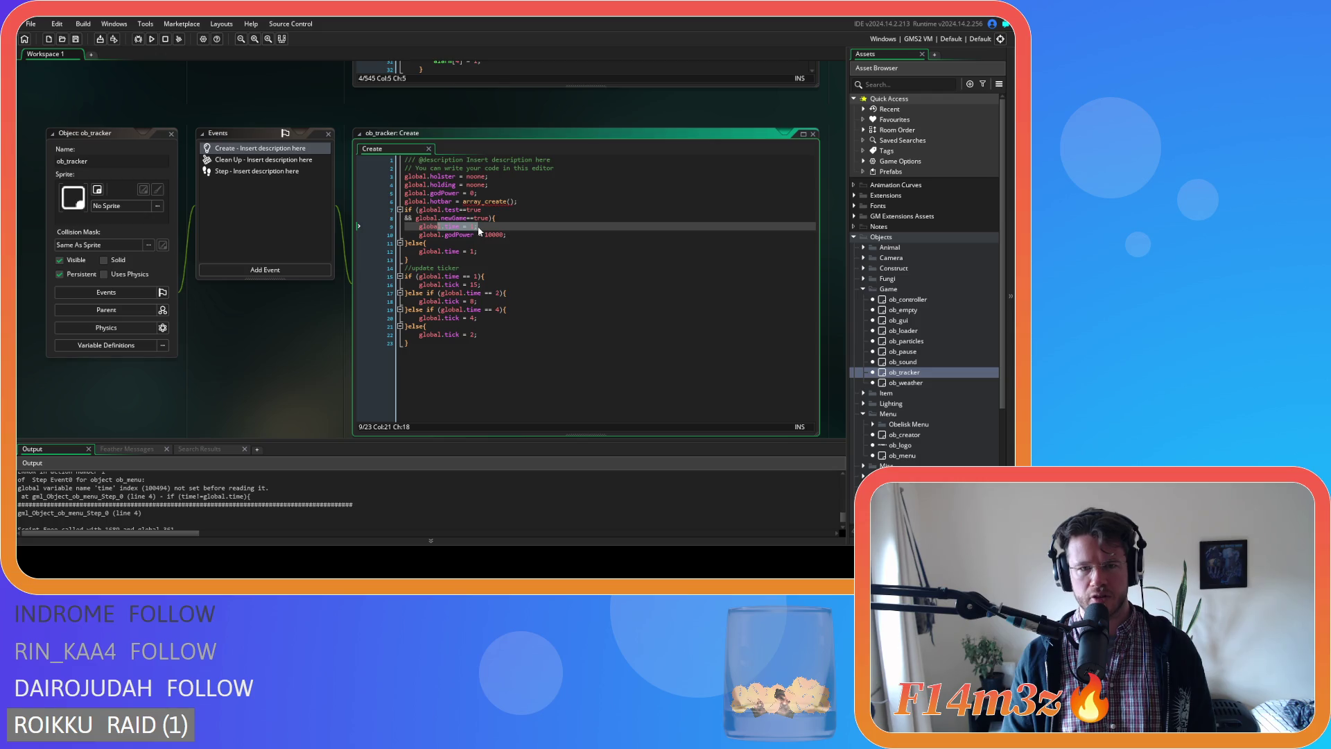
click(491, 252)
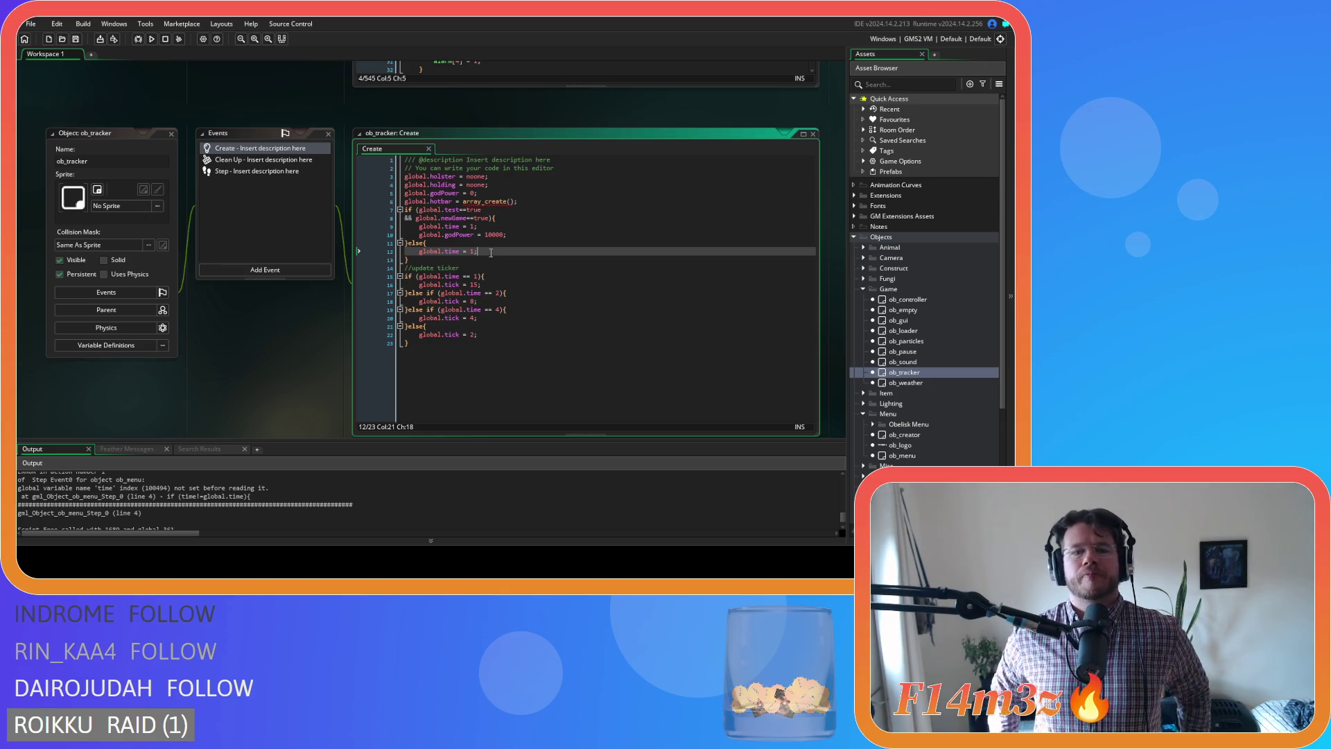
click(519, 281)
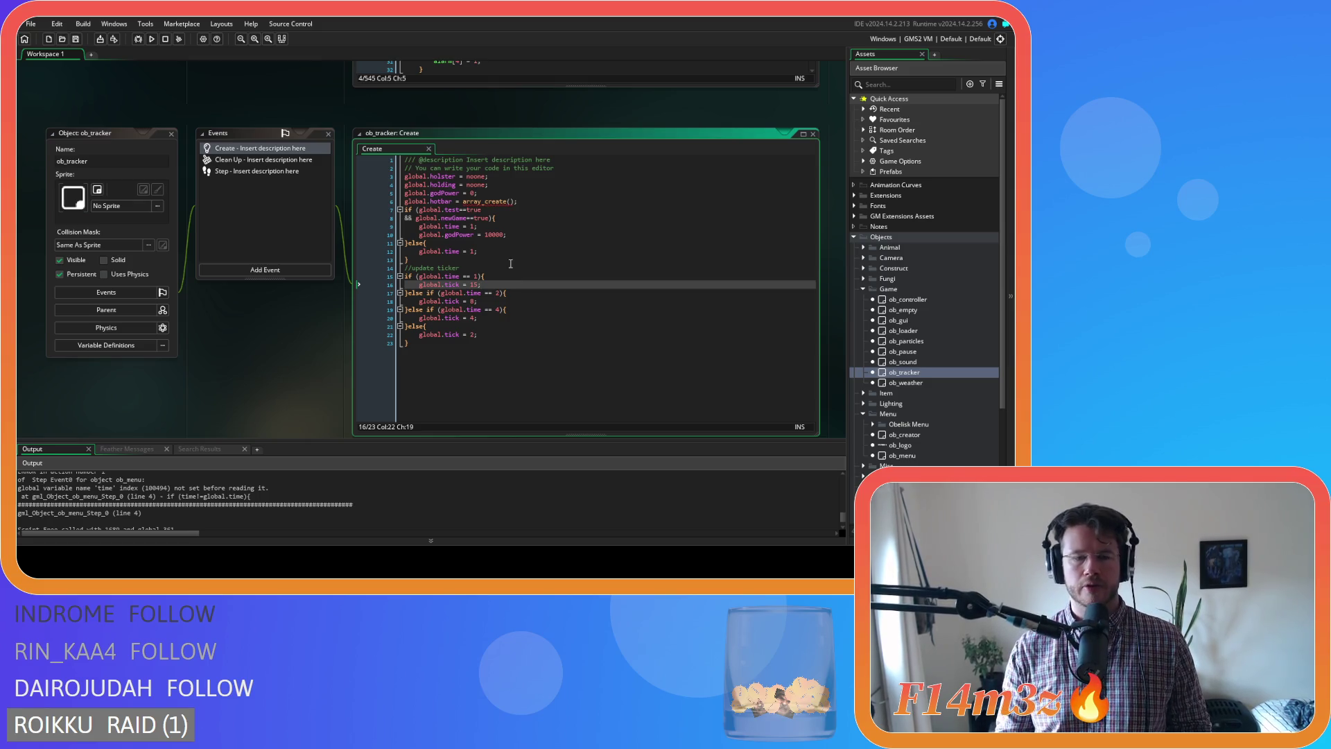
click(510, 243)
click(520, 201)
click(510, 227)
click(529, 198)
click(524, 193)
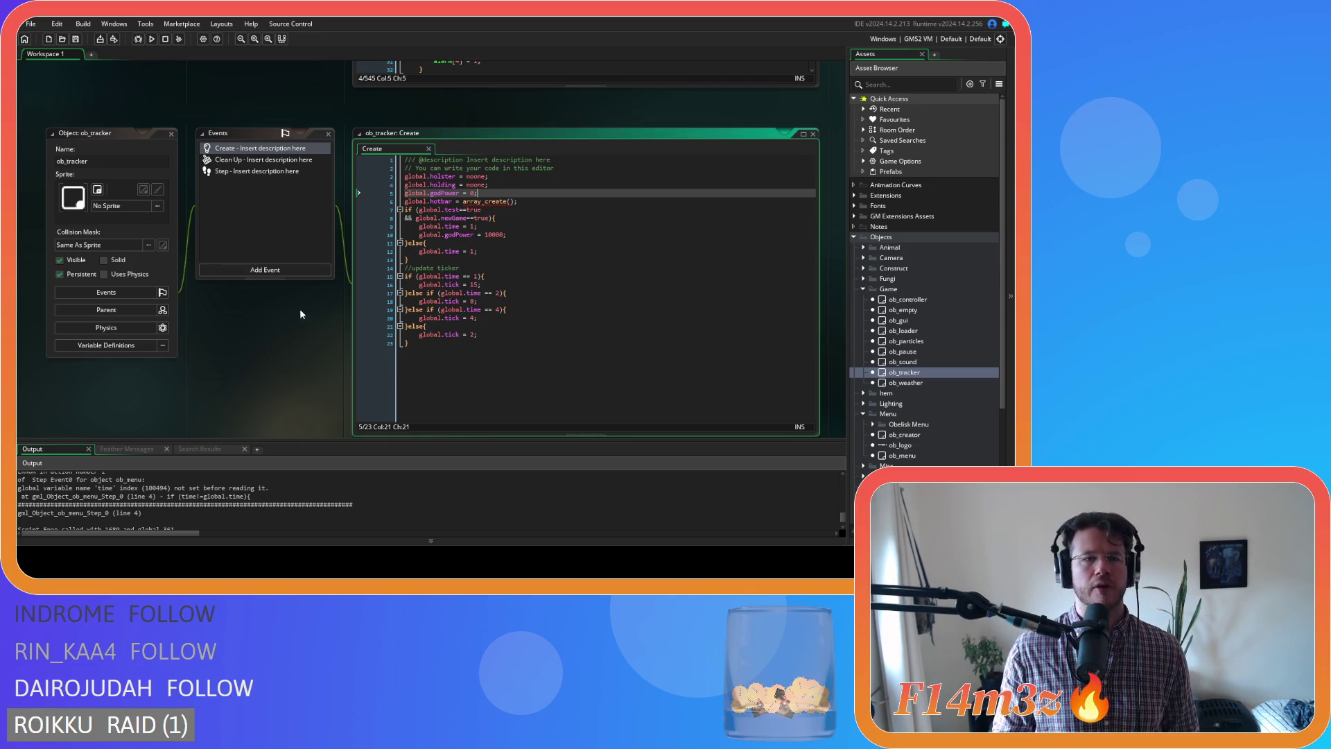
scroll(up, 3)
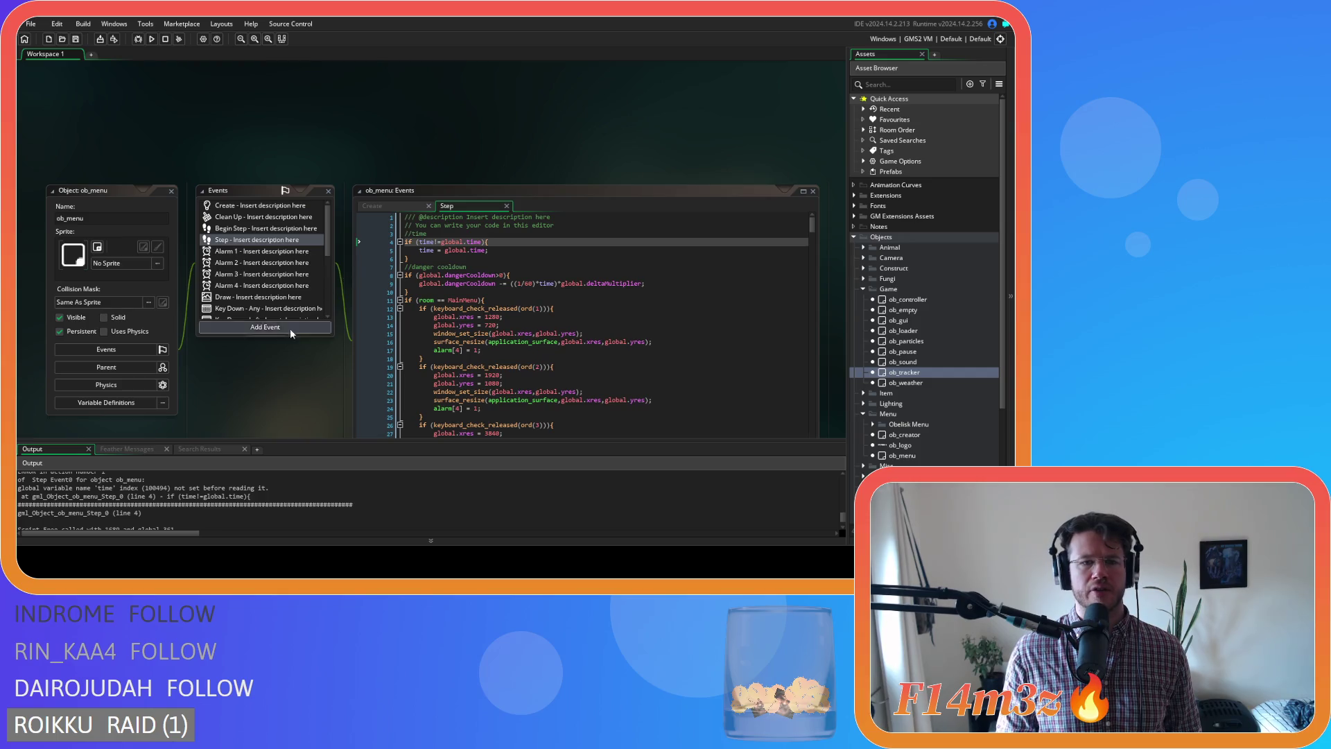
Delete the time comment and time = 1 lines from ob_menu's Create code.
scroll(down, 3)
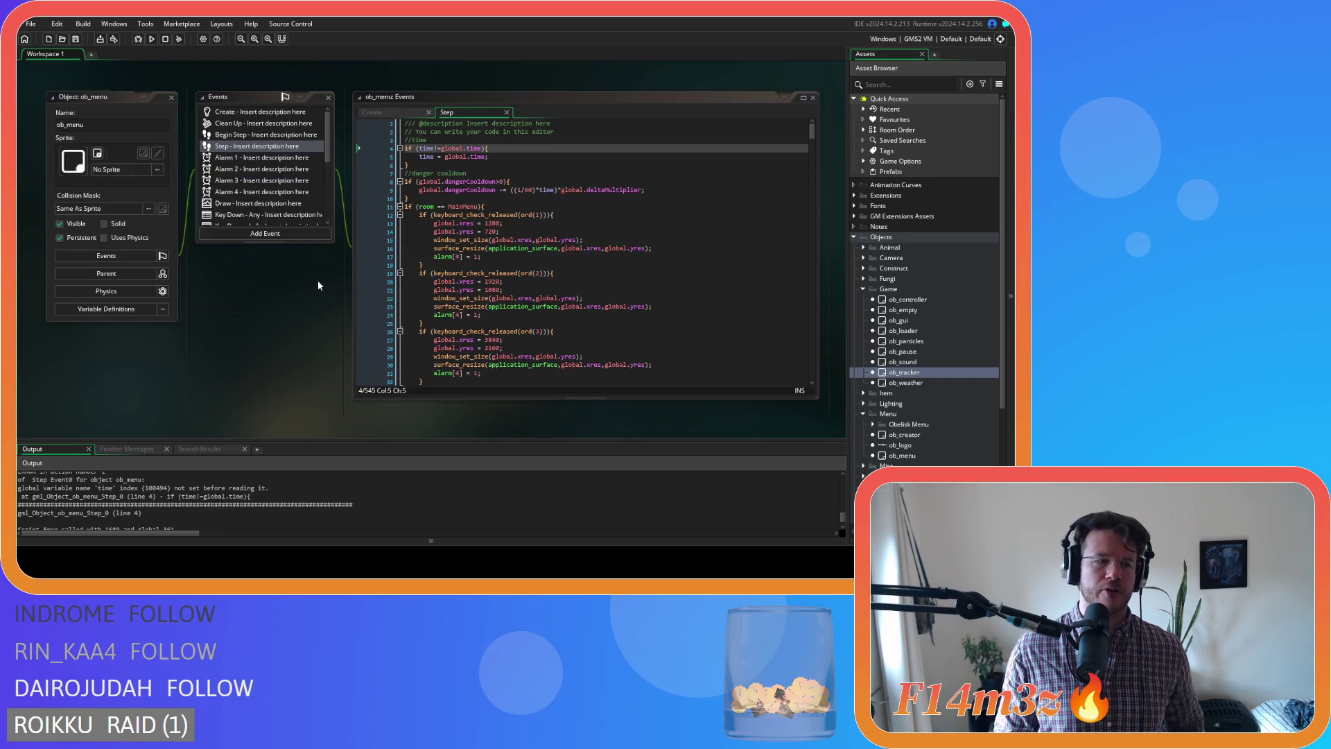
click(397, 115)
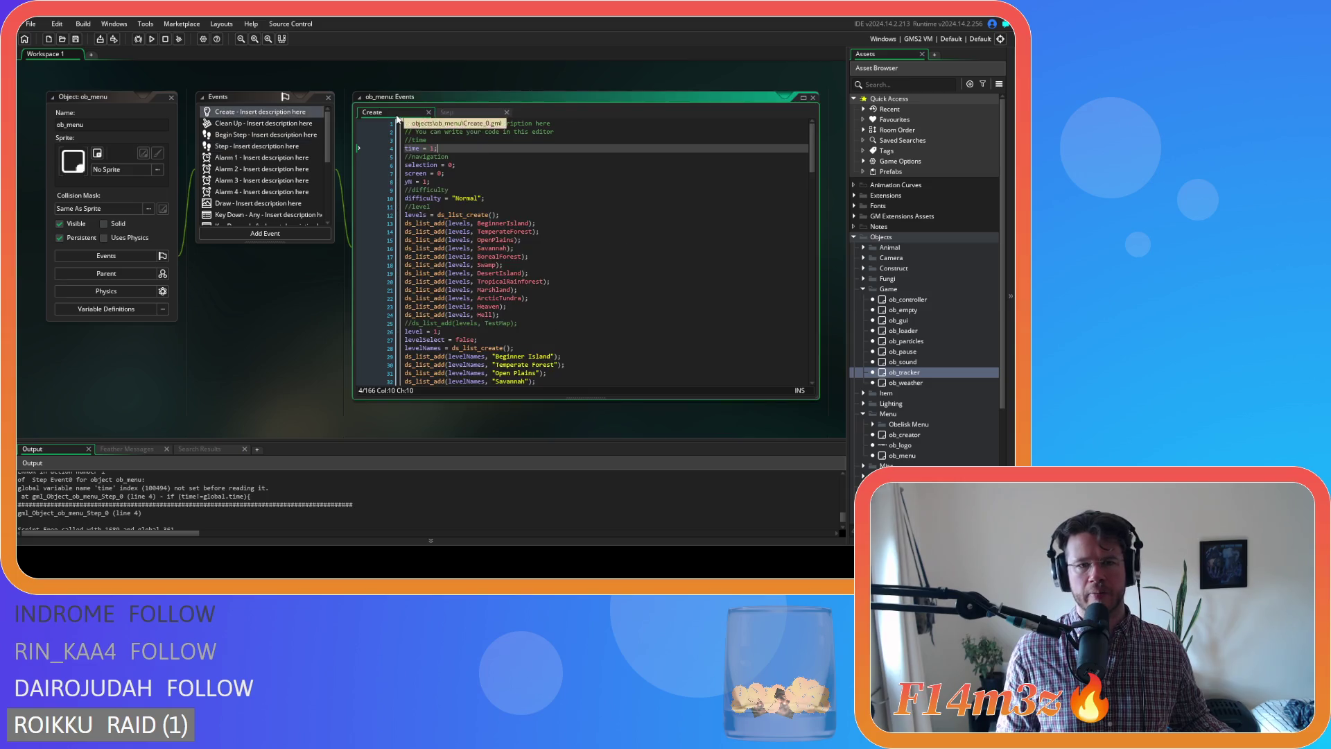
drag(466, 149, 360, 141)
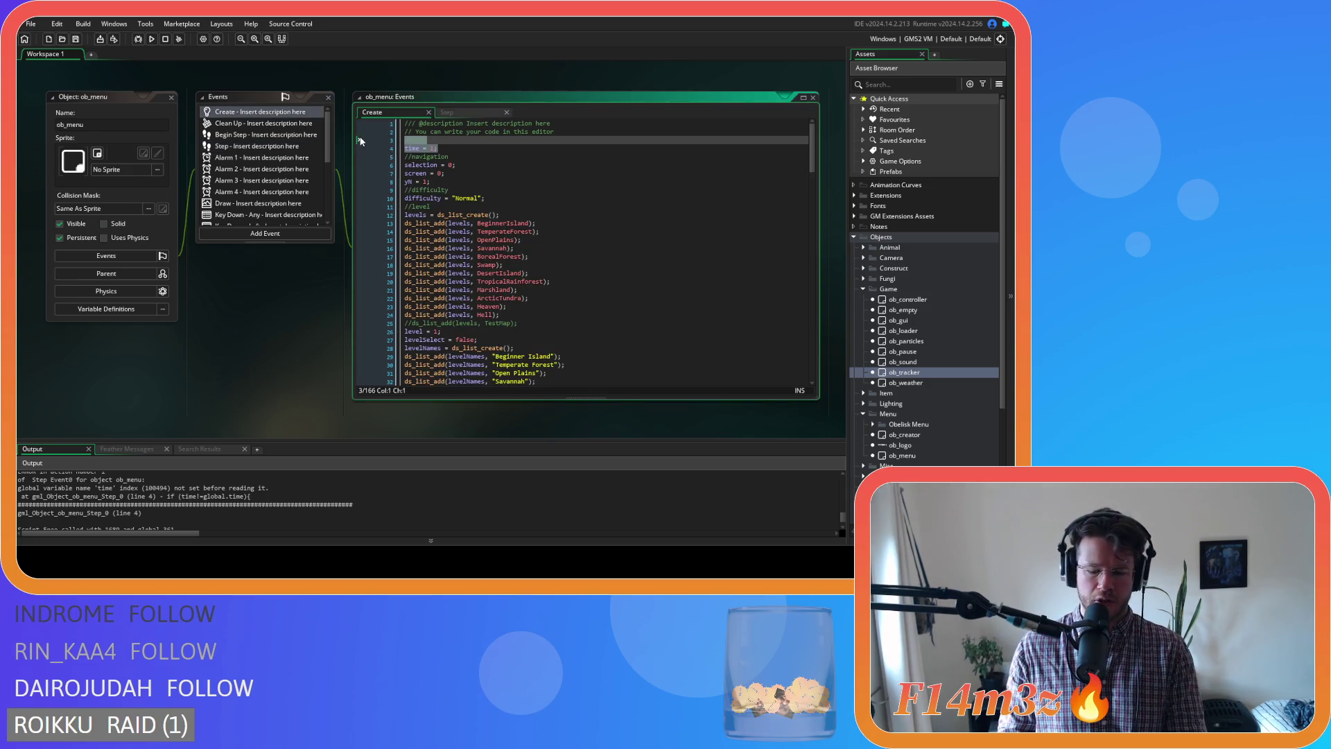
key(BackSpace)
key(BackSpace)
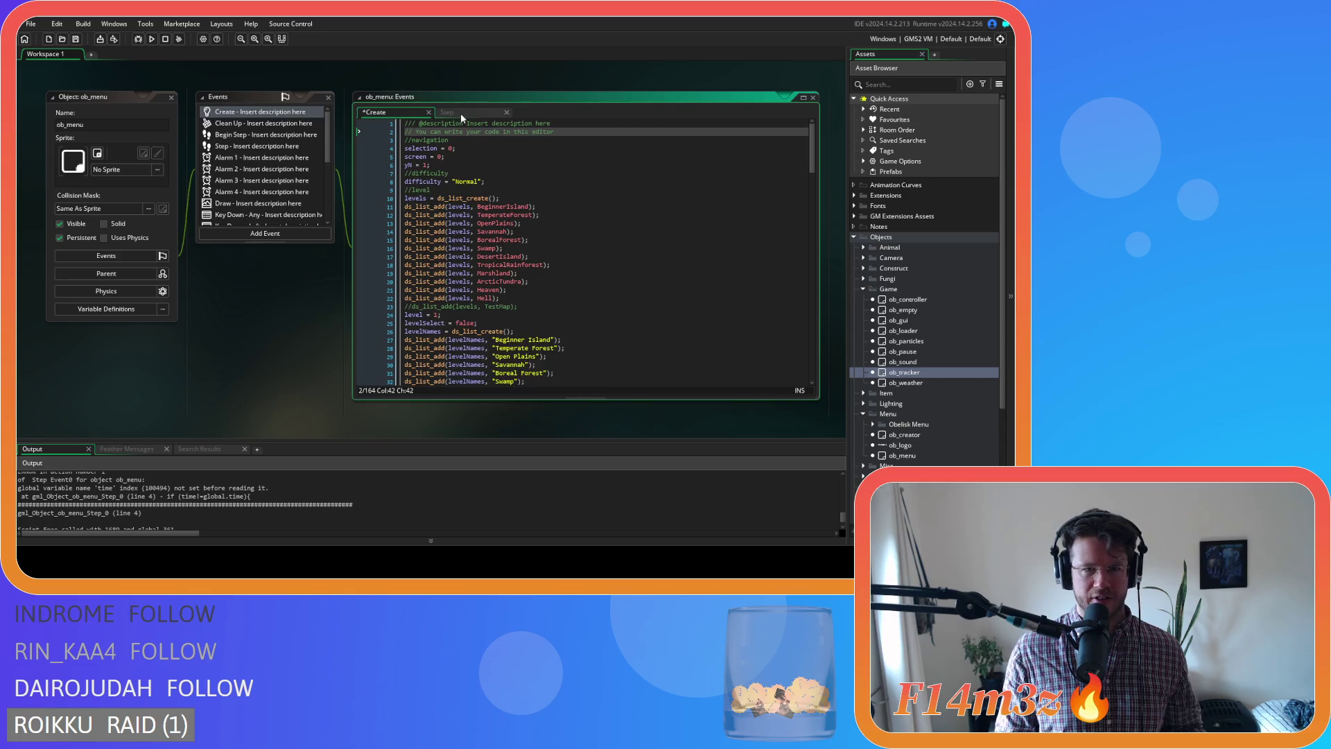
Delete the time update block and cut the danger cooldown block from ob_menu's Step code.
click(460, 114)
click(471, 168)
drag(470, 167, 369, 140)
key(BackSpace)
key(BackSpace)
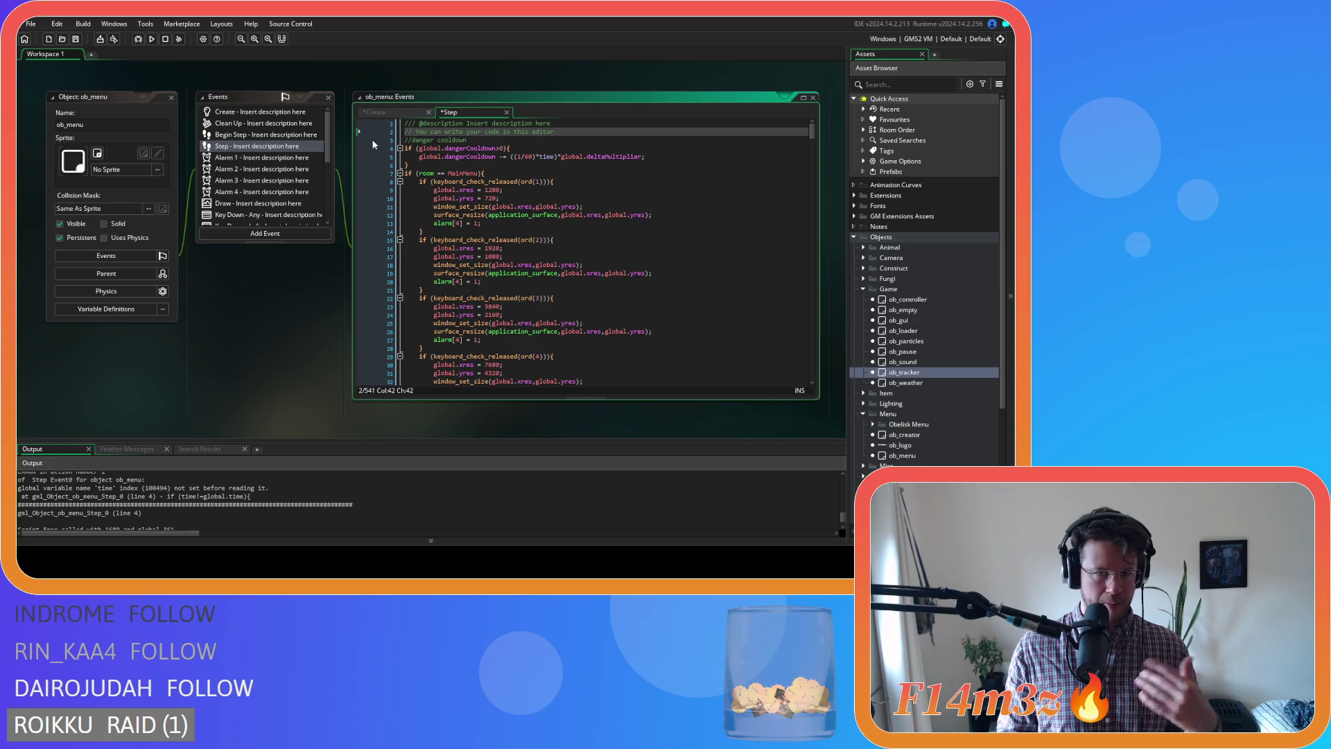
drag(387, 165, 389, 149)
key(shift+Up)
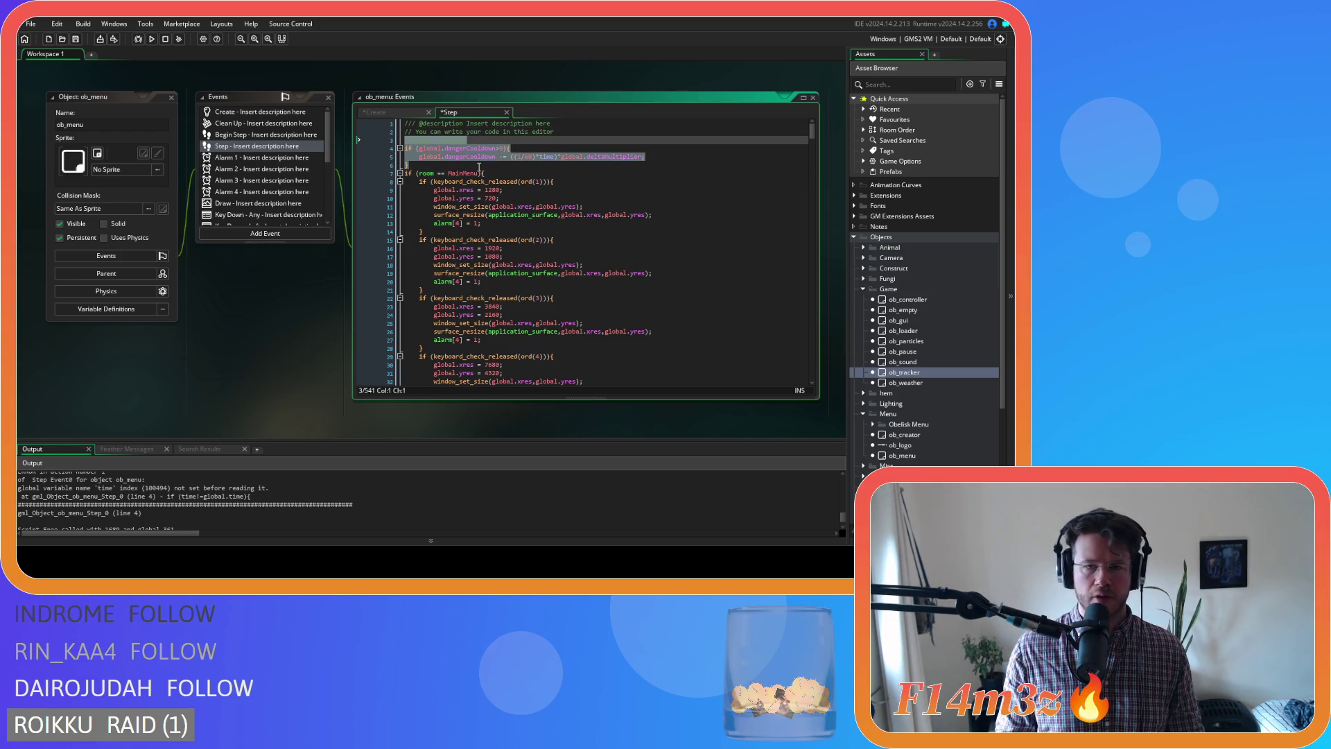
key(BackSpace)
key(BackSpace)
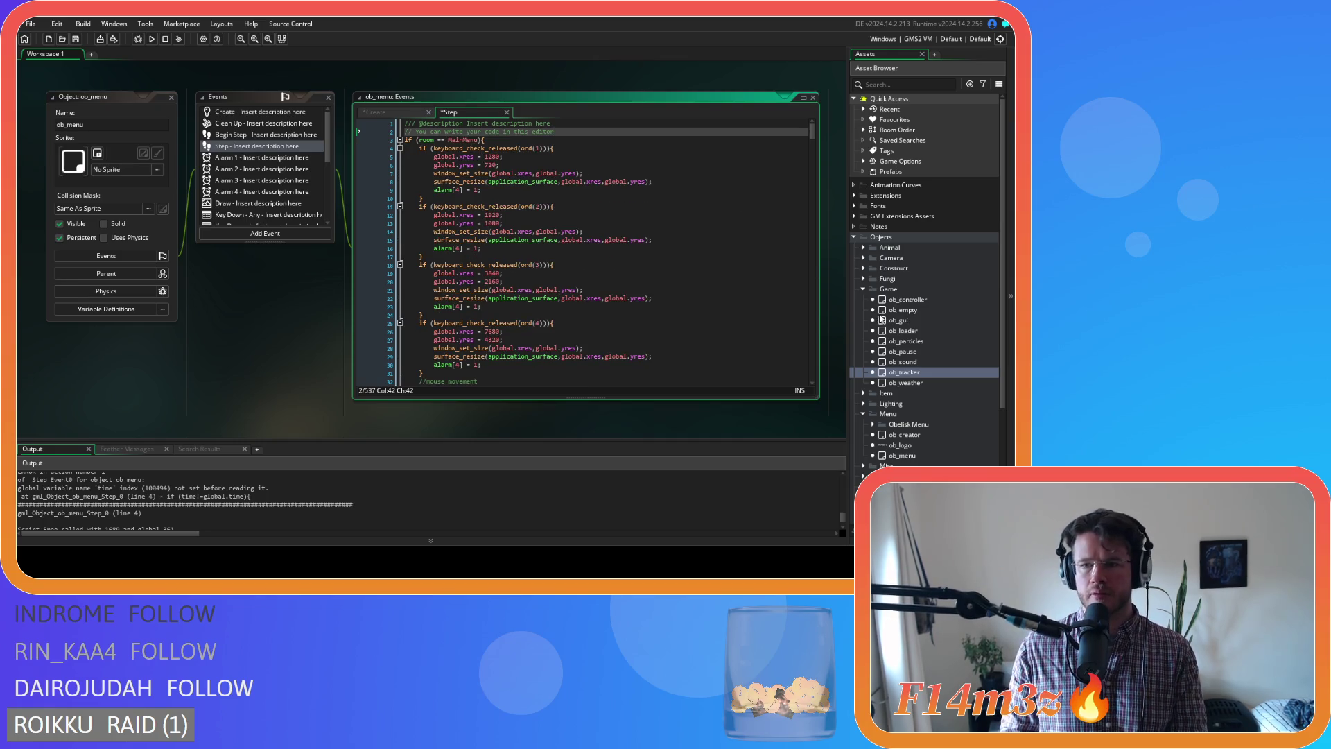
double_click(903, 372)
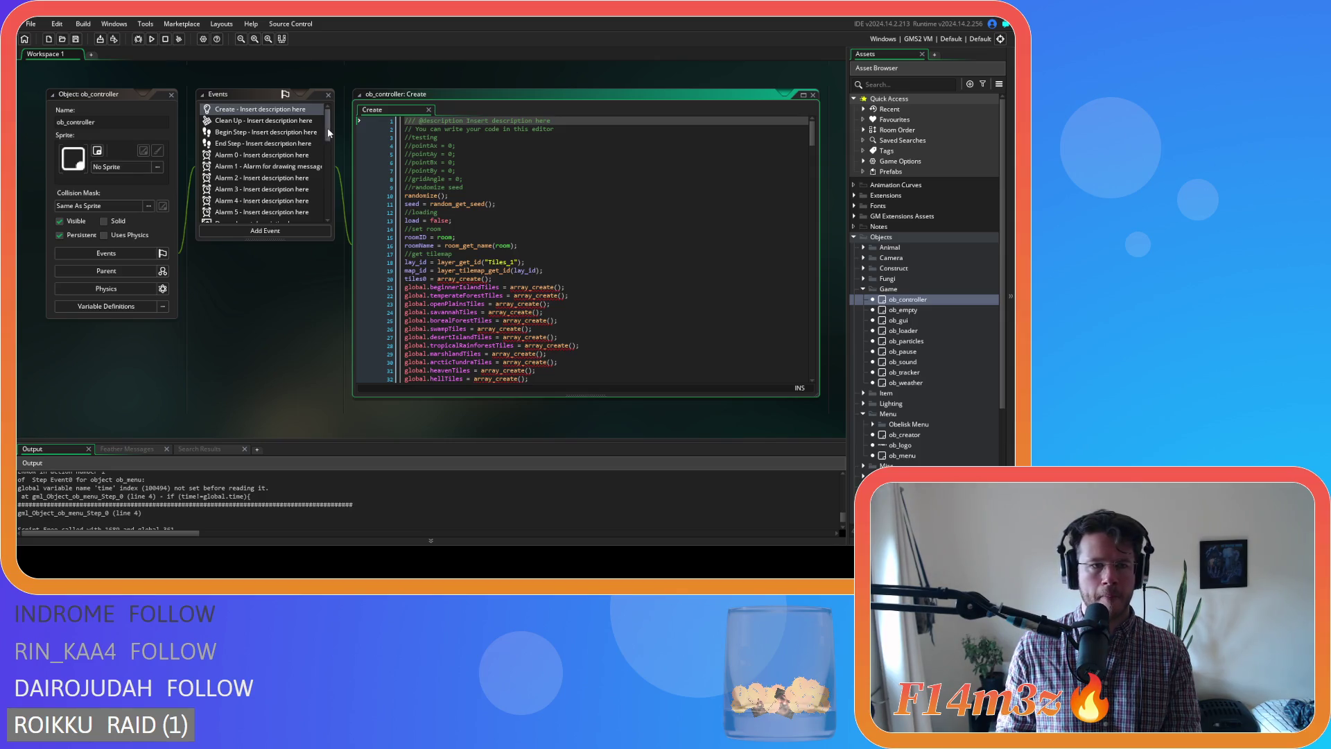
Paste the danger cooldown block into ob_controller's Begin Step right after the time update.
click(237, 134)
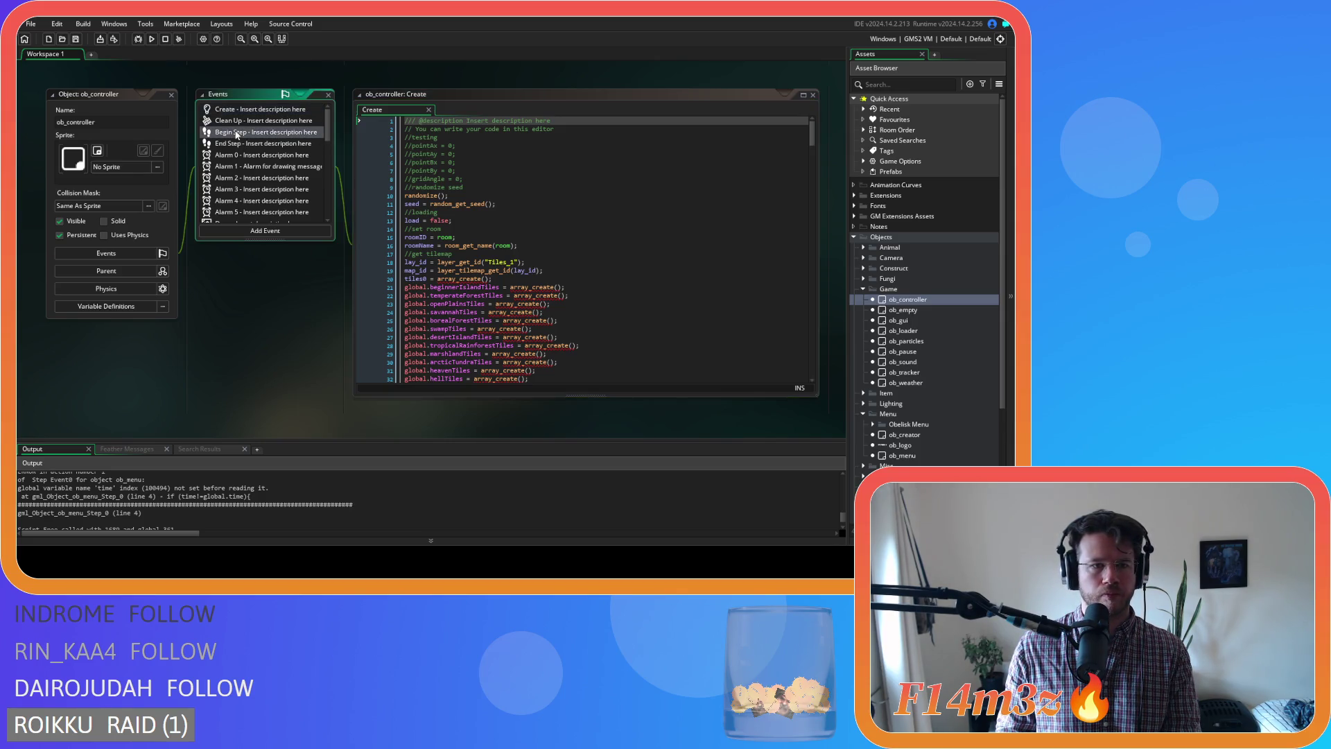
click(431, 181)
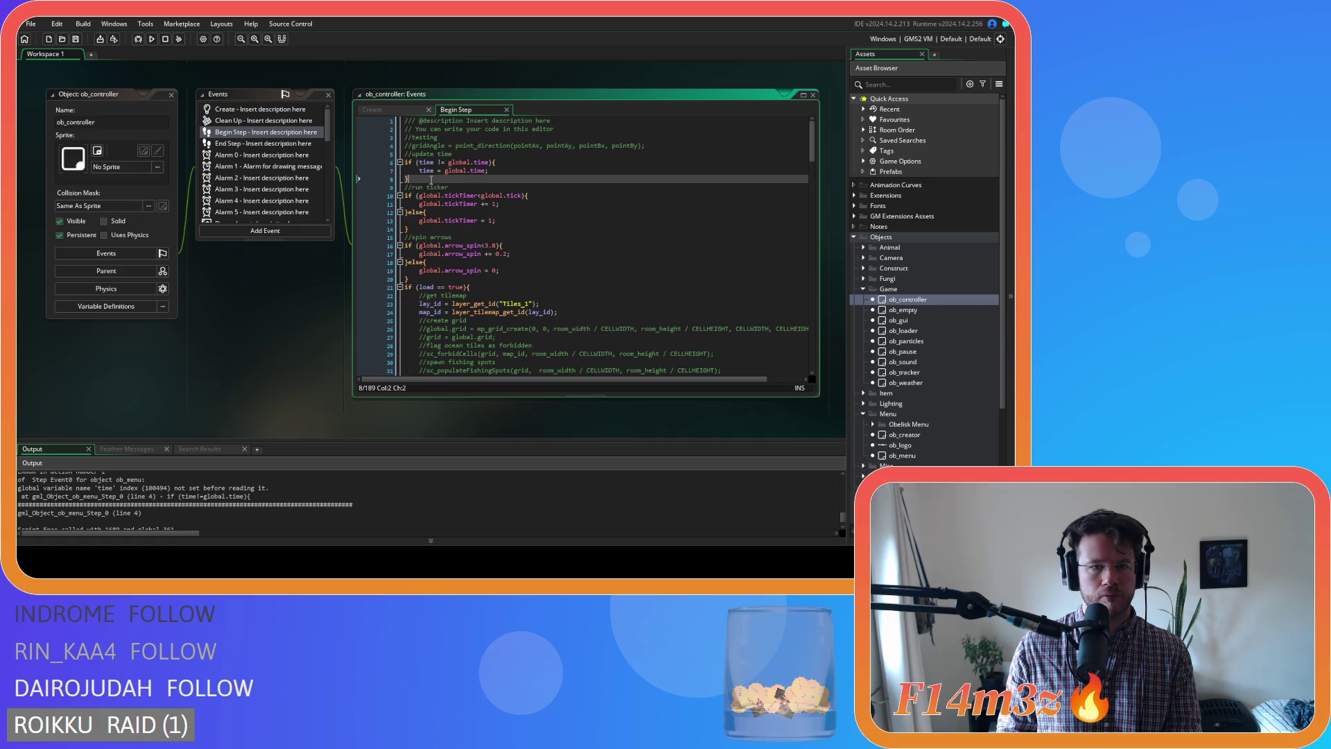
key(Return)
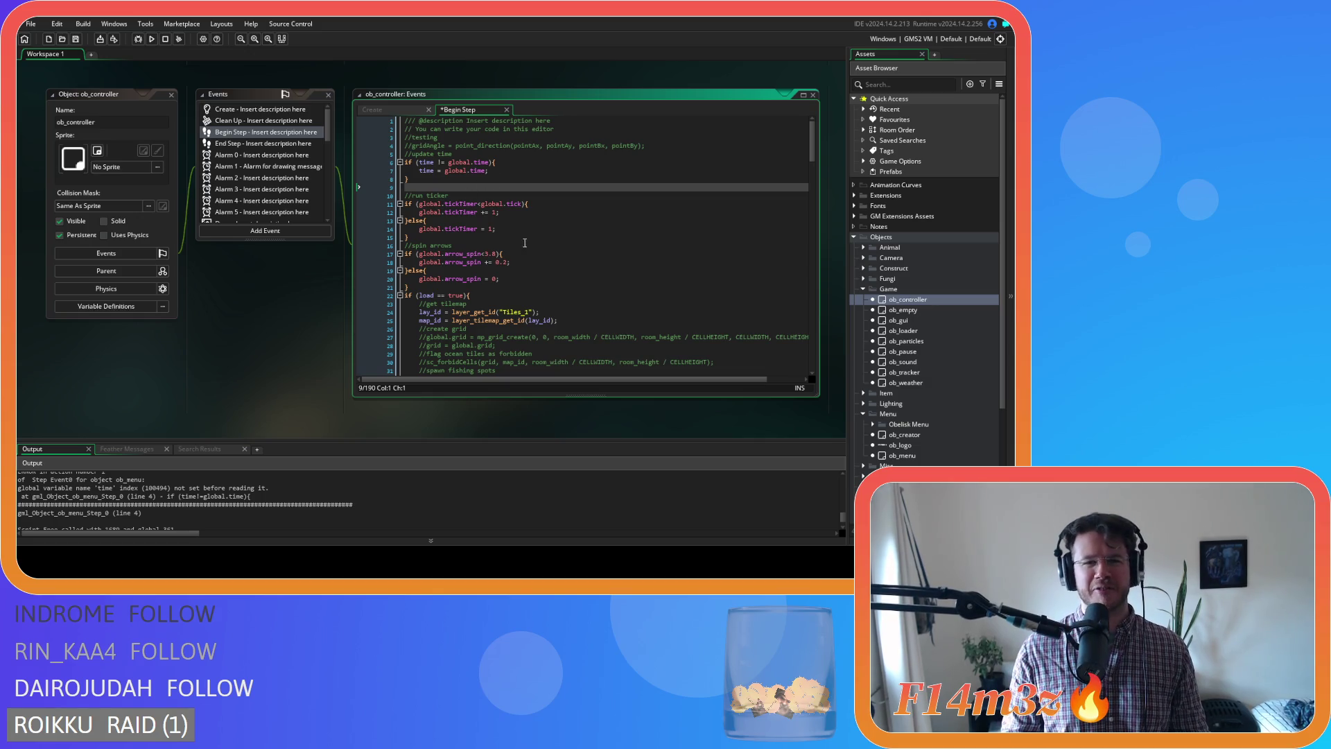
text(//danger cooldown if (global.dangerCooldown>0){ 	global.dangerCooldown -= ((1/60)*time)*global.deltaMultiplier; })
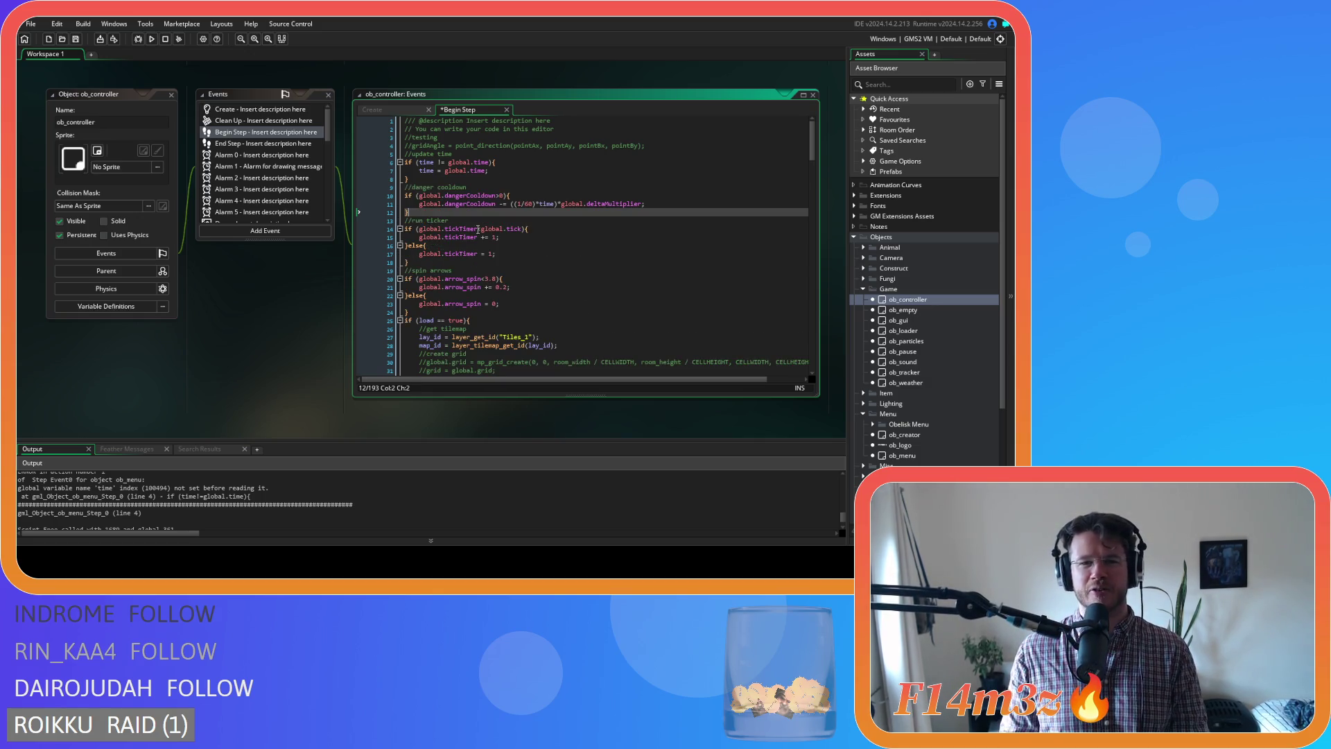
Make the tick timer condition also require global.pause==false, save, and run the game with F5.
key(Down)
key(Down)
key(ctrl+Right)
key(ctrl+Right)
click(530, 237)
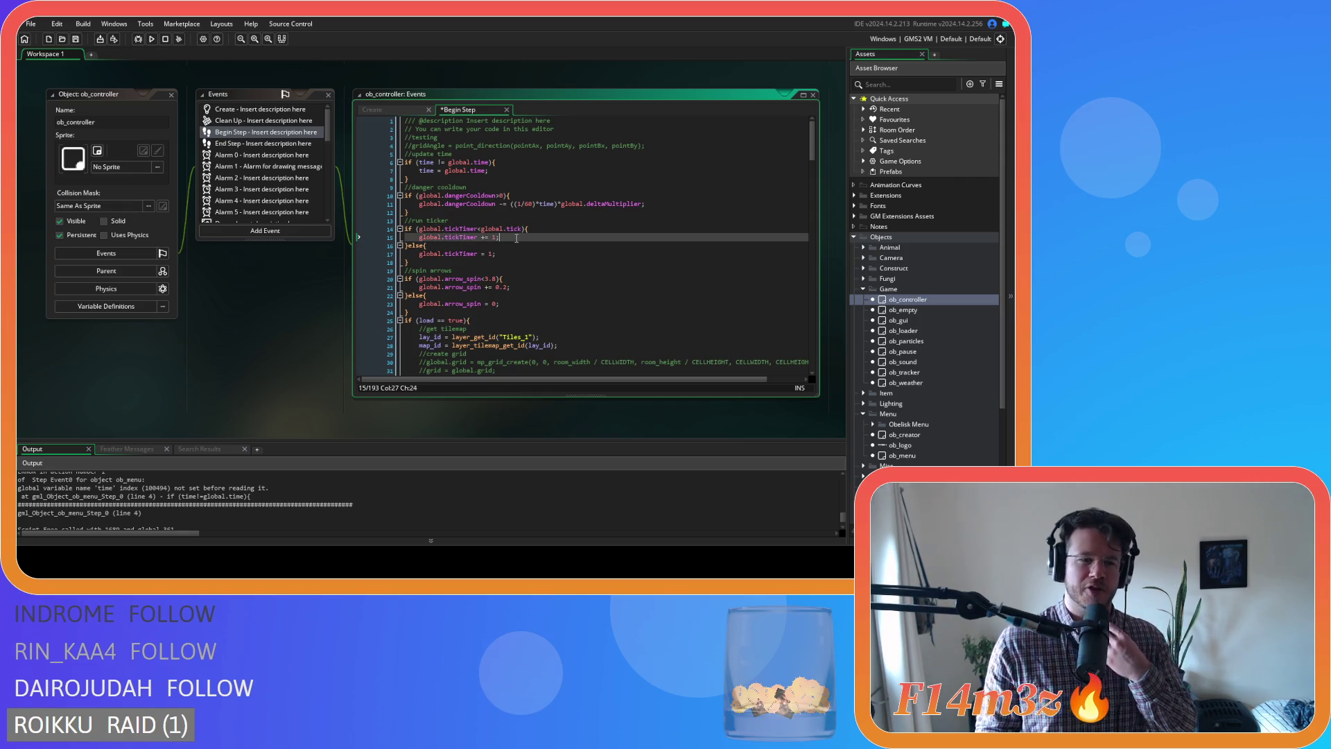
click(418, 229)
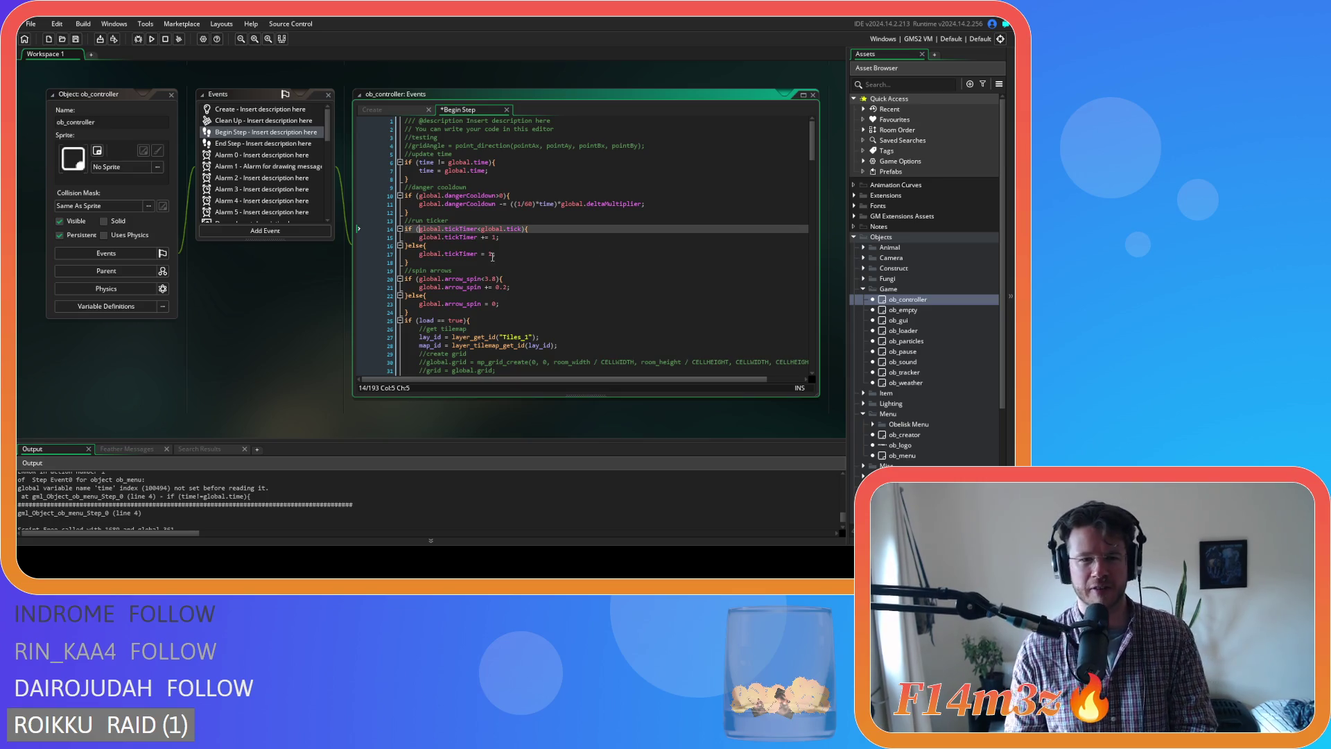
key(Return)
text(&&)
click(456, 229)
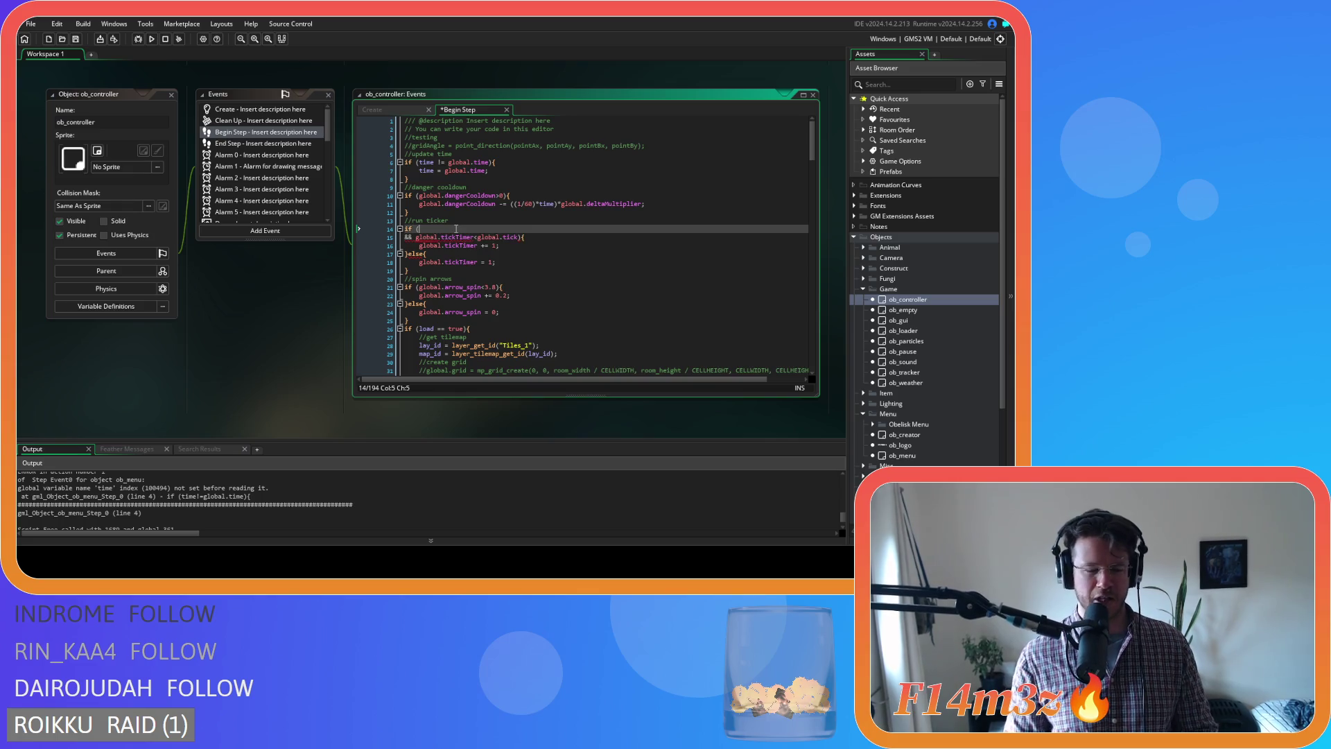
text(global.)
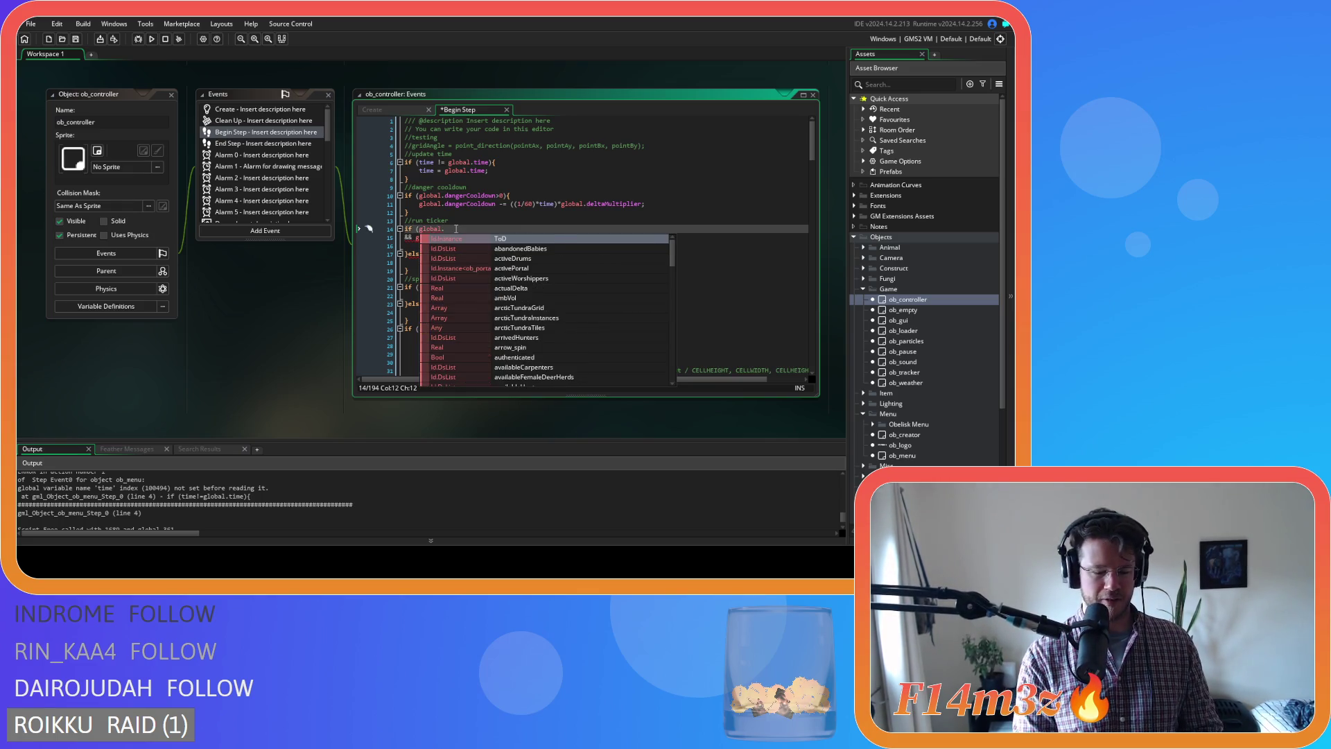
text(pause==)
text(false)
key(ctrl+s)
key(Down)
key(Down)
key(Down)
key(F5)
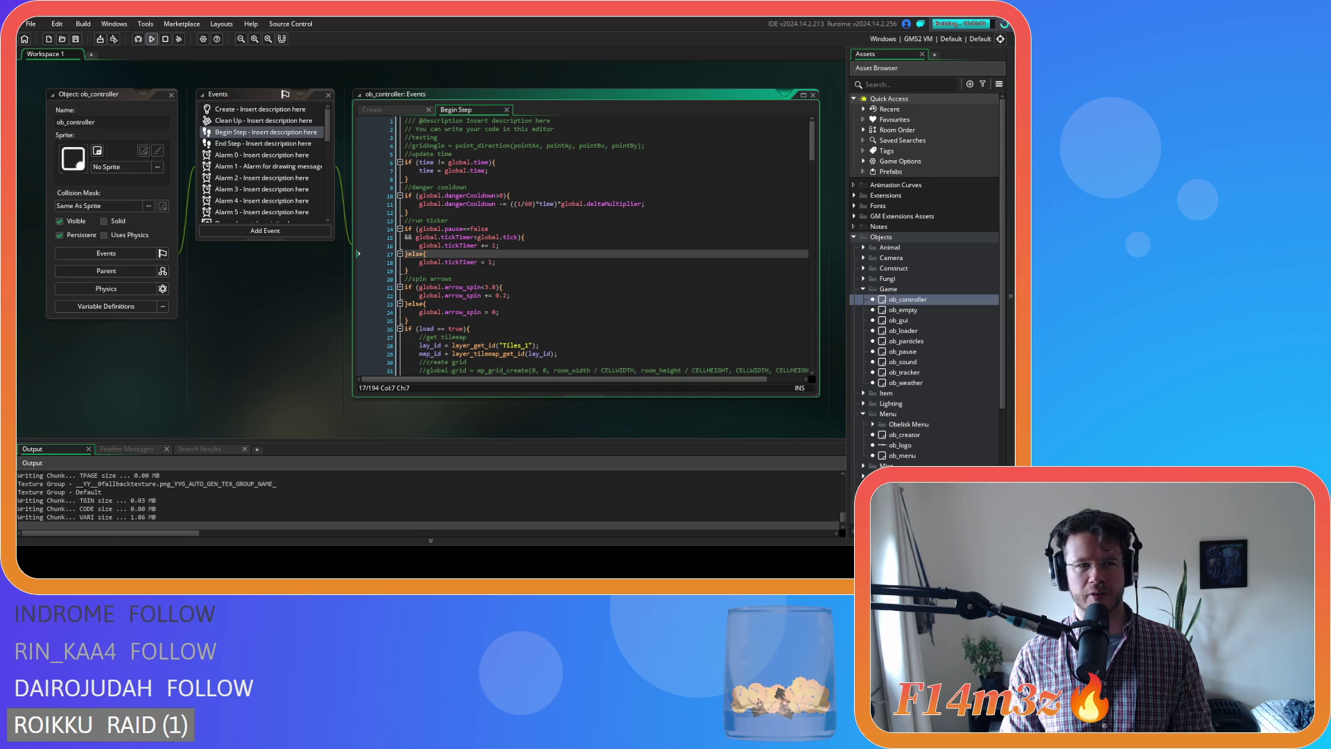
Stop the running game and strip global.pause==false && from the tick timer check.
click(165, 41)
drag(411, 237, 419, 233)
key(BackSpace)
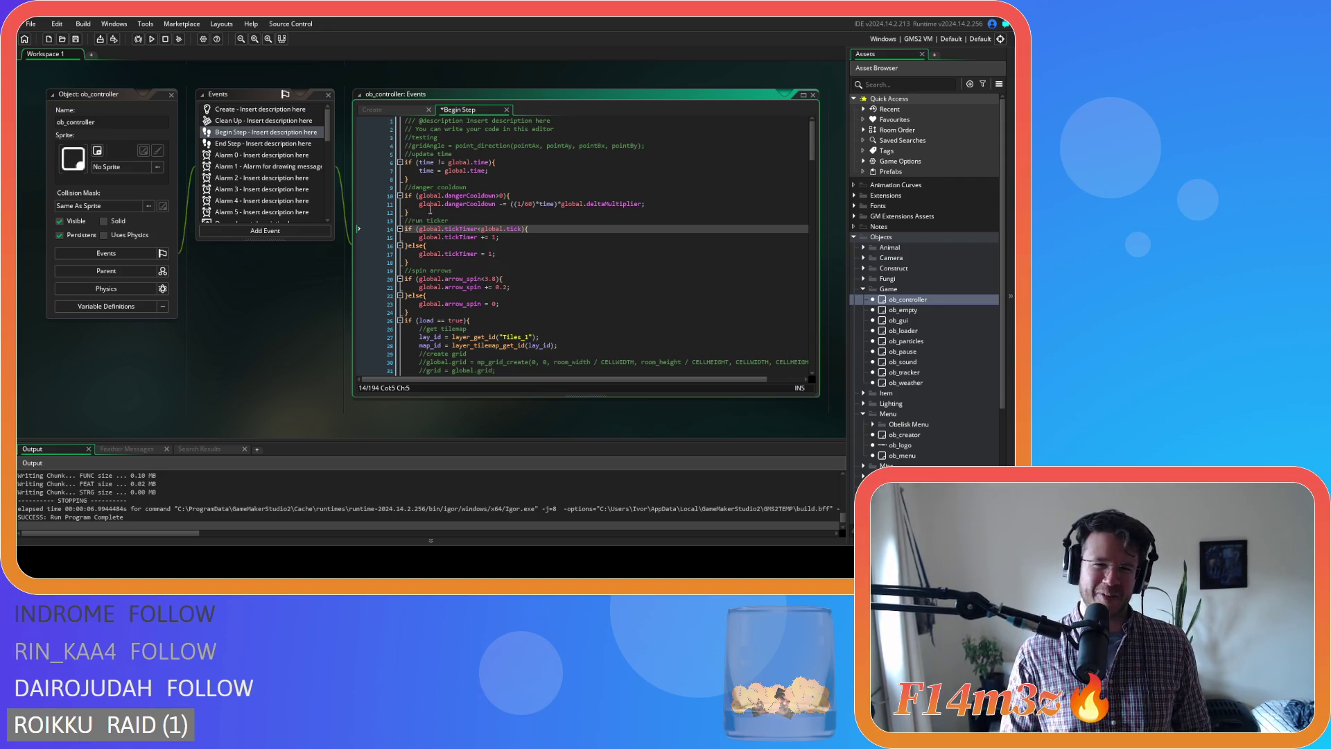
text(global.pause==false)
key(Return)
text(&&)
click(420, 287)
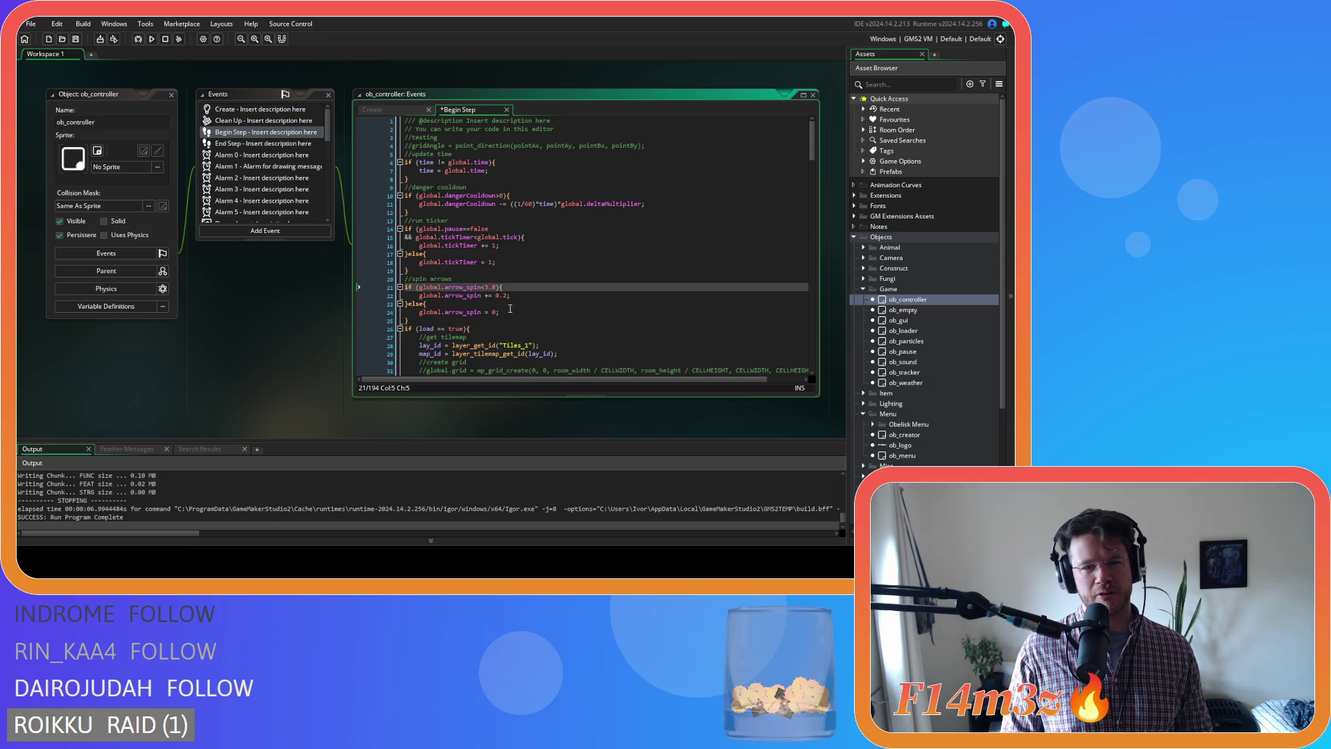
key(ctrl+z)
key(ctrl+z)
Review the tick timer reset, increment and run ticker comment lines in Begin Step.
click(533, 256)
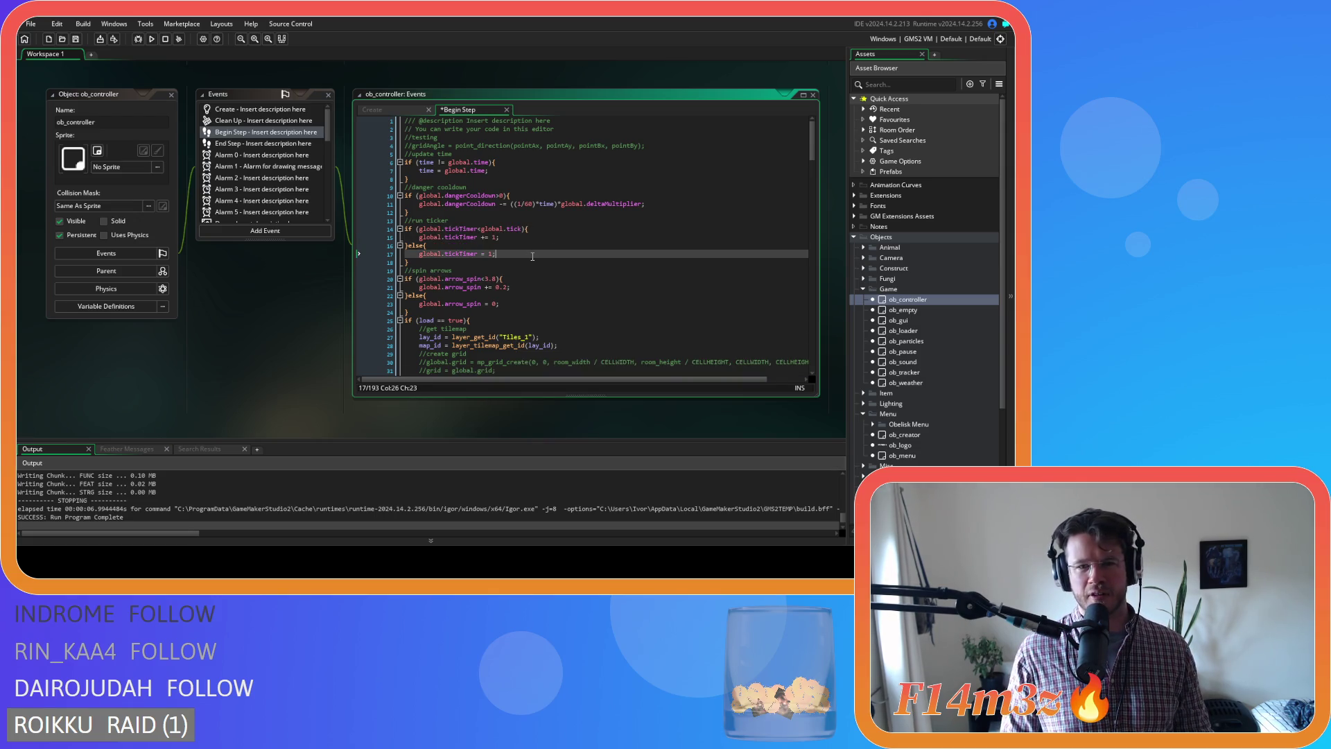
click(540, 228)
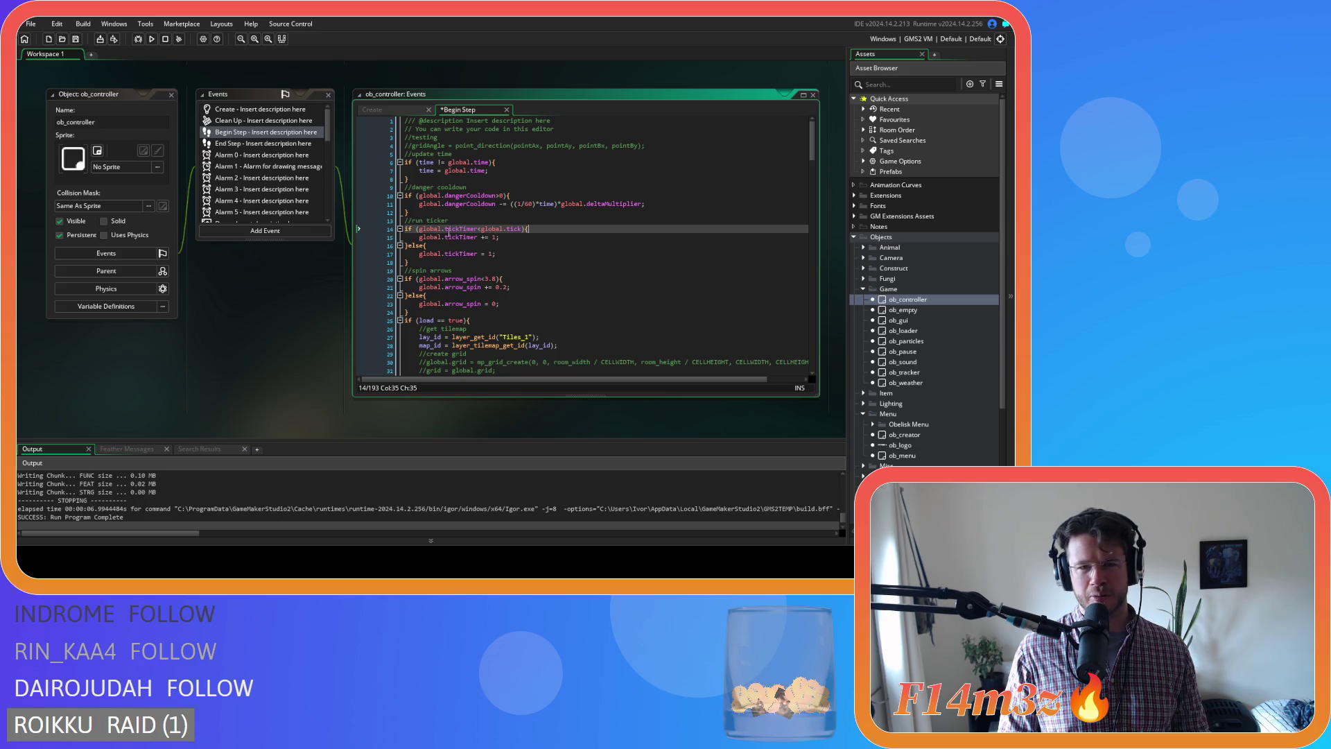
click(515, 238)
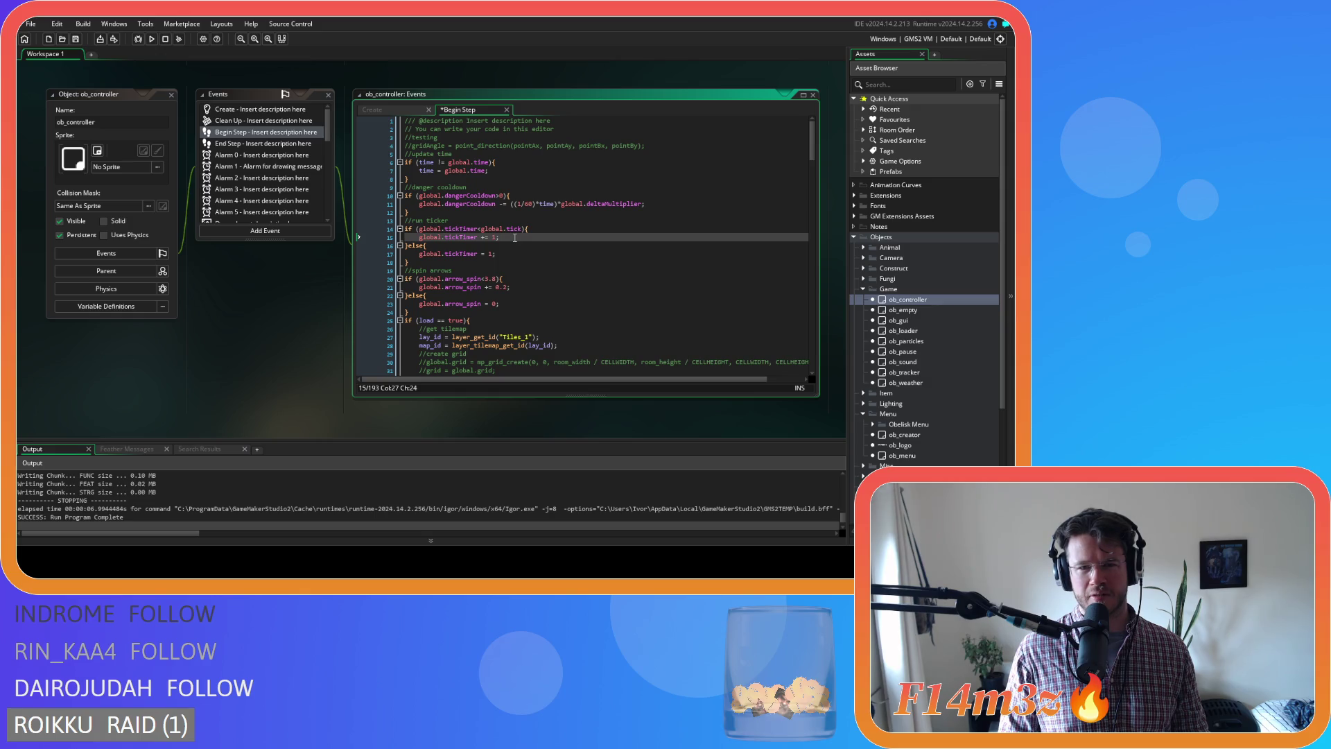
click(444, 254)
click(491, 224)
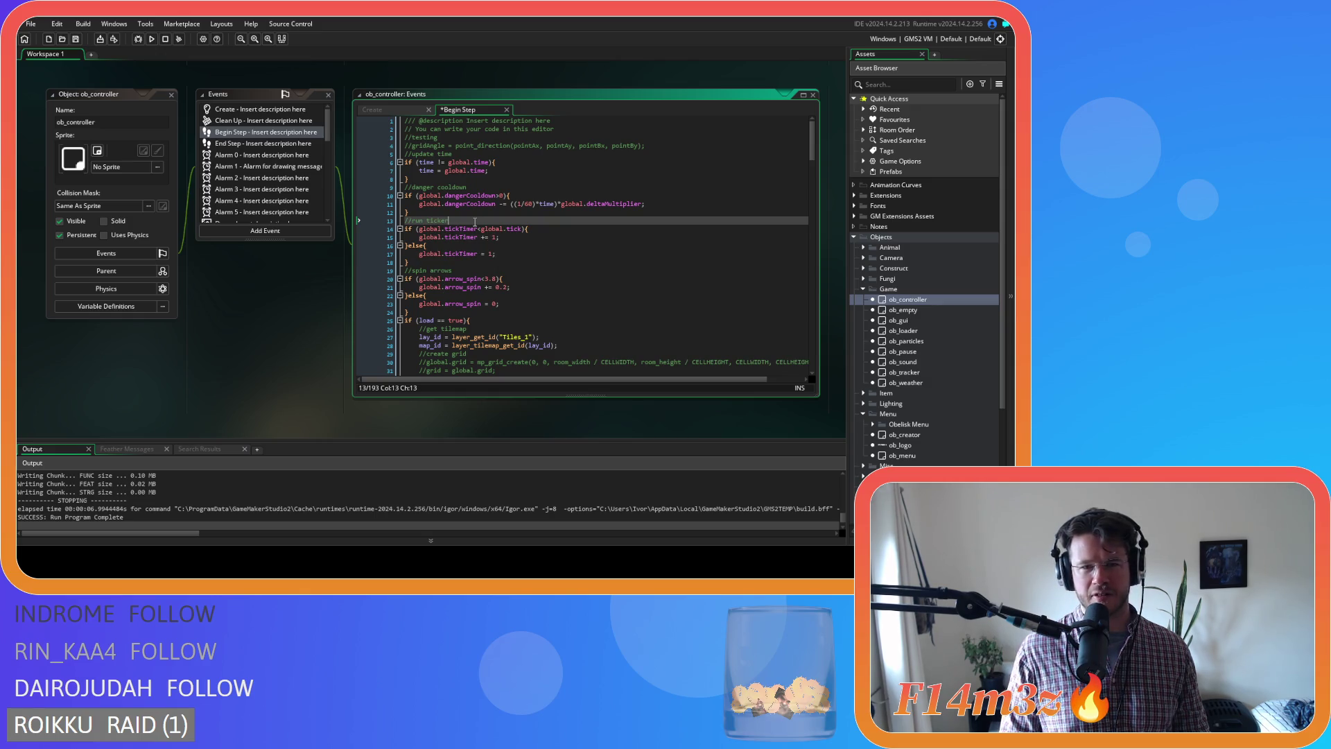
Undo the misplaced global.pause==false && lines typed below the run ticker comment.
key(Return)
text(global.pause==false)
key(Return)
text(&&)
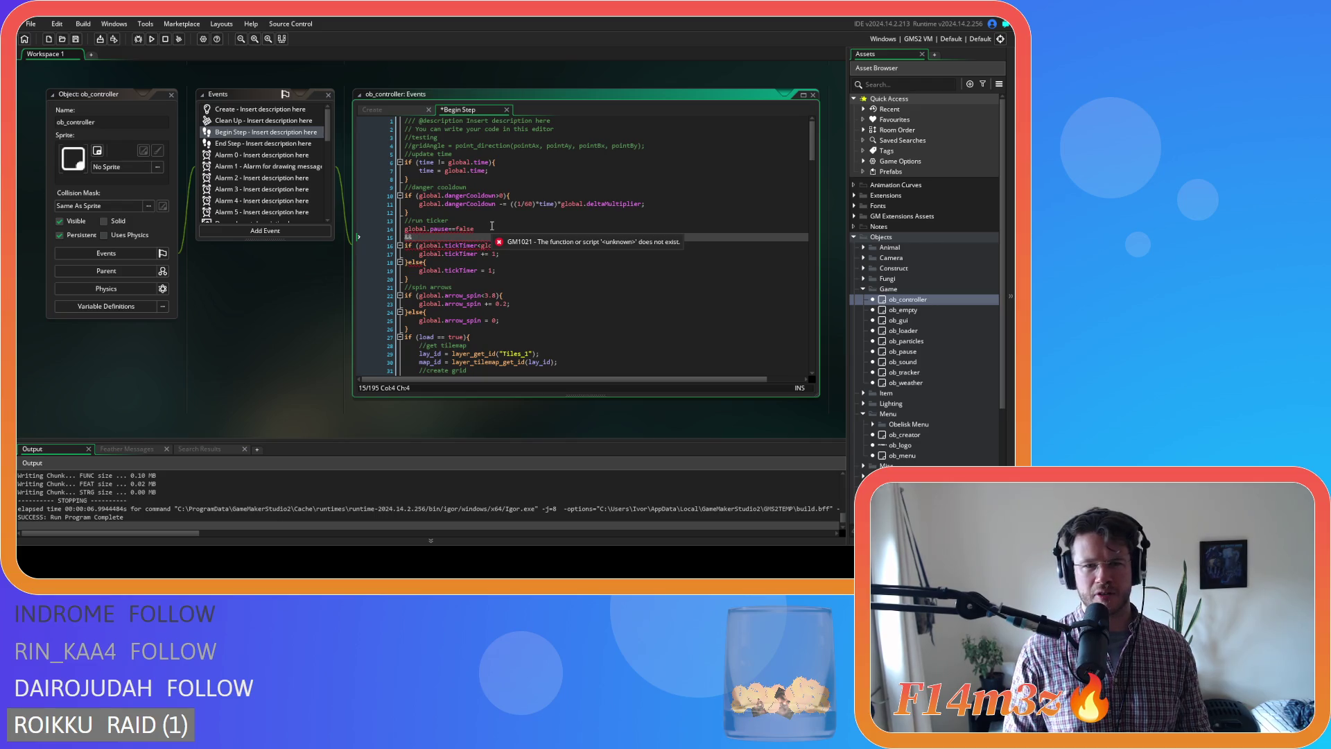
key(ctrl+z)
key(ctrl+z)
key(ctrl+z)
key(ctrl+z)
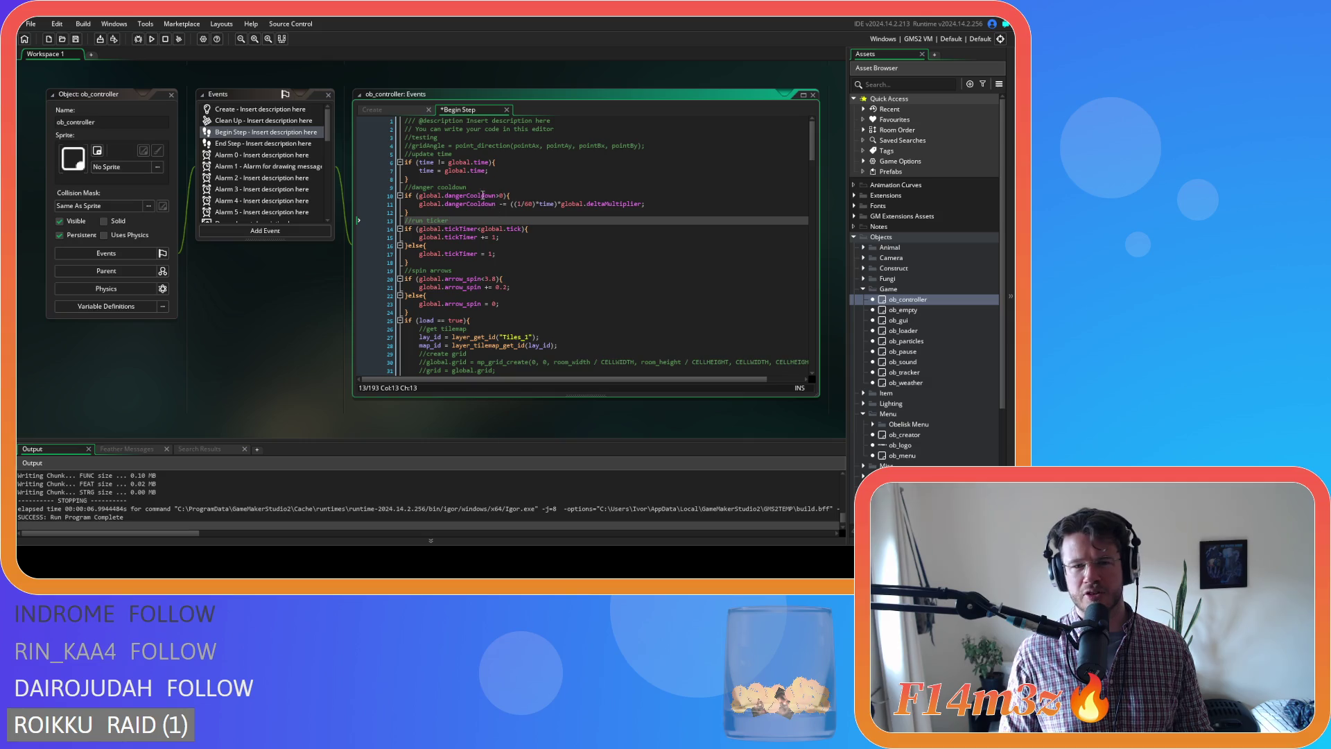
click(467, 179)
scroll(down, 3)
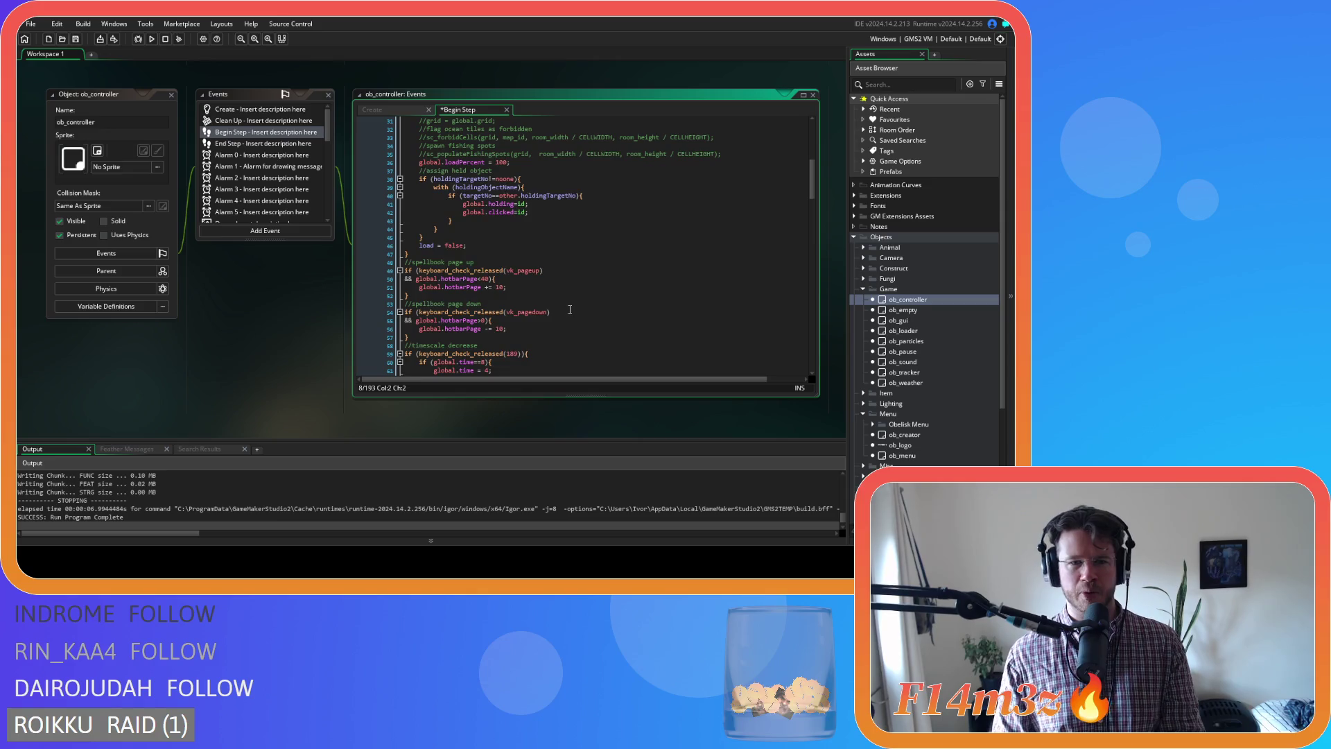
drag(815, 195, 792, 143)
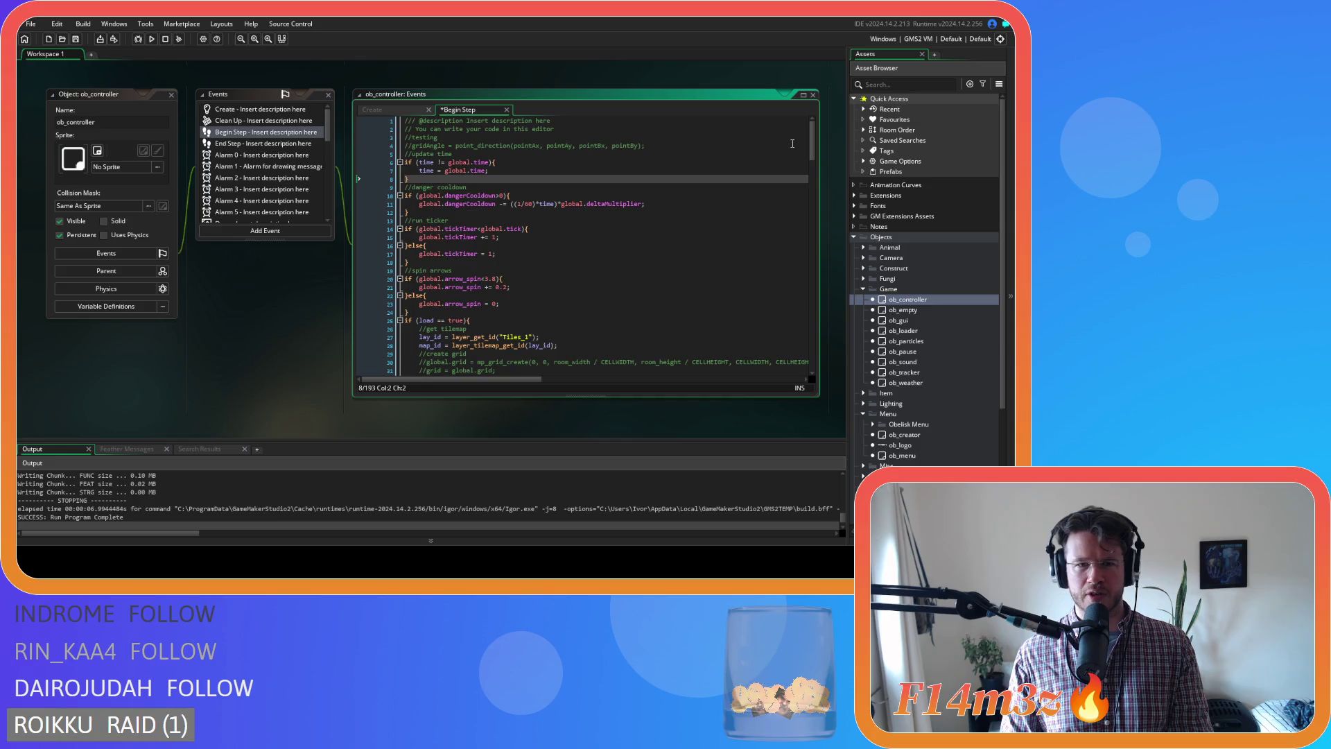
Add an if (global.pause==false) line right after the time update block.
key(Return)
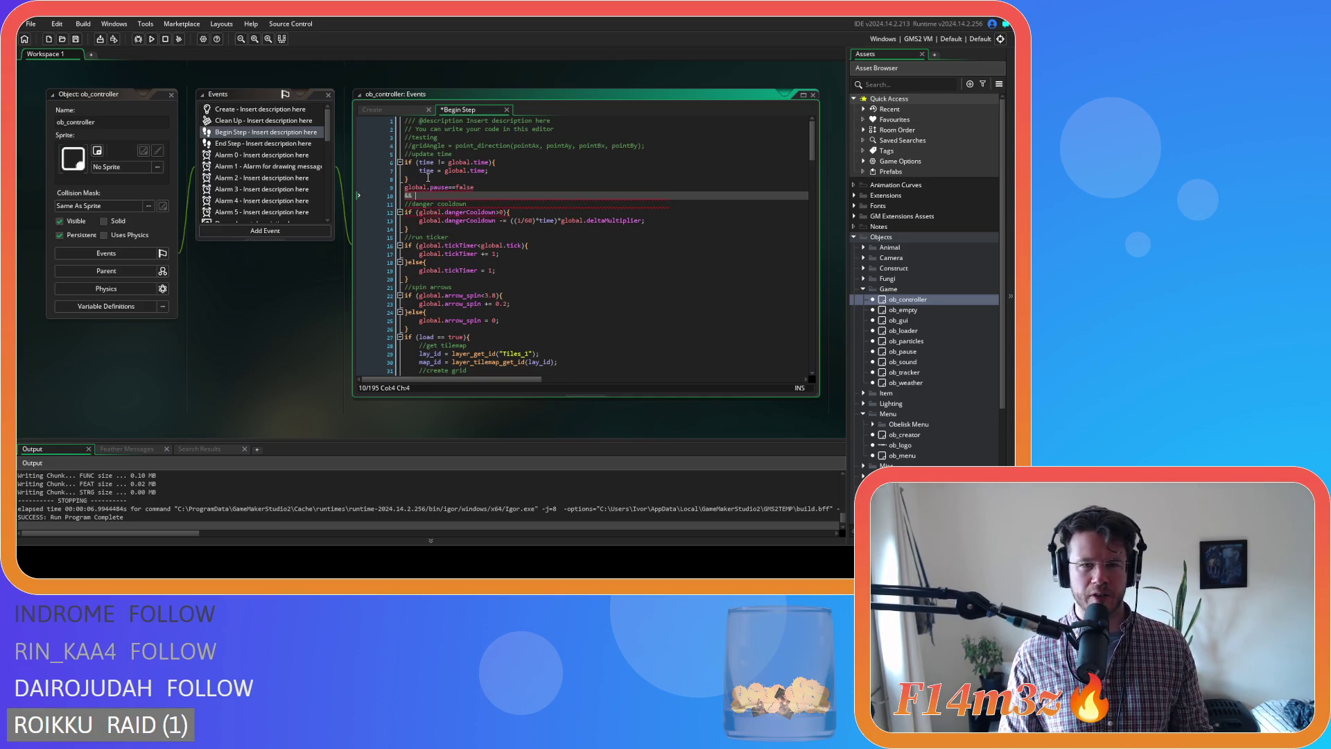
text(if ()
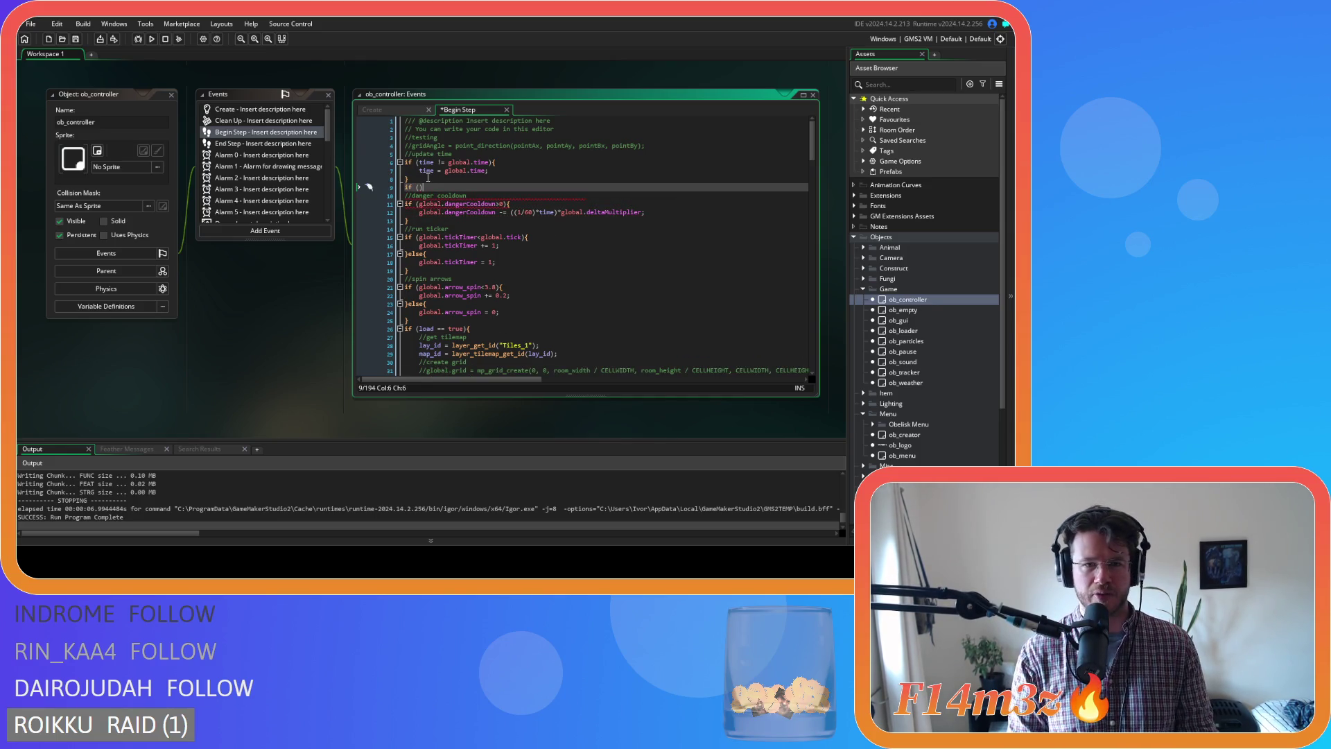
text(global.pause==false)
key(Return)
text(&&)
key(BackSpace)
key(BackSpace)
key(BackSpace)
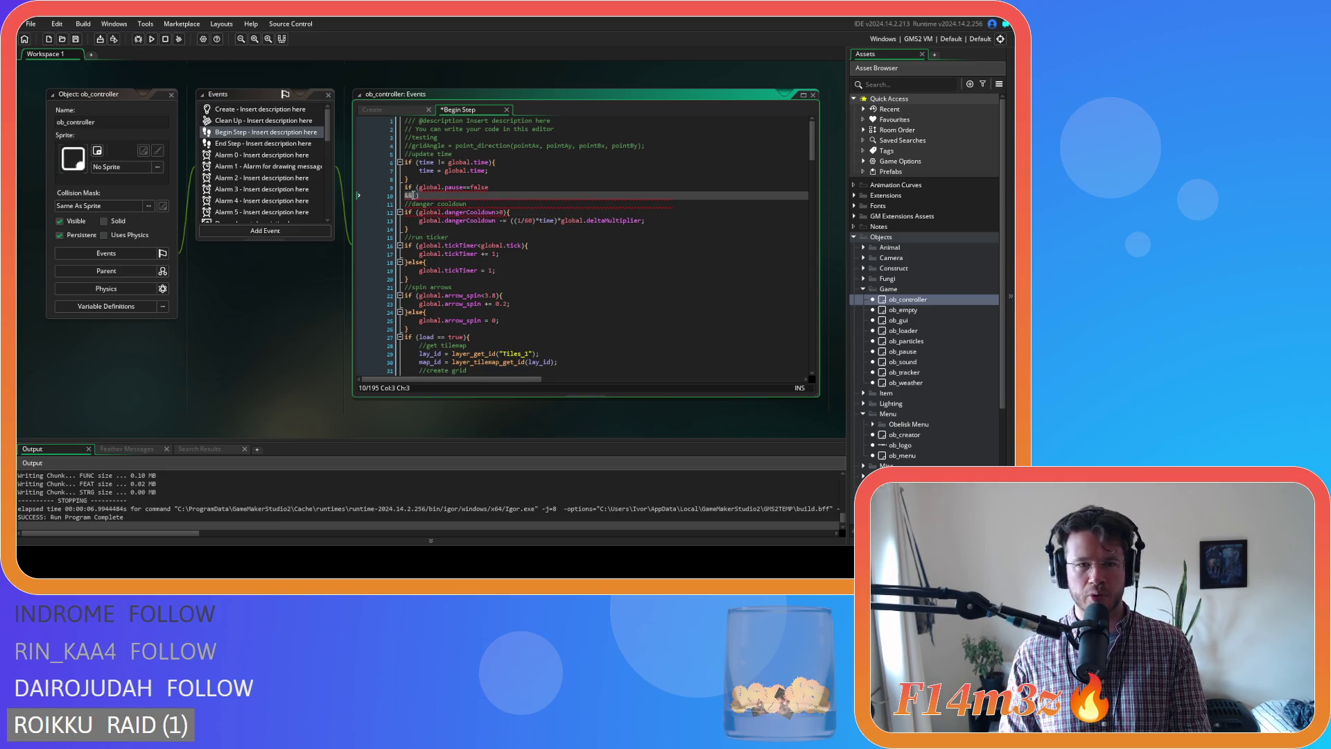
key(BackSpace)
text(){)
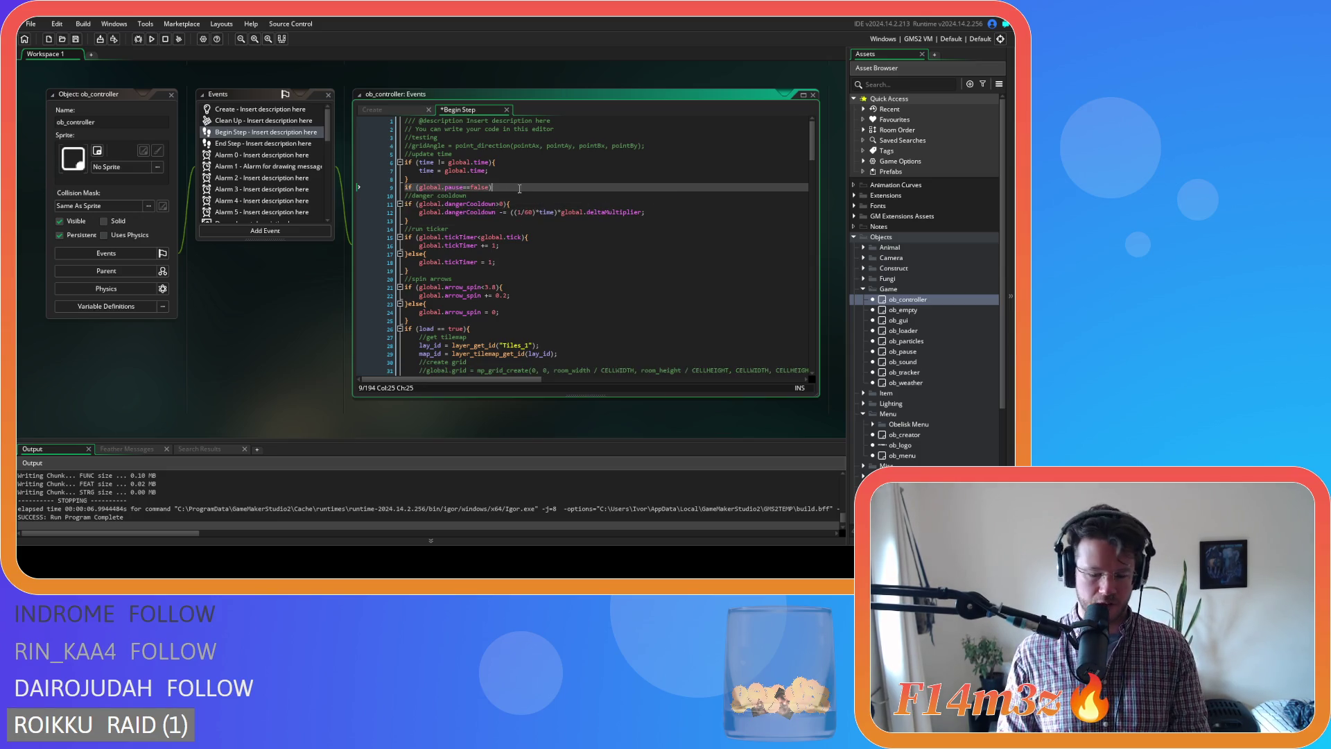
Indent the cooldown, ticker and arrow-spin code under the pause check, close the block, and run the game.
drag(431, 321, 343, 192)
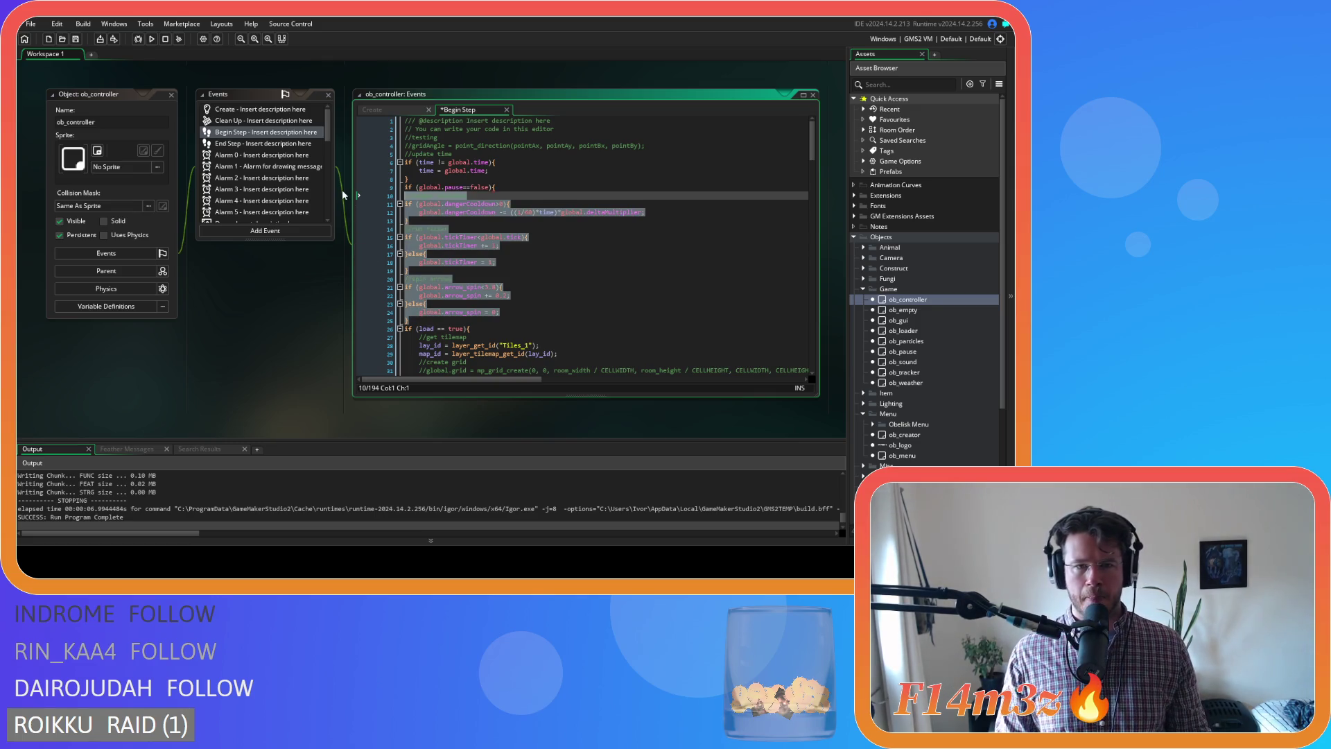
key(Tab)
click(431, 321)
key(Return)
click(521, 312)
key(F5)
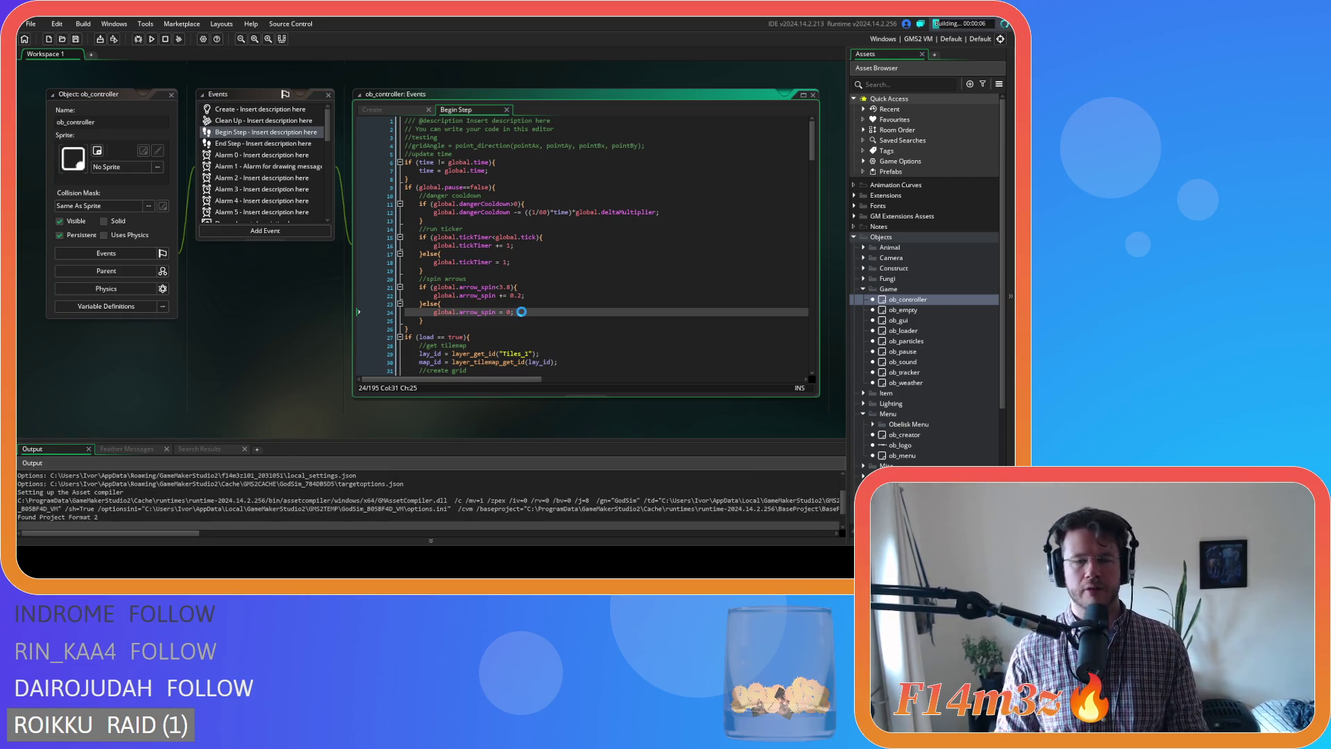